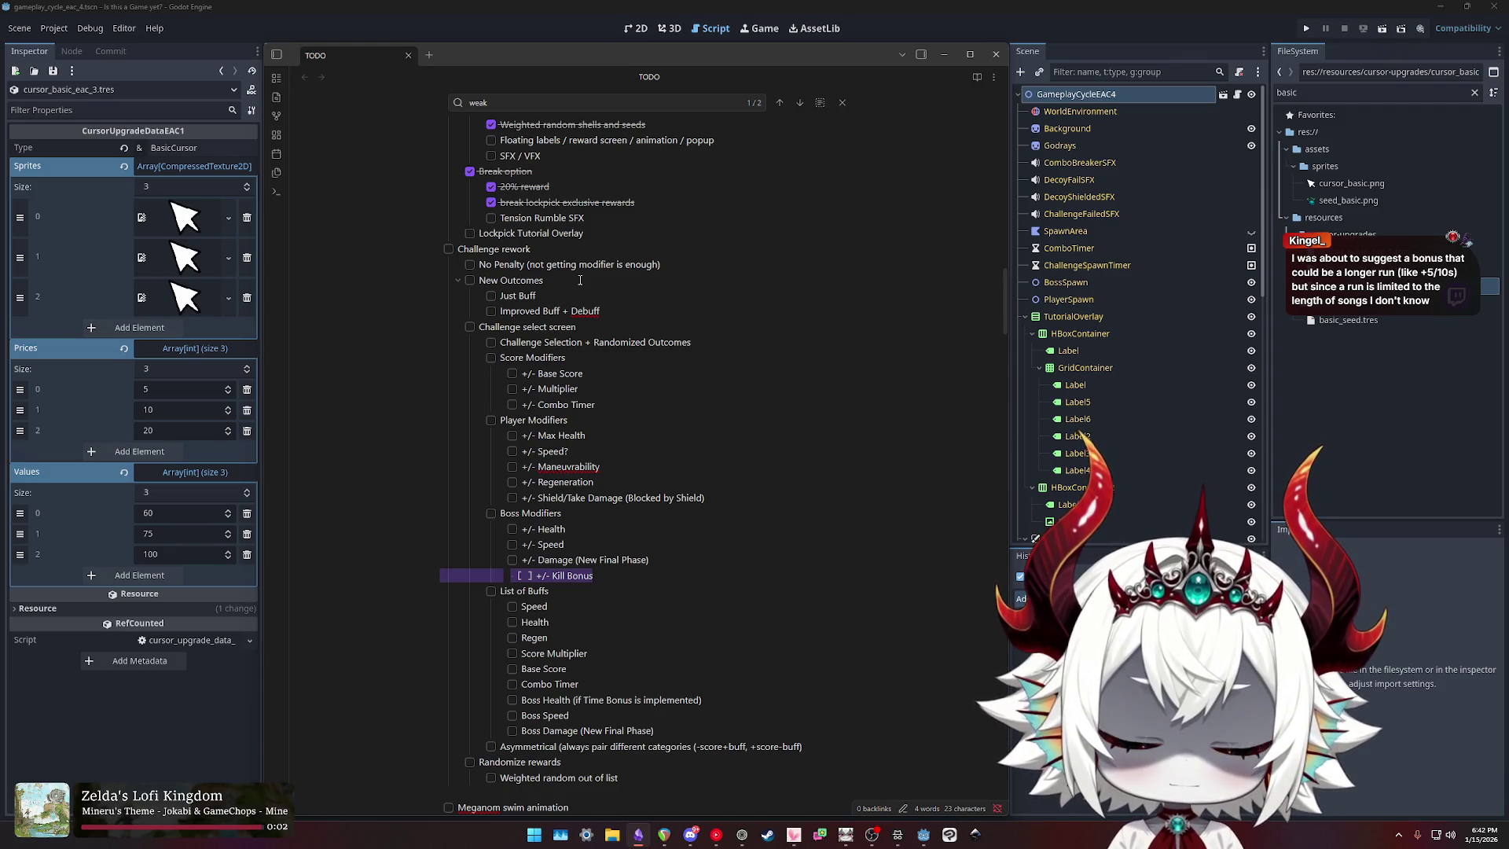
Step: Append ' Multiplier' to the '+/- Kill Bonus' item under Boss Modifiers
{"action": "type", "text": "Mu"}
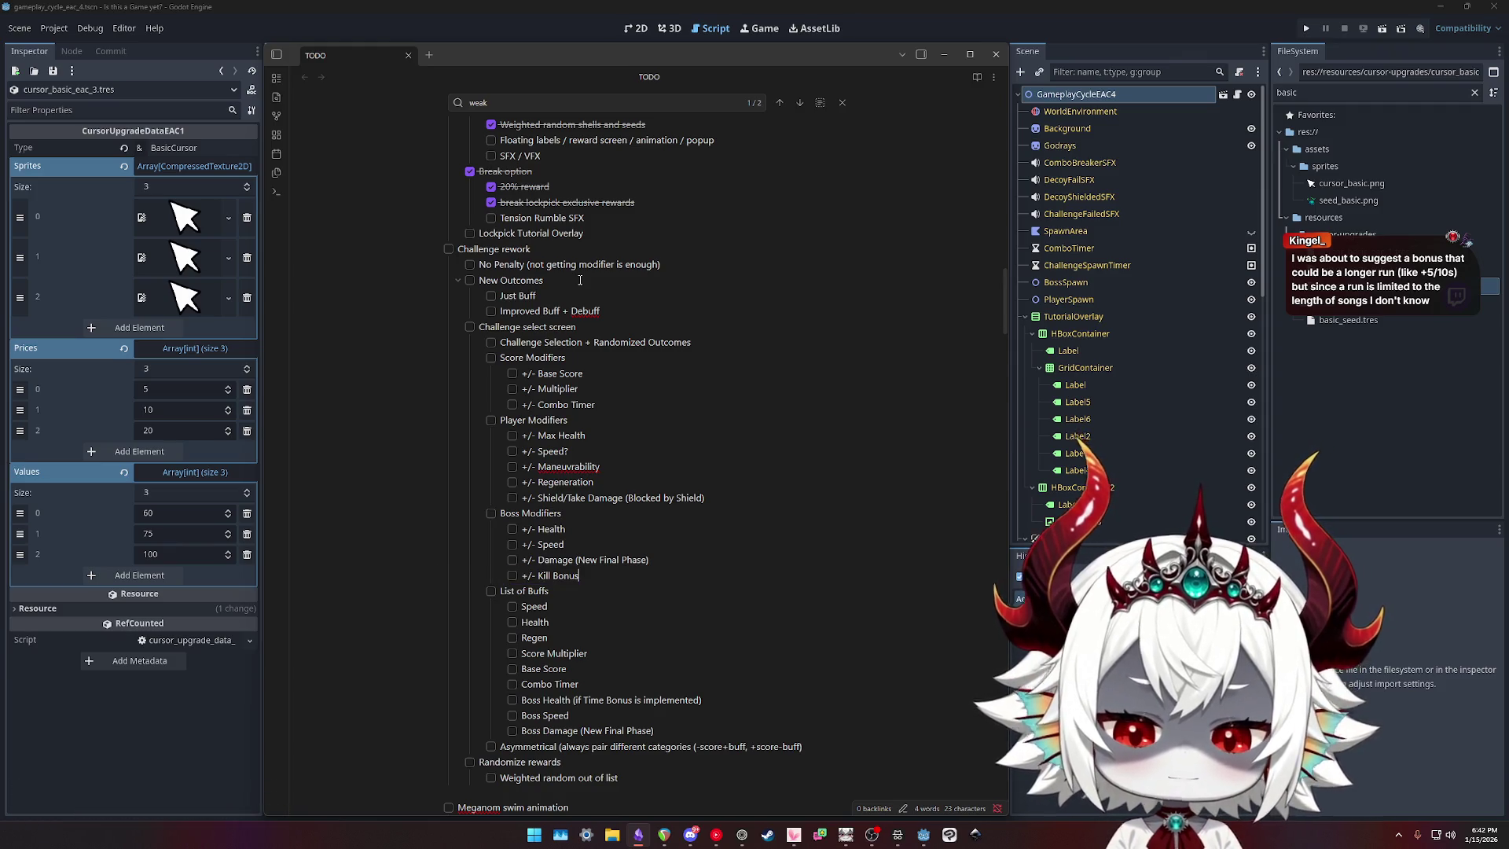
{"action": "type", "text": "ltiplier"}
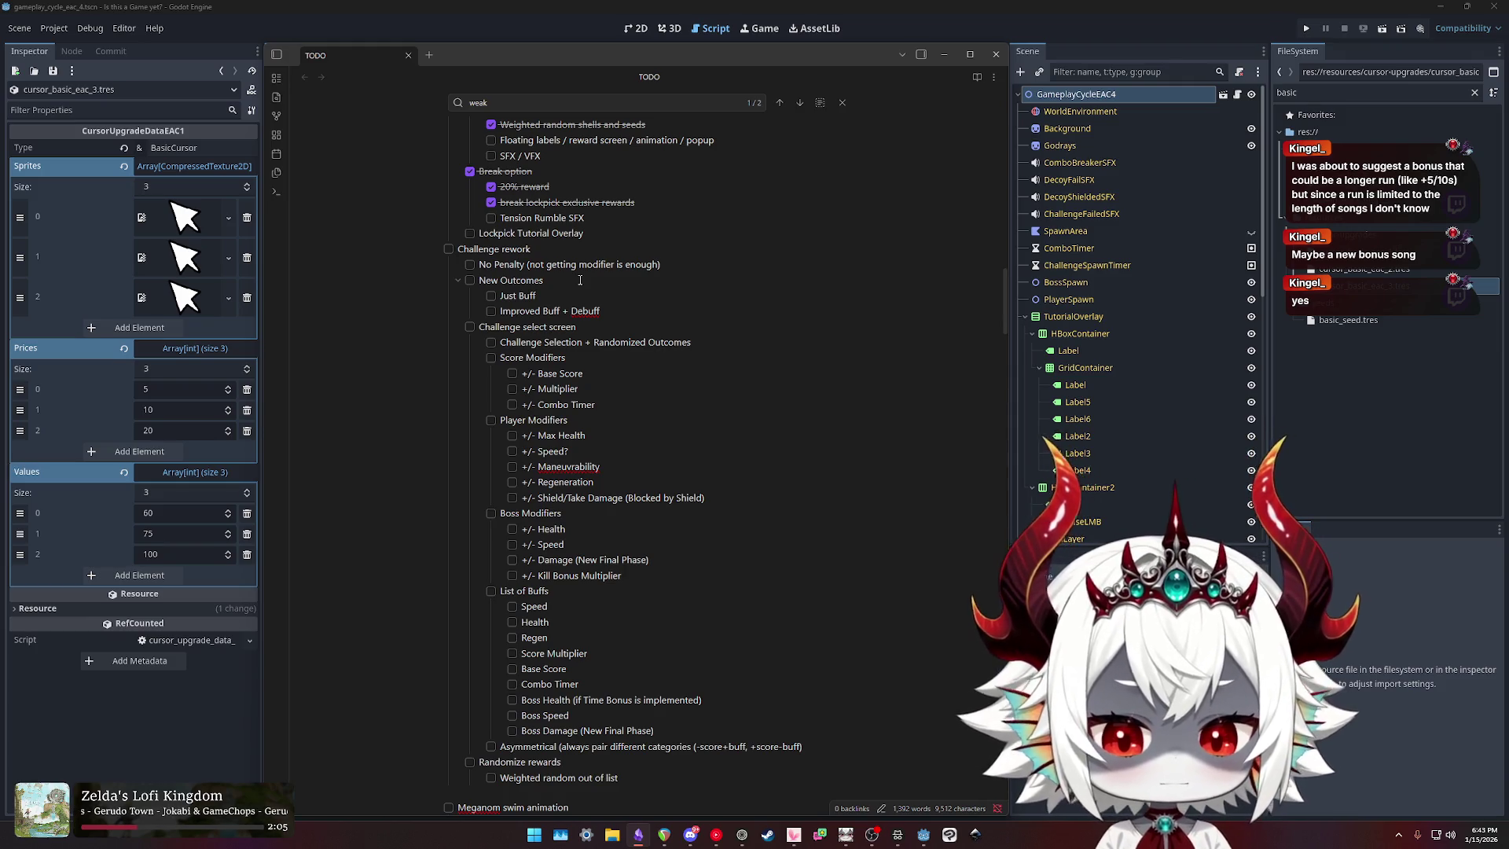
{"action": "scroll", "coordinate": [678, 425], "scroll_direction": "down", "scroll_amount": 20}
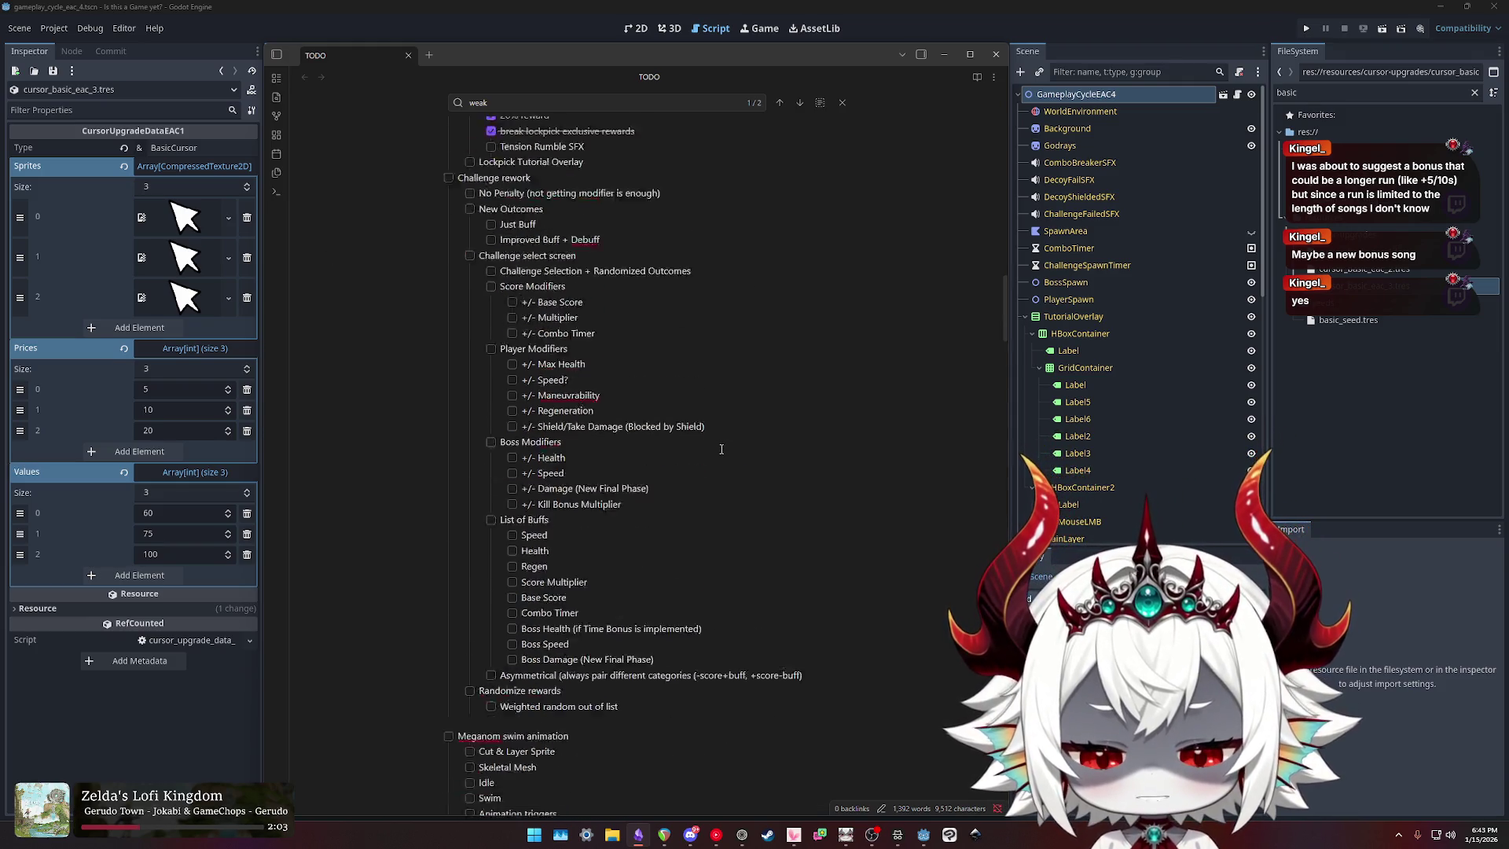
{"action": "scroll", "coordinate": [678, 425], "scroll_direction": "down", "scroll_amount": 5}
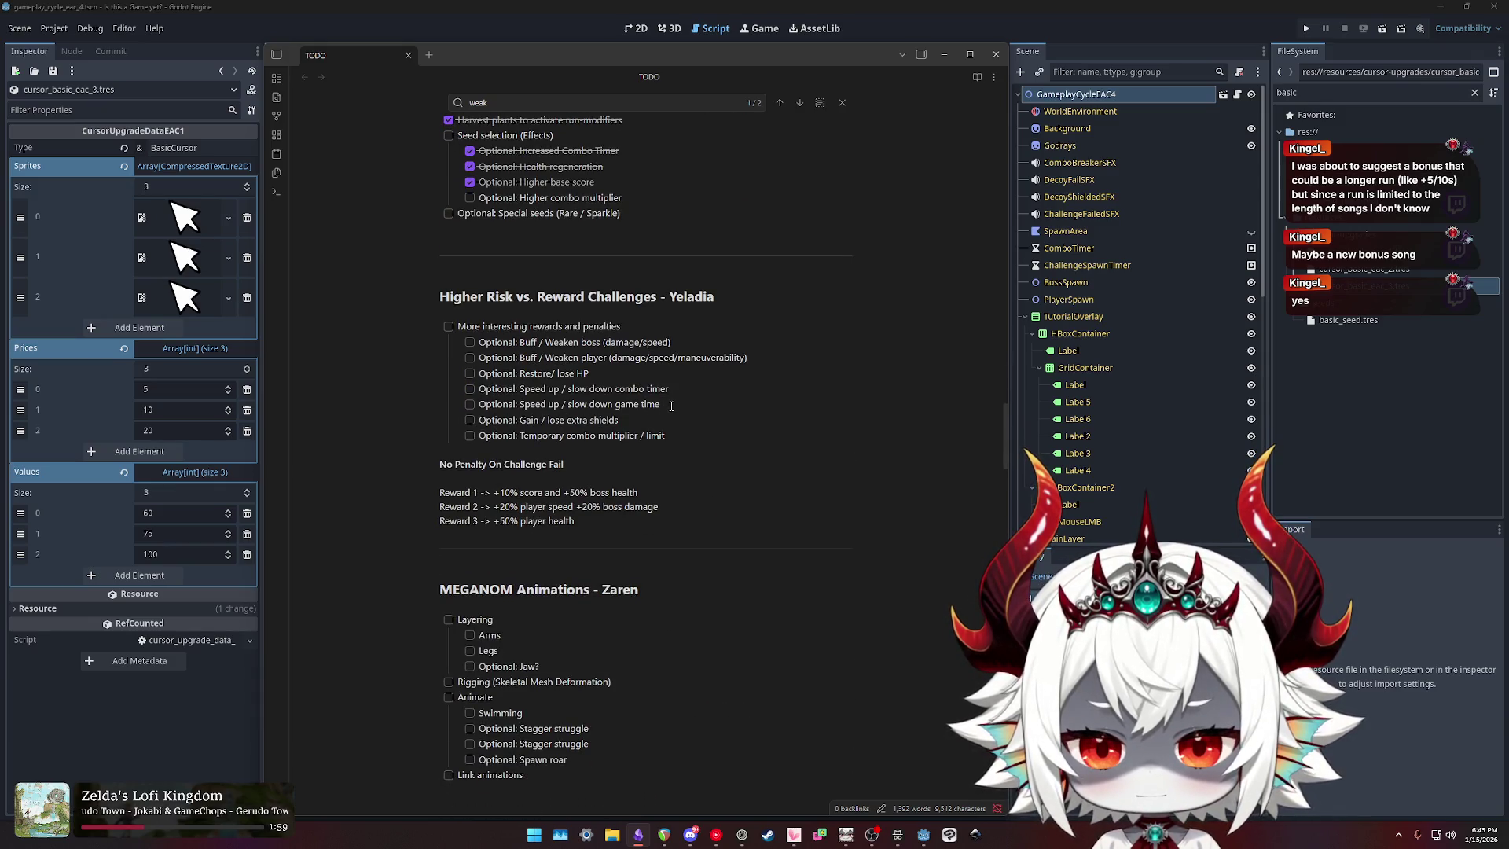
{"action": "left_click_drag", "start_coordinate": [664, 403], "coordinate": [477, 402]}
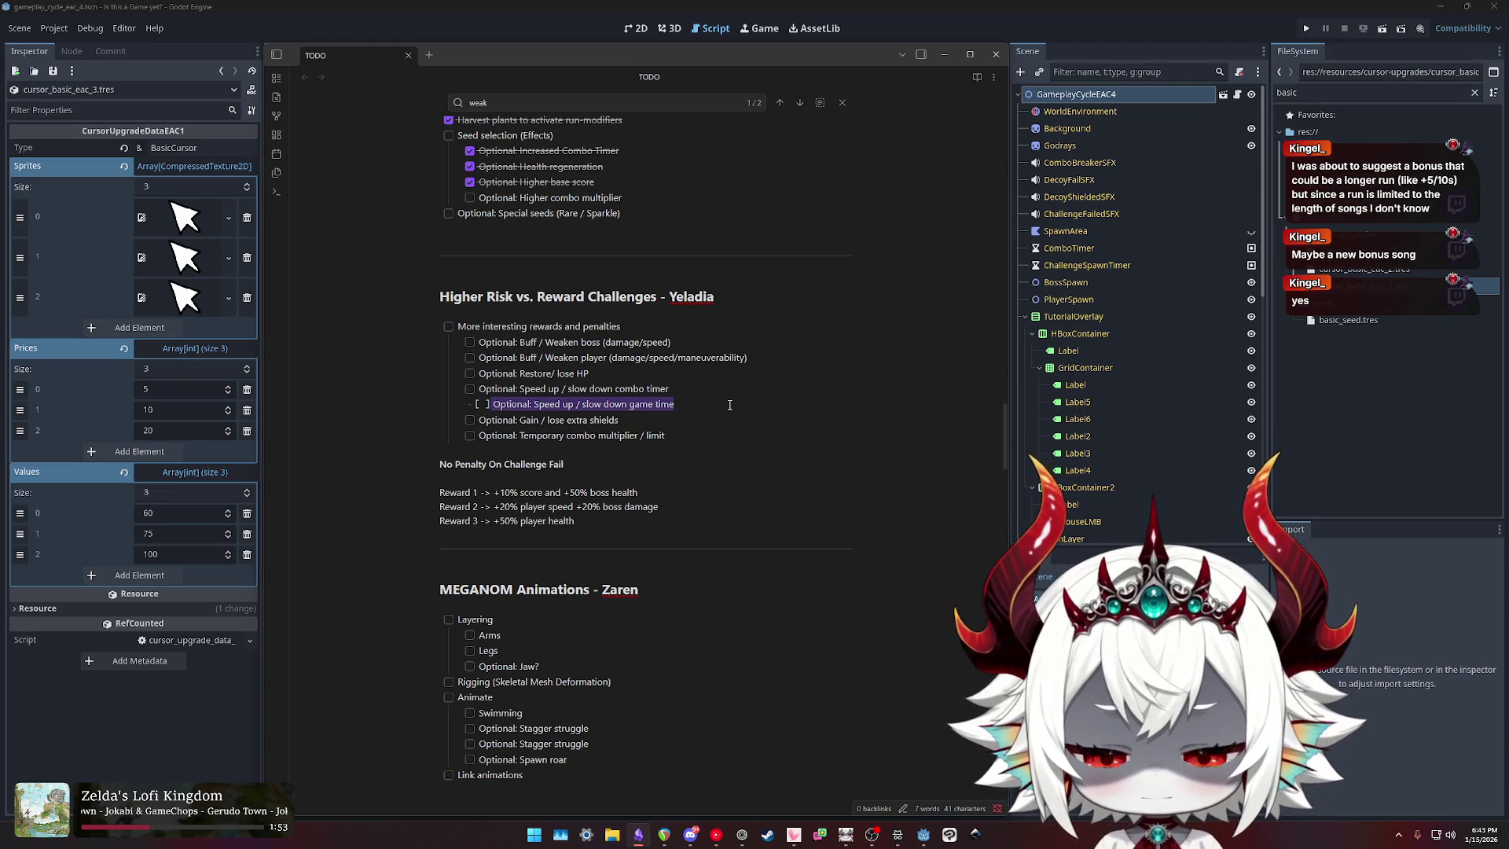
{"action": "scroll", "coordinate": [682, 418], "scroll_direction": "up", "scroll_amount": 15}
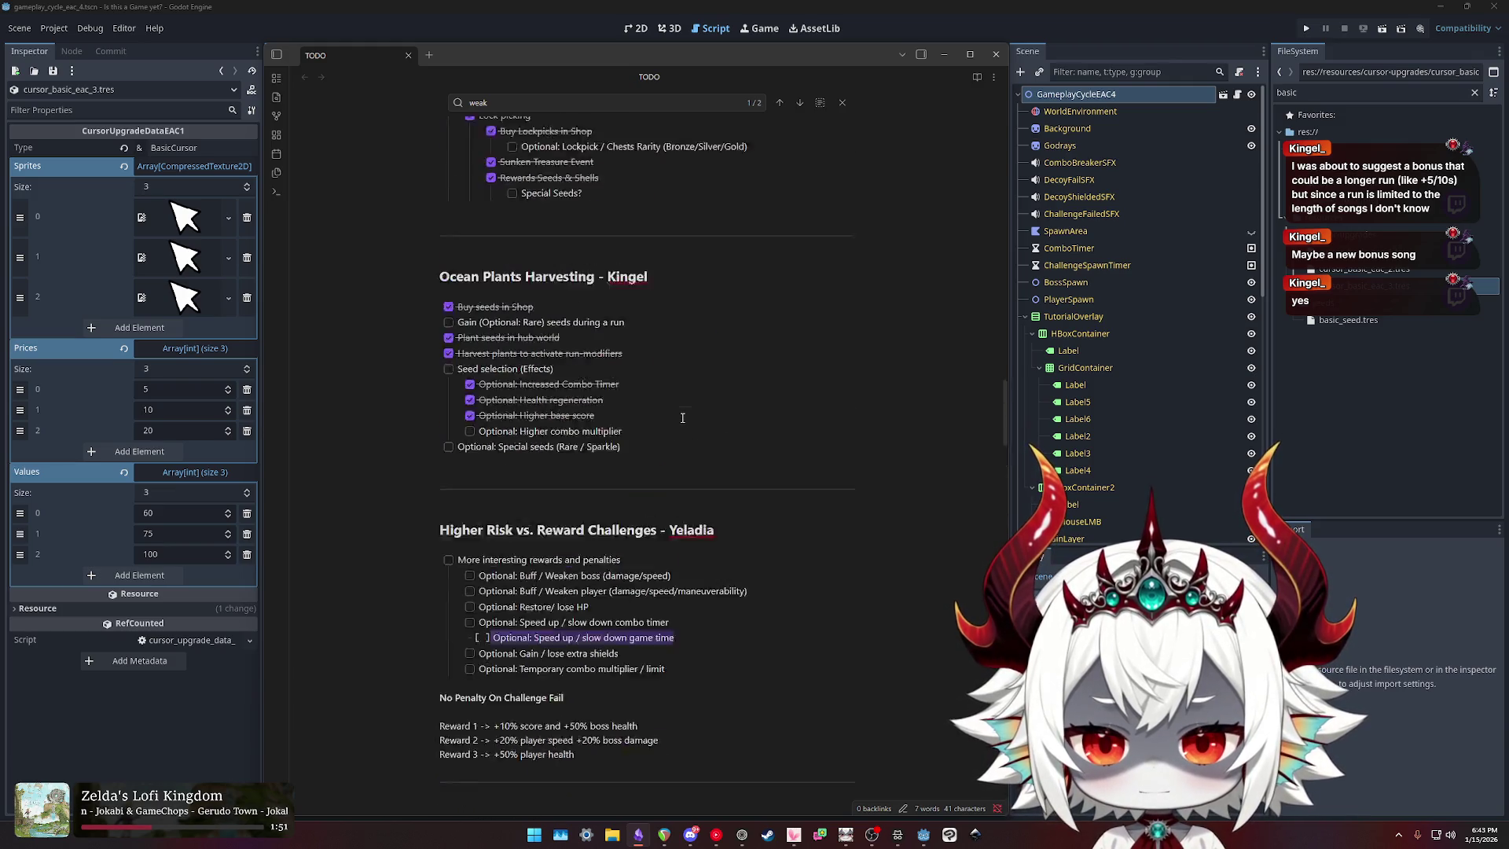
{"action": "scroll", "coordinate": [681, 416], "scroll_direction": "up", "scroll_amount": 5}
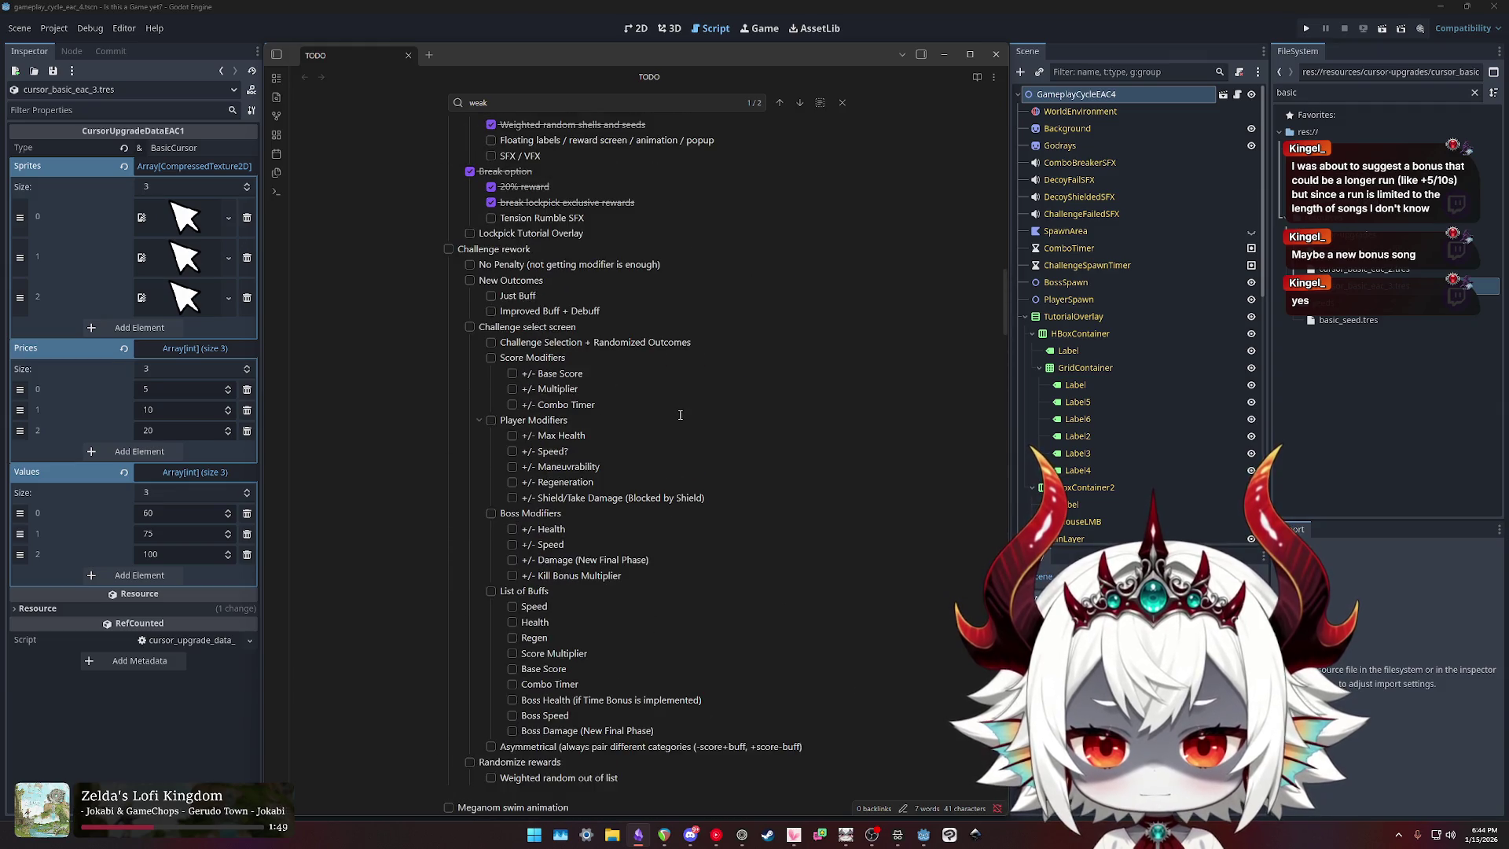
{"action": "scroll", "coordinate": [660, 412], "scroll_direction": "down", "scroll_amount": 4}
{"action": "scroll", "coordinate": [660, 410], "scroll_direction": "up", "scroll_amount": 3}
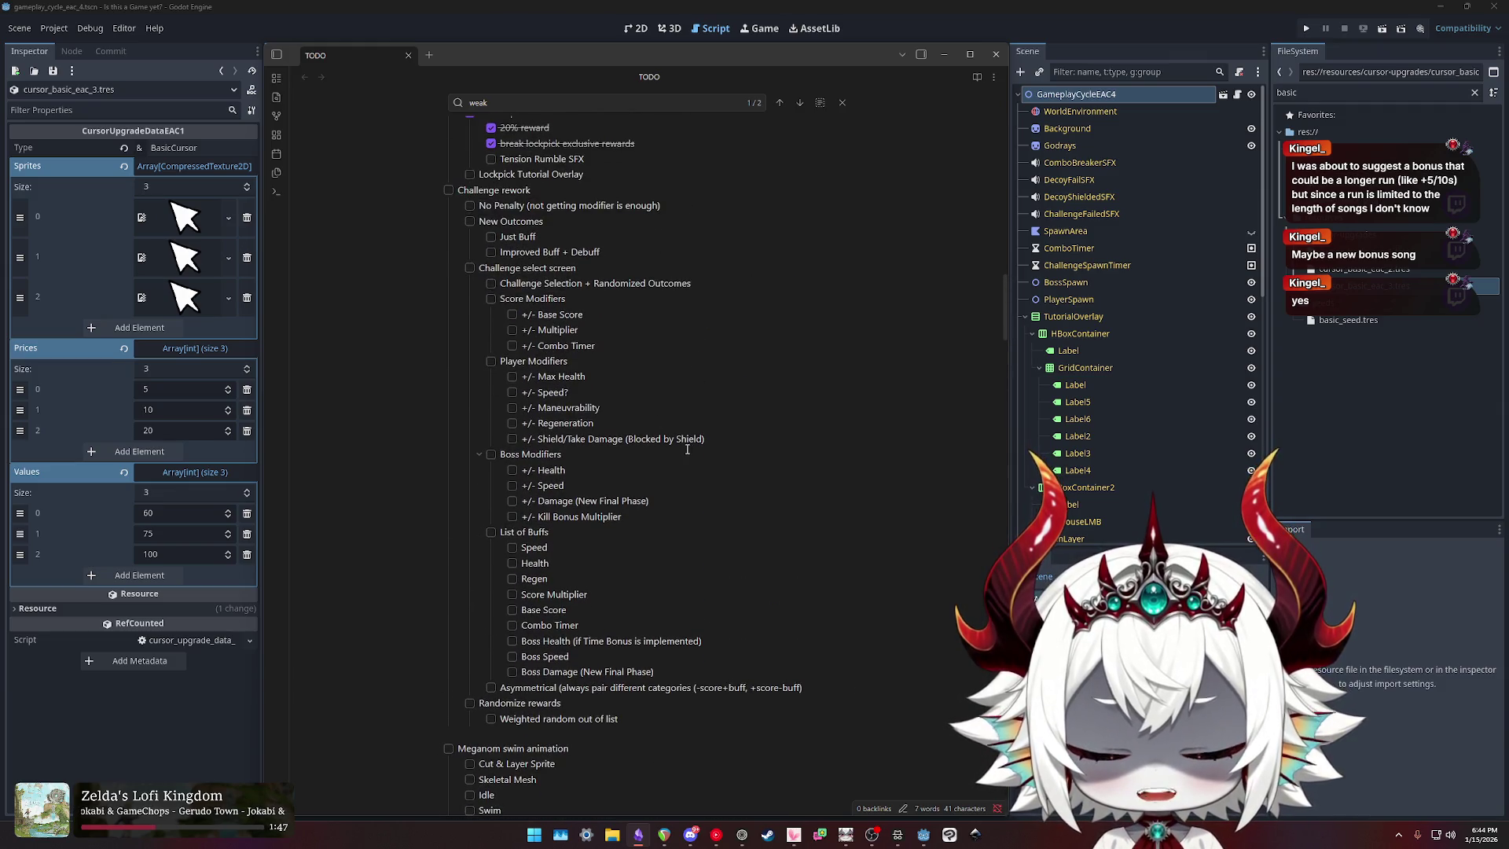
{"action": "left_click", "coordinate": [651, 519]}
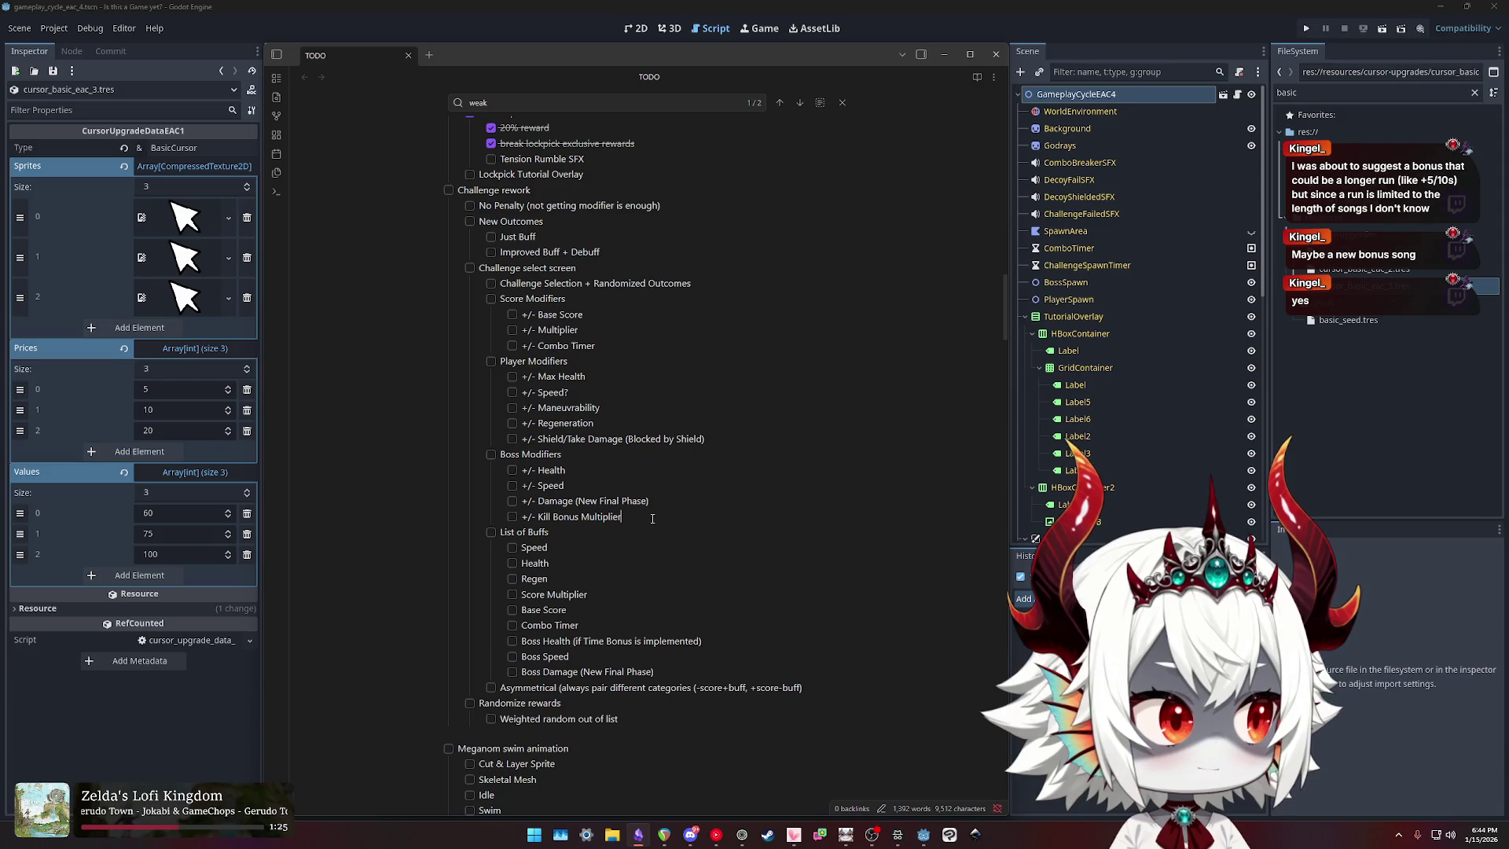
Step: Add a '+/- Boss Timer' line below '+/- Kill Bonus Multiplier'
{"action": "key", "text": "Return"}
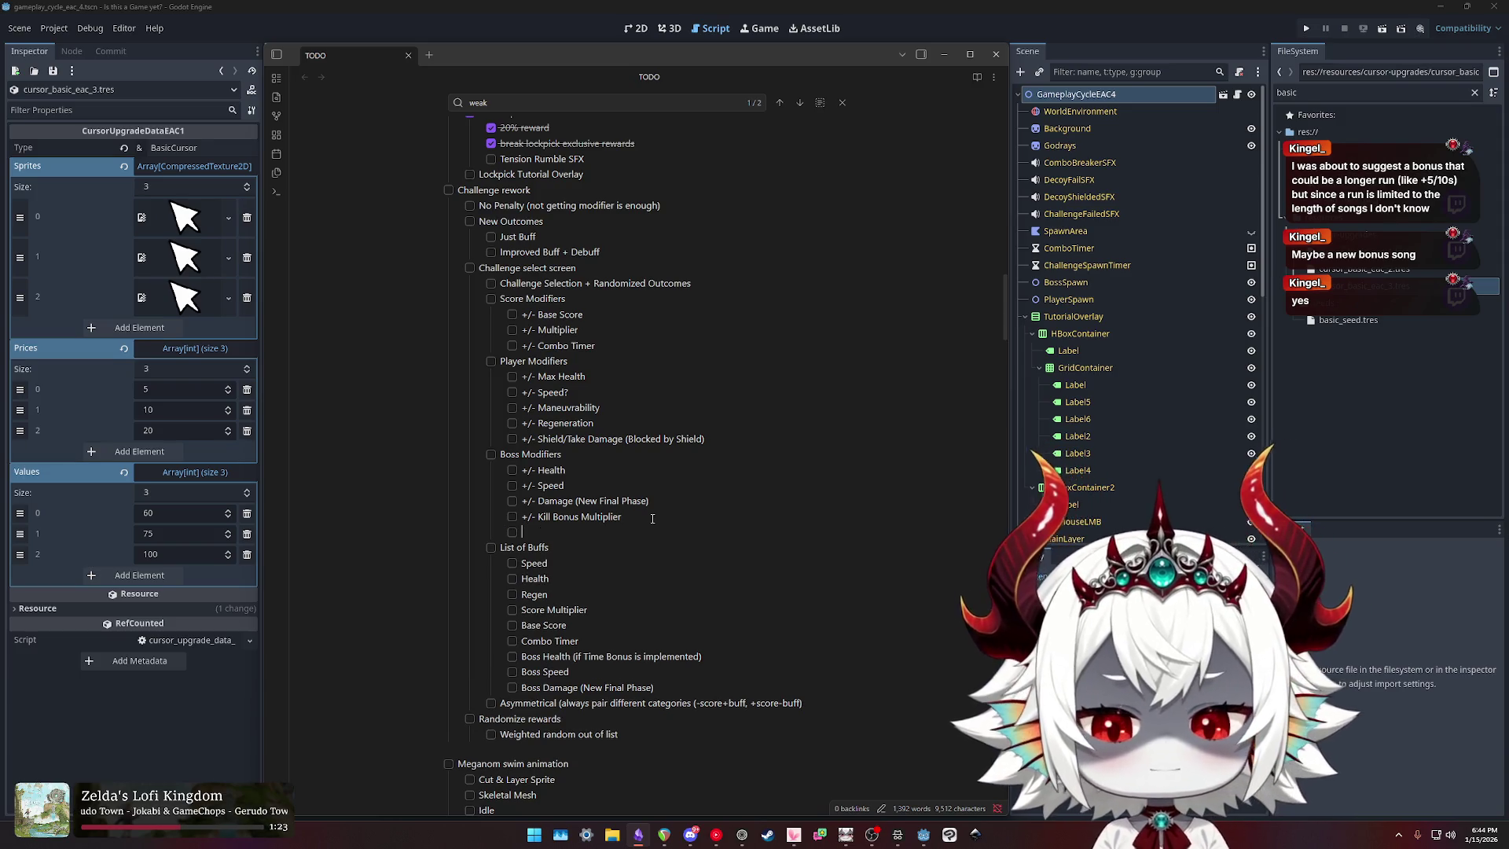
{"action": "type", "text": "+/- "}
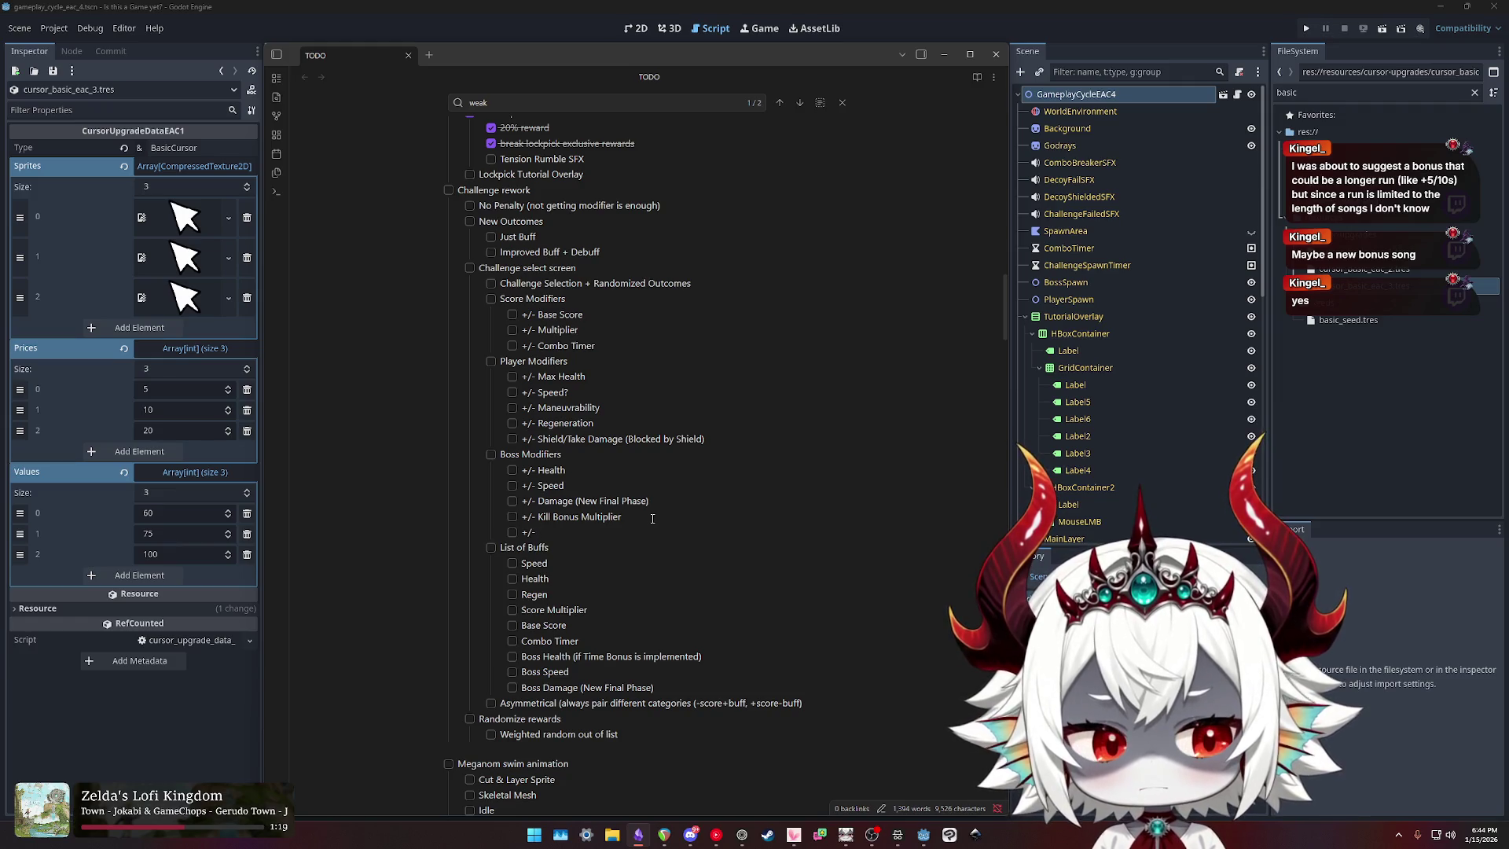
{"action": "type", "text": "Boss Timer"}
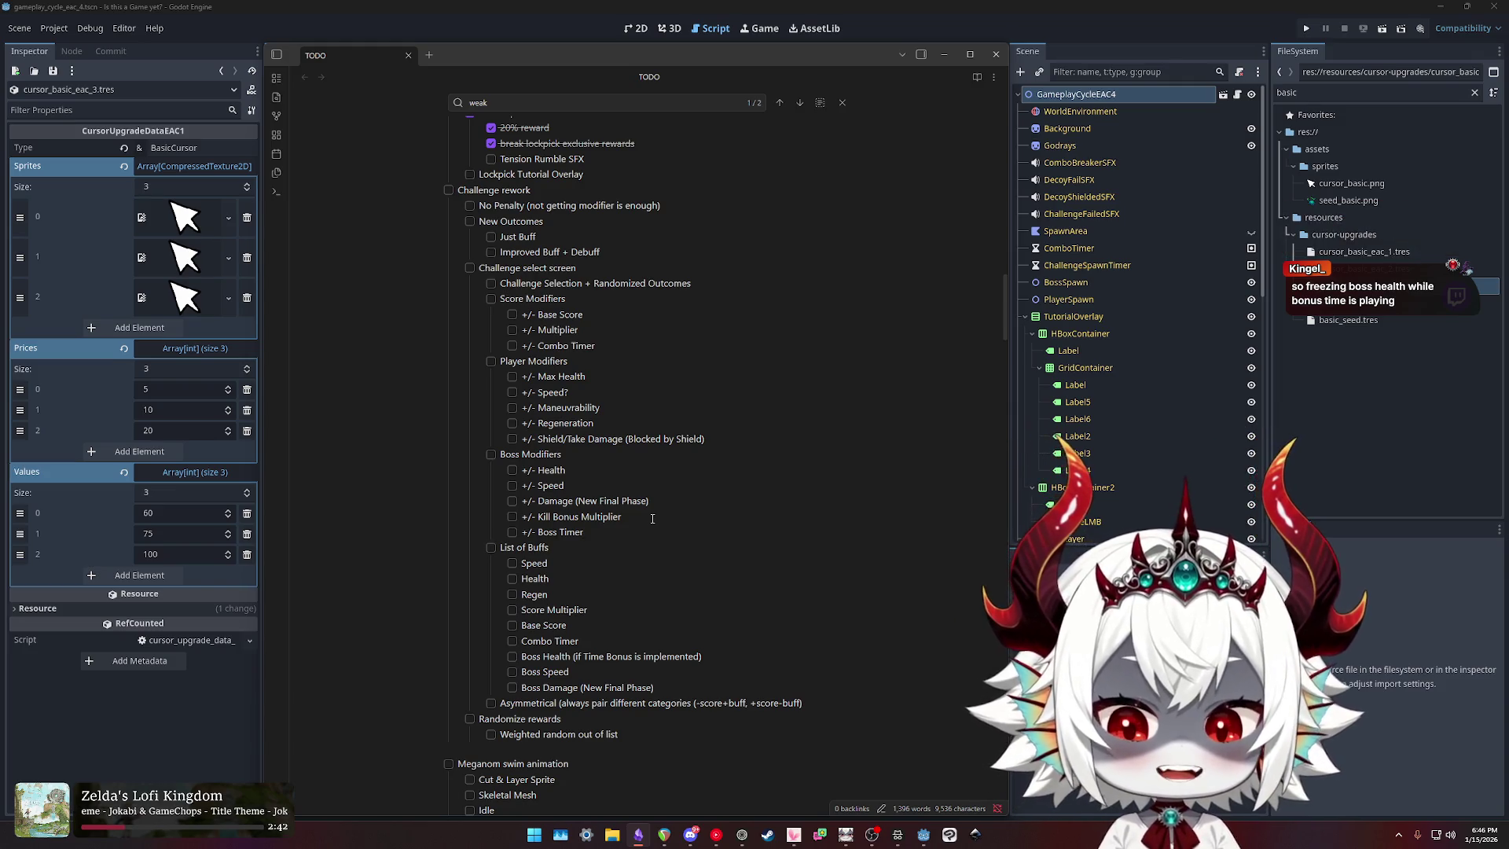
Step: Create a 'Temporary Buffs' group after Boss Timer with the nested item 'Freeze Boss (Timer/Health)'
{"action": "key", "text": "Return"}
{"action": "key", "text": "shift+Tab"}
{"action": "type", "text": "Temporary Buffs"}
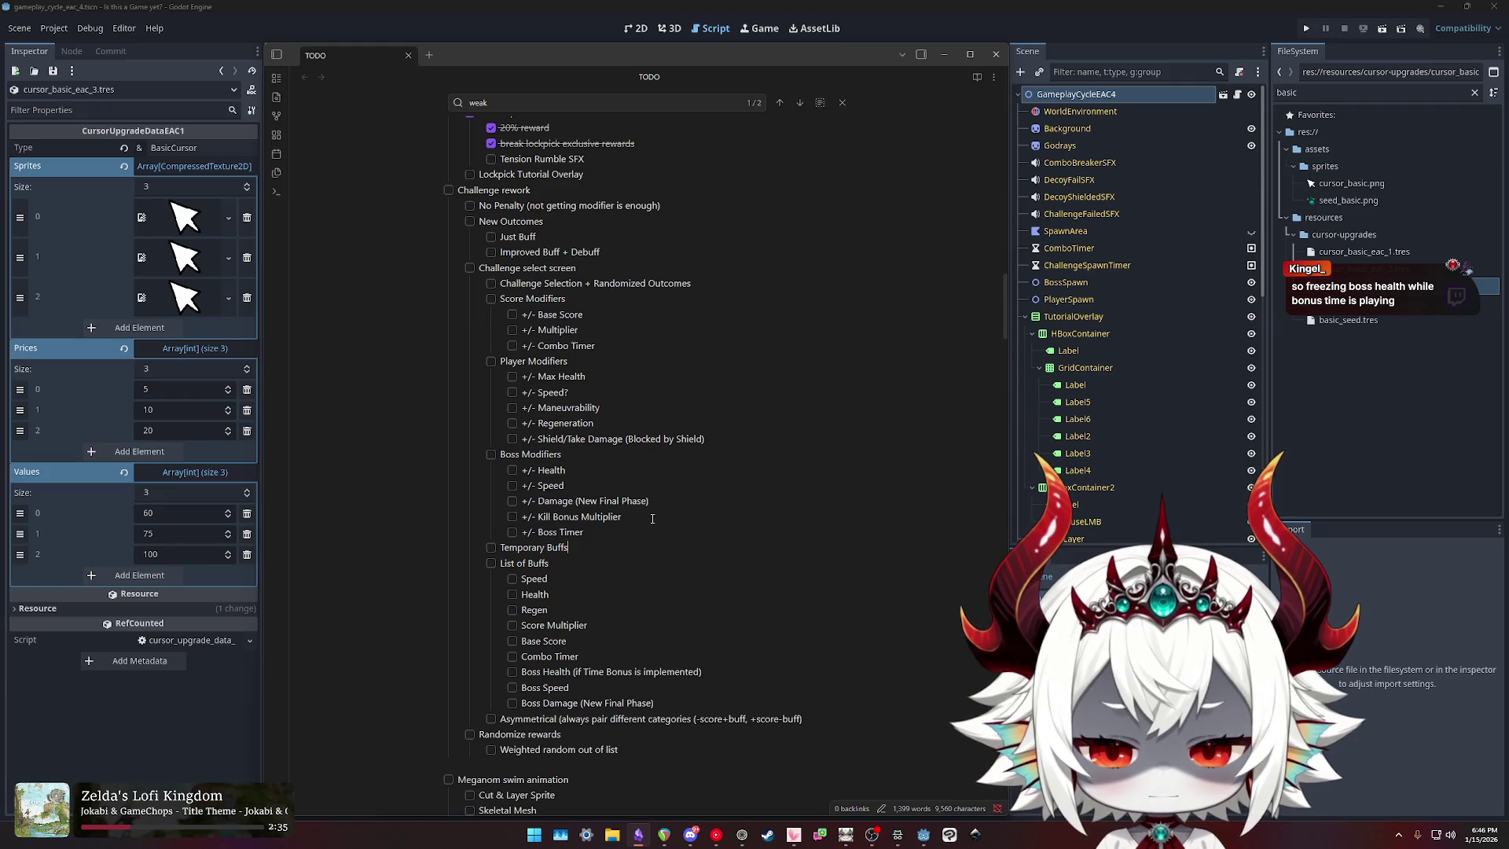
{"action": "key", "text": "Return"}
{"action": "key", "text": "Tab"}
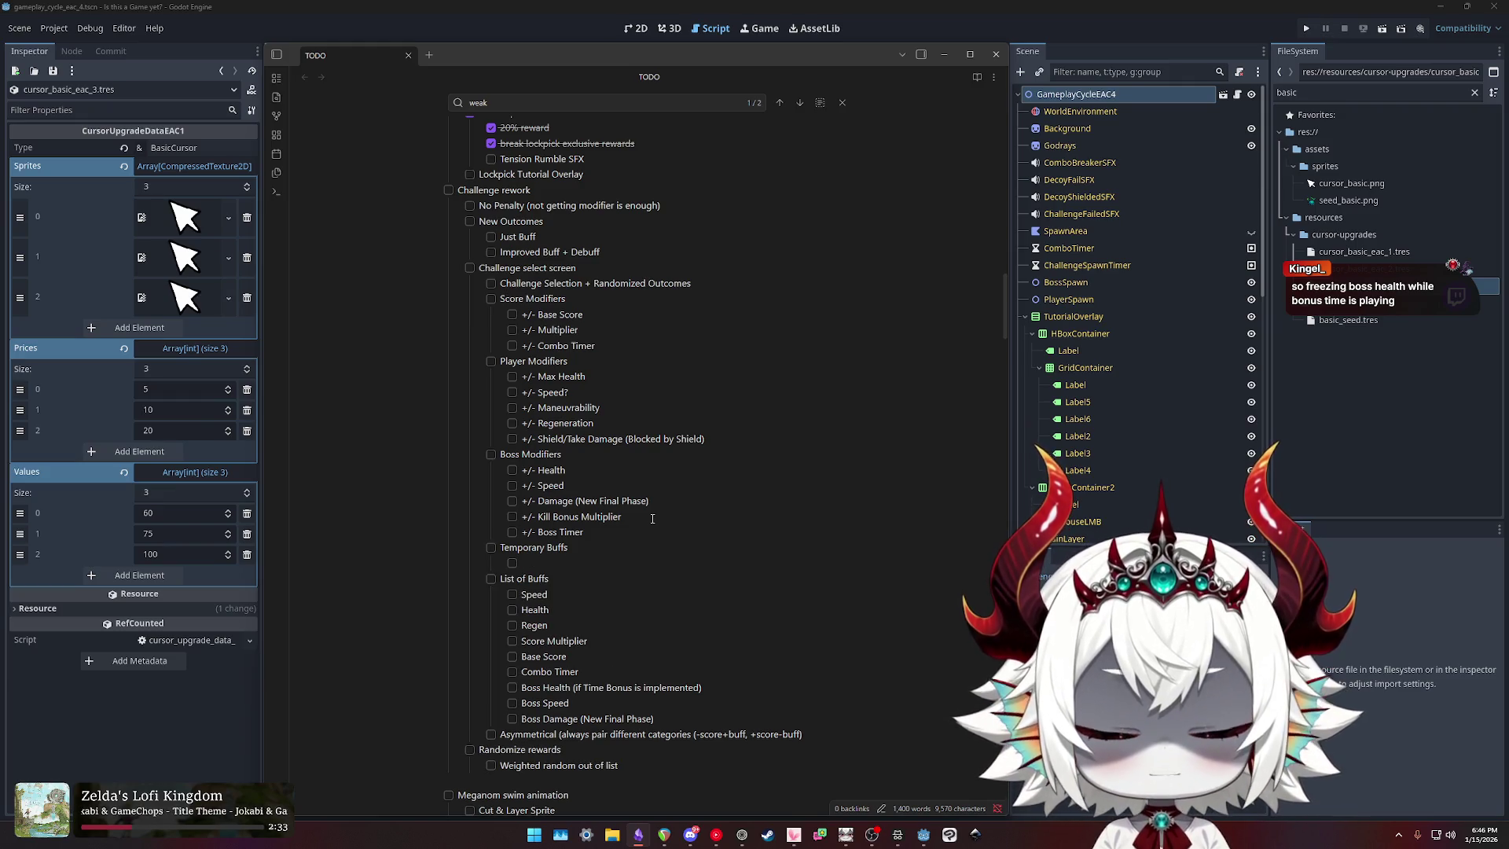
{"action": "type", "text": "Freeze "}
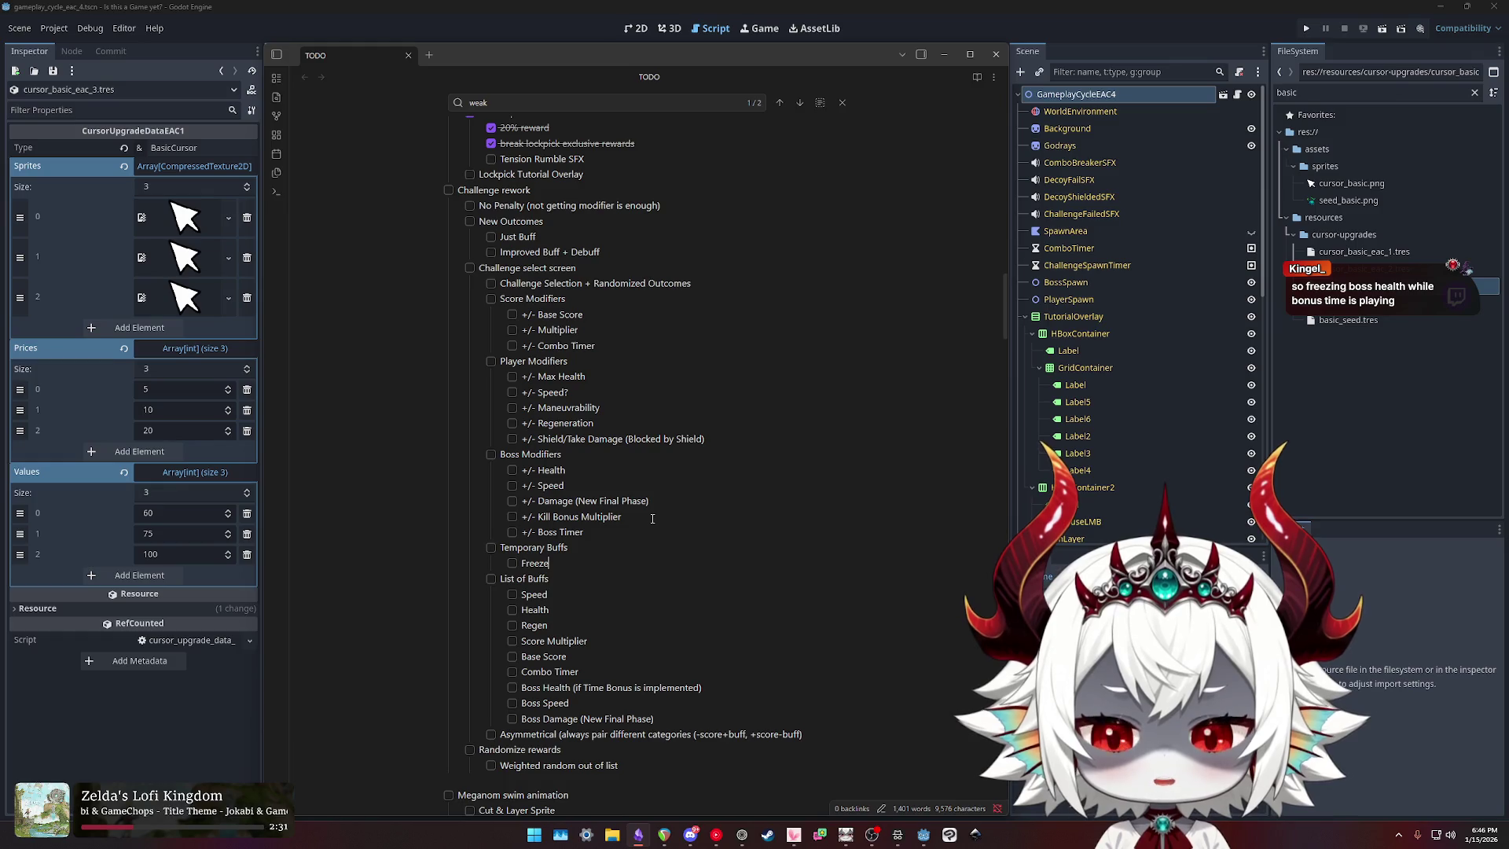
{"action": "type", "text": "Boss Timer"}
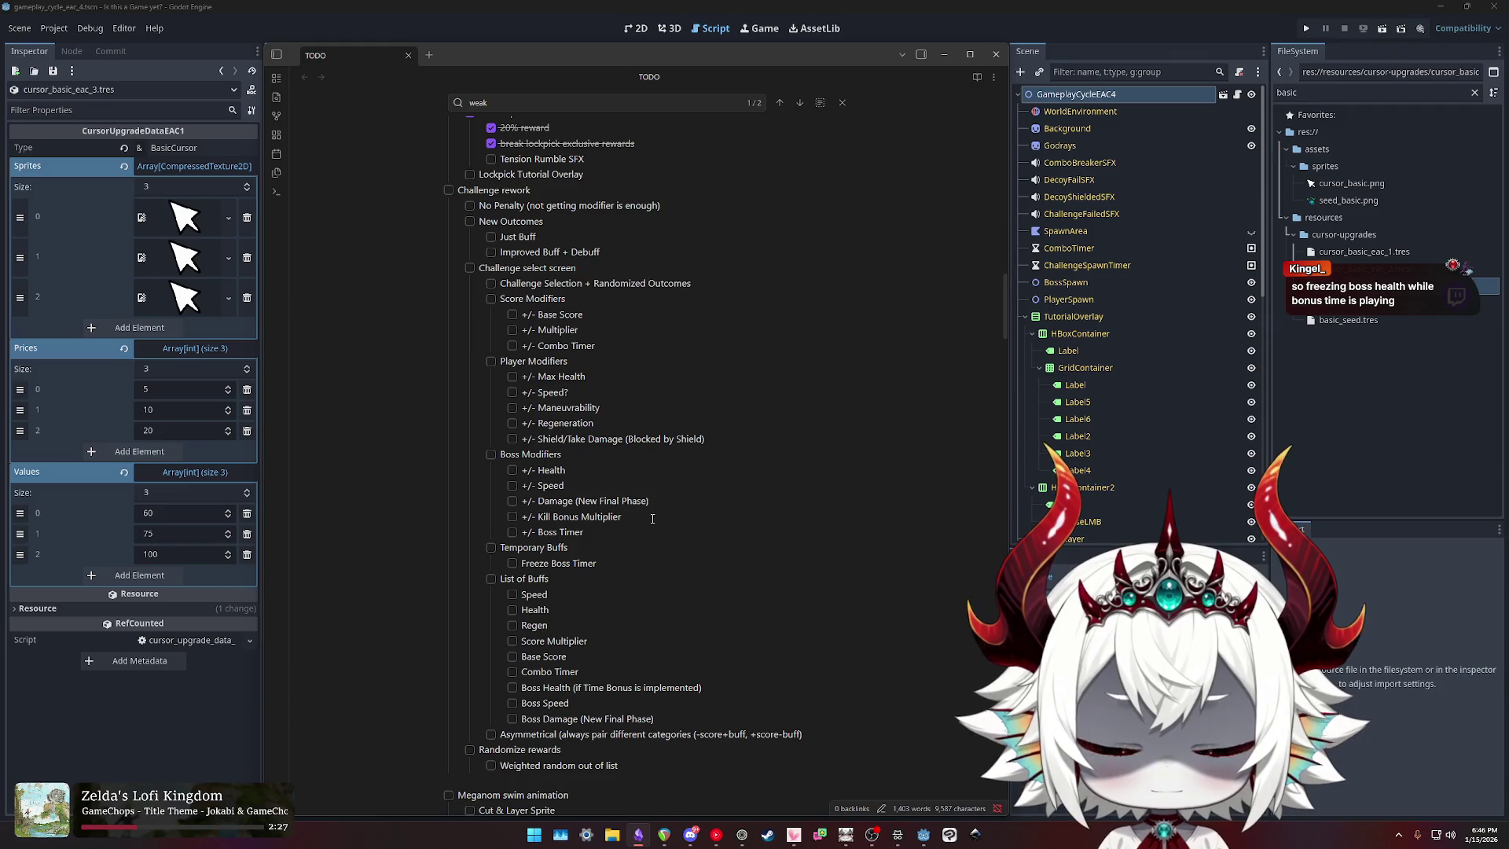
{"action": "key", "text": "BackSpace"}
{"action": "key", "text": "BackSpace"}
{"action": "key", "text": "BackSpace"}
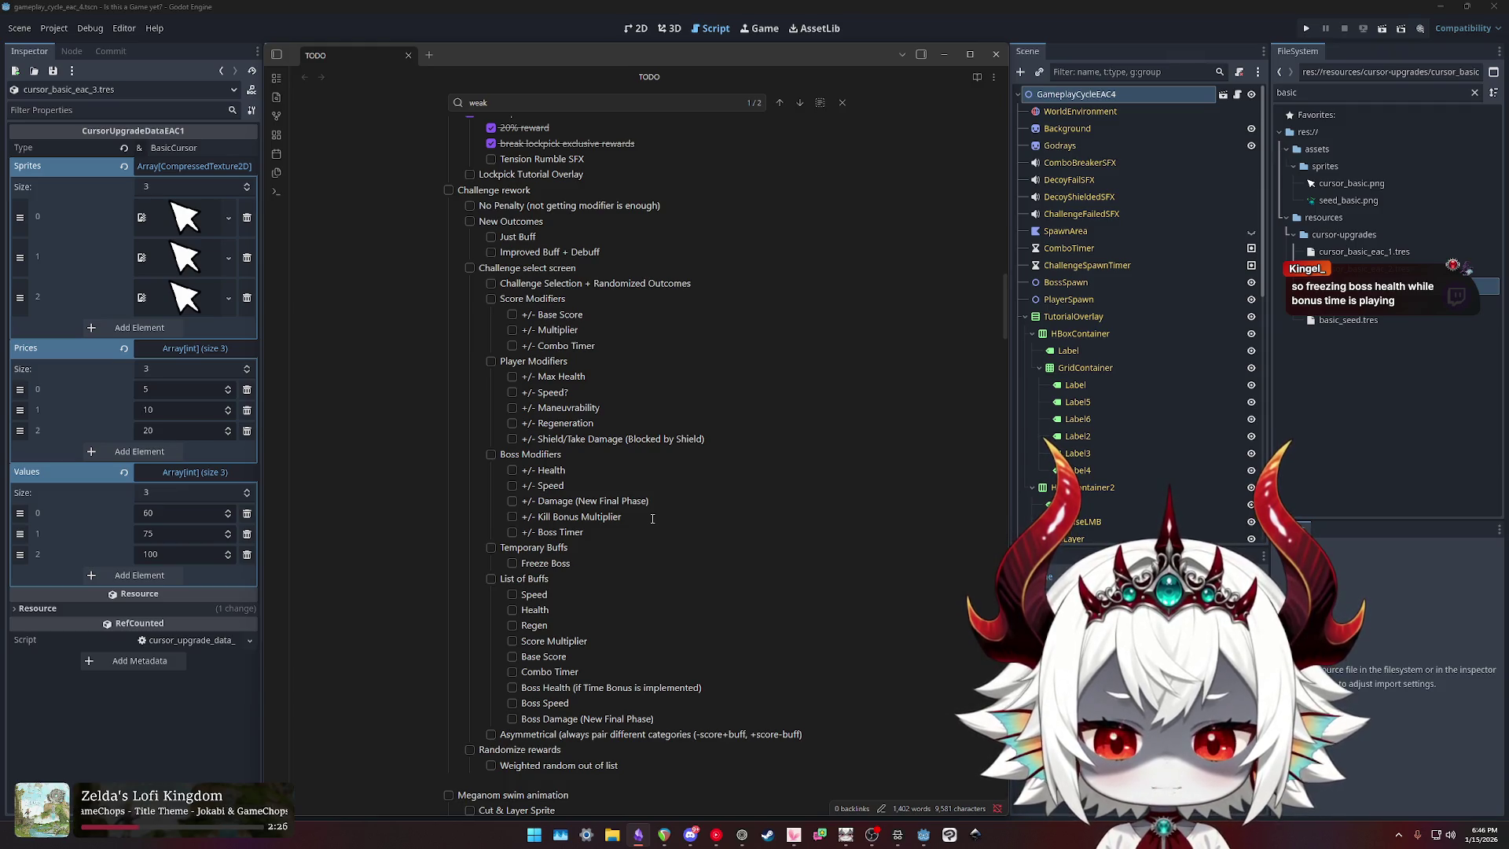
{"action": "type", "text": "(Timer/Healt"}
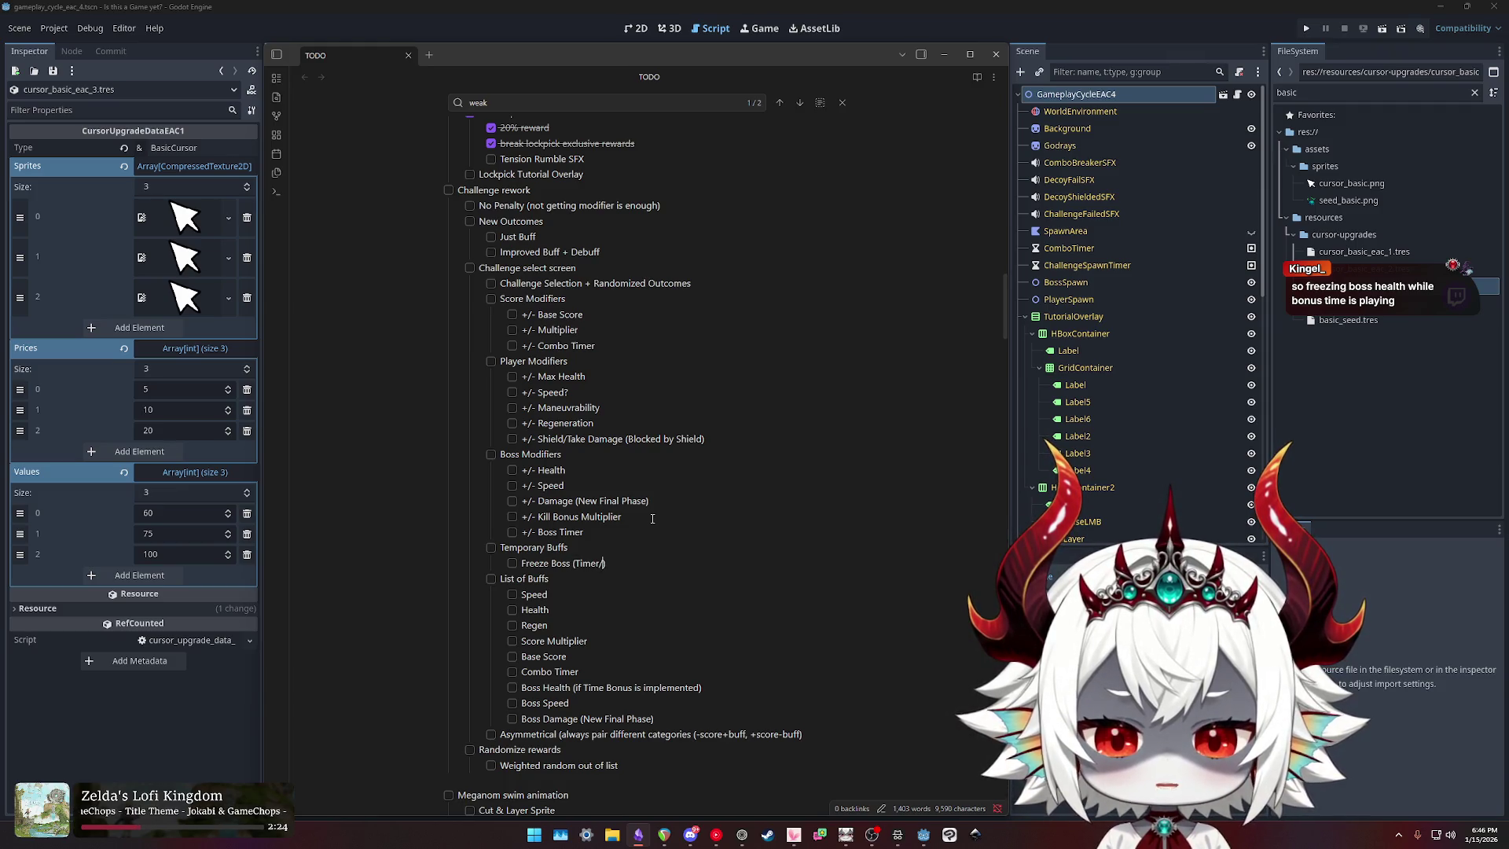
{"action": "type", "text": "h)"}
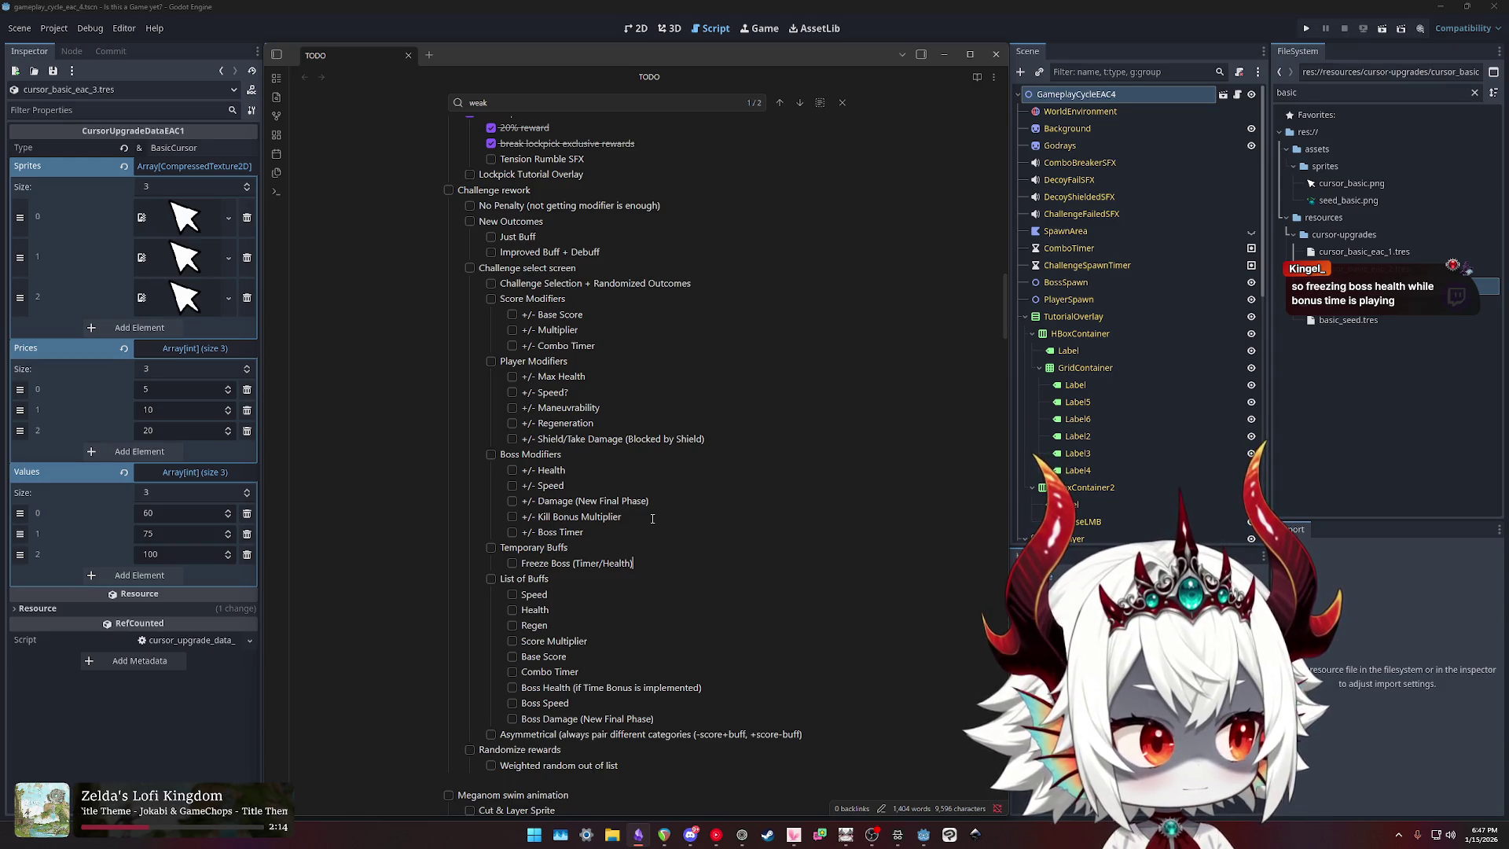
{"action": "key", "text": "Left"}
{"action": "key", "text": "Left"}
{"action": "key", "text": "Left"}
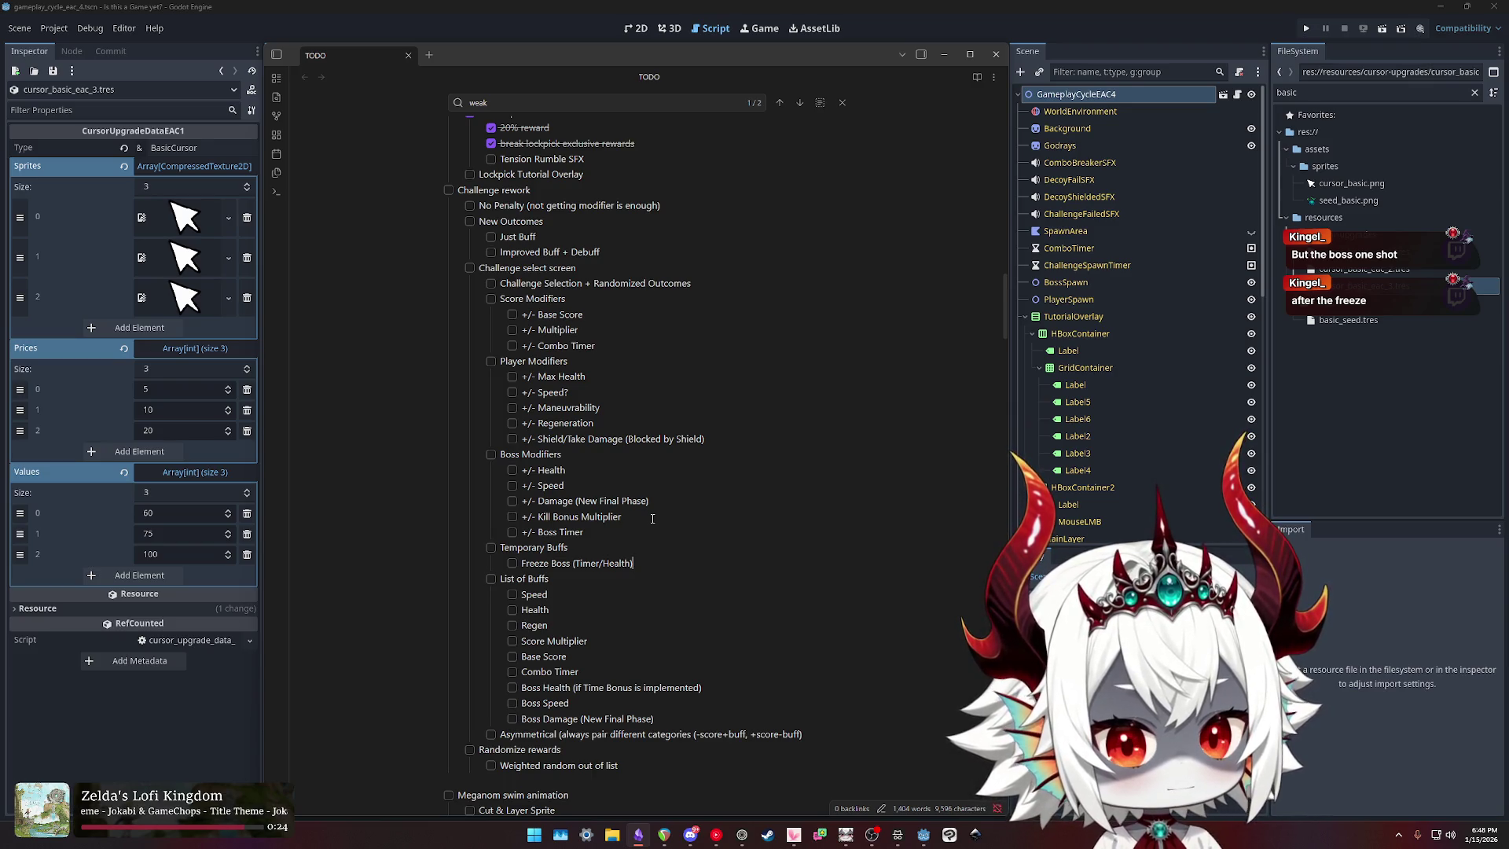
Step: Start a new checklist line below 'Freeze Boss (Timer/Health)'
{"action": "key", "text": "Return"}
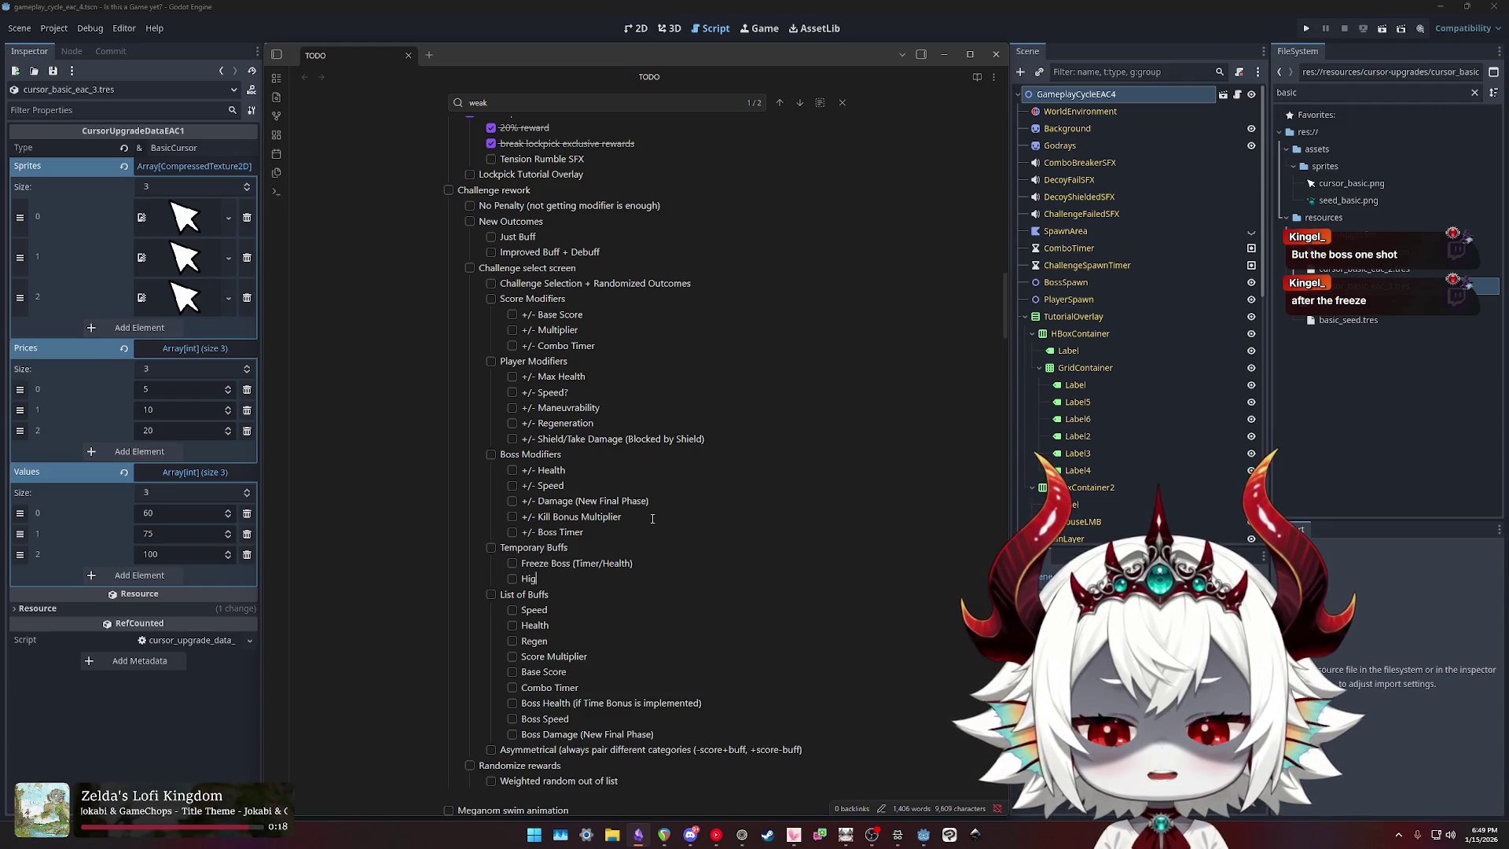
Step: Enter 'Score Multiplier' beneath Freeze Boss and select both Temporary Buffs items
{"action": "type", "text": "Scor"}
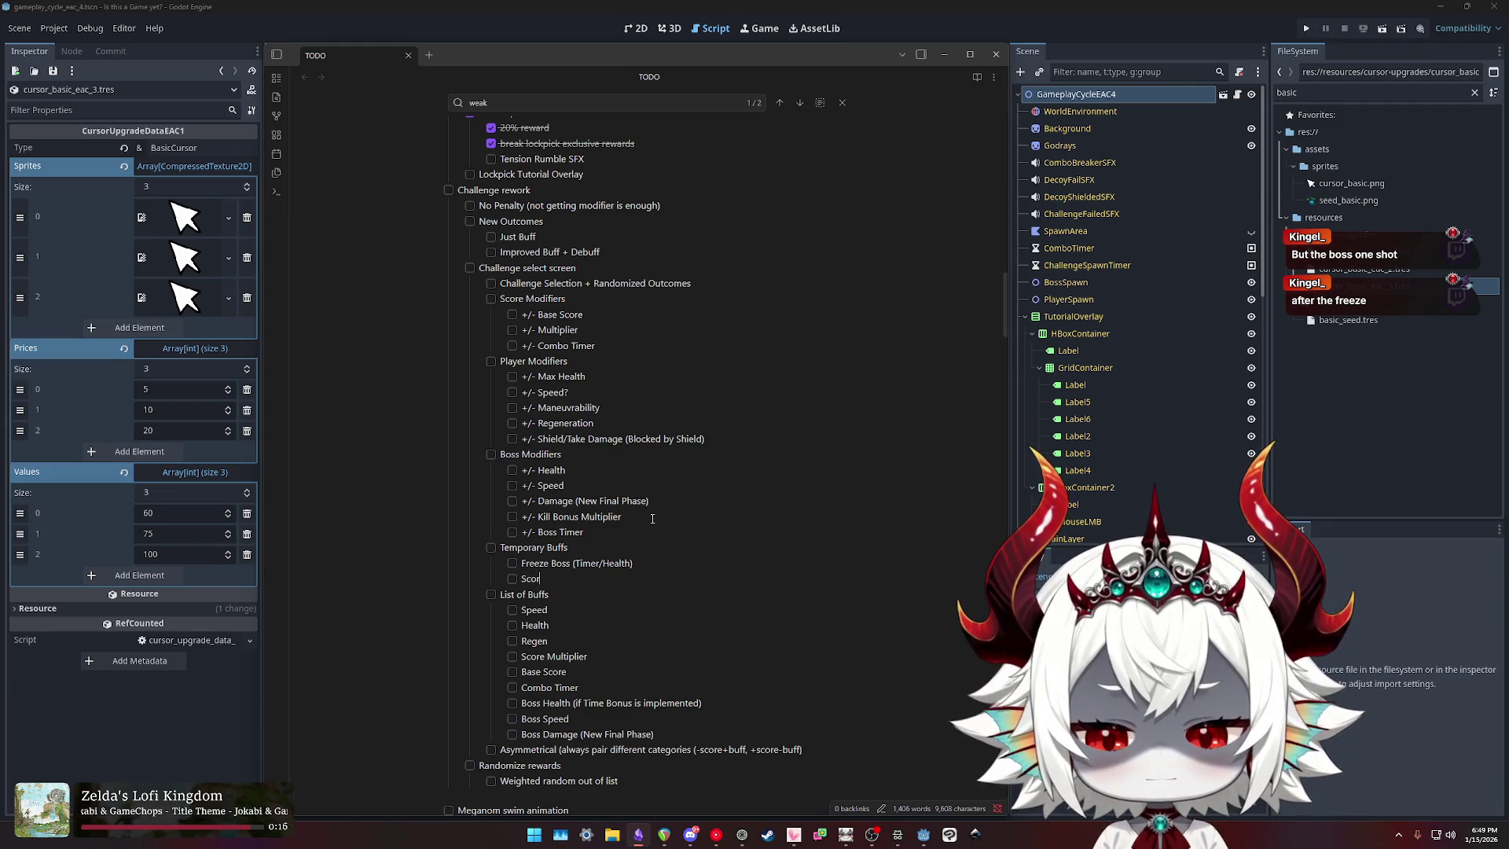
{"action": "type", "text": "e Multiplier"}
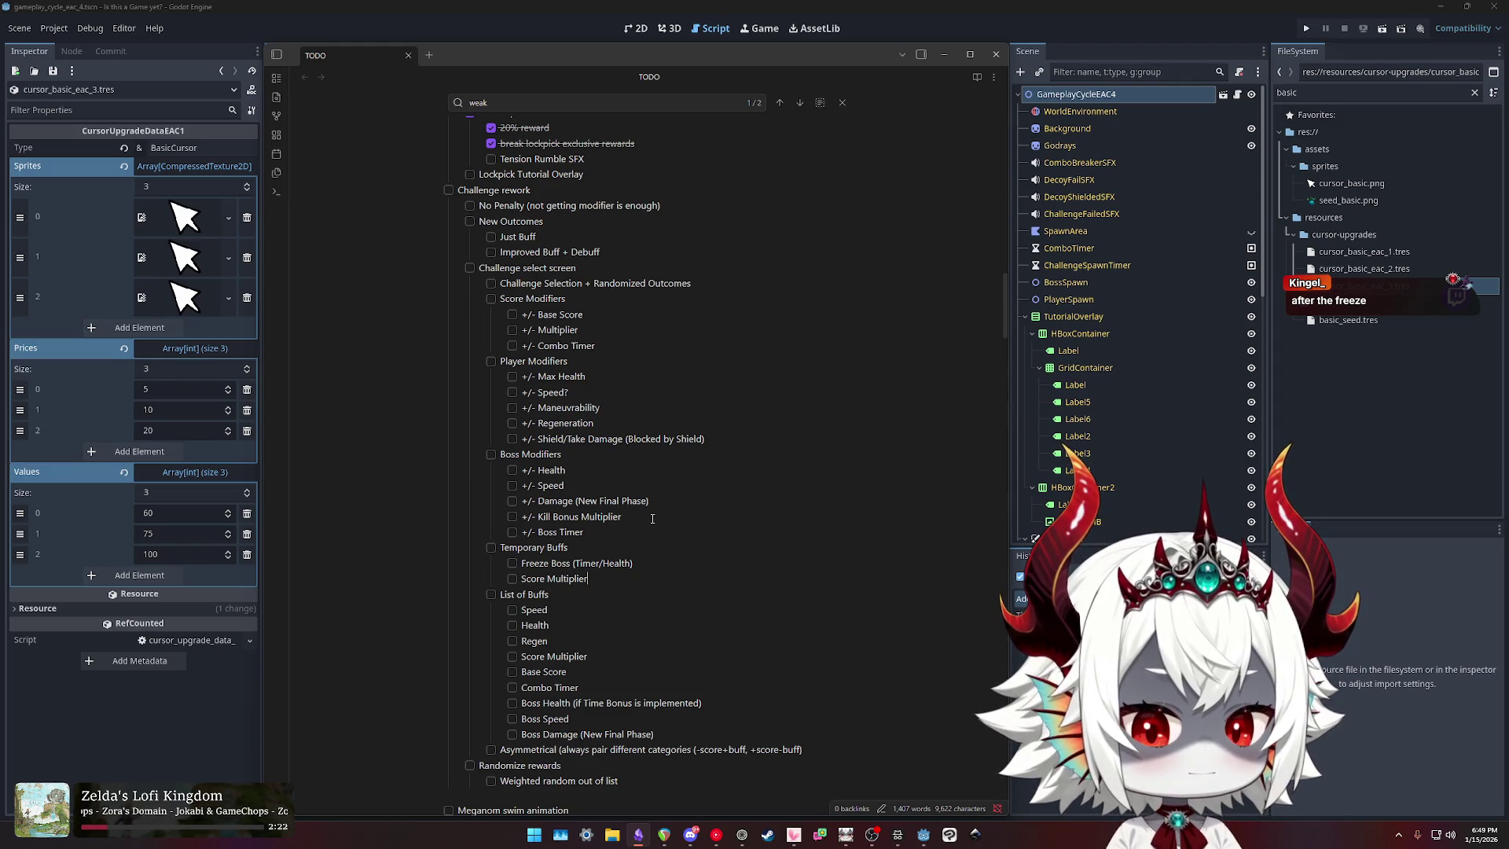
{"action": "key", "text": "shift+Up"}
{"action": "key", "text": "shift+Up"}
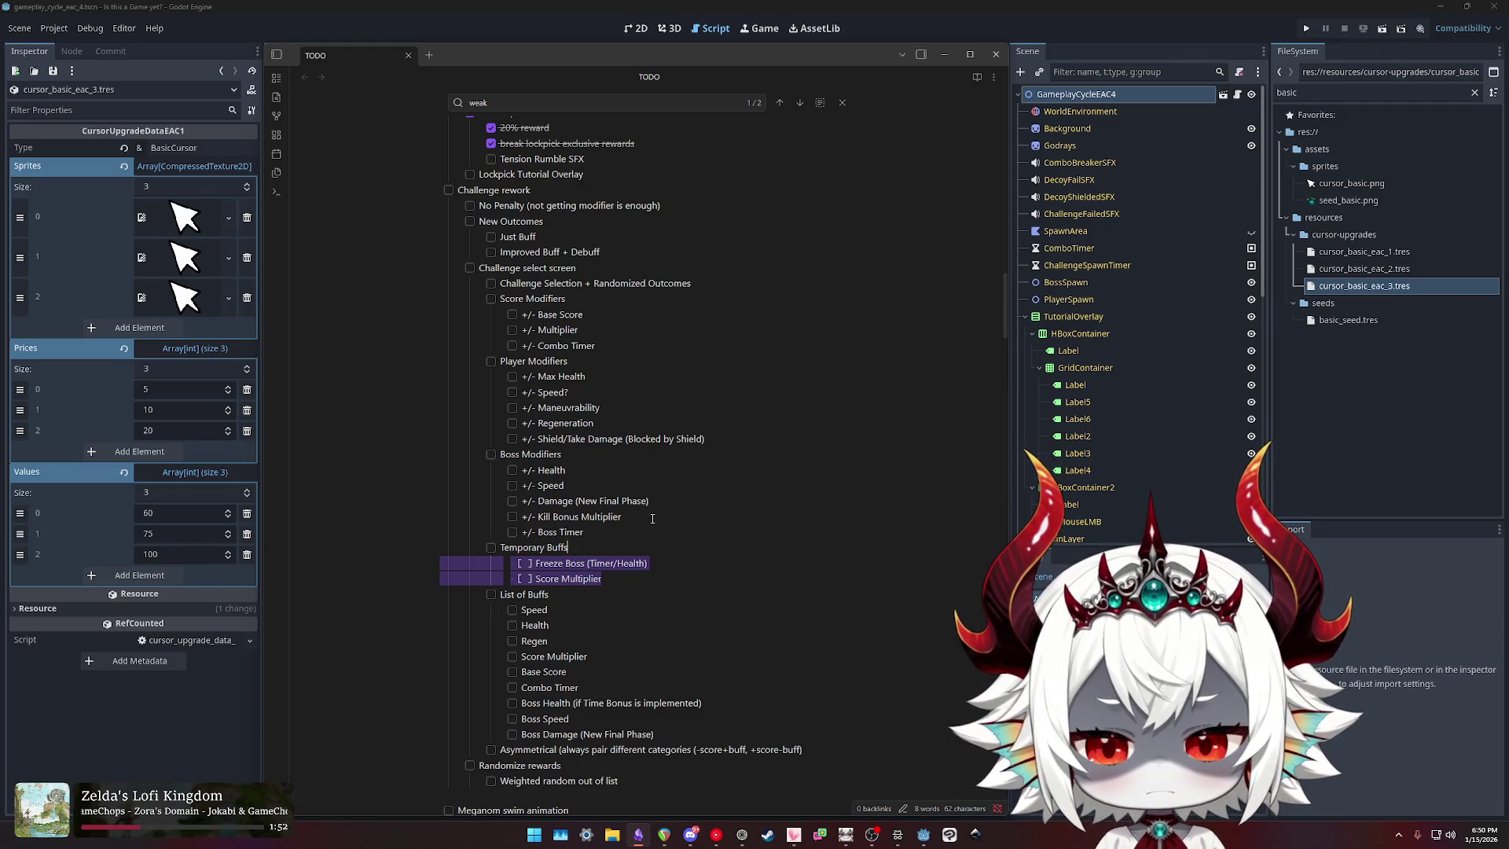
Step: Prefix the Temporary Buffs group and another item with 'Optional:'
{"action": "key", "text": "Right"}
{"action": "key", "text": "End"}
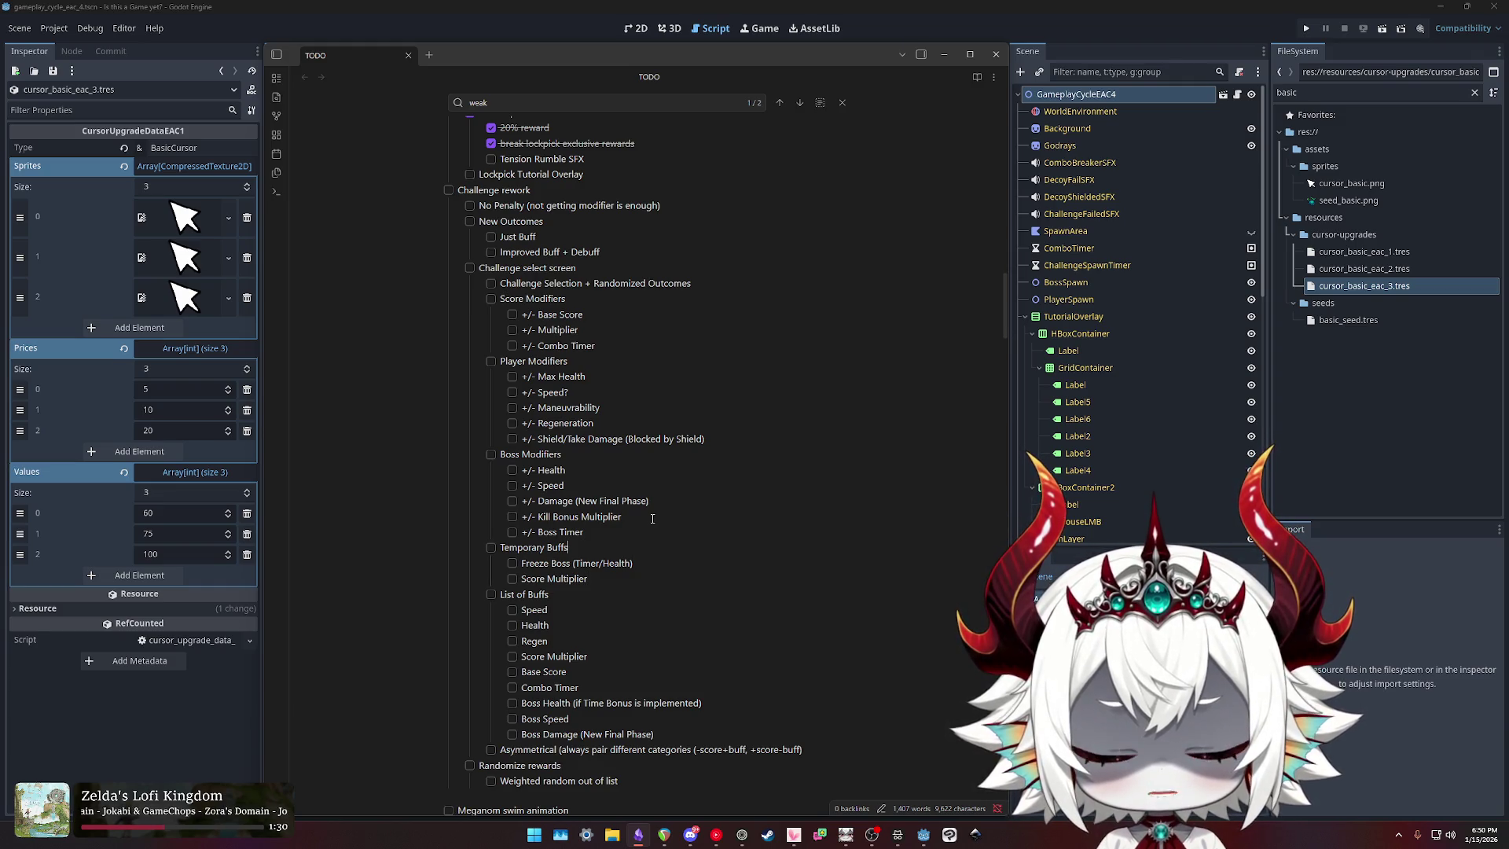
{"action": "type", "text": "Opp"}
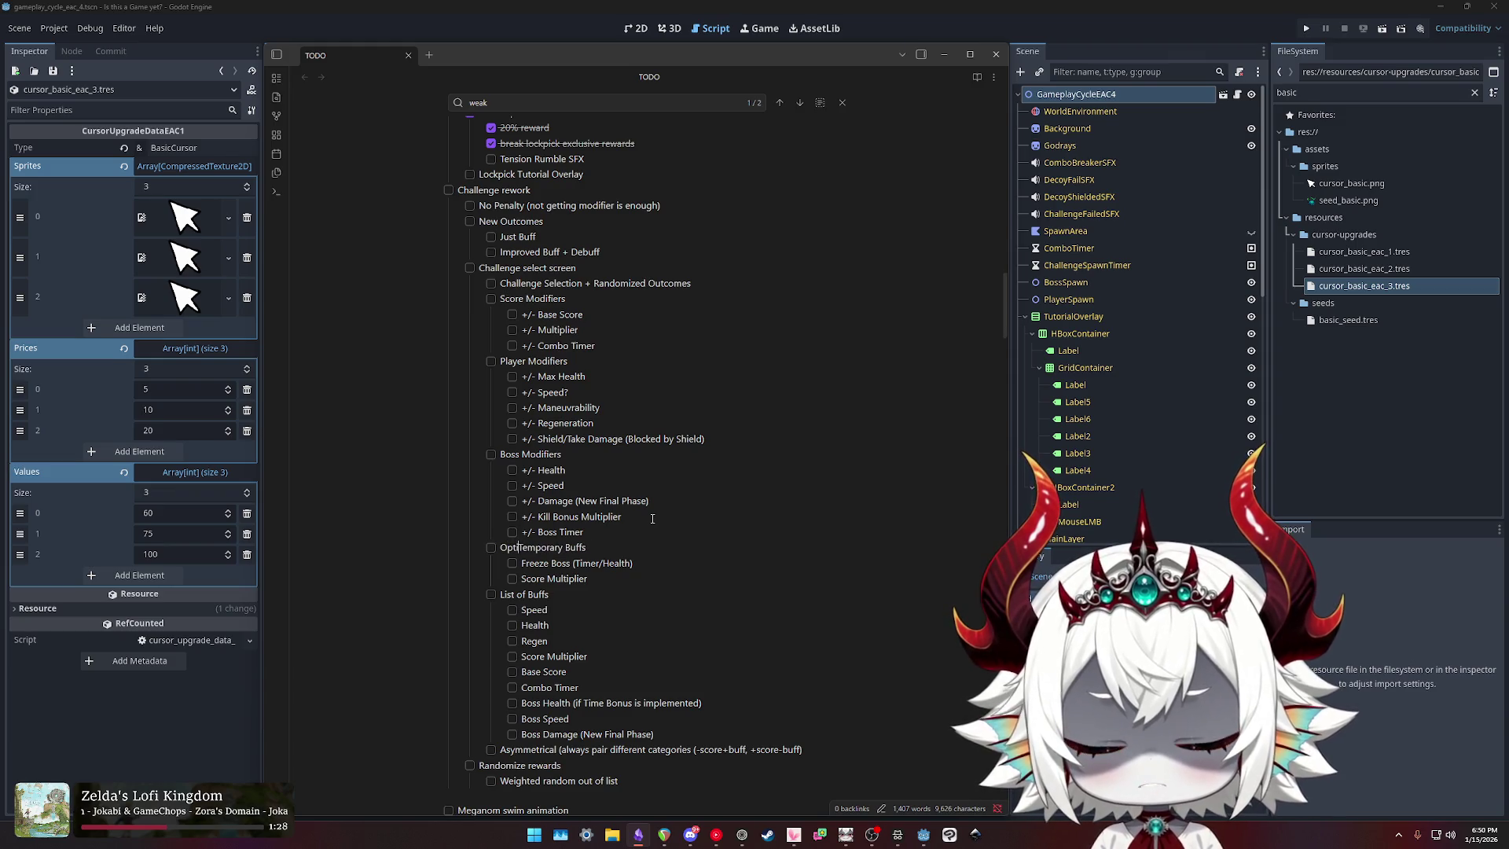
{"action": "key", "text": "BackSpace"}
{"action": "type", "text": "tional:"}
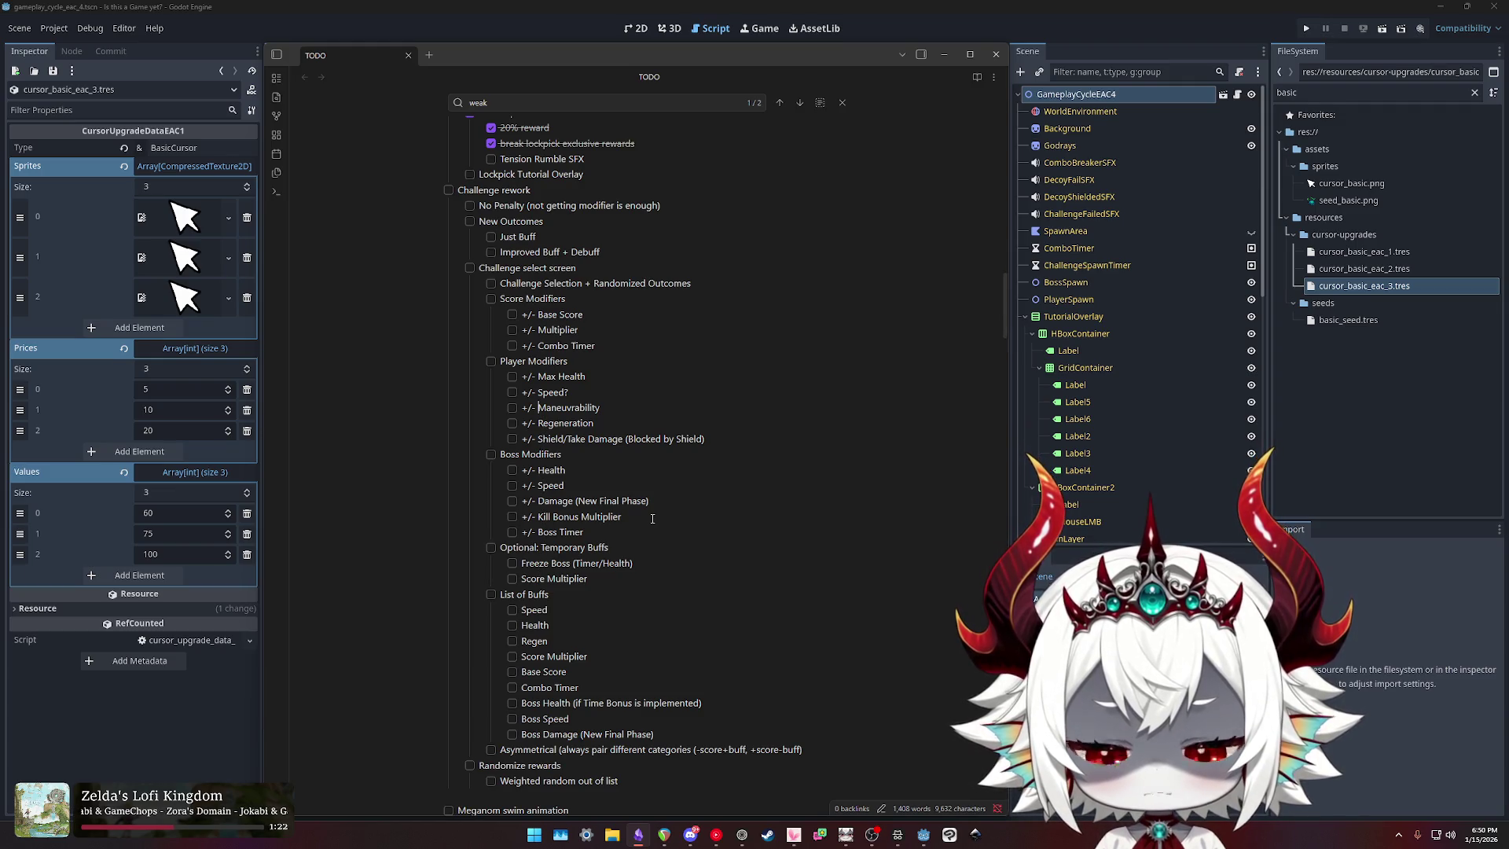
{"action": "type", "text": "Optional:"}
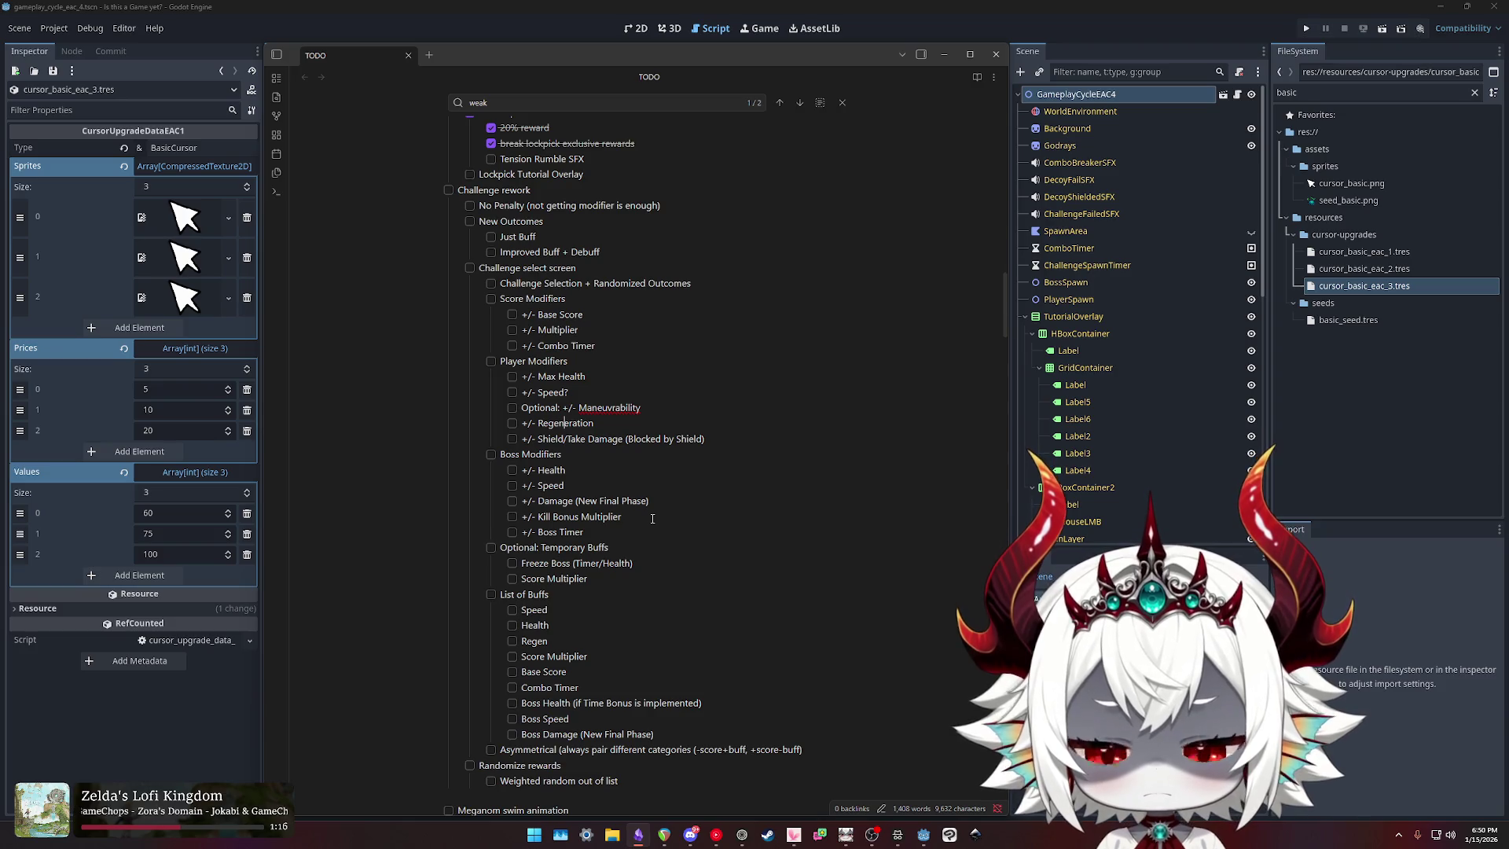
Step: Mark Regeneration as 'Optional:' and start an empty line below '+/- Max Health'
{"action": "key", "text": "Down"}
{"action": "key", "text": "Home"}
{"action": "type", "text": "Optional:"}
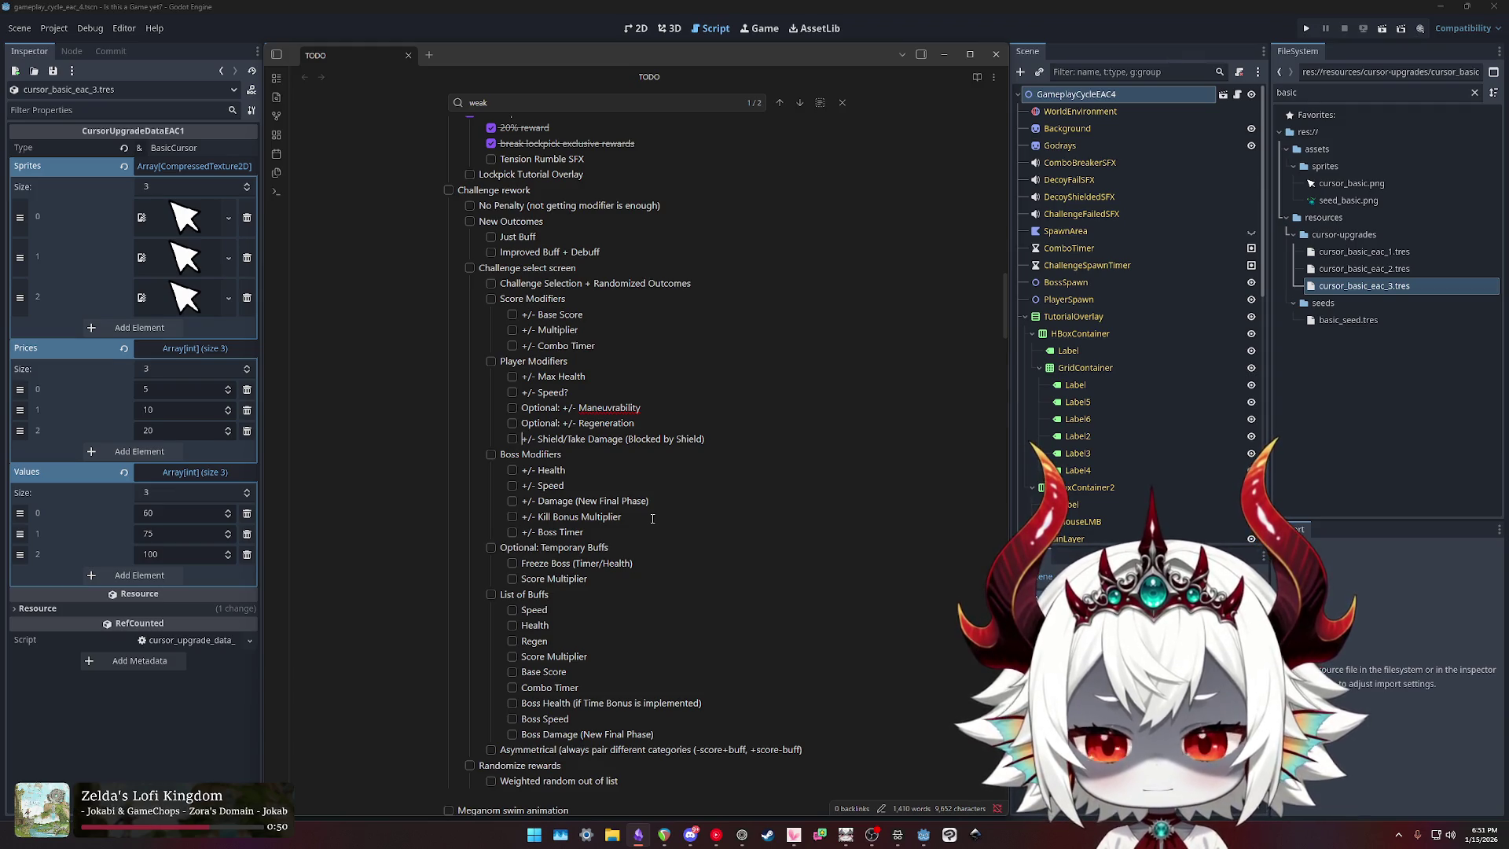
{"action": "key", "text": "Right"}
{"action": "key", "text": "Right"}
{"action": "key", "text": "Right"}
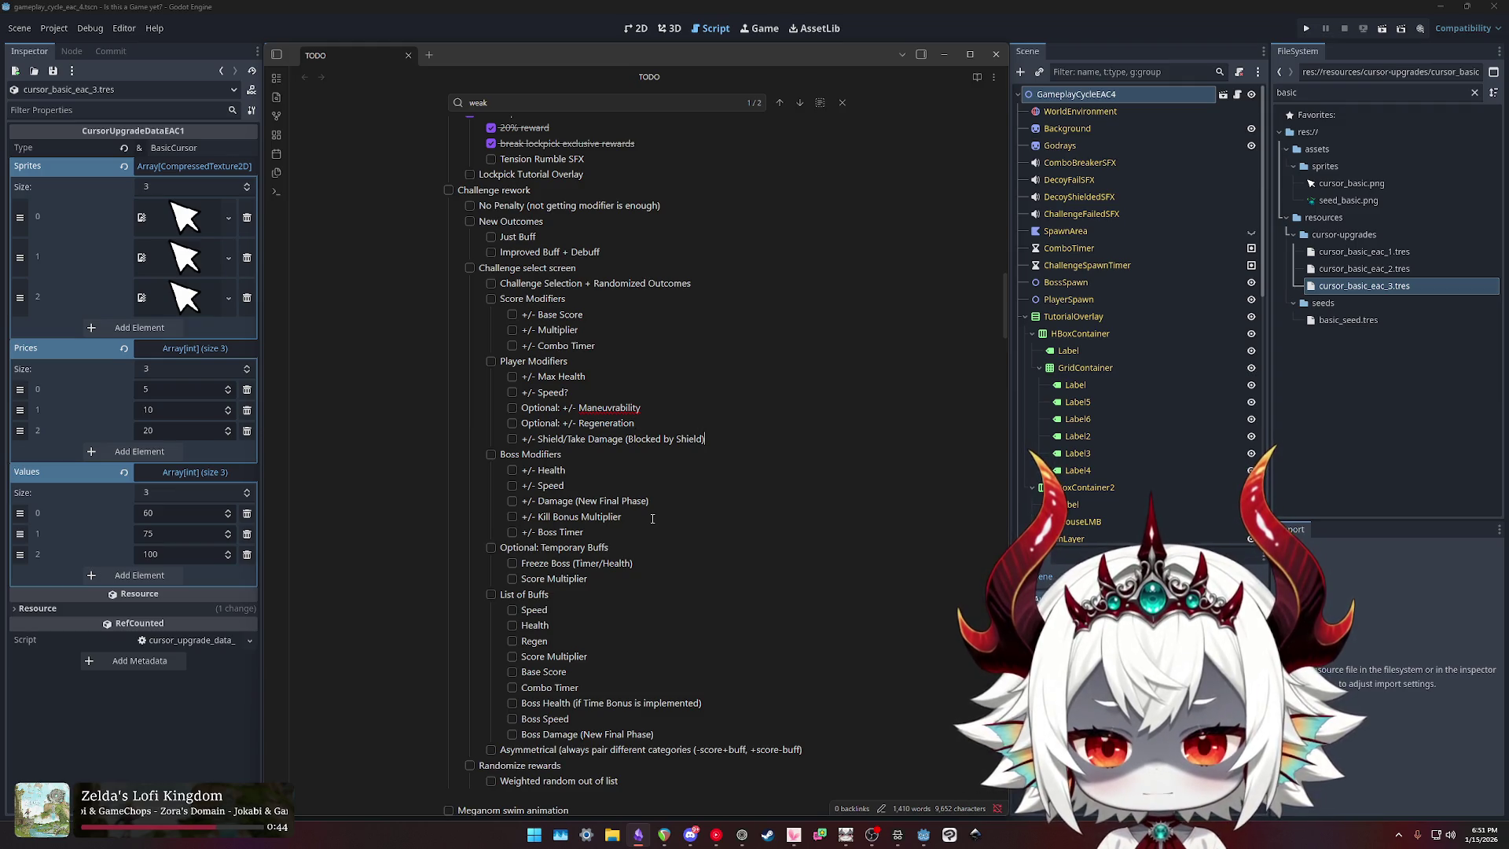
{"action": "key", "text": "Return"}
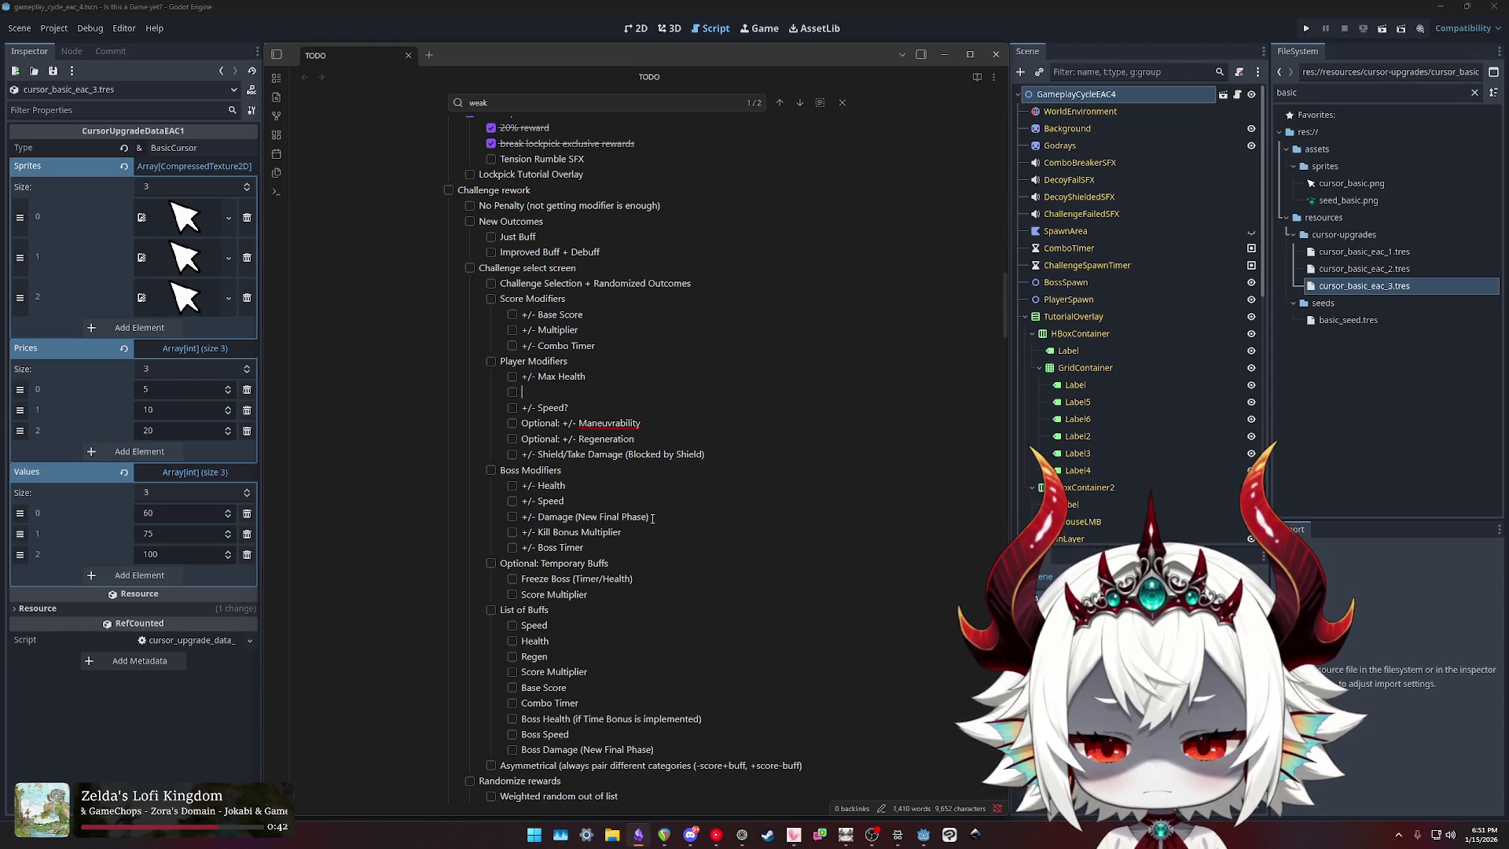
Step: Draft a 'Restore Health/Take Damage' item, move 'Restore Health/' into the shield line, delete the draft
{"action": "type", "text": "+/- Rse"}
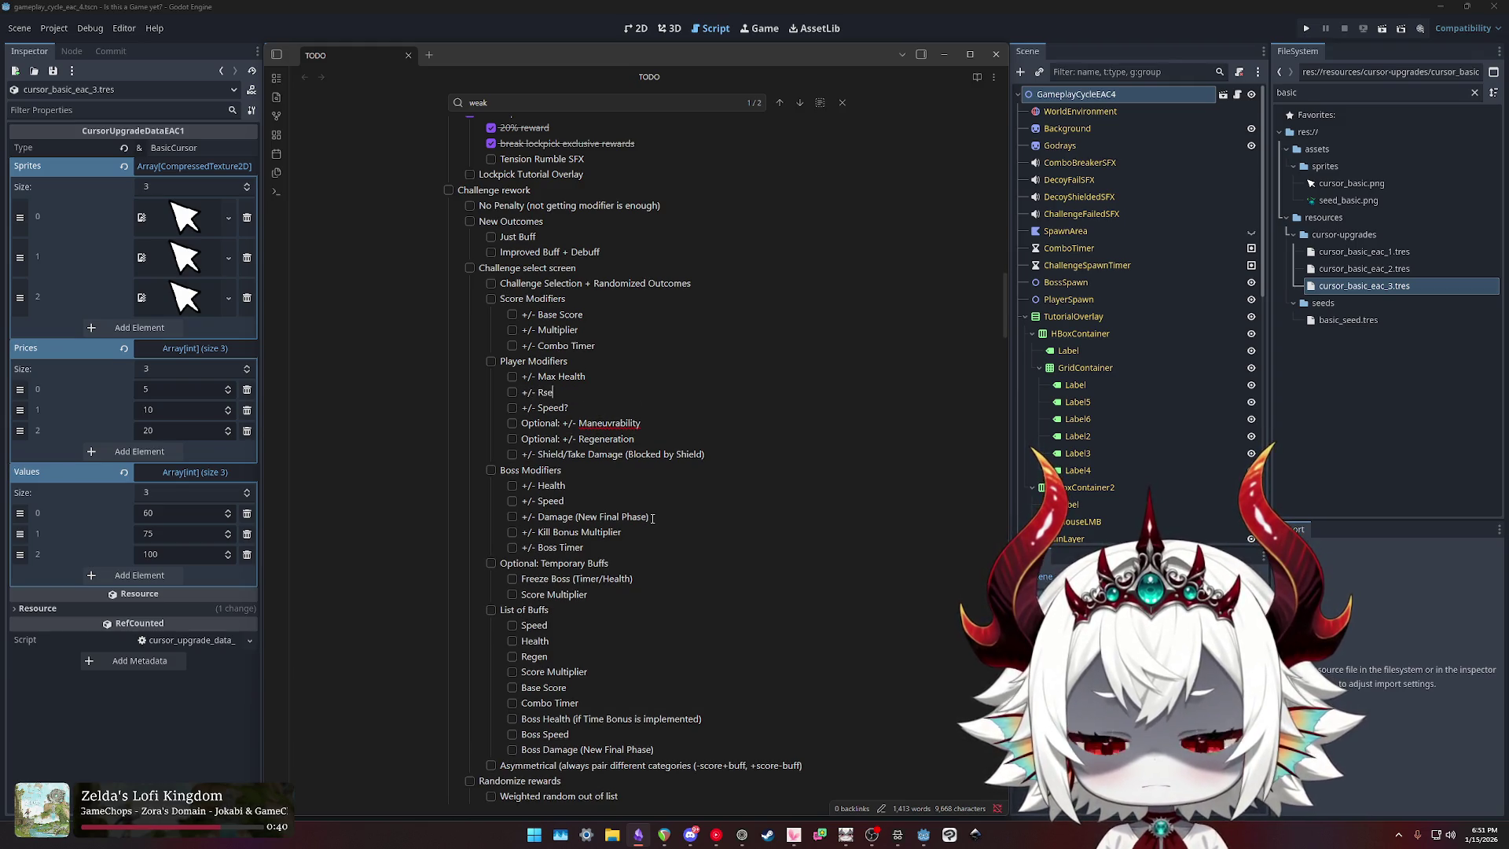
{"action": "key", "text": "BackSpace"}
{"action": "key", "text": "BackSpace"}
{"action": "type", "text": "estore Health"}
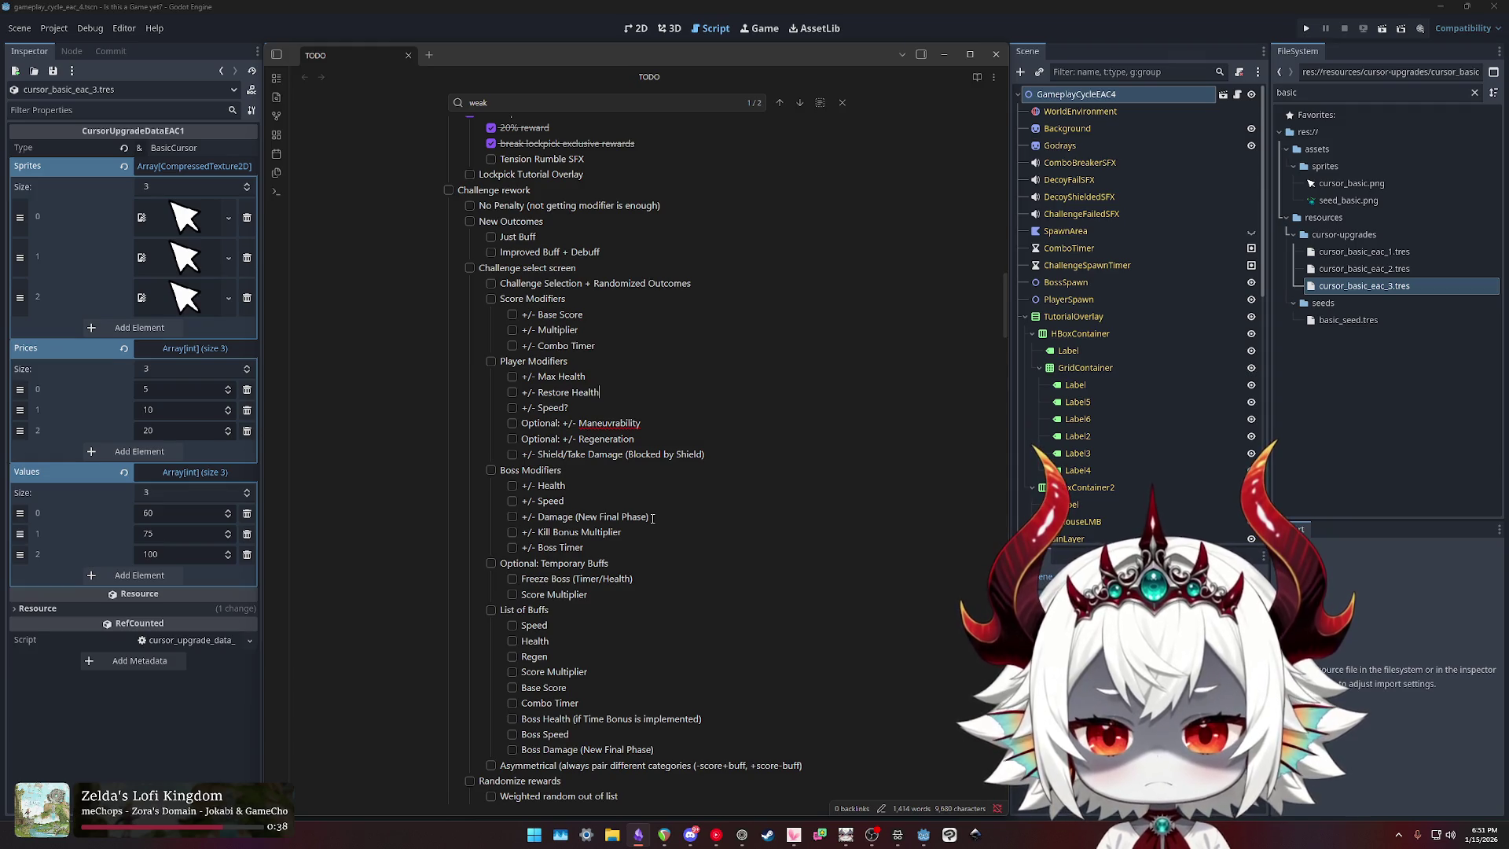
{"action": "type", "text": " / Take Damage"}
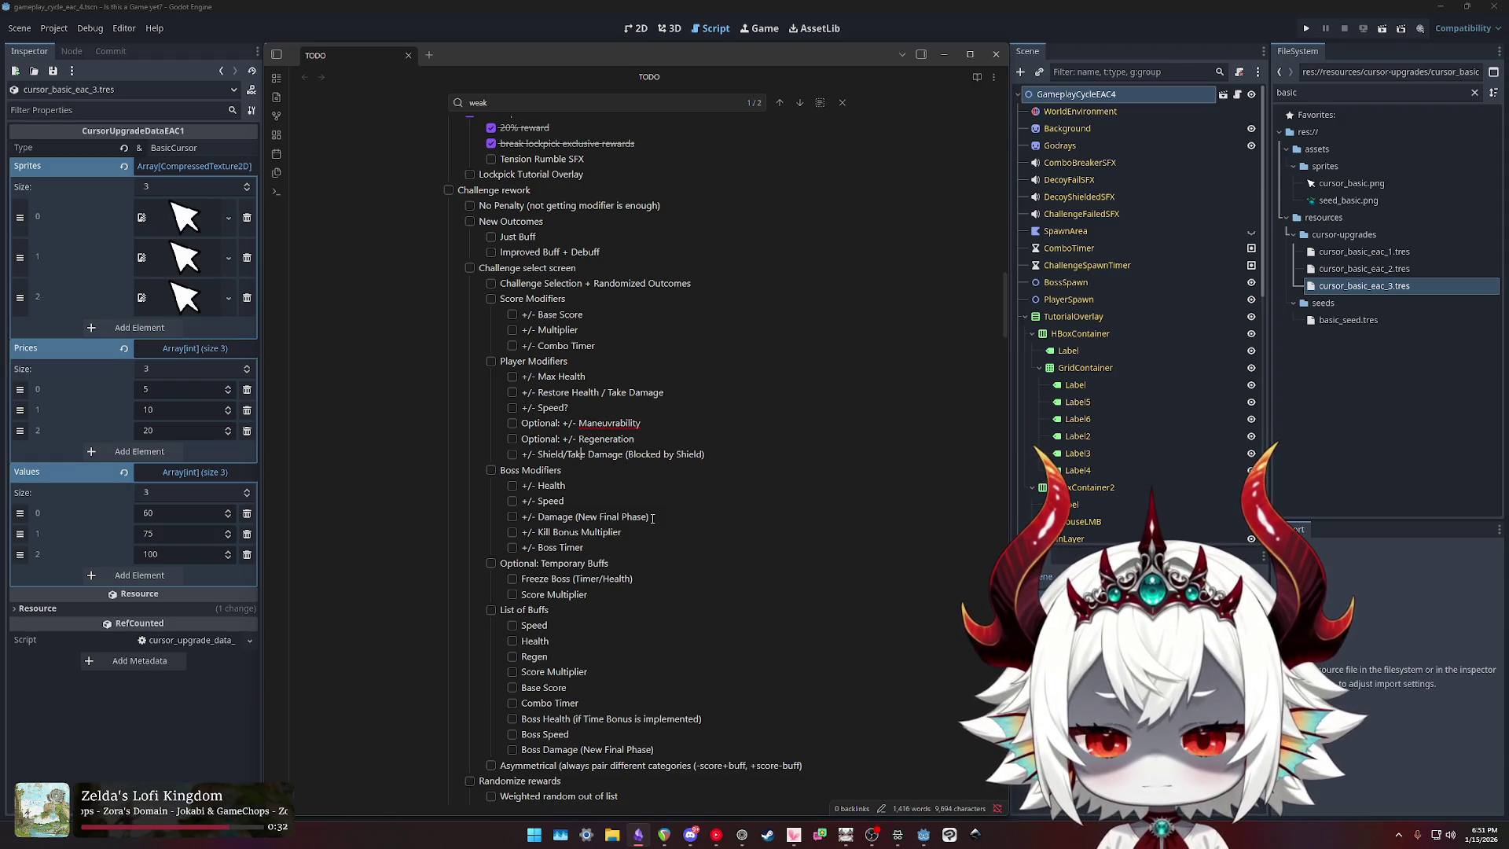
{"action": "key", "text": "Left"}
{"action": "key", "text": "Left"}
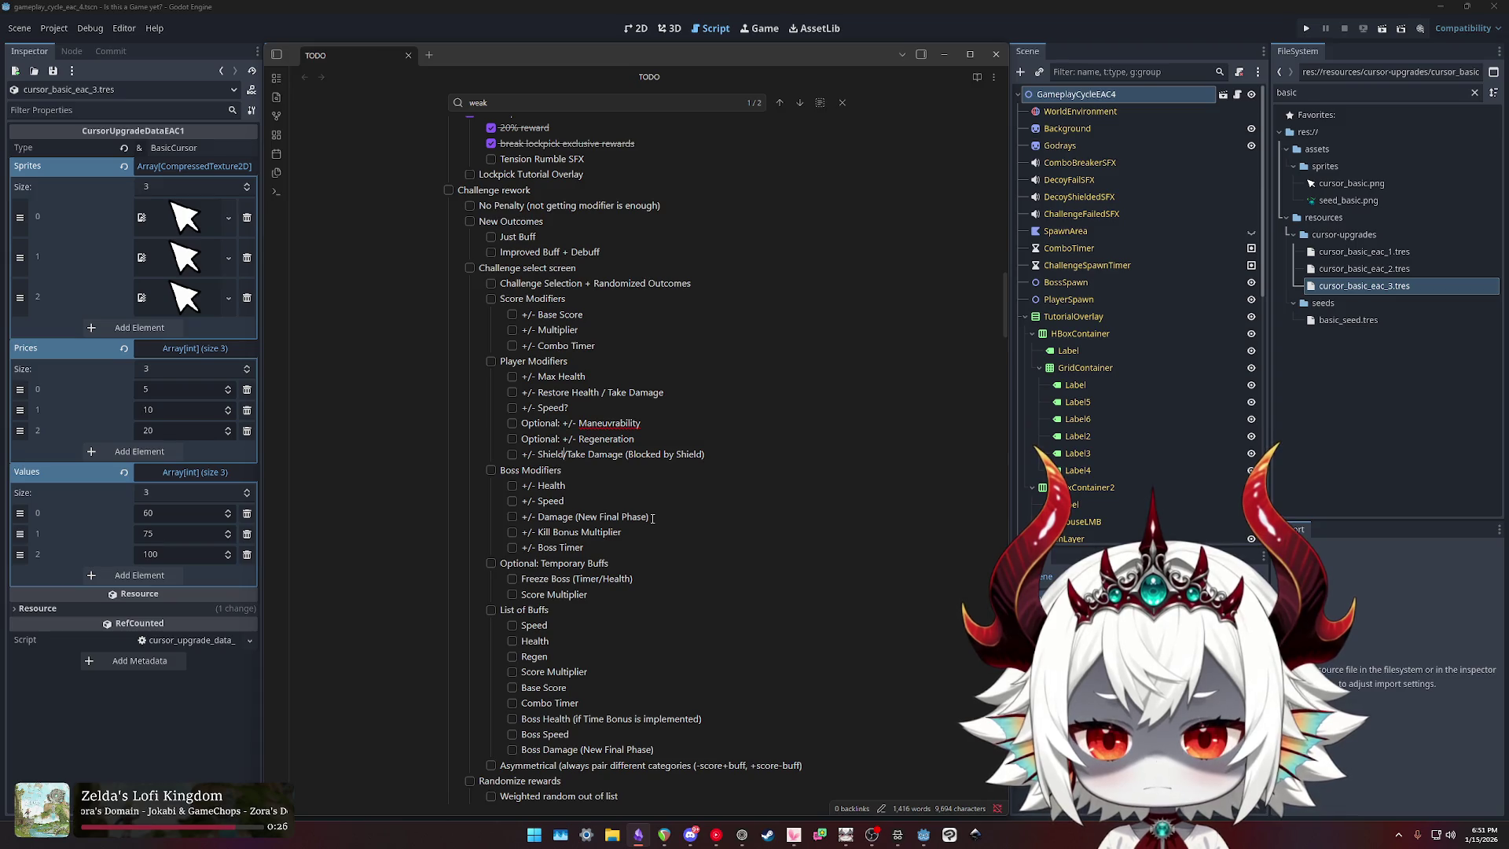
{"action": "type", "text": "Restore H"}
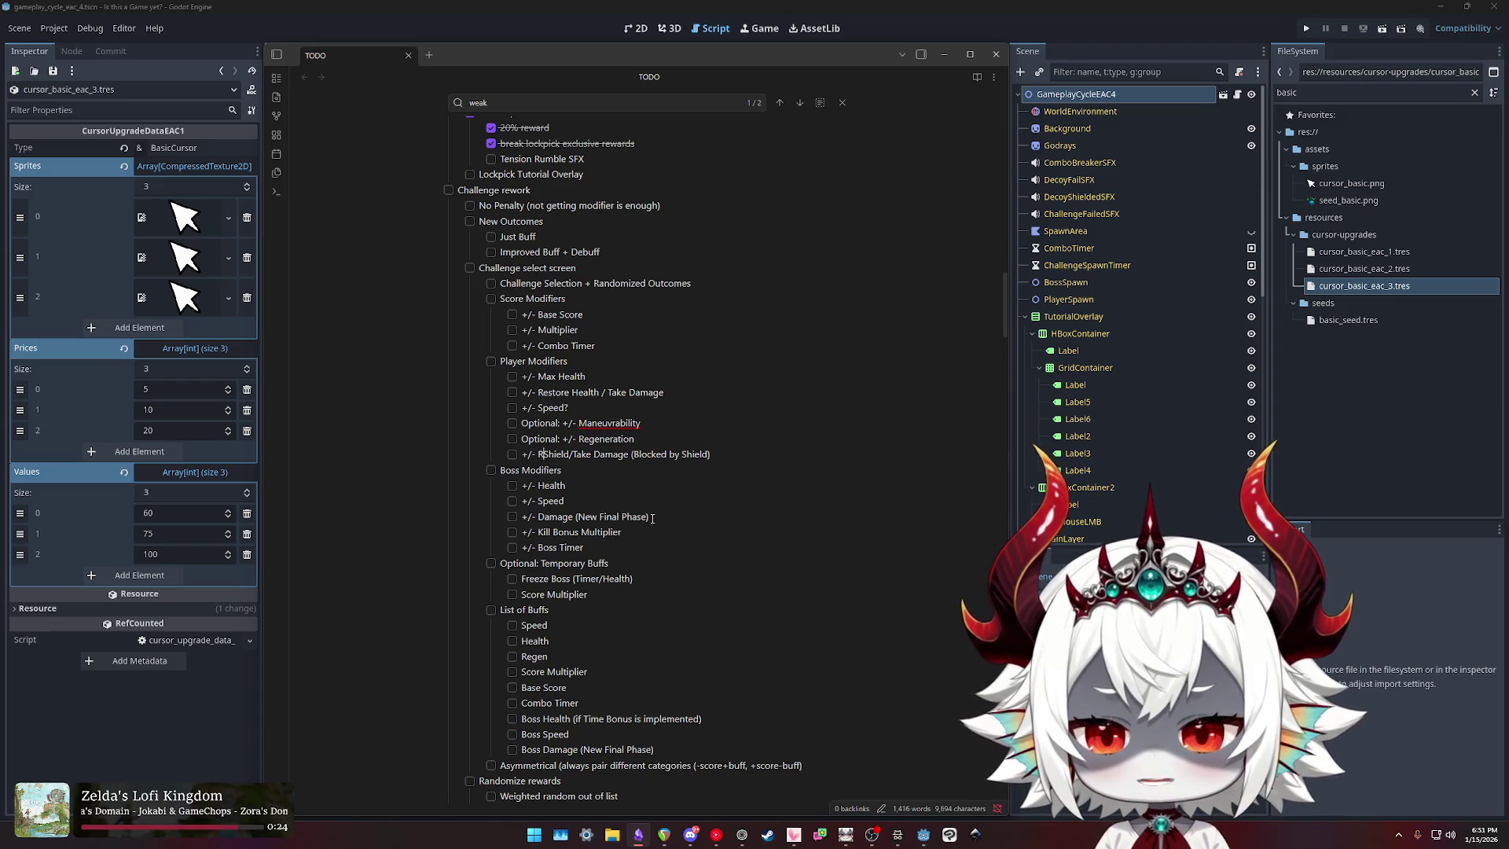
{"action": "type", "text": "ealth/"}
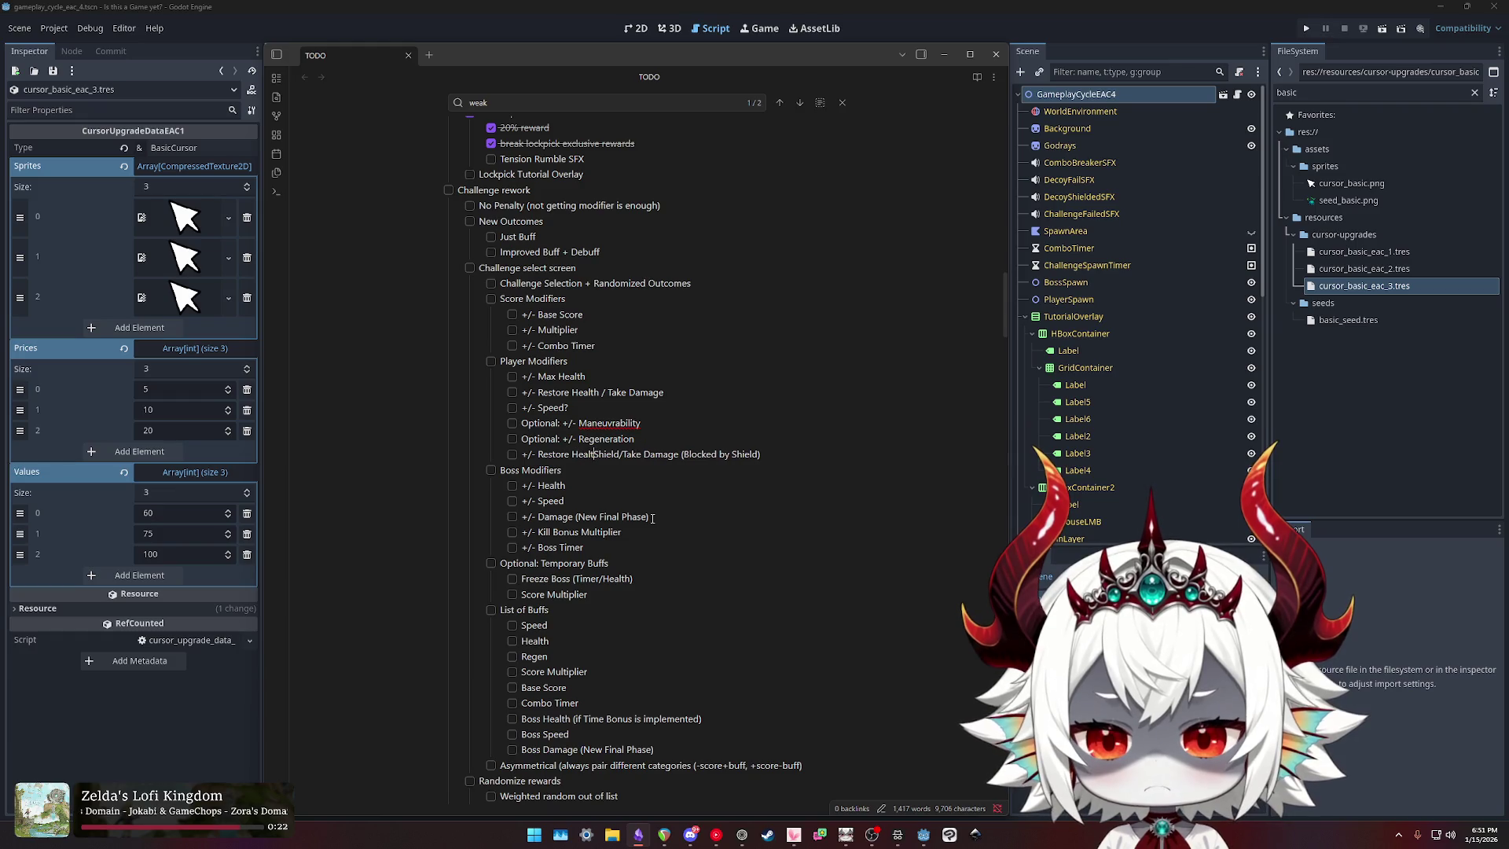
{"action": "key", "text": "End"}
{"action": "key", "text": "shift+Home"}
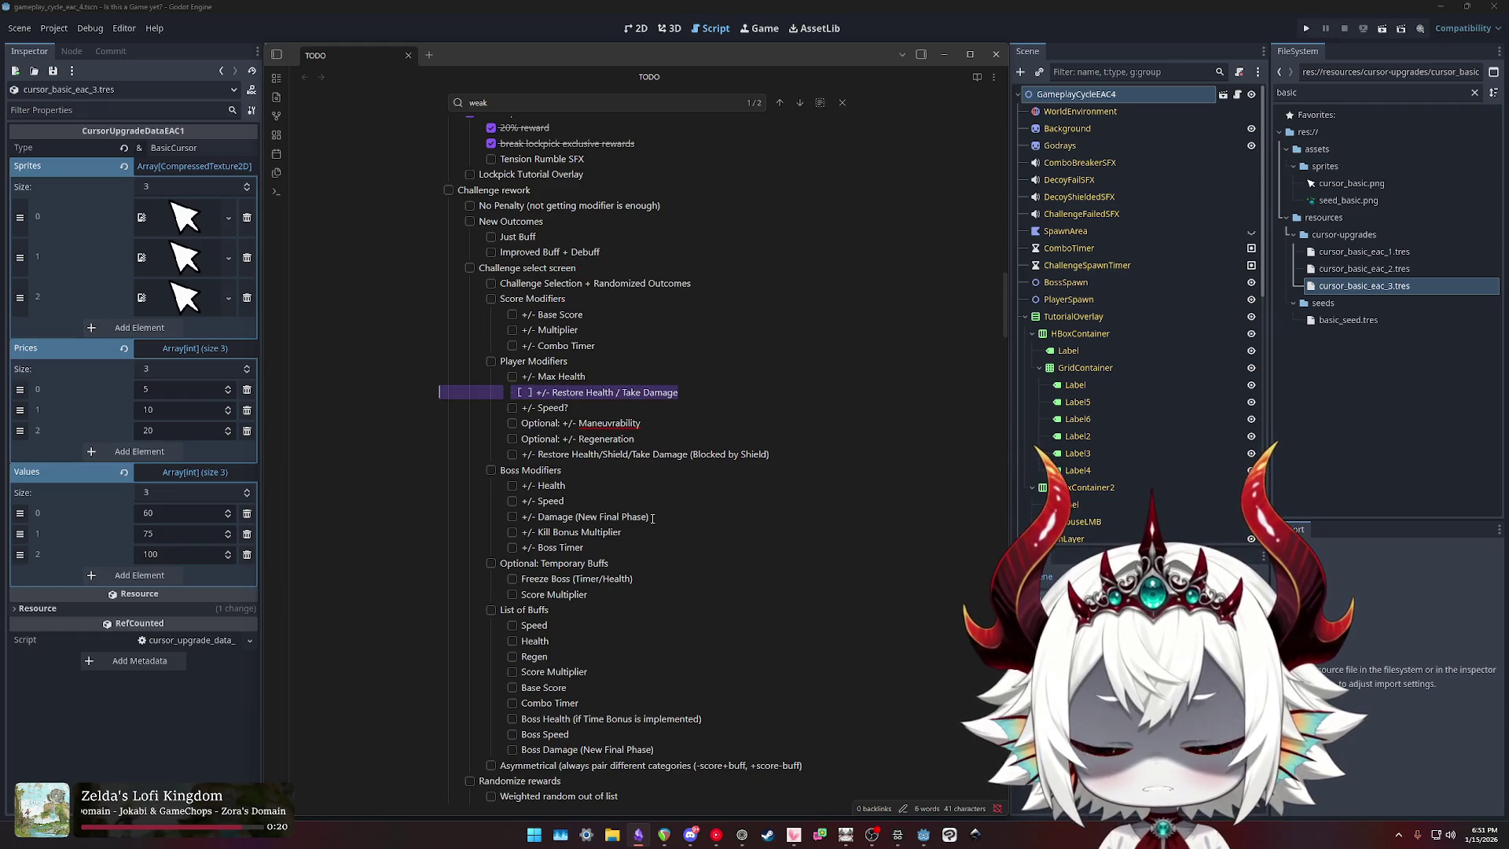
{"action": "key", "text": "BackSpace"}
{"action": "key", "text": "BackSpace"}
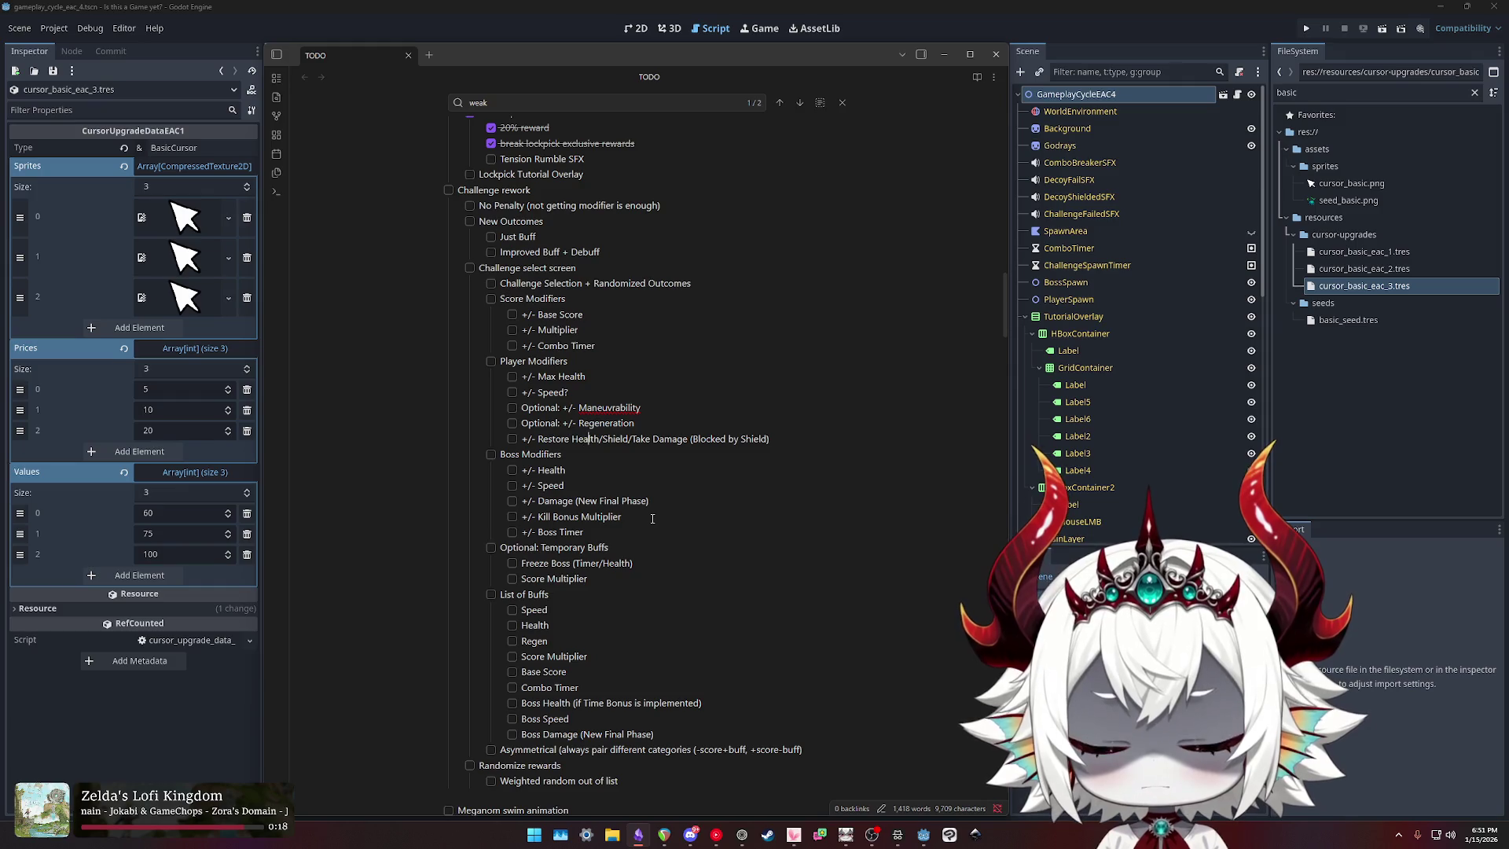
Step: Reword the shield line to 'Heal/Shield vs. Take Damage'
{"action": "key", "text": "Right"}
{"action": "key", "text": "Right"}
{"action": "key", "text": "Right"}
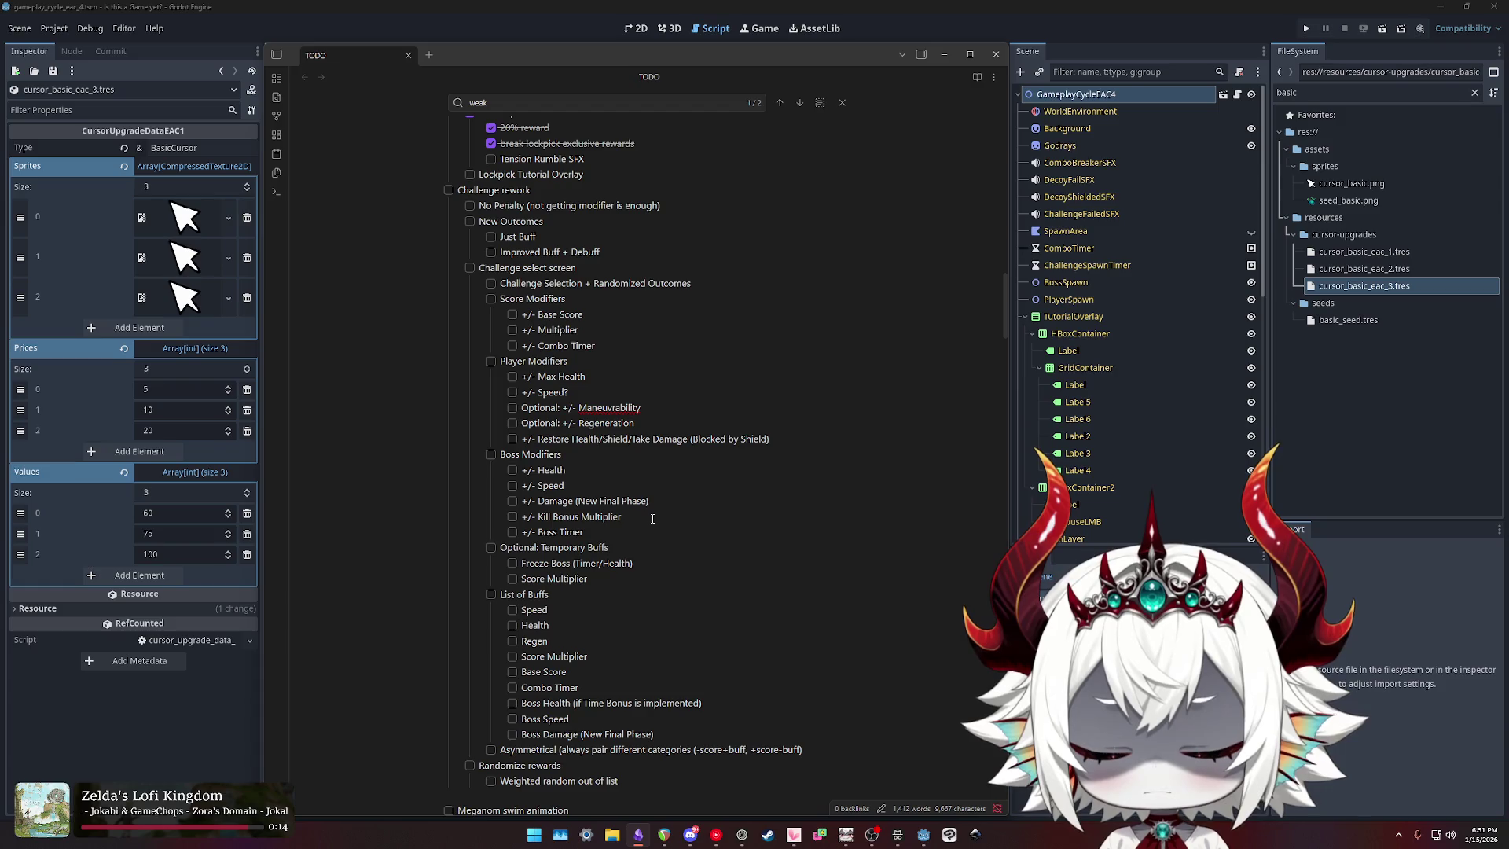
{"action": "key", "text": "ctrl+shift+Left"}
{"action": "key", "text": "ctrl+shift+Left"}
{"action": "key", "text": "ctrl+shift+Left"}
{"action": "type", "text": "Heal/Shield"}
{"action": "key", "text": "BackSpace"}
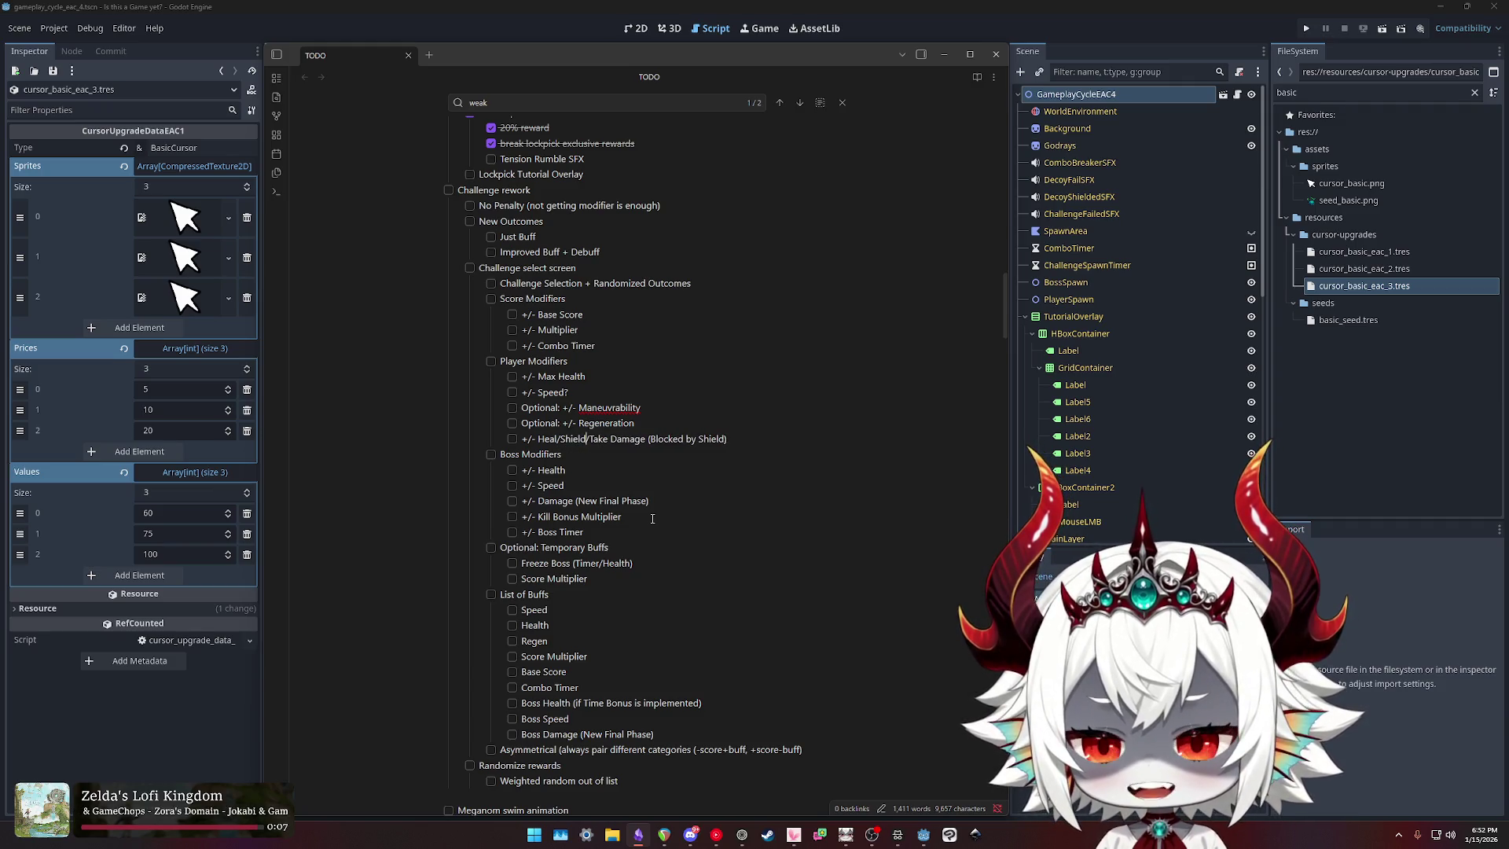
{"action": "key", "text": "Delete"}
{"action": "type", "text": "vs."}
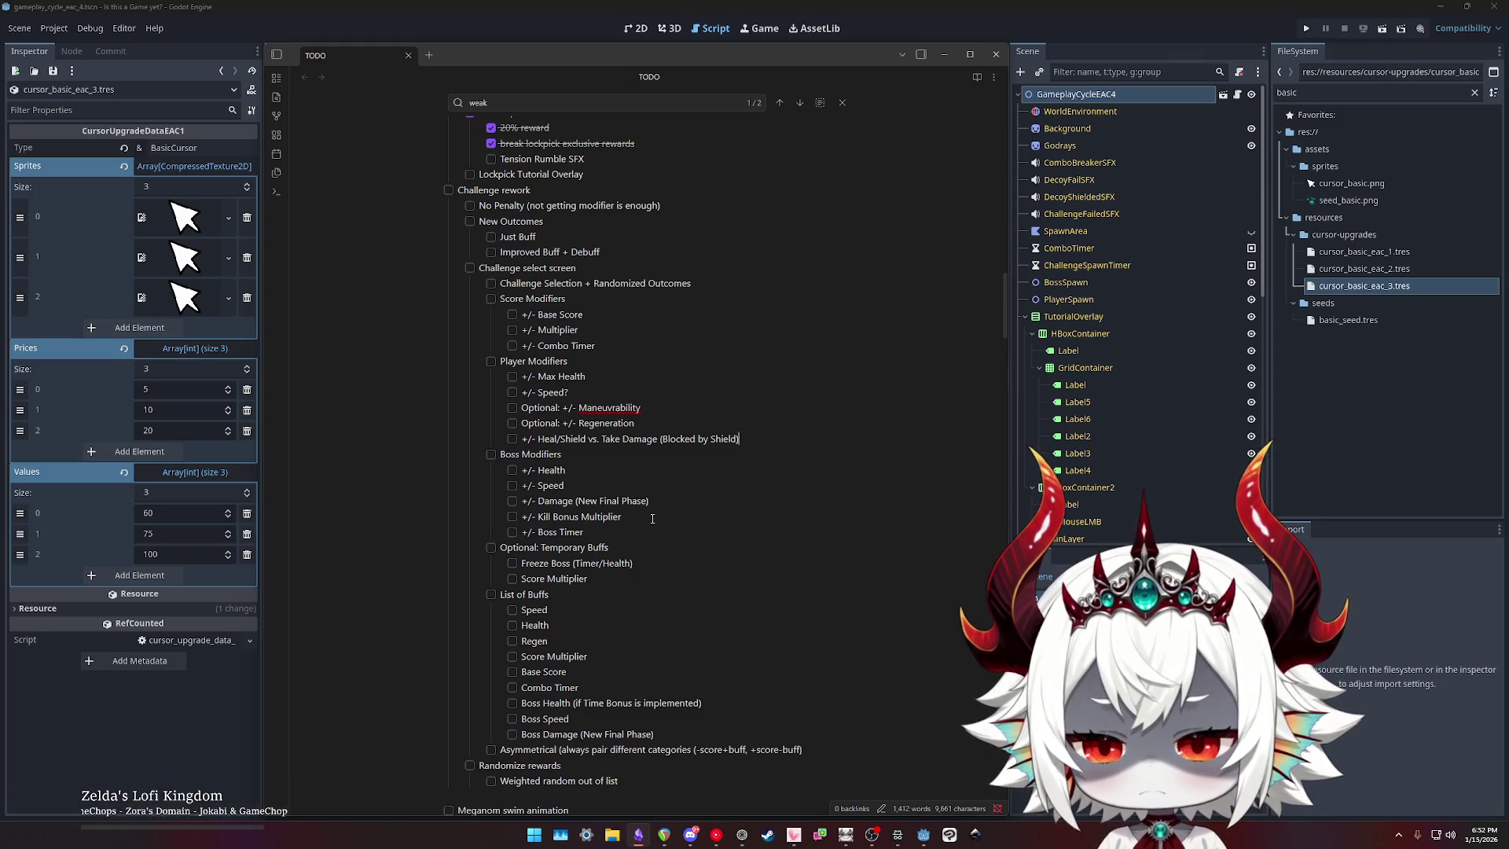
Step: Insert a '+/- Heal/Remove Health' item above the Heal/Shield line
{"action": "key", "text": "Home"}
{"action": "key", "text": "Return"}
{"action": "key", "text": "Up"}
{"action": "type", "text": "+/-"}
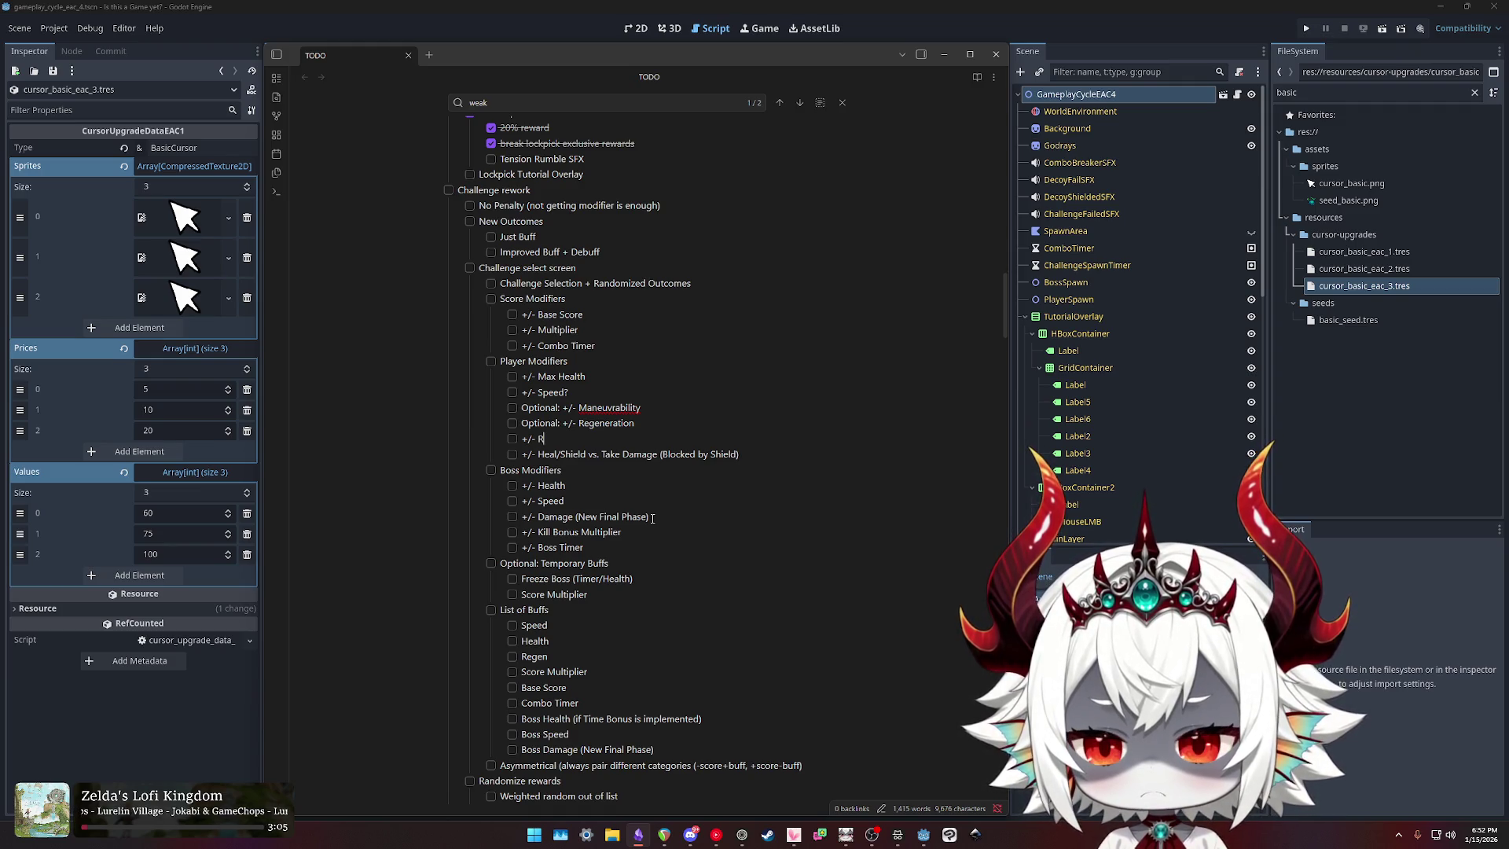
{"action": "type", "text": "Heal/"}
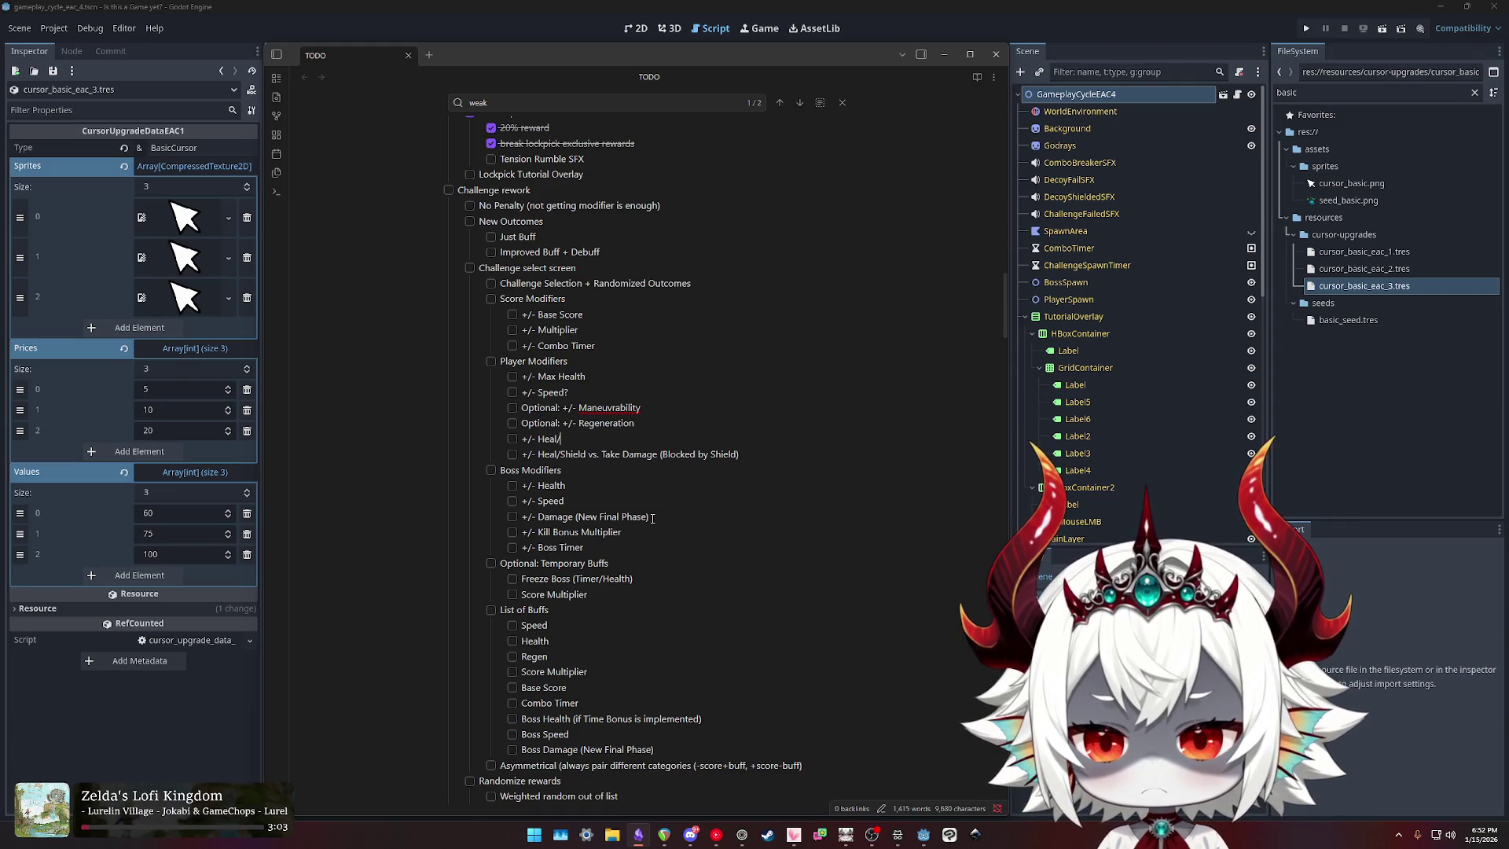
{"action": "type", "text": "Remove Health"}
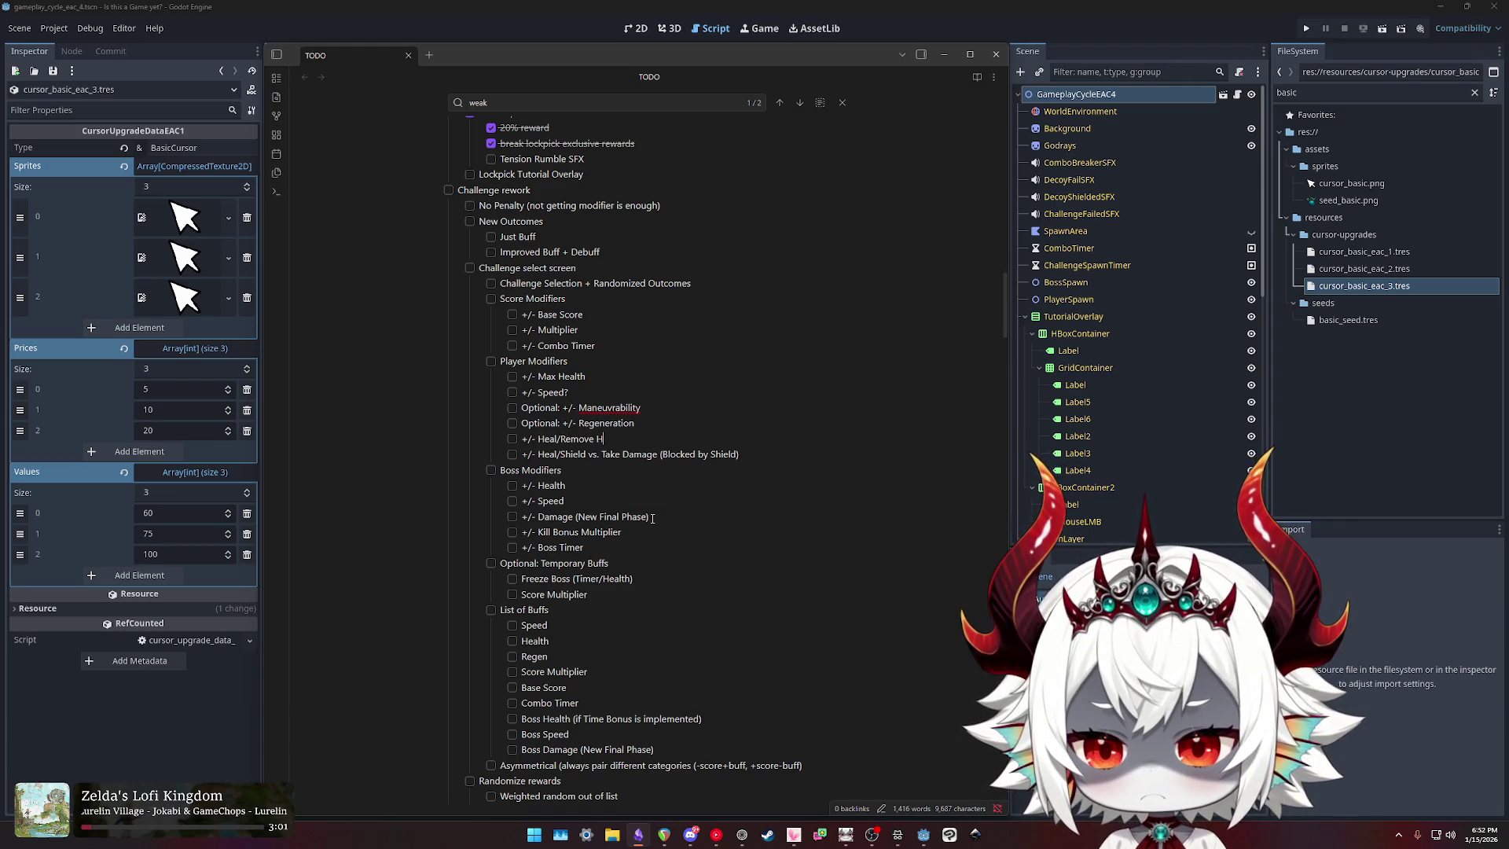
Step: Add a '+/- Shield/Take Damage' item below Heal/Remove Health
{"action": "key", "text": "Return"}
{"action": "type", "text": "+/- "}
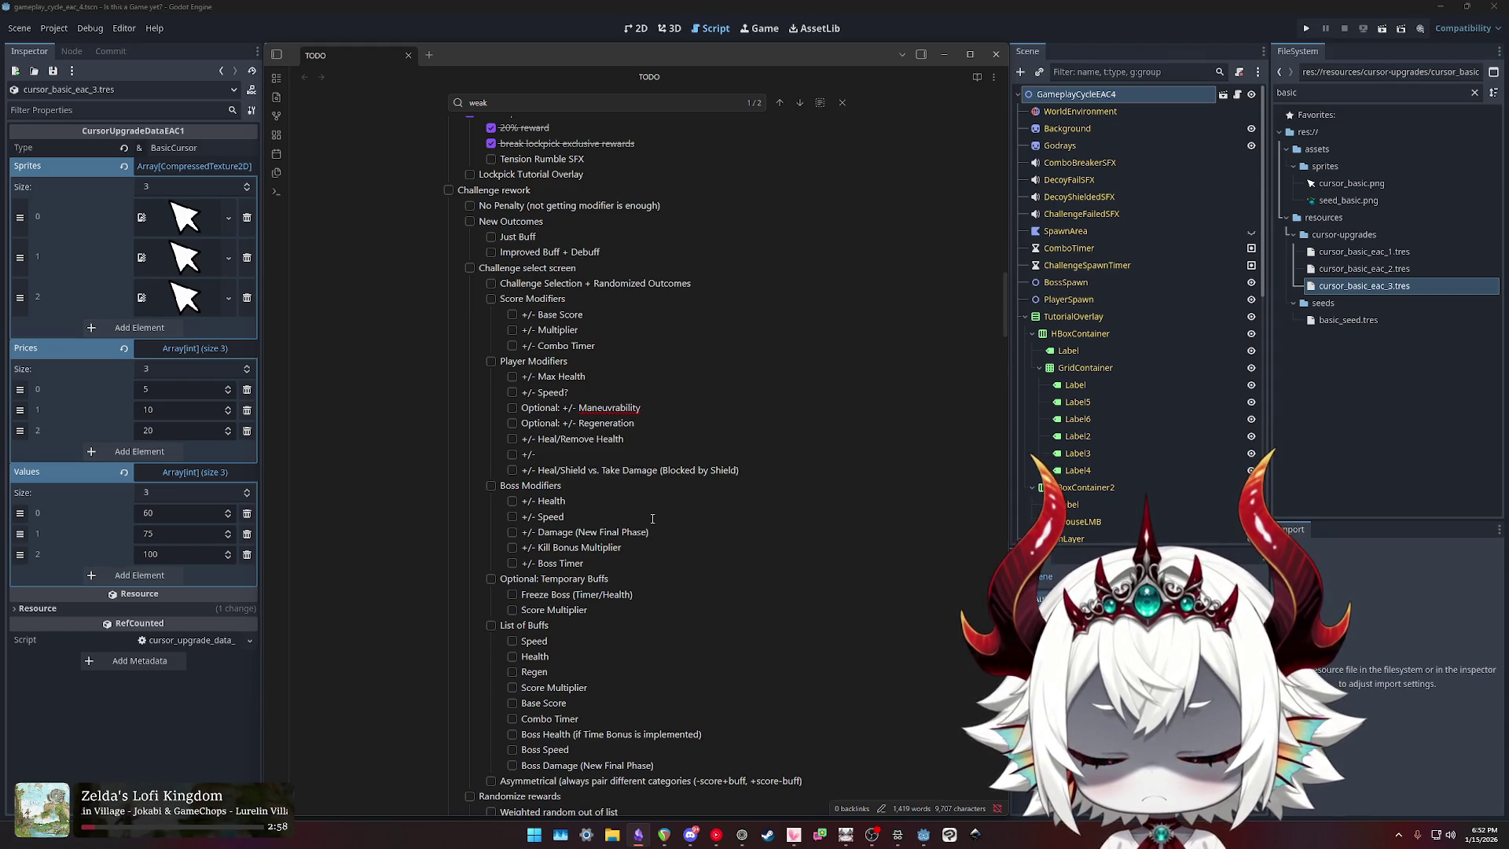
{"action": "type", "text": "Shield/"}
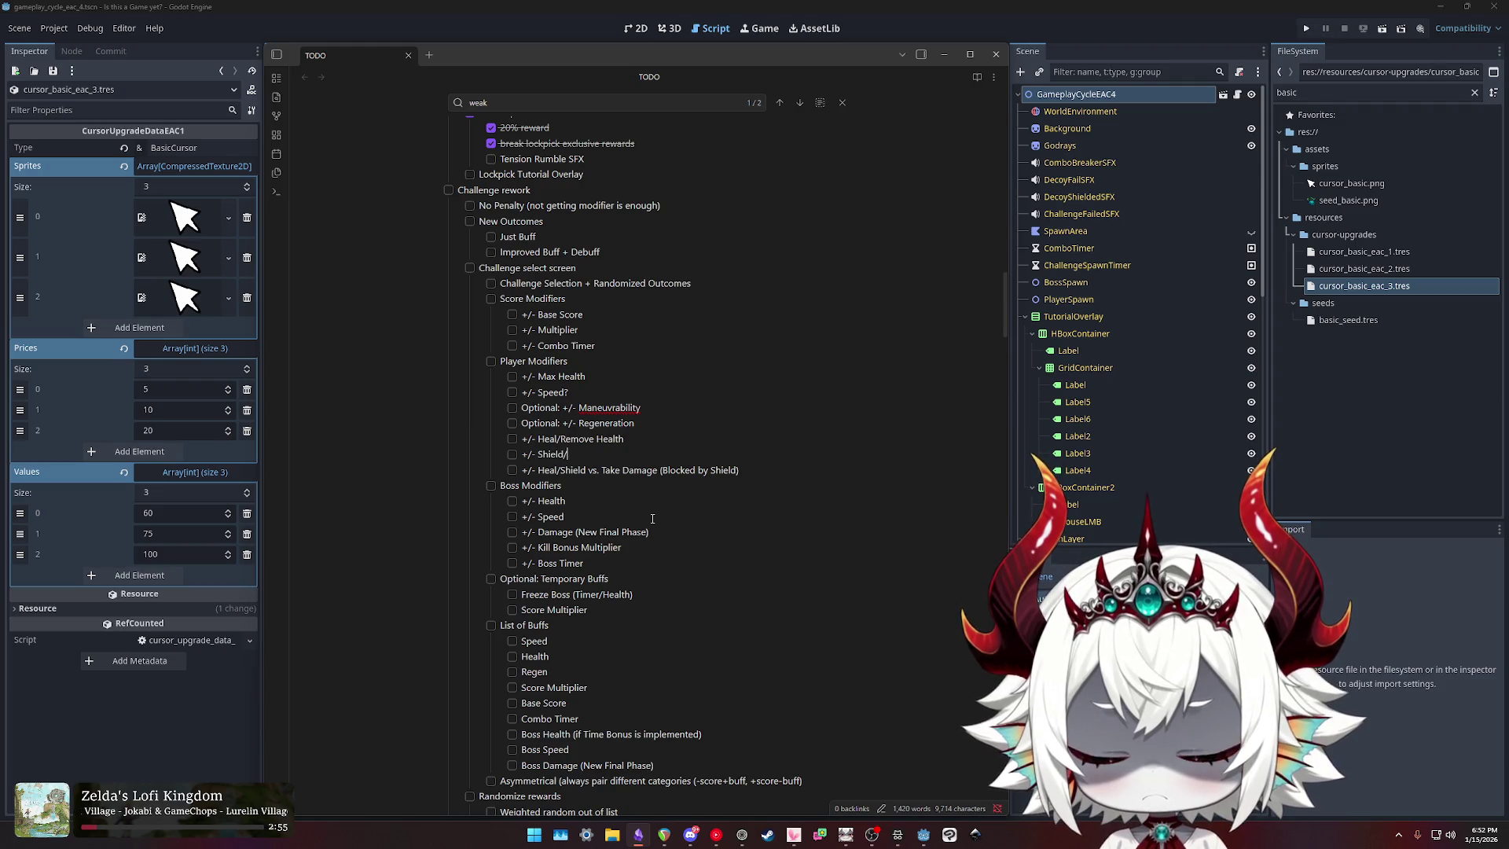
{"action": "type", "text": "Remove Shield"}
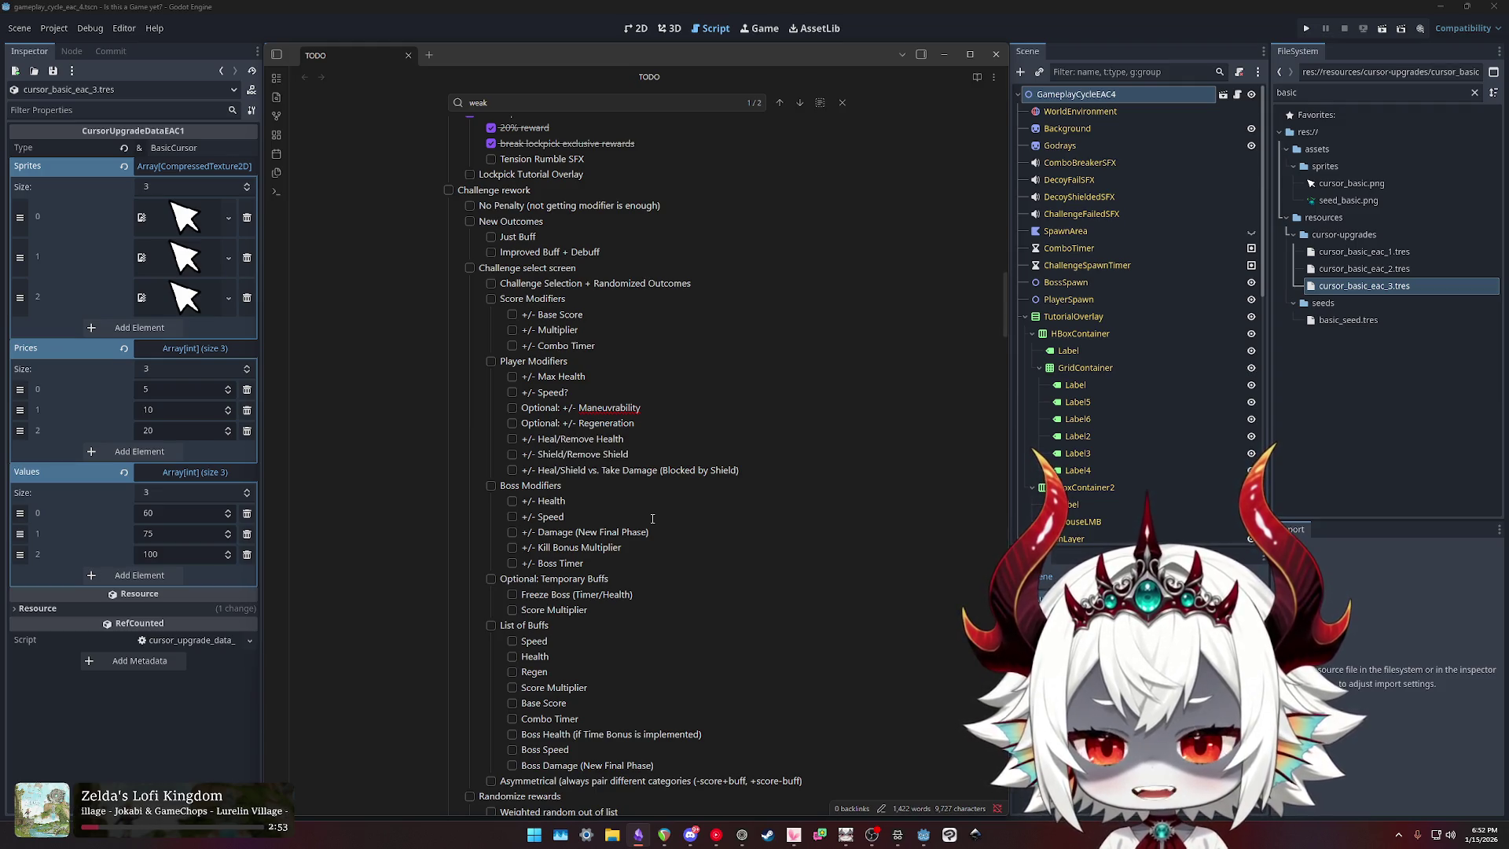
{"action": "type", "text": " ("}
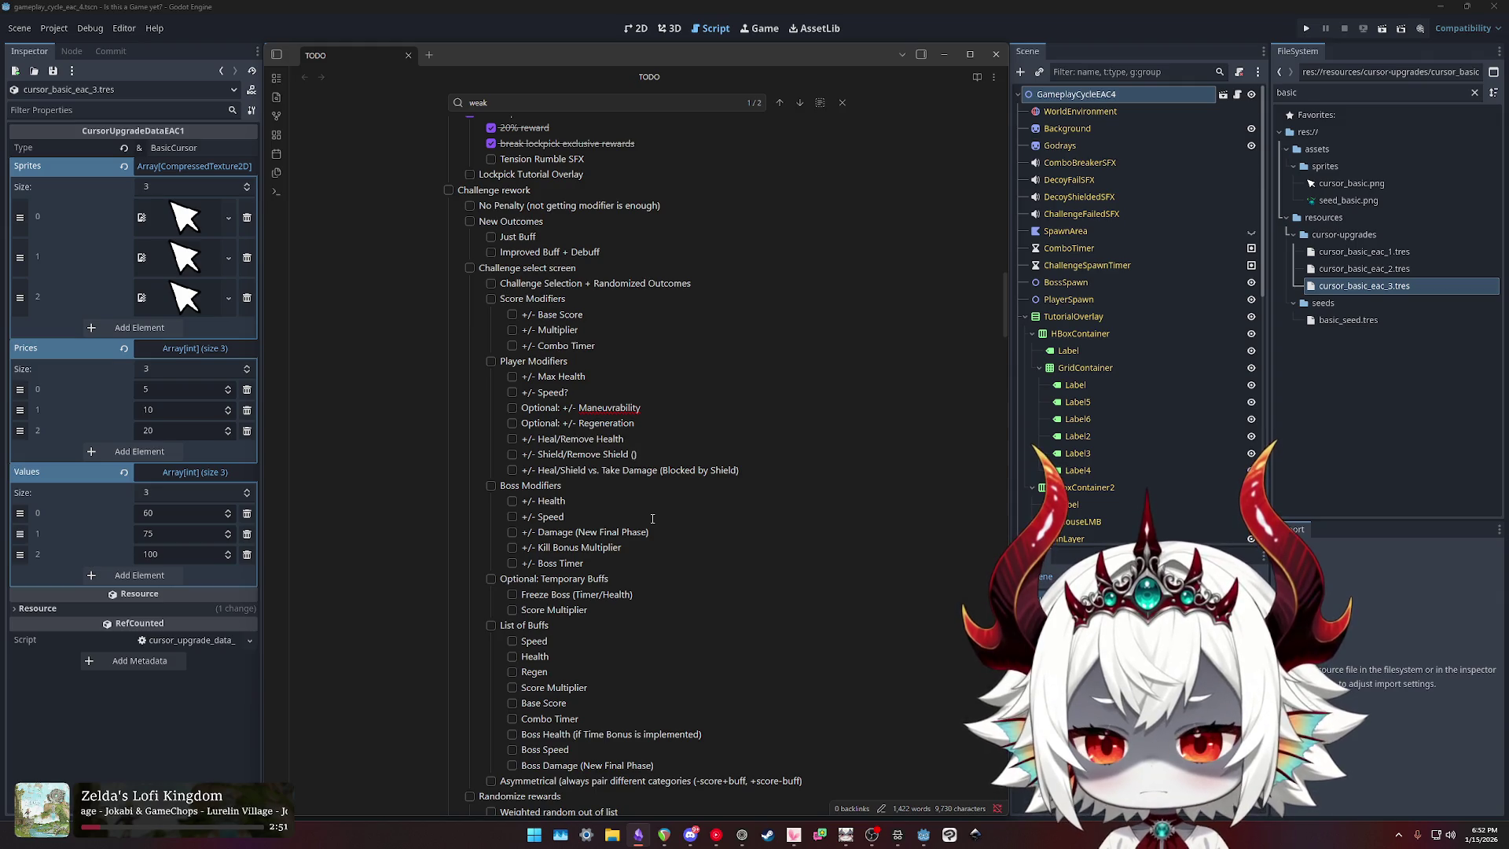
{"action": "key", "text": "BackSpace"}
{"action": "key", "text": "BackSpace"}
{"action": "key", "text": "ctrl+shift+Left"}
{"action": "key", "text": "ctrl+shift+Left"}
{"action": "type", "text": "Take Damage"}
Step: Copy '(Blocked by Shield)' onto the Shield/Take Damage item and delete the old Heal/Shield line
{"action": "key", "text": "Left"}
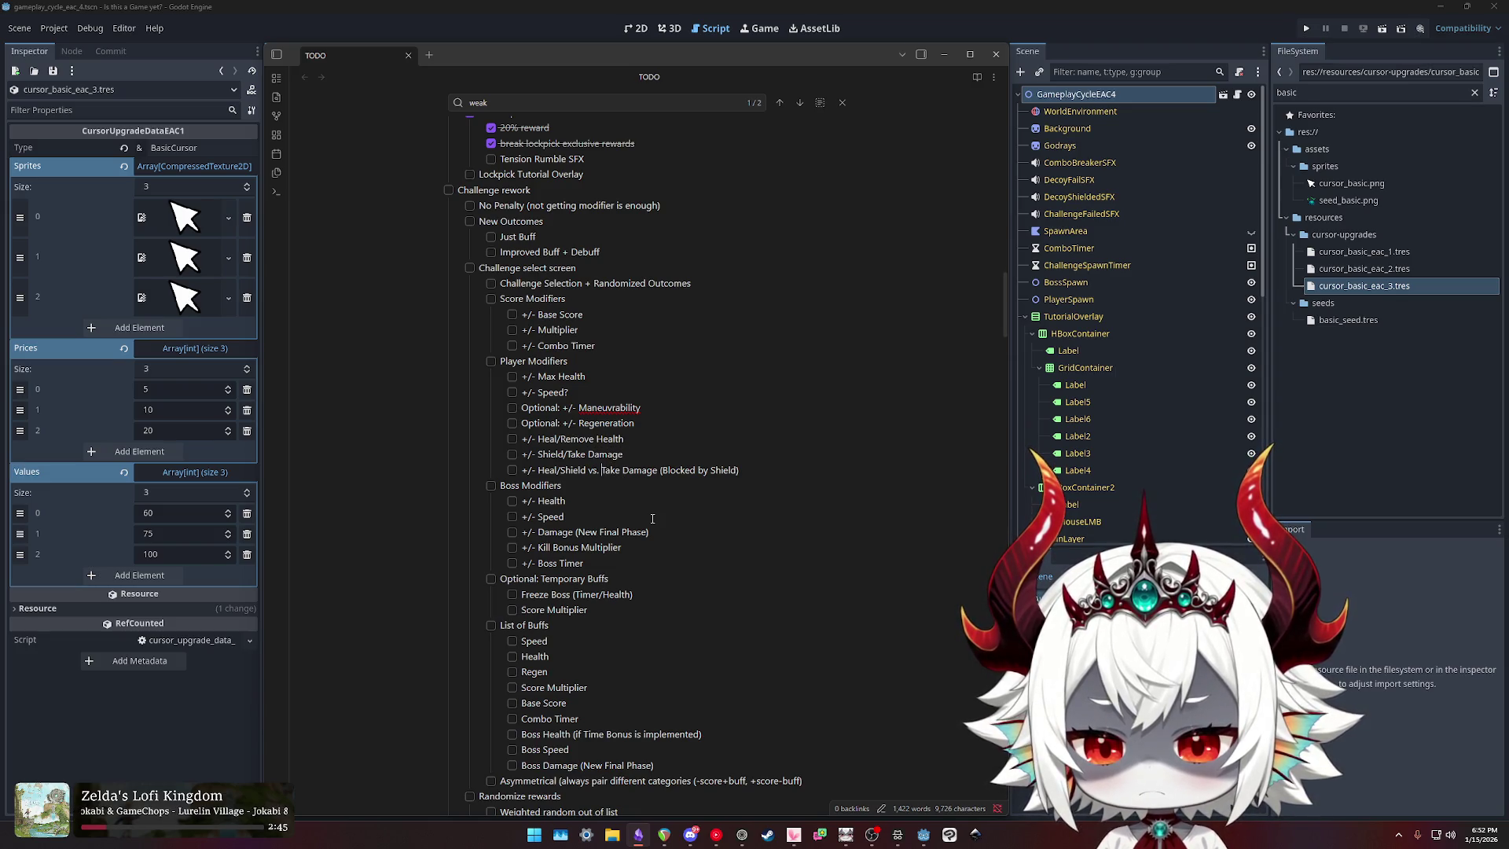
{"action": "key", "text": "shift+End"}
{"action": "key", "text": "ctrl+c"}
{"action": "key", "text": "End"}
{"action": "key", "text": "ctrl+v"}
{"action": "key", "text": "ctrl+z"}
{"action": "key", "text": "Up"}
{"action": "key", "text": "ctrl+v"}
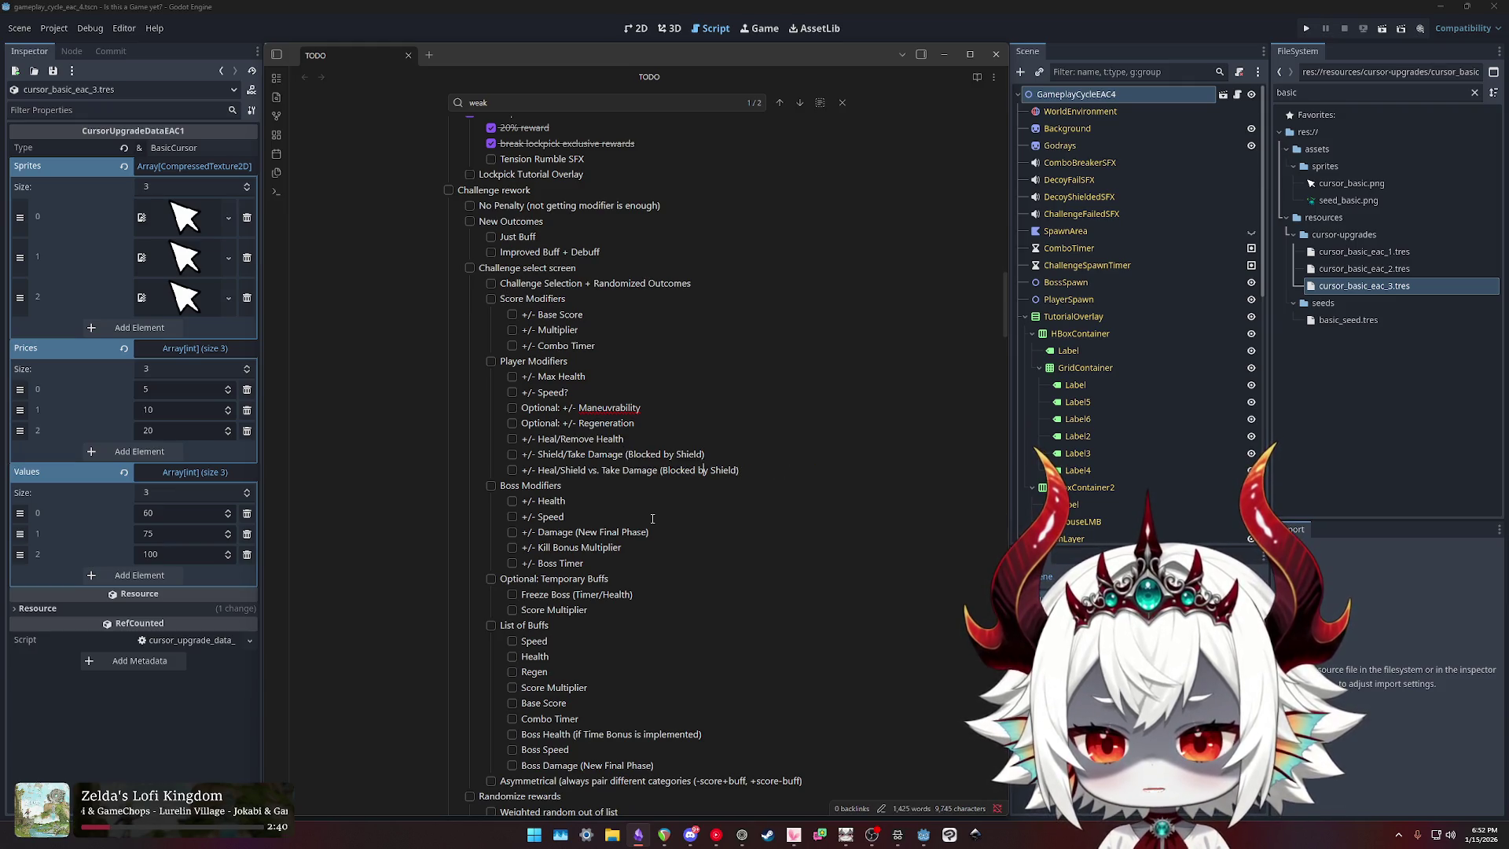
{"action": "key", "text": "shift+Down"}
{"action": "key", "text": "BackSpace"}
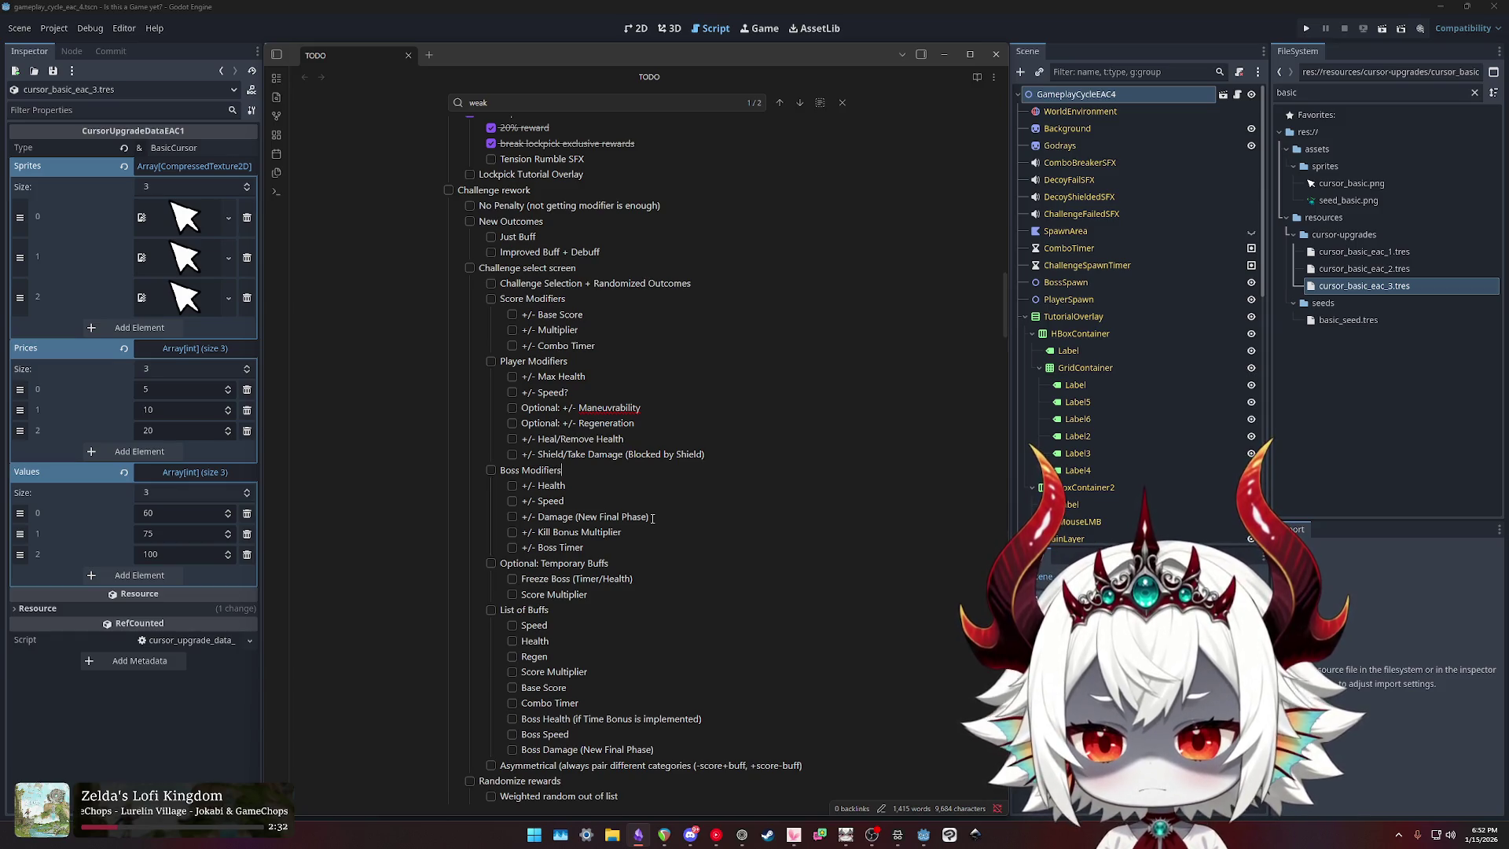
Step: Fix the spelling of 'Maneuverability' and remove the question mark after Speed
{"action": "key", "text": "Left"}
{"action": "key", "text": "Left"}
{"action": "key", "text": "Left"}
{"action": "type", "text": "e"}
{"action": "key", "text": "Up"}
{"action": "key", "text": "BackSpace"}
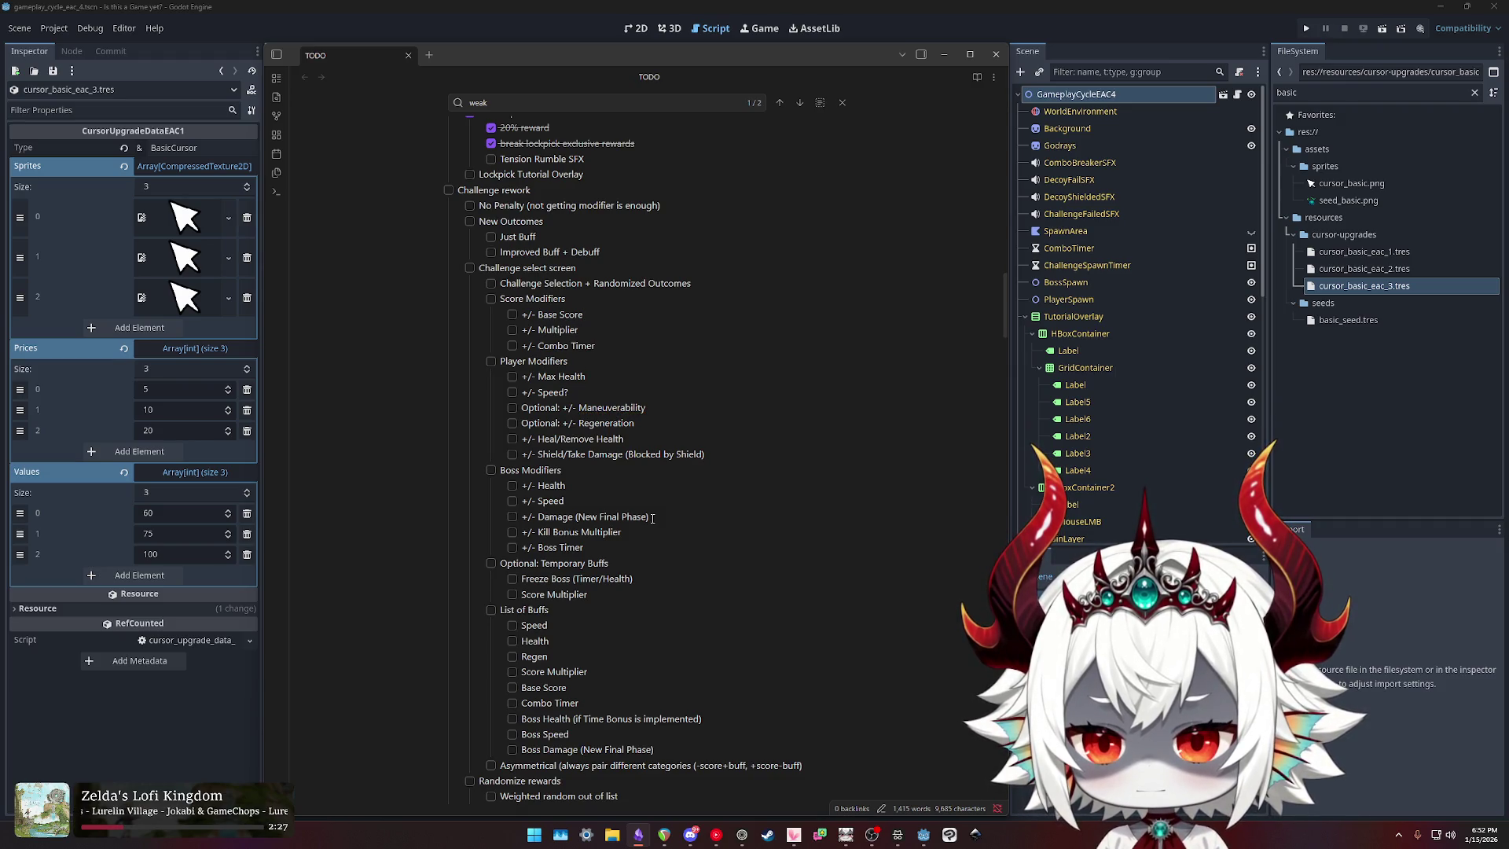
Step: Mark the '+/- Boss Timer' boss modifier as 'Optional:'
{"action": "key", "text": "Down"}
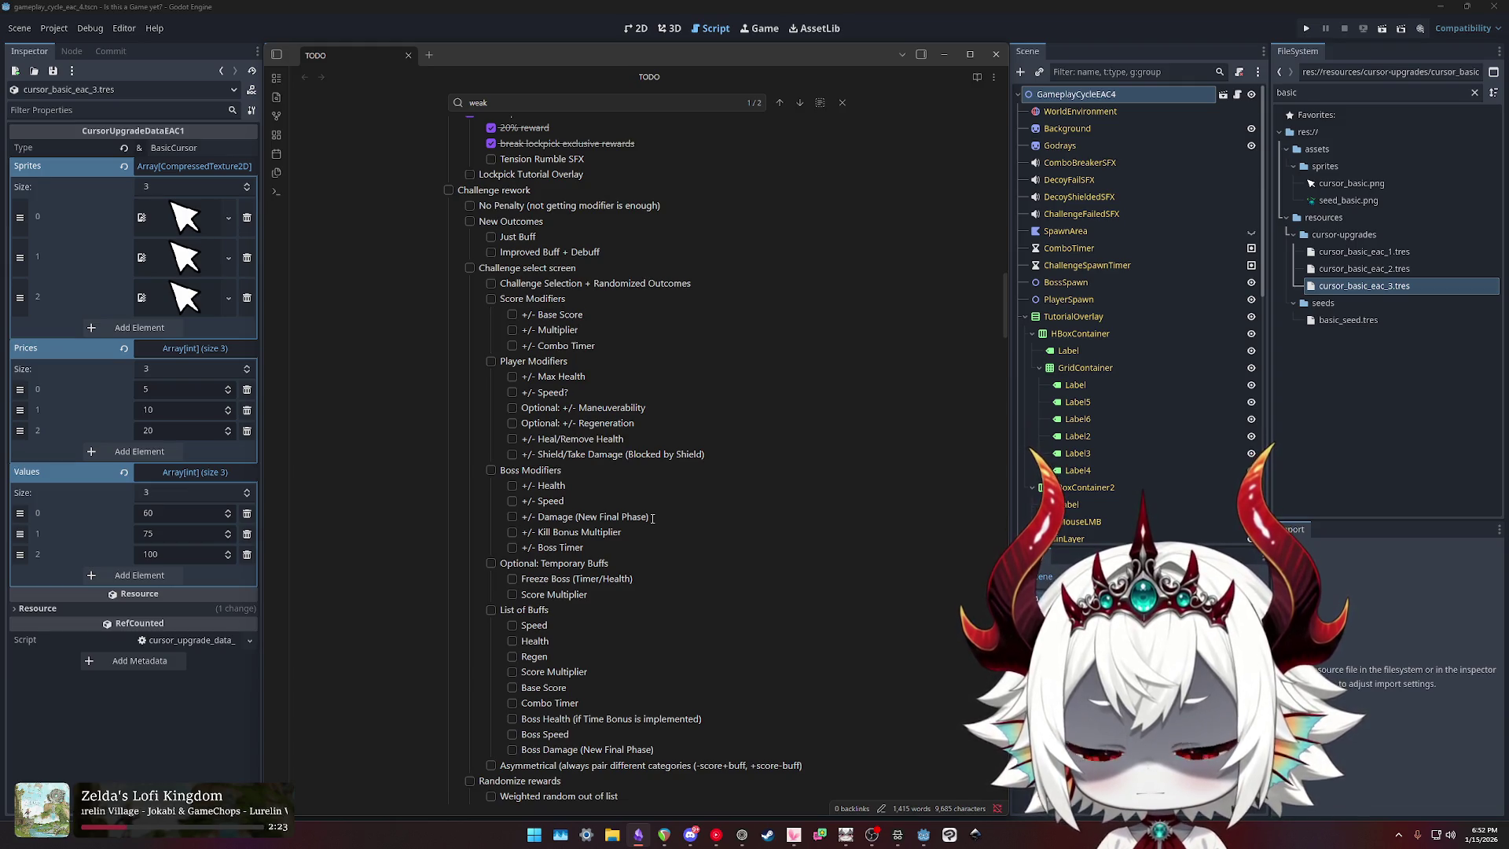
{"action": "key", "text": "Left"}
{"action": "key", "text": "Left"}
{"action": "key", "text": "Left"}
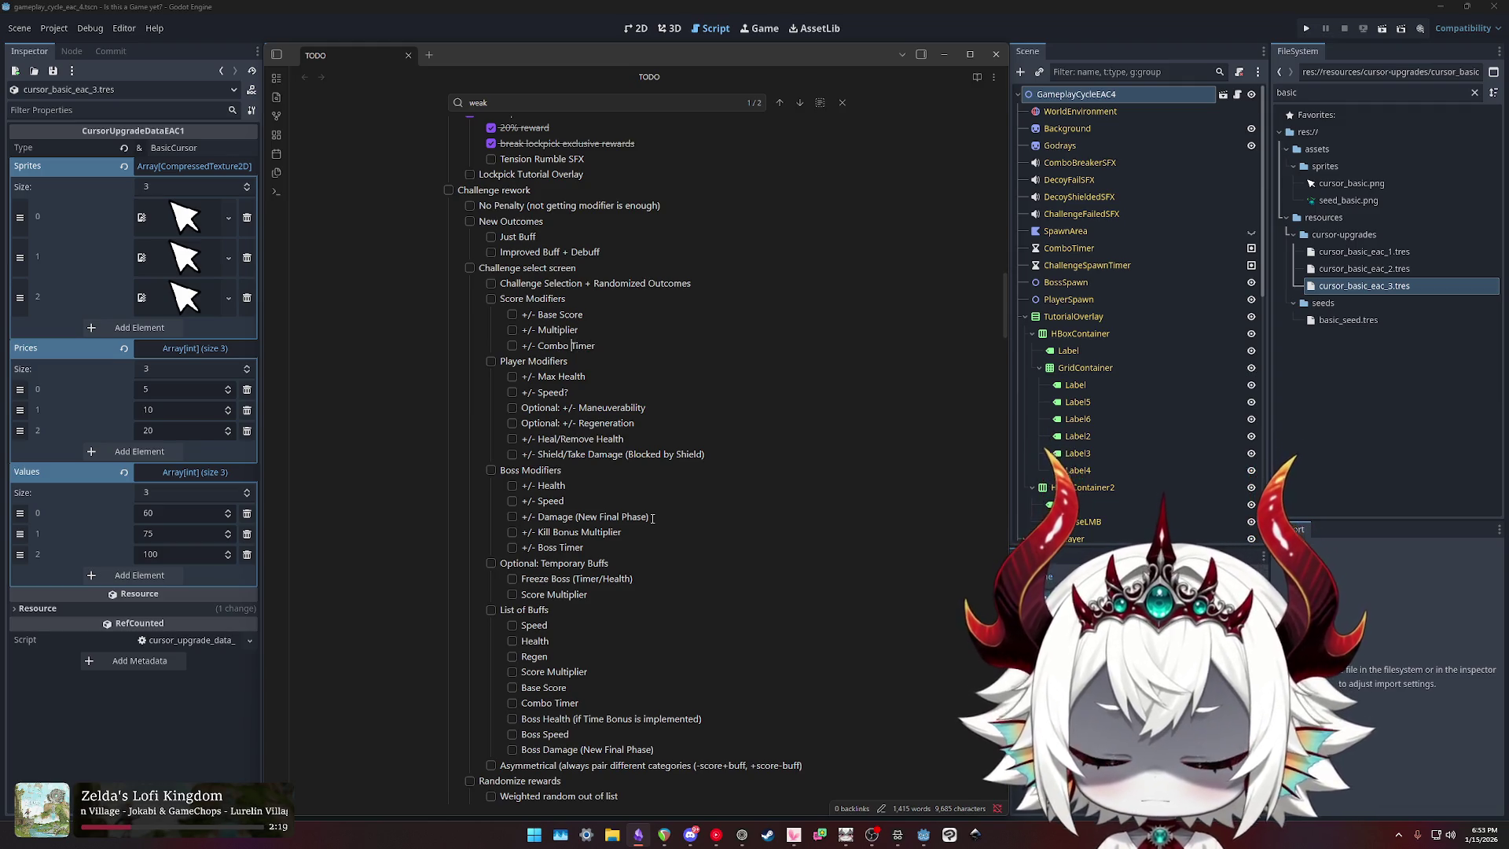
{"action": "key", "text": "Down"}
{"action": "key", "text": "Down"}
{"action": "key", "text": "Down"}
{"action": "key", "text": "Down"}
{"action": "key", "text": "Down"}
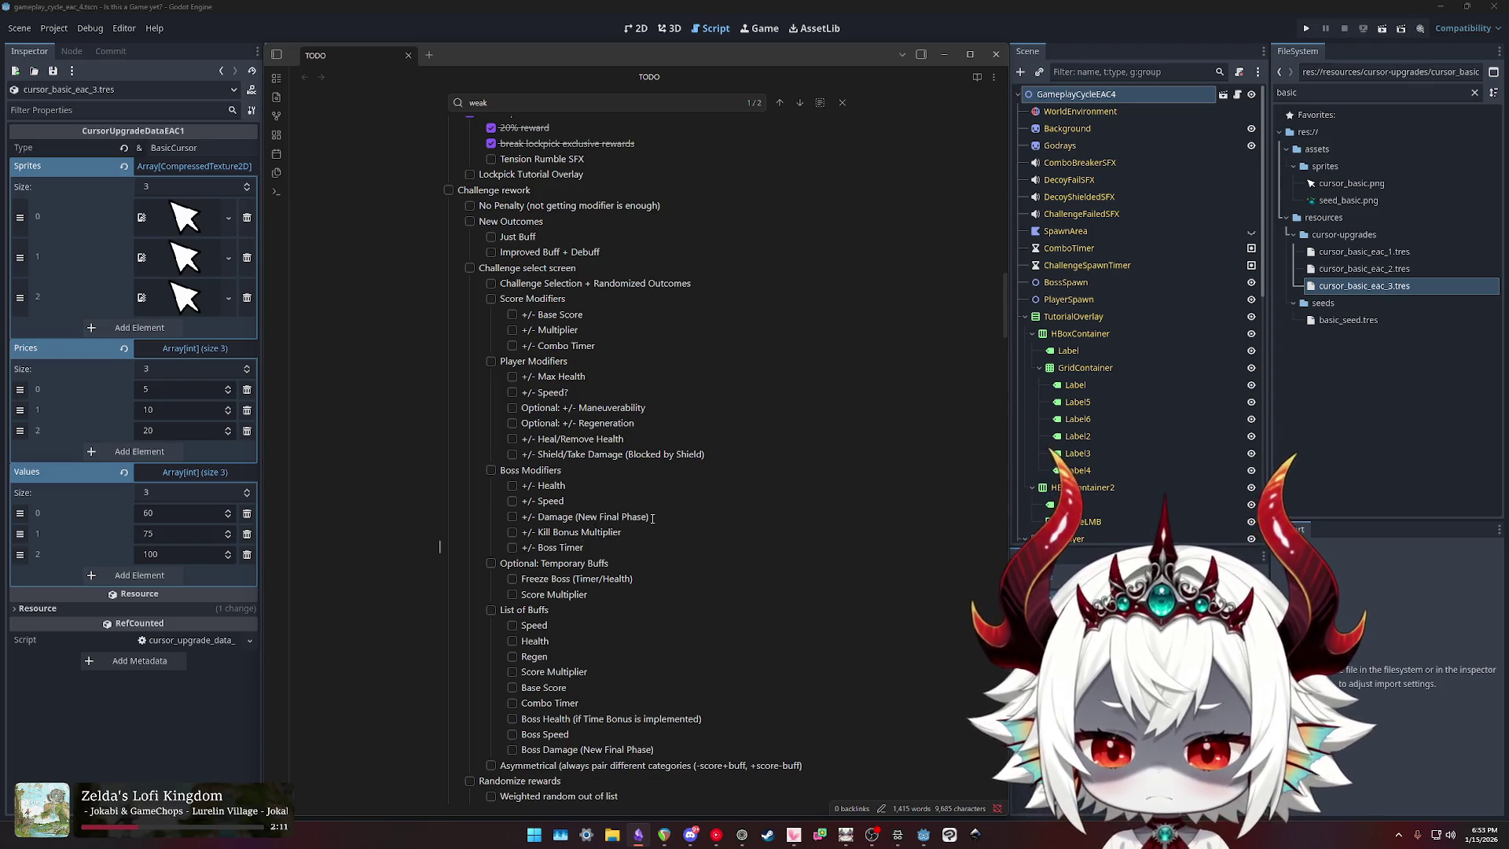
{"action": "key", "text": "End"}
{"action": "key", "text": "ctrl+Left"}
{"action": "key", "text": "ctrl+Left"}
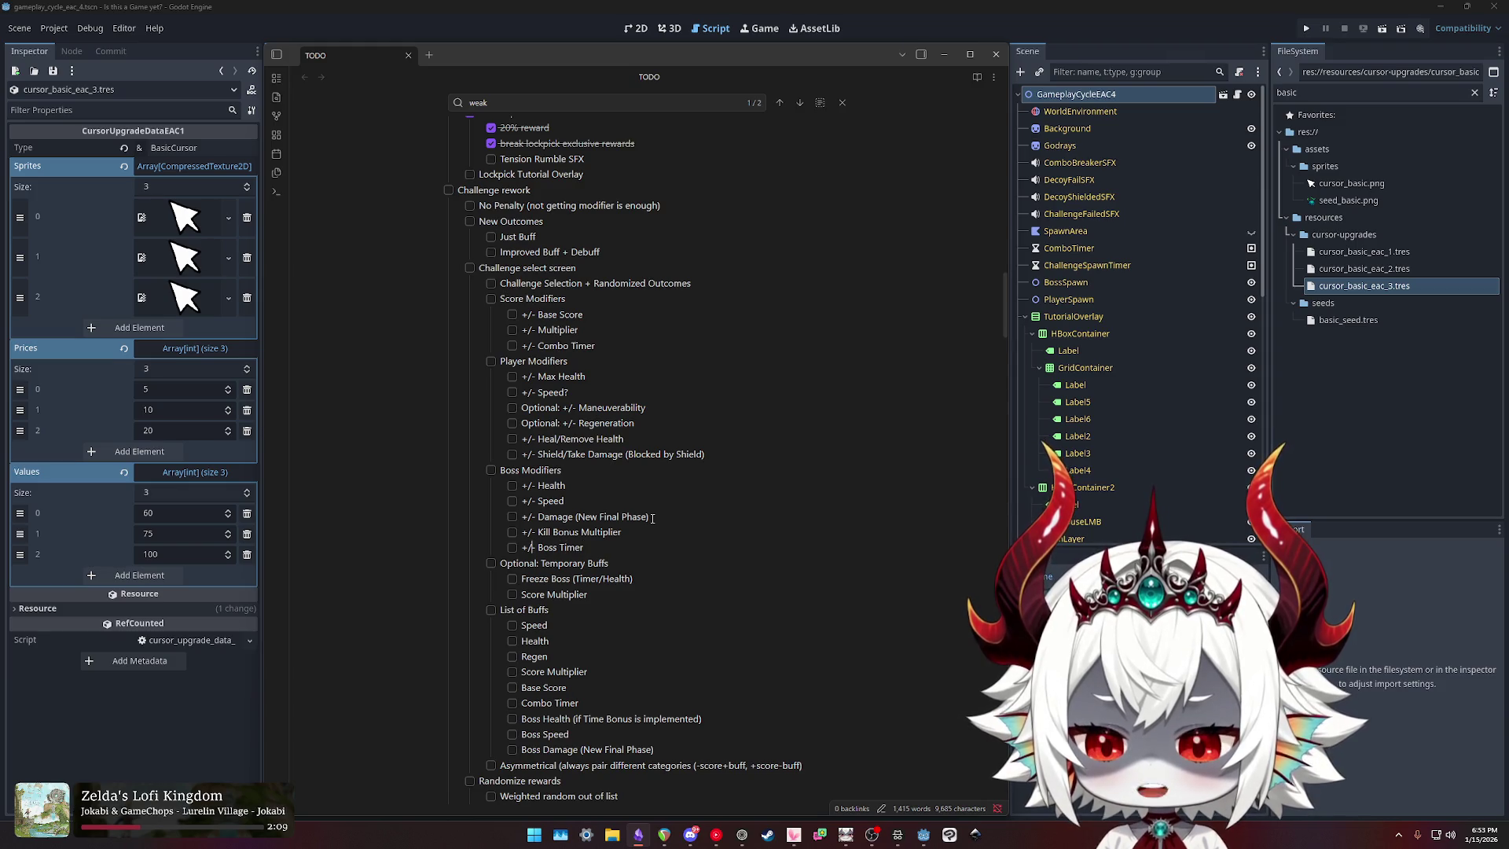
{"action": "type", "text": "Optional"}
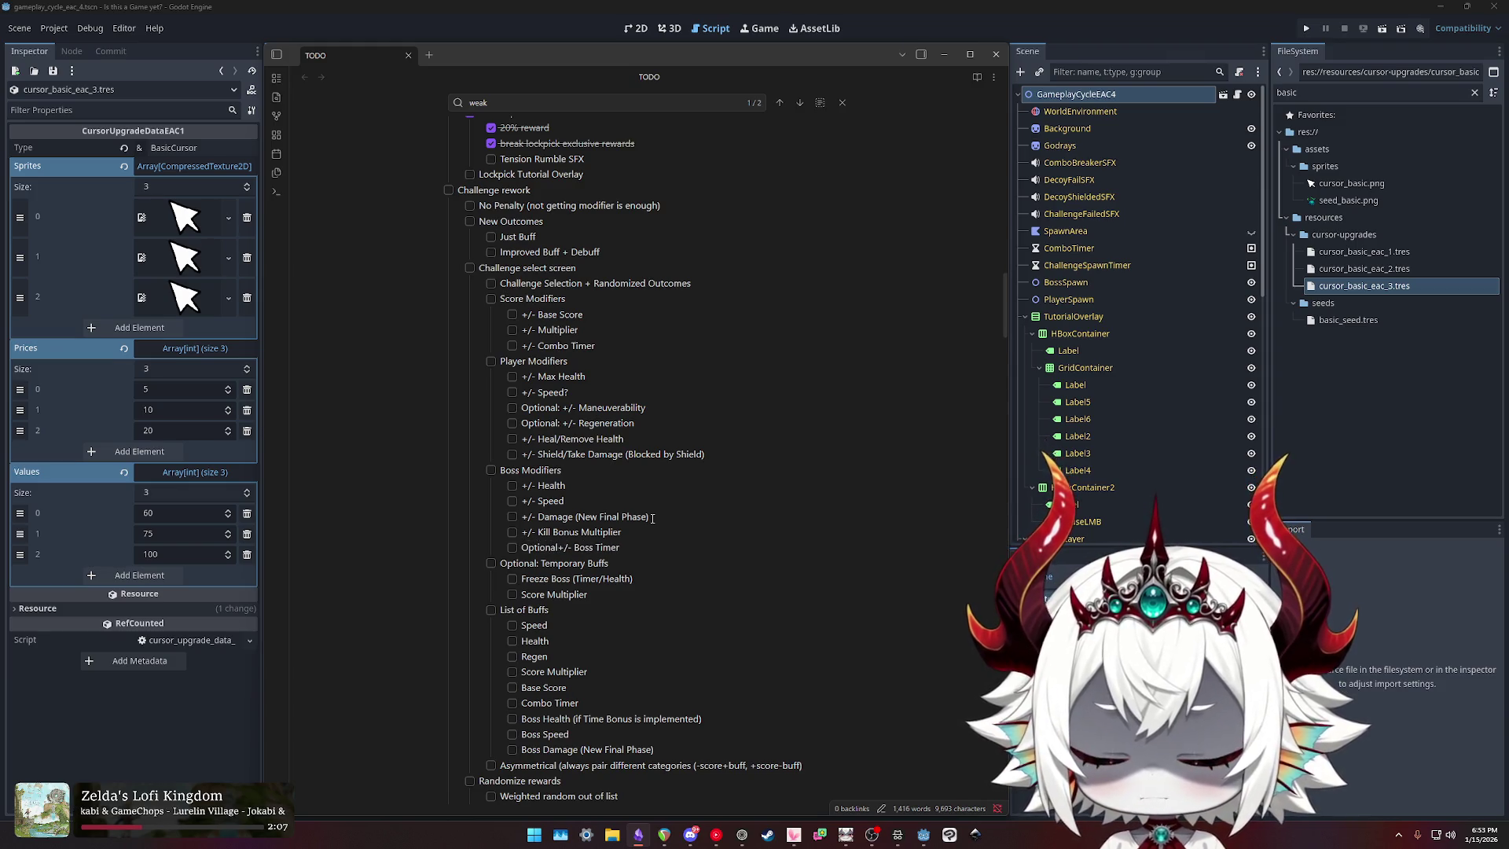
{"action": "type", "text": ":"}
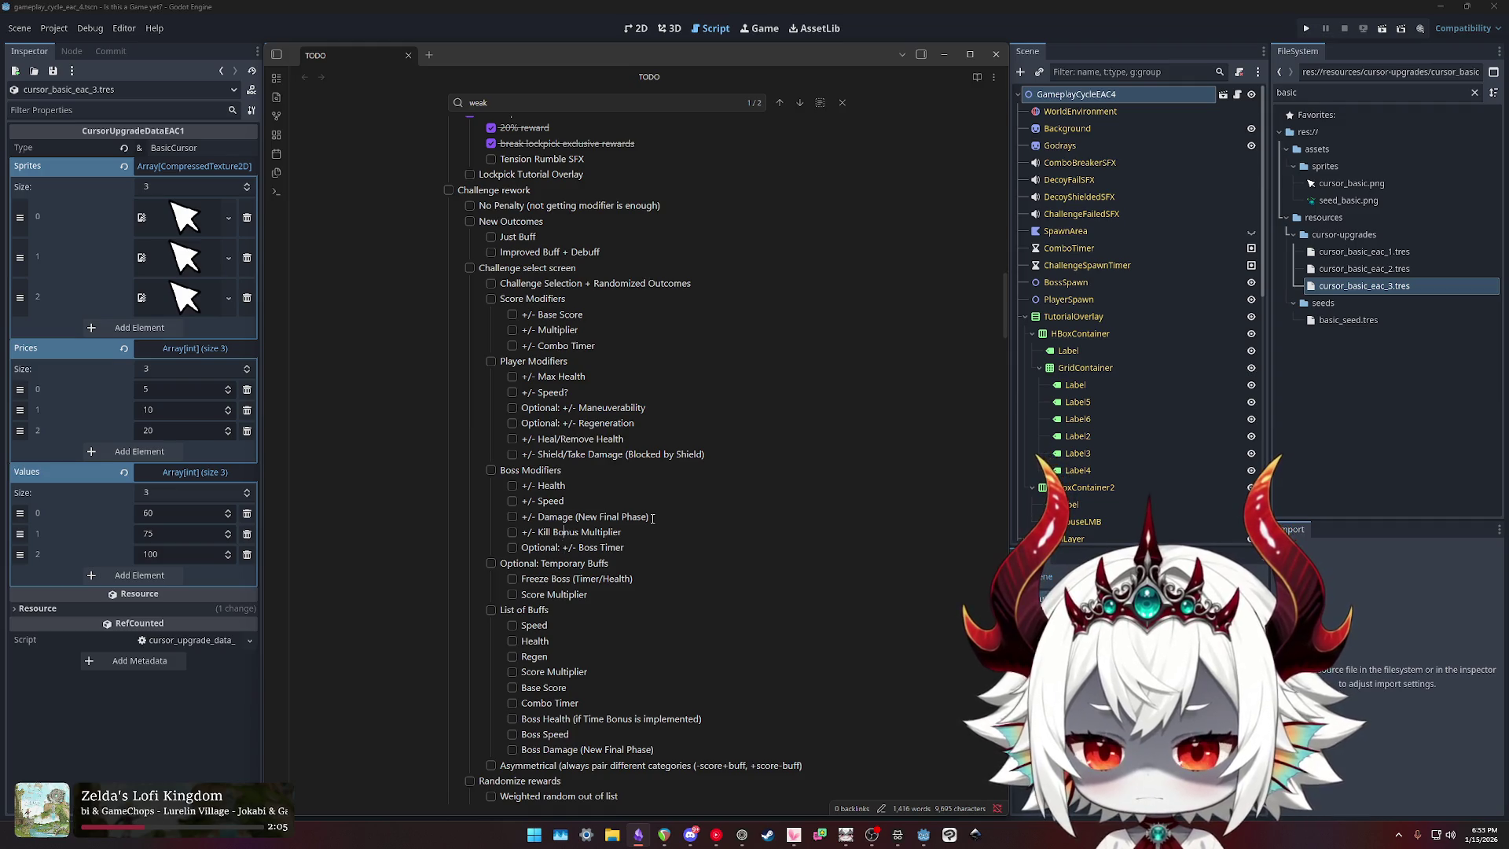
Step: Prefix '+/- Kill Bonus Multiplier' with 'Optional:' and begin selecting the List of Buffs block
{"action": "key", "text": "Down"}
{"action": "key", "text": "Down"}
{"action": "key", "text": "Down"}
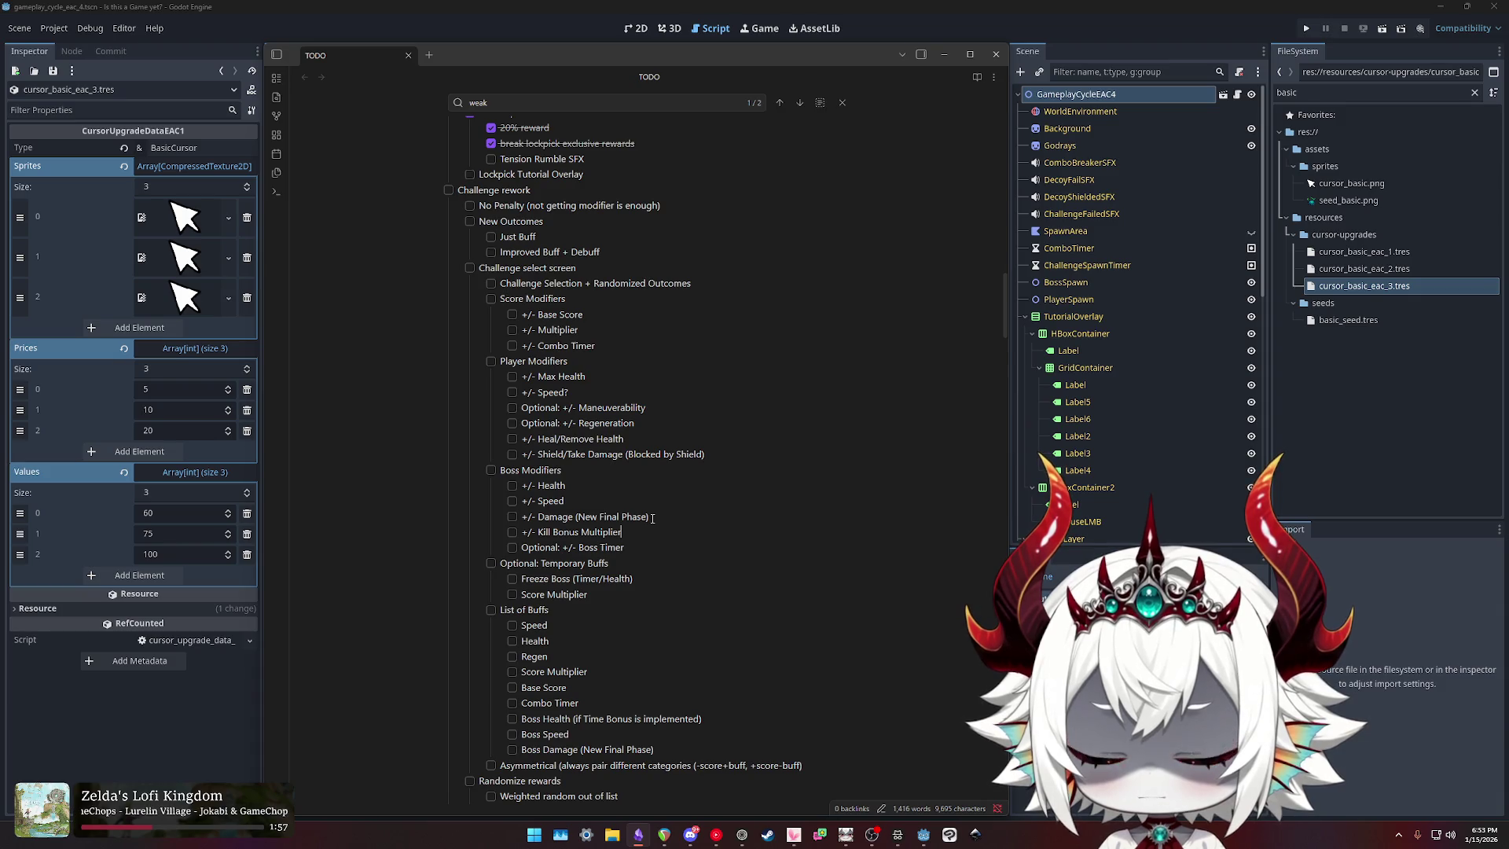
{"action": "key", "text": "Up"}
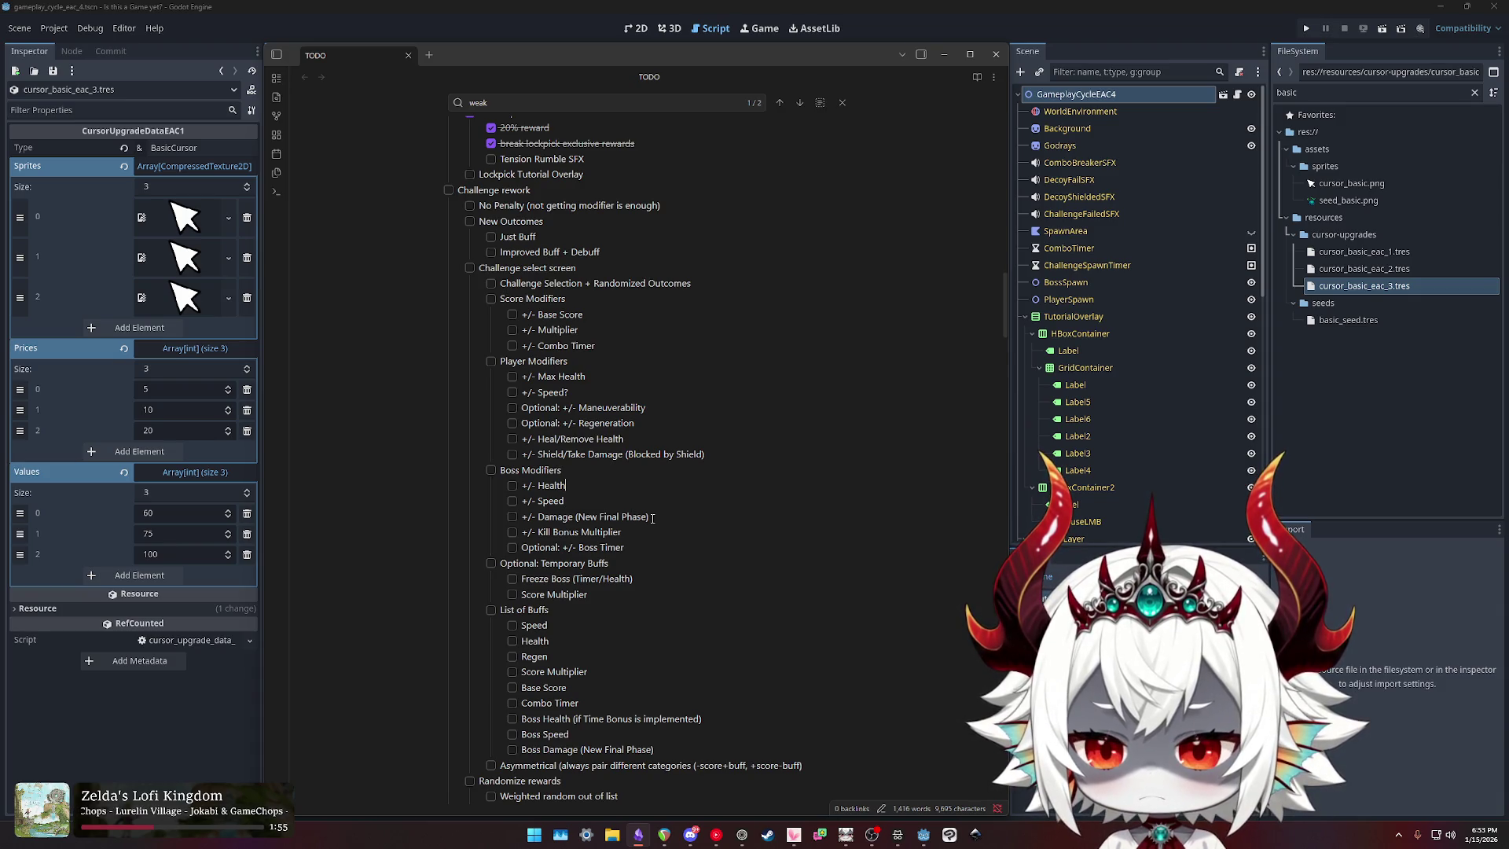
{"action": "type", "text": "Optional:"}
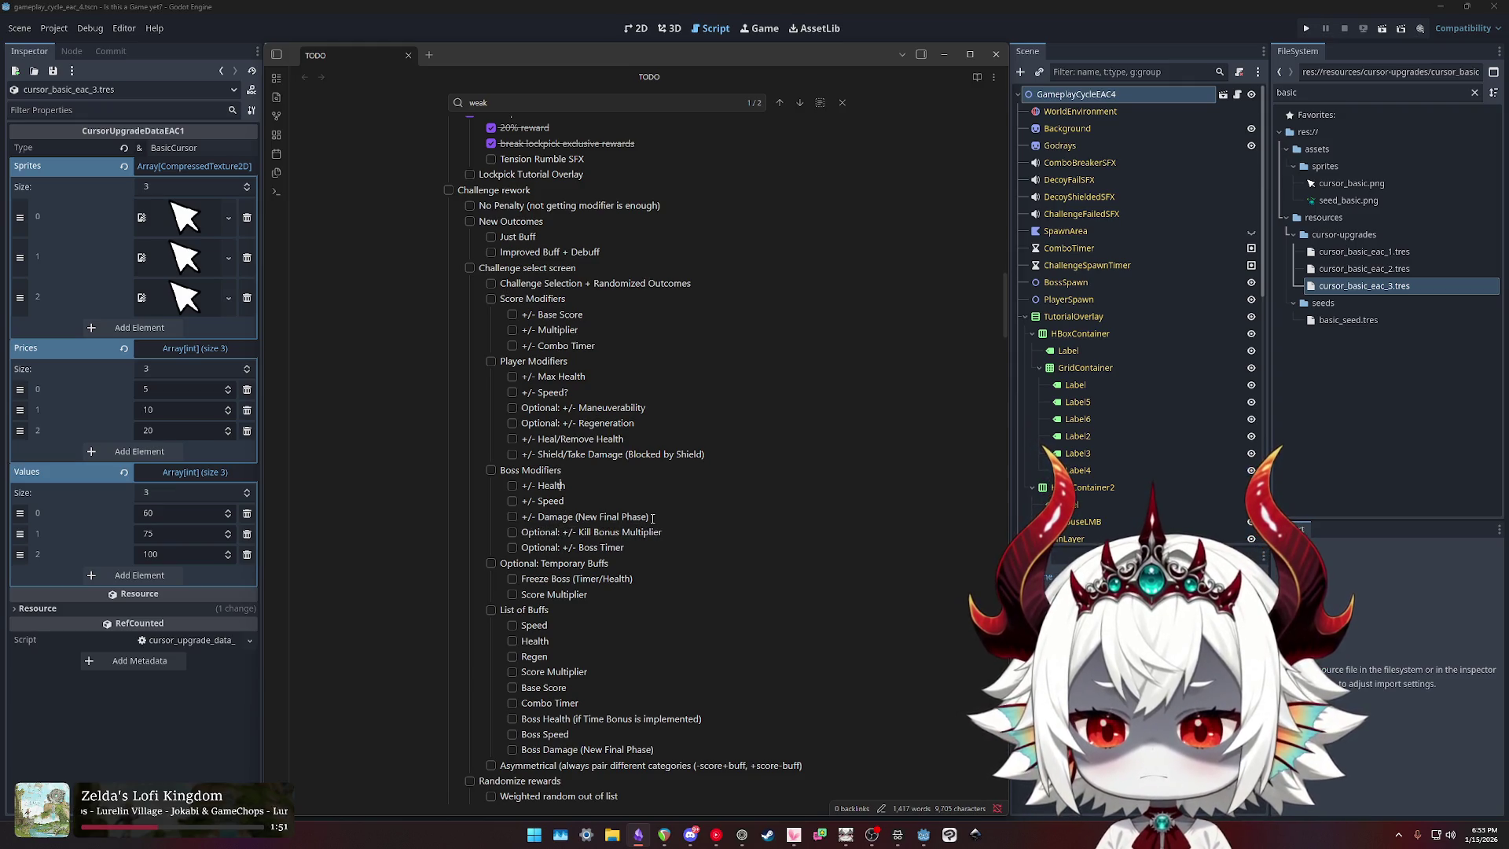
{"action": "key", "text": "Up"}
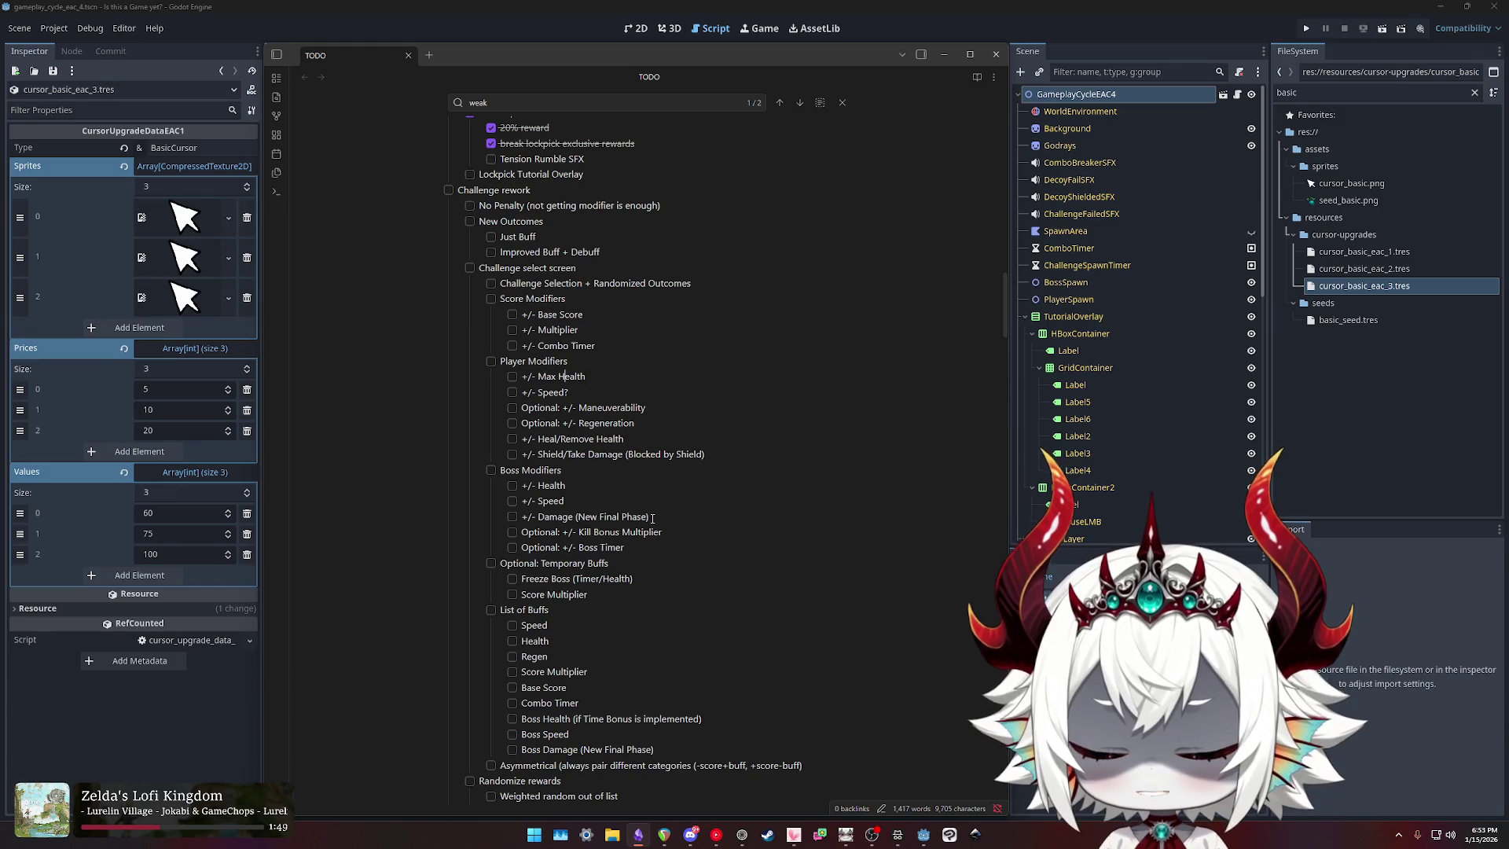
{"action": "key", "text": "Up"}
{"action": "key", "text": "Up"}
{"action": "key", "text": "Up"}
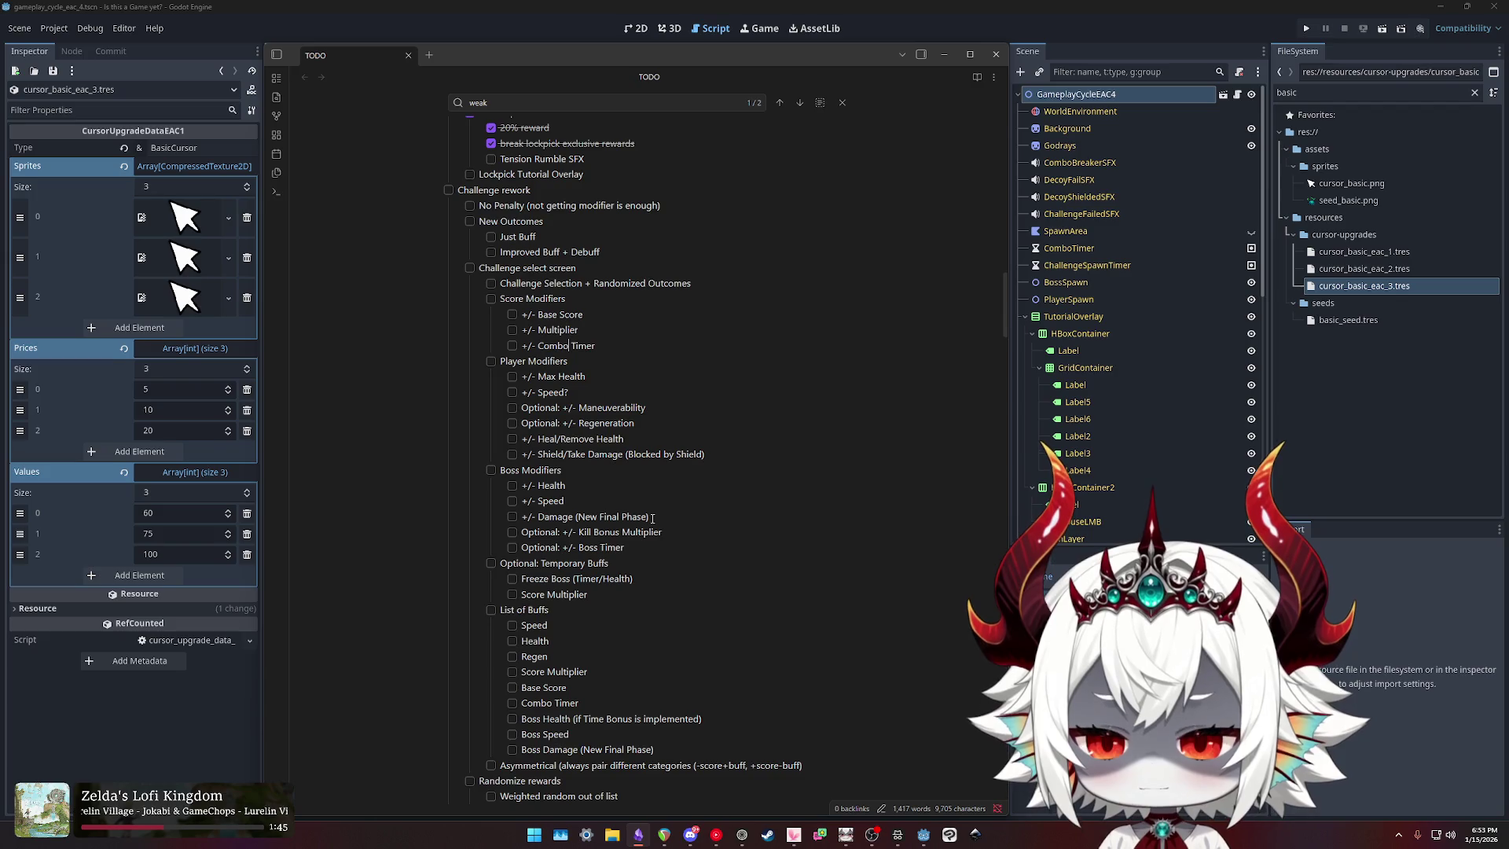
{"action": "key", "text": "Down"}
{"action": "key", "text": "Down"}
{"action": "key", "text": "Down"}
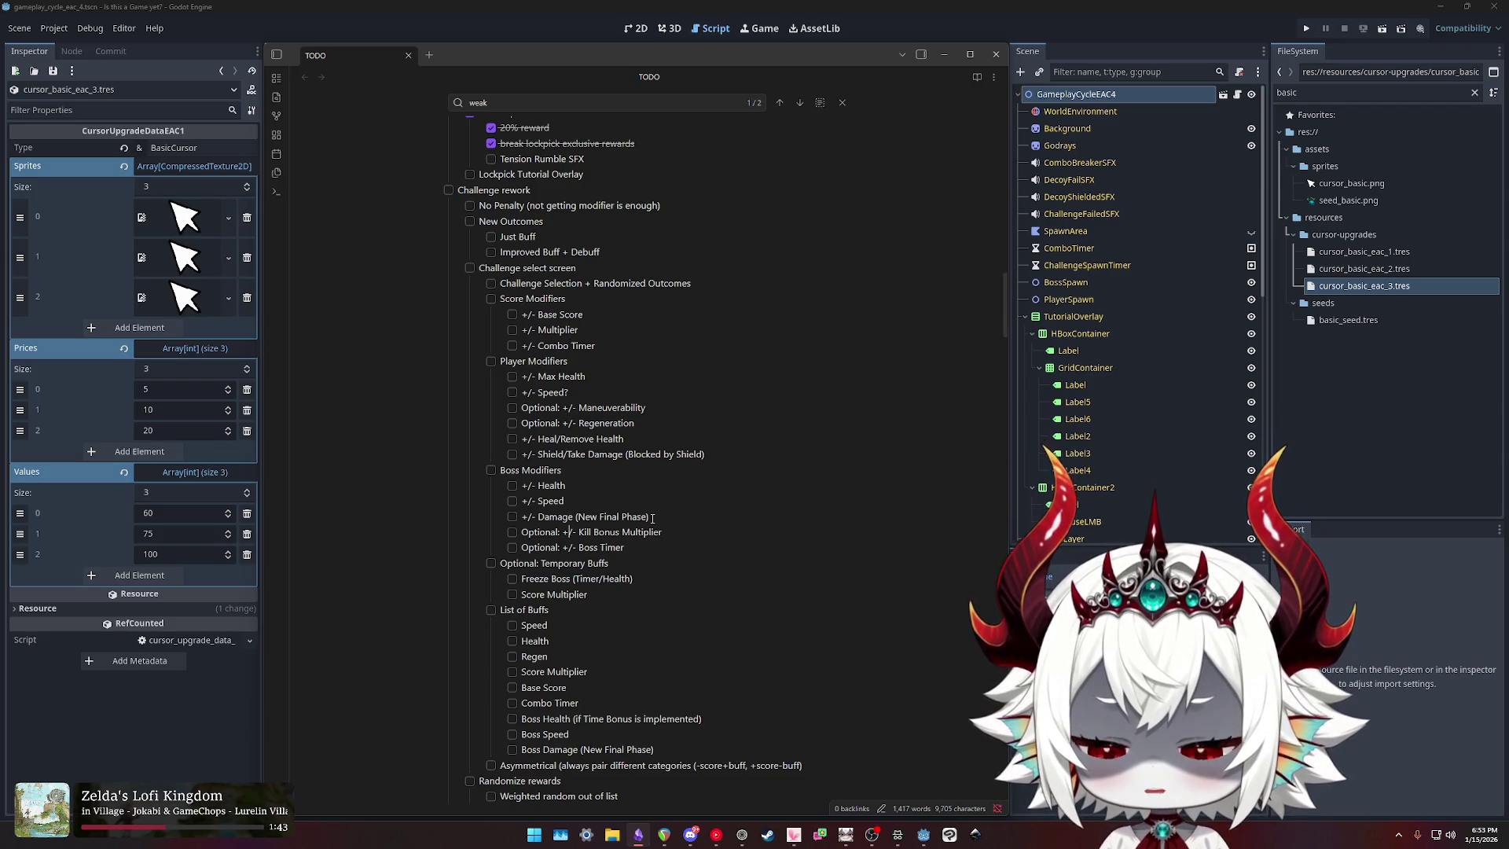
{"action": "key", "text": "Up"}
{"action": "key", "text": "Up"}
{"action": "key", "text": "Up"}
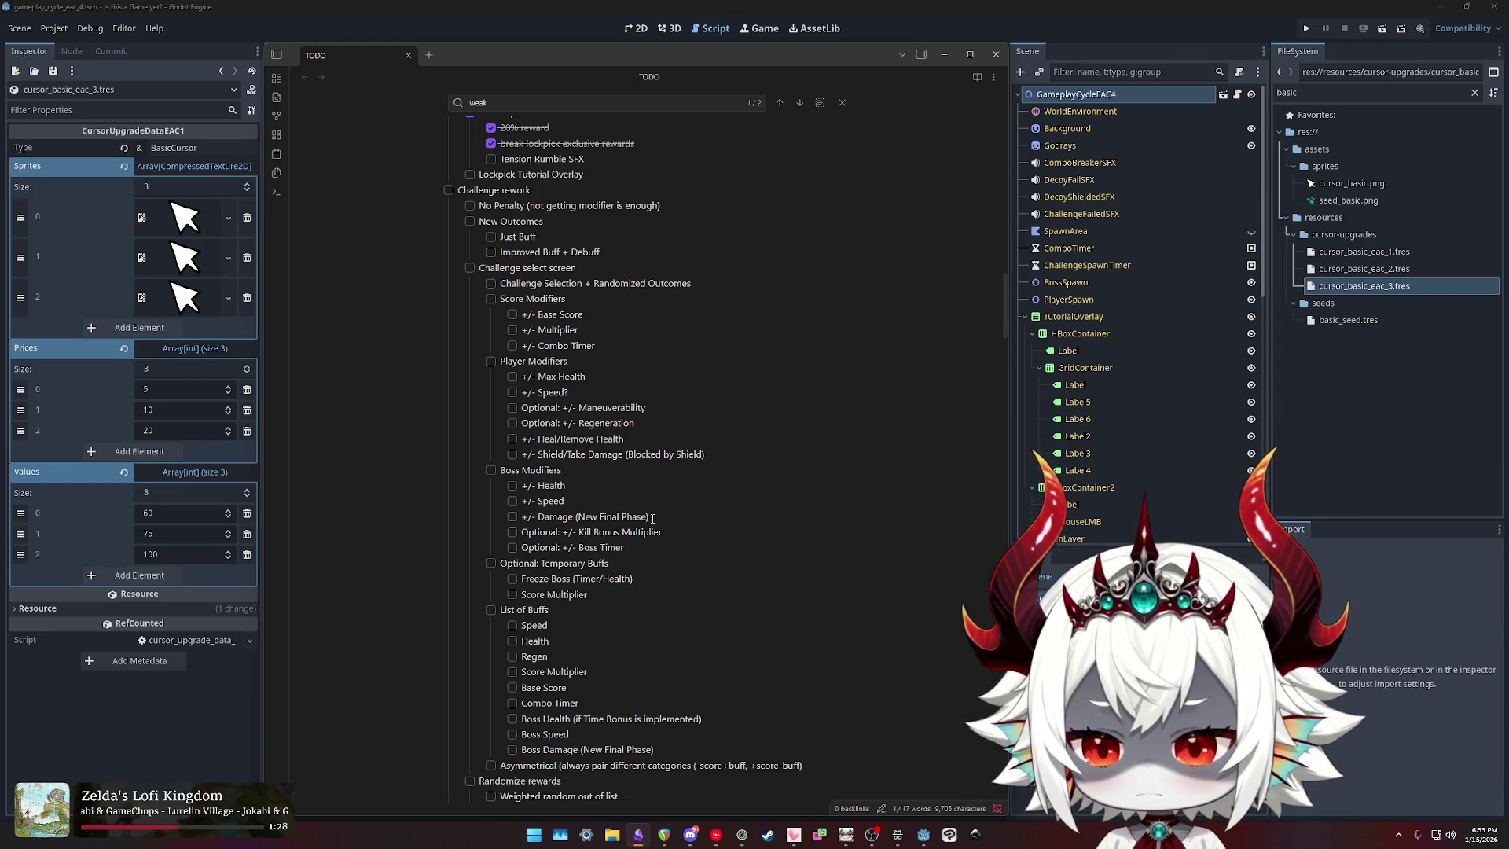
{"action": "key", "text": "shift+Down"}
{"action": "key", "text": "shift+Down"}
{"action": "key", "text": "shift+Down"}
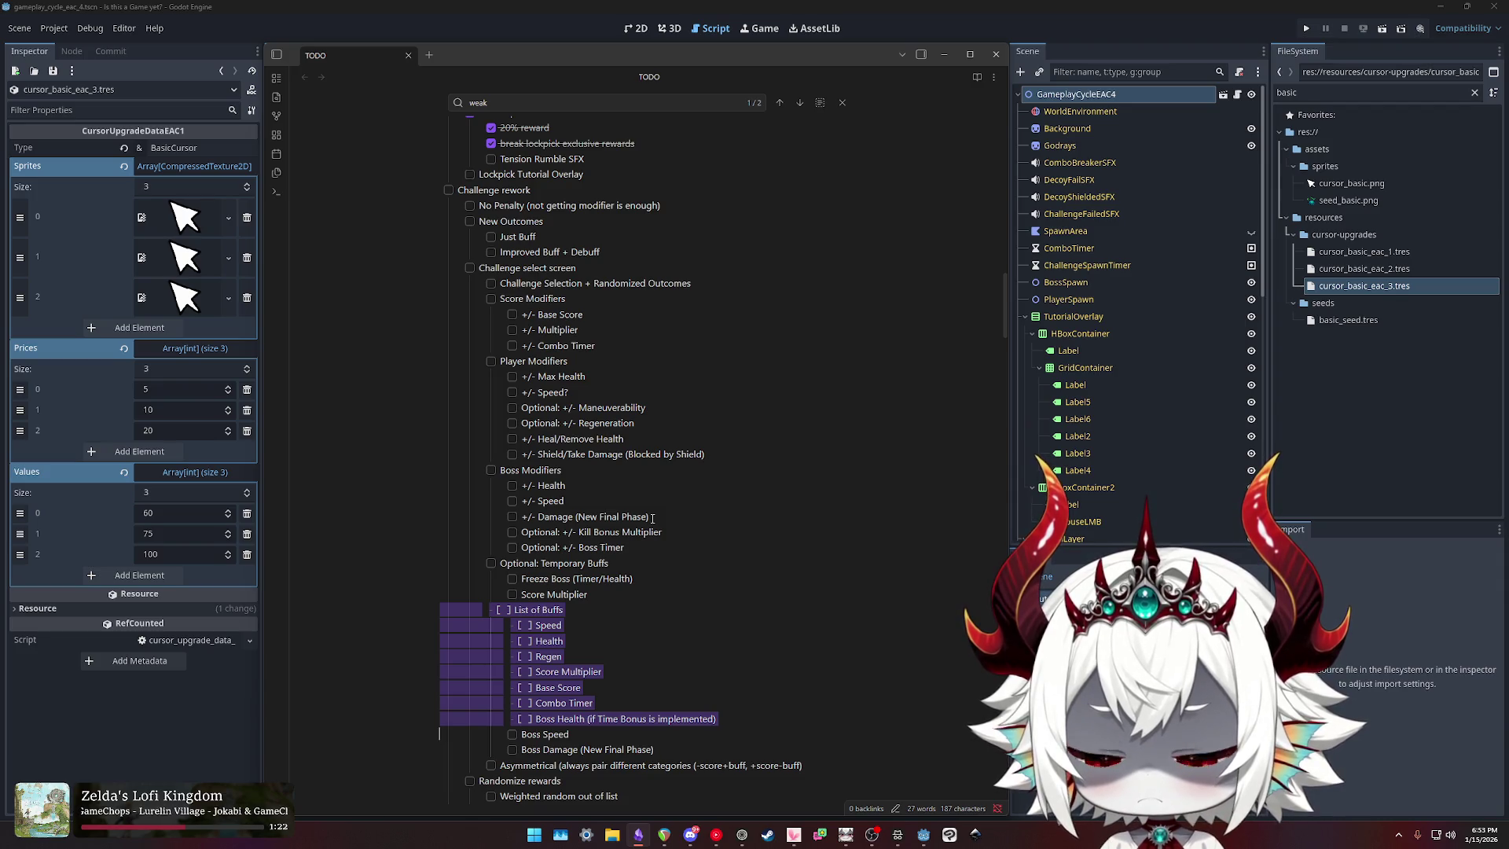
Step: Delete the List of Buffs block through Boss Speed and Boss Damage
{"action": "key", "text": "shift+Down"}
{"action": "key", "text": "shift+Down"}
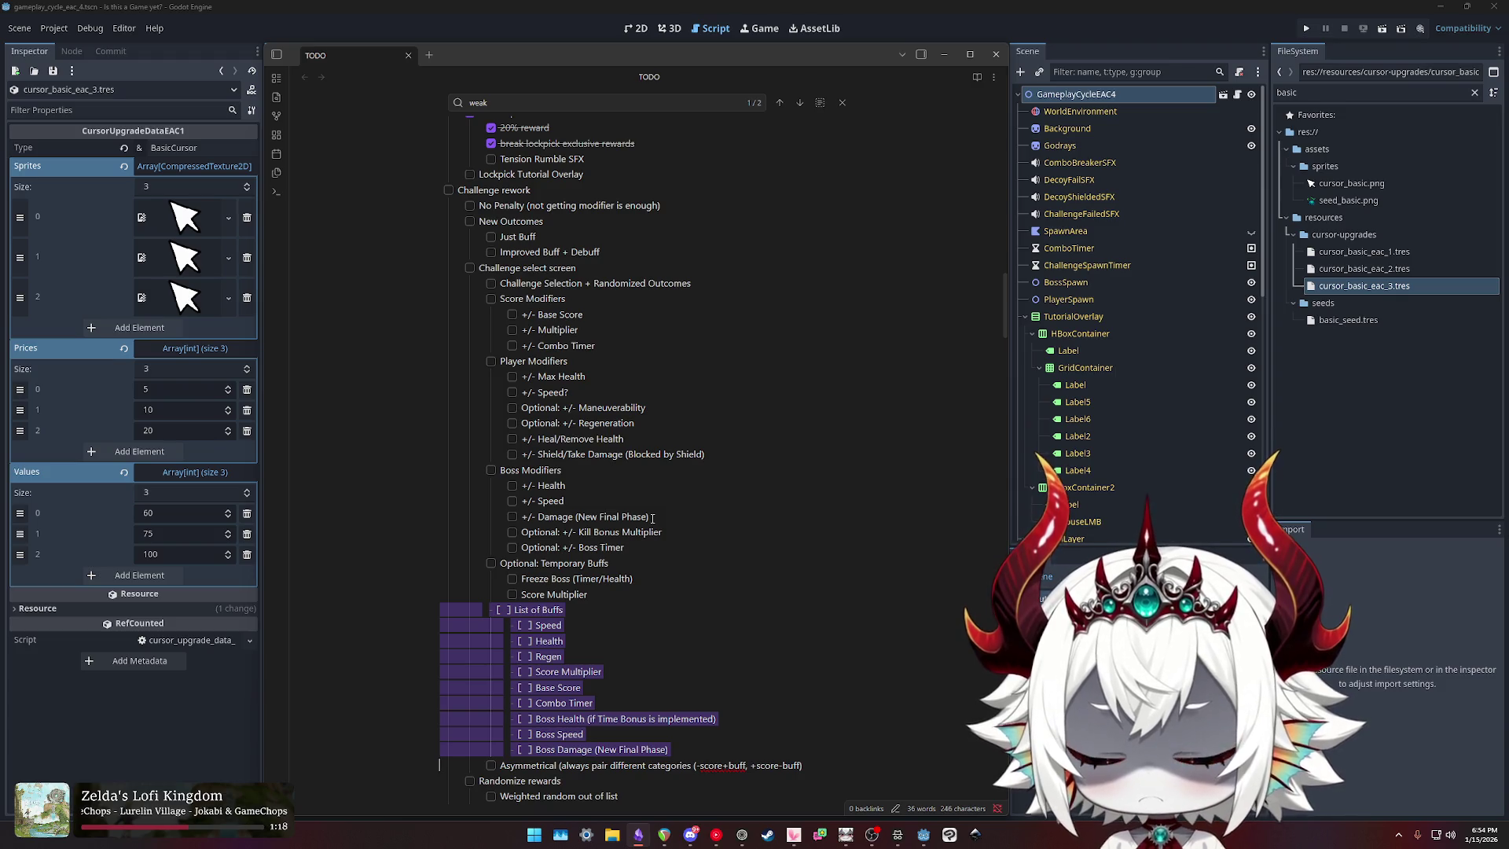
{"action": "key", "text": "BackSpace"}
{"action": "key", "text": "Left"}
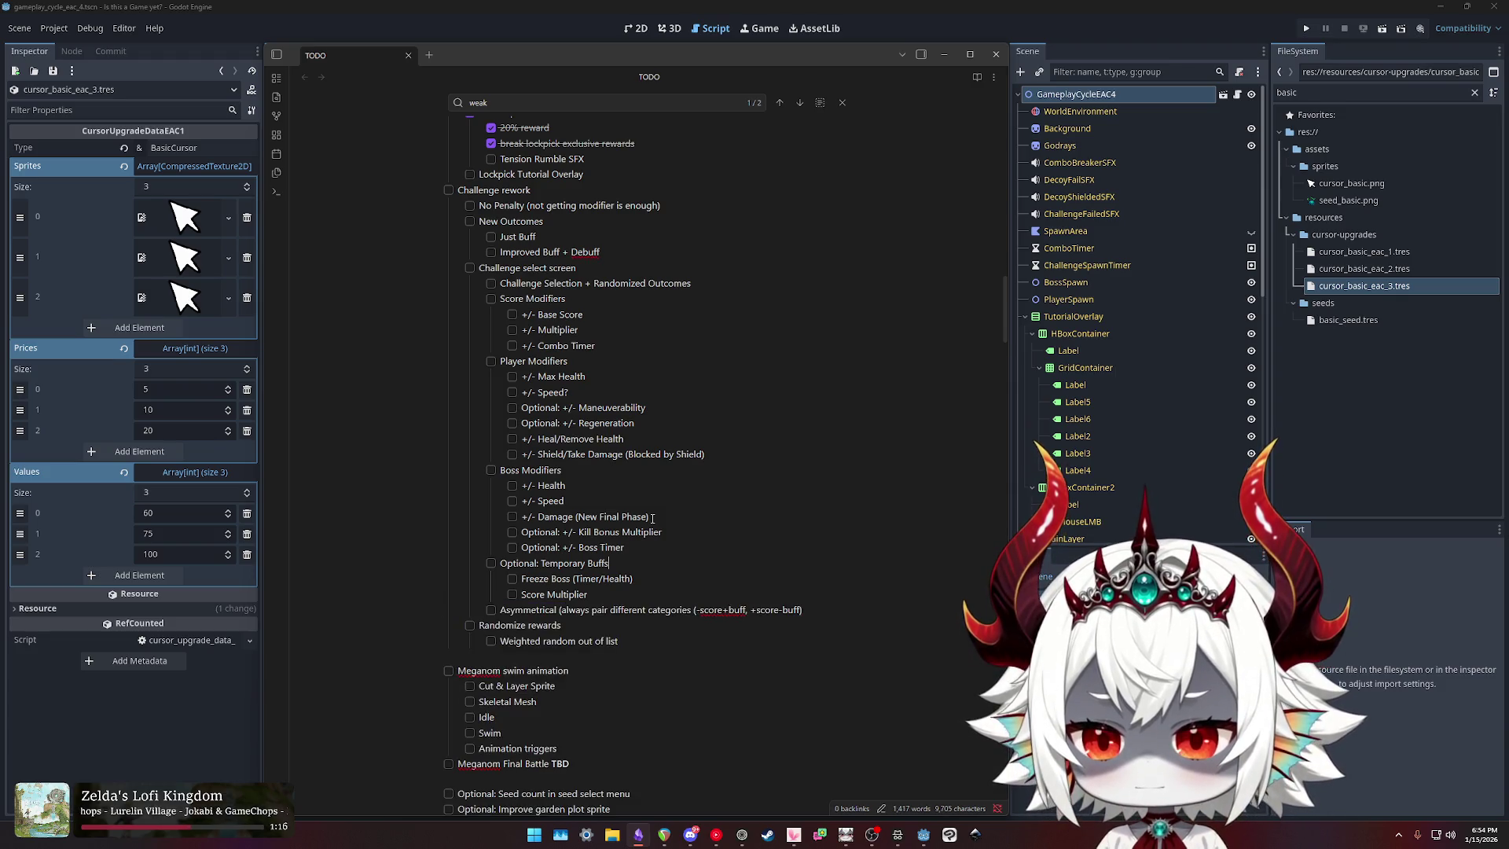
{"action": "key", "text": "Up"}
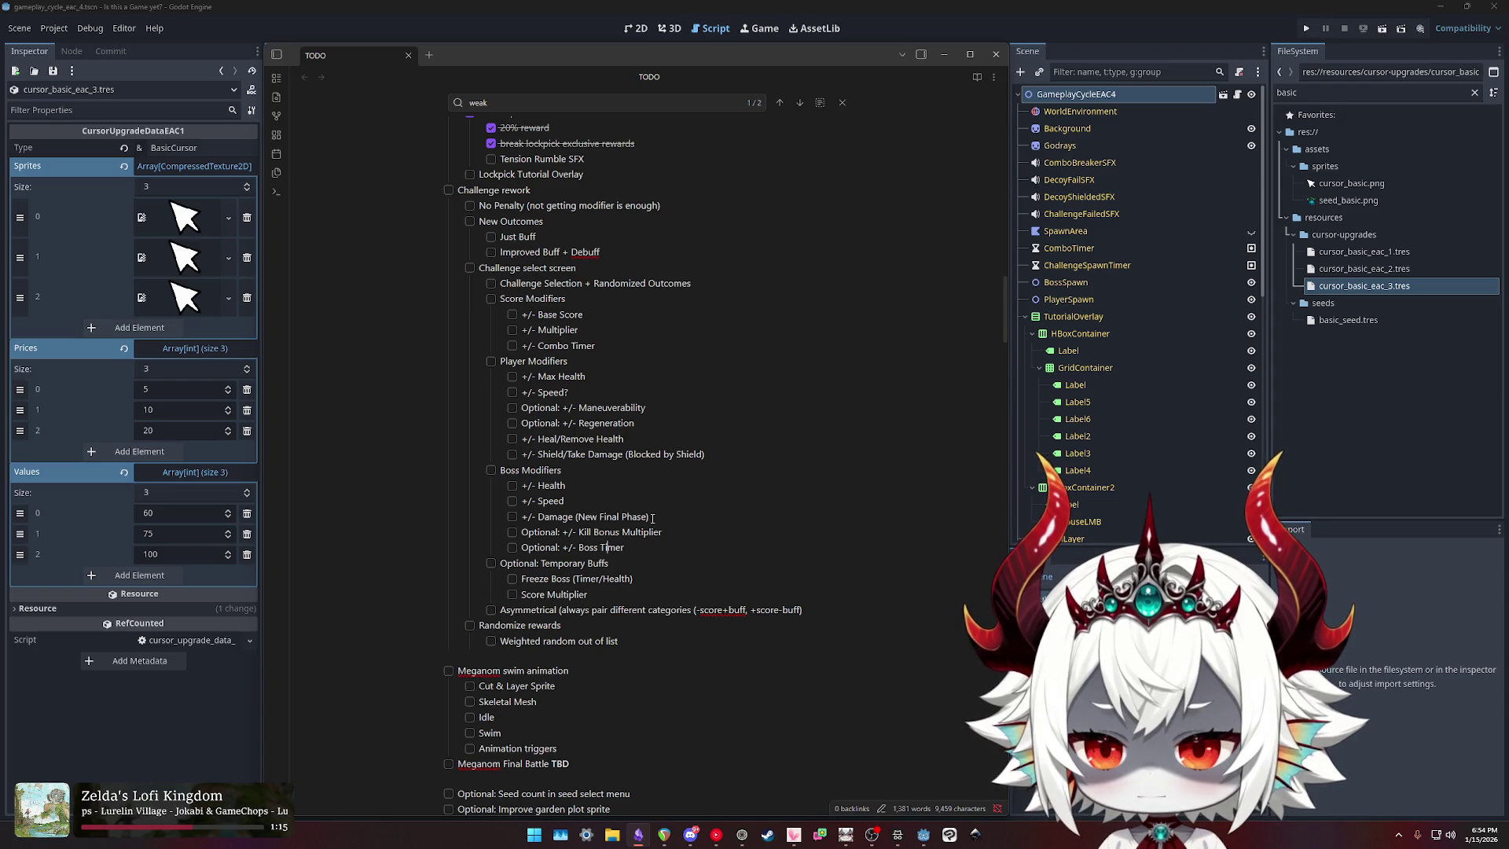
Step: Remove a stray '(TIM' entry and start an empty item after Asymmetrical
{"action": "type", "text": "(TIM"}
{"action": "key", "text": "BackSpace"}
{"action": "key", "text": "BackSpace"}
{"action": "key", "text": "BackSpace"}
{"action": "key", "text": "Up"}
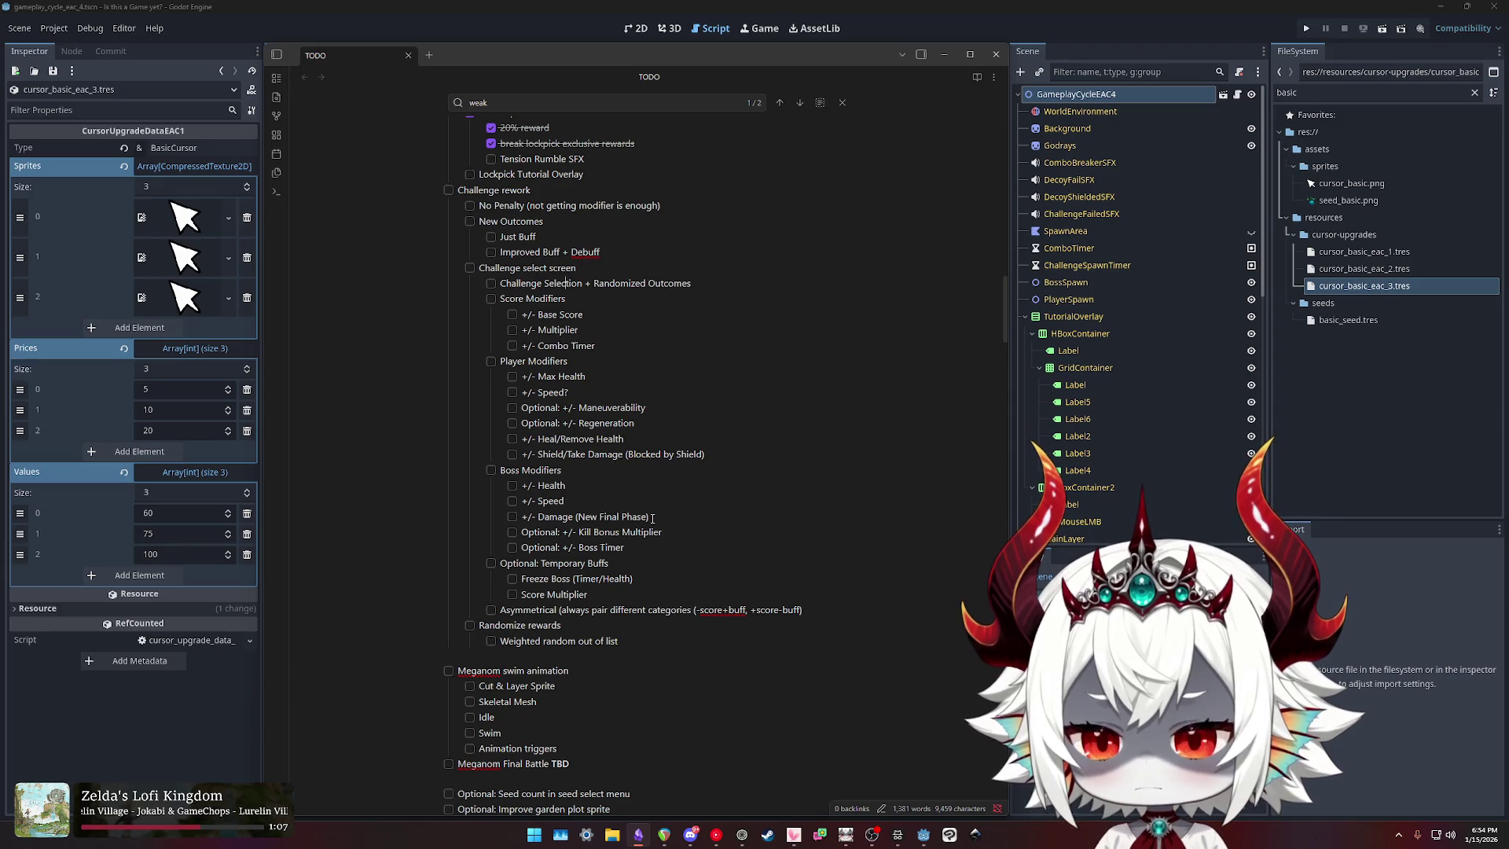
{"action": "key", "text": "Down"}
{"action": "key", "text": "Down"}
{"action": "key", "text": "Down"}
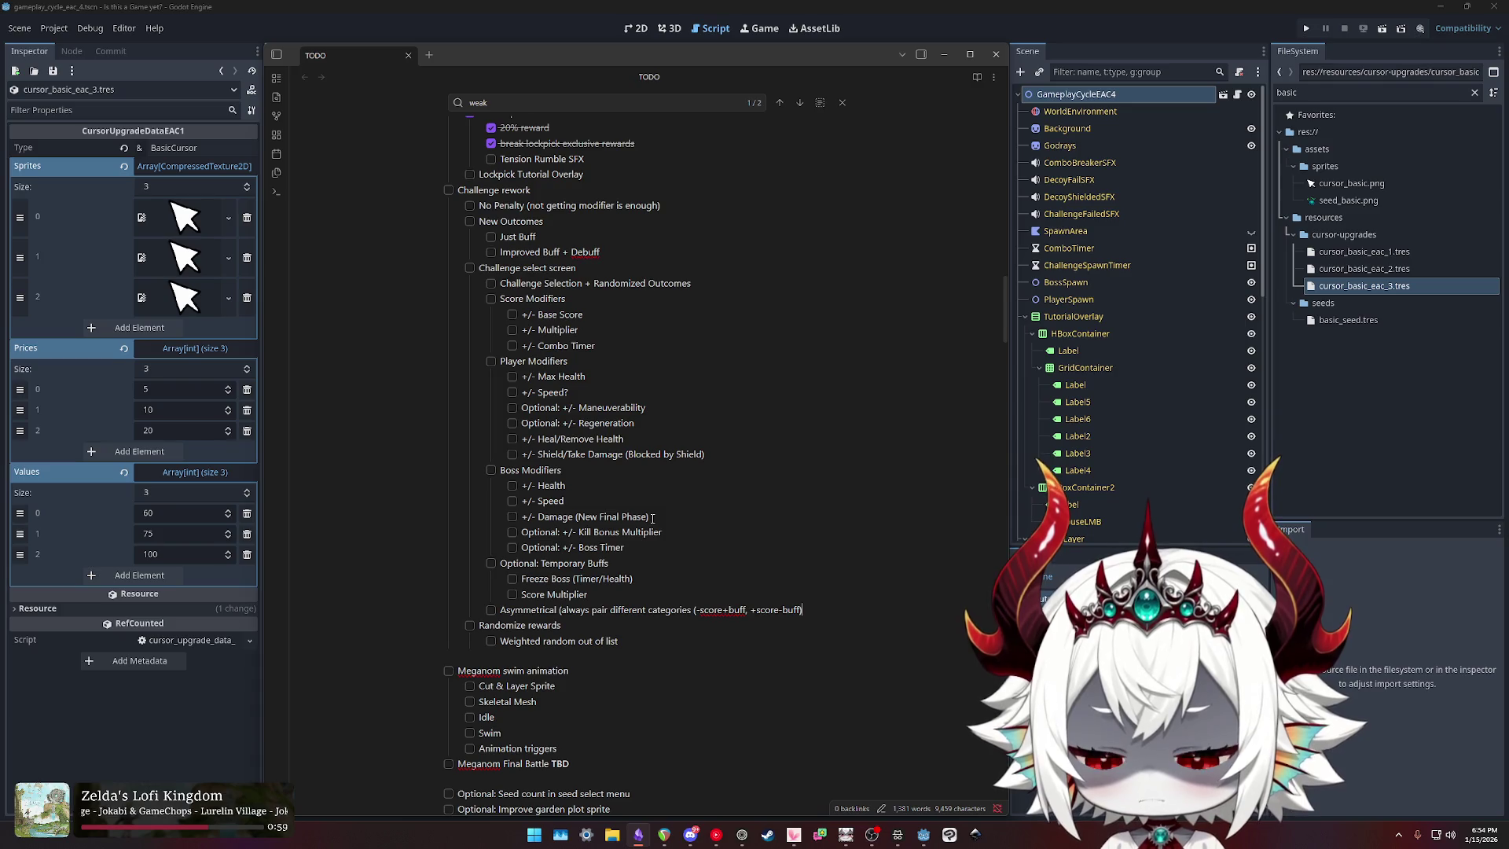
{"action": "key", "text": "Return"}
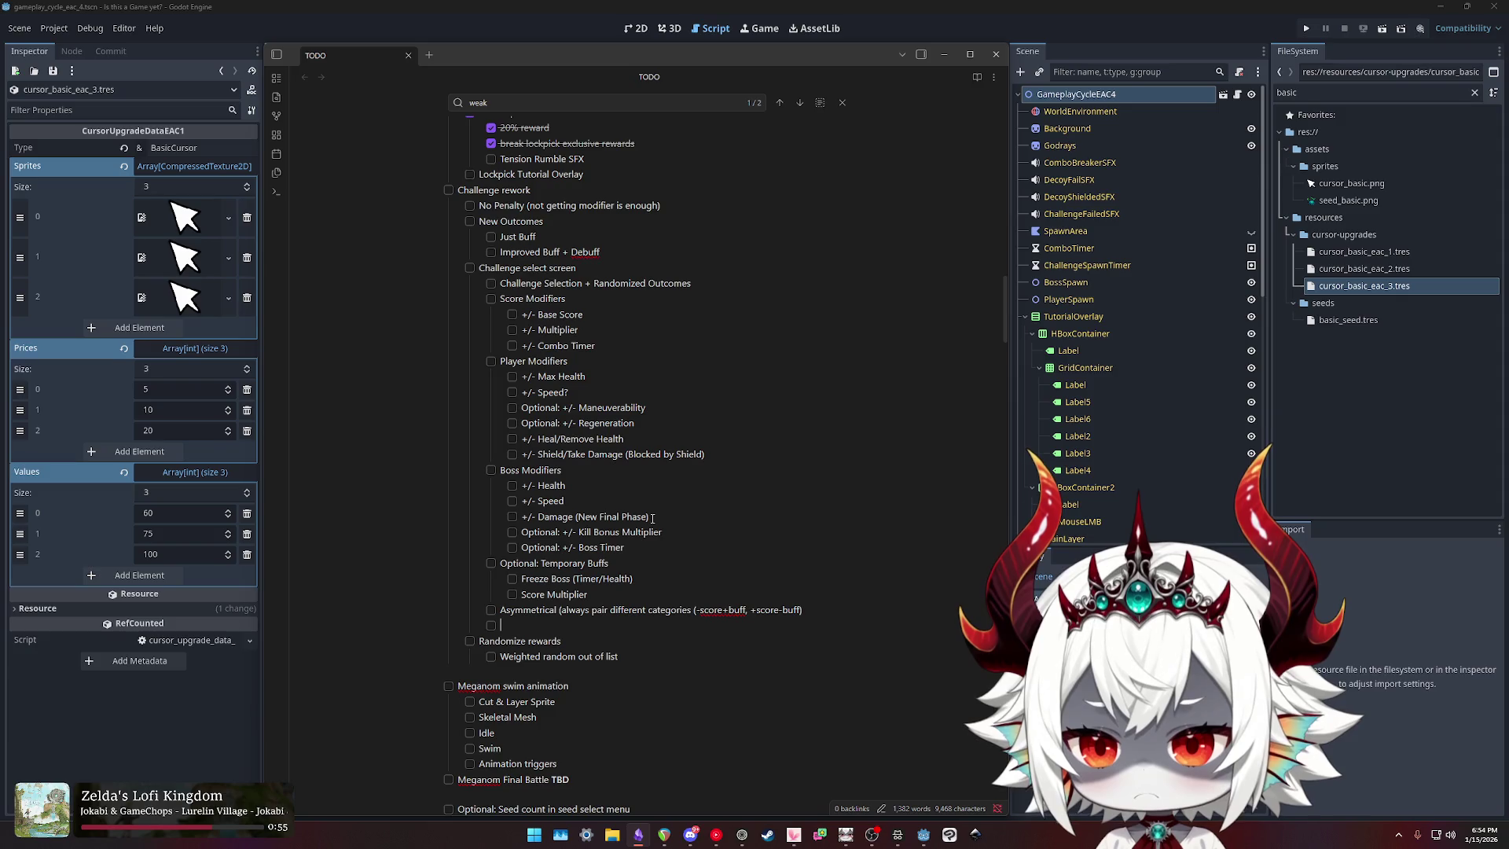
Step: Drop the empty line under Asymmetrical and add an 'Early Kill Time Bonus' item below No Penalty
{"action": "key", "text": "BackSpace"}
{"action": "key", "text": "BackSpace"}
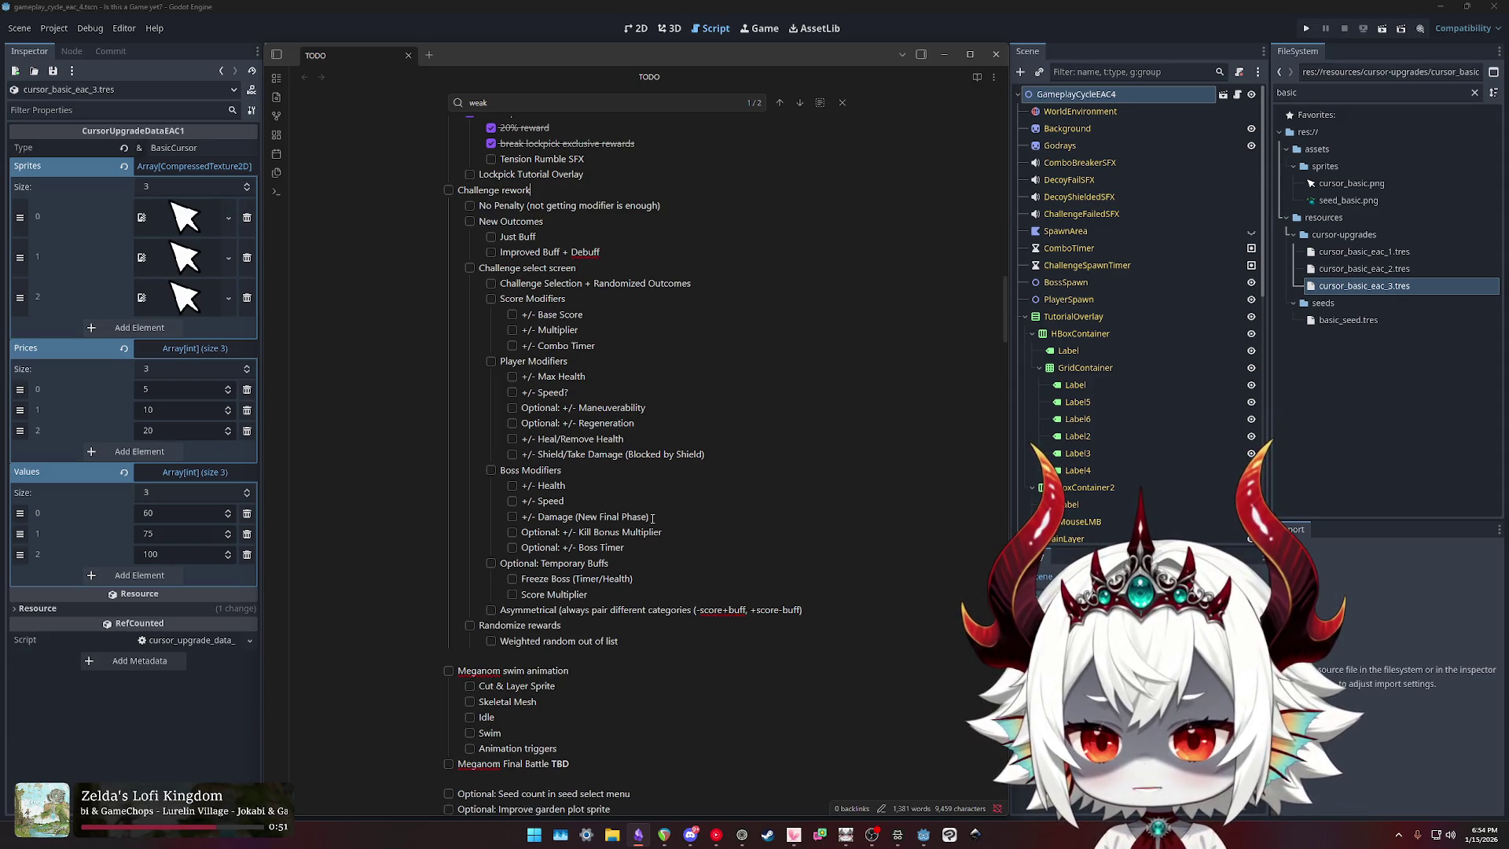
{"action": "key", "text": "Return"}
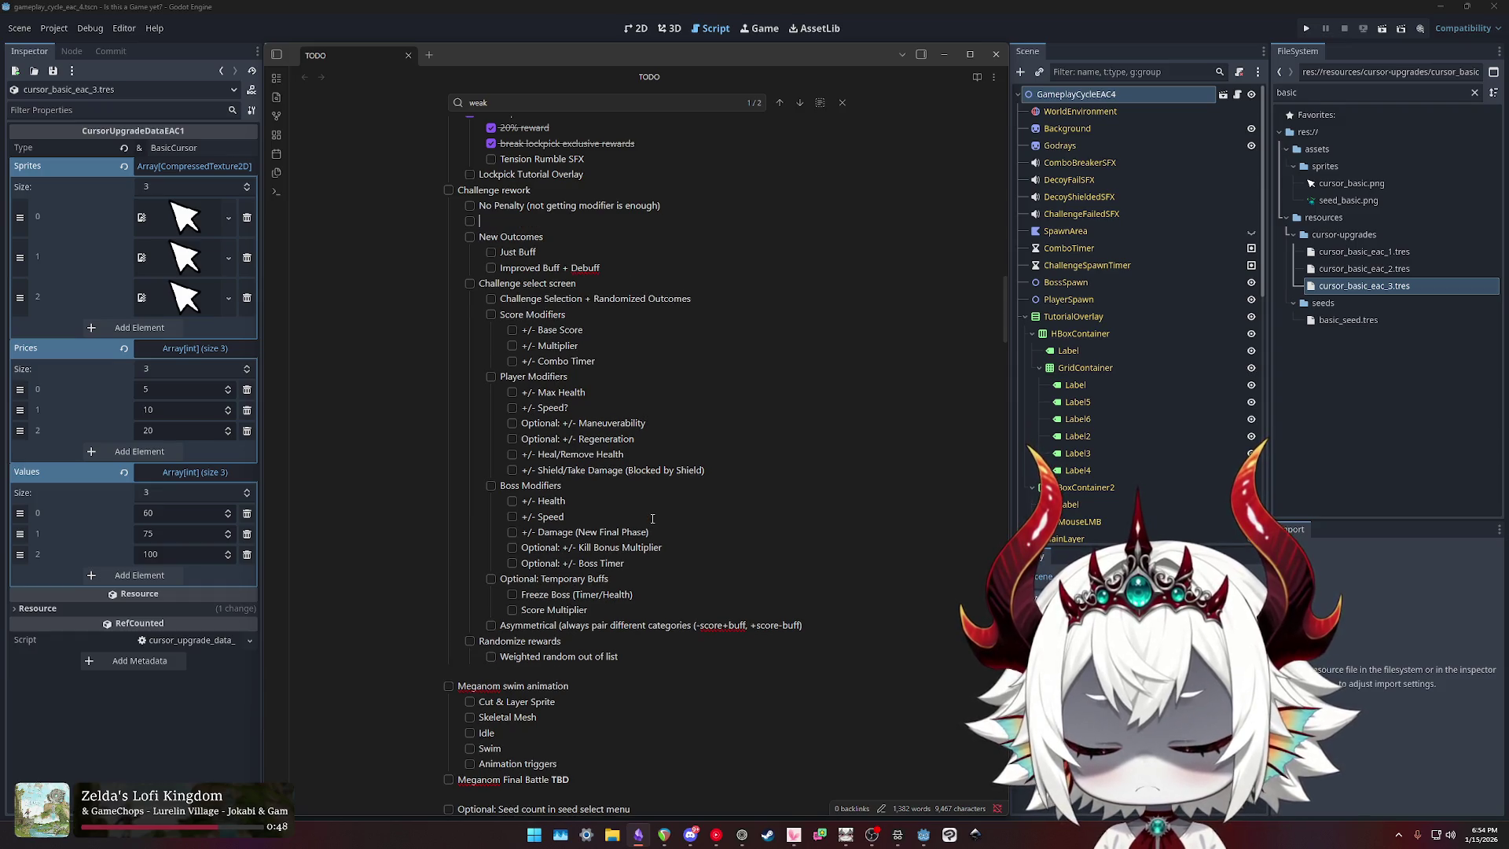
{"action": "type", "text": "Time Bonus "}
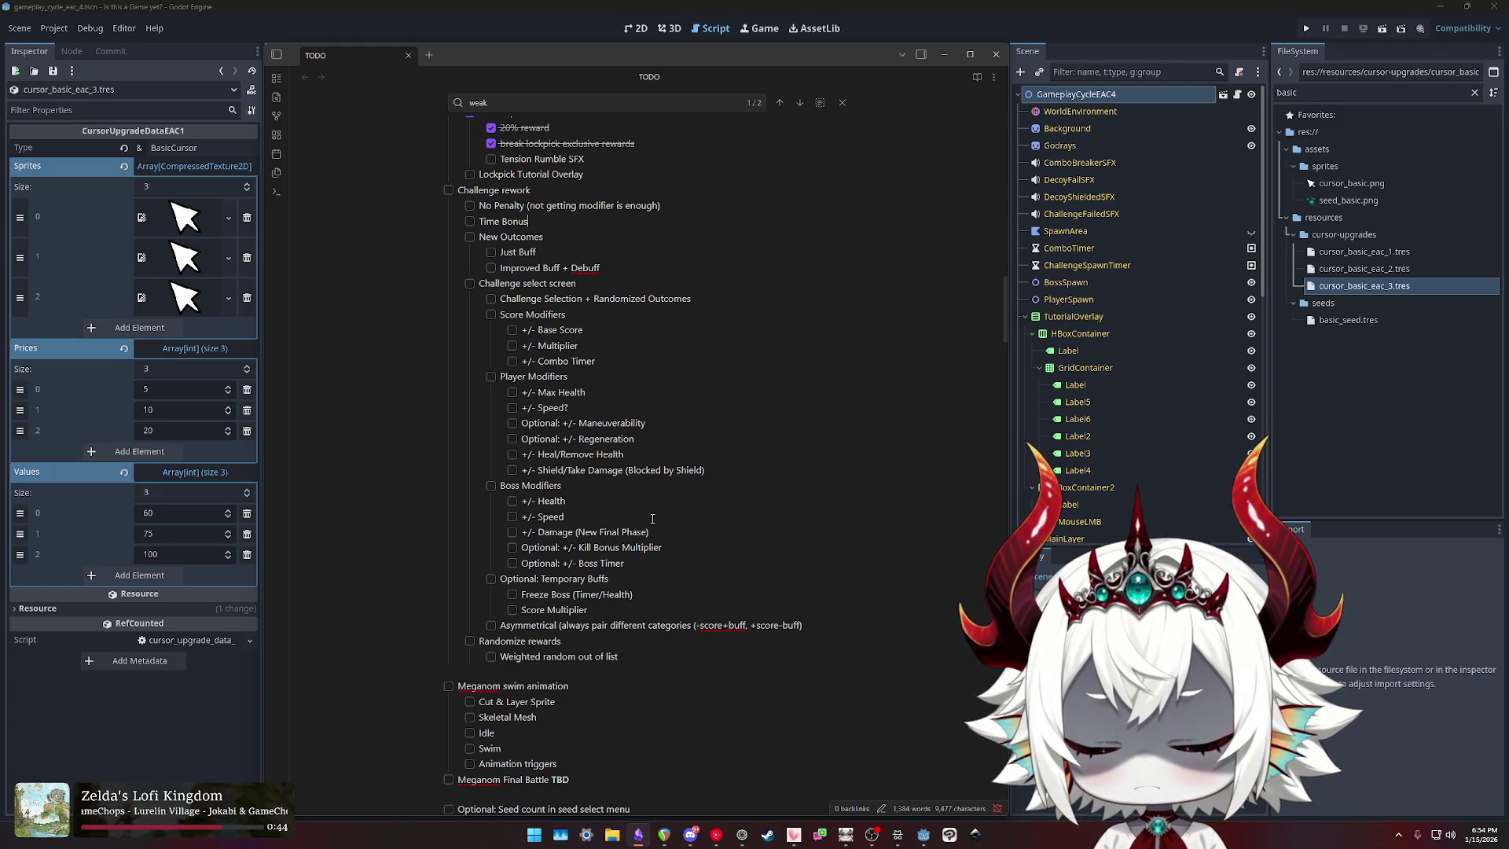
{"action": "type", "text": "("}
{"action": "key", "text": "BackSpace"}
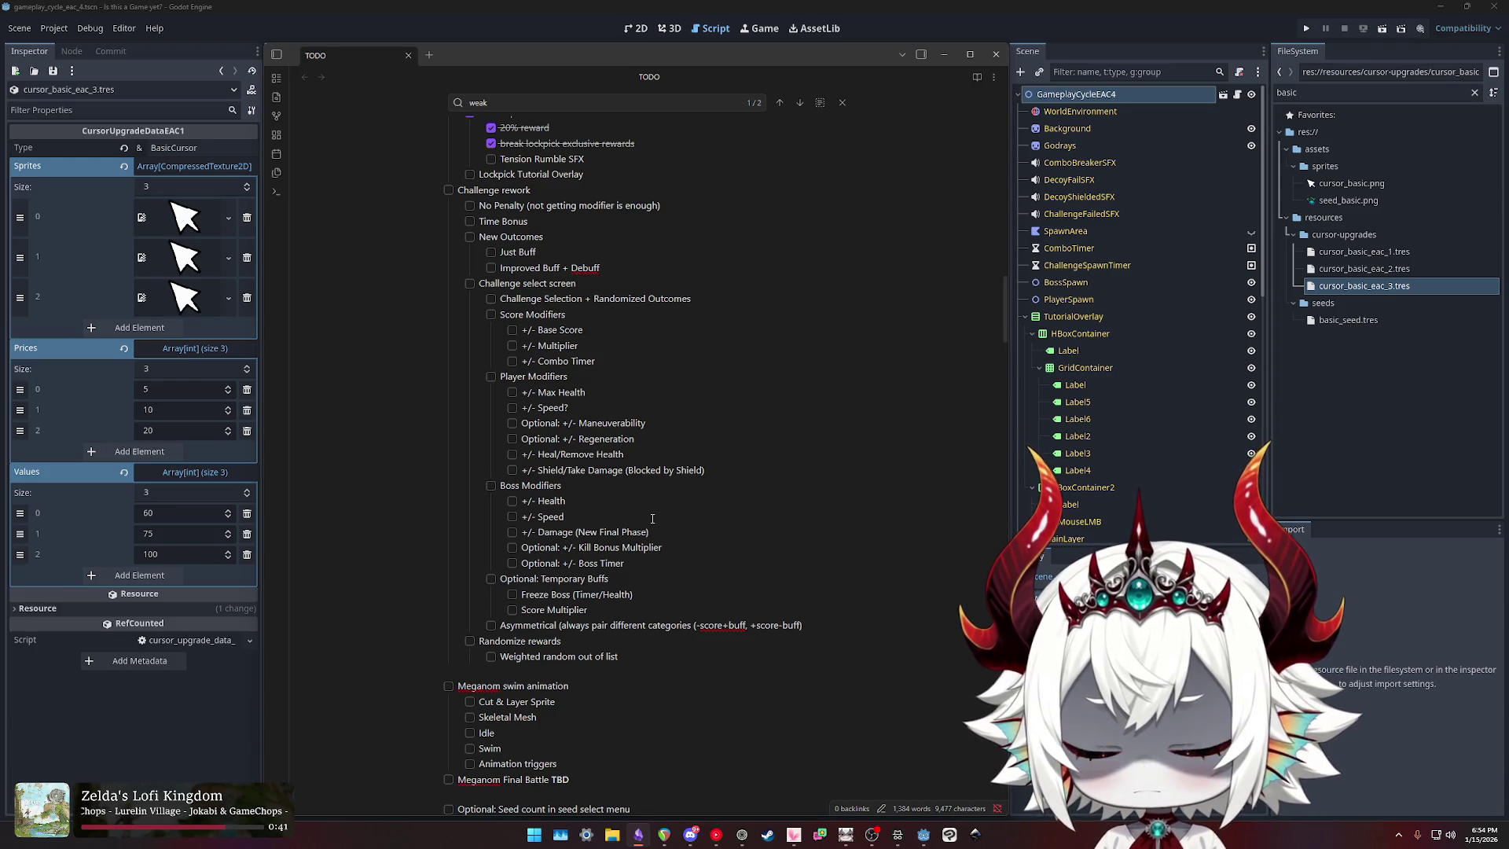
{"action": "type", "text": "(Early Kill "}
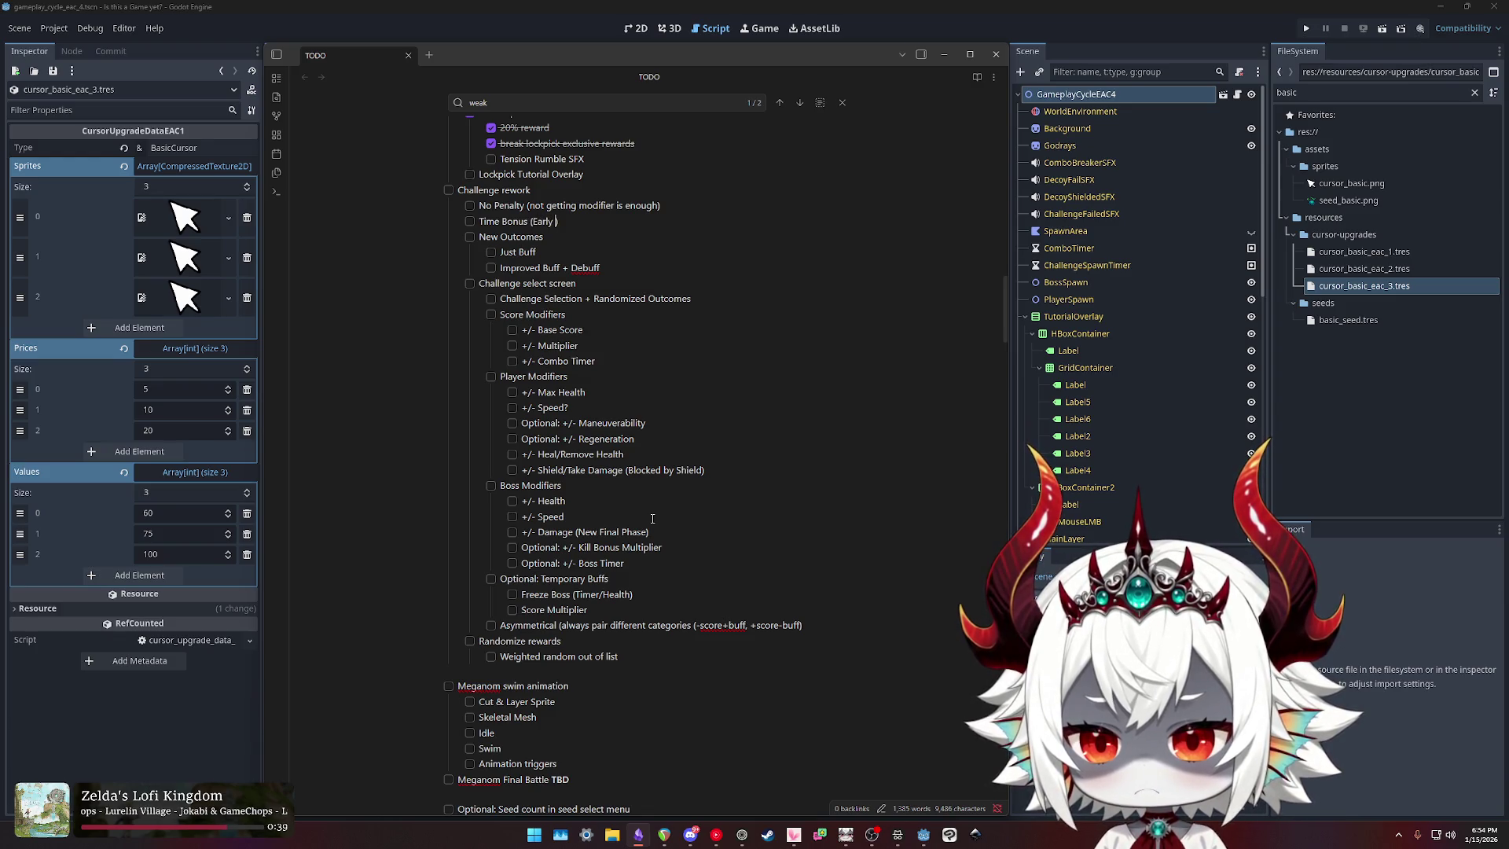
{"action": "type", "text": "etc."}
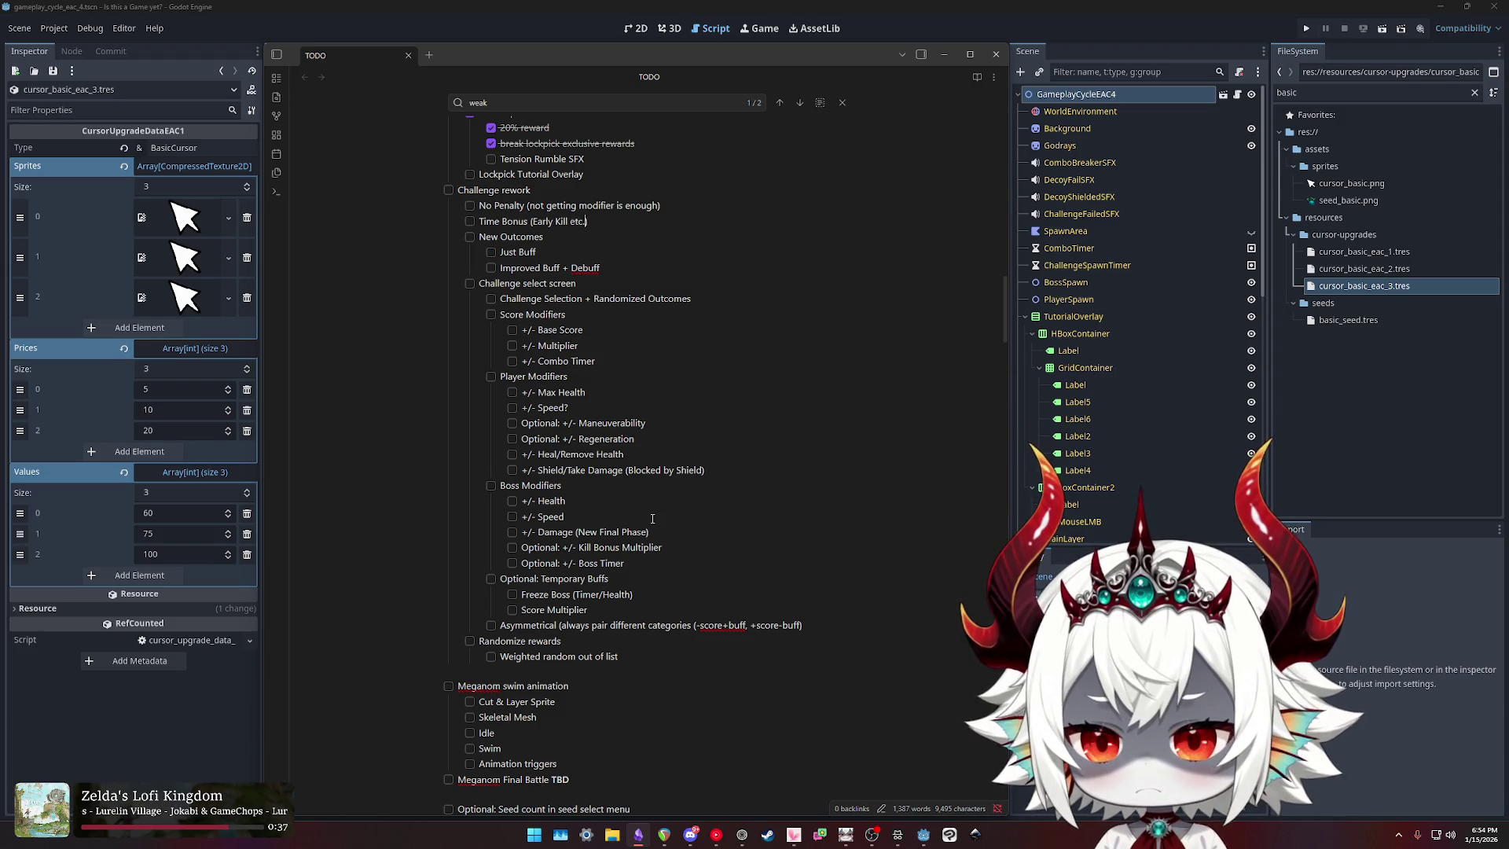
{"action": "key", "text": "BackSpace"}
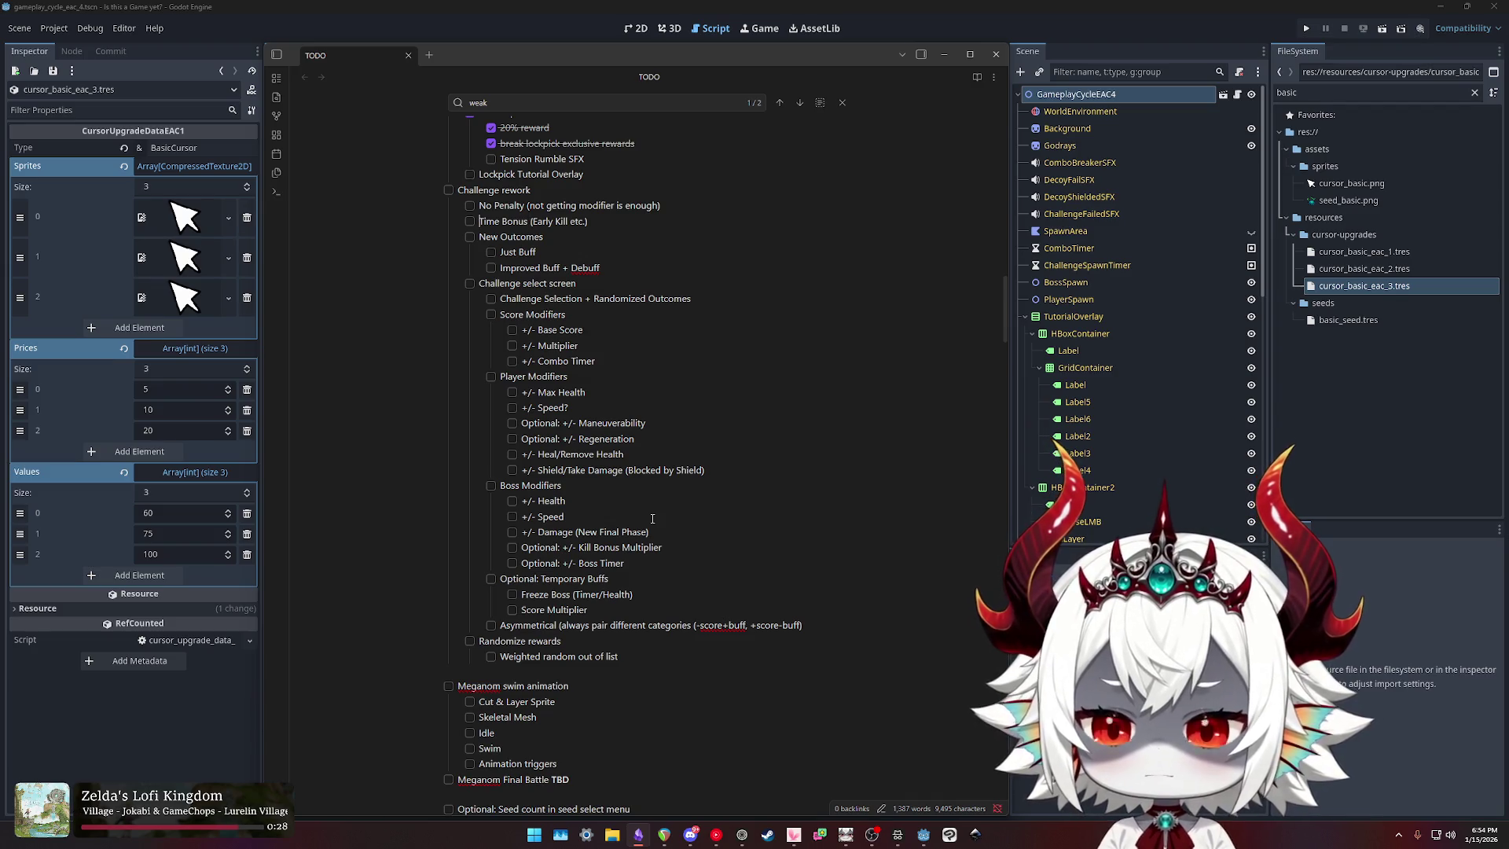
{"action": "type", "text": "Early Kill"}
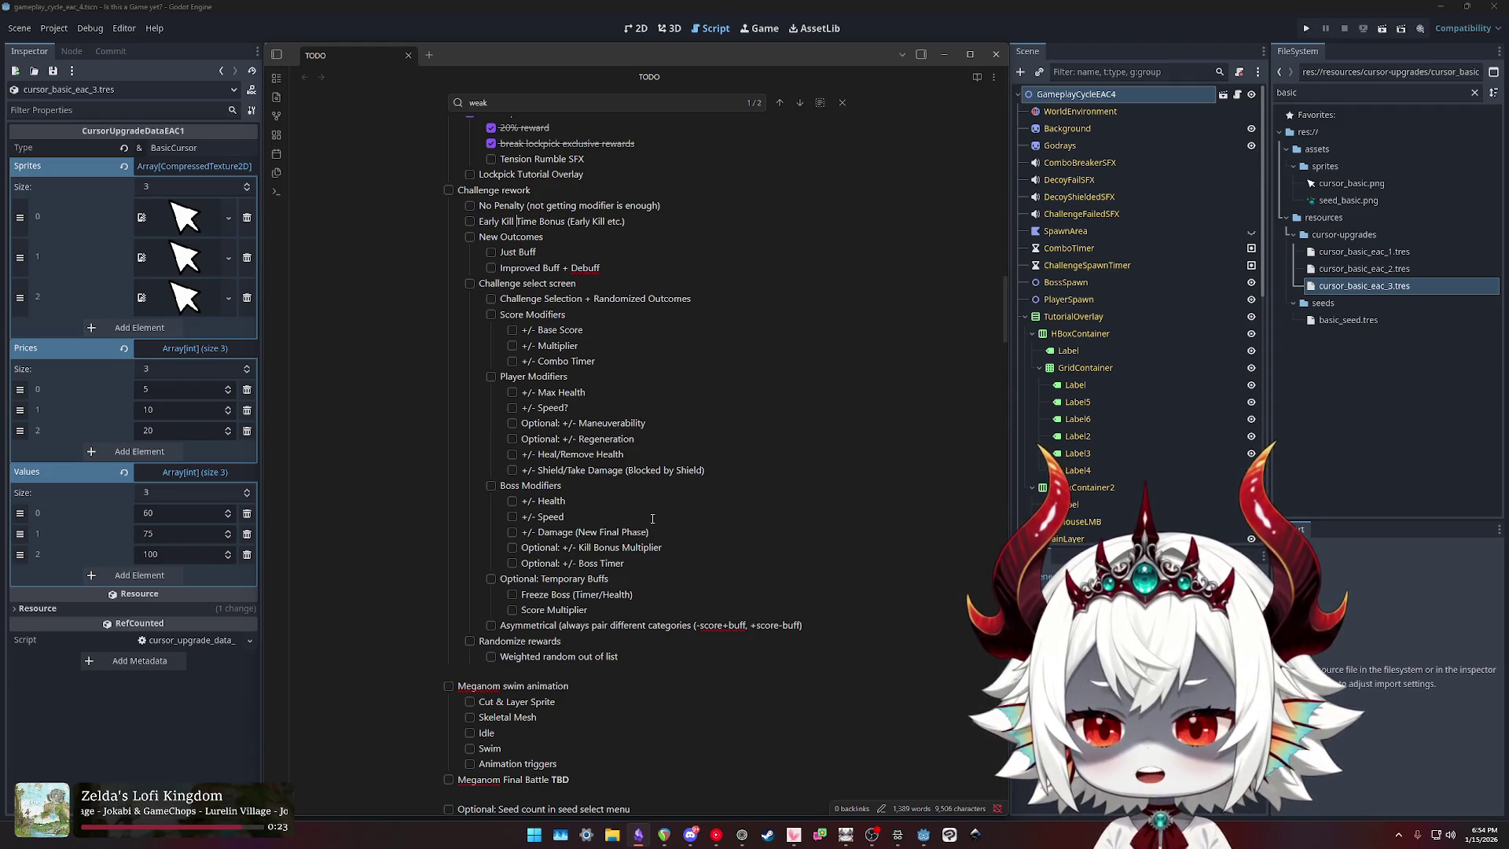
Step: Rename that item to 'Boss Time Remaining Bonus Score'
{"action": "key", "text": "shift+End"}
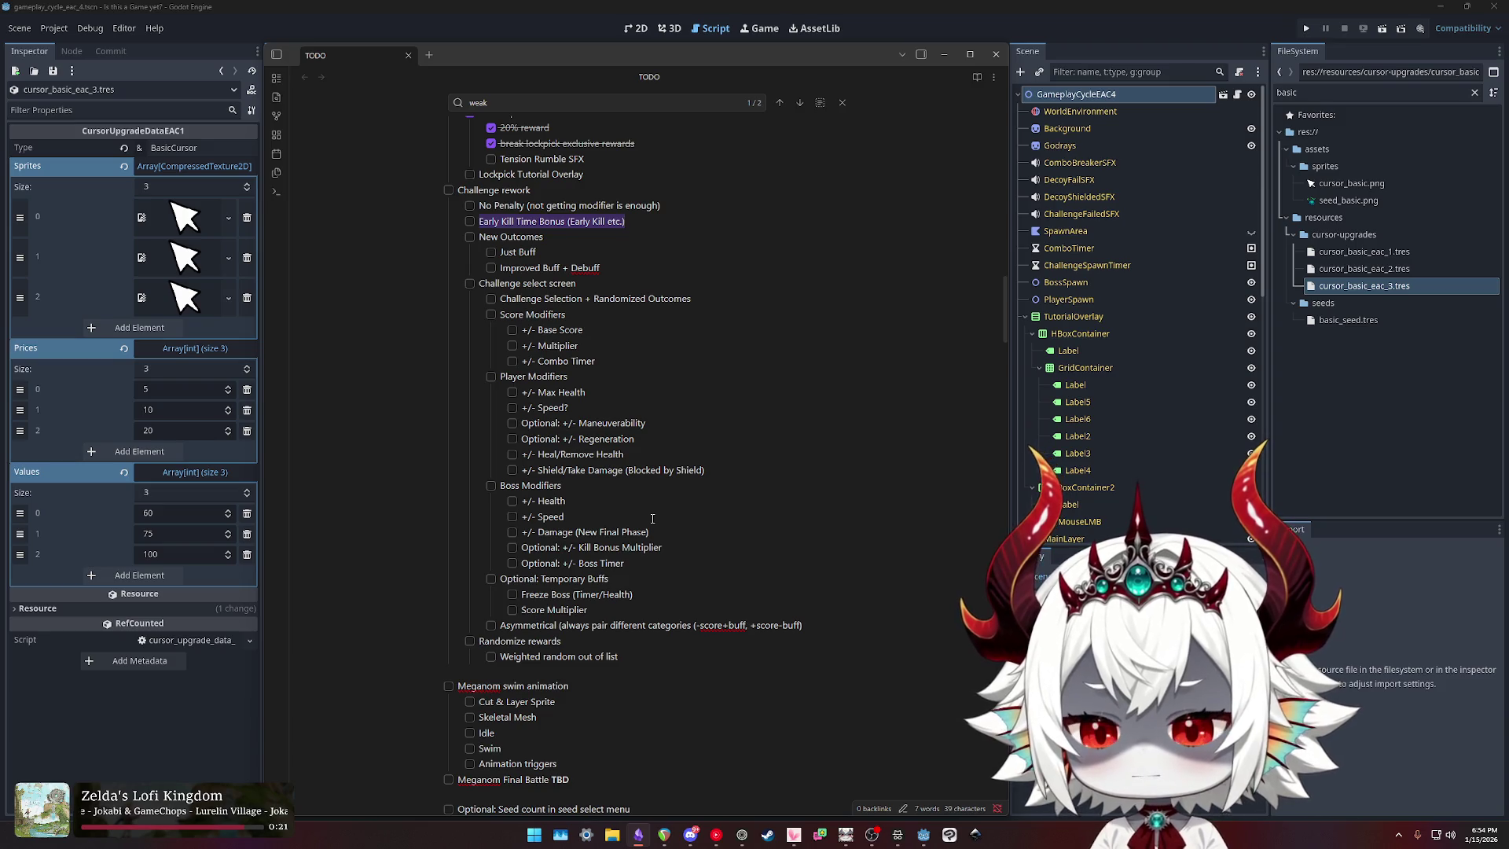
{"action": "type", "text": "Boss "}
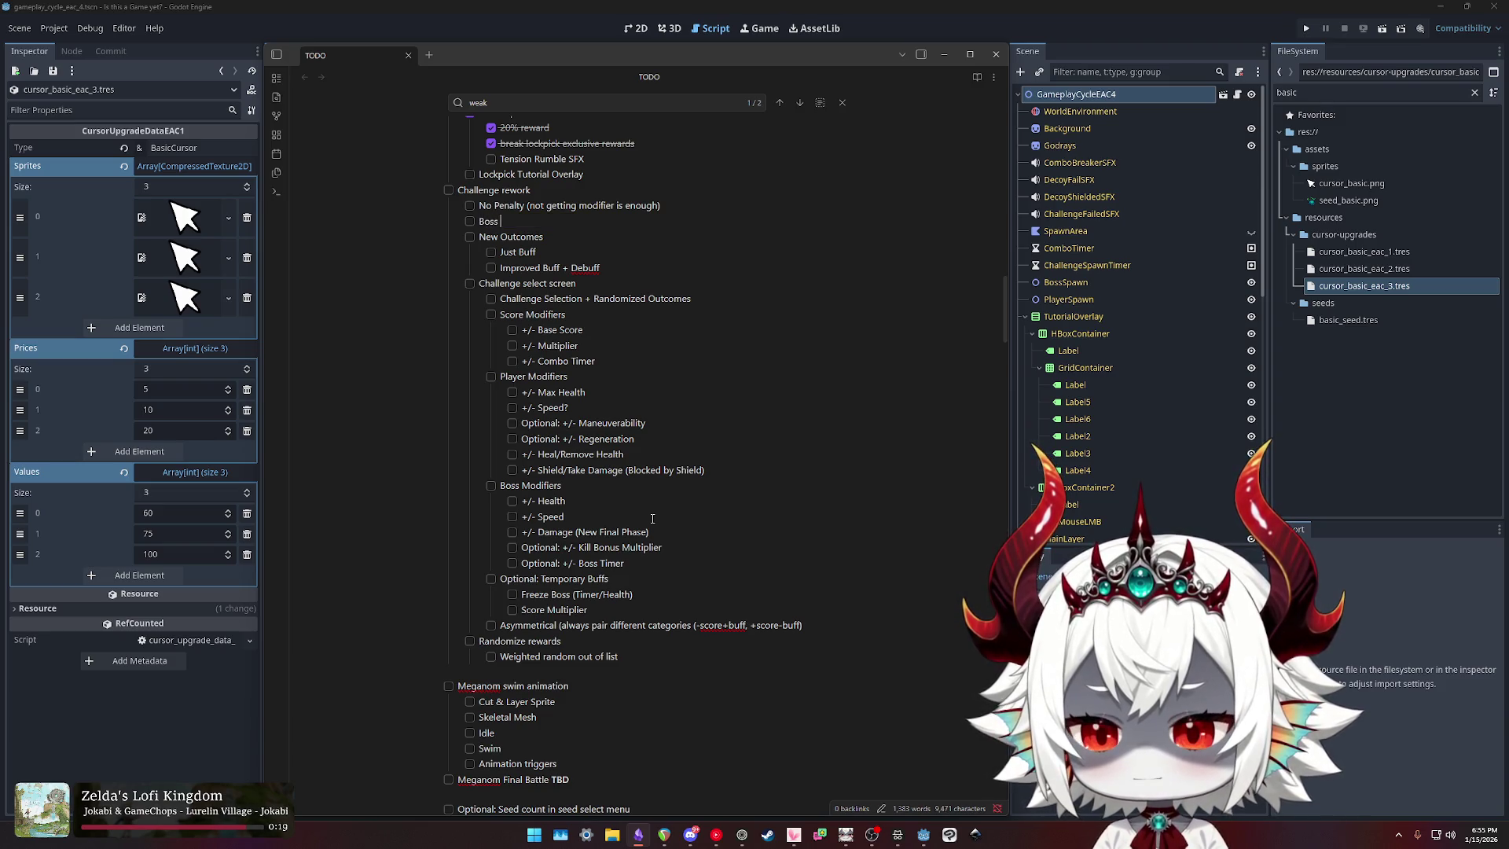
{"action": "type", "text": "Tim"}
{"action": "key", "text": "BackSpace"}
{"action": "type", "text": "Remaining Bonus Score"}
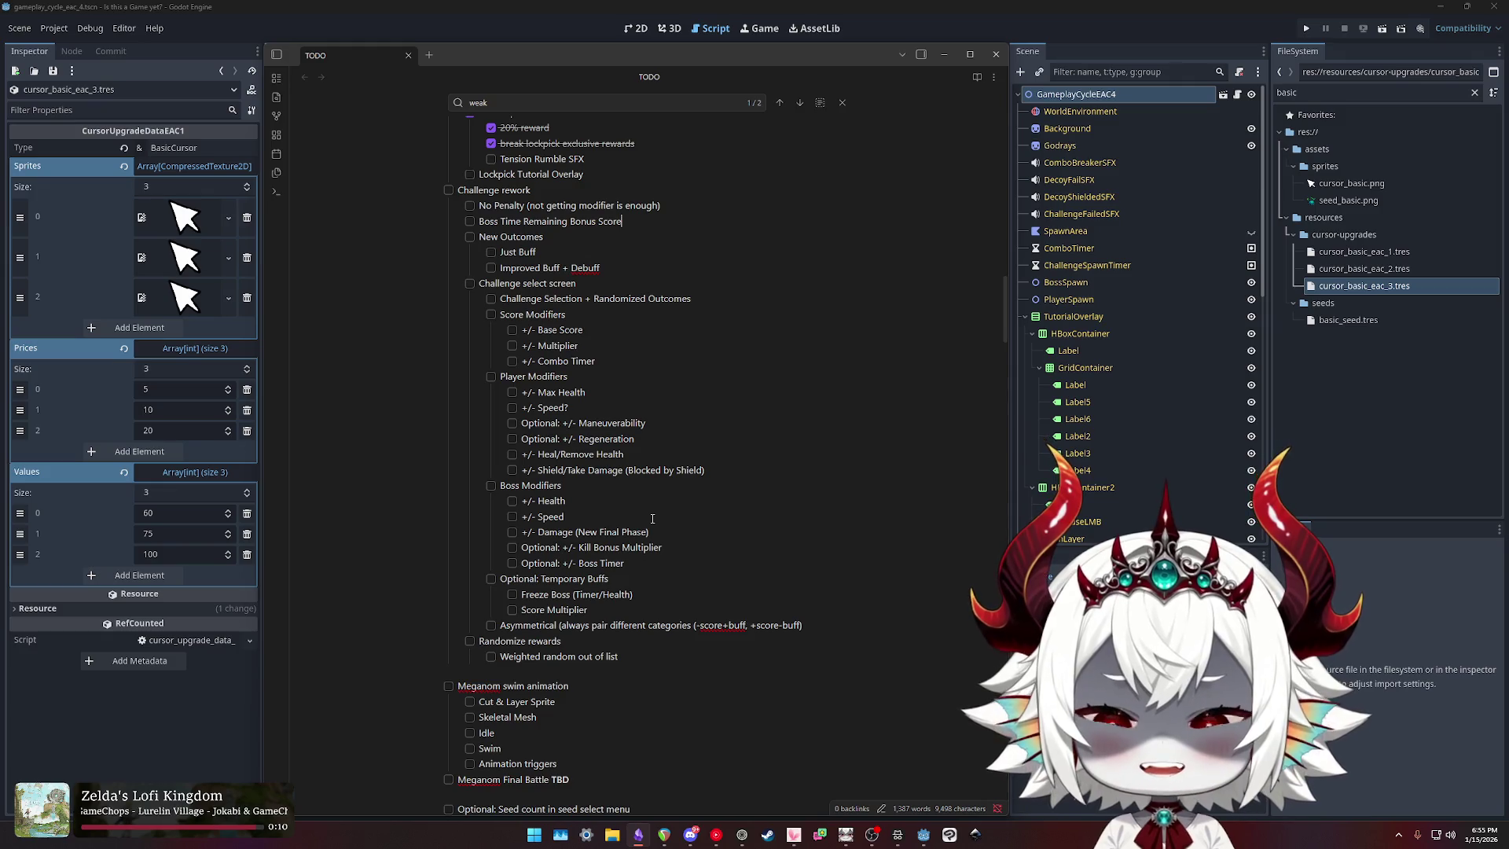
{"action": "key", "text": "shift+Home"}
{"action": "key", "text": "ctrl+b"}
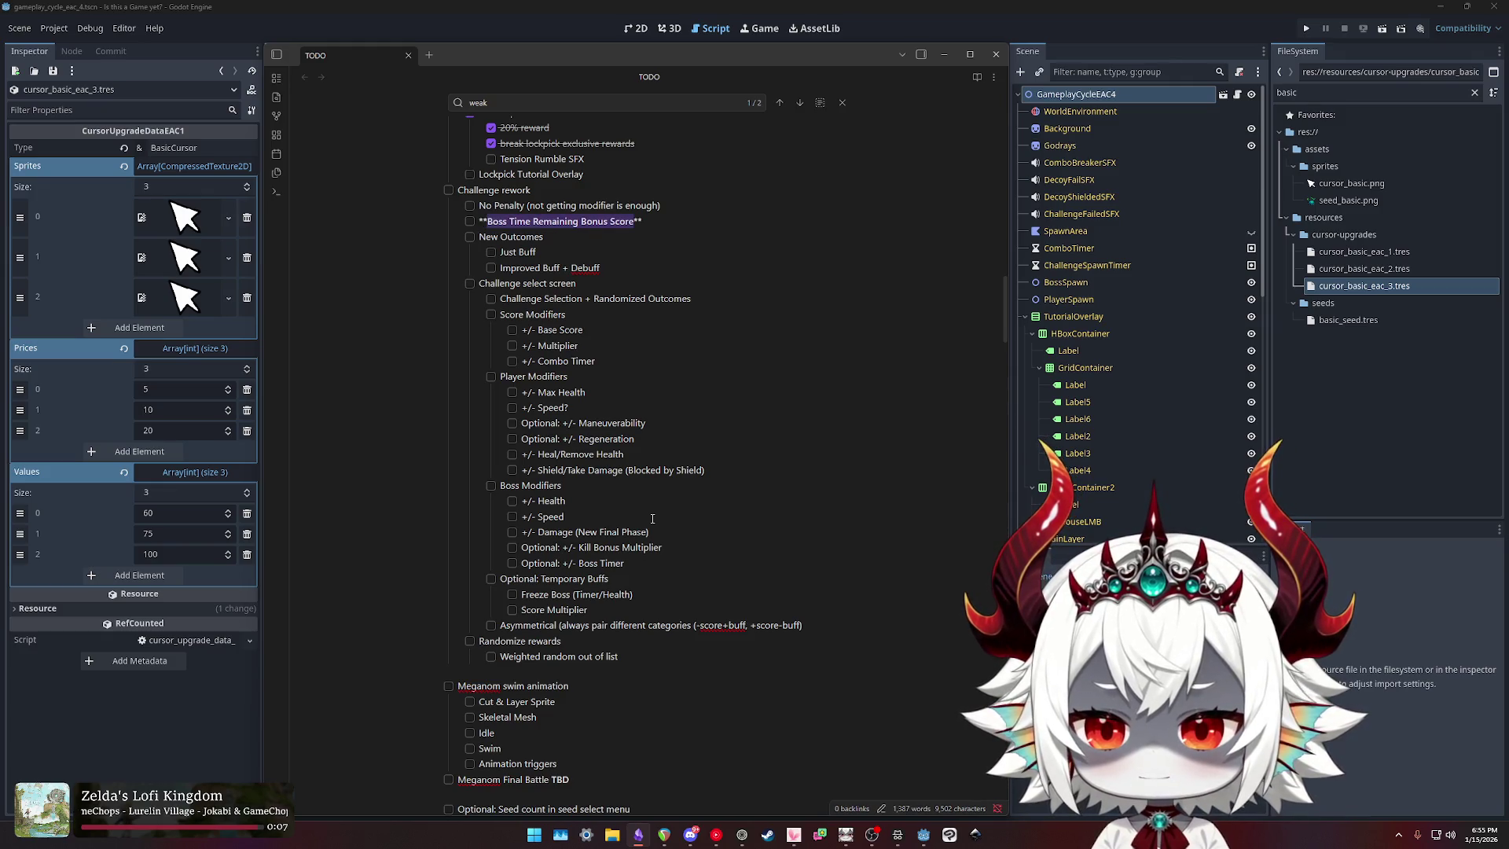
{"action": "key", "text": "ctrl+z"}
{"action": "key", "text": "End"}
Step: Add then delete a '(cuz Health)' remark and bold the Boss Time Remaining Bonus Score line
{"action": "type", "text": "("}
{"action": "type", "text": "cuz Health"}
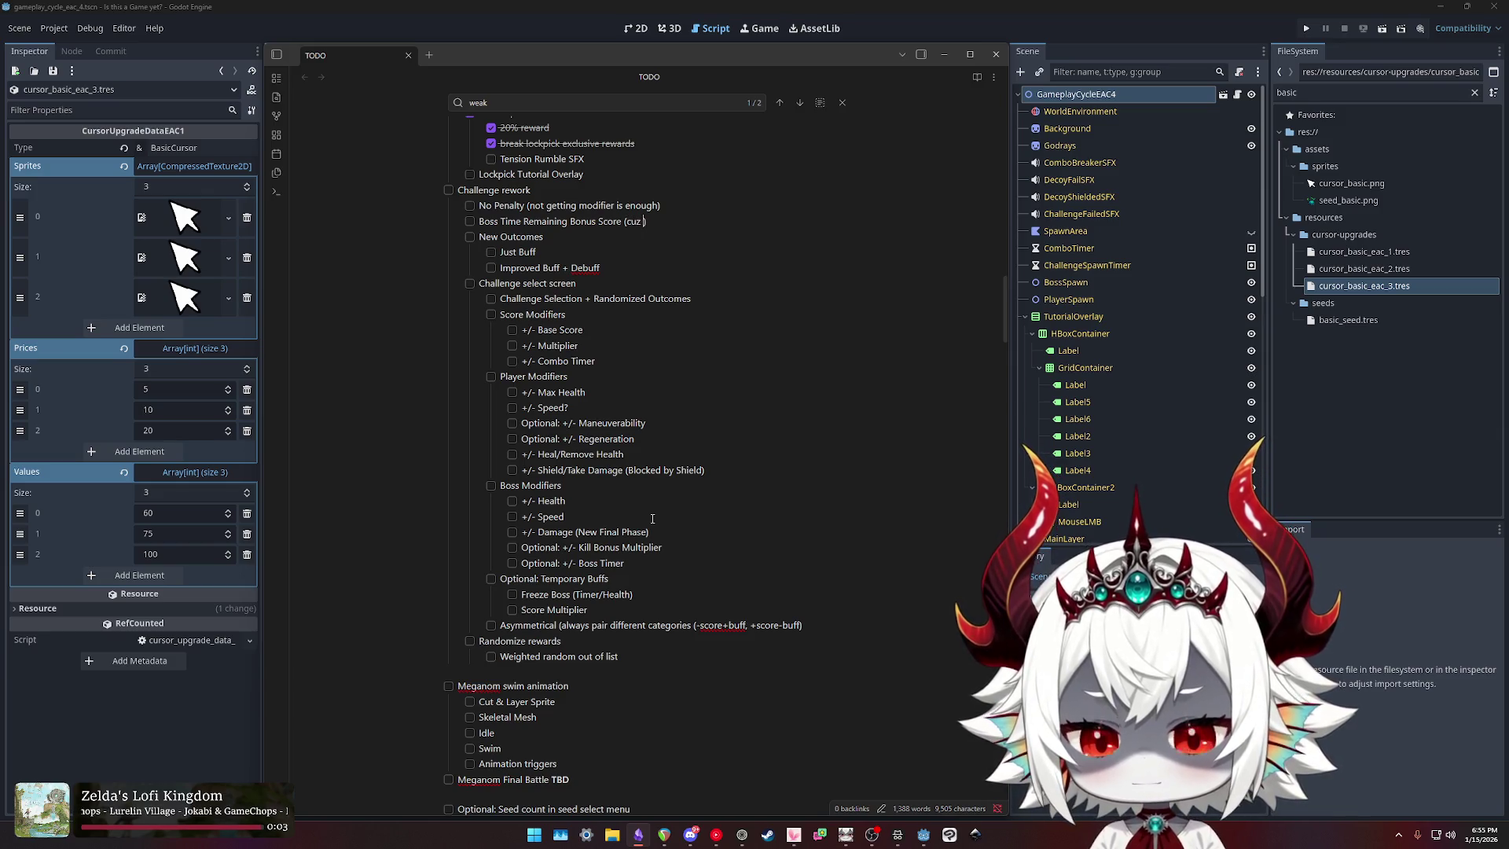
{"action": "key", "text": "ctrl+shift+Left"}
{"action": "key", "text": "ctrl+shift+Left"}
{"action": "key", "text": "ctrl+shift+Left"}
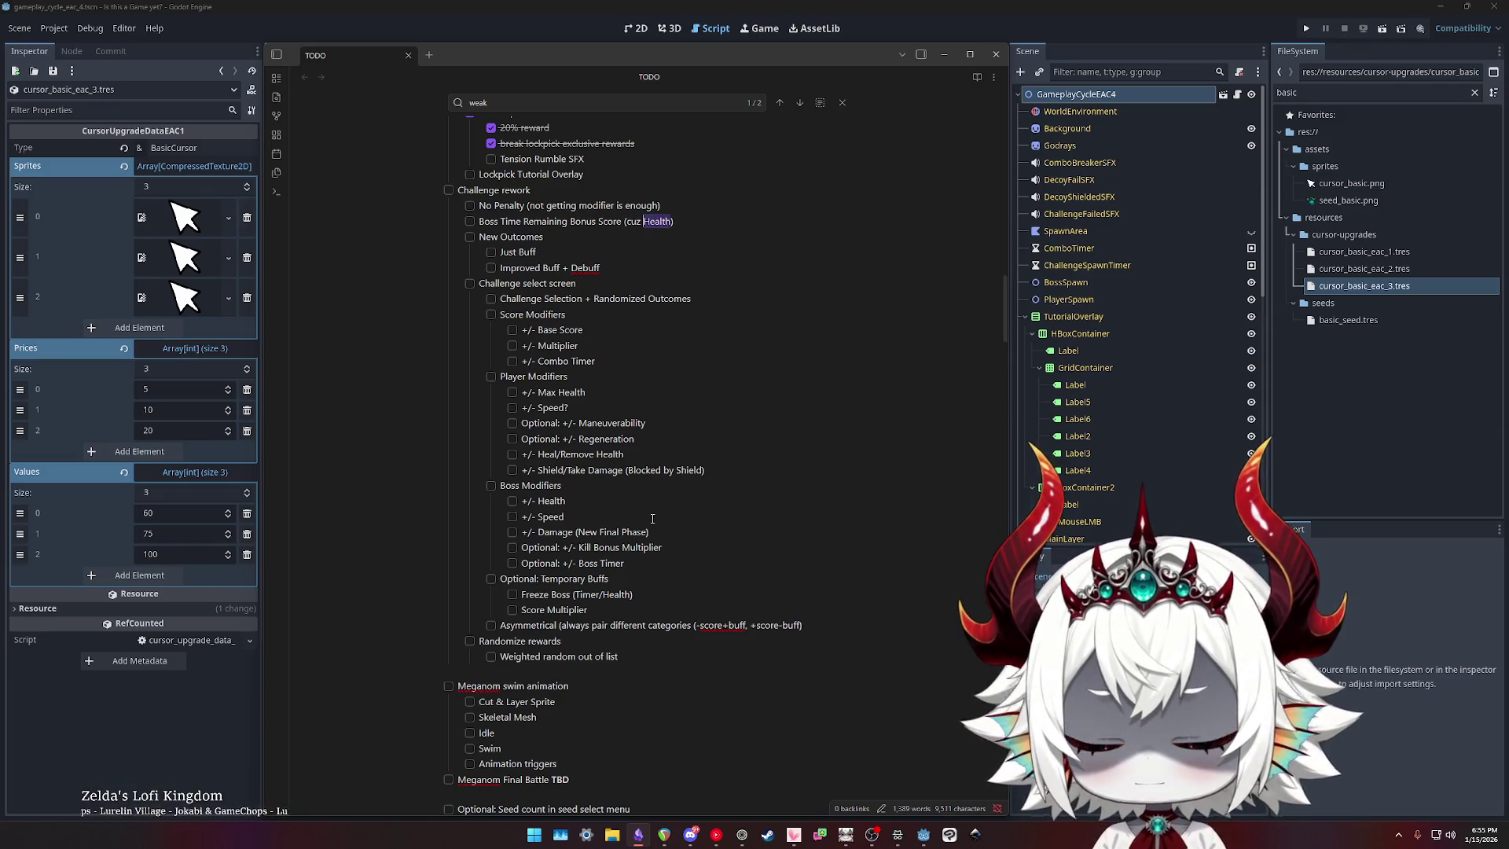
{"action": "key", "text": "Left"}
{"action": "key", "text": "shift+End"}
{"action": "key", "text": "Delete"}
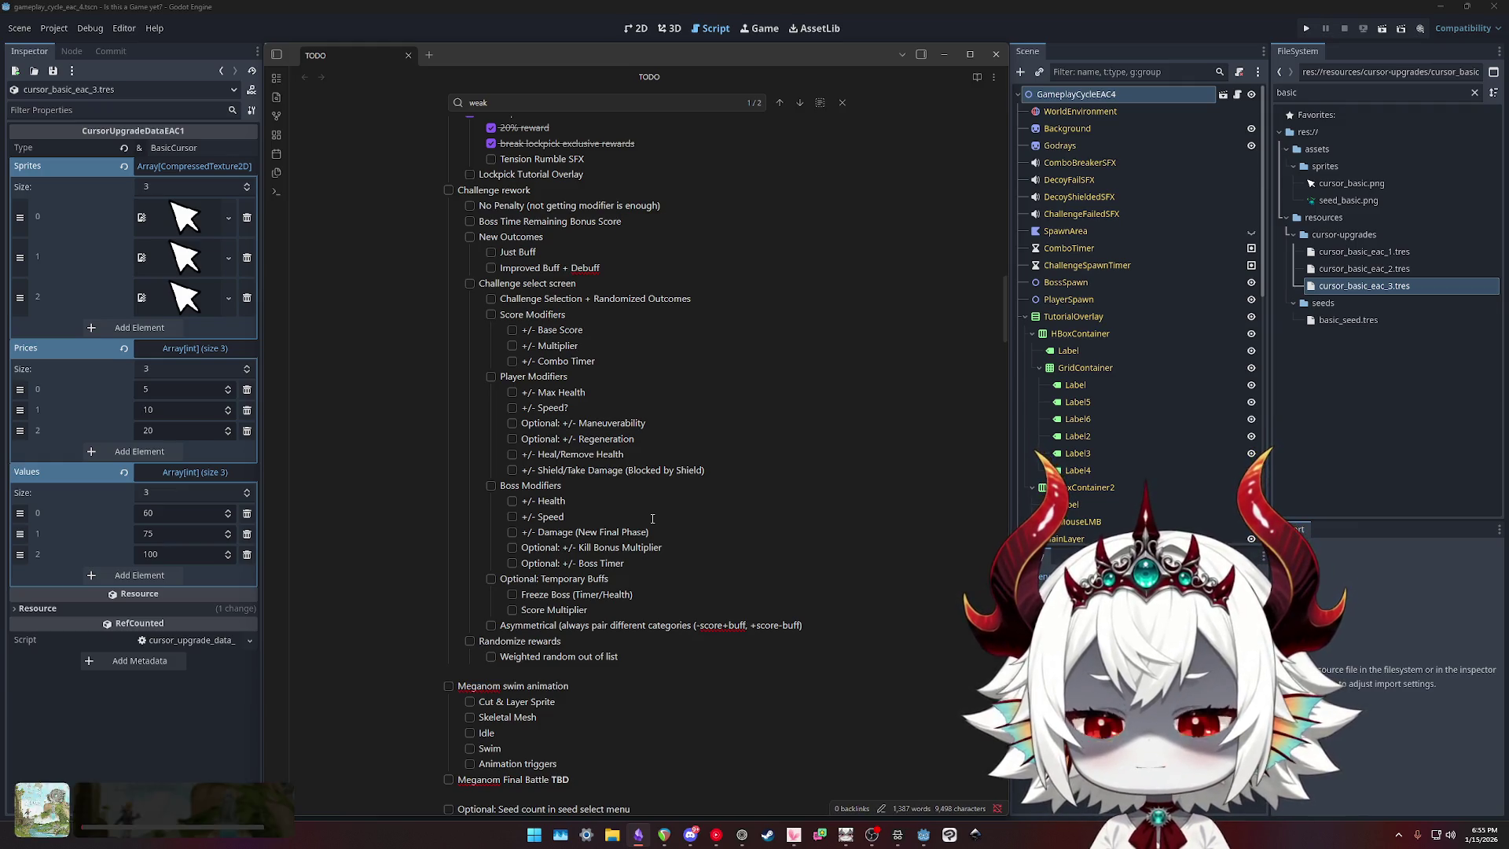
{"action": "key", "text": "shift+Home"}
{"action": "key", "text": "ctrl+b"}
{"action": "key", "text": "Down"}
{"action": "key", "text": "Down"}
{"action": "key", "text": "Down"}
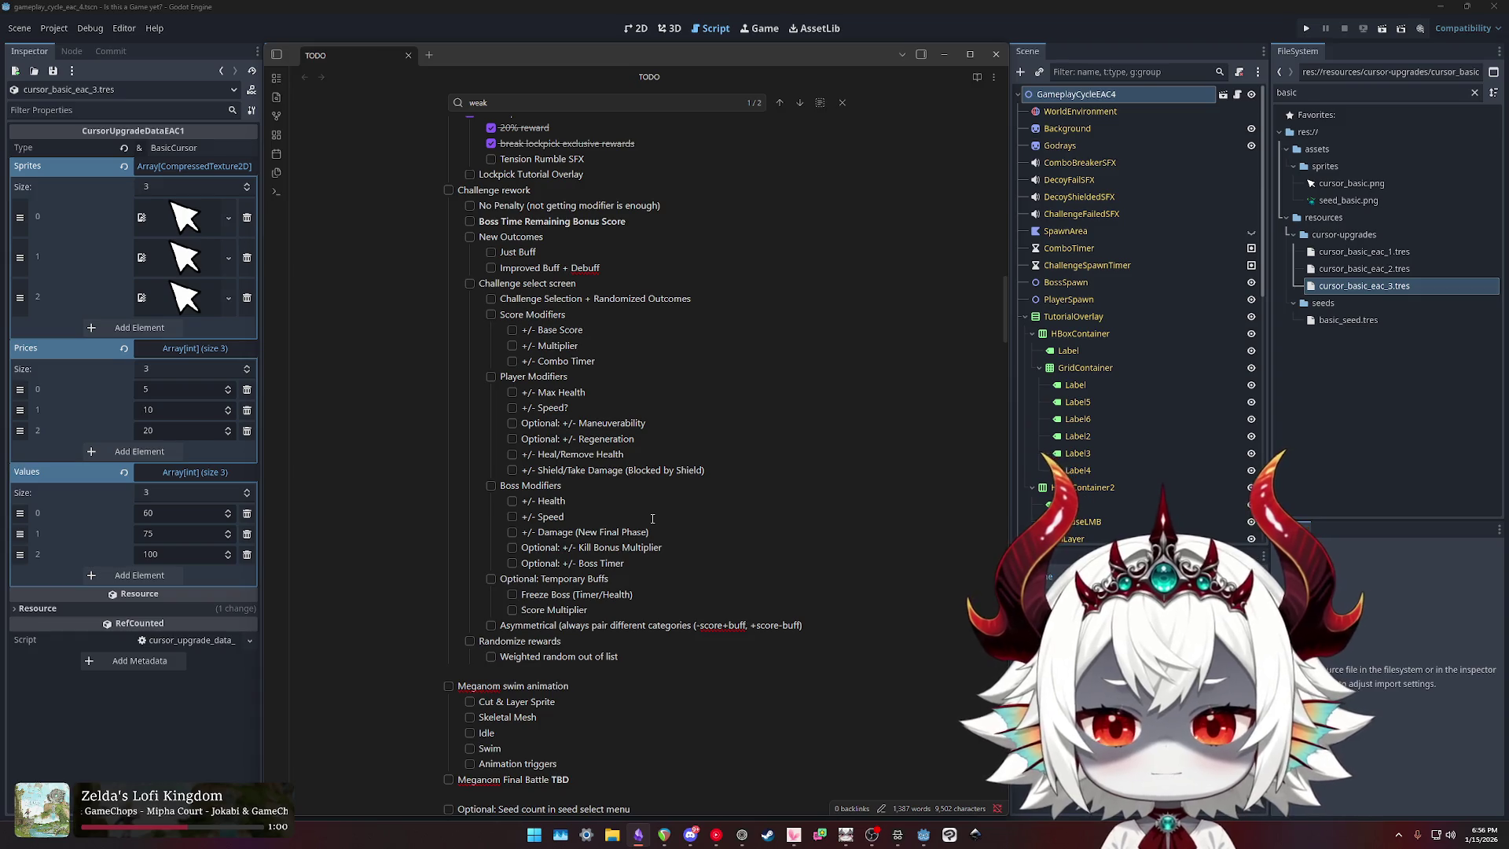
{"action": "key", "text": "Up"}
{"action": "key", "text": "Up"}
{"action": "key", "text": "Up"}
Step: Change 'Just Buff' to 'Minor Buff' and 'Improved Buff + Debuff' to 'Major Buff (always paired with Debuff)'
{"action": "key", "text": "shift+Home"}
{"action": "type", "text": "Minor "}
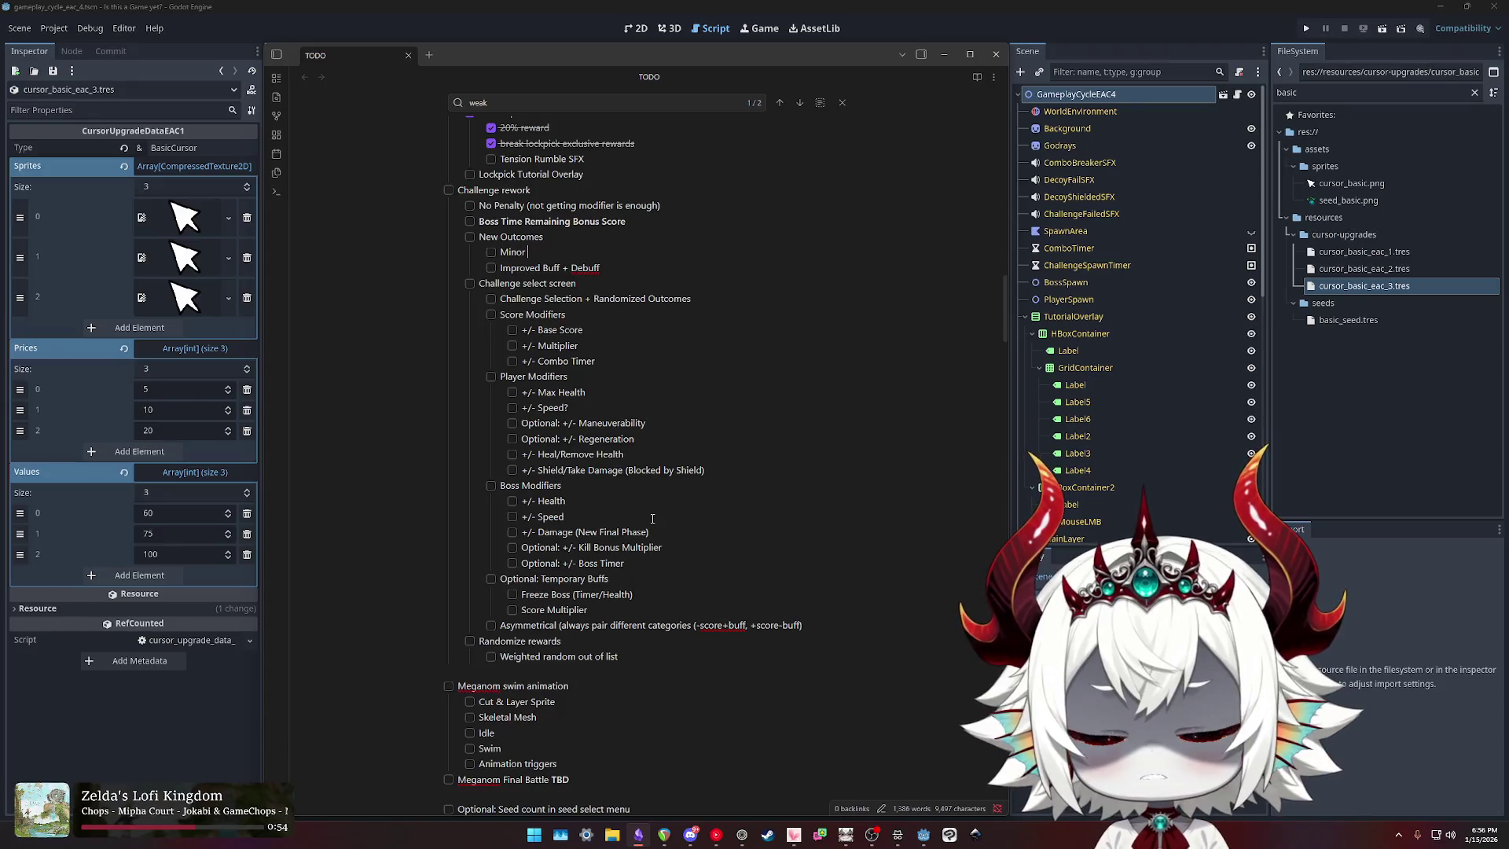
{"action": "type", "text": "Buff"}
{"action": "key", "text": "Down"}
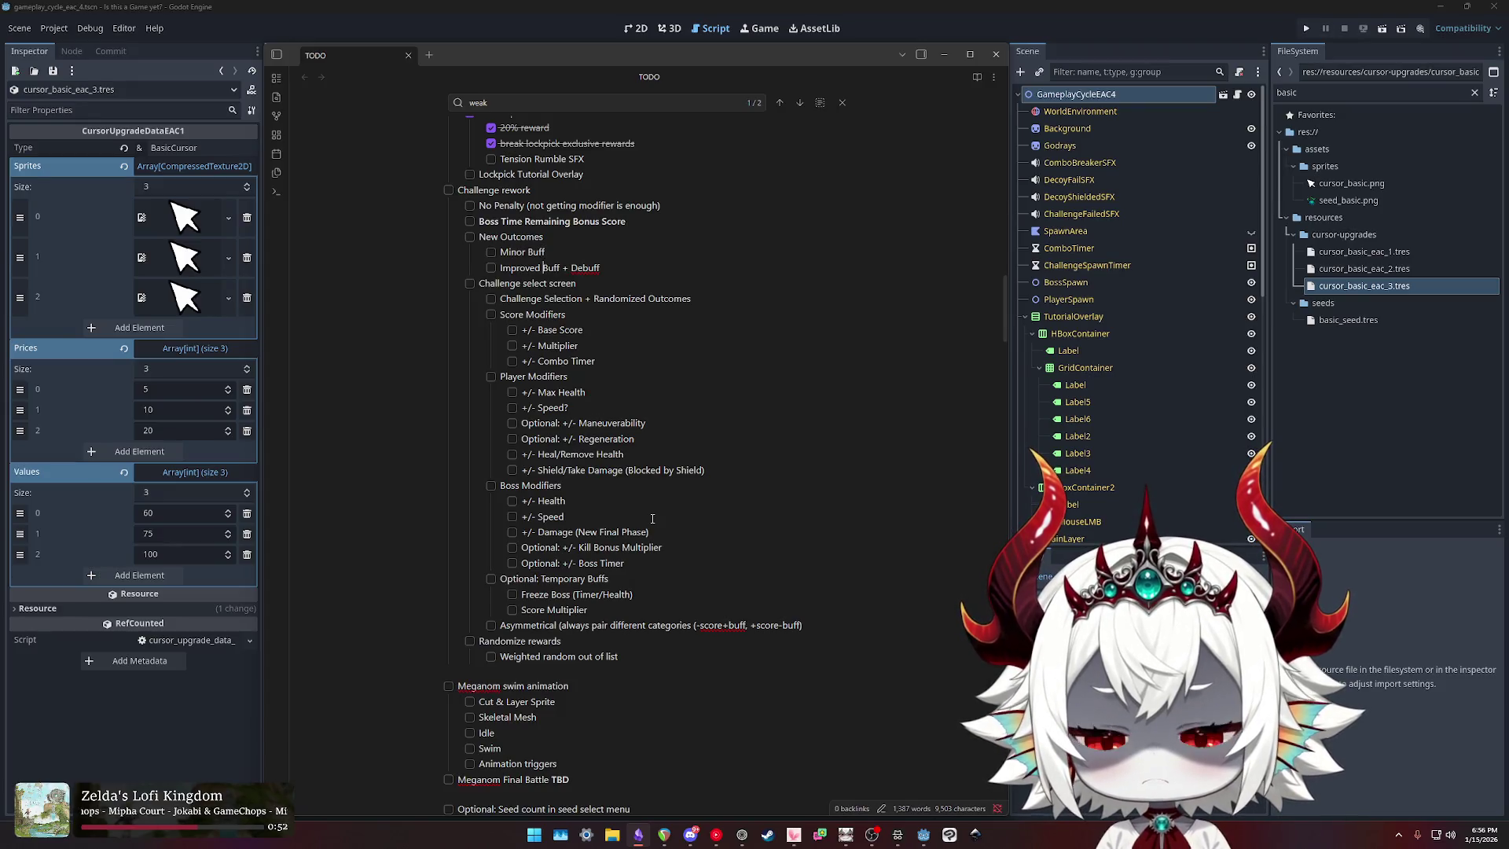
{"action": "key", "text": "ctrl+shift+Right"}
{"action": "type", "text": "Major"}
{"action": "key", "text": "Delete"}
{"action": "type", "text": "paired with"}
{"action": "key", "text": "Delete"}
{"action": "key", "text": "Delete"}
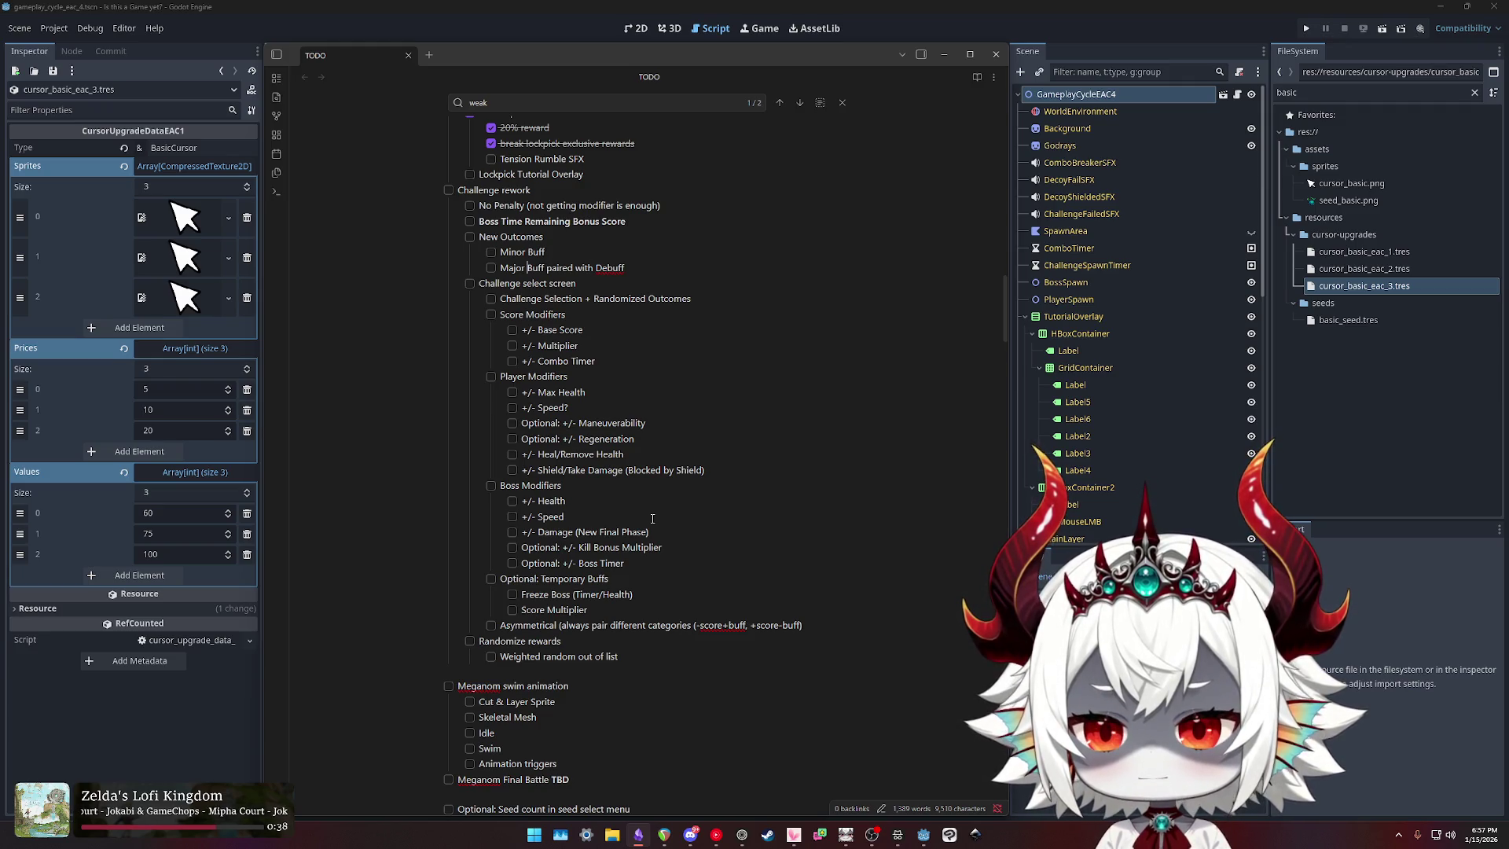
{"action": "type", "text": "(always"}
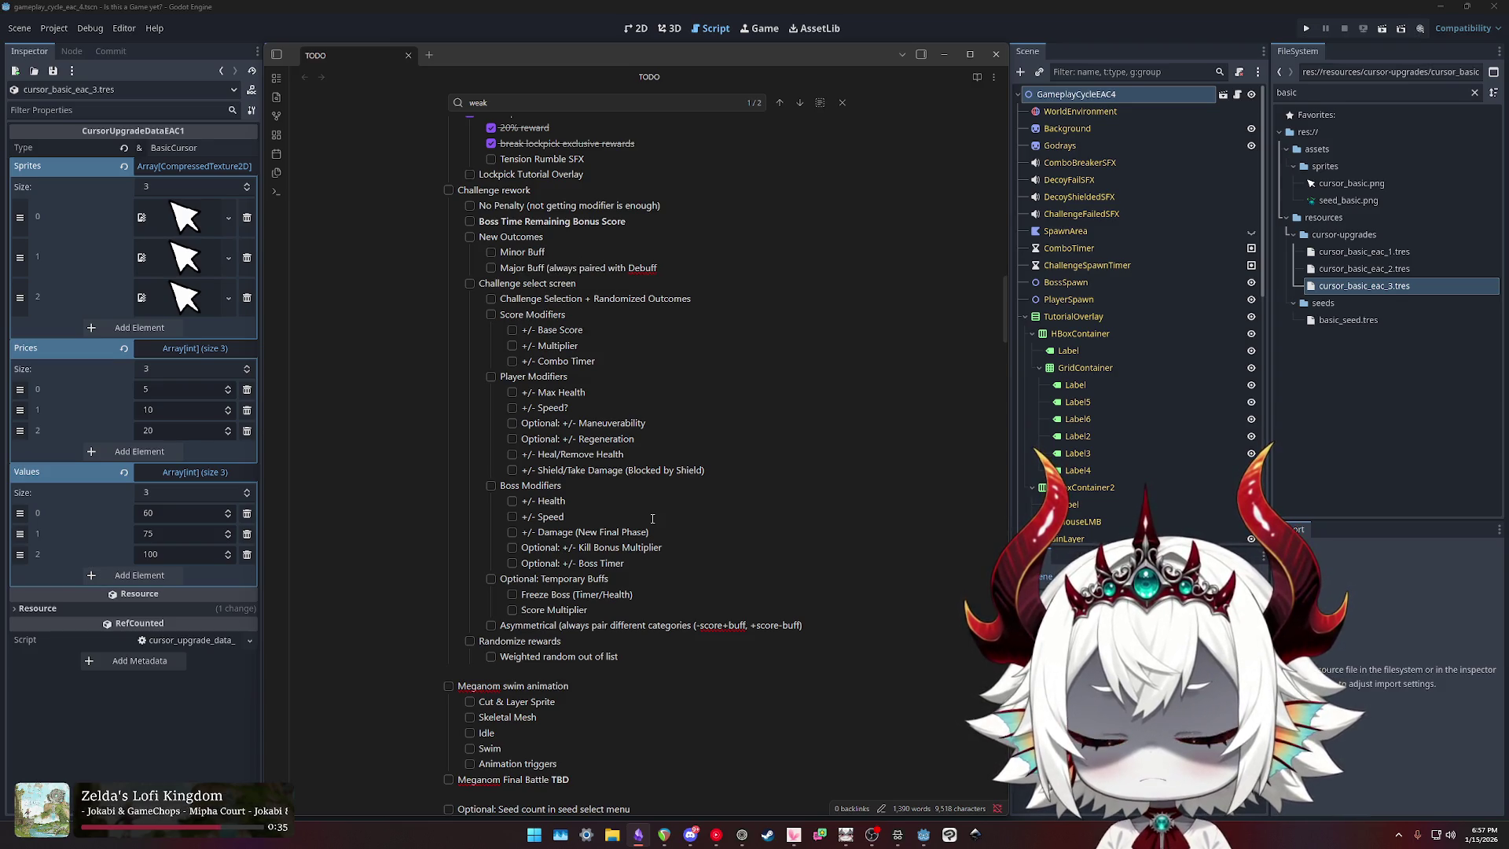
{"action": "key", "text": "End"}
{"action": "type", "text": ")"}
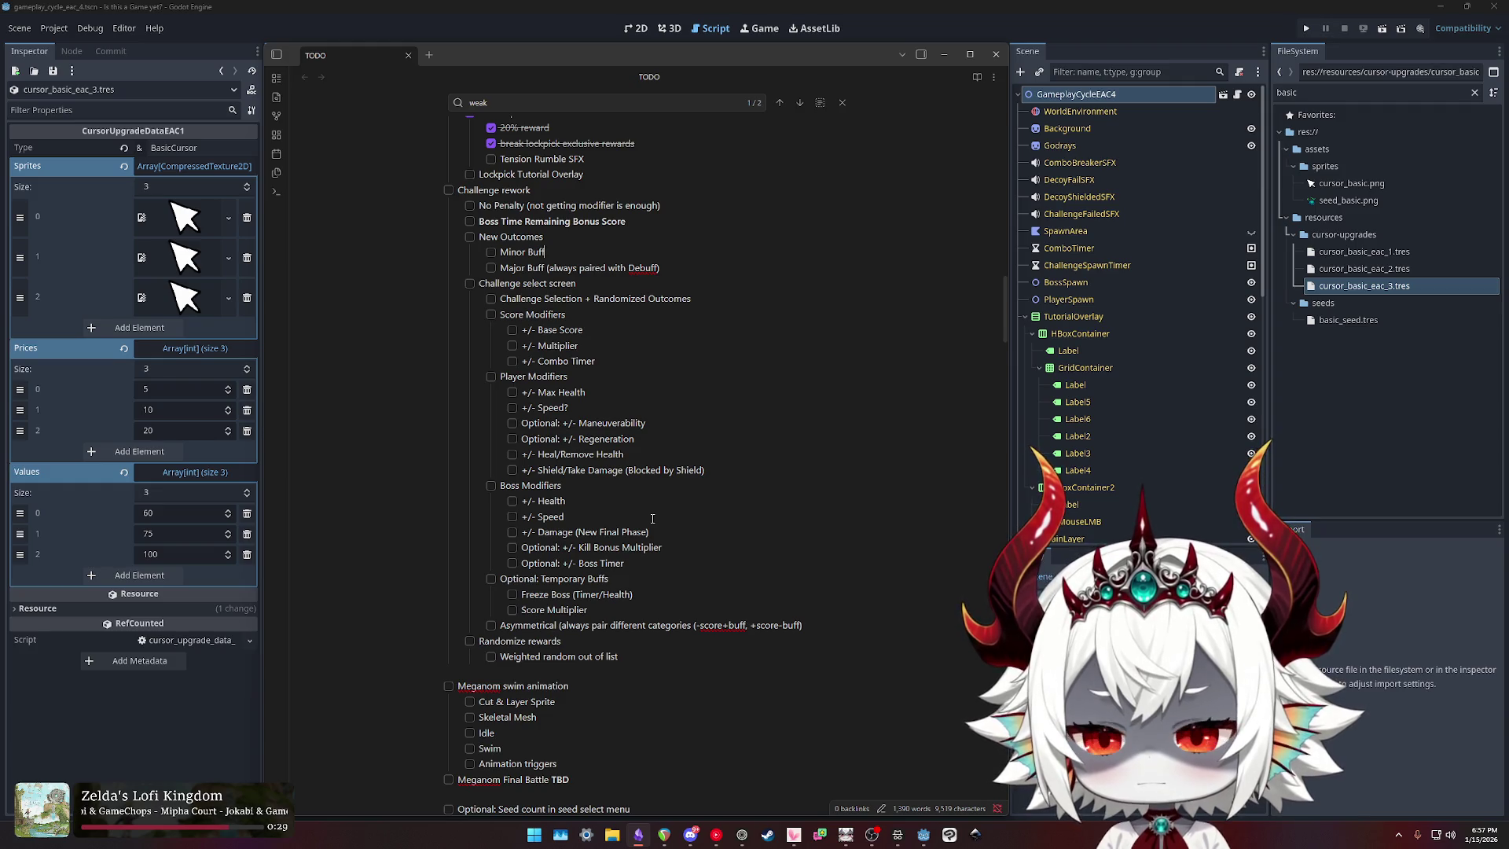
Step: Select the 'Challenge Selection + Randomized Outcomes' line under Challenge select screen
{"action": "key", "text": "Down"}
{"action": "key", "text": "Down"}
{"action": "key", "text": "End"}
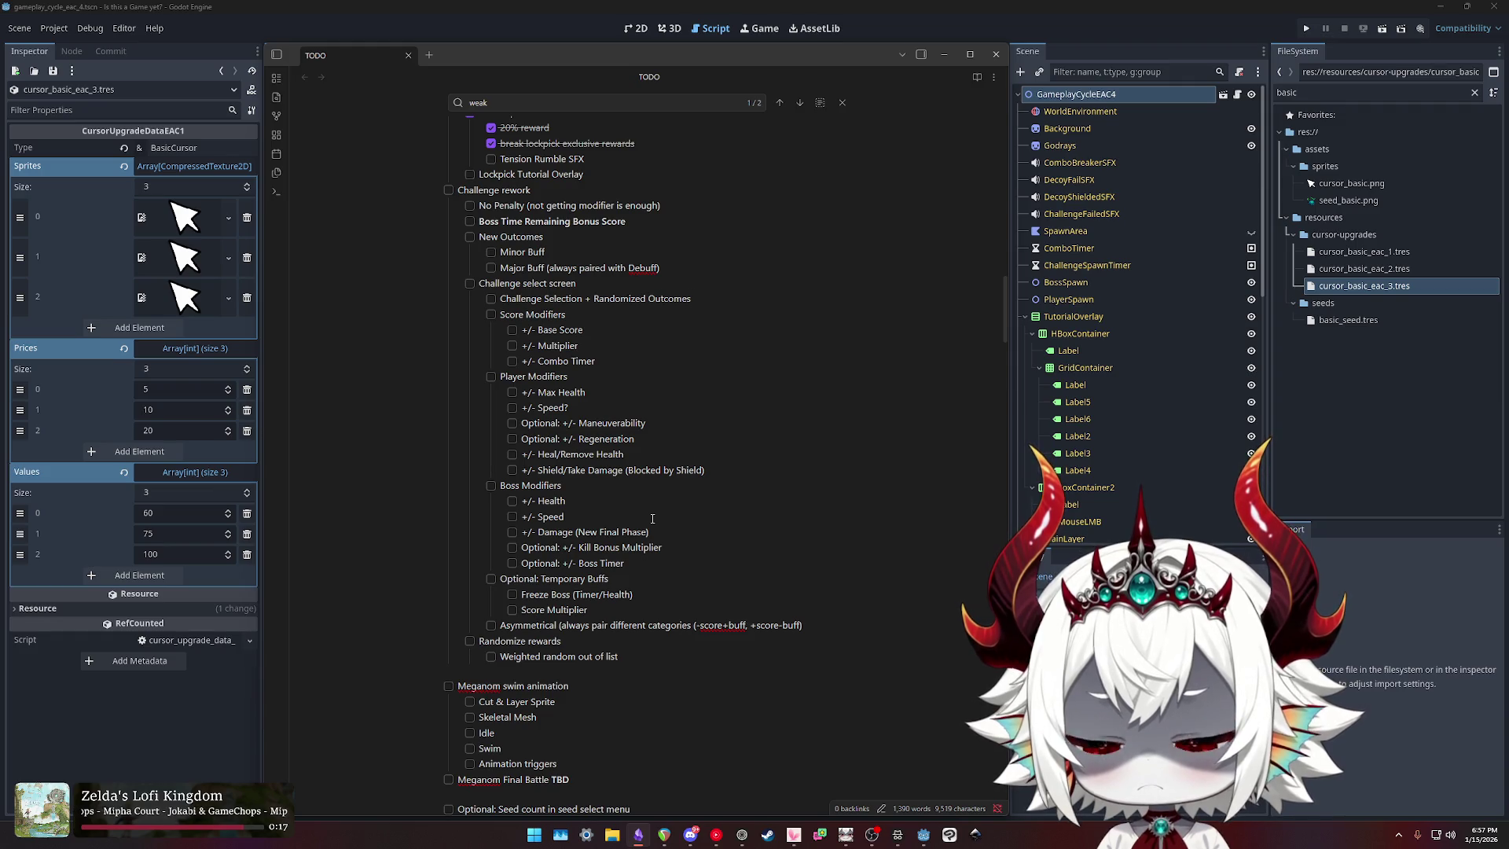
{"action": "key", "text": "Down"}
{"action": "key", "text": "End"}
{"action": "key", "text": "shift+Home"}
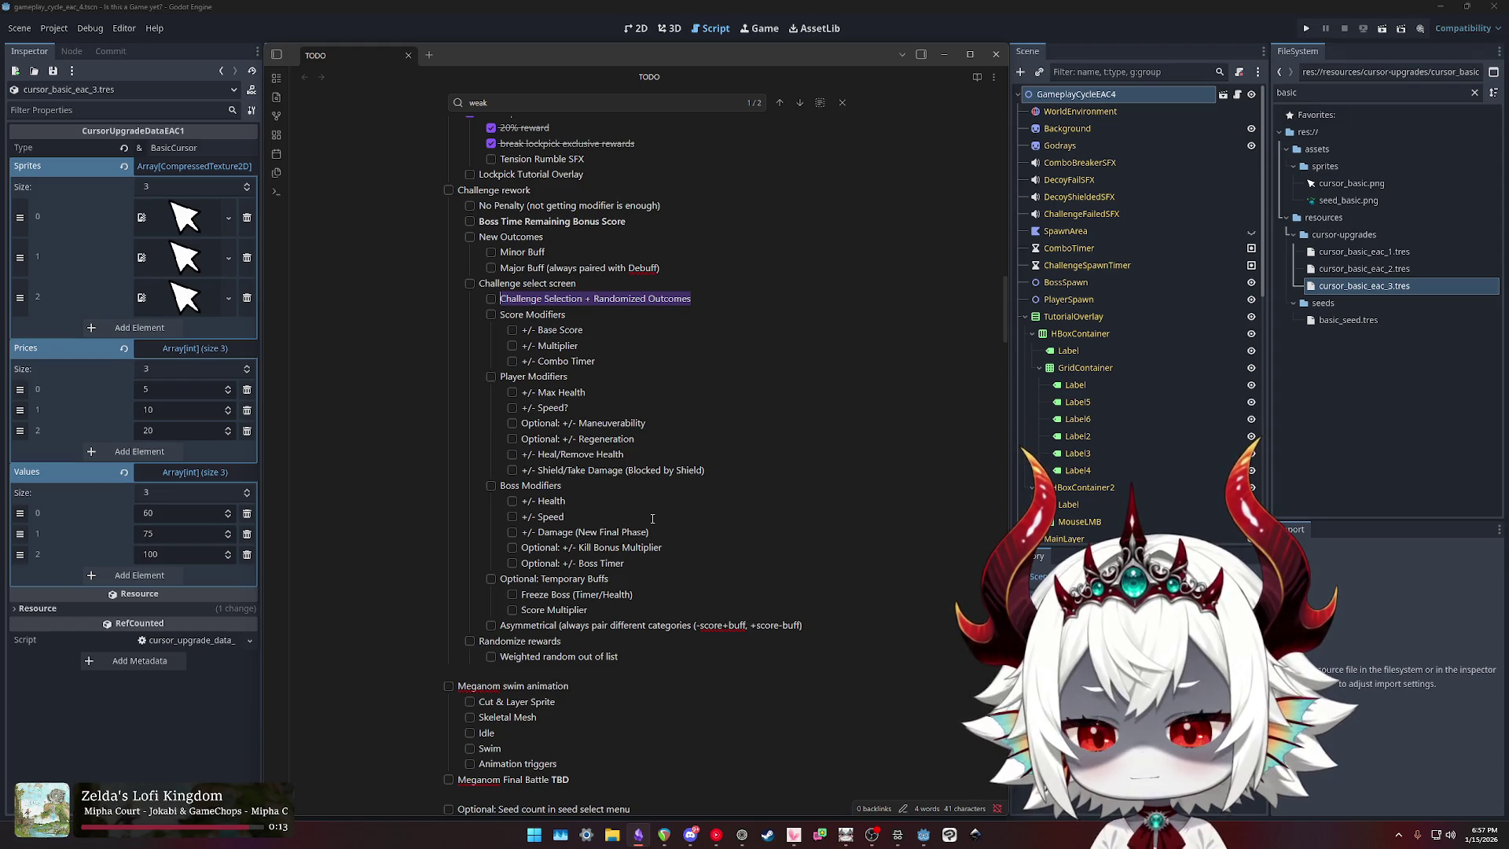
Step: Replace the selected task with 'Pick 3 Challenges', after first trying 'Pick Weighted Random Challenge'
{"action": "type", "text": "Pick "}
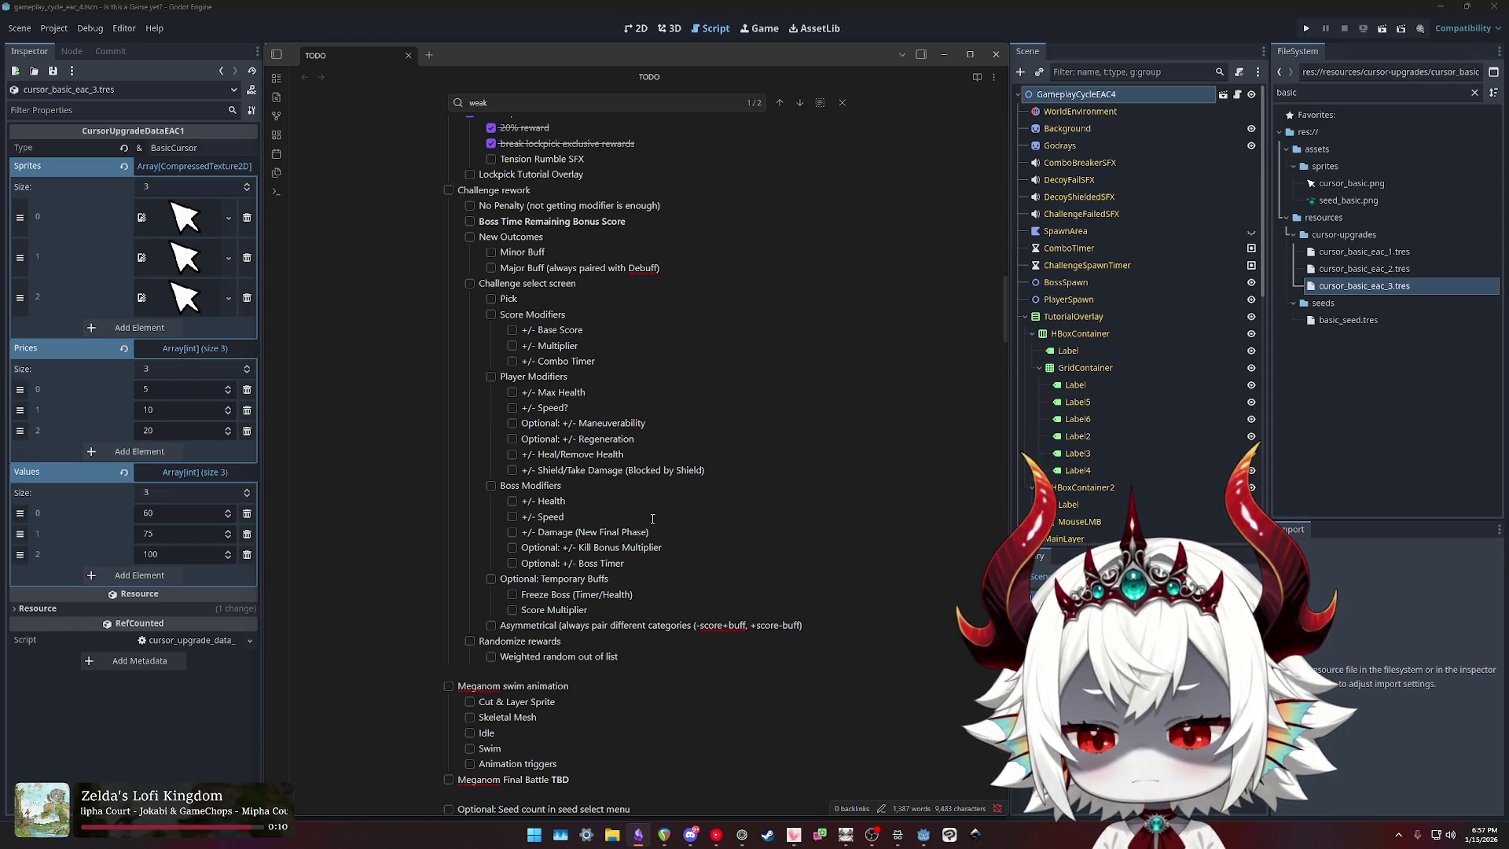
{"action": "type", "text": "Wei"}
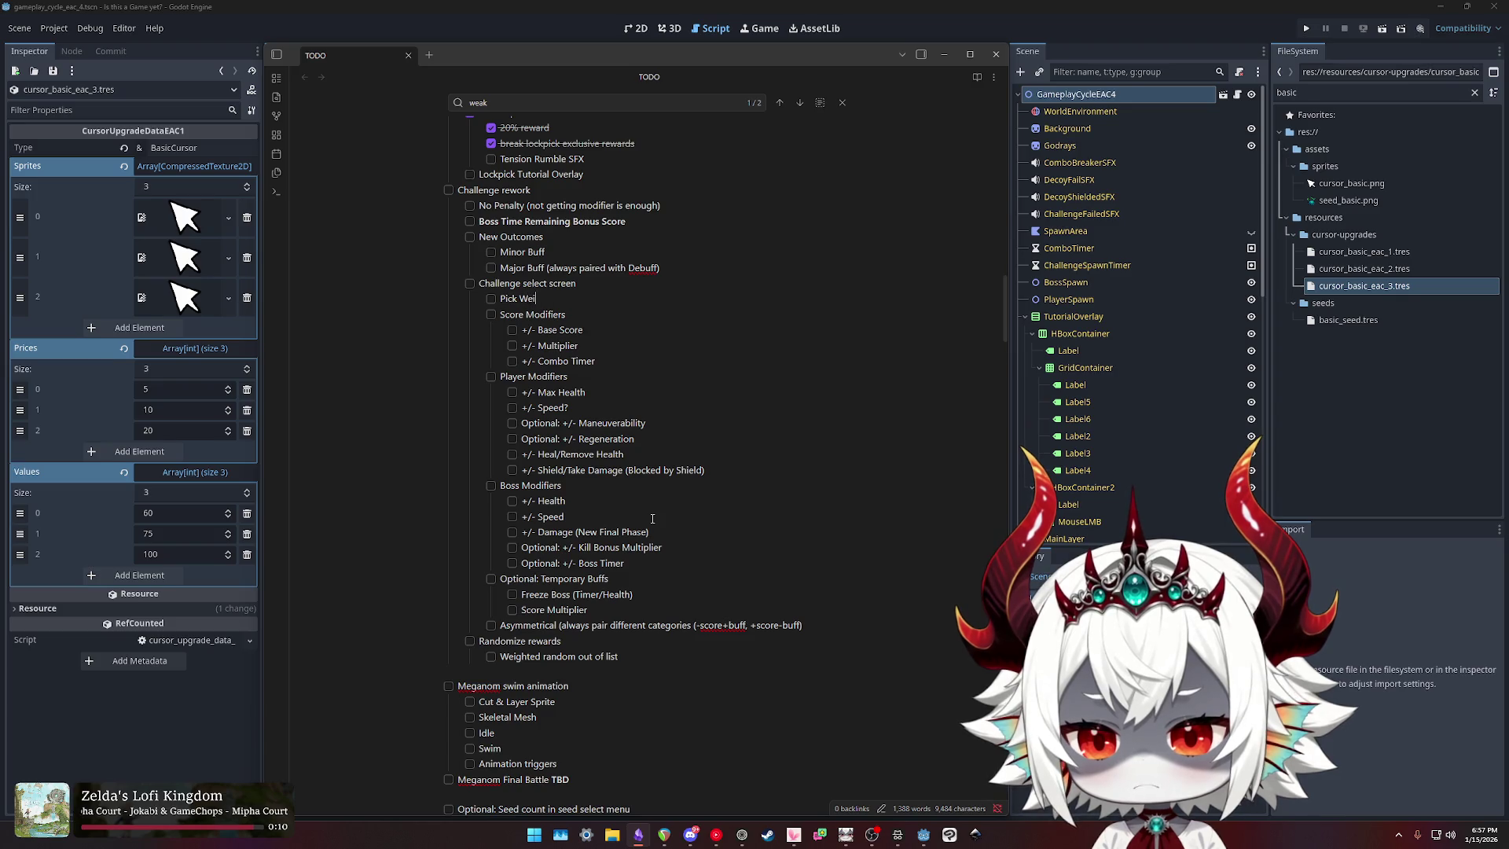
{"action": "type", "text": "ghted Random Cha"}
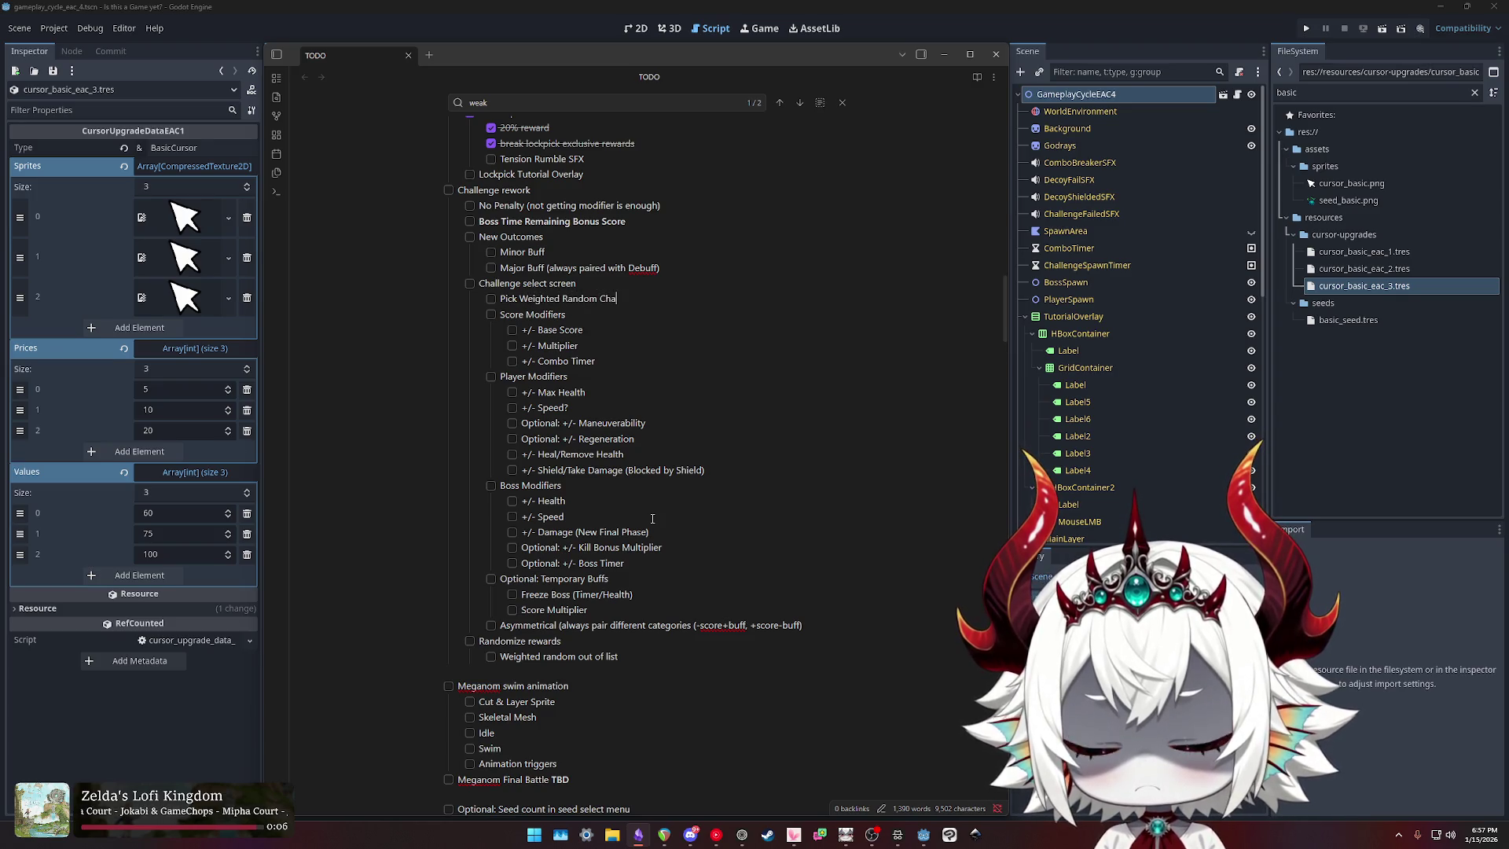
{"action": "type", "text": "llenge"}
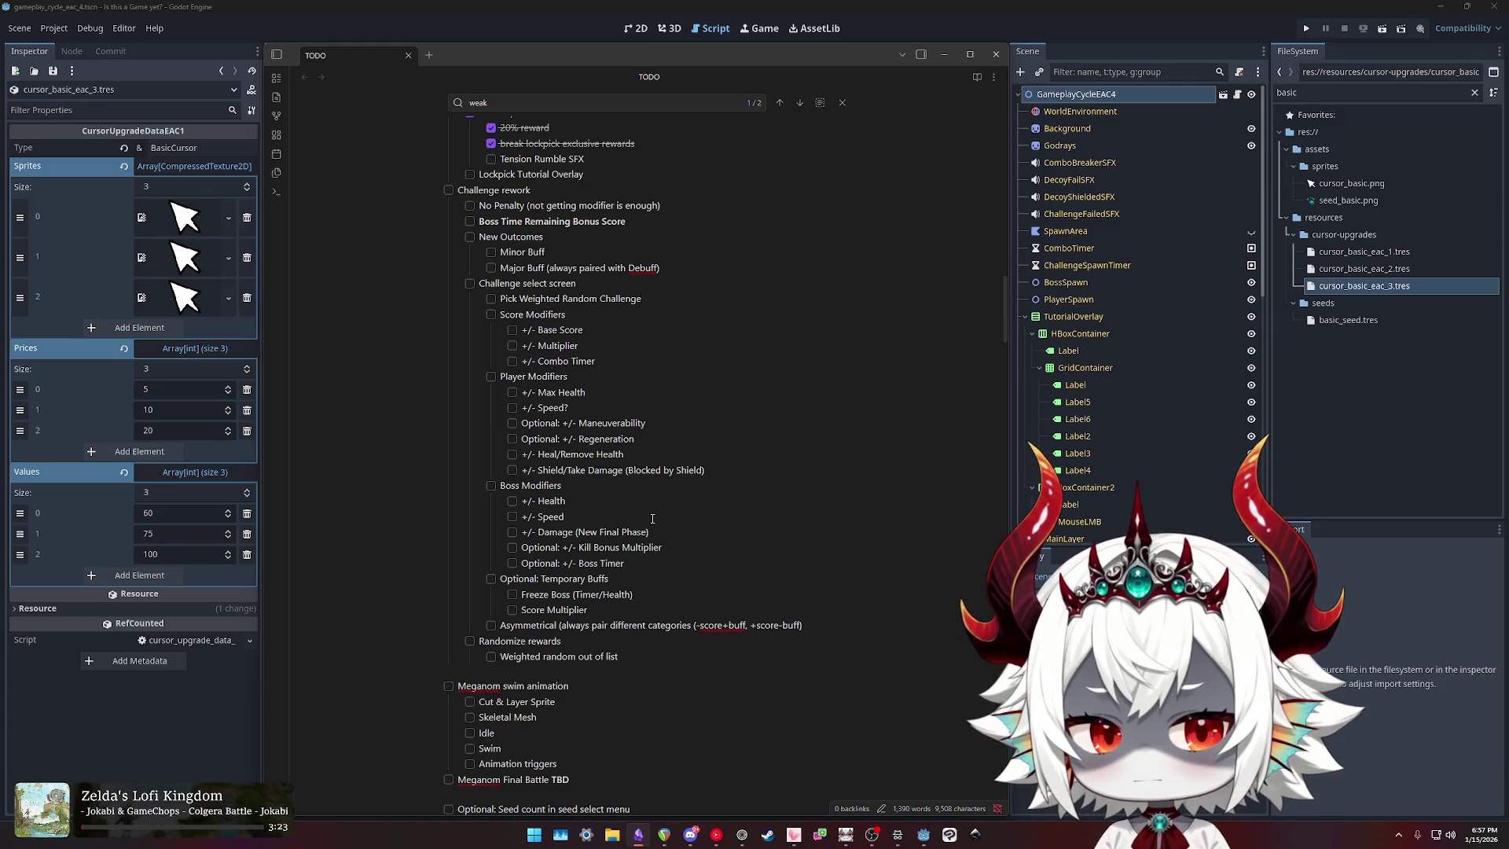
{"action": "key", "text": "shift+Home"}
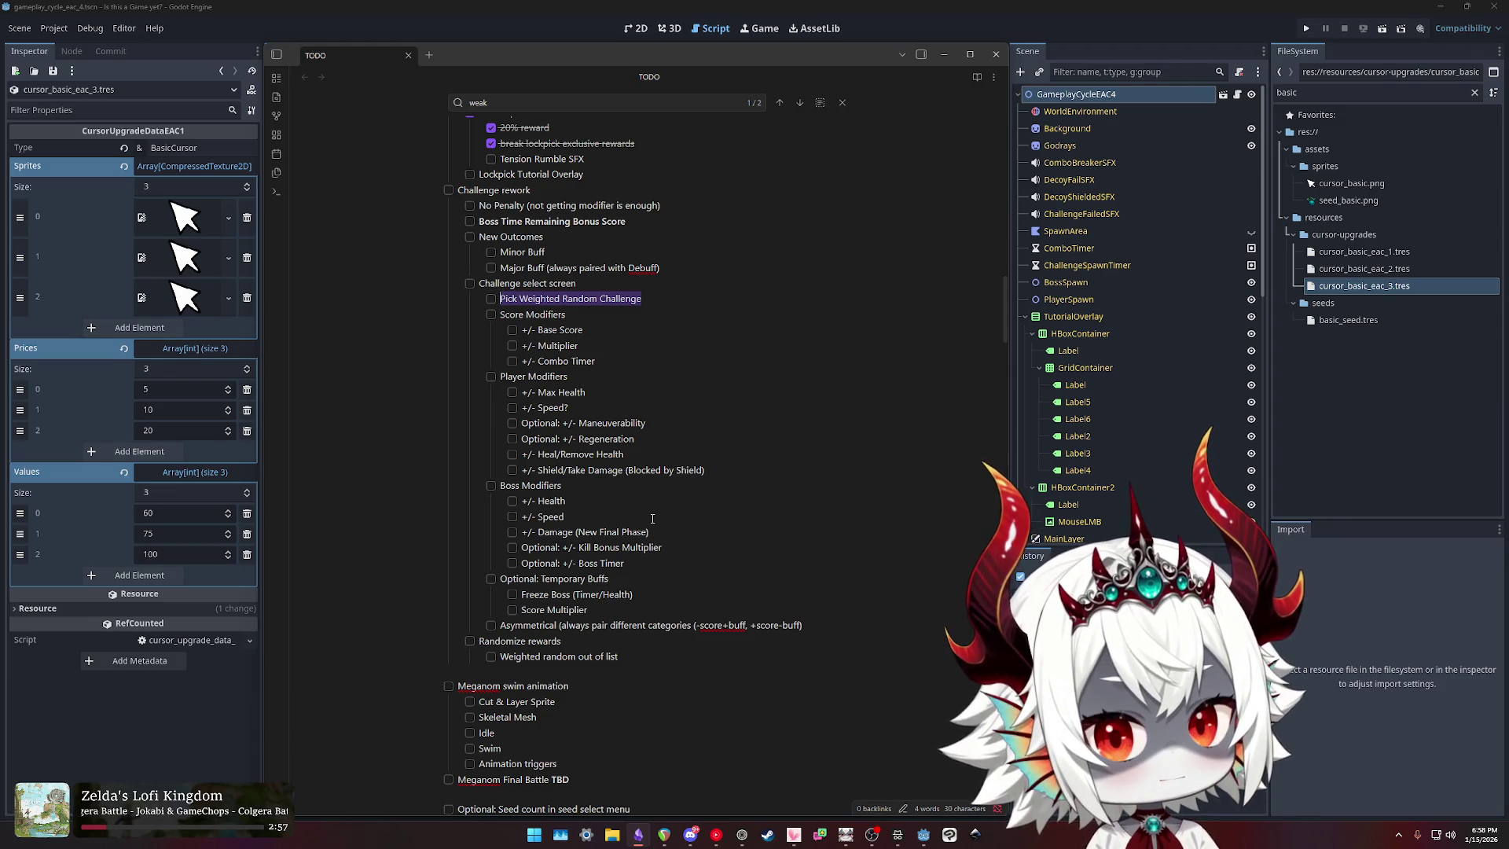
{"action": "type", "text": "Pick 3 "}
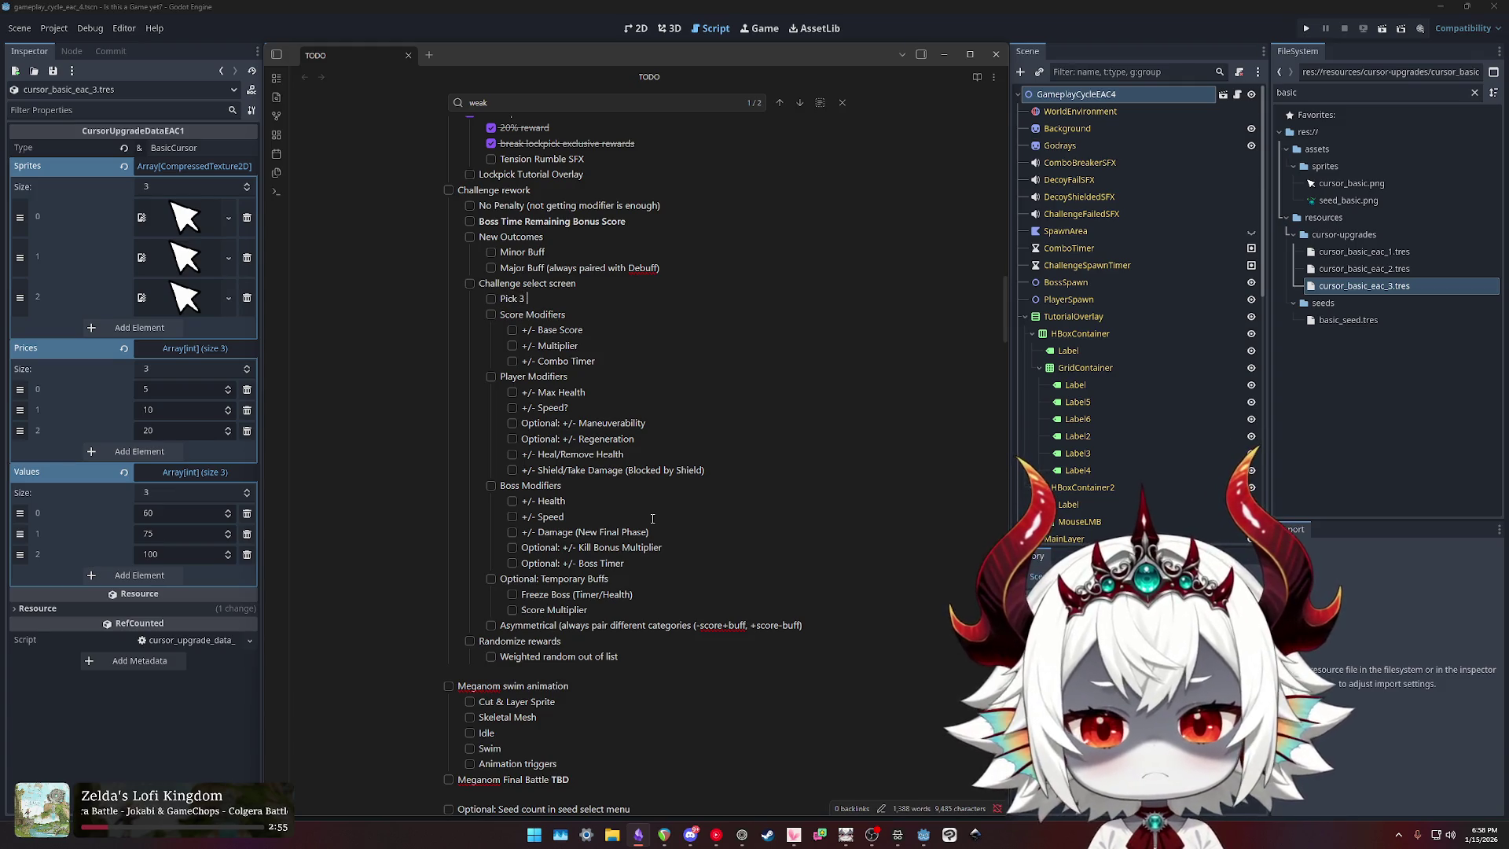
{"action": "type", "text": "Challenges"}
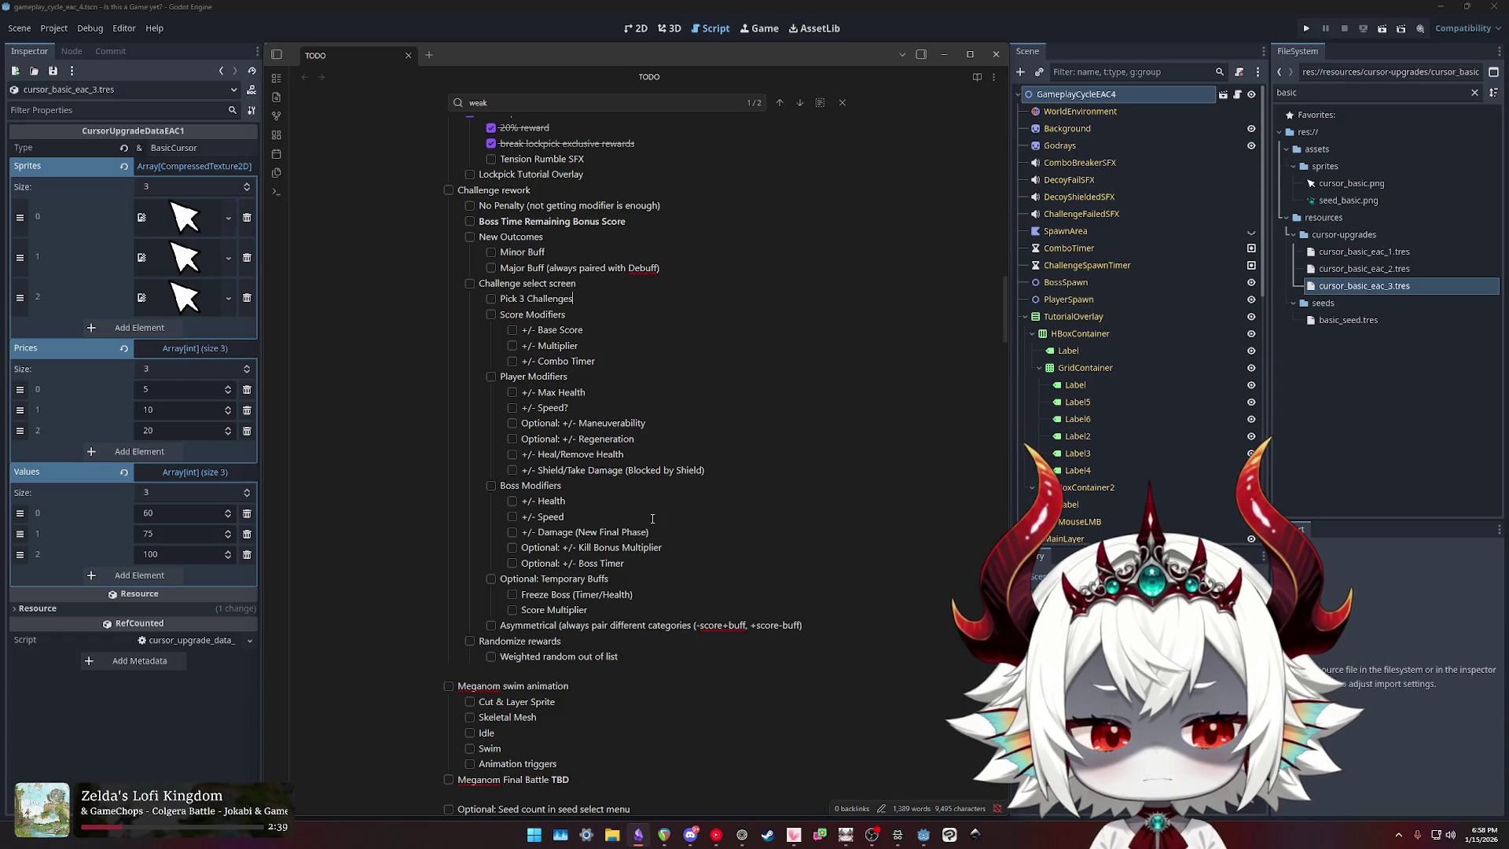
Step: Check the three-entry Challenge Selection array in GameplayCycleEAC4's Inspector, then bring the TODO notes back
{"action": "left_click", "coordinate": [1237, 94]}
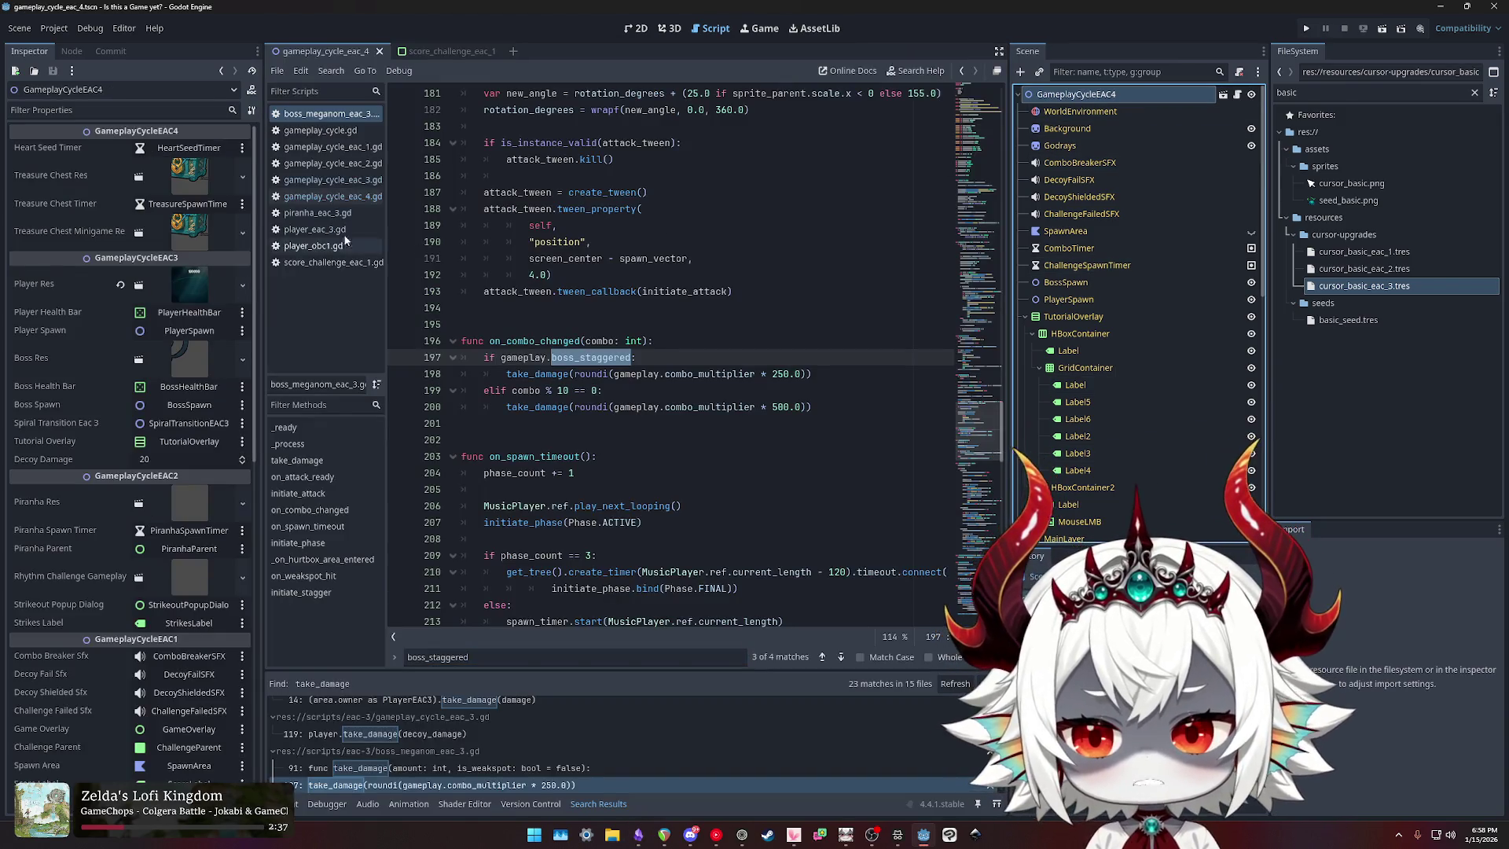
{"action": "scroll", "coordinate": [49, 362], "scroll_direction": "down", "scroll_amount": 3}
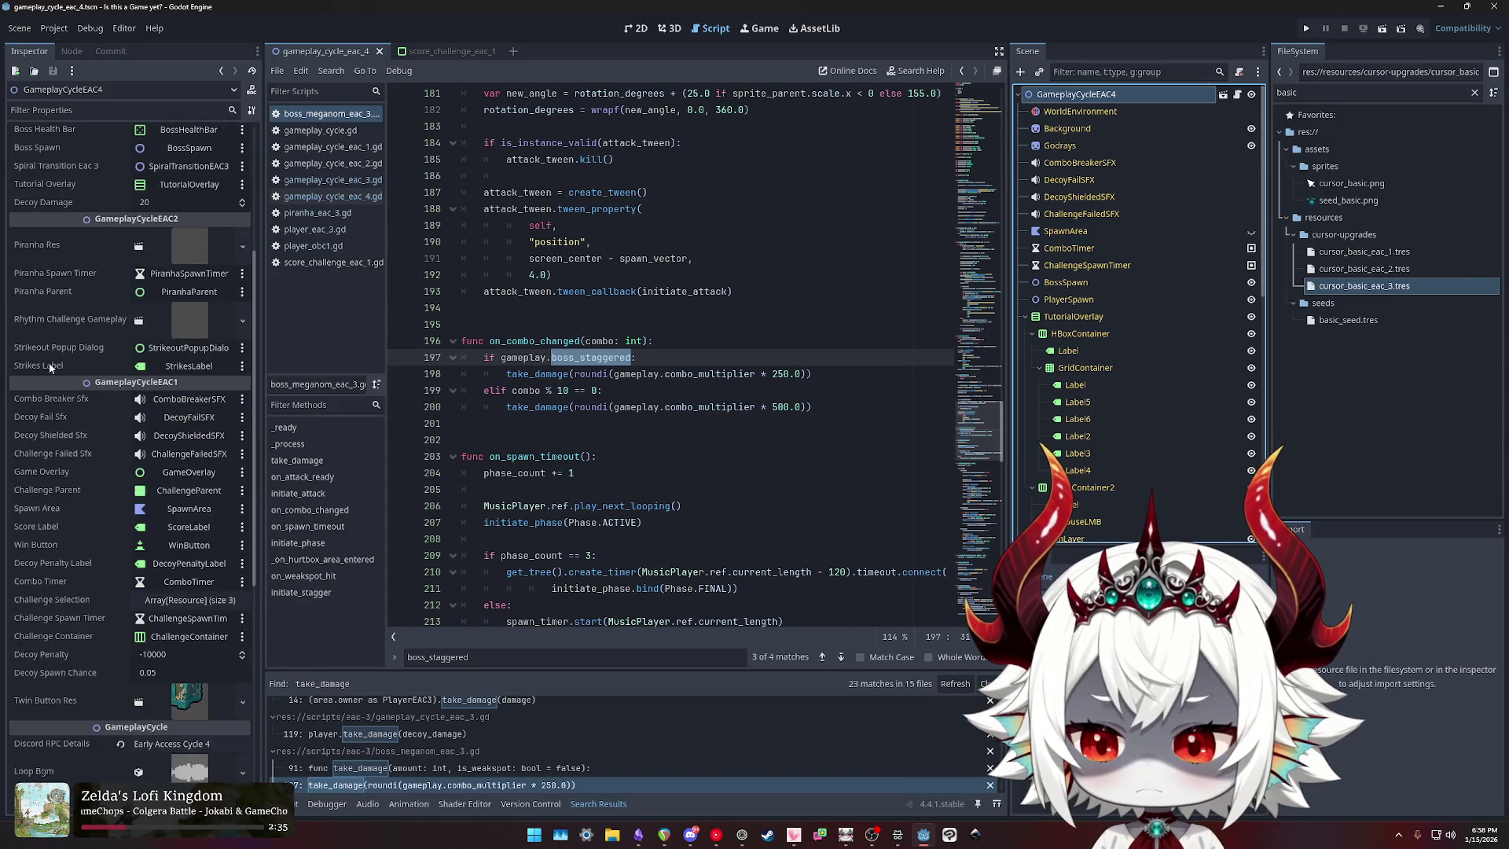
{"action": "left_click", "coordinate": [190, 599]}
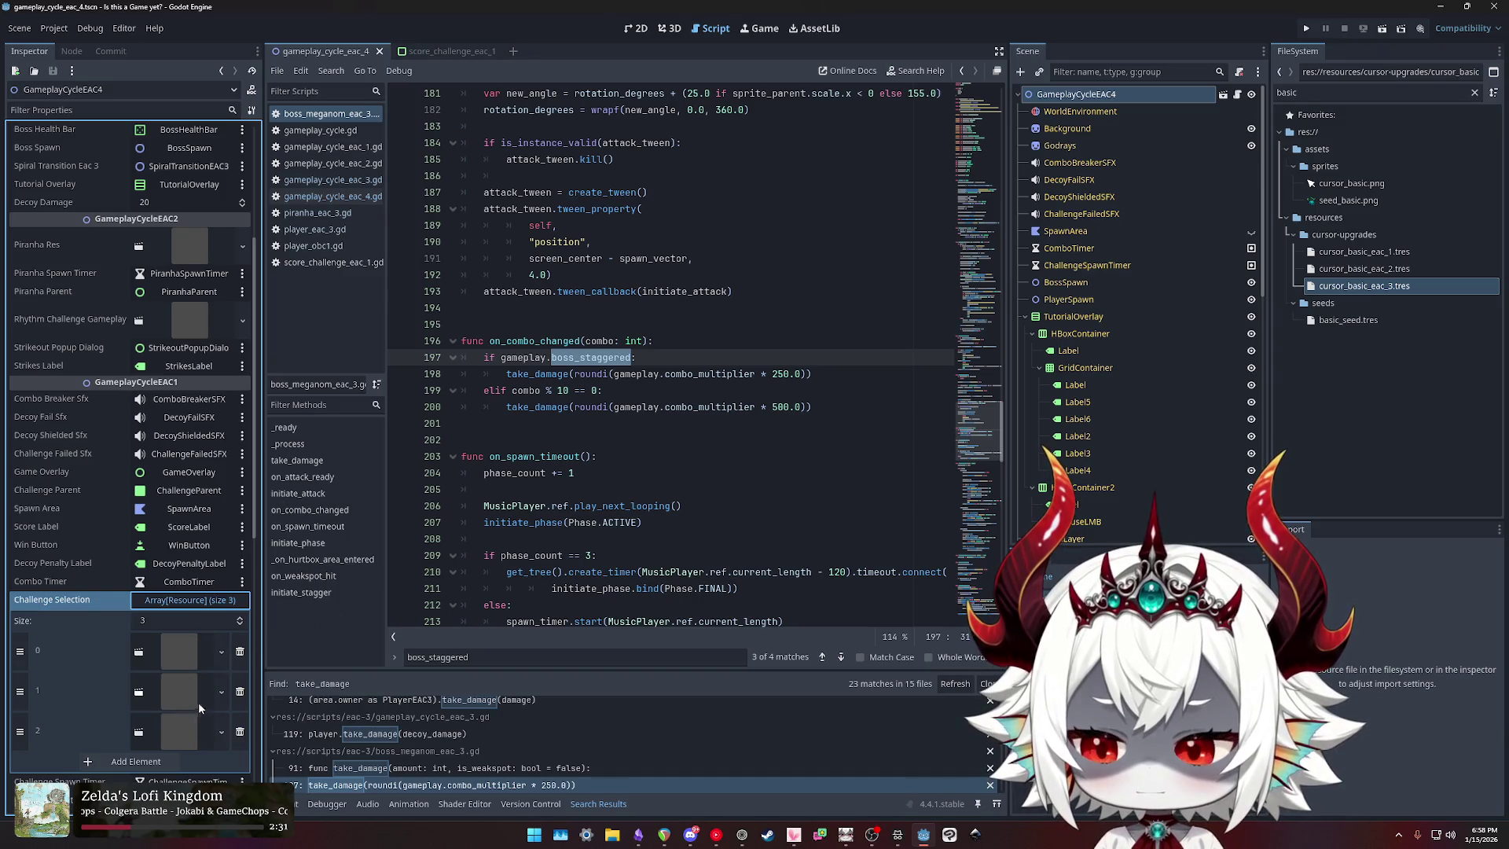
{"action": "left_click", "coordinate": [161, 603]}
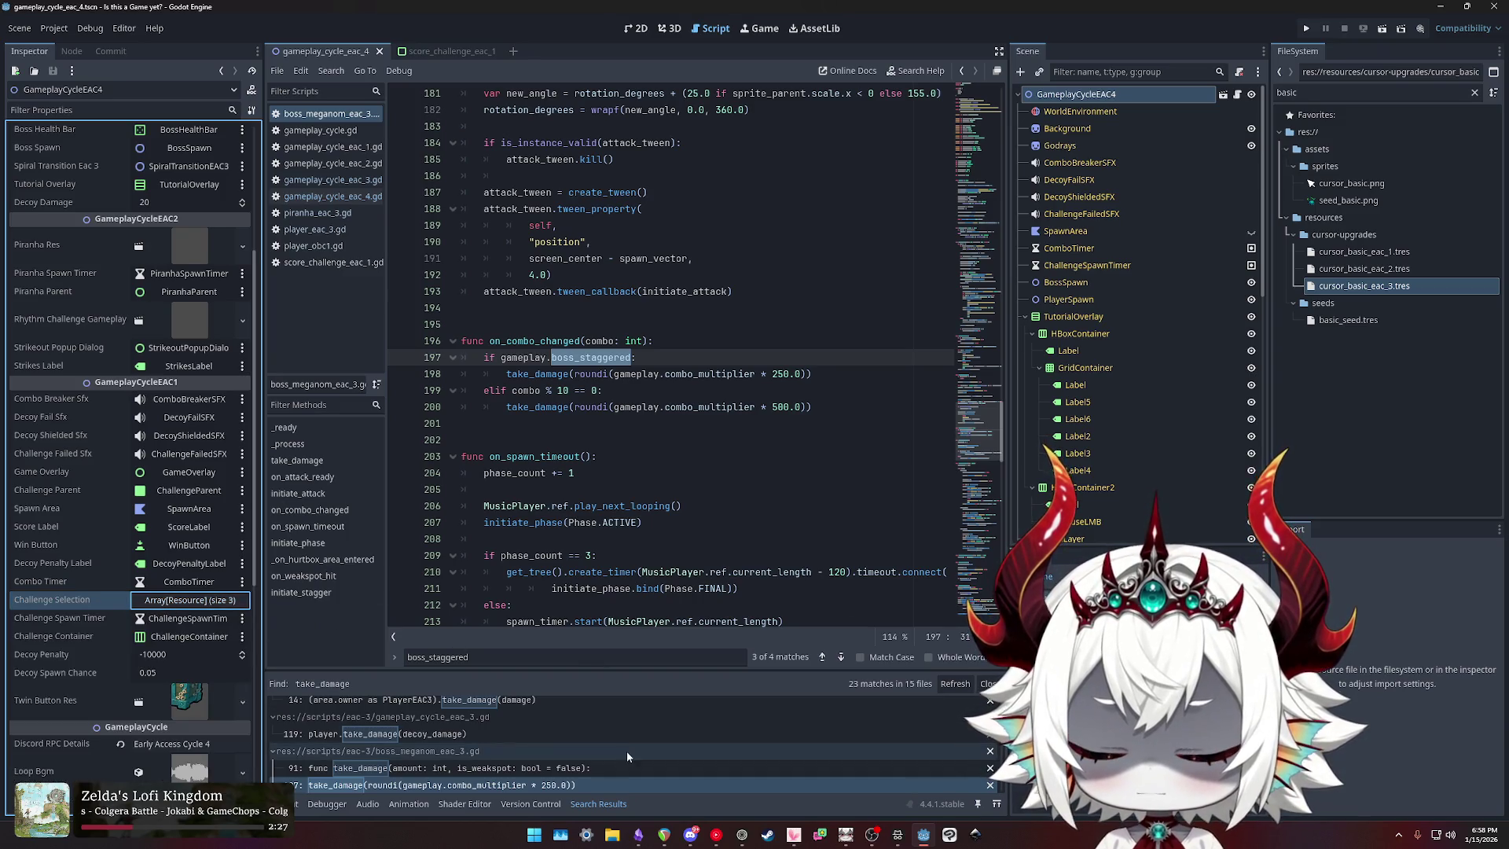
{"action": "left_click", "coordinate": [637, 833]}
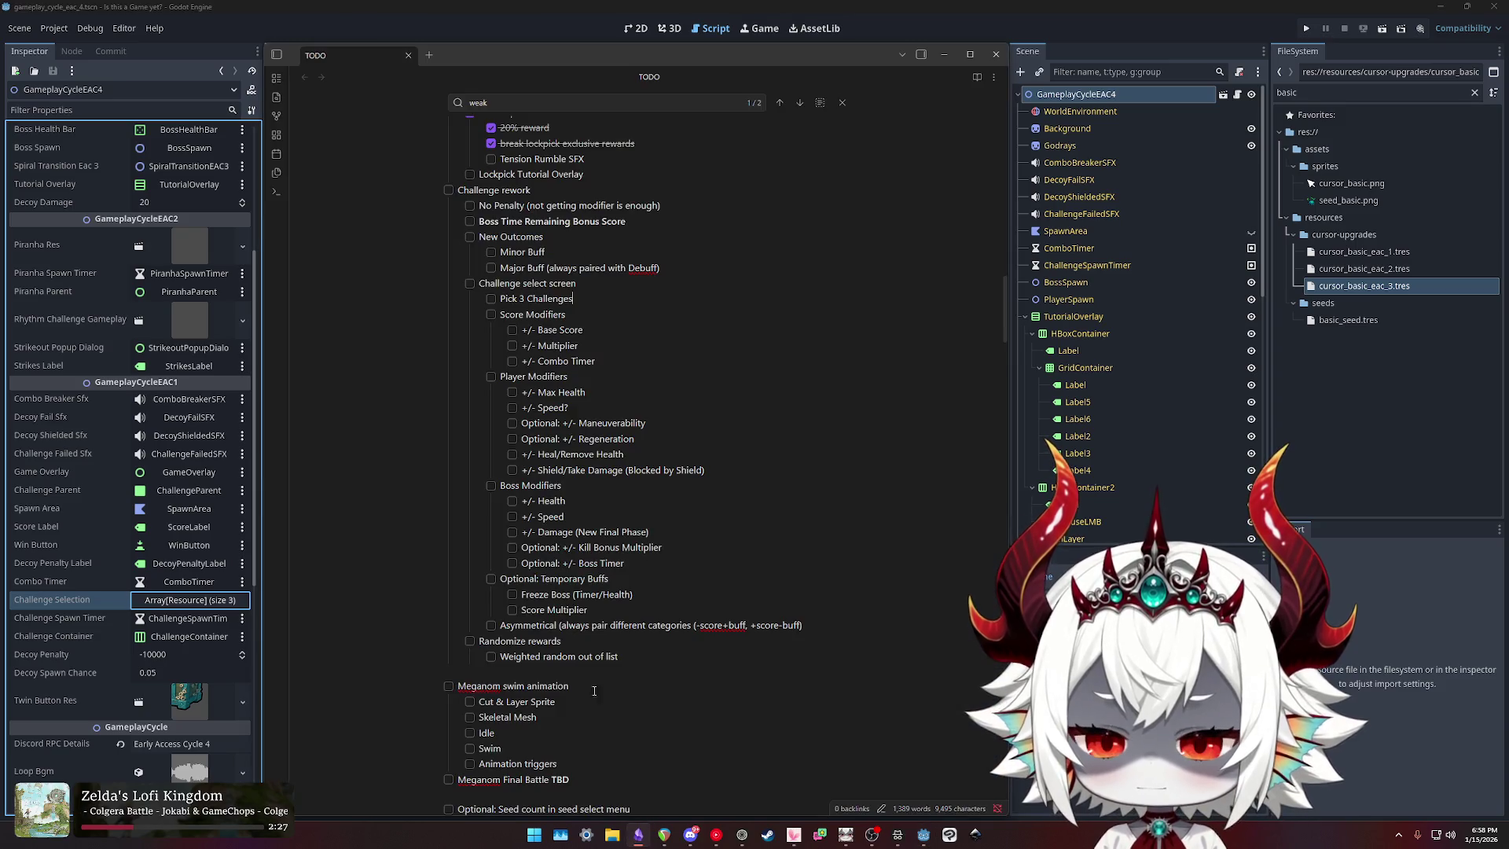
Step: Remove the trailing space after 'New Outcomes' and insert an empty checklist line below 'Challenge select screen'
{"action": "left_click", "coordinate": [591, 297]}
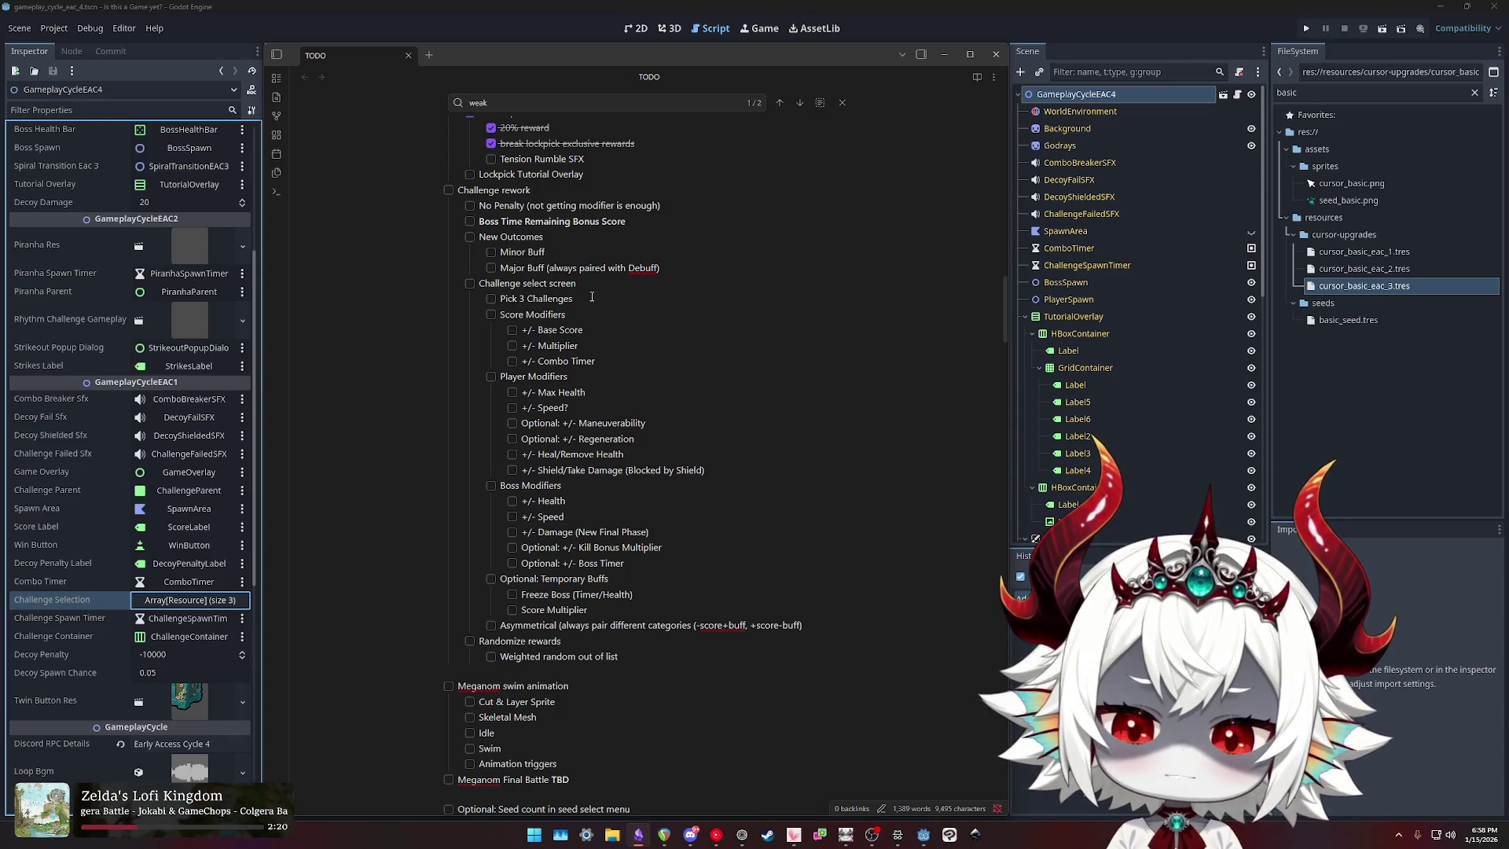
{"action": "key", "text": "Down"}
{"action": "key", "text": "Down"}
{"action": "key", "text": "Down"}
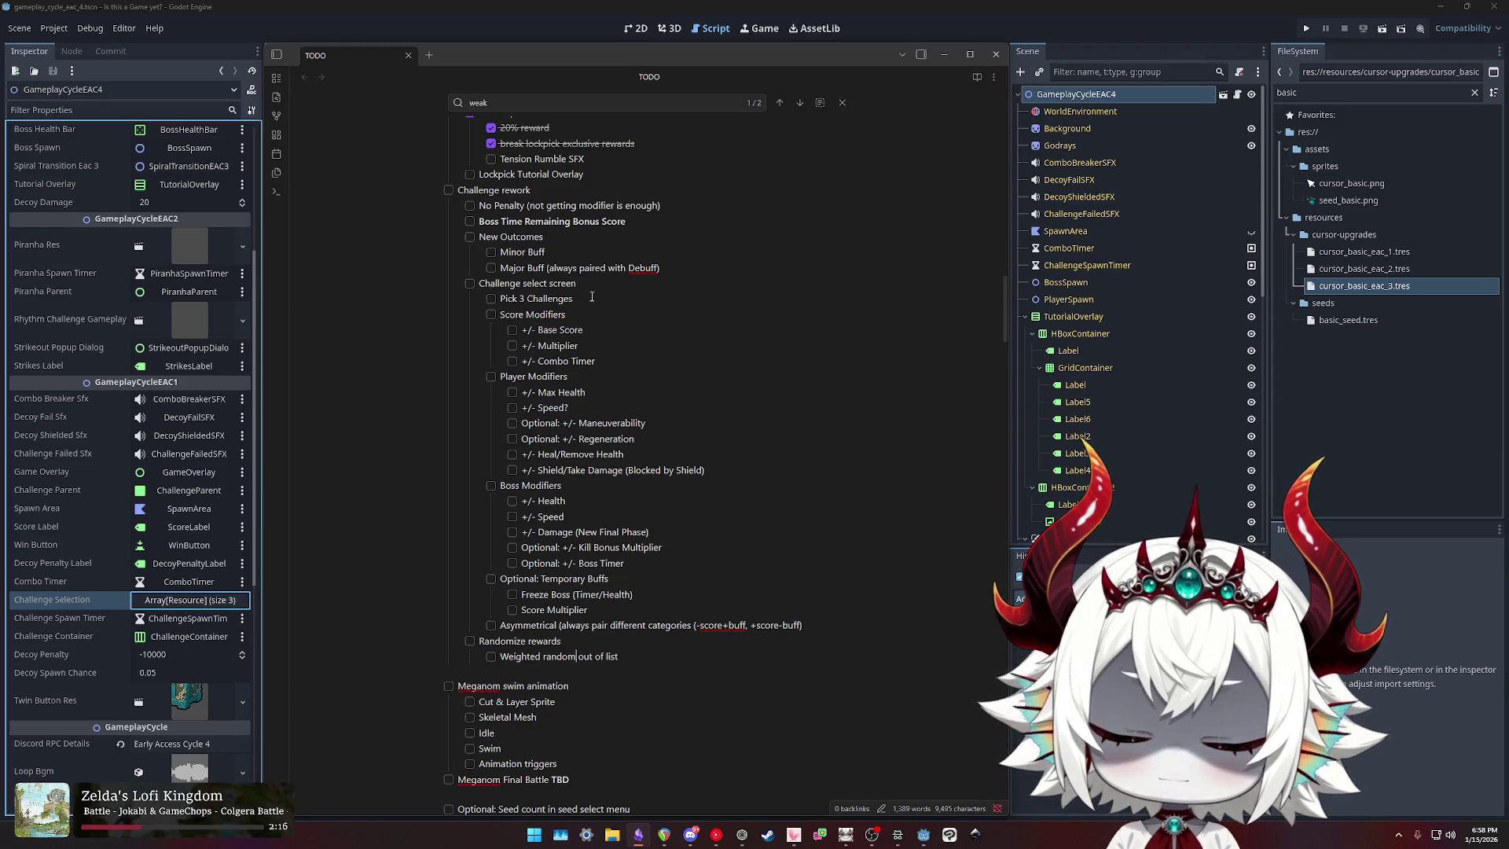
{"action": "key", "text": "shift+Up"}
{"action": "key", "text": "shift+Left"}
{"action": "key", "text": "shift+Home"}
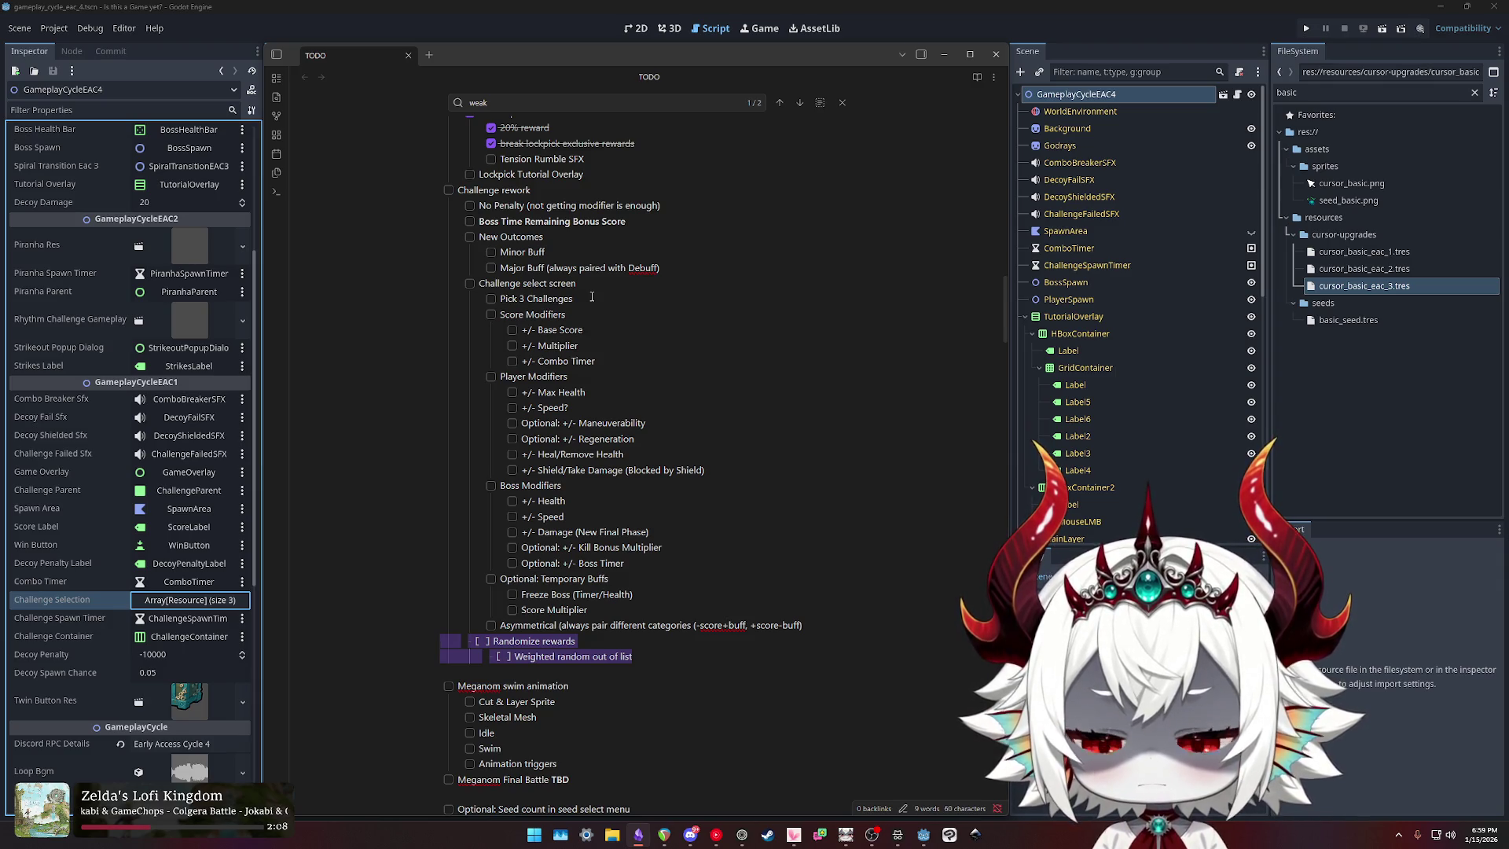
{"action": "left_click", "coordinate": [591, 296]}
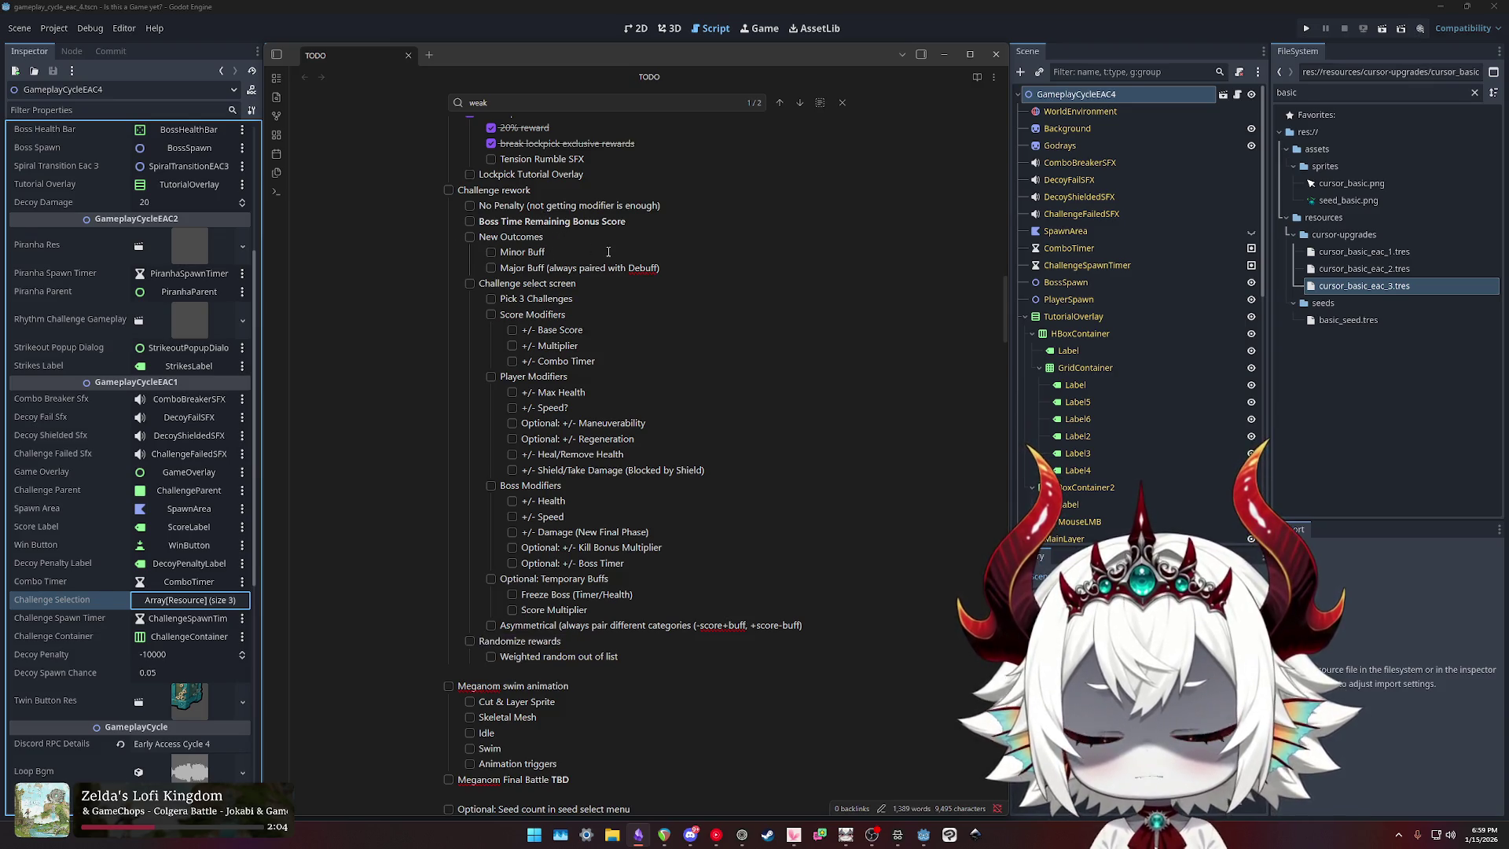
{"action": "key", "text": "BackSpace"}
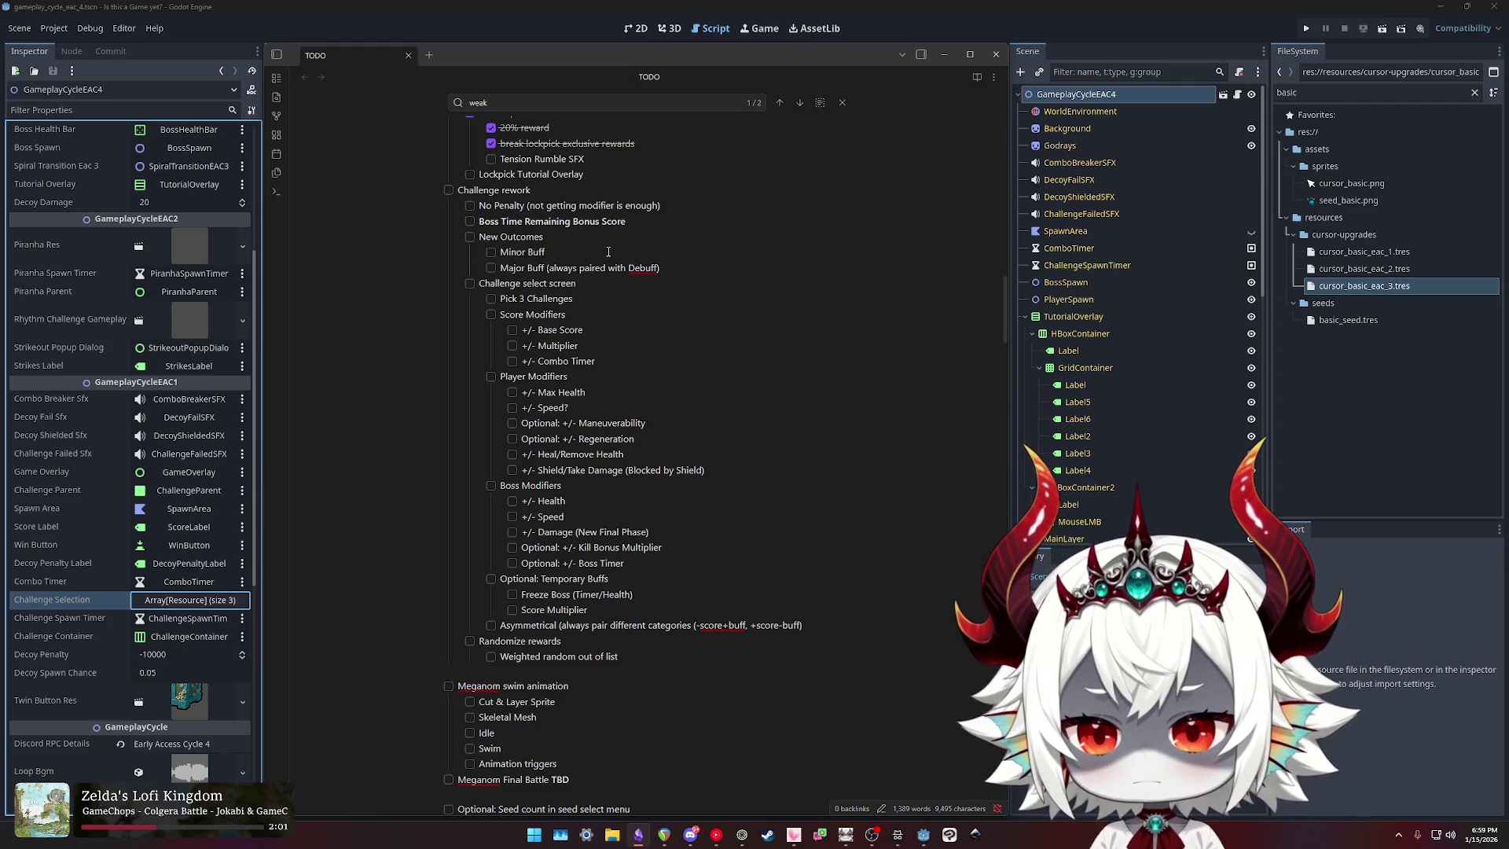
{"action": "key", "text": "Down"}
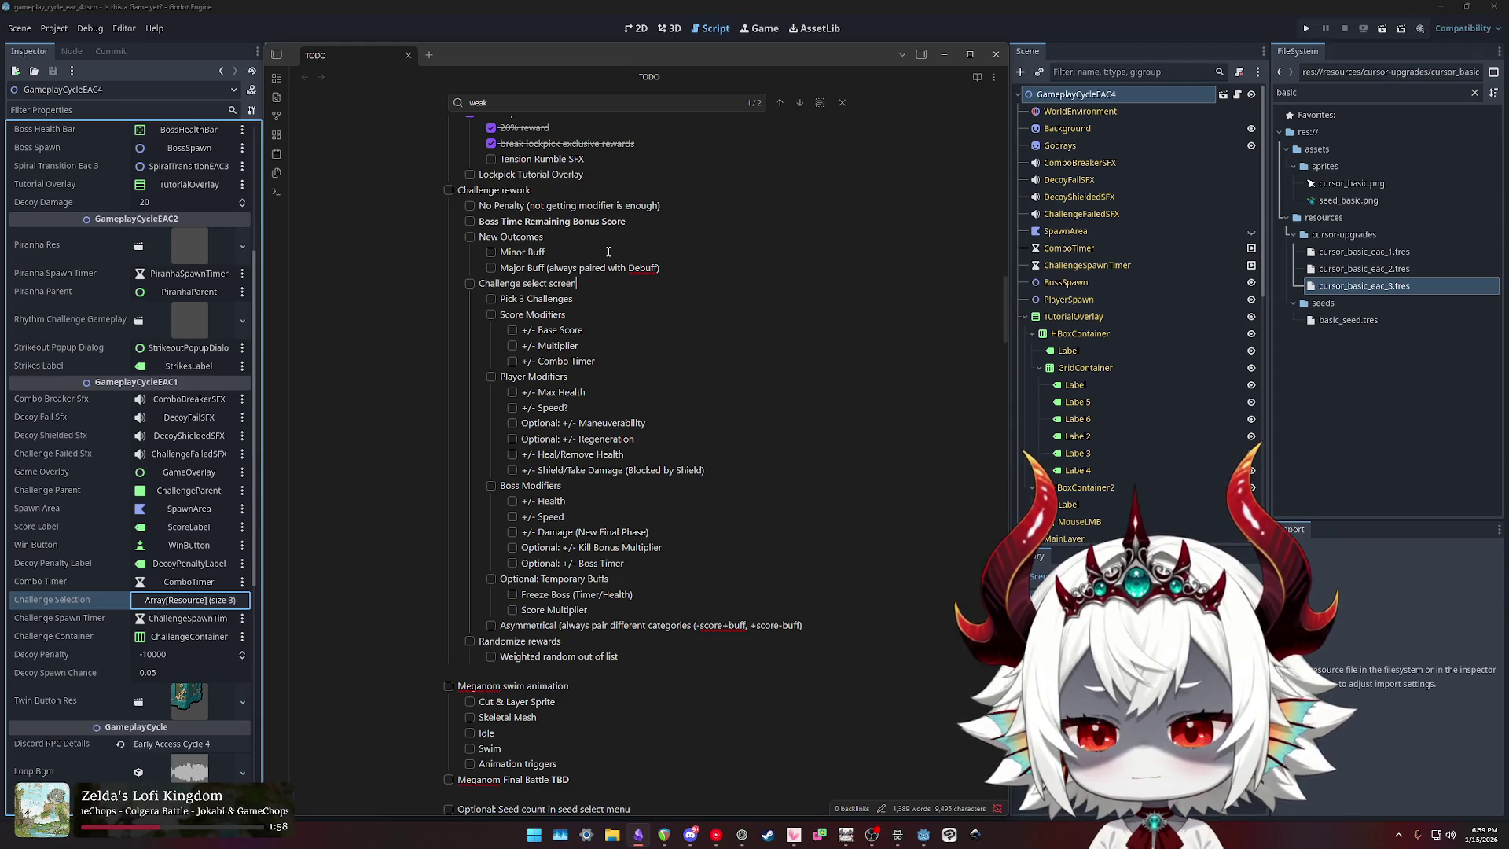
{"action": "key", "text": "Return"}
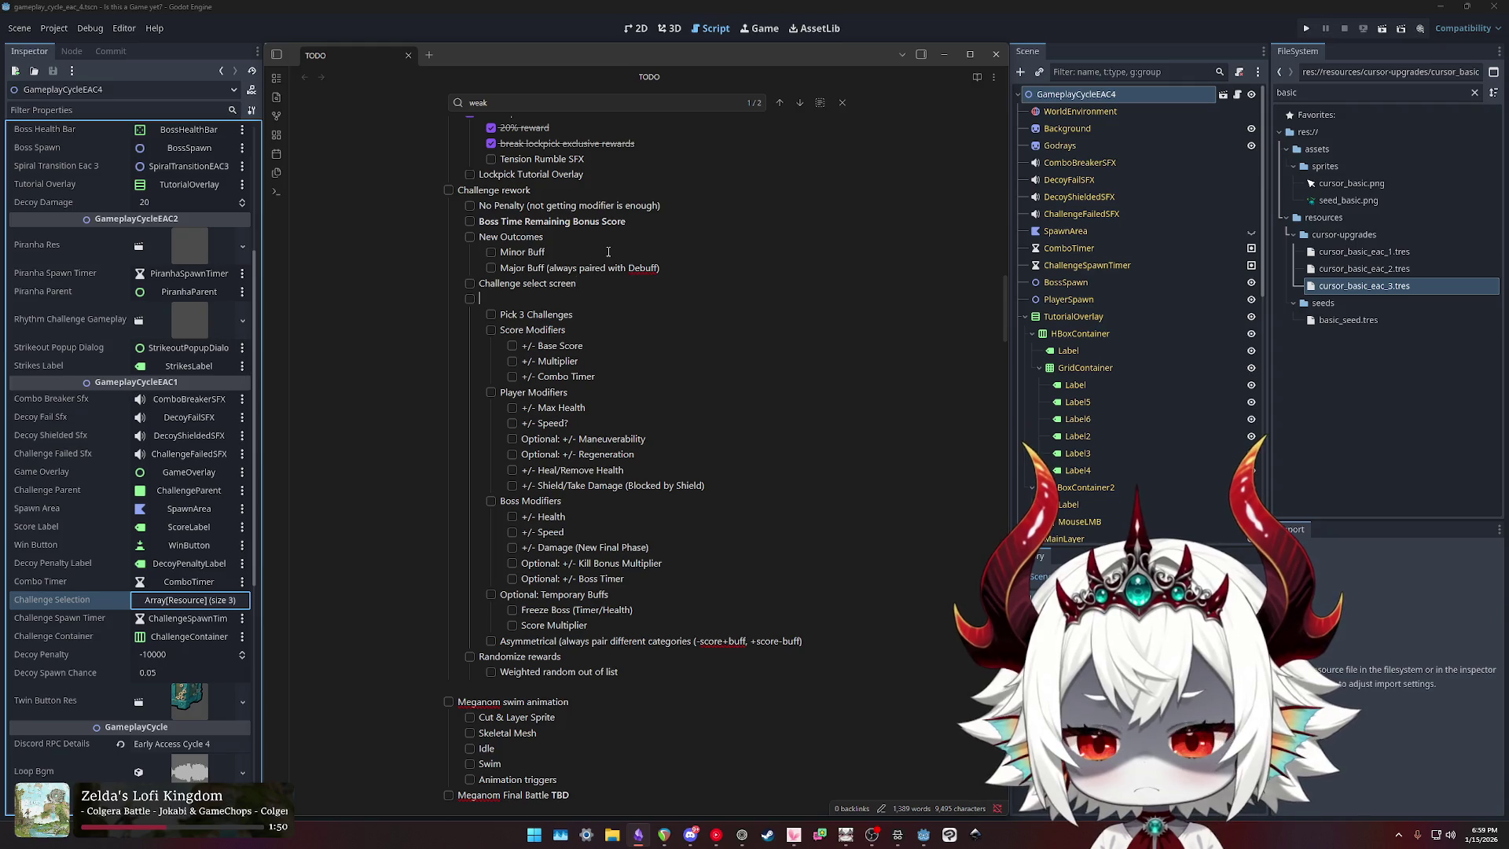
Step: Title the new blank checklist item 'Modifiers'
{"action": "type", "text": "S"}
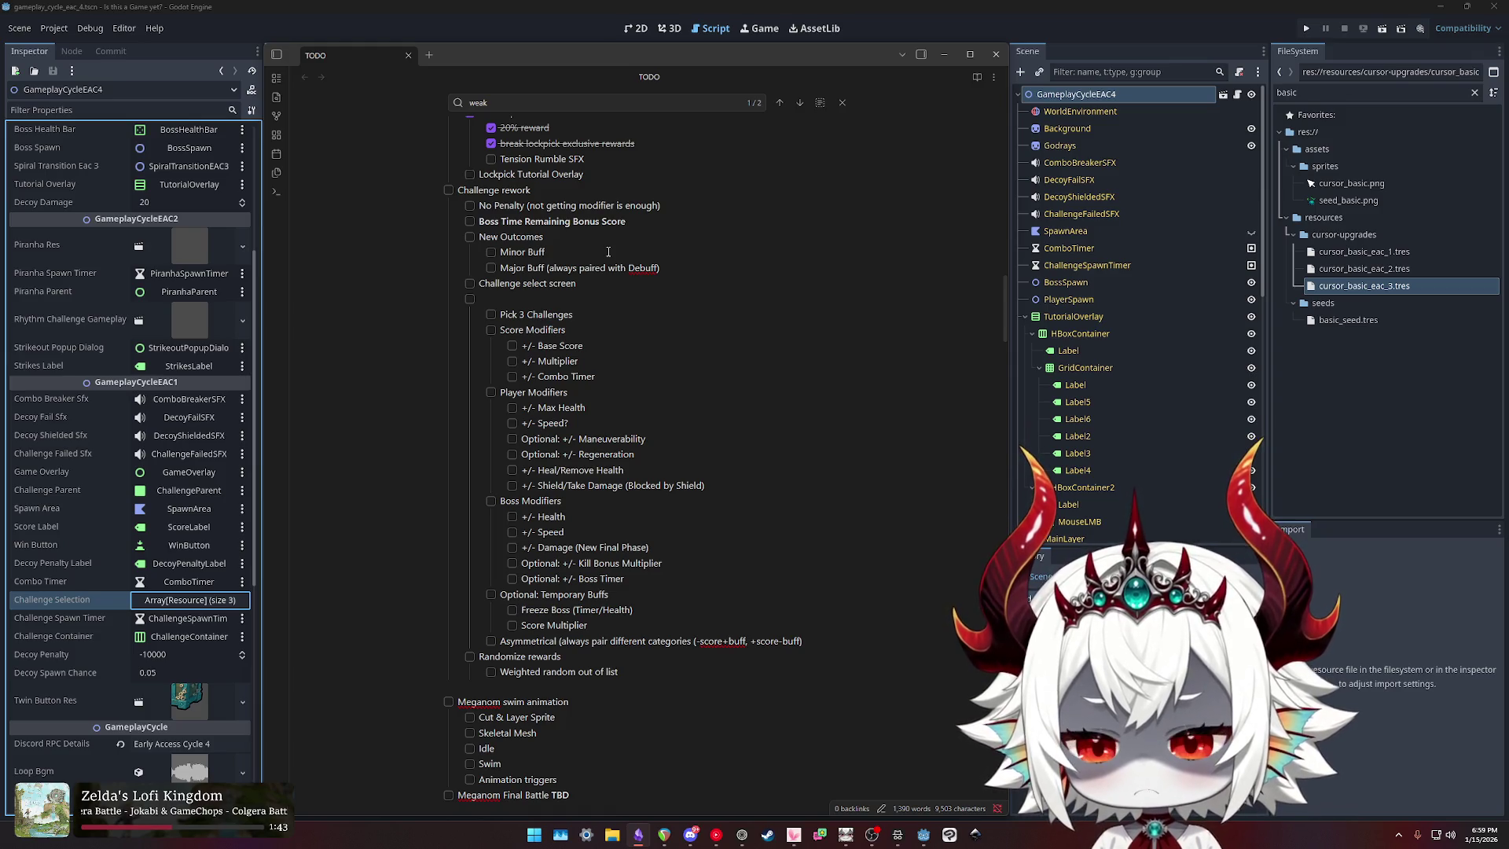
{"action": "type", "text": "Outcome"}
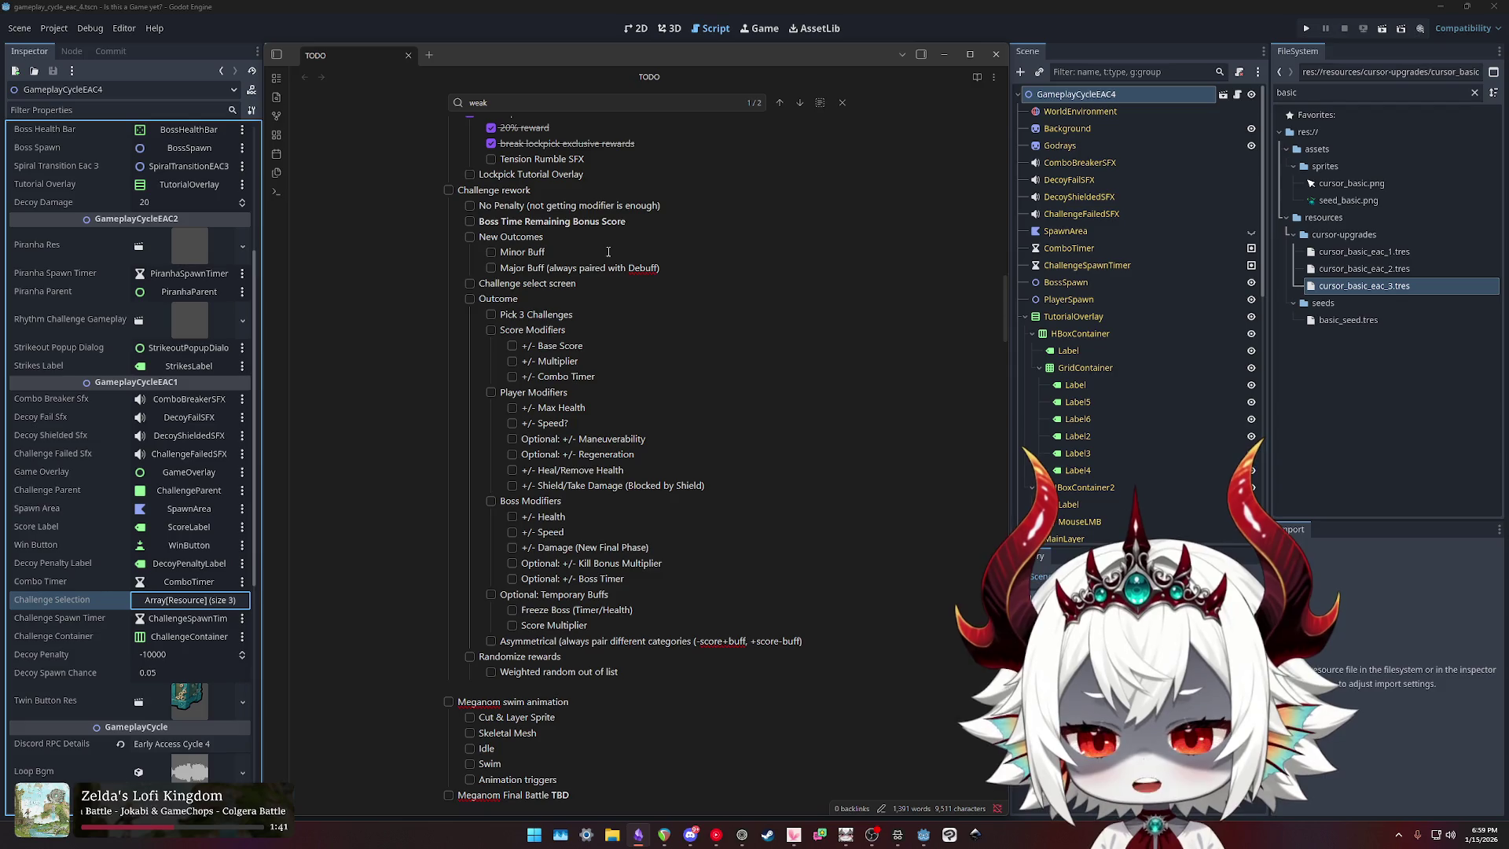
{"action": "type", "text": "Reward"}
{"action": "key", "text": "BackSpace"}
{"action": "key", "text": "BackSpace"}
{"action": "key", "text": "BackSpace"}
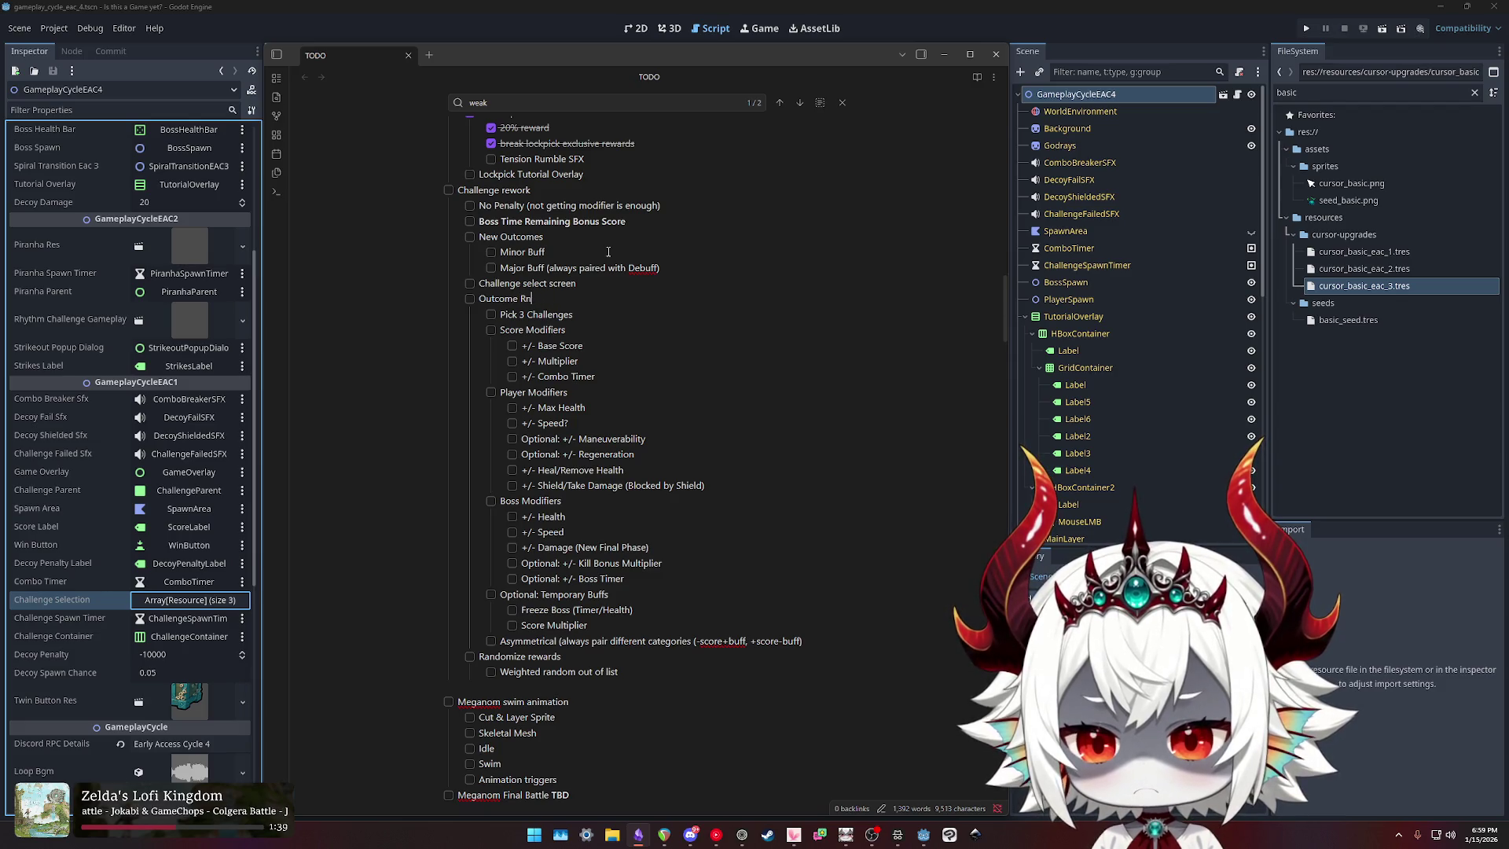
{"action": "key", "text": "shift+Home"}
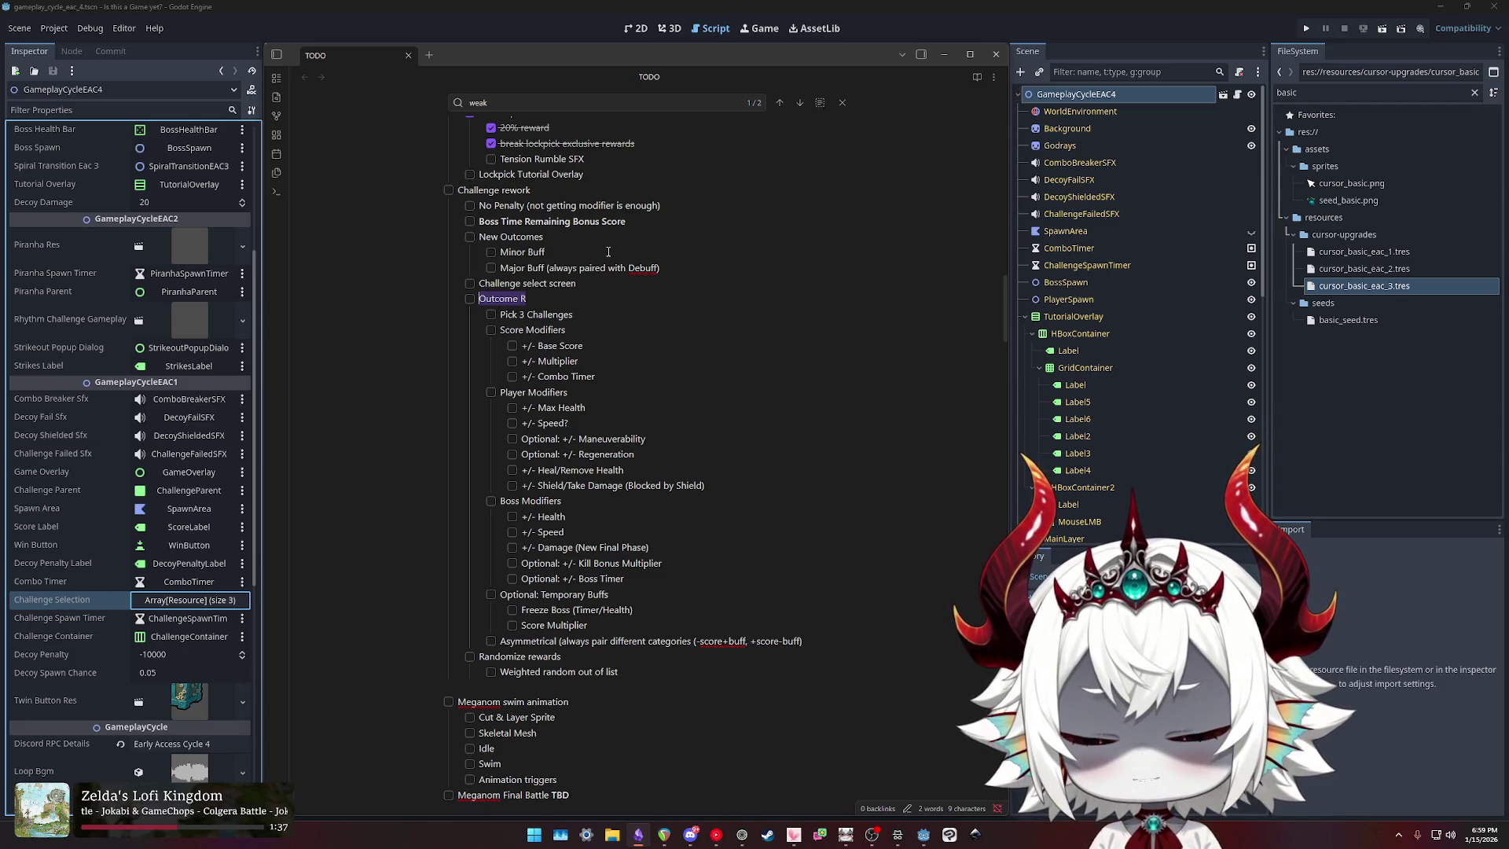
{"action": "type", "text": "Selec"}
{"action": "key", "text": "shift+Home"}
{"action": "type", "text": "Random"}
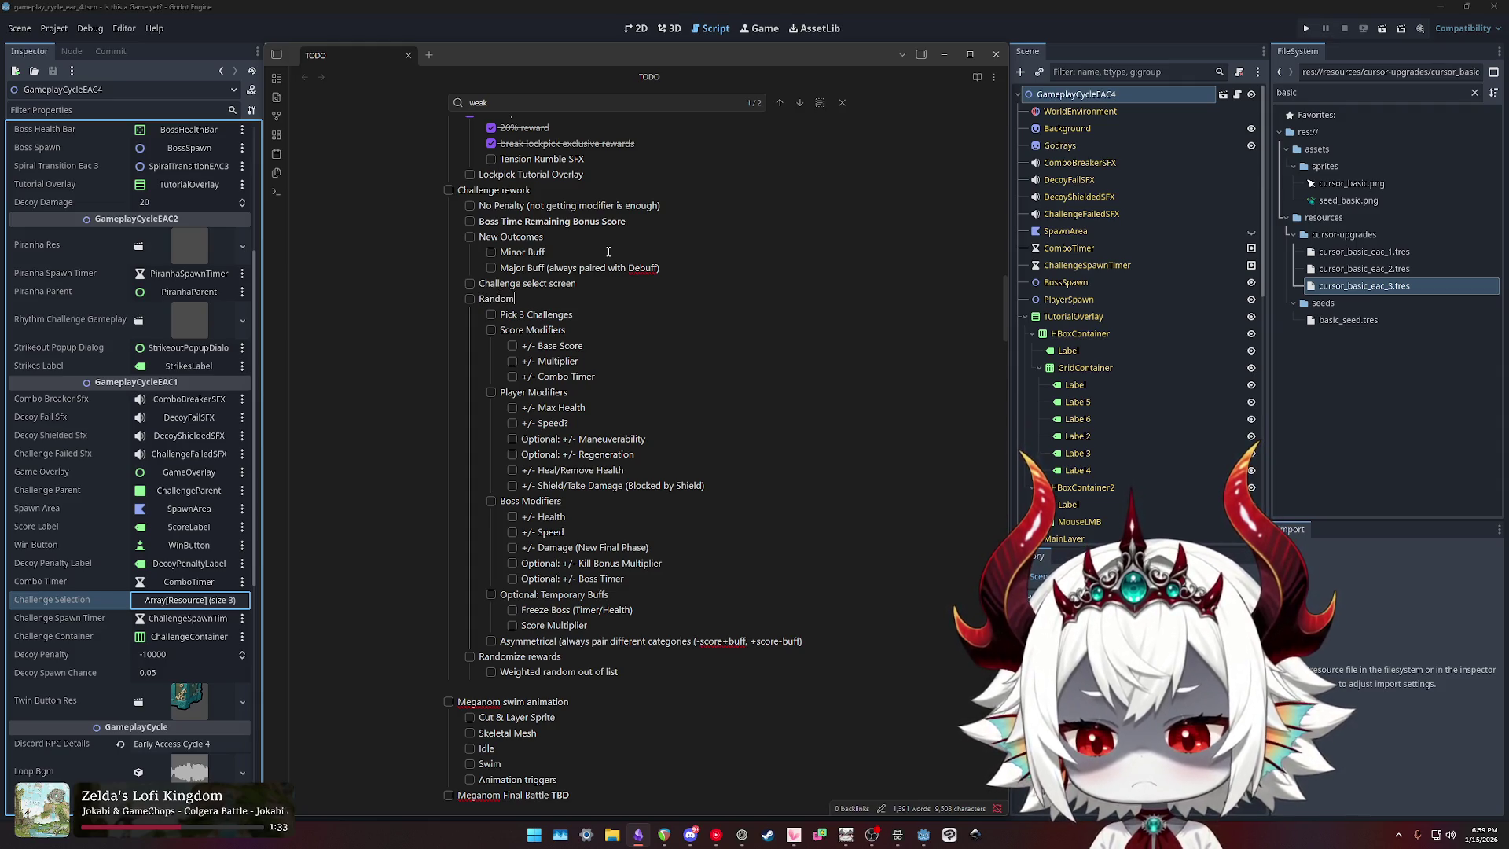
{"action": "type", "text": "ized"}
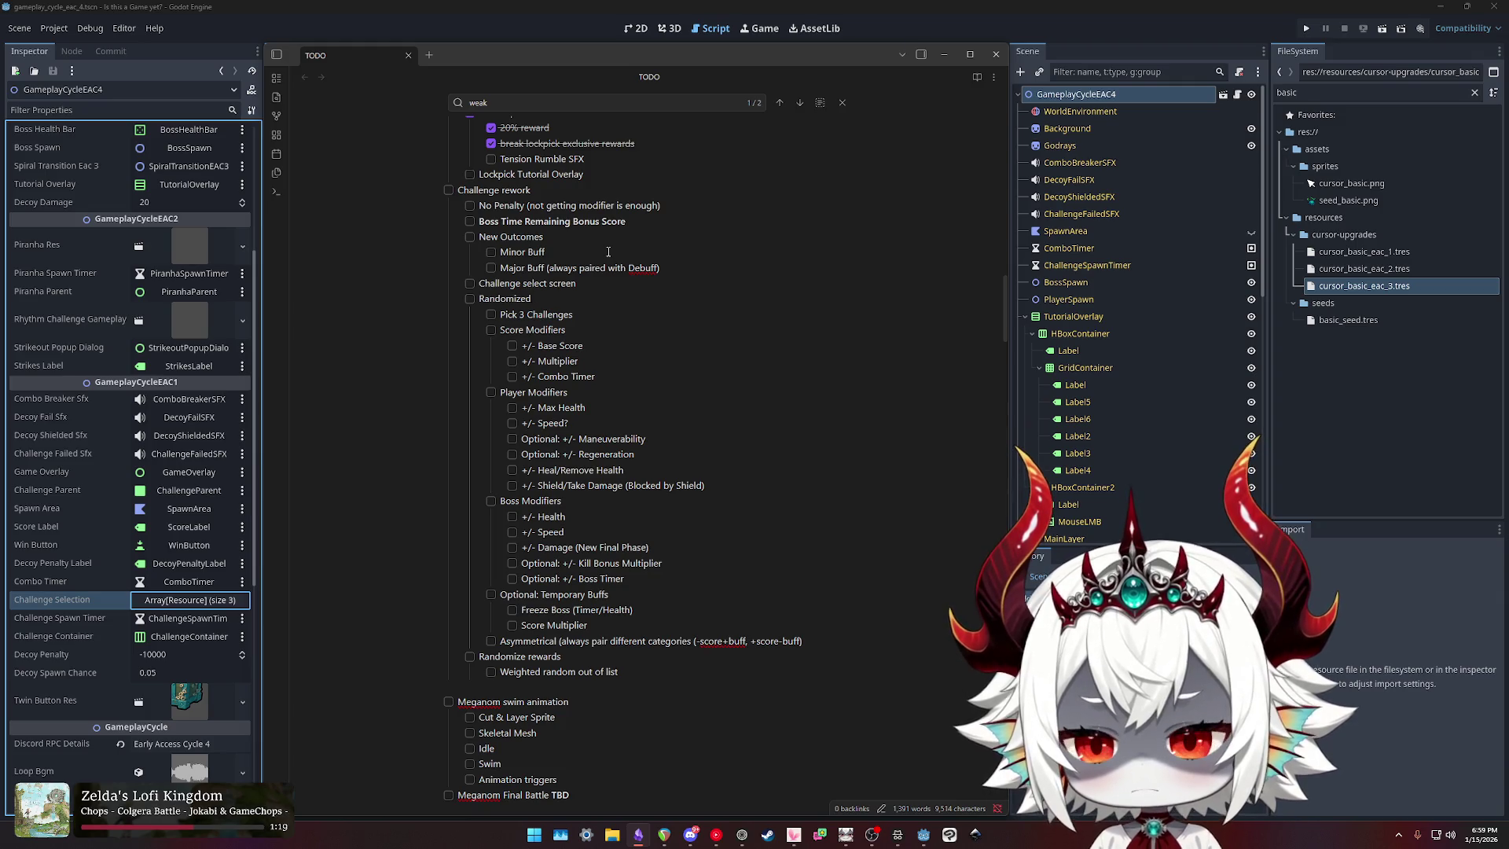
{"action": "key", "text": "shift+Home"}
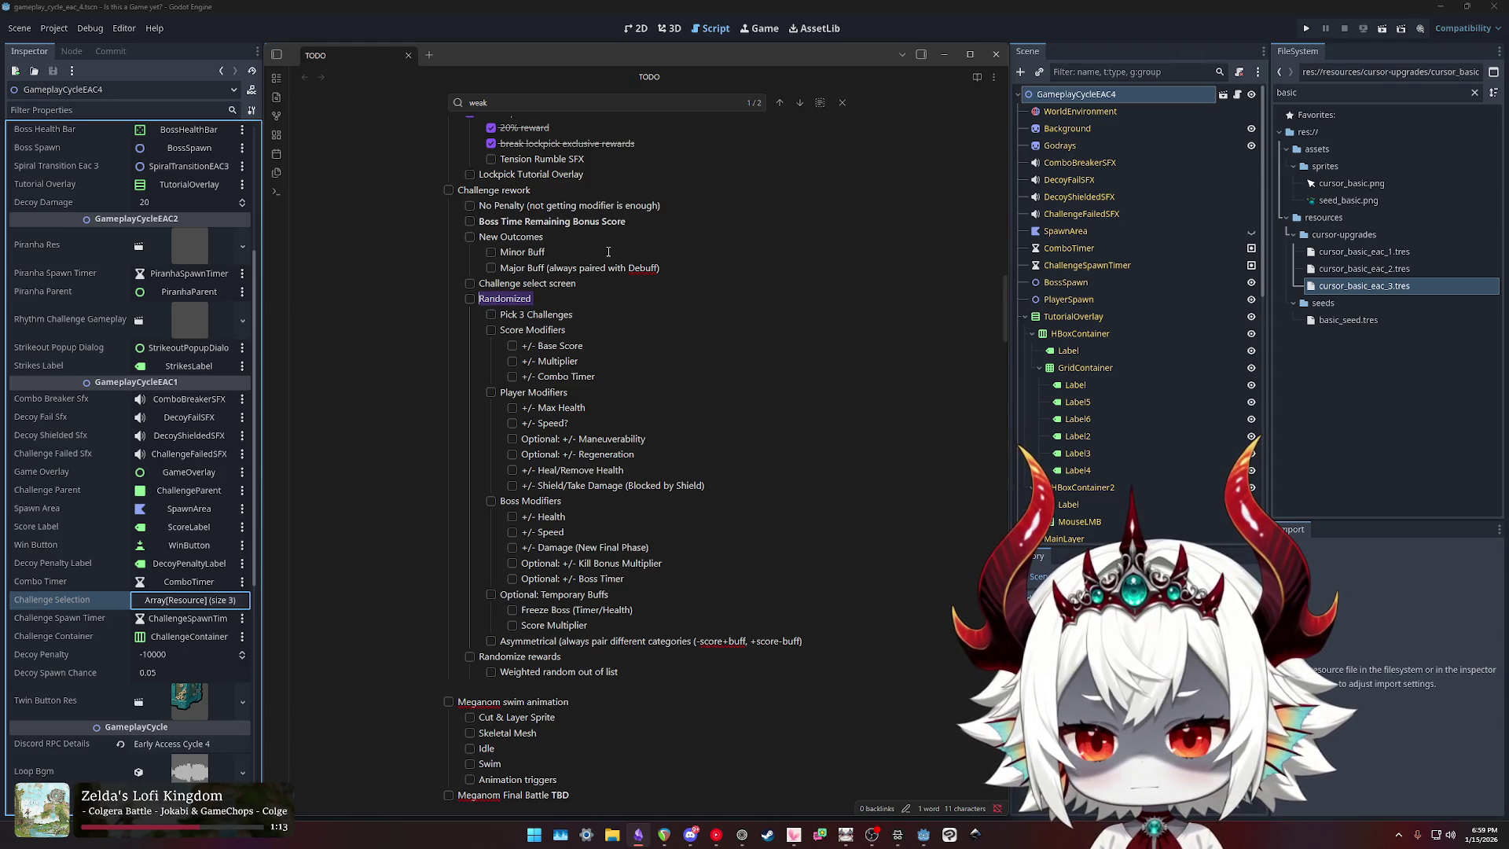
{"action": "key", "text": "Down"}
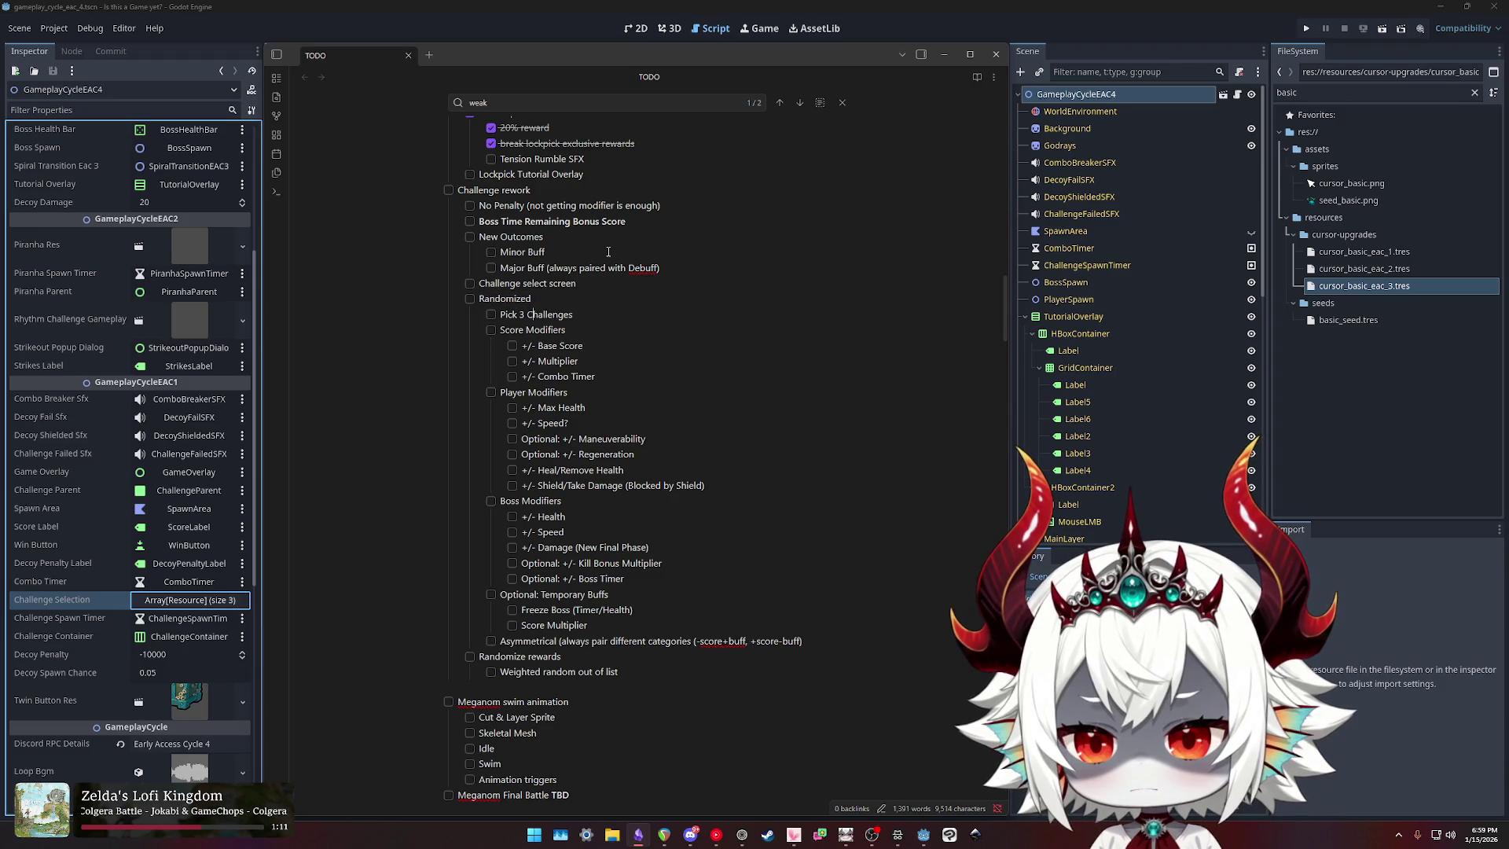
{"action": "key", "text": "shift+Home"}
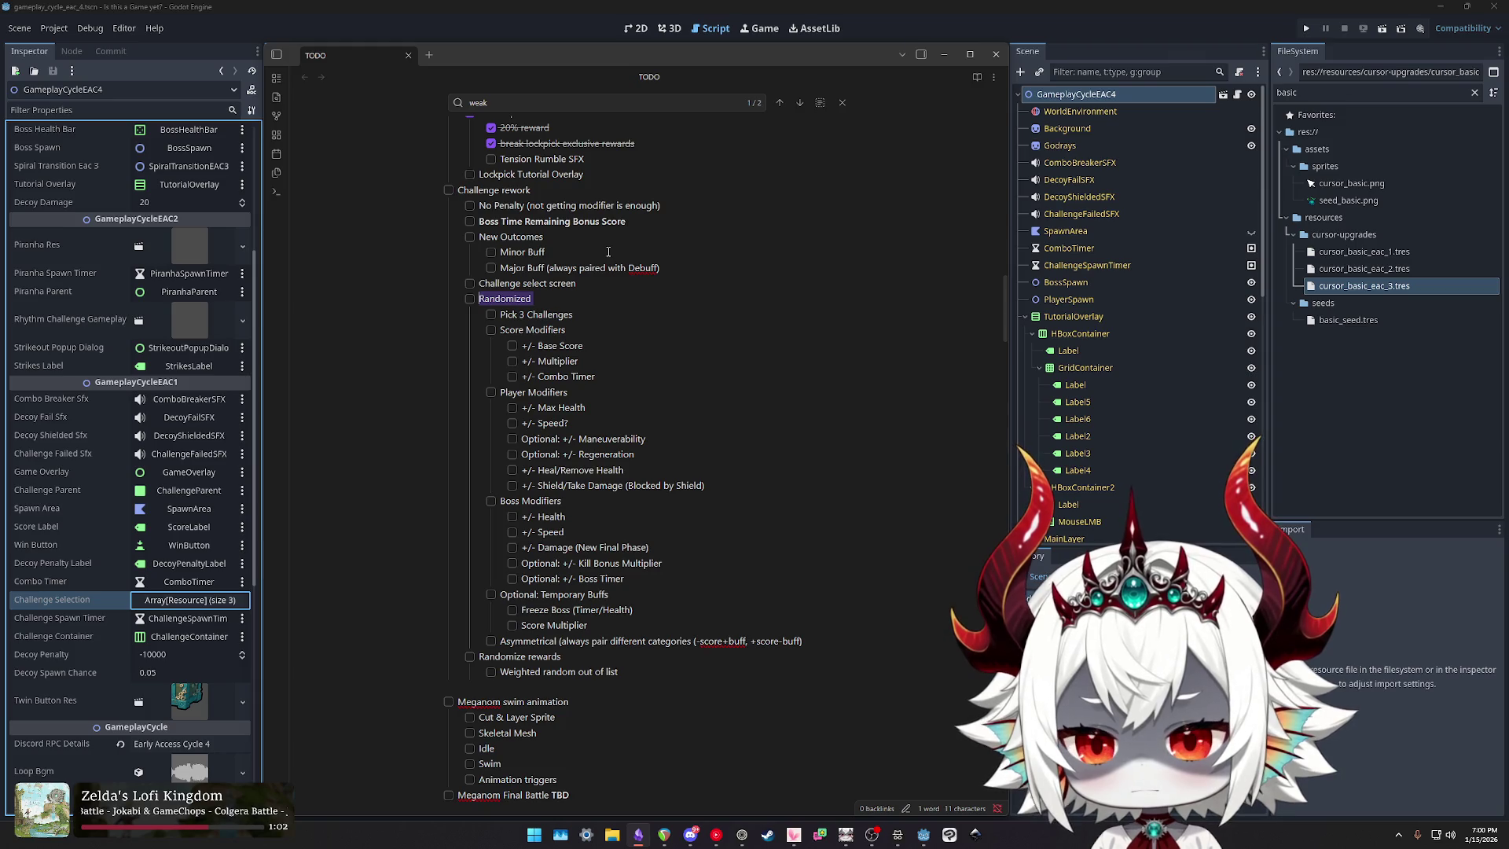
{"action": "type", "text": "Modi"}
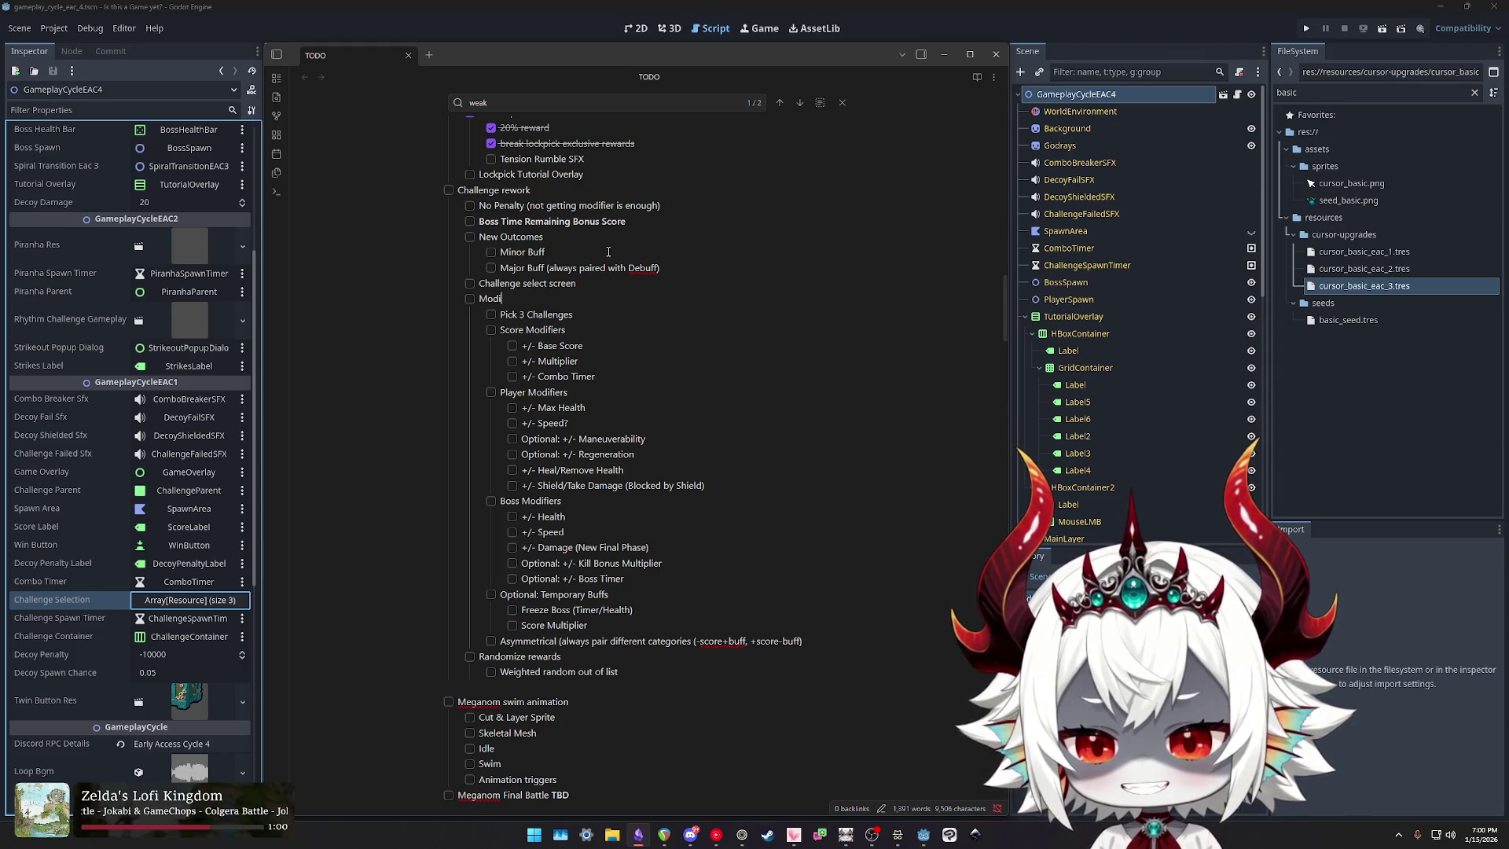
{"action": "type", "text": "fiers"}
Step: Delete the 'Pick 3 Challenges' line from the Modifiers group
{"action": "key", "text": "Down"}
{"action": "key", "text": "End"}
{"action": "key", "text": "shift+Home"}
{"action": "key", "text": "shift+Home"}
{"action": "key", "text": "BackSpace"}
{"action": "key", "text": "BackSpace"}
Step: Add a 'Randomizer' checklist item below the Asymmetrical line
{"action": "key", "text": "Down"}
{"action": "key", "text": "Down"}
{"action": "key", "text": "Down"}
{"action": "key", "text": "Return"}
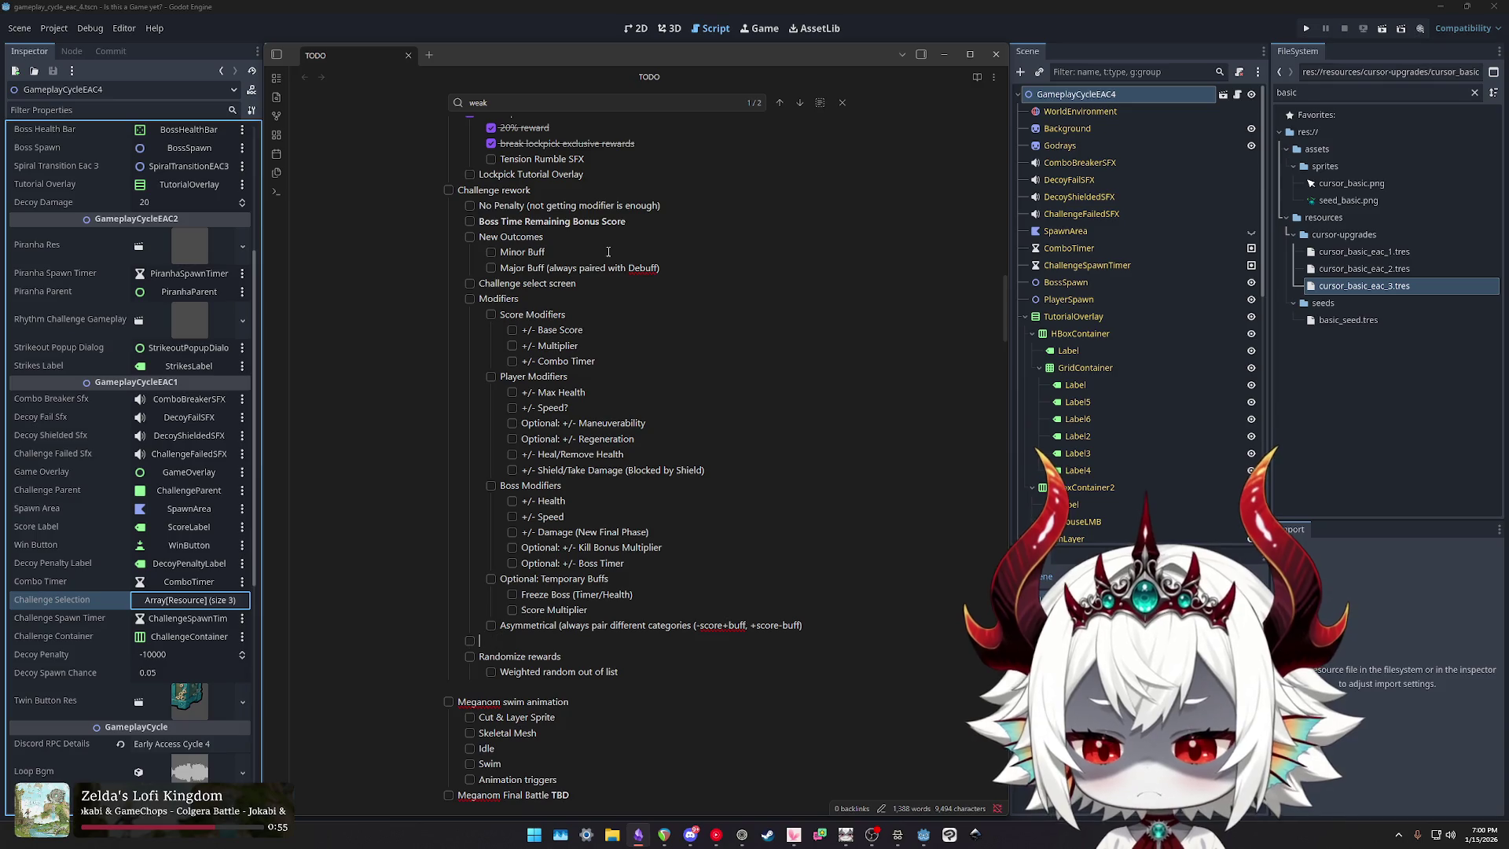
{"action": "type", "text": "Randmoz"}
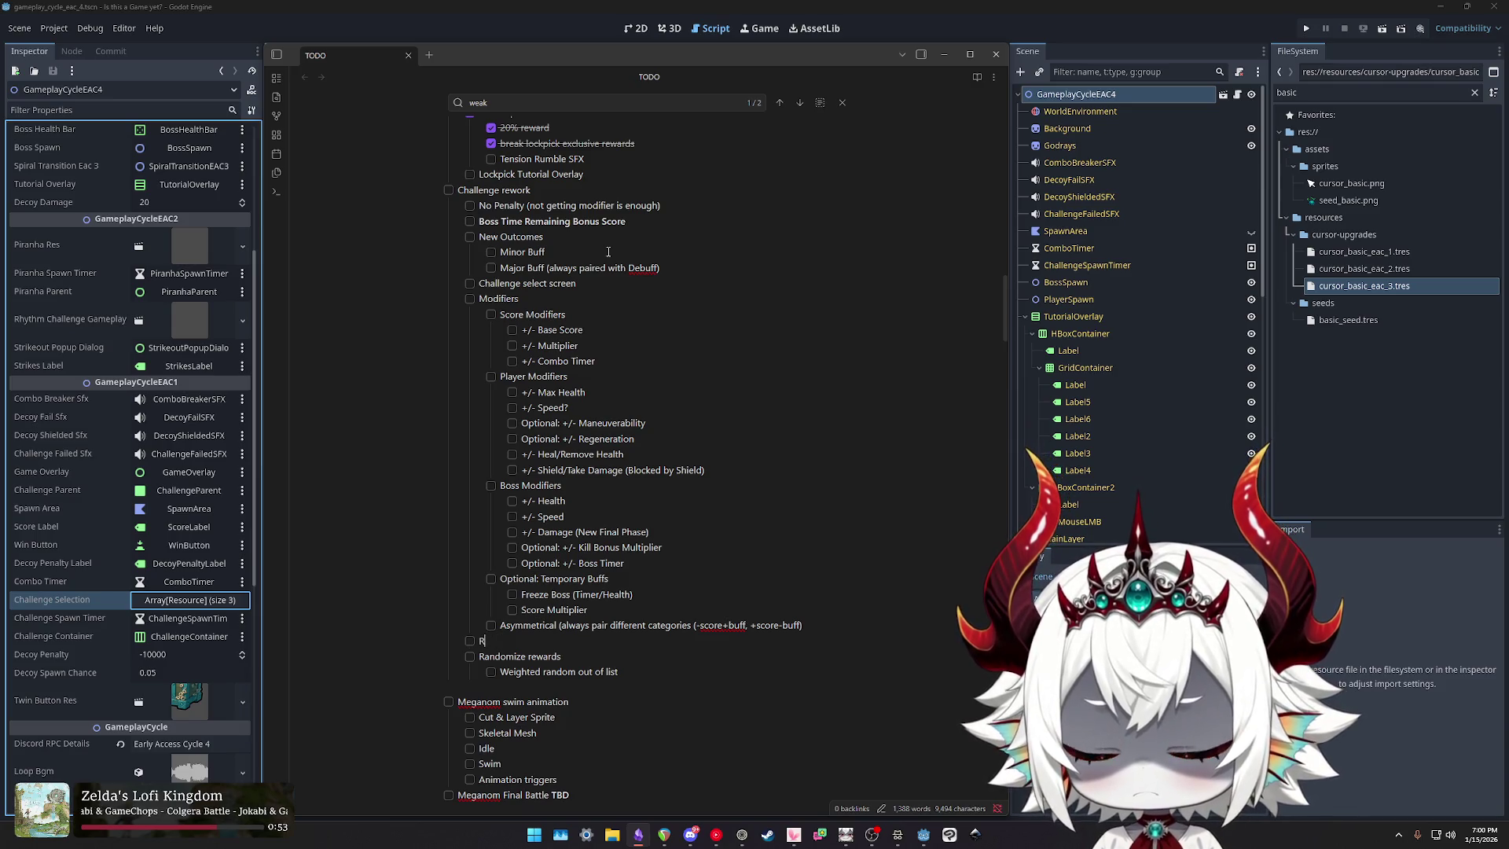
{"action": "key", "text": "BackSpace"}
{"action": "key", "text": "BackSpace"}
{"action": "key", "text": "BackSpace"}
{"action": "type", "text": "domizer"}
{"action": "type", "text": " (Pick 3 "}
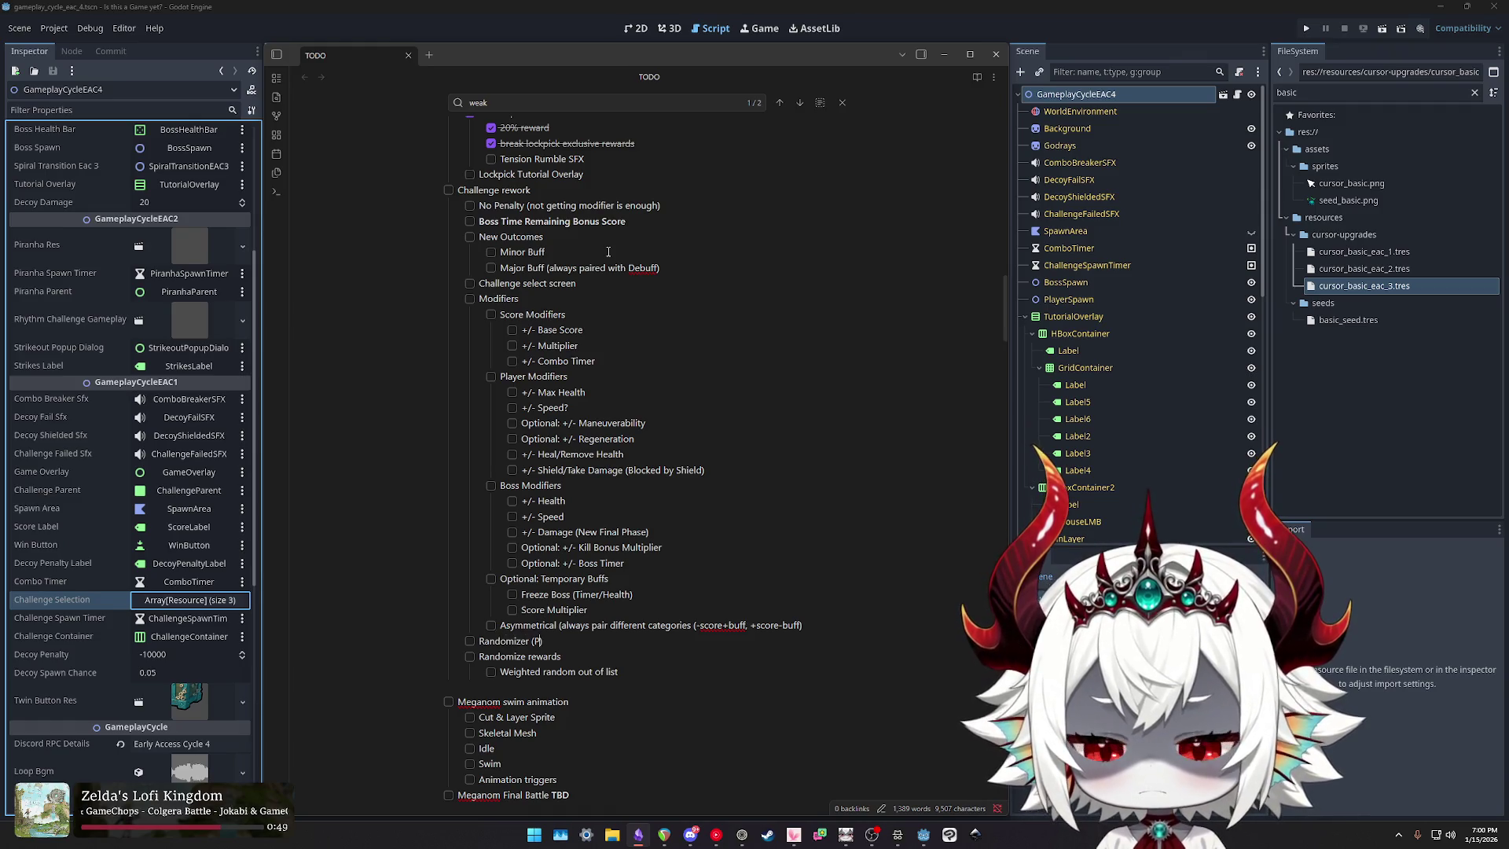
{"action": "type", "text": "Challenges, "}
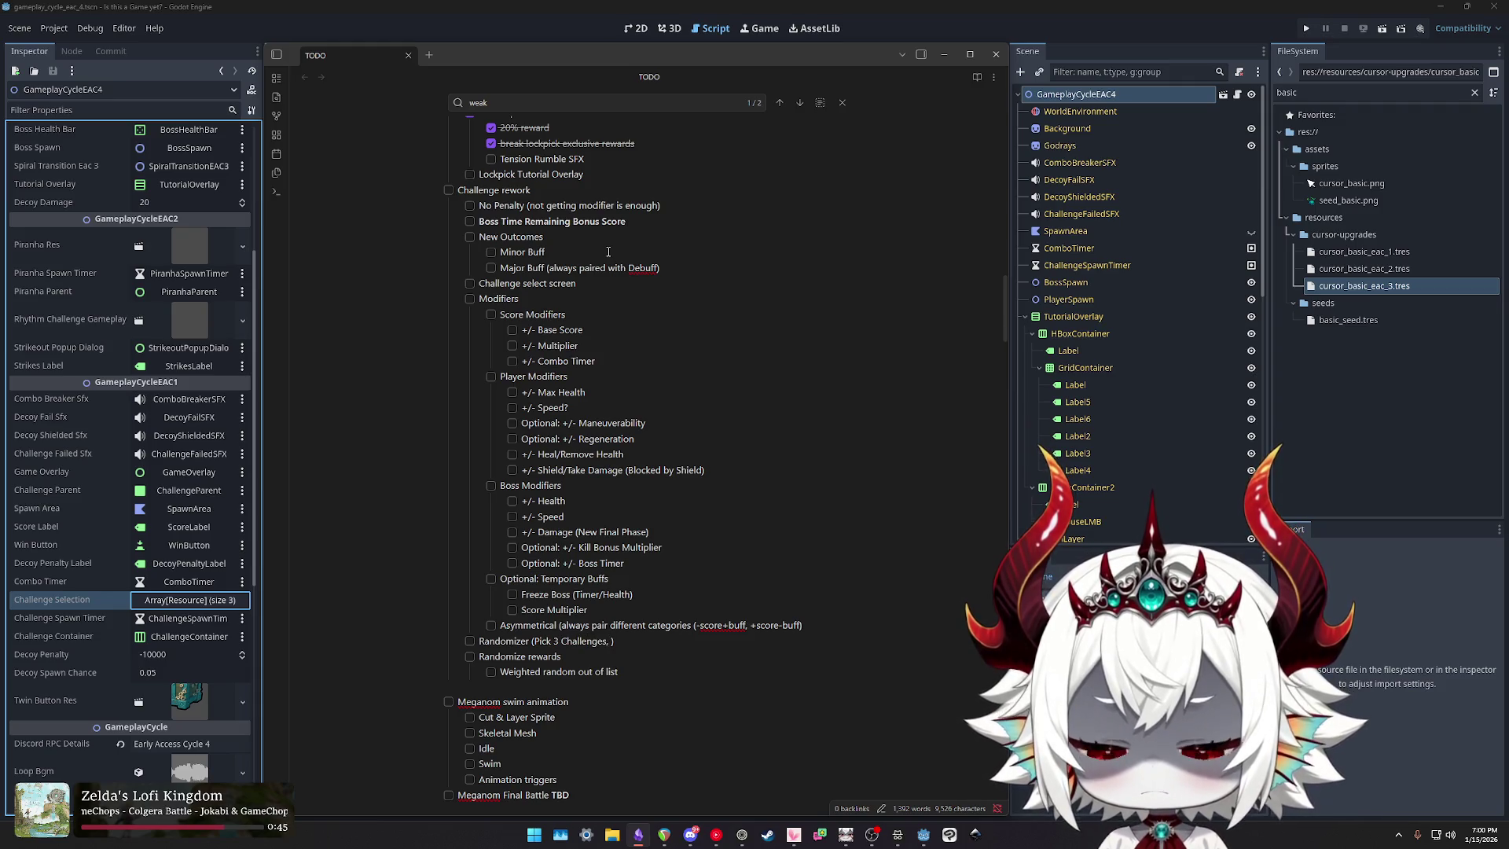
{"action": "type", "text": "Rnado"}
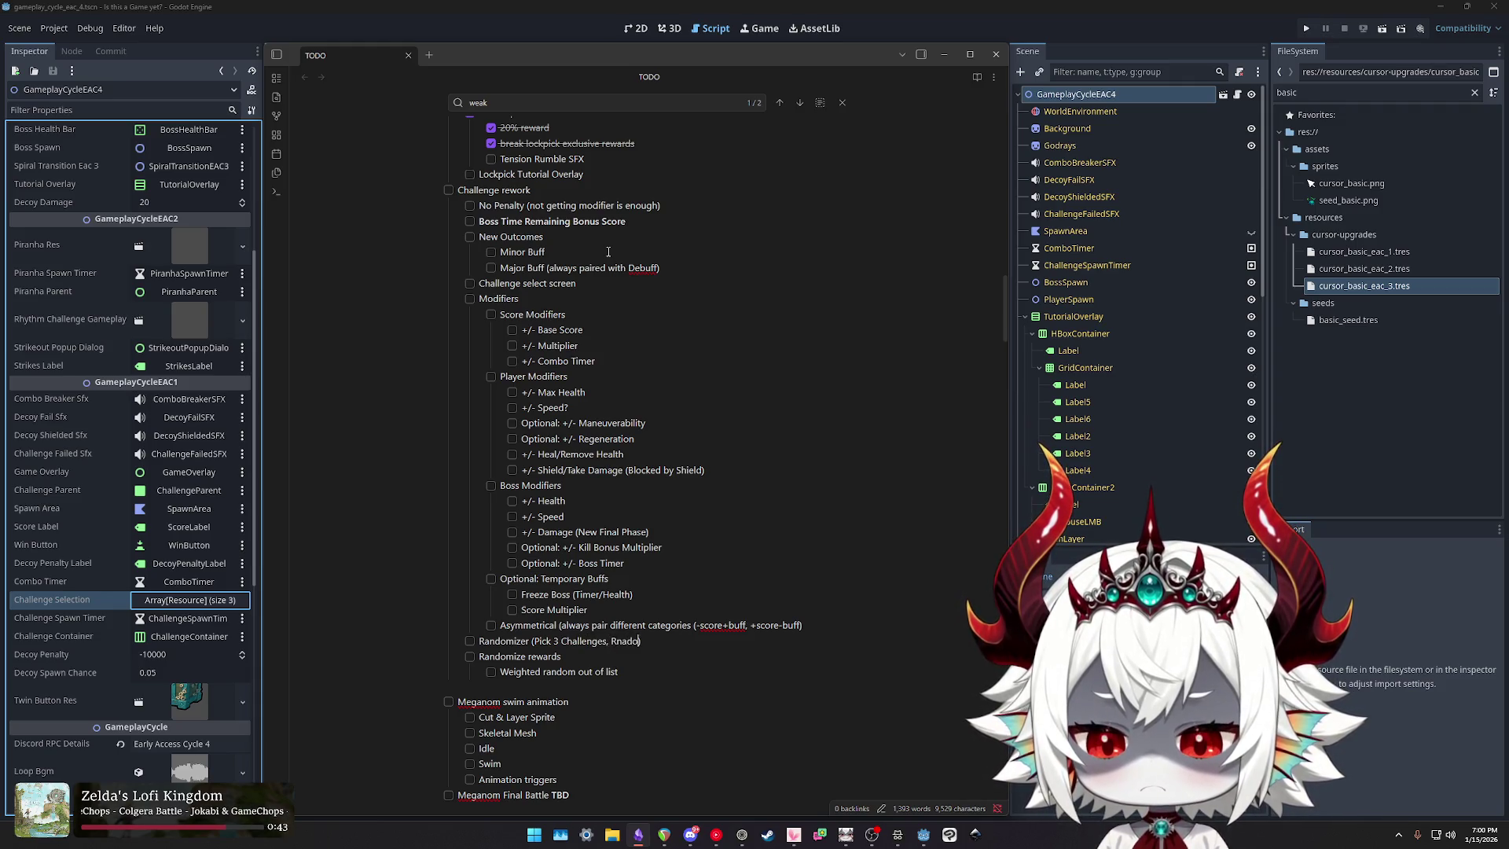
{"action": "key", "text": "BackSpace"}
{"action": "key", "text": "BackSpace"}
{"action": "key", "text": "BackSpace"}
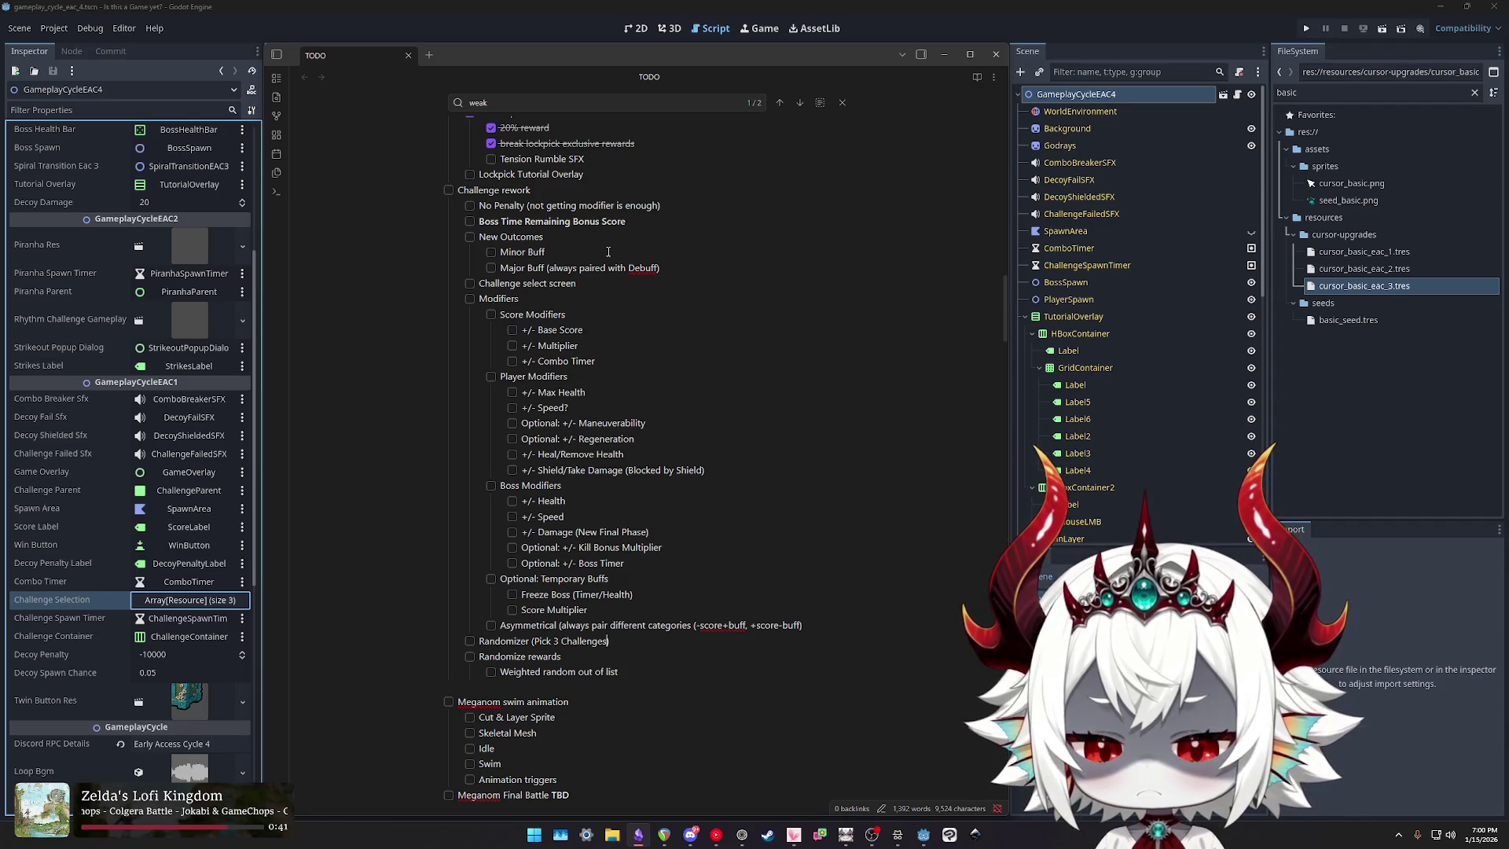
{"action": "key", "text": "End"}
{"action": "key", "text": "ctrl+shift+Left"}
{"action": "key", "text": "ctrl+shift+Left"}
{"action": "key", "text": "ctrl+shift+Left"}
{"action": "key", "text": "shift+Left"}
Step: Give Randomizer sub-items 'Pick 3 Challenges', 'Pick Minor vs Major Buff', 'Pick Buff (+Debuff if Major)', then select the old Randomize rewards lines
{"action": "key", "text": "BackSpace"}
{"action": "key", "text": "Return"}
{"action": "key", "text": "Tab"}
{"action": "type", "text": "Pick 3 Challenges"}
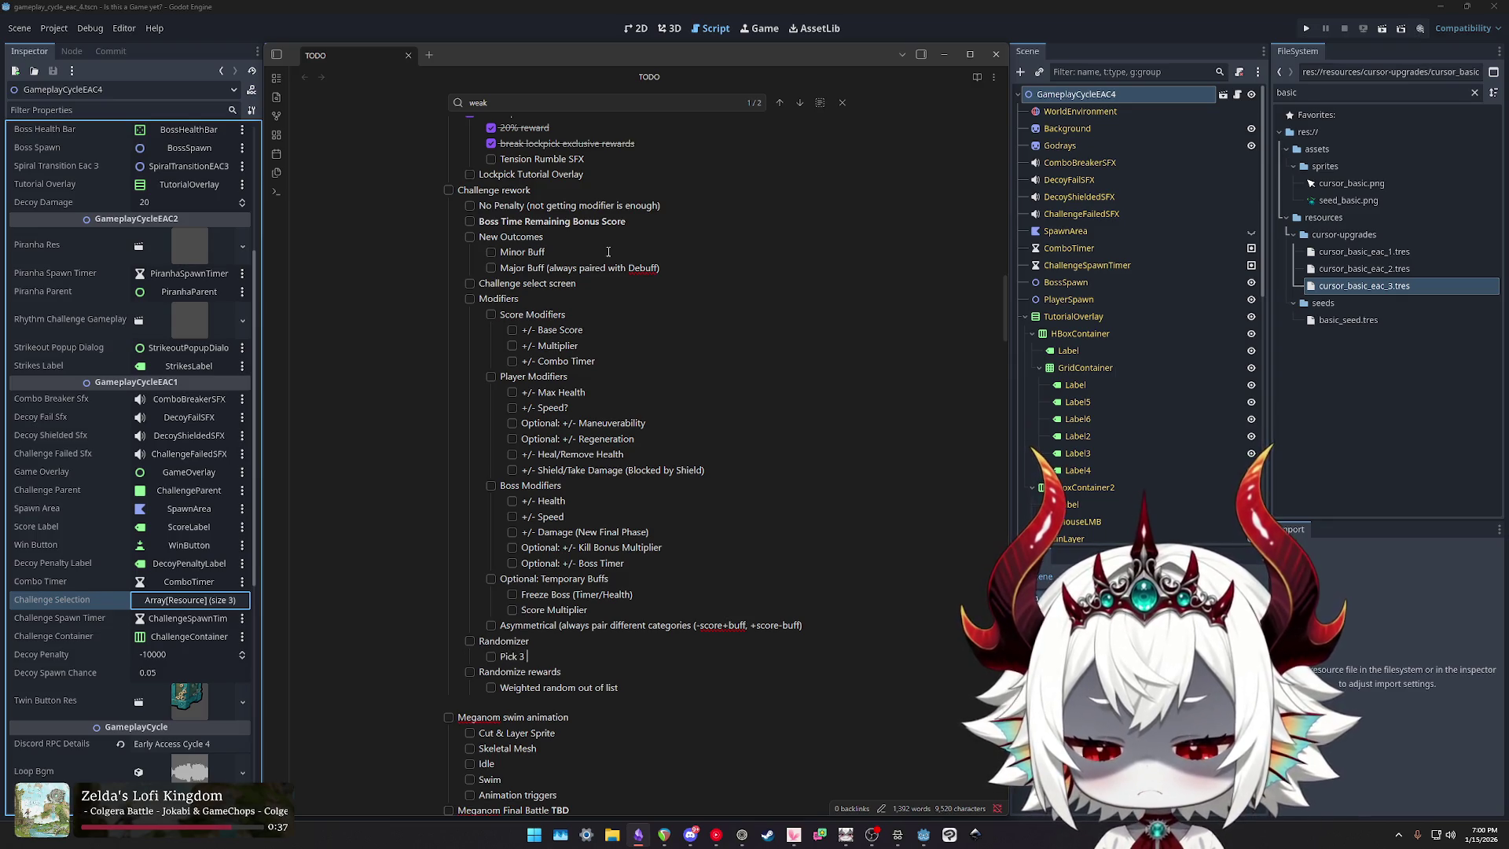
{"action": "key", "text": "Return"}
{"action": "type", "text": "Pick Minor vs Major Buff"}
{"action": "key", "text": "Return"}
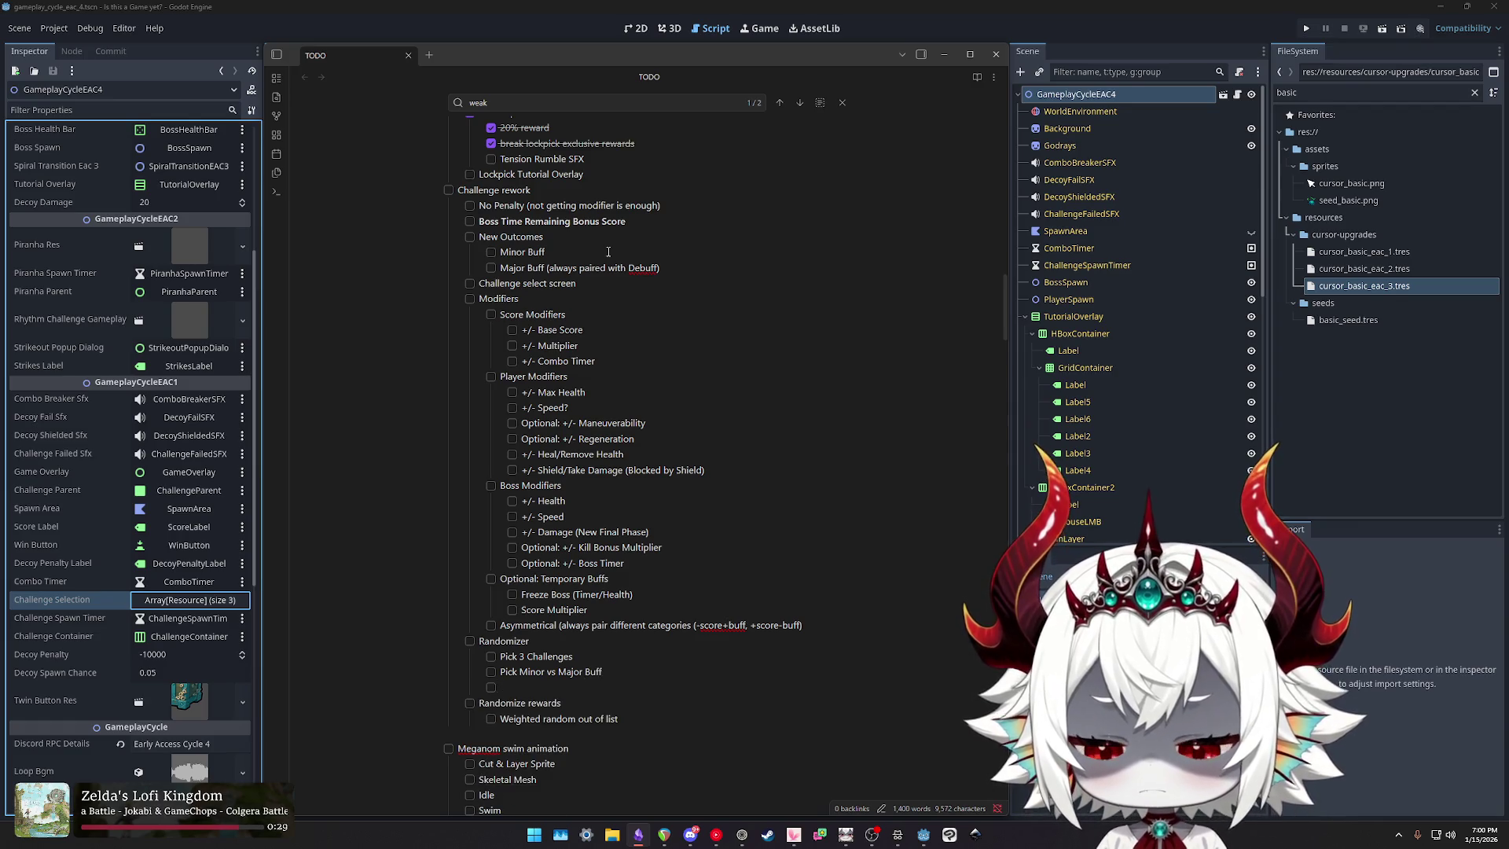
{"action": "type", "text": "Pair "}
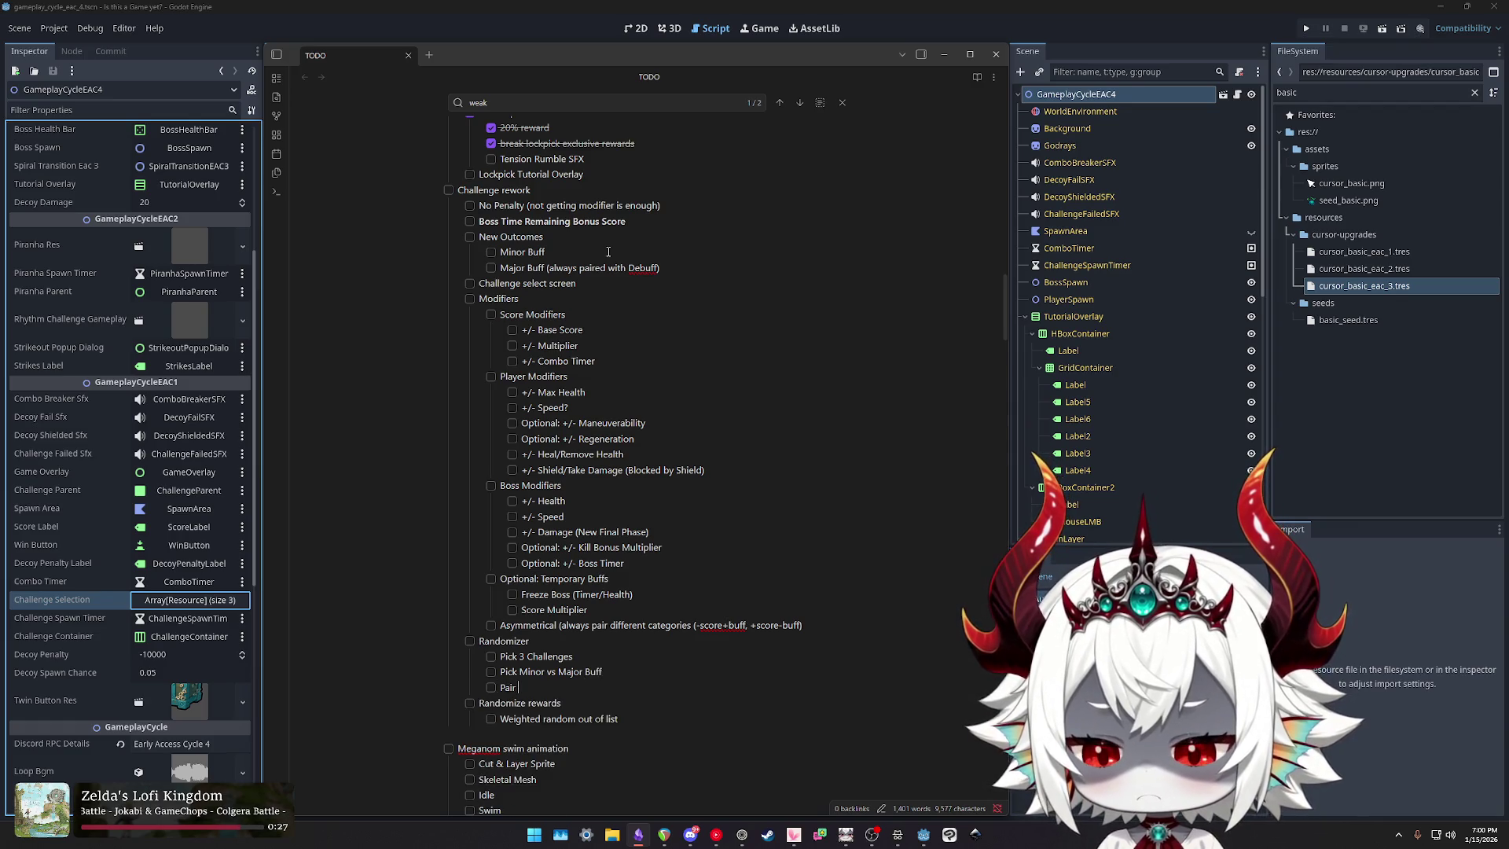
{"action": "type", "text": "Buff/Debuff"}
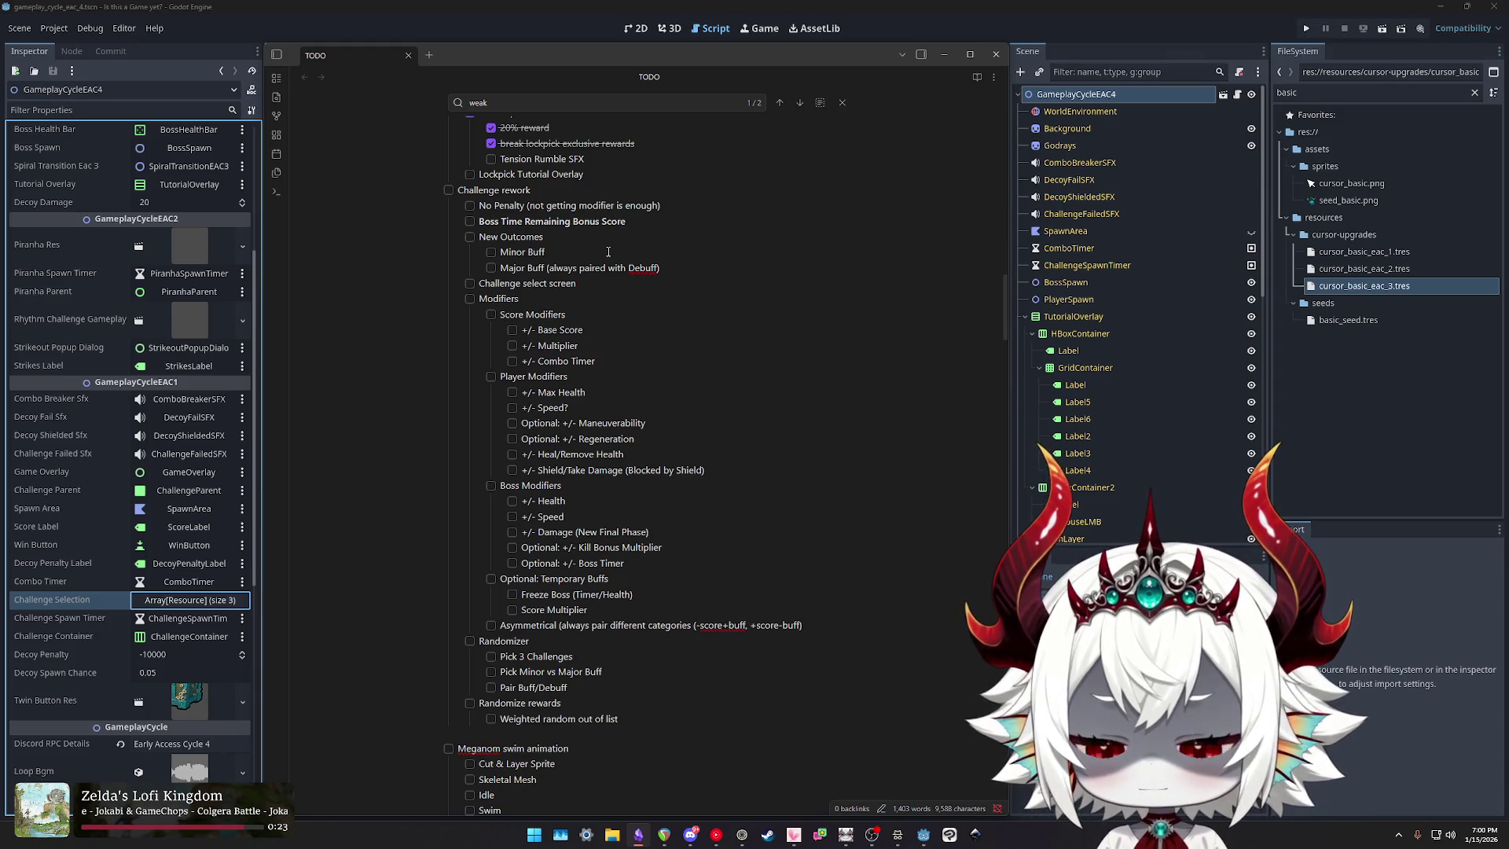
{"action": "key", "text": "Home"}
{"action": "key", "text": "ctrl+shift+Right"}
{"action": "type", "text": "Pick"}
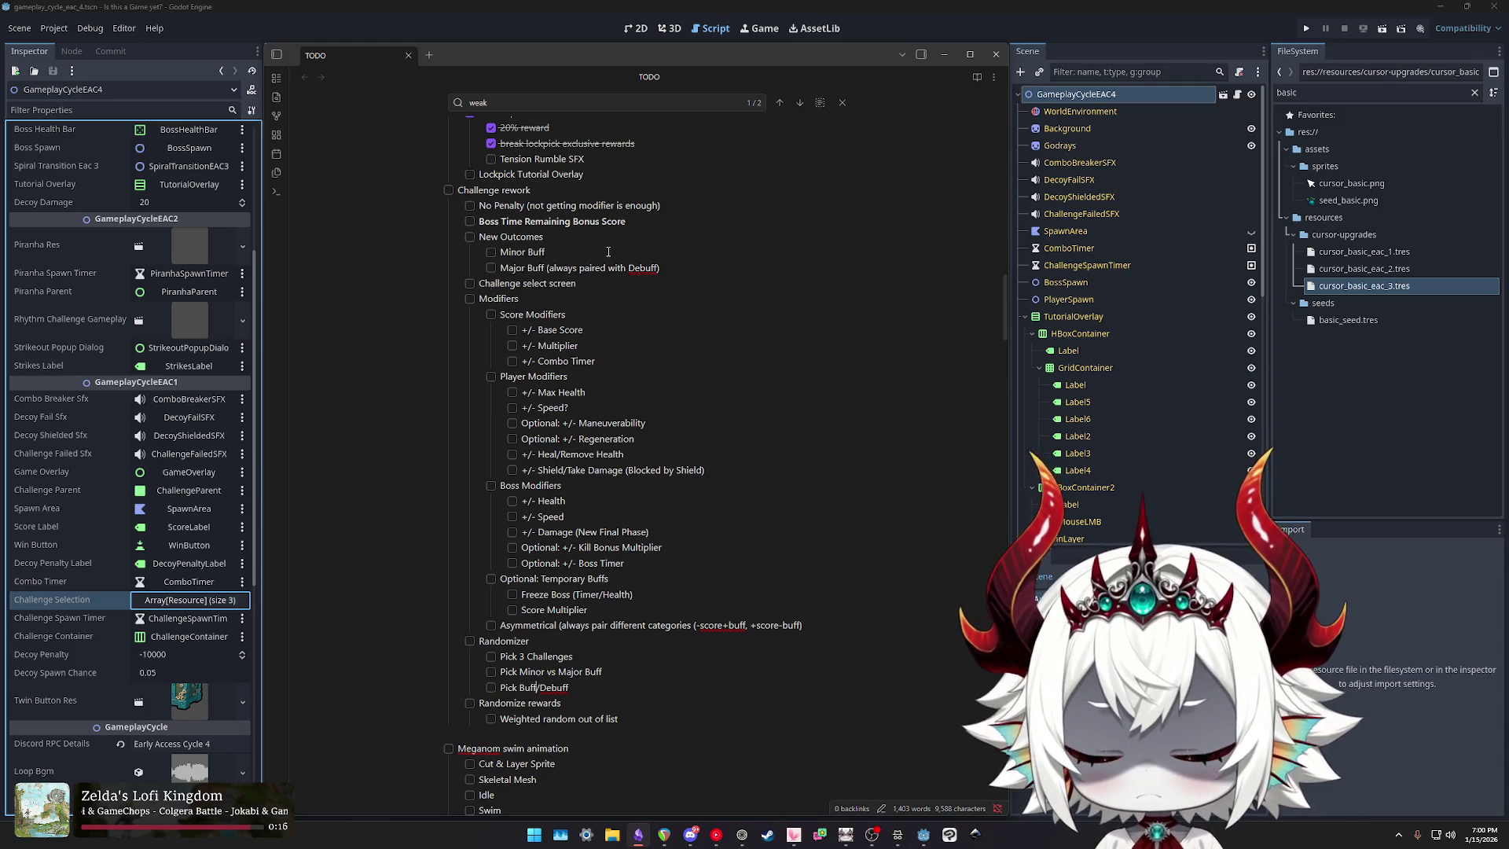
{"action": "type", "text": "("}
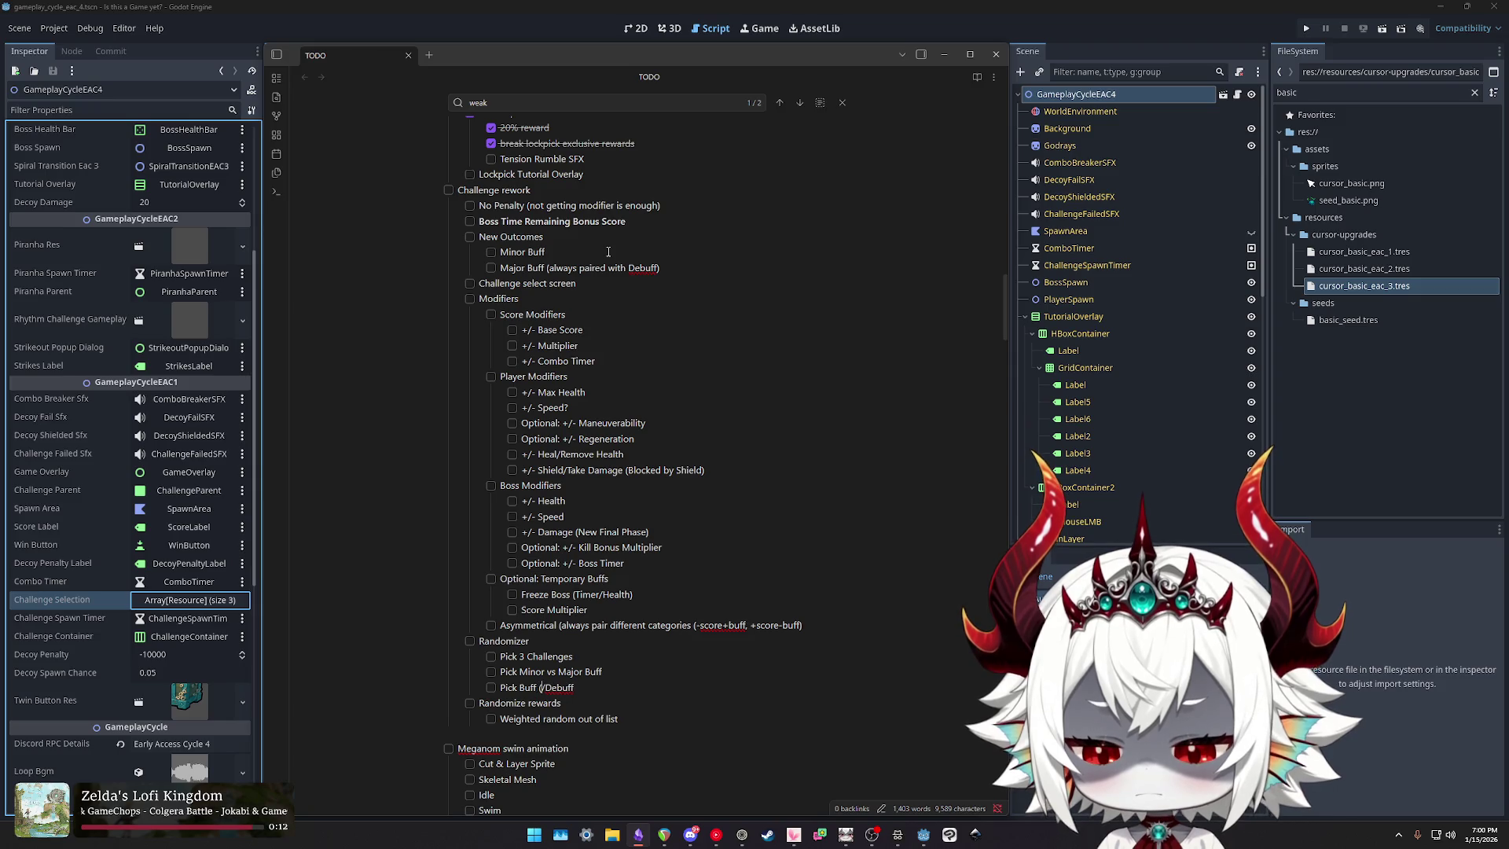
{"action": "type", "text": "+Debuff if Major"}
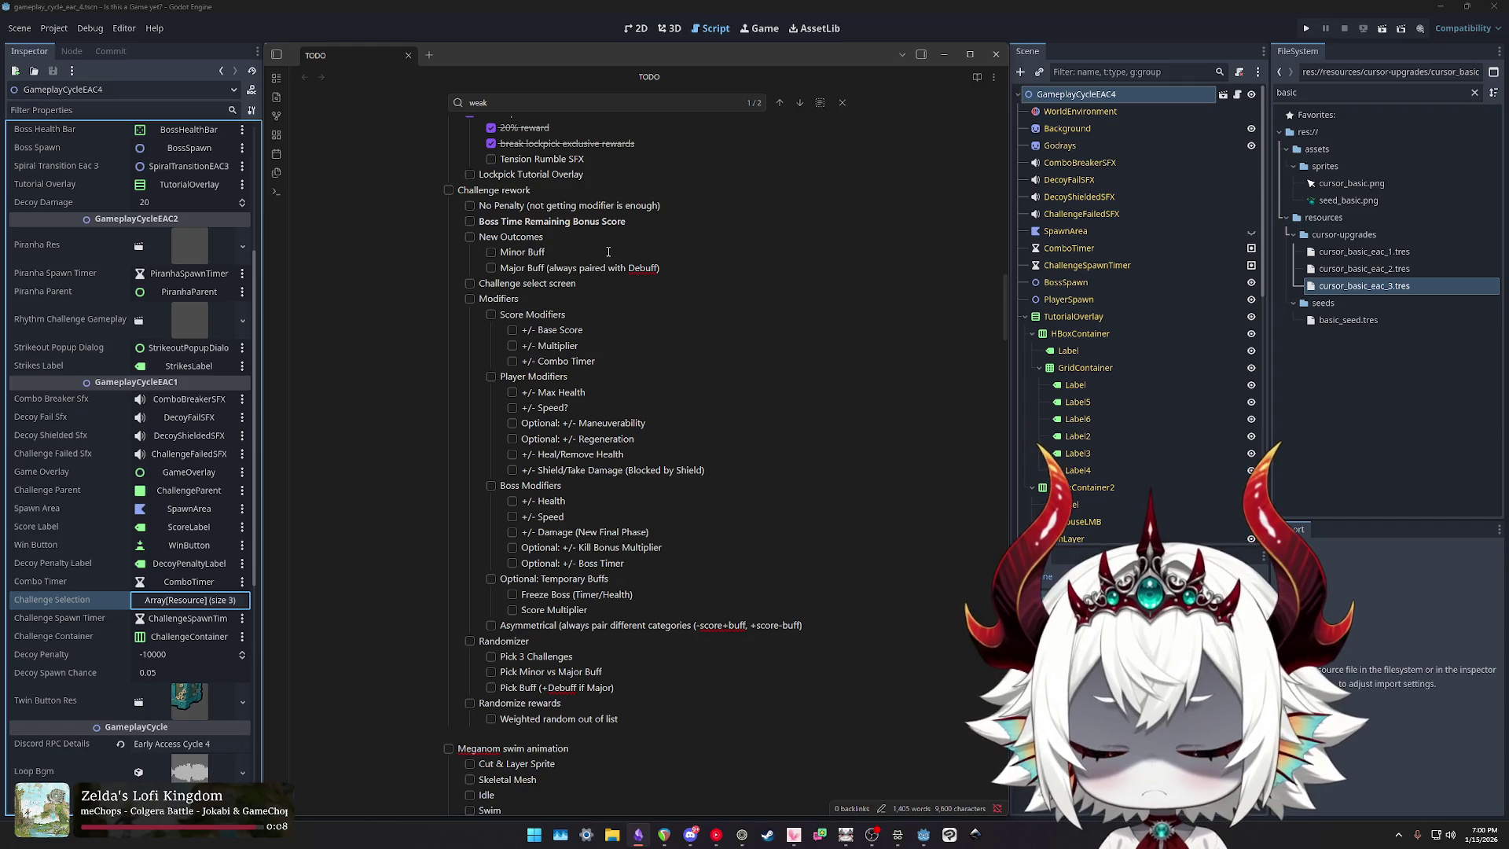
{"action": "key", "text": "shift+Home"}
{"action": "key", "text": "shift+Up"}
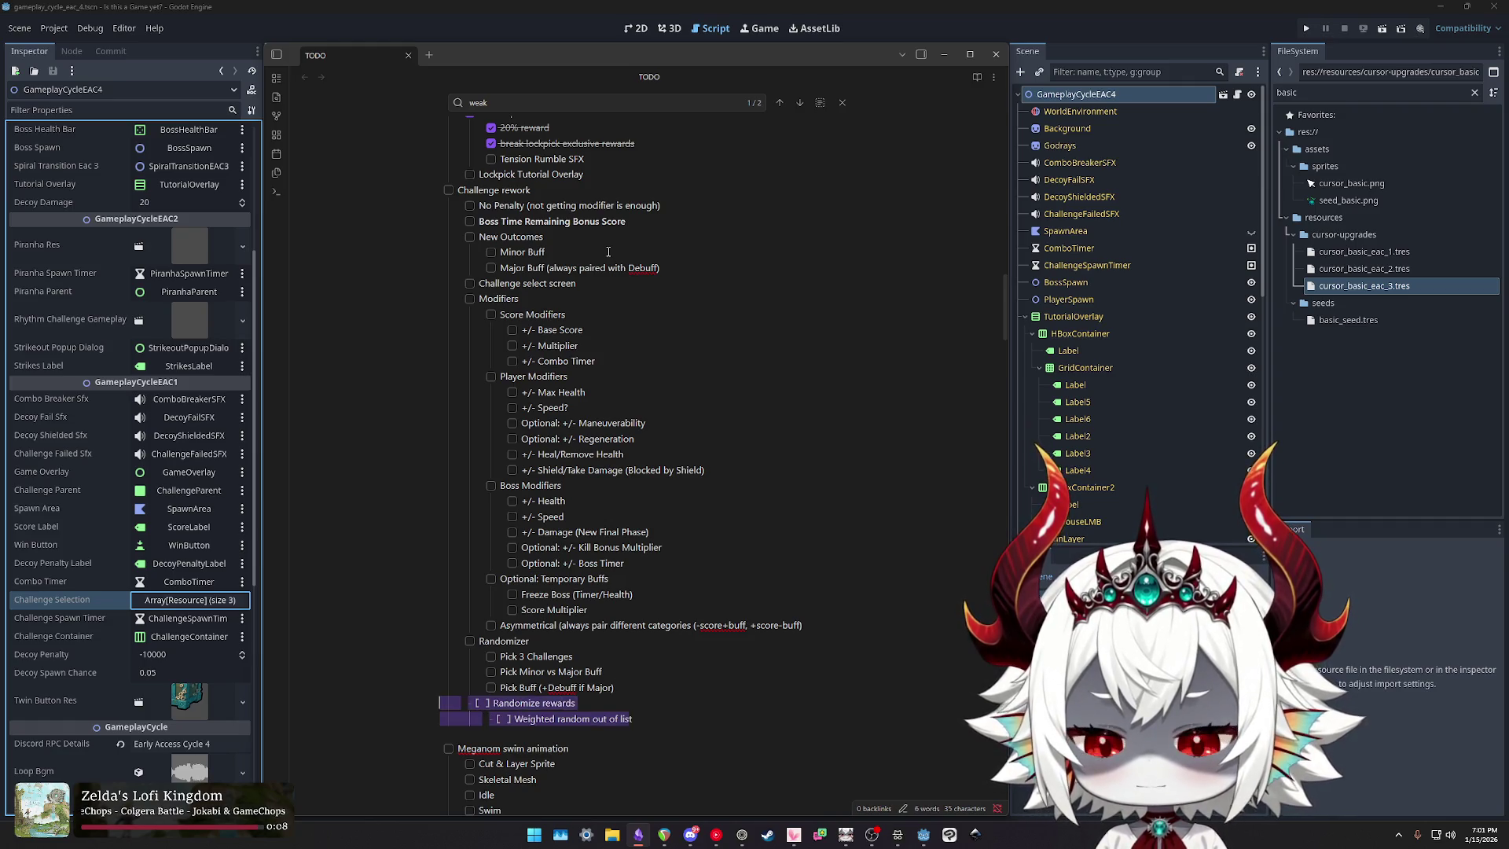
{"action": "key", "text": "BackSpace"}
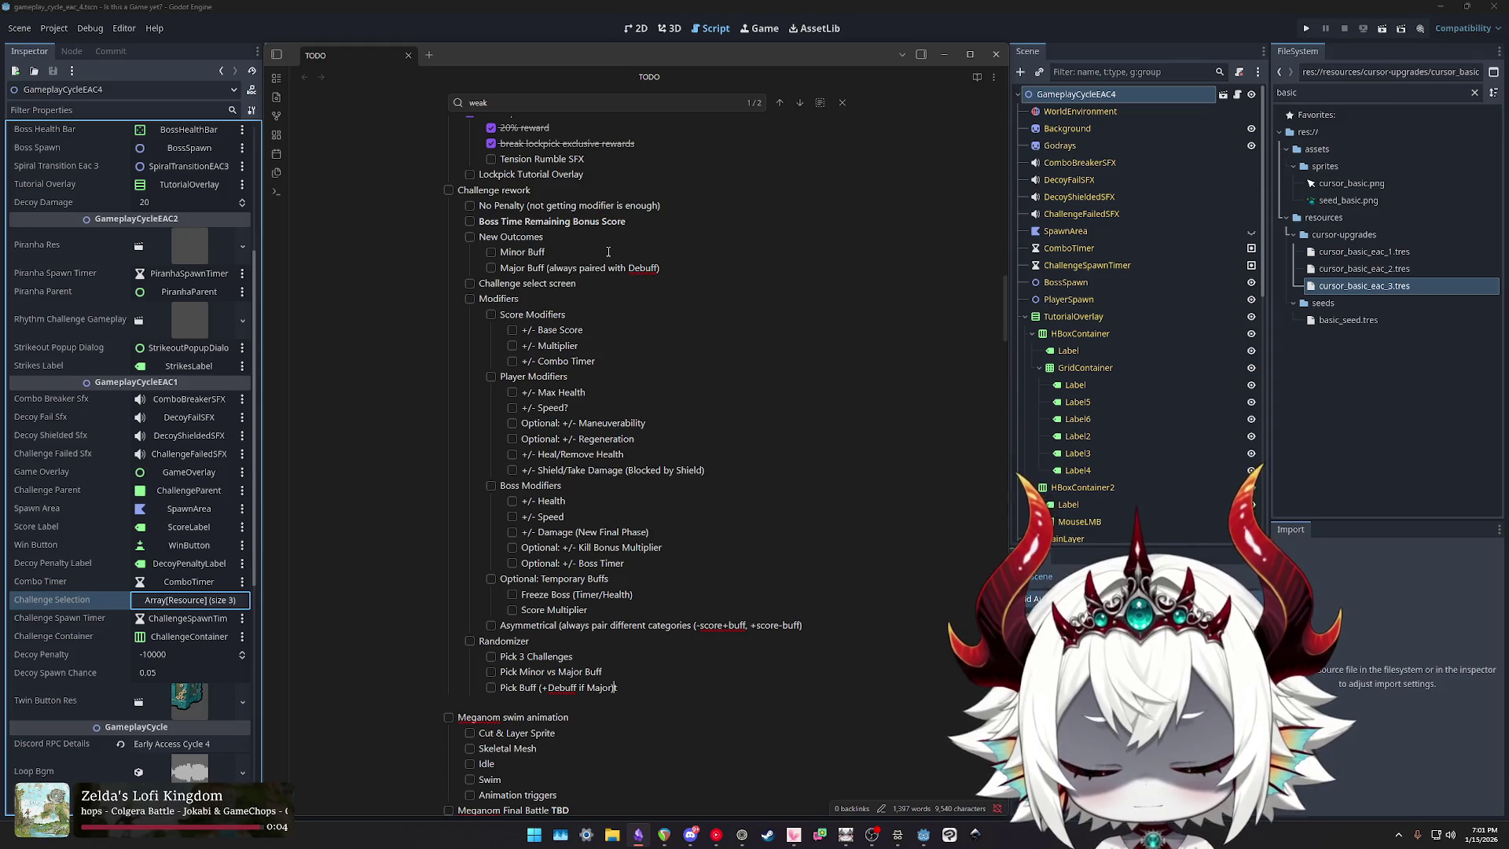
{"action": "mouse_move", "coordinate": [500, 314]}
{"action": "left_mouse_down"}
{"action": "mouse_move", "coordinate": [597, 363]}
{"action": "mouse_move", "coordinate": [768, 505]}
{"action": "mouse_move", "coordinate": [812, 583]}
{"action": "left_mouse_up"}
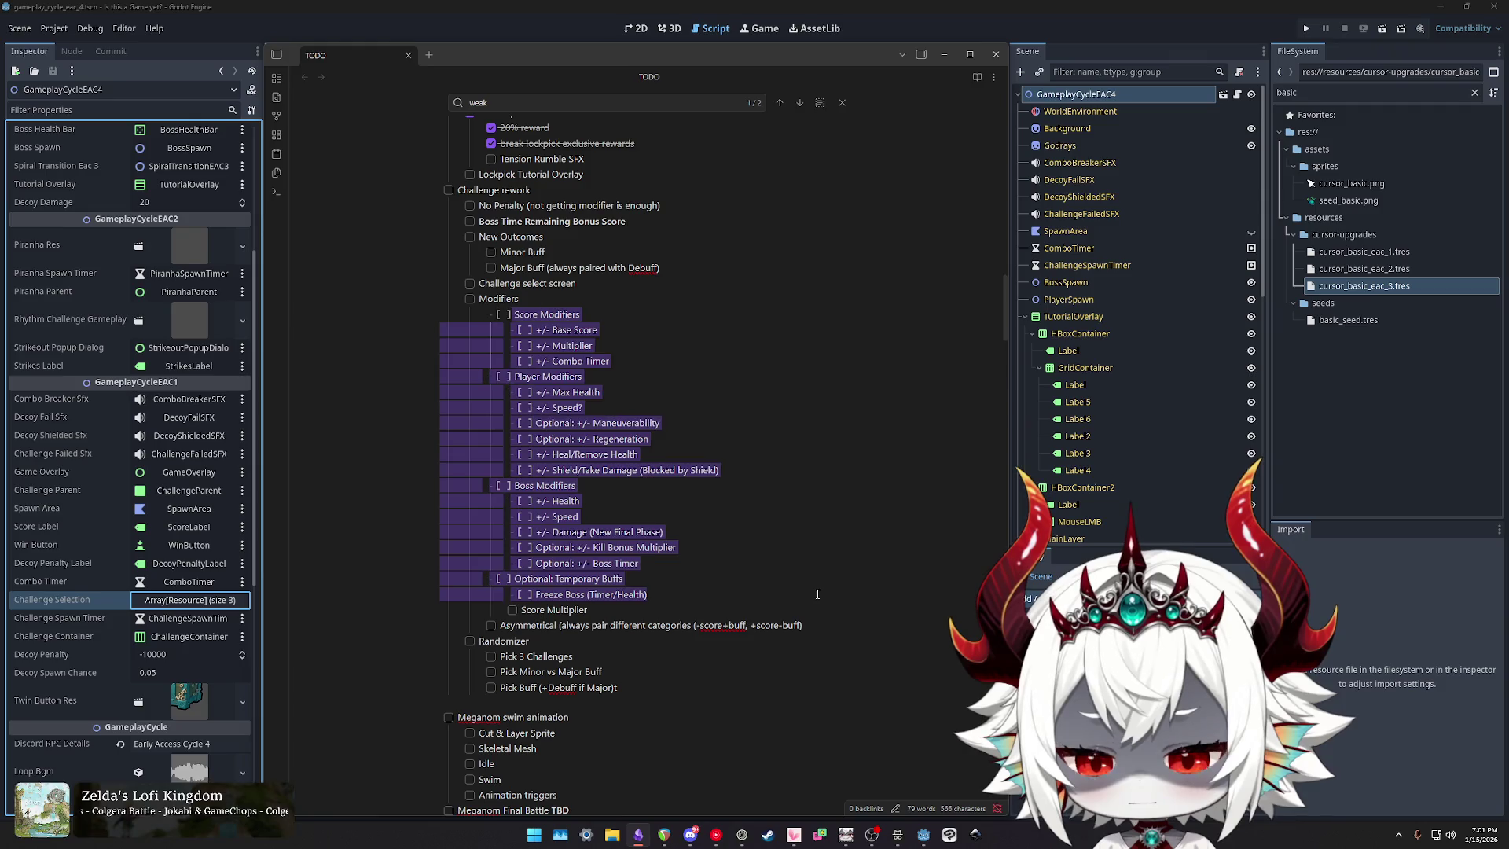
{"action": "left_click", "coordinate": [656, 599]}
{"action": "mouse_move", "coordinate": [656, 603]}
{"action": "left_mouse_down"}
{"action": "mouse_move", "coordinate": [440, 532]}
{"action": "mouse_move", "coordinate": [427, 316]}
{"action": "left_mouse_up"}
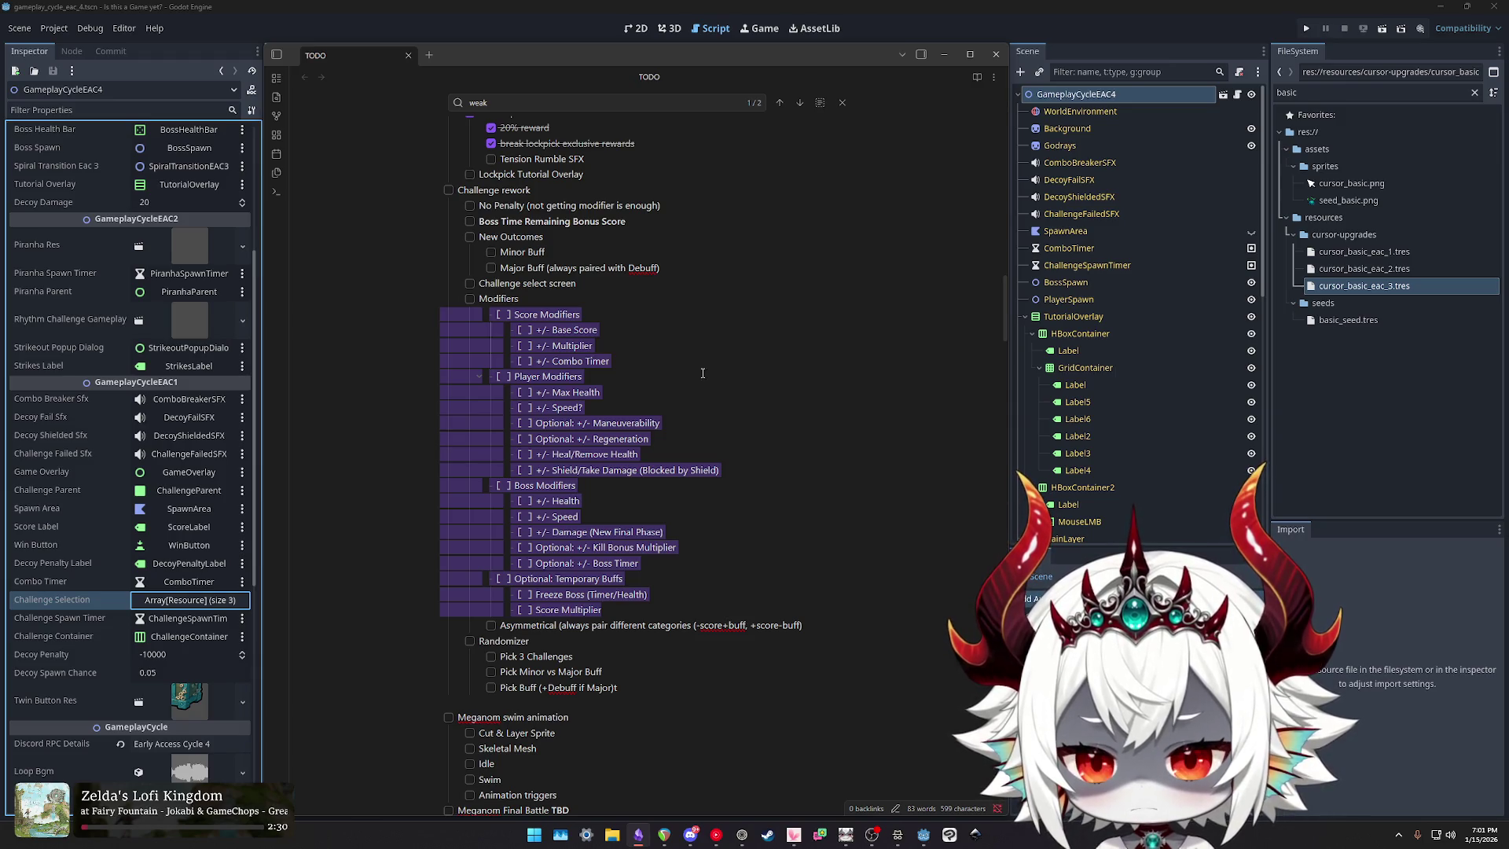
{"action": "left_click", "coordinate": [615, 350]}
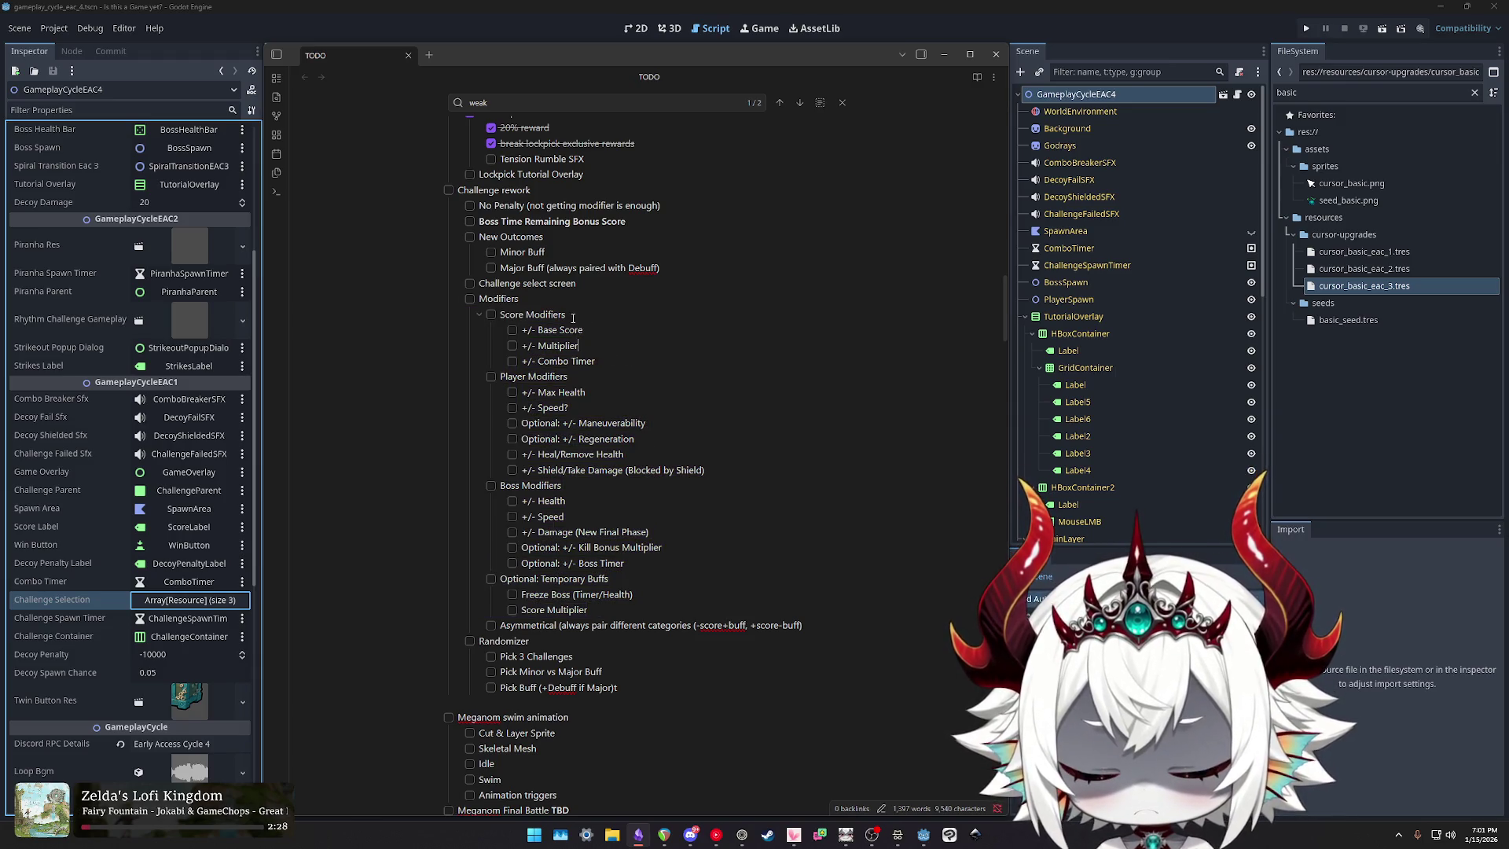
{"action": "triple_click", "coordinate": [574, 314]}
{"action": "triple_click", "coordinate": [566, 362]}
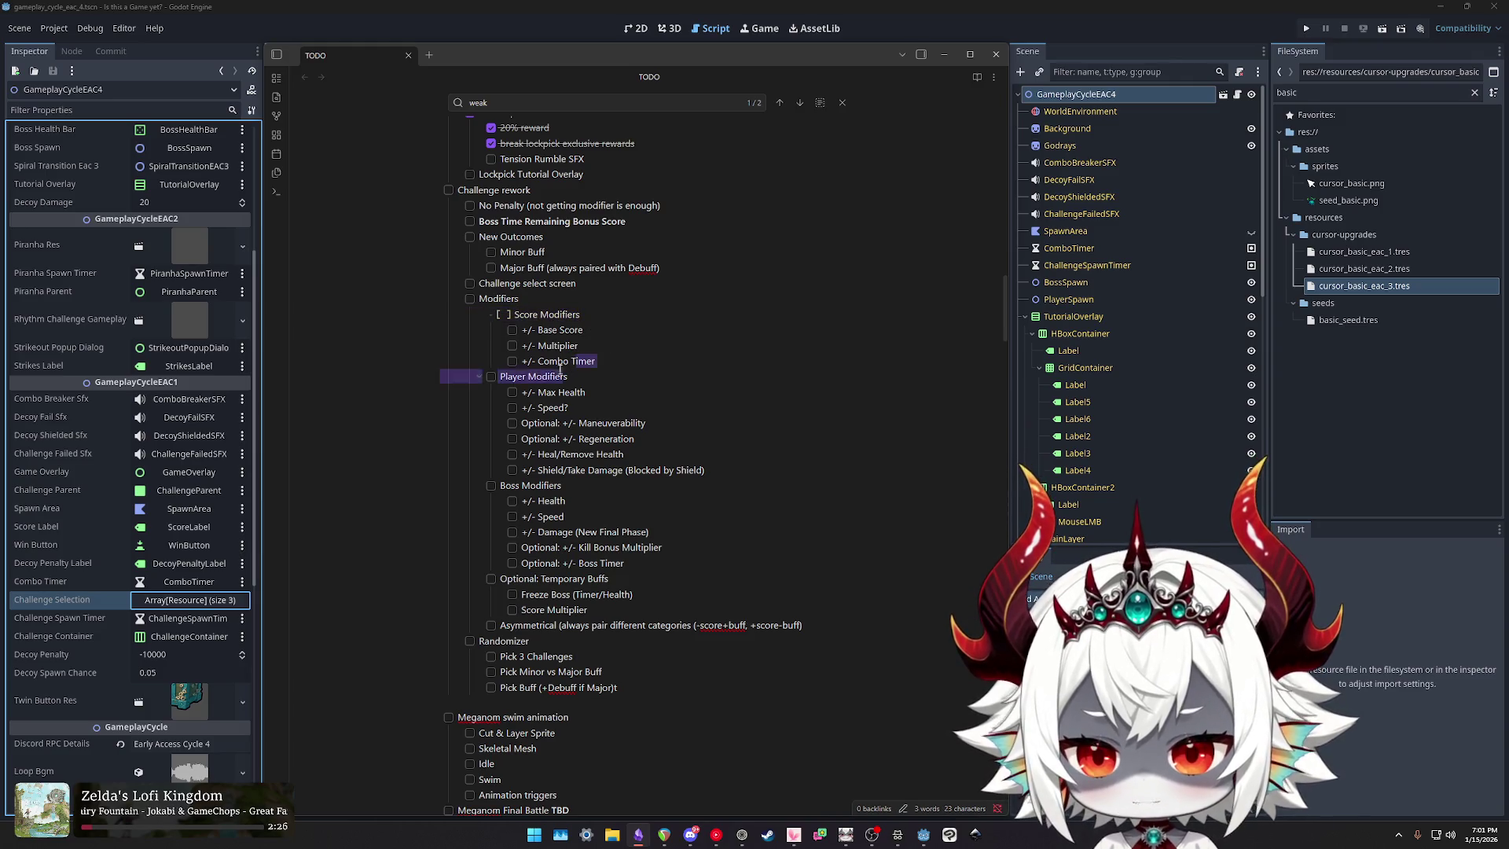
{"action": "triple_click", "coordinate": [426, 473]}
{"action": "left_click", "coordinate": [596, 316]}
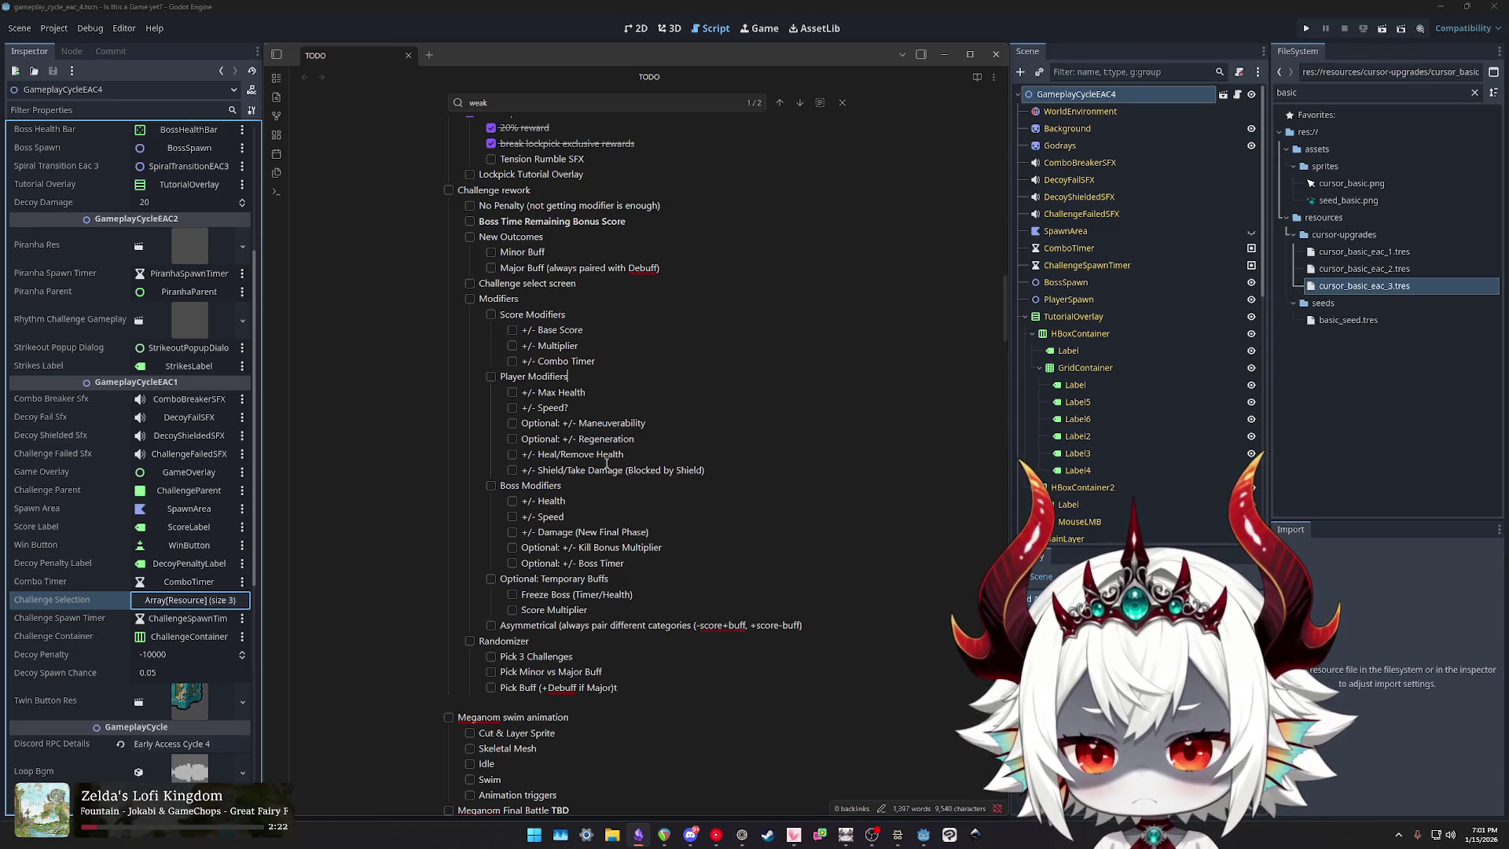
{"action": "left_click", "coordinate": [619, 484]}
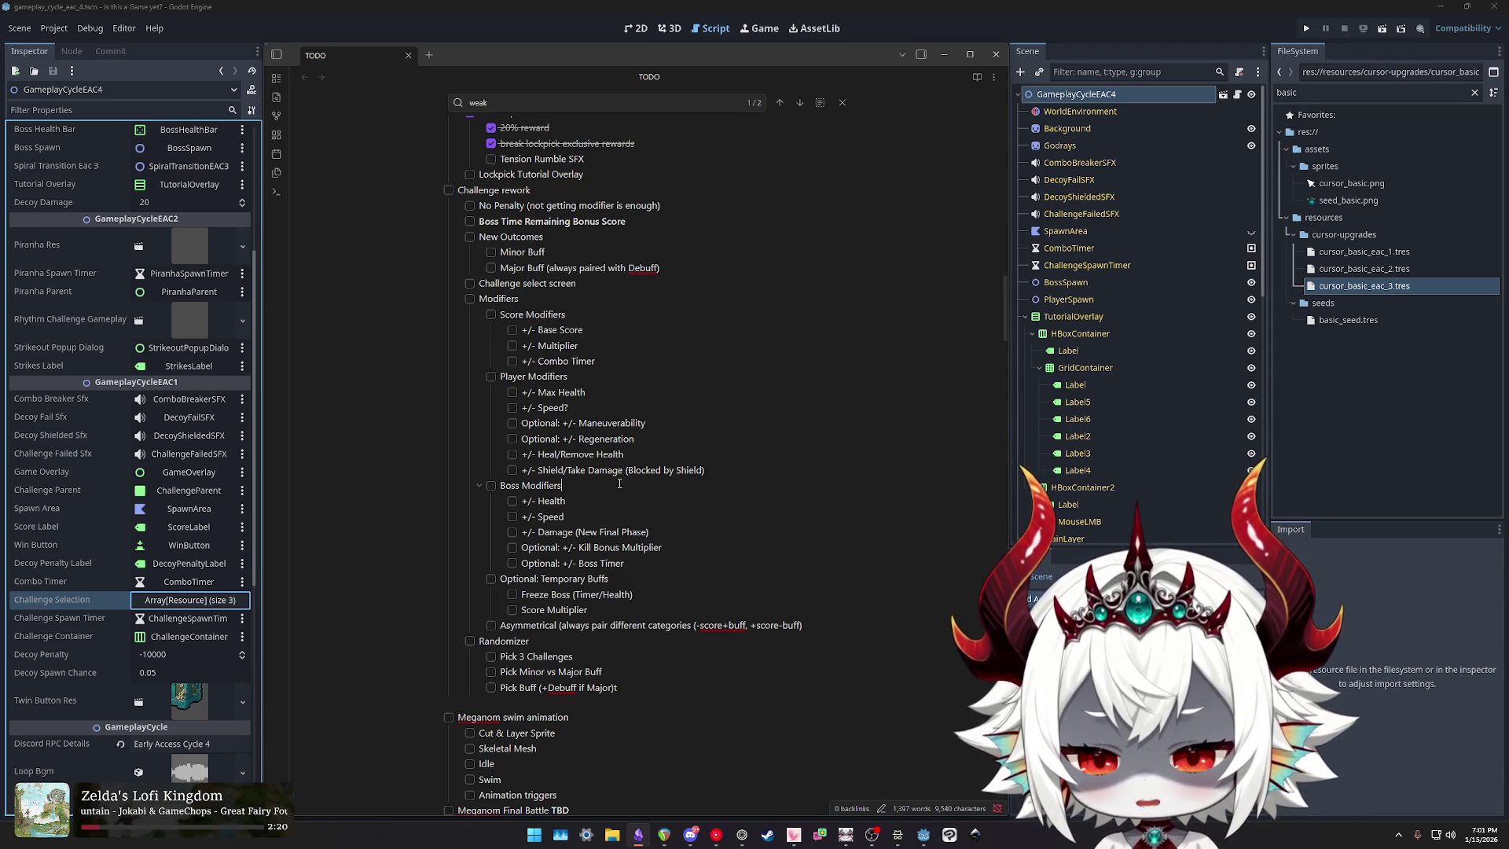
{"action": "left_click_drag", "start_coordinate": [586, 330], "coordinate": [536, 330]}
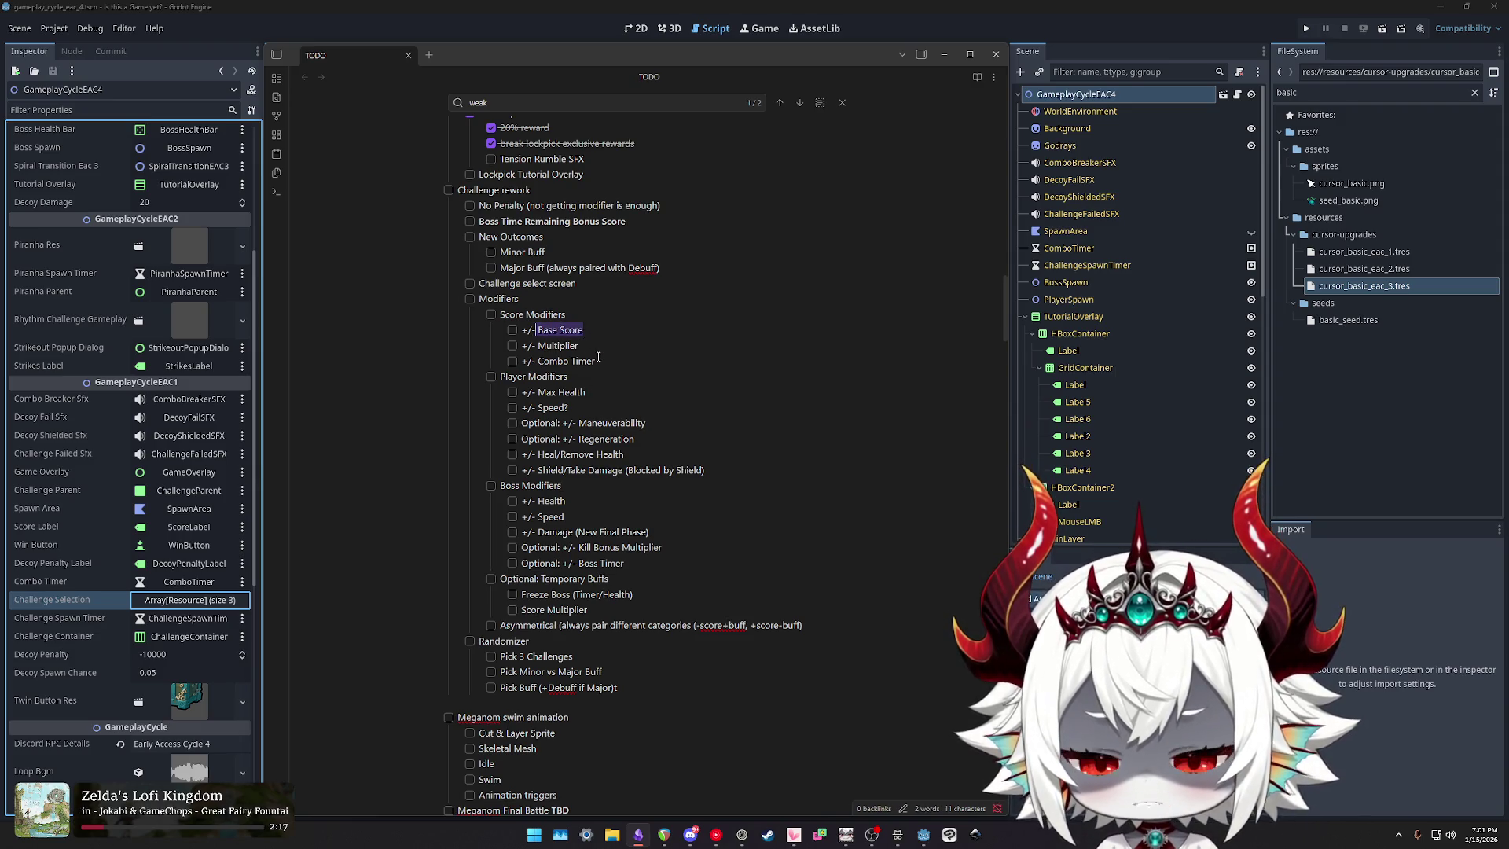
{"action": "left_click_drag", "start_coordinate": [589, 330], "coordinate": [539, 328]}
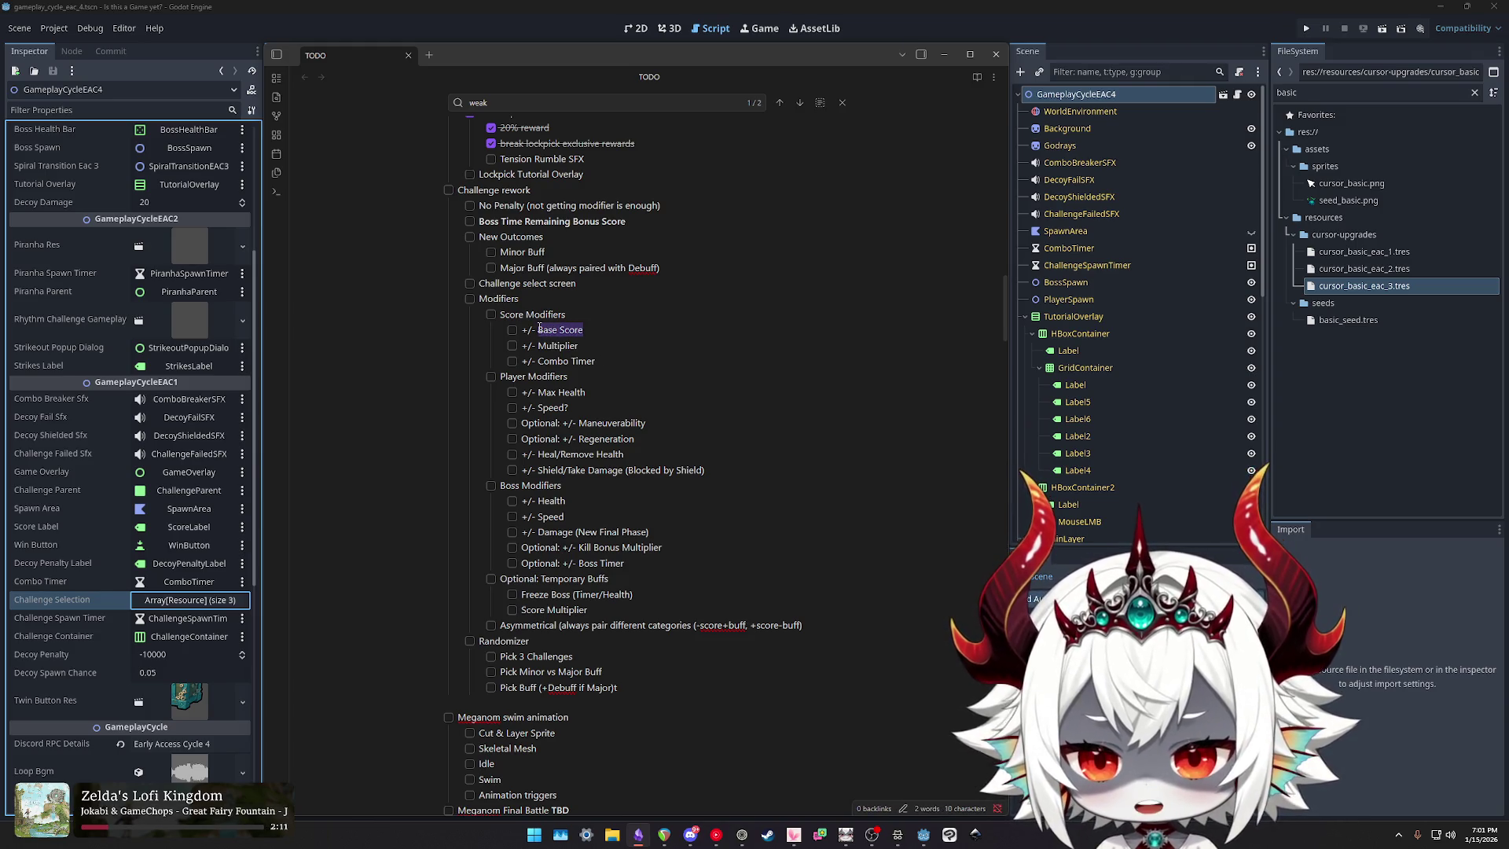
{"action": "left_click", "coordinate": [599, 339]}
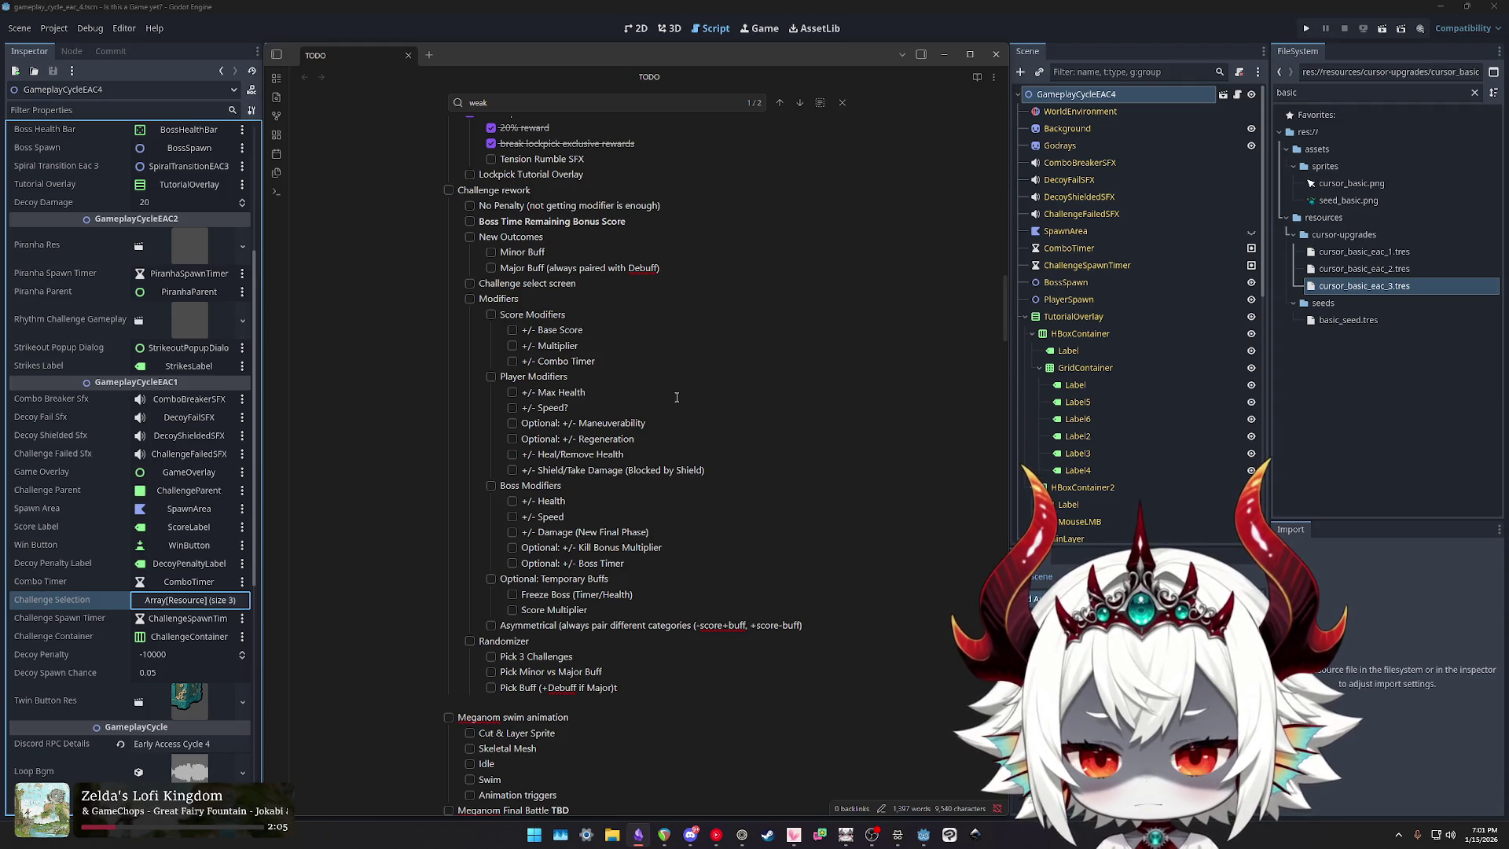
{"action": "left_click_drag", "start_coordinate": [590, 330], "coordinate": [538, 329]}
{"action": "left_click", "coordinate": [586, 342]}
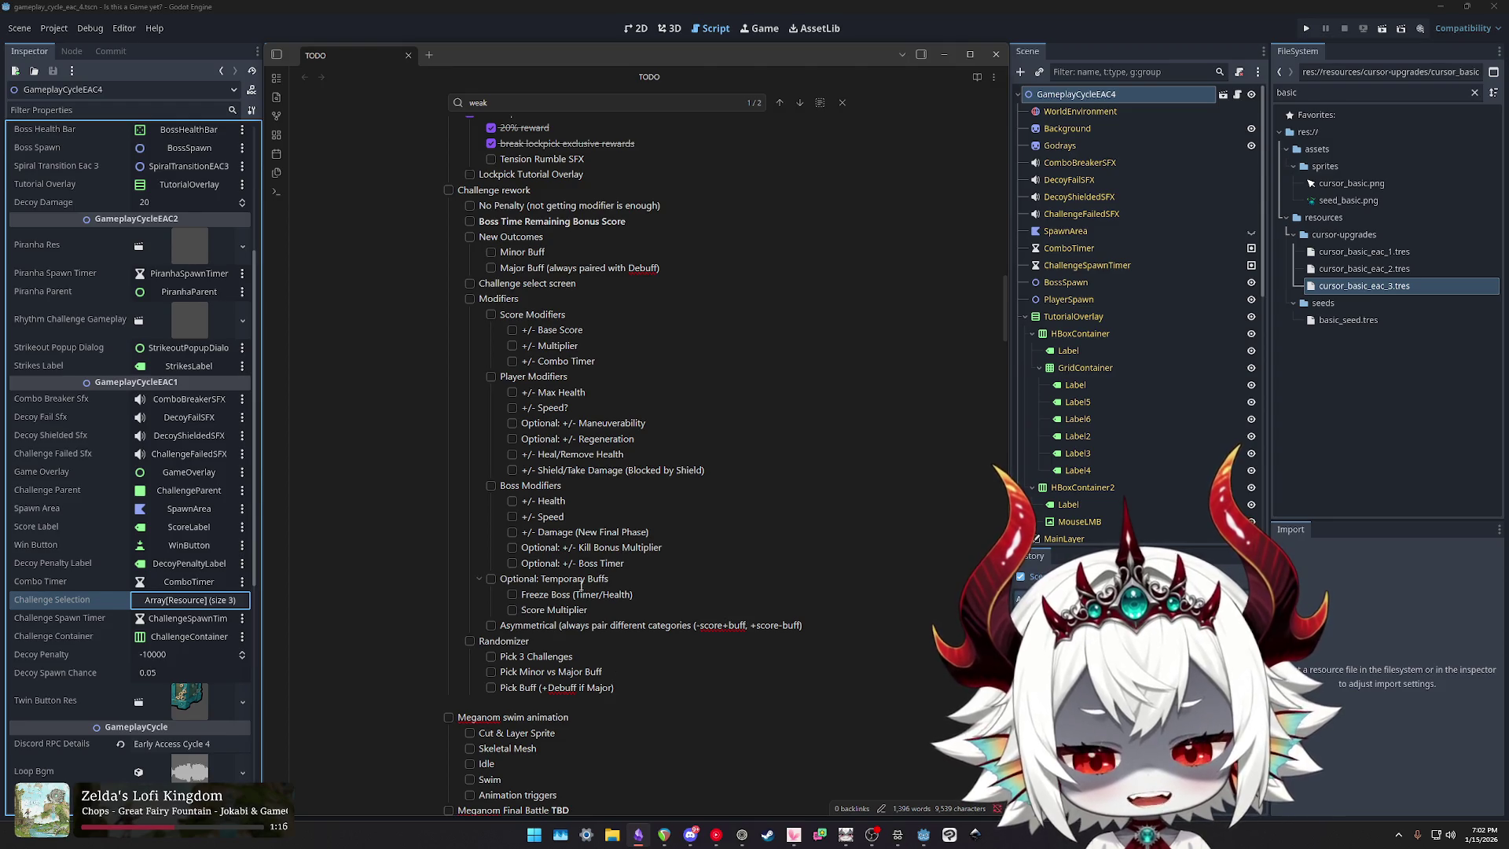
Step: Look over the TODO notes, select the 'No Penalty' line, and close the floating notes window
{"action": "scroll", "coordinate": [581, 585], "scroll_direction": "down", "scroll_amount": 5}
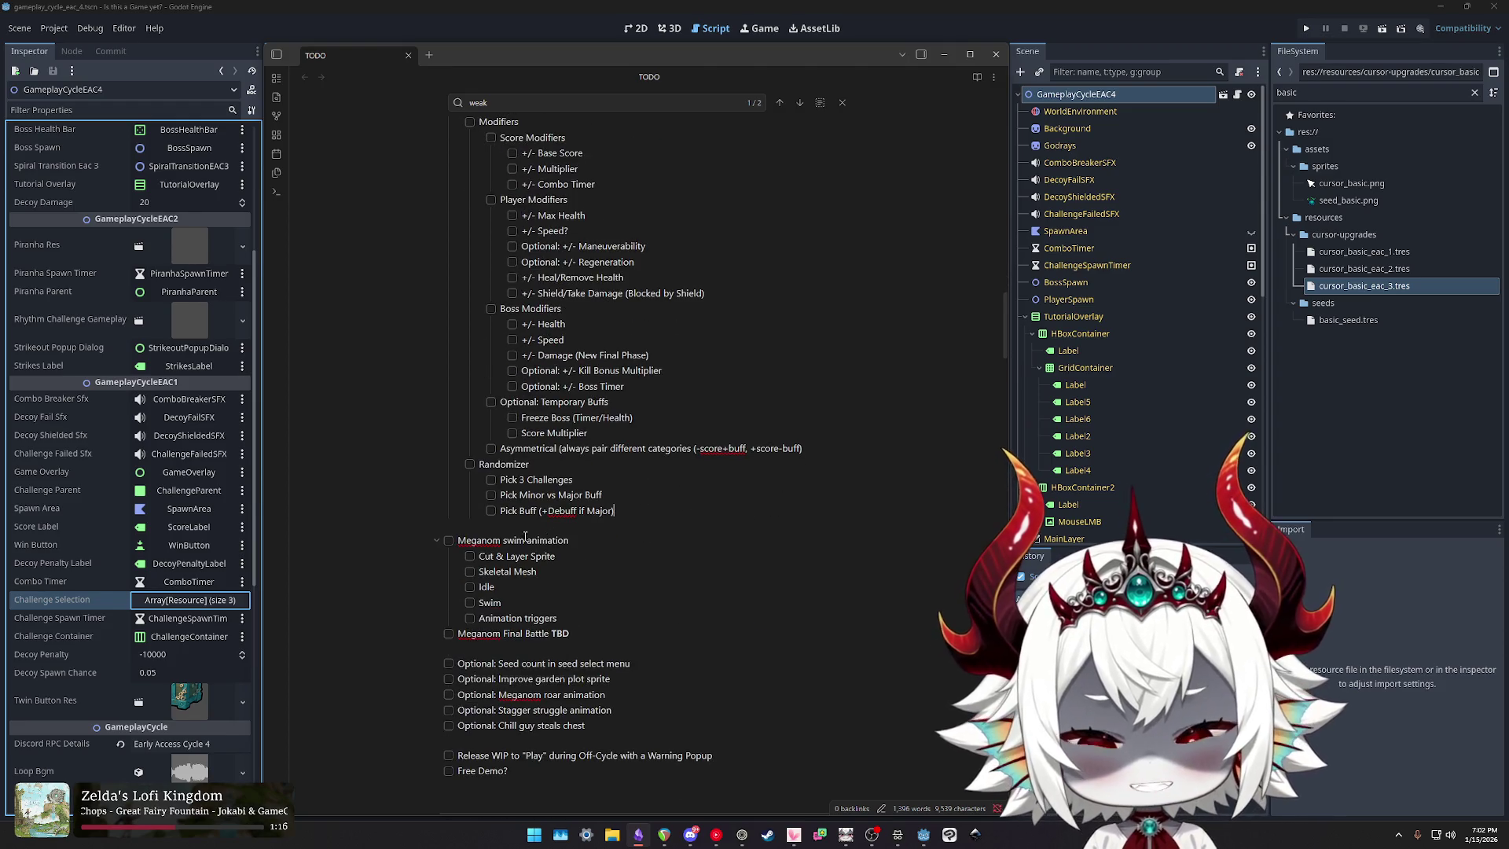
{"action": "left_click", "coordinate": [630, 517]}
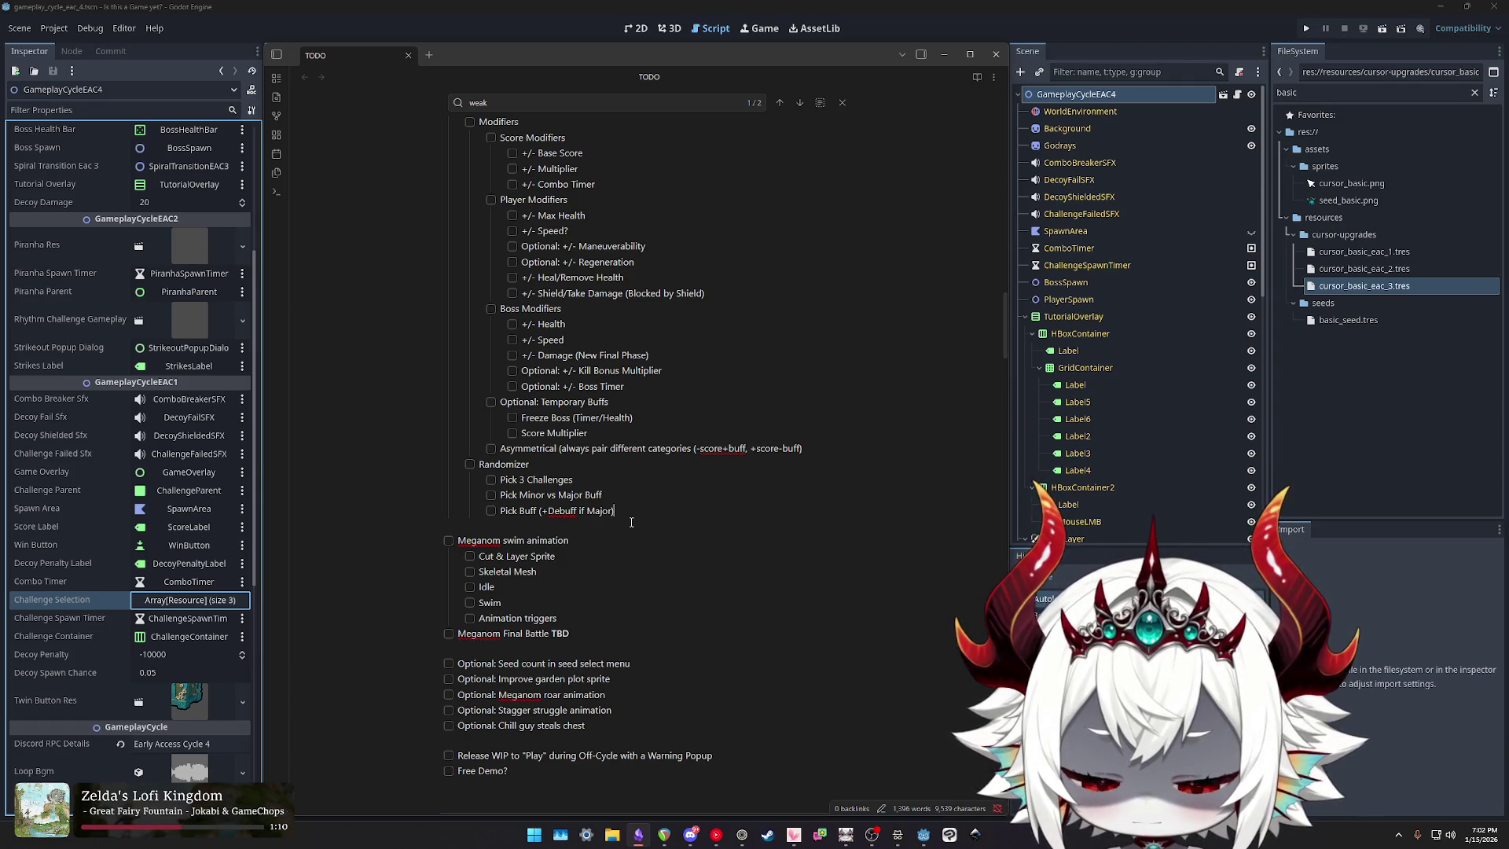
{"action": "scroll", "coordinate": [691, 619], "scroll_direction": "up", "scroll_amount": 5}
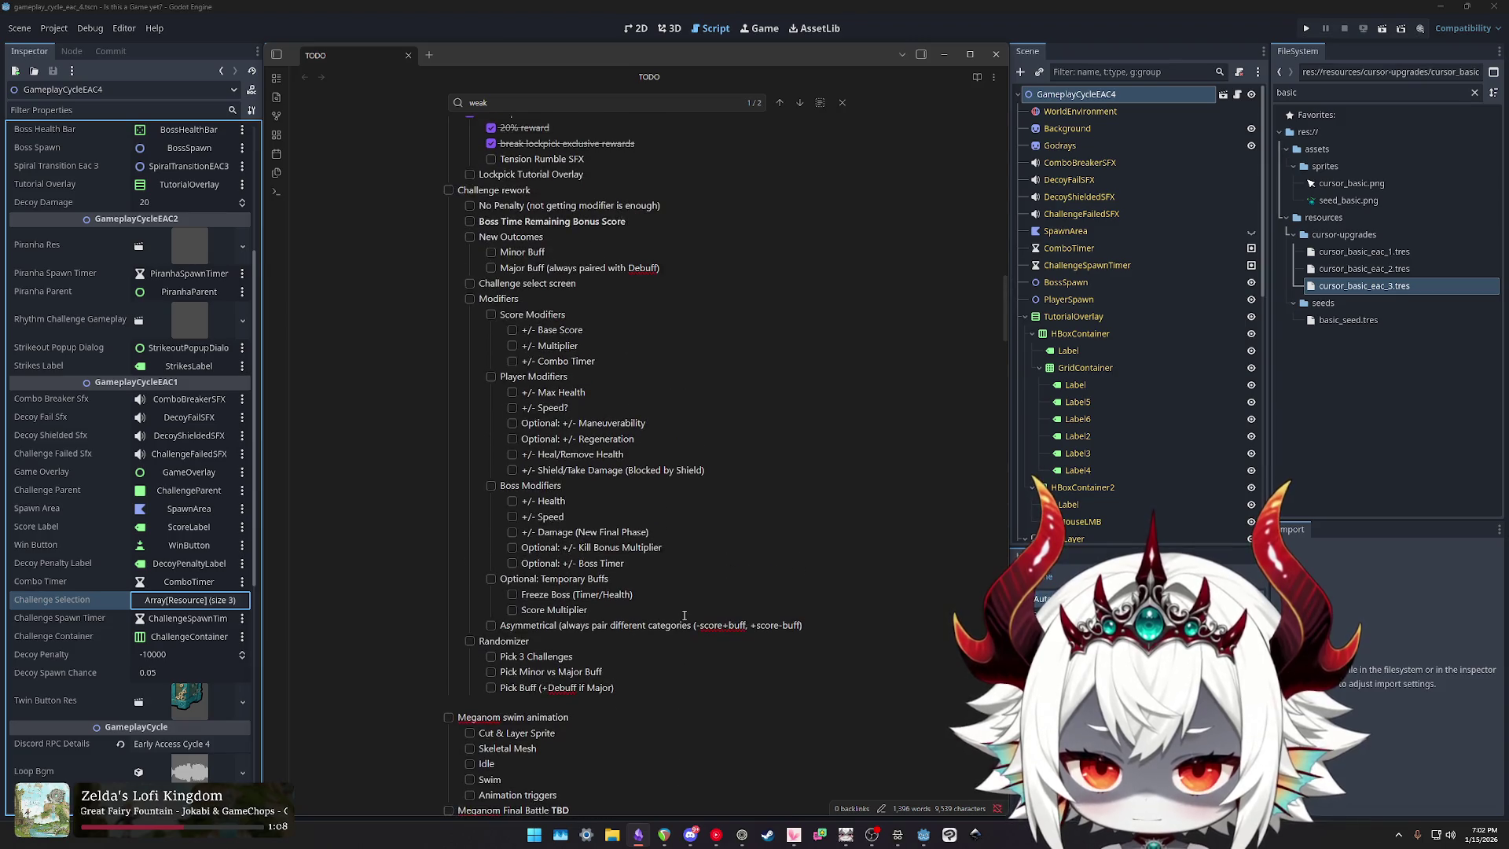
{"action": "scroll", "coordinate": [685, 615], "scroll_direction": "up", "scroll_amount": 5}
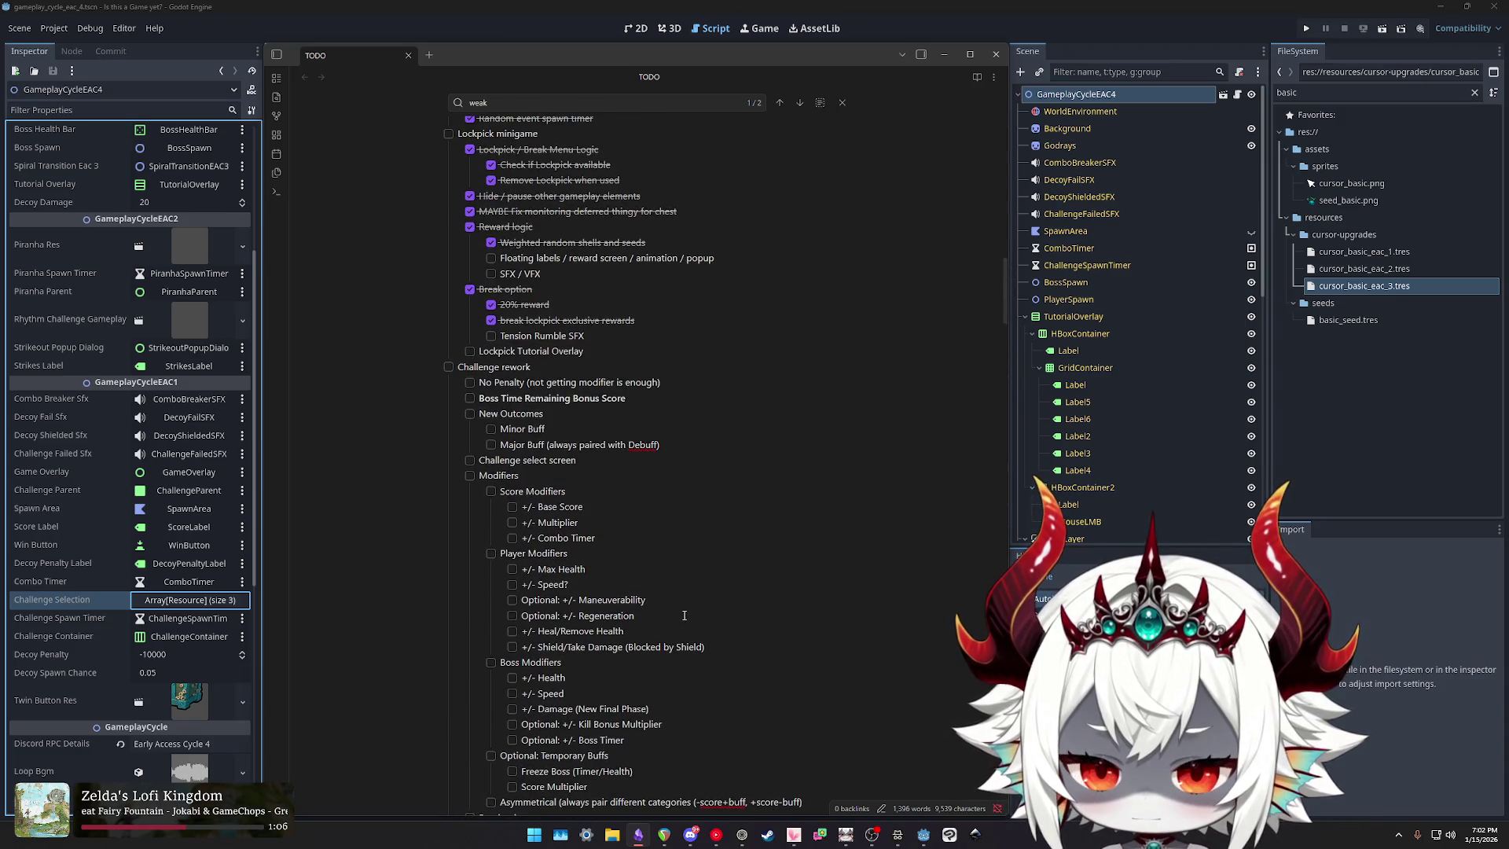
{"action": "scroll", "coordinate": [685, 616], "scroll_direction": "down", "scroll_amount": 3}
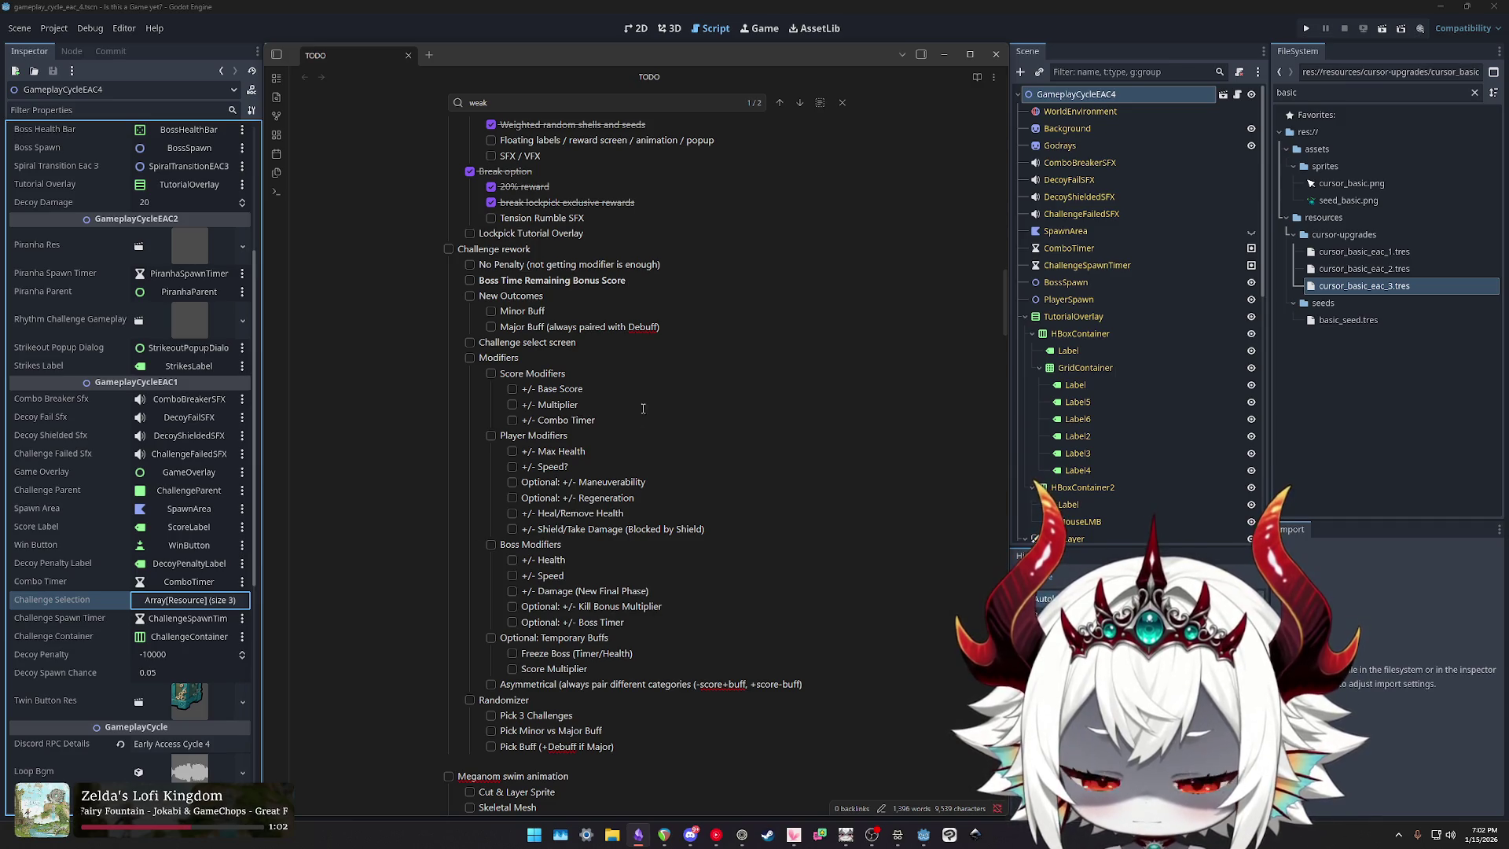
{"action": "left_click_drag", "start_coordinate": [671, 265], "coordinate": [423, 267]}
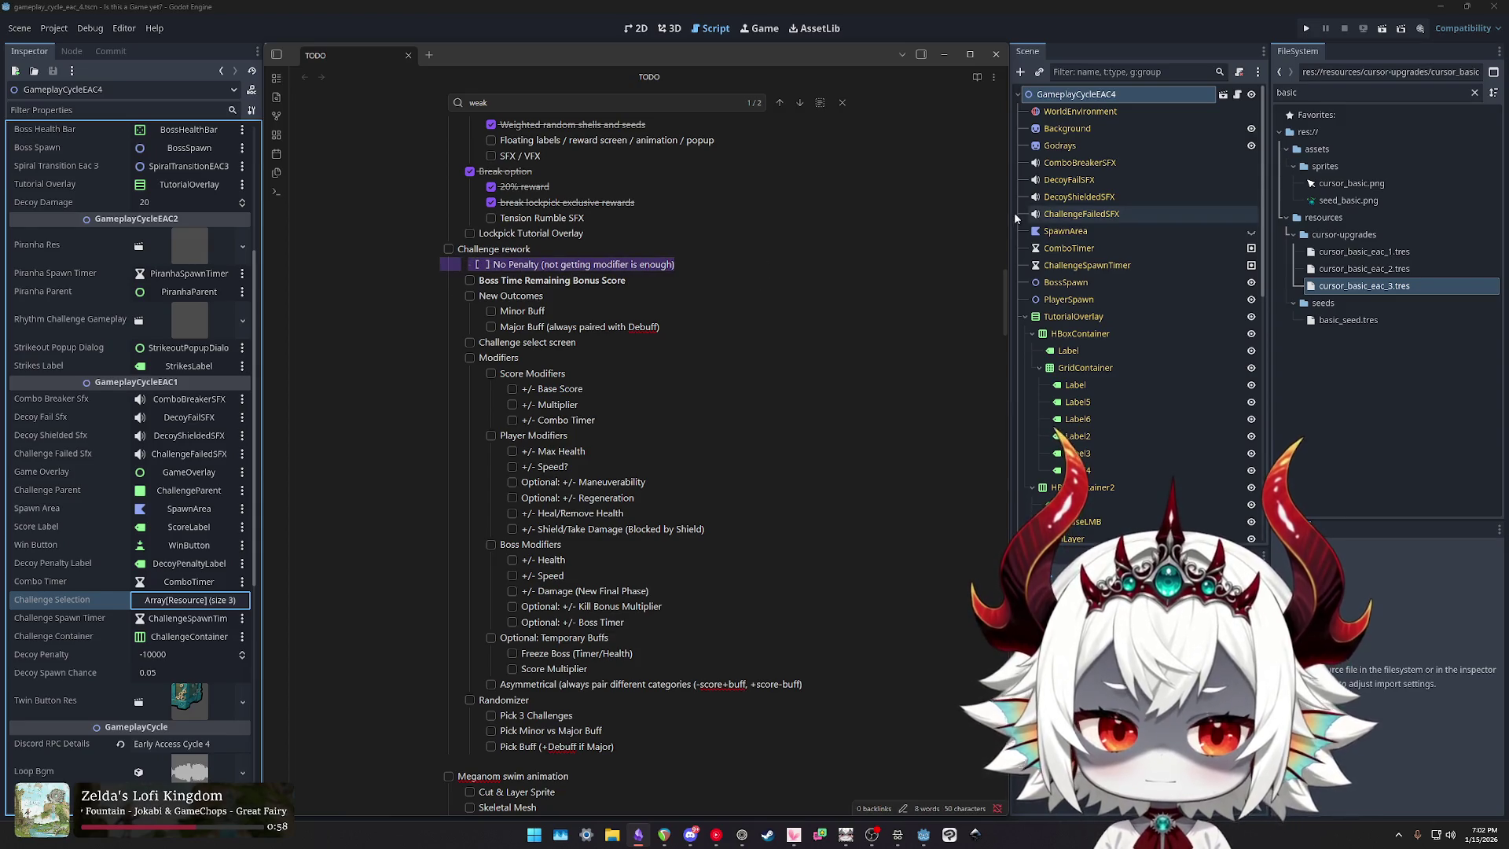
{"action": "left_click", "coordinate": [1090, 23]}
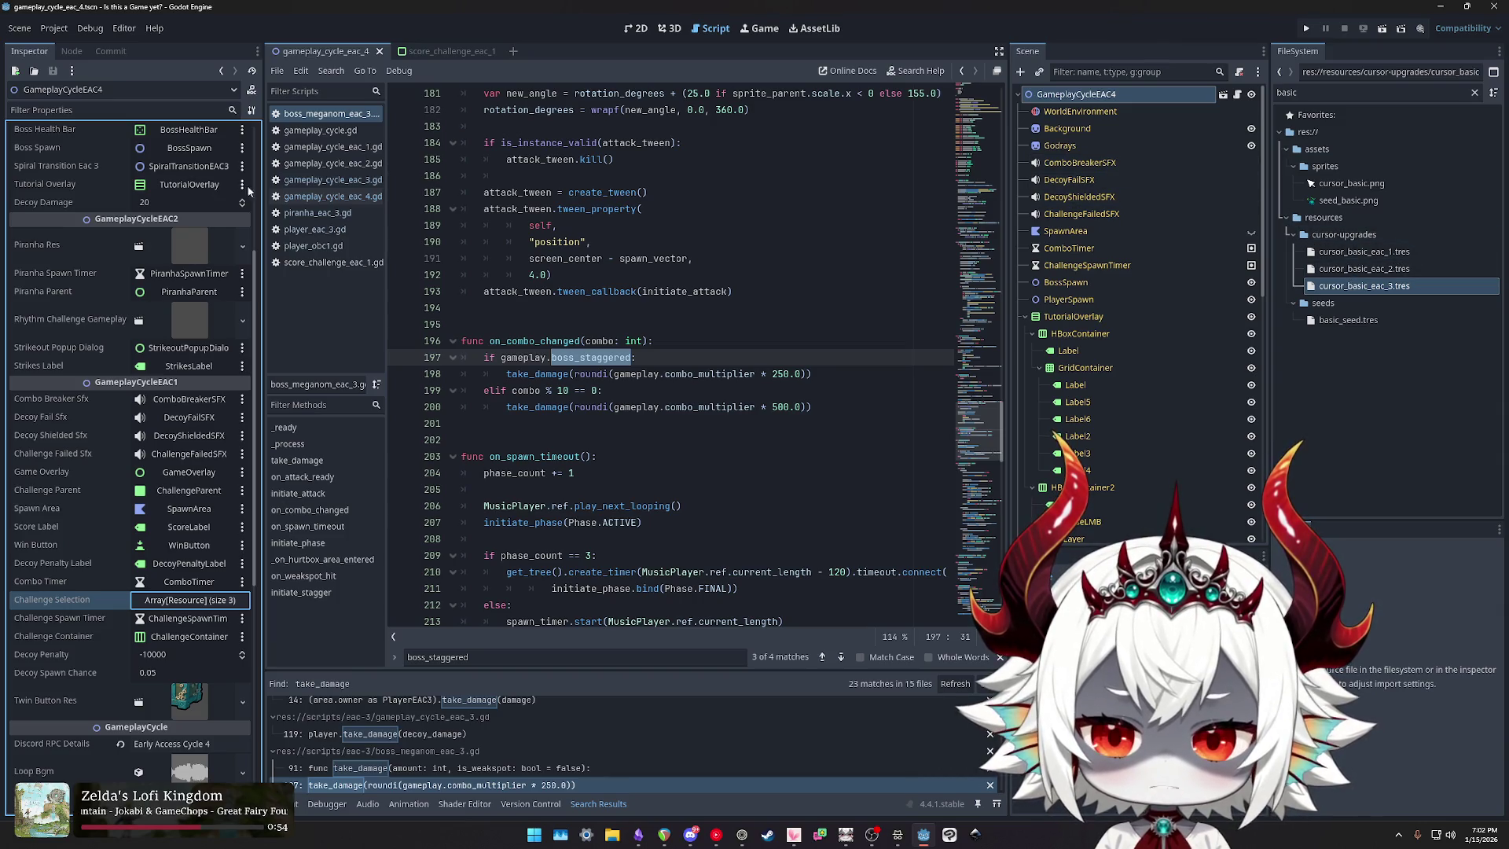
Step: Open score_challenge_eac_1.gd and highlight its class_name line and exported reward and penalty values
{"action": "left_click", "coordinate": [318, 264]}
{"action": "left_click_drag", "start_coordinate": [619, 93], "coordinate": [455, 94]}
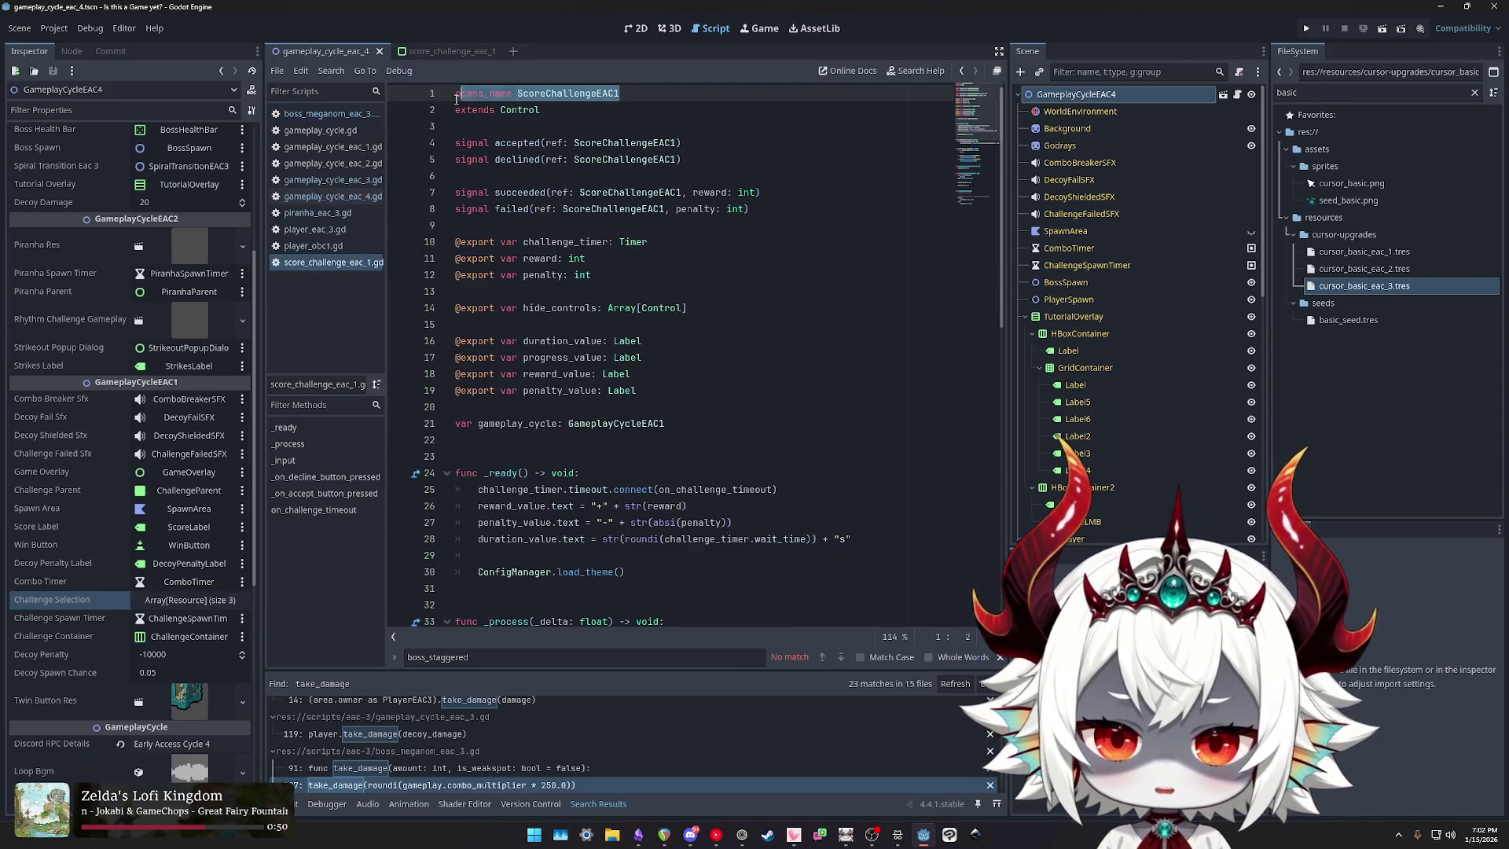
{"action": "left_click", "coordinate": [609, 262]}
{"action": "left_click_drag", "start_coordinate": [593, 274], "coordinate": [425, 271]}
{"action": "left_click_drag", "start_coordinate": [604, 264], "coordinate": [399, 257]}
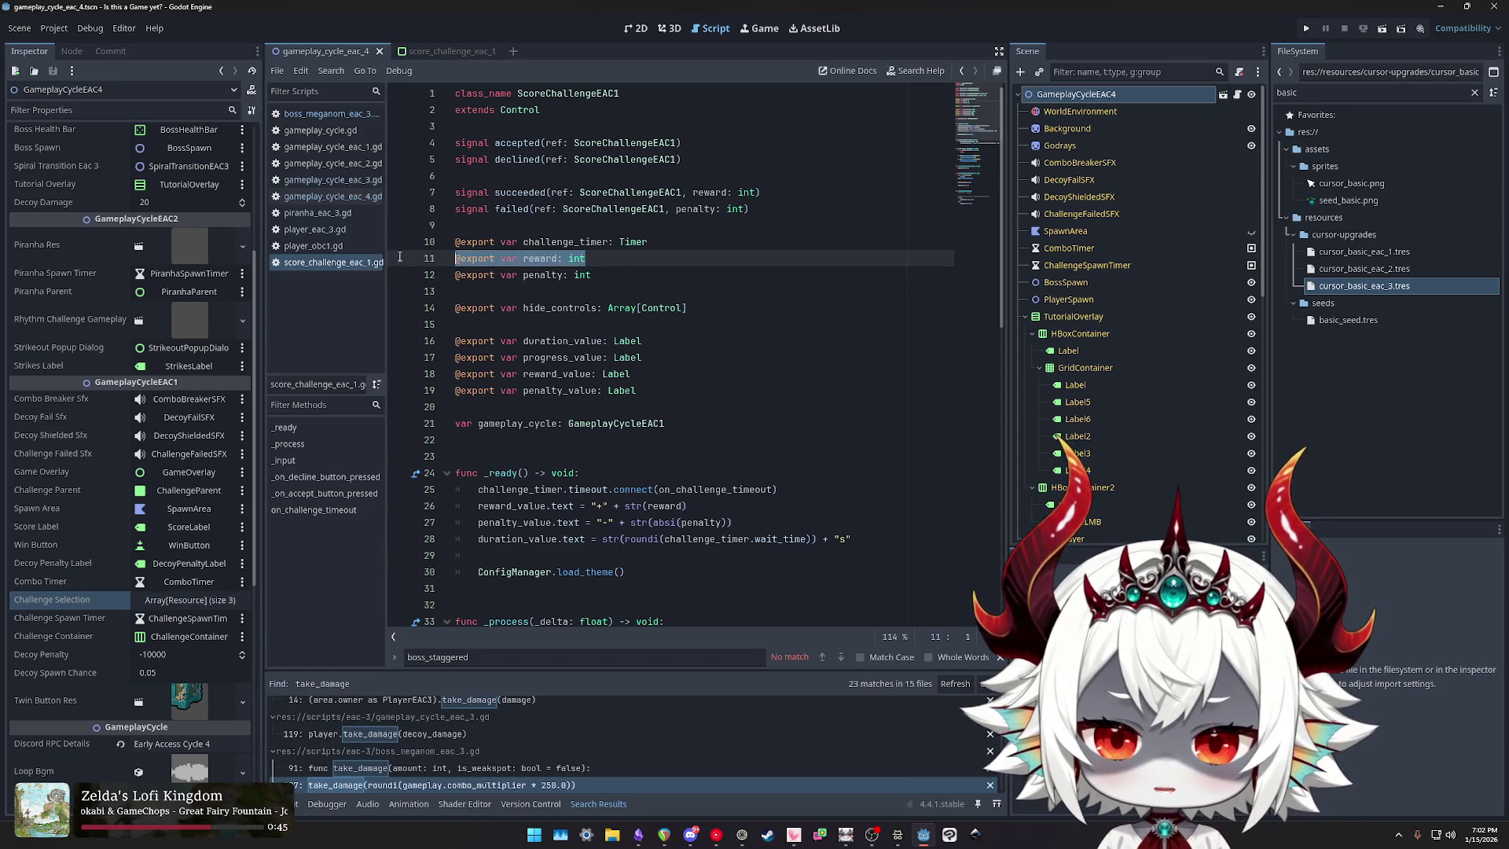
{"action": "left_click_drag", "start_coordinate": [640, 275], "coordinate": [421, 265]}
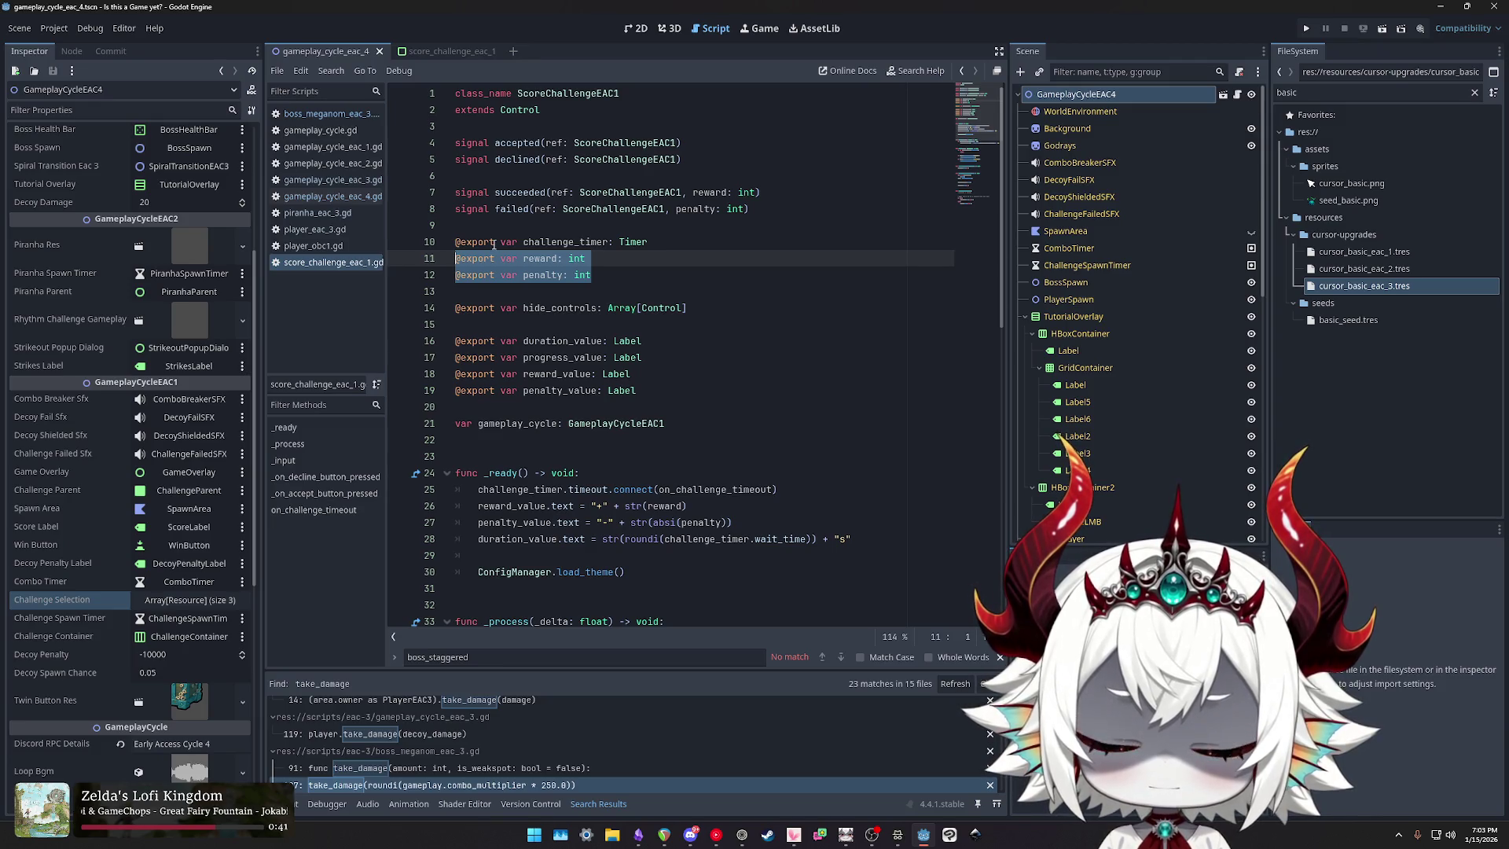
Step: Highlight the accepted and declined signal declarations, then switch to gameplay_cycle_eac_3.gd
{"action": "double_click", "coordinate": [515, 209]}
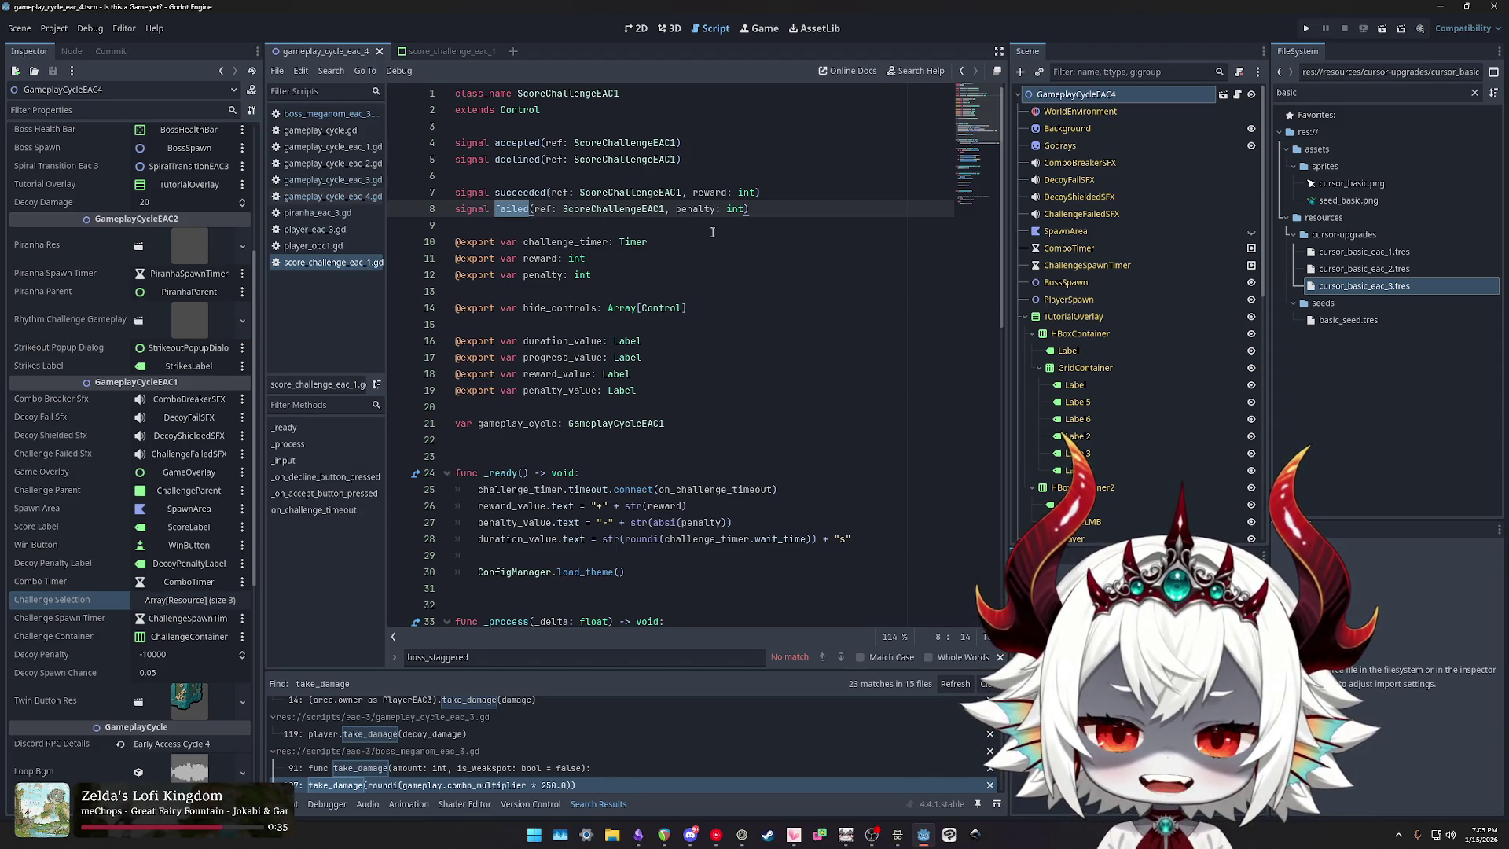
{"action": "left_click_drag", "start_coordinate": [682, 159], "coordinate": [455, 142]}
{"action": "left_click", "coordinate": [700, 147]}
{"action": "left_click_drag", "start_coordinate": [682, 160], "coordinate": [454, 143]}
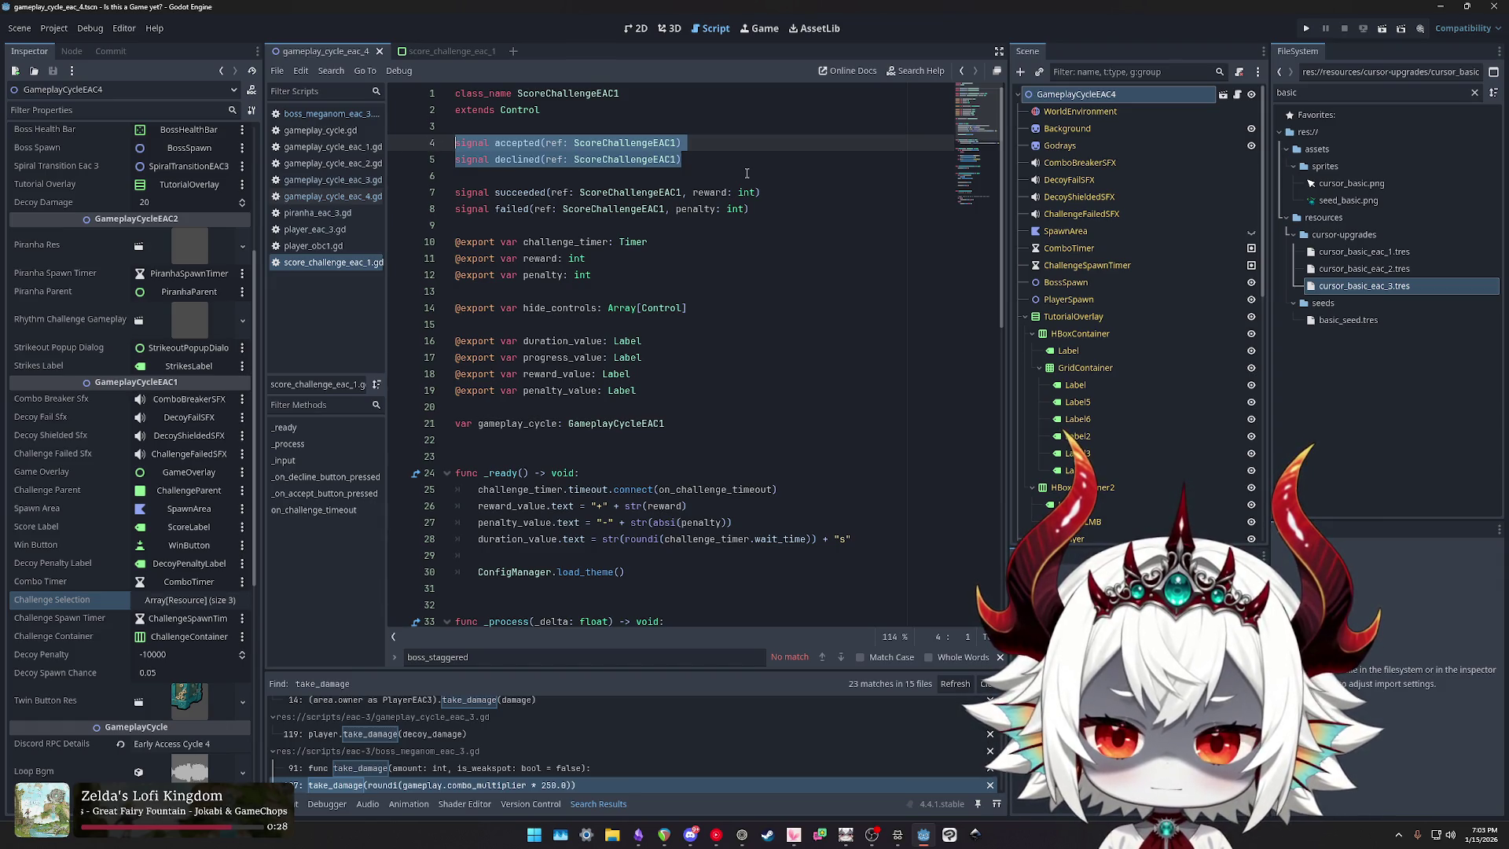
{"action": "left_click", "coordinate": [330, 179]}
Step: Glance at gameplay_cycle_eac_4.gd, then highlight Control and the accepted/declined signal names in score_challenge_eac_1.gd
{"action": "scroll", "coordinate": [687, 323], "scroll_direction": "down", "scroll_amount": 10}
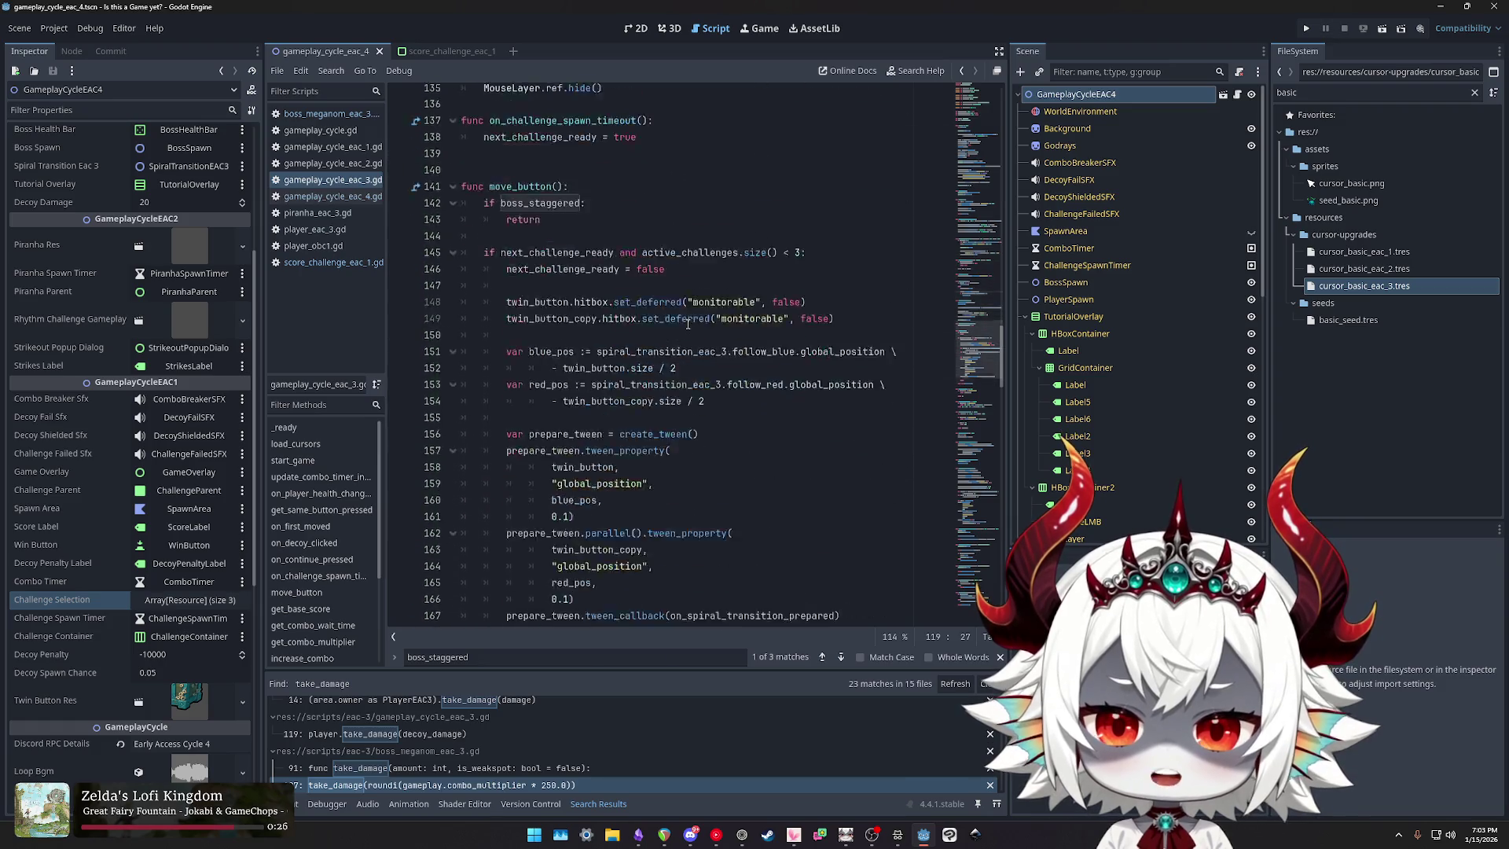
{"action": "scroll", "coordinate": [687, 324], "scroll_direction": "down", "scroll_amount": 15}
{"action": "scroll", "coordinate": [688, 321], "scroll_direction": "down", "scroll_amount": 20}
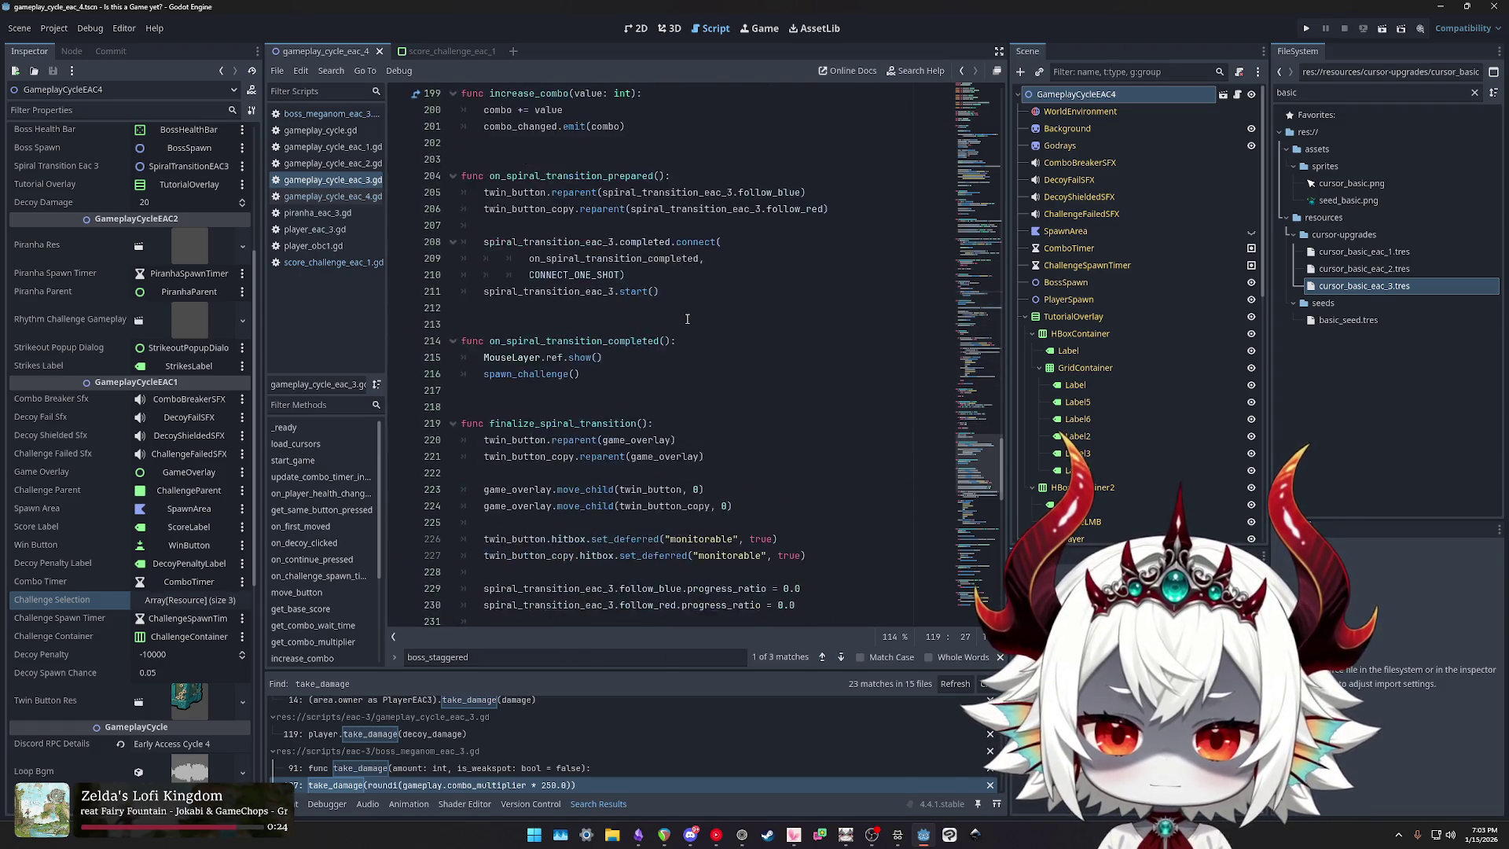
{"action": "scroll", "coordinate": [685, 310], "scroll_direction": "down", "scroll_amount": 3}
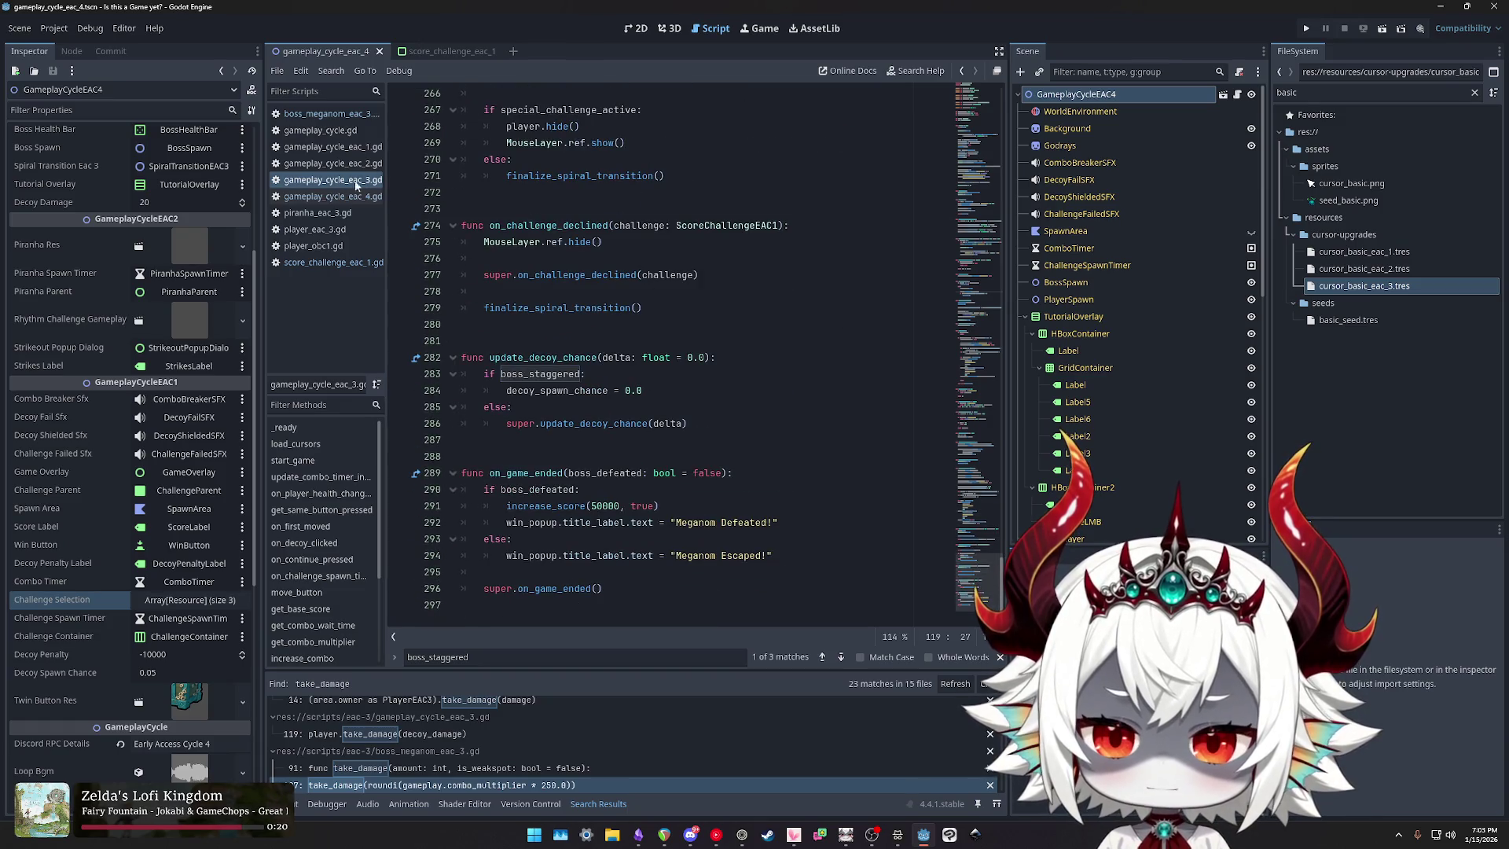
{"action": "left_click", "coordinate": [343, 197]}
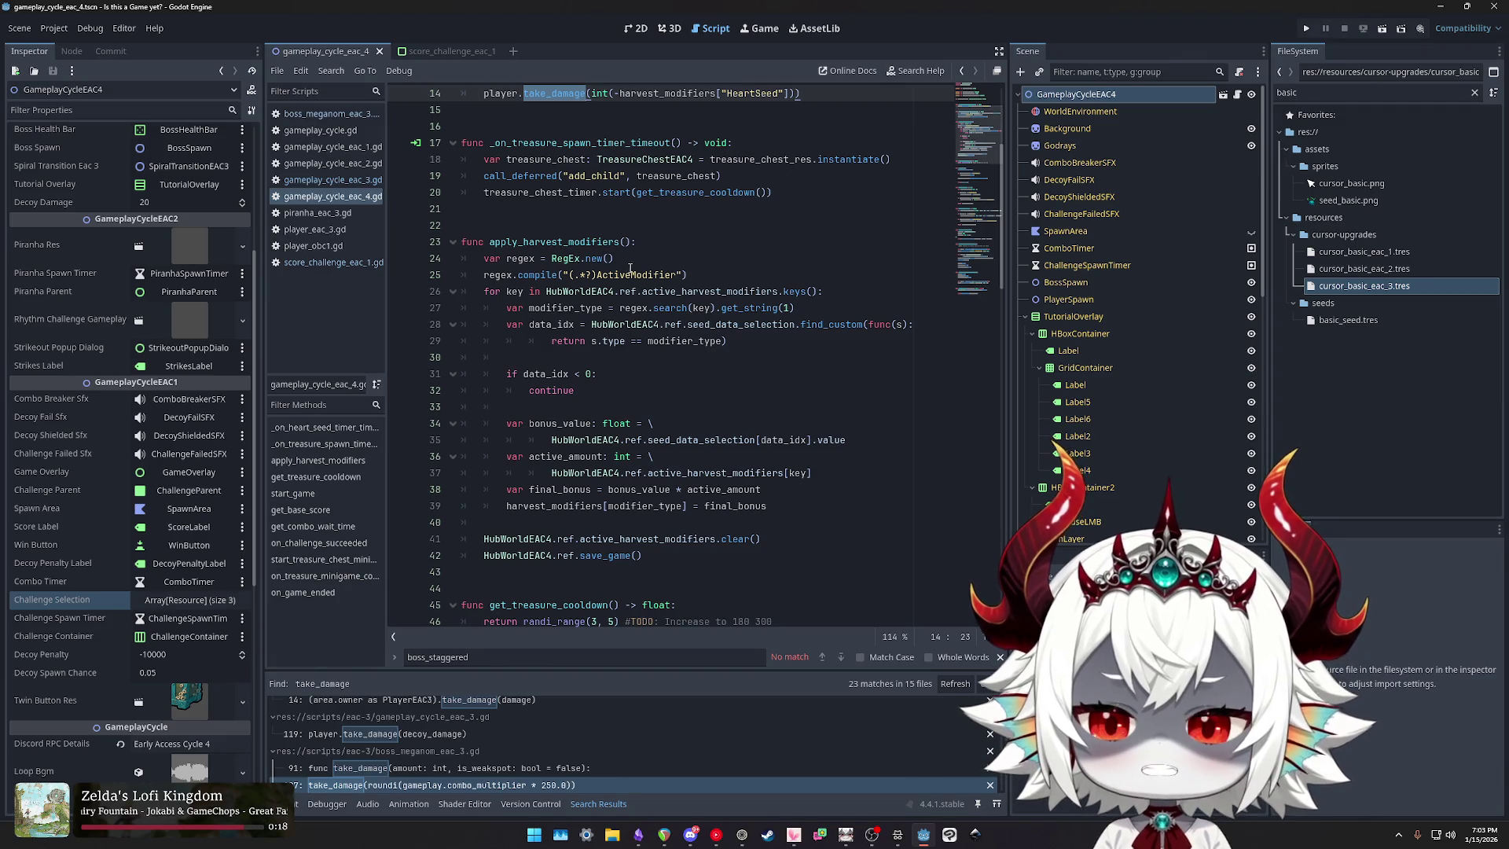
{"action": "scroll", "coordinate": [630, 268], "scroll_direction": "up", "scroll_amount": 4}
{"action": "left_click", "coordinate": [333, 263]}
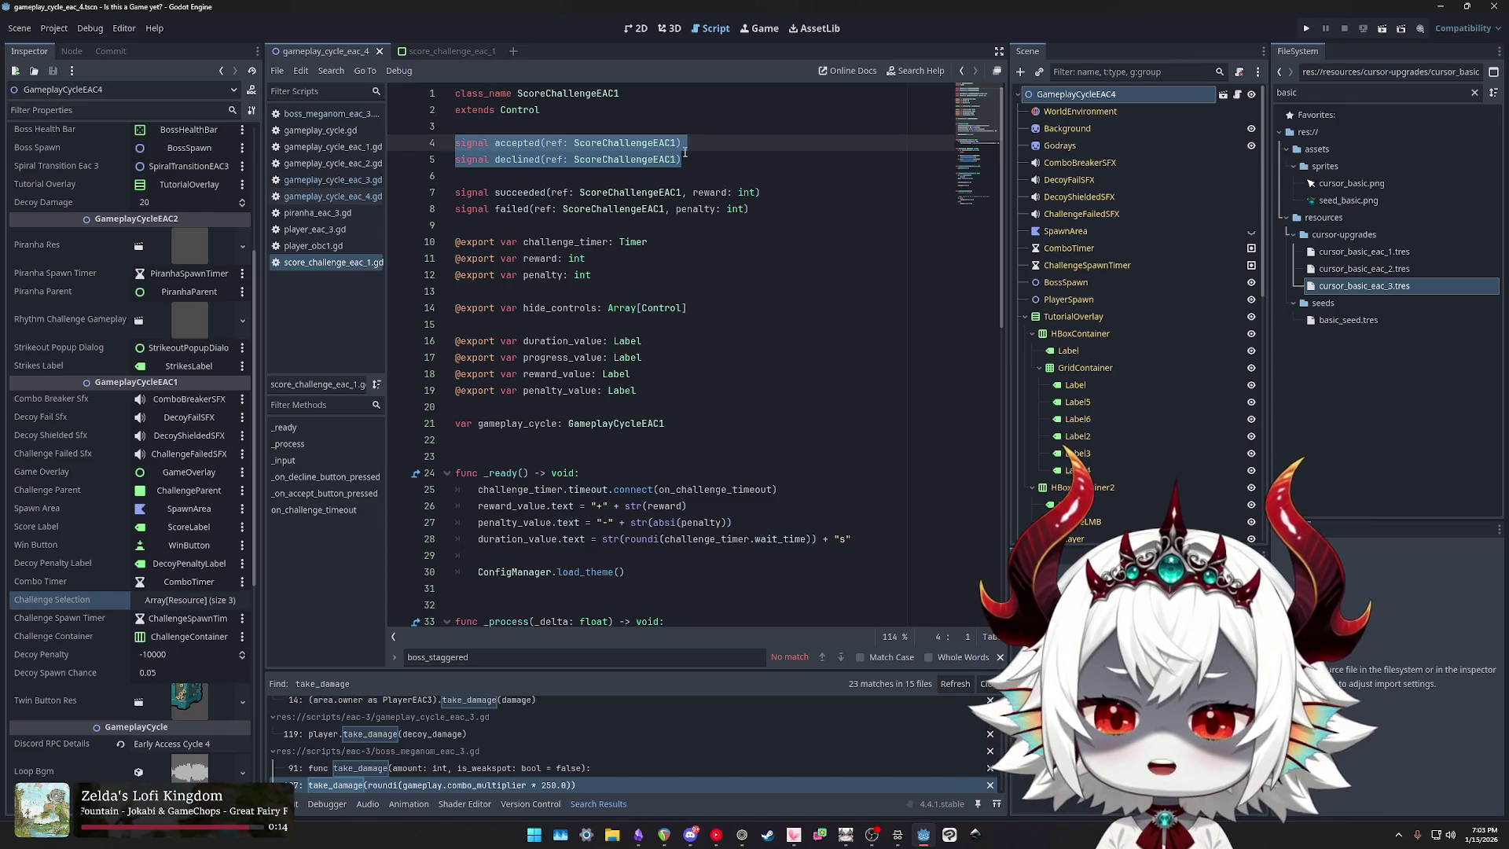
{"action": "double_click", "coordinate": [519, 110]}
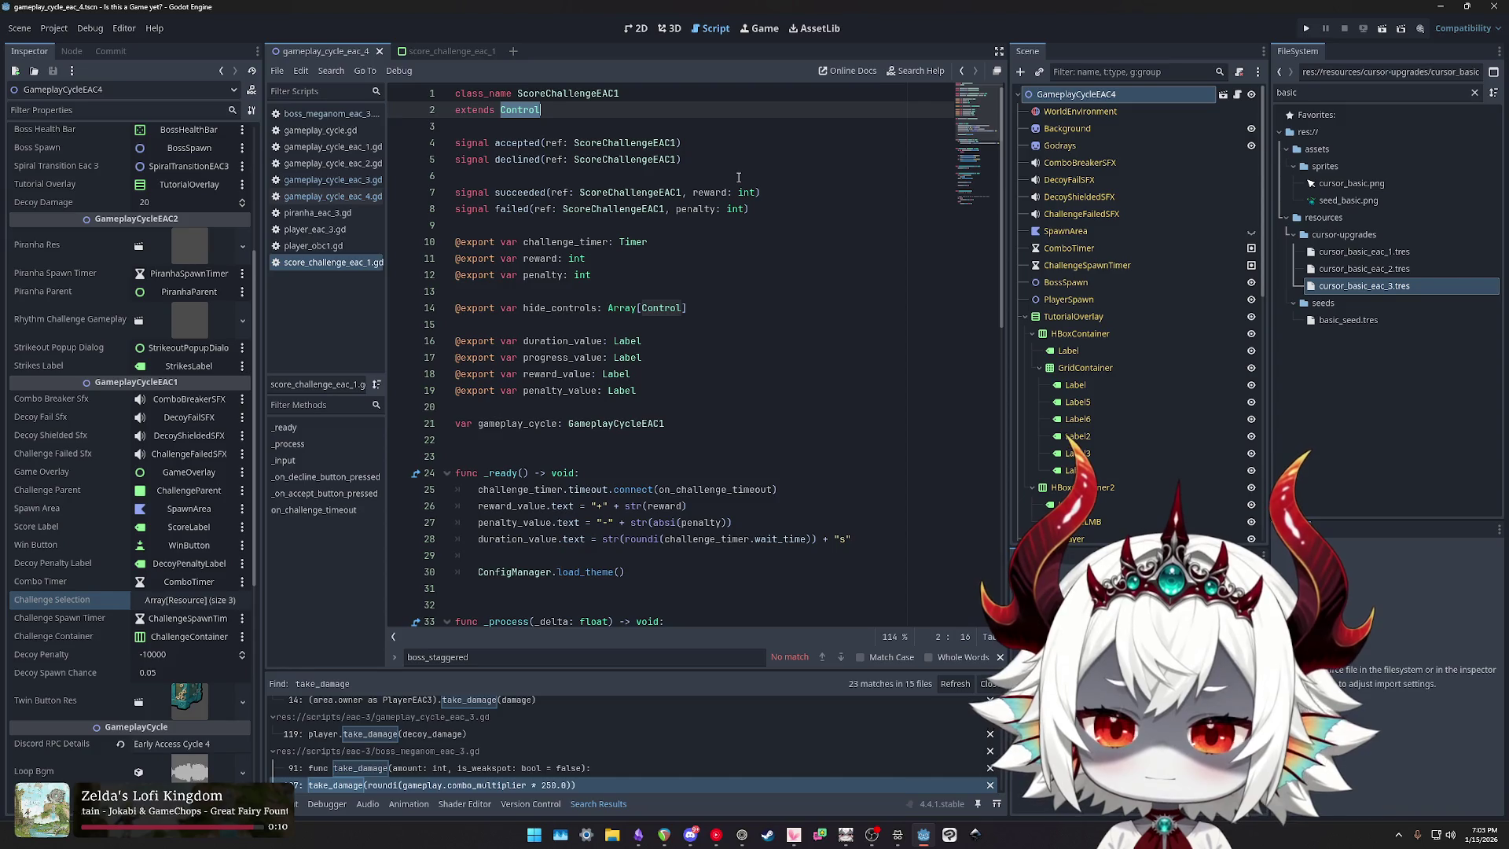
{"action": "double_click", "coordinate": [516, 143]}
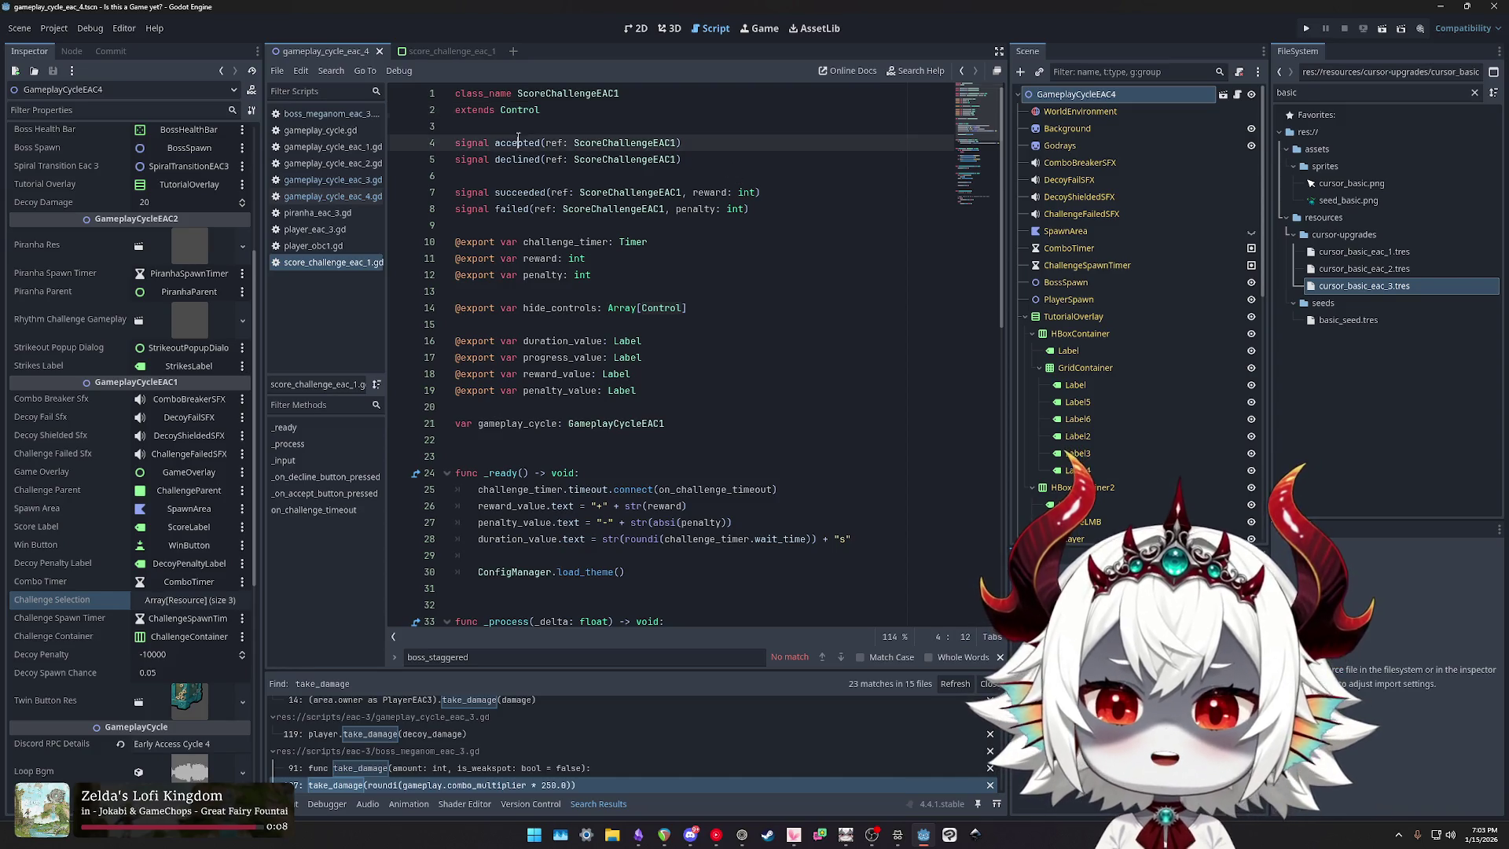
{"action": "double_click", "coordinate": [512, 159]}
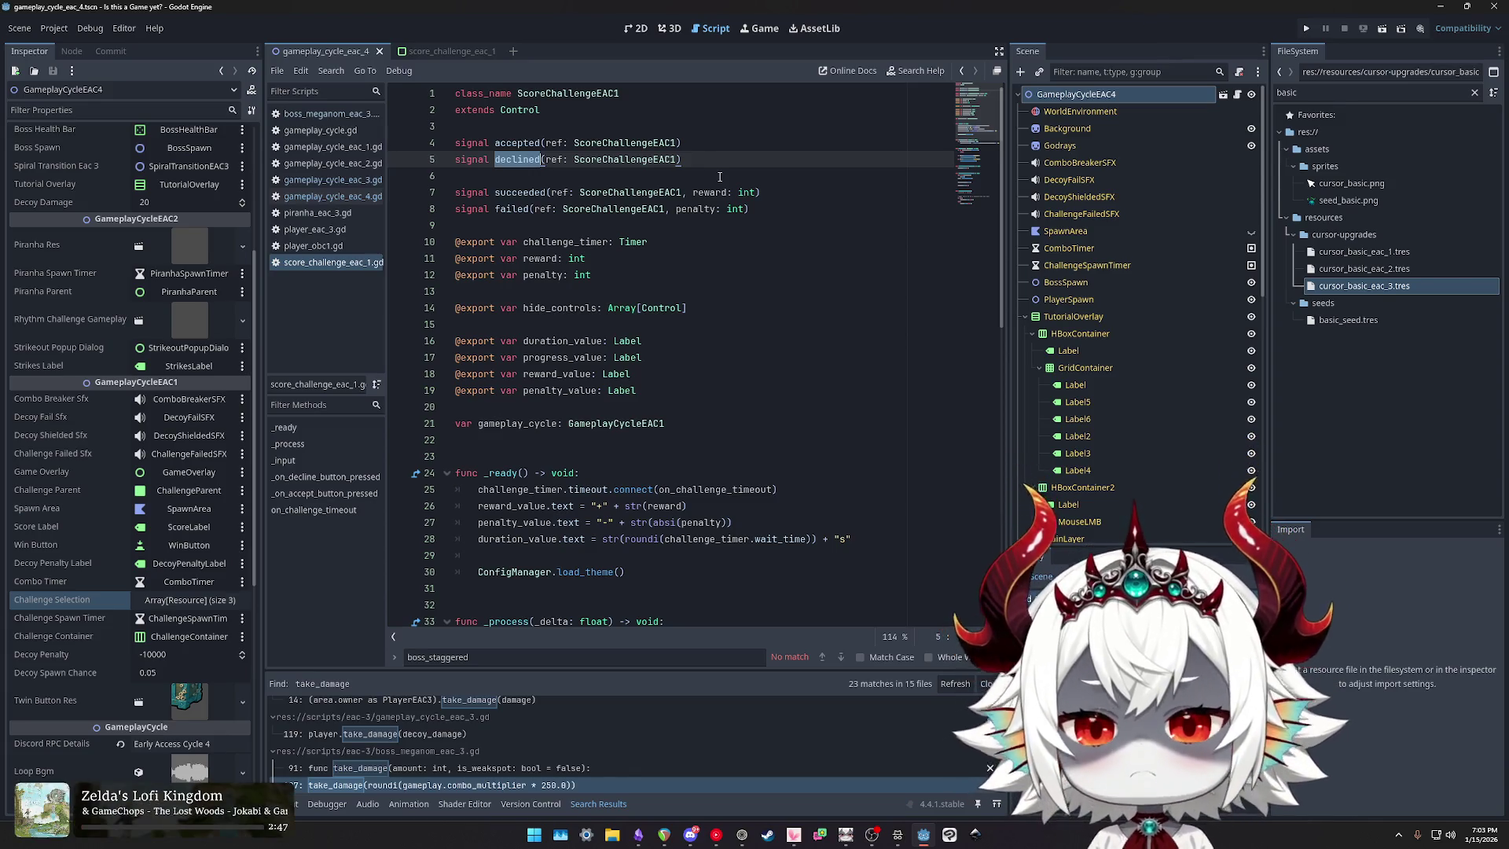
Step: Open gameplay_cycle.gd, then gameplay_cycle_eac_1.gd, and select its whole spawn_challenge function
{"action": "left_click", "coordinate": [320, 130]}
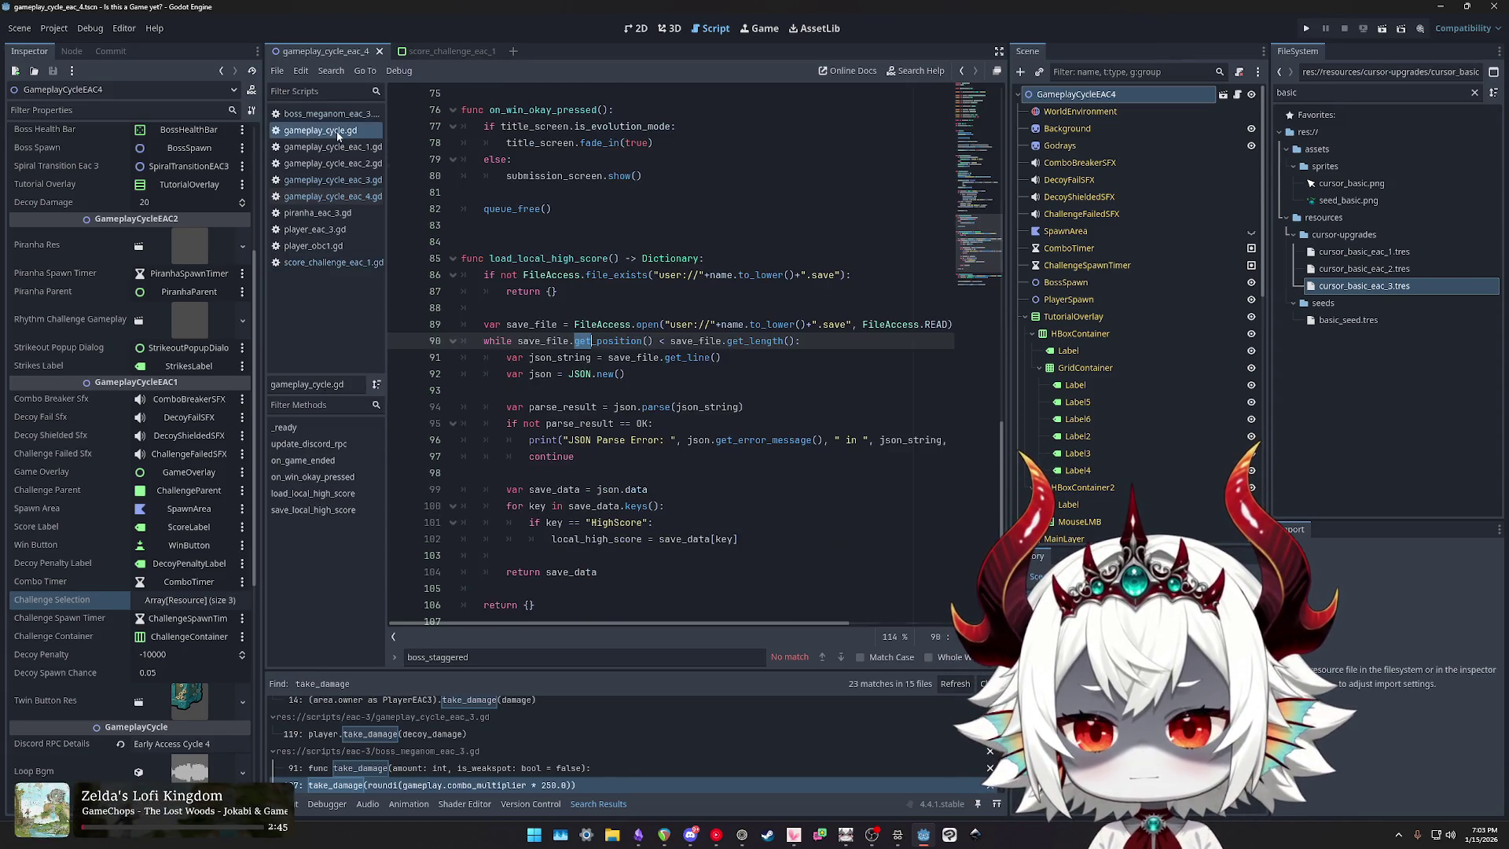
{"action": "scroll", "coordinate": [705, 364], "scroll_direction": "down", "scroll_amount": 3}
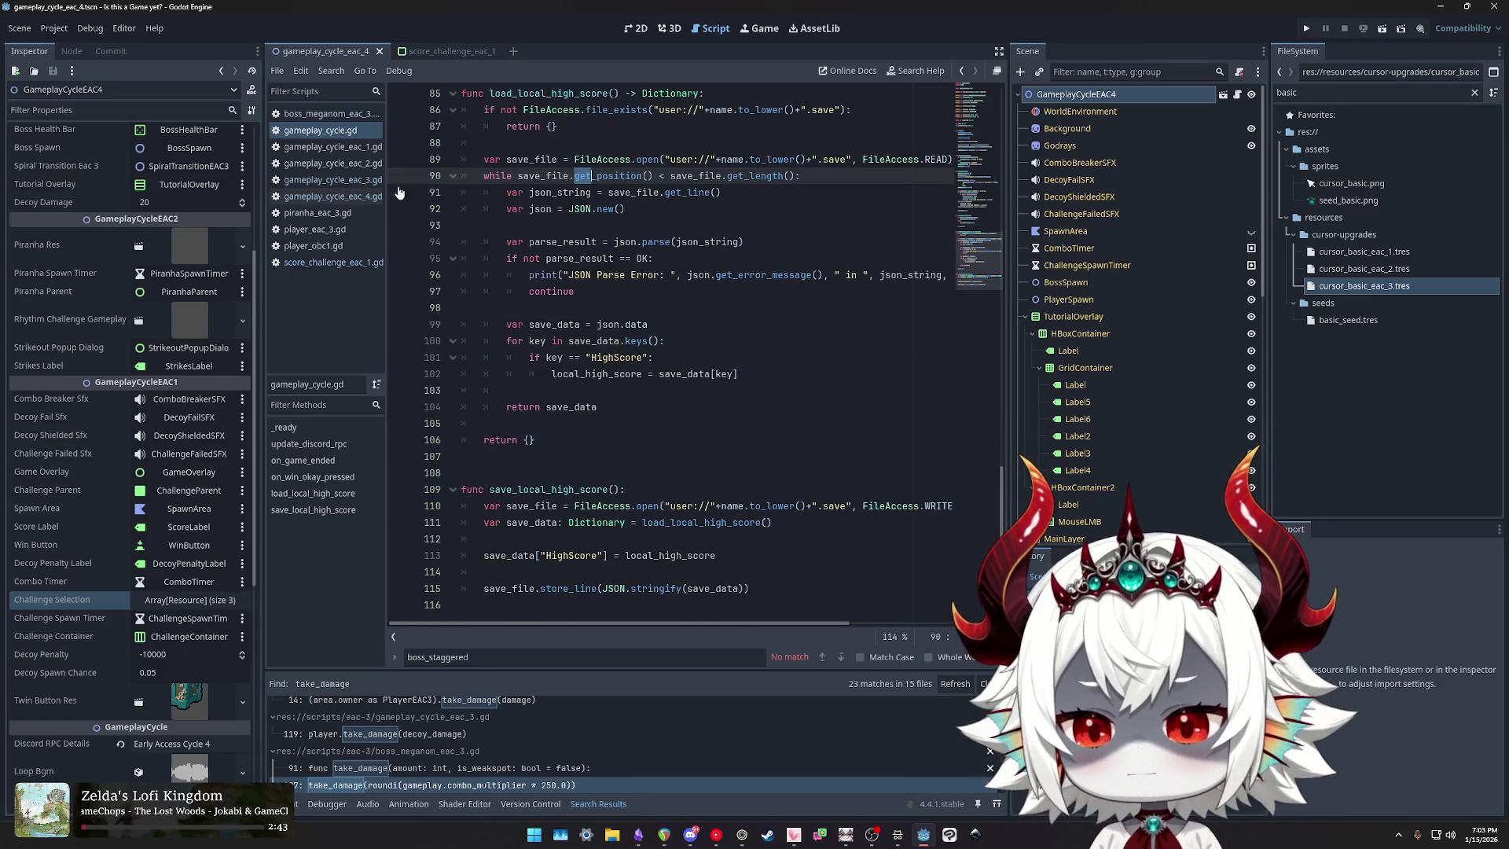
{"action": "left_click", "coordinate": [338, 147]}
{"action": "scroll", "coordinate": [805, 318], "scroll_direction": "down", "scroll_amount": 6}
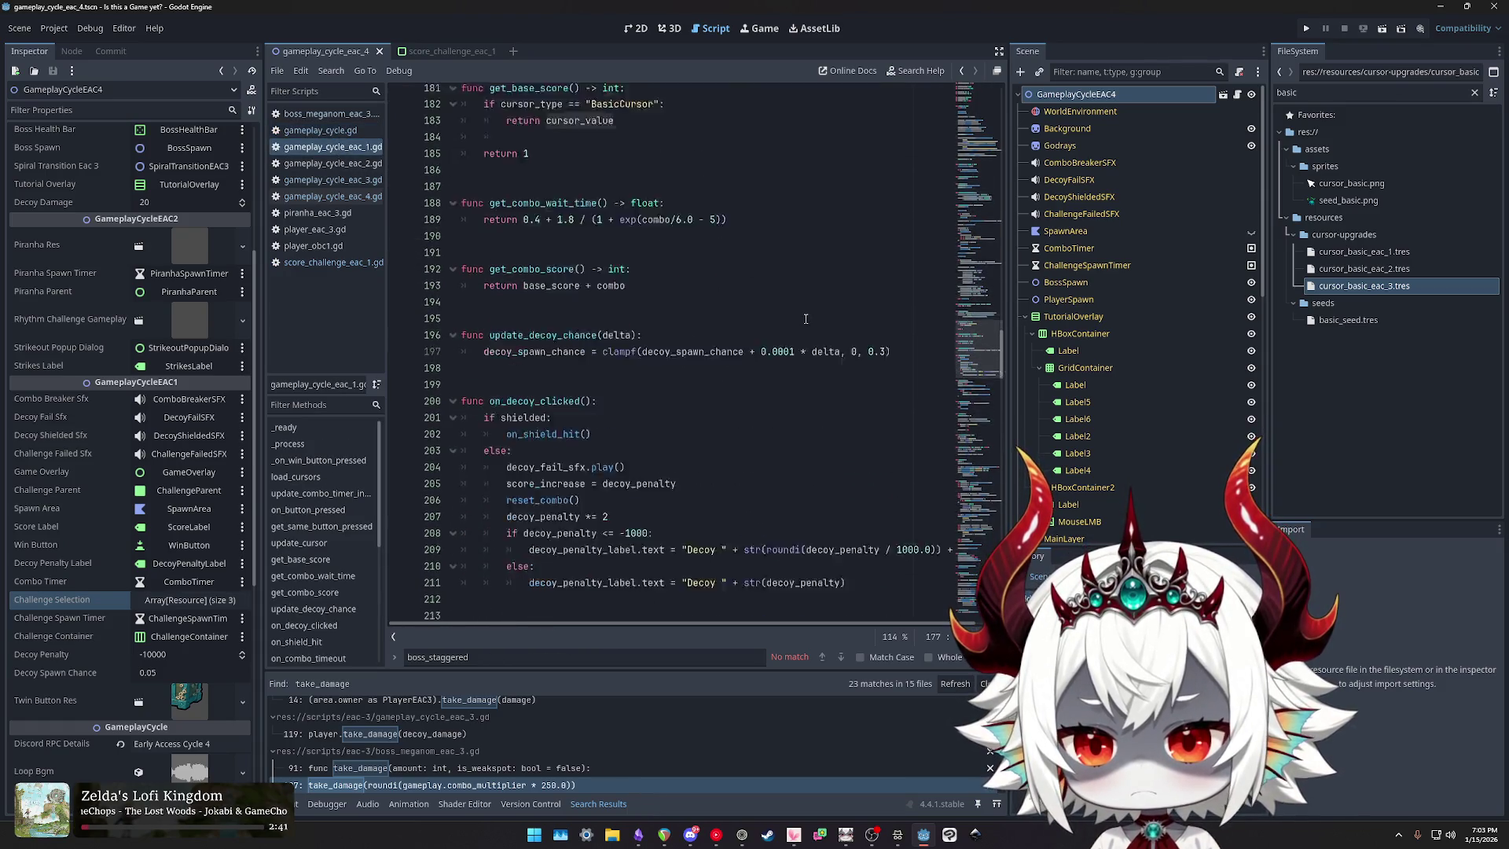
{"action": "scroll", "coordinate": [806, 318], "scroll_direction": "down", "scroll_amount": 10}
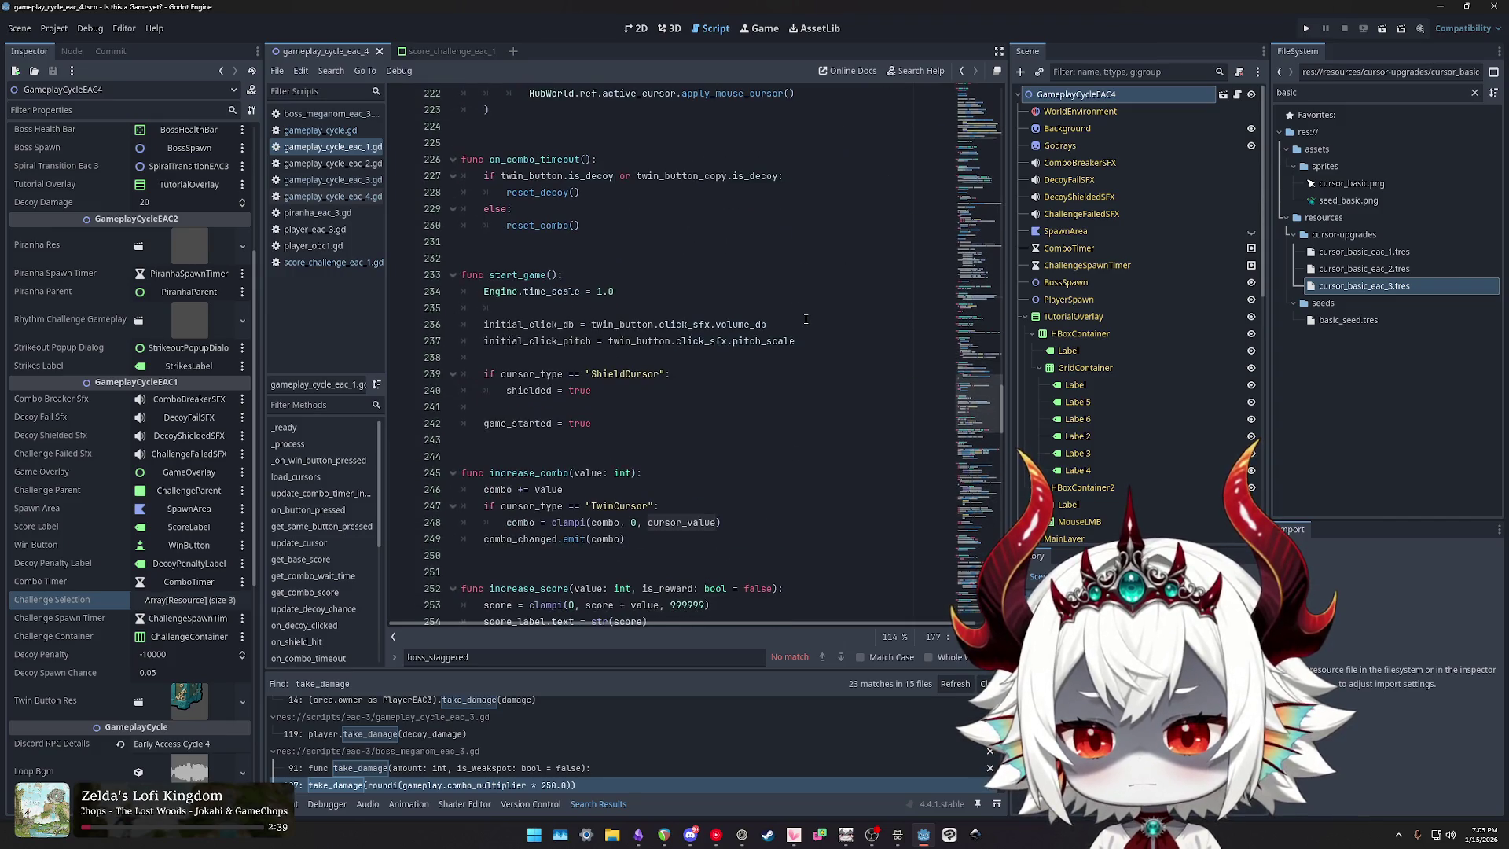
{"action": "left_click_drag", "start_coordinate": [969, 380], "coordinate": [967, 539]}
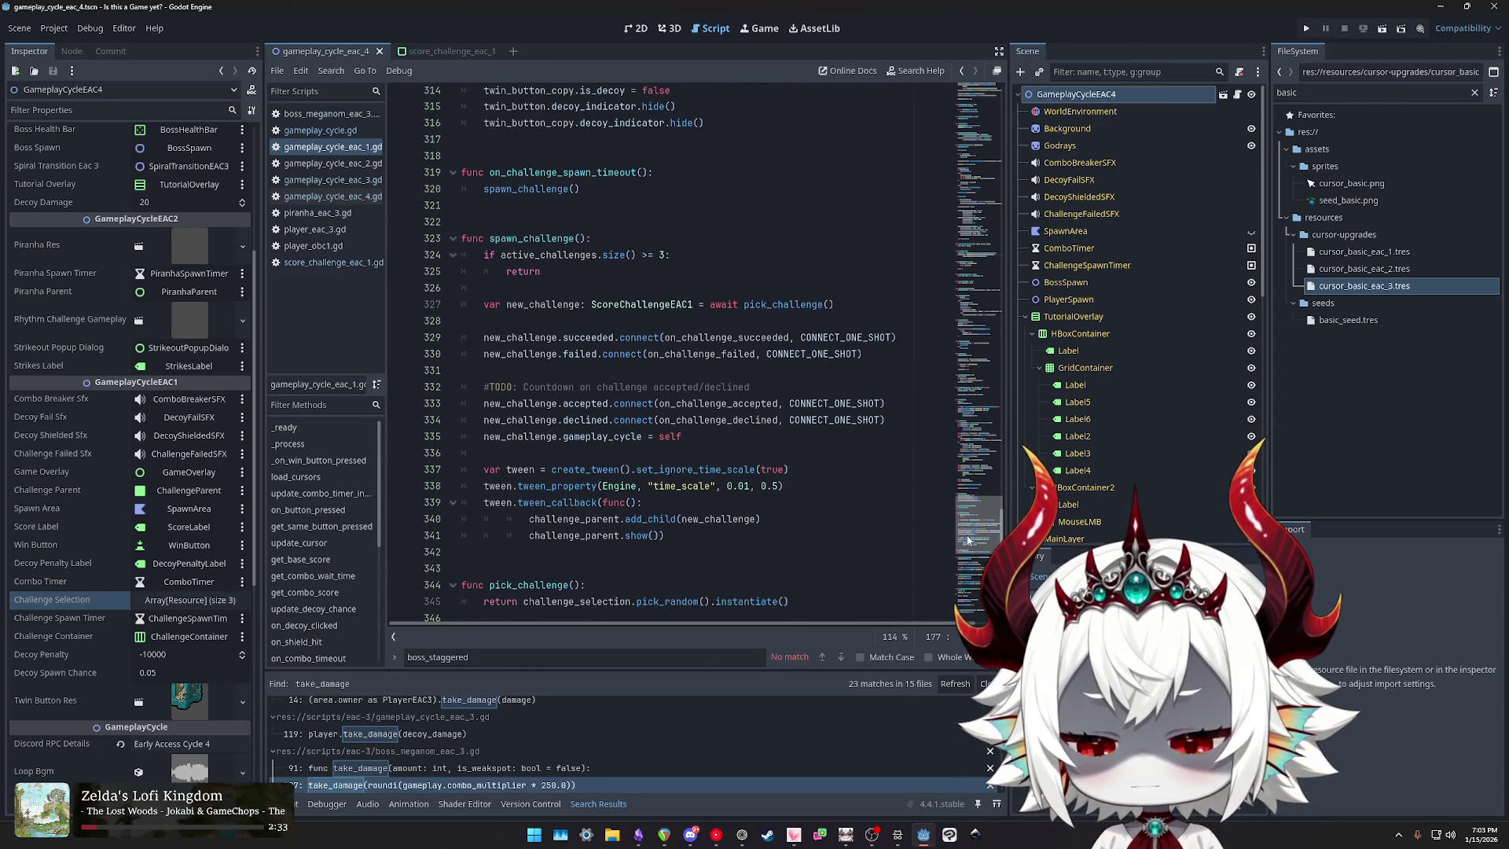
{"action": "scroll", "coordinate": [676, 453], "scroll_direction": "down", "scroll_amount": 2}
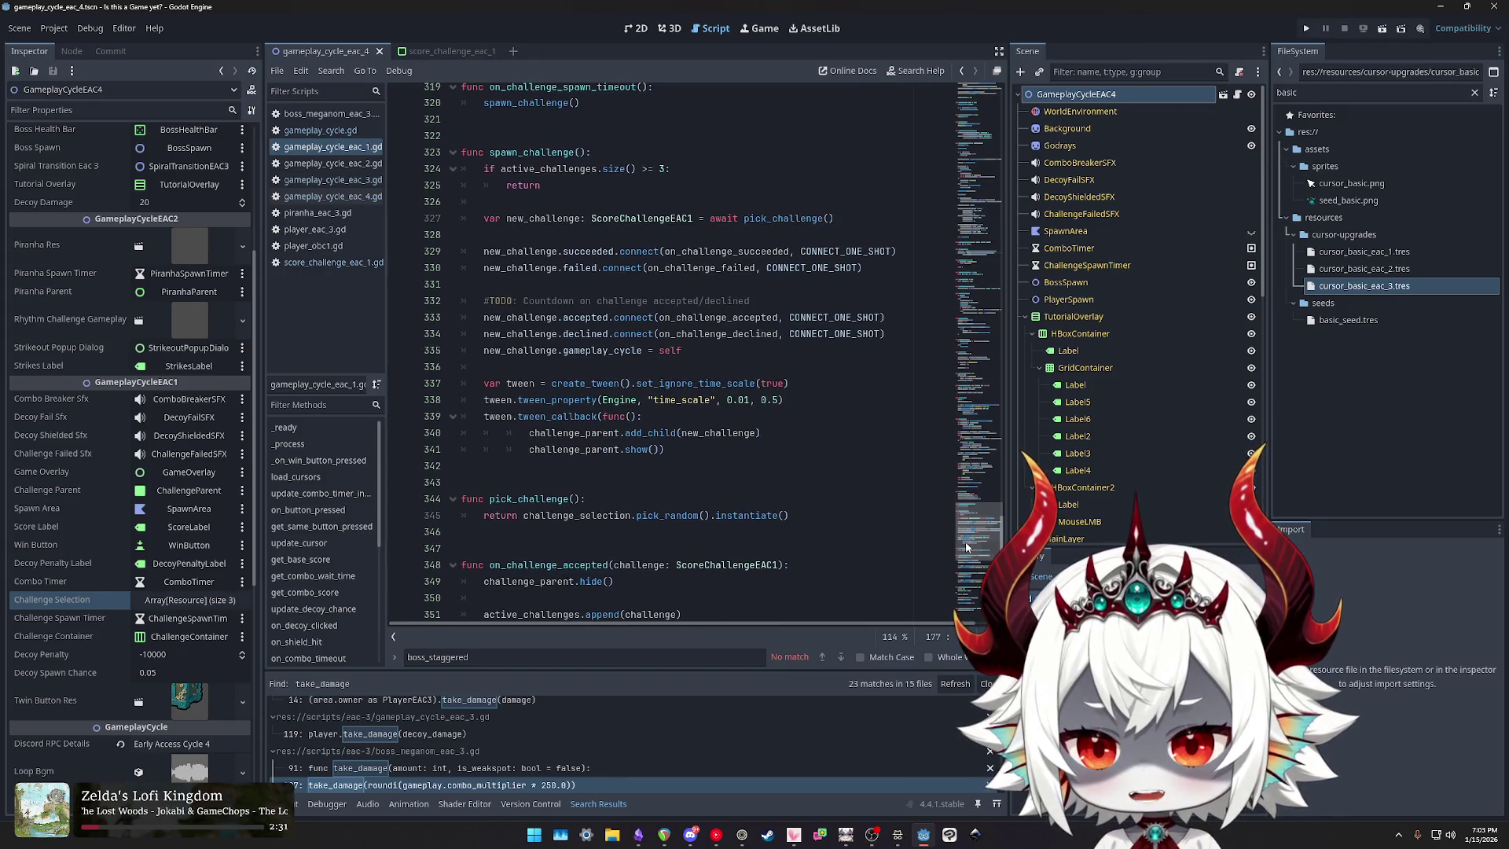
{"action": "left_click_drag", "start_coordinate": [676, 452], "coordinate": [460, 152]}
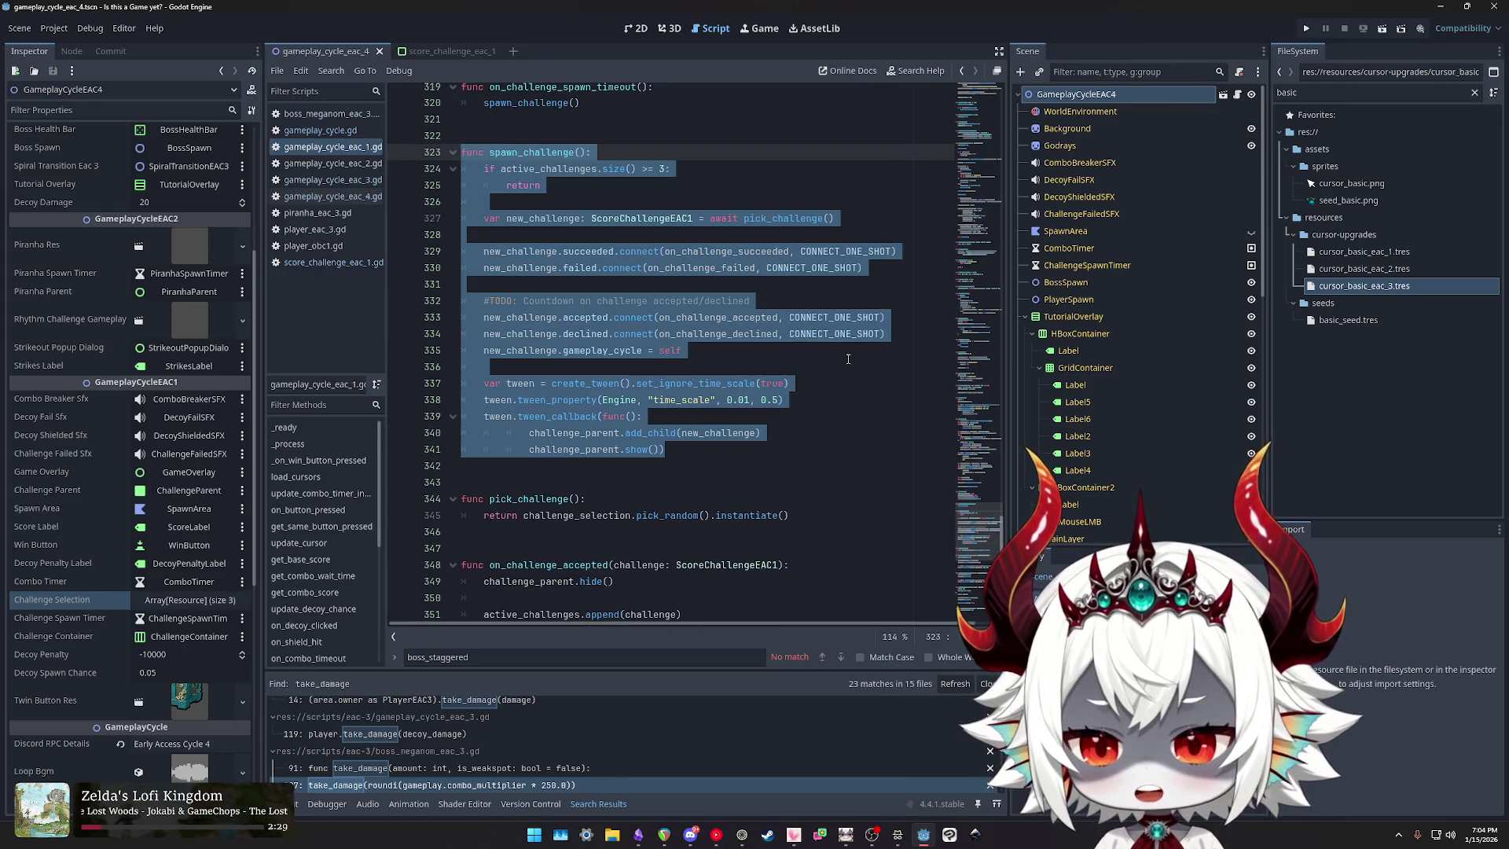
Step: Highlight the on_challenge accepted, declined, succeeded and failed handlers, then open gameplay_cycle_eac_4.gd
{"action": "scroll", "coordinate": [835, 358], "scroll_direction": "down", "scroll_amount": 3}
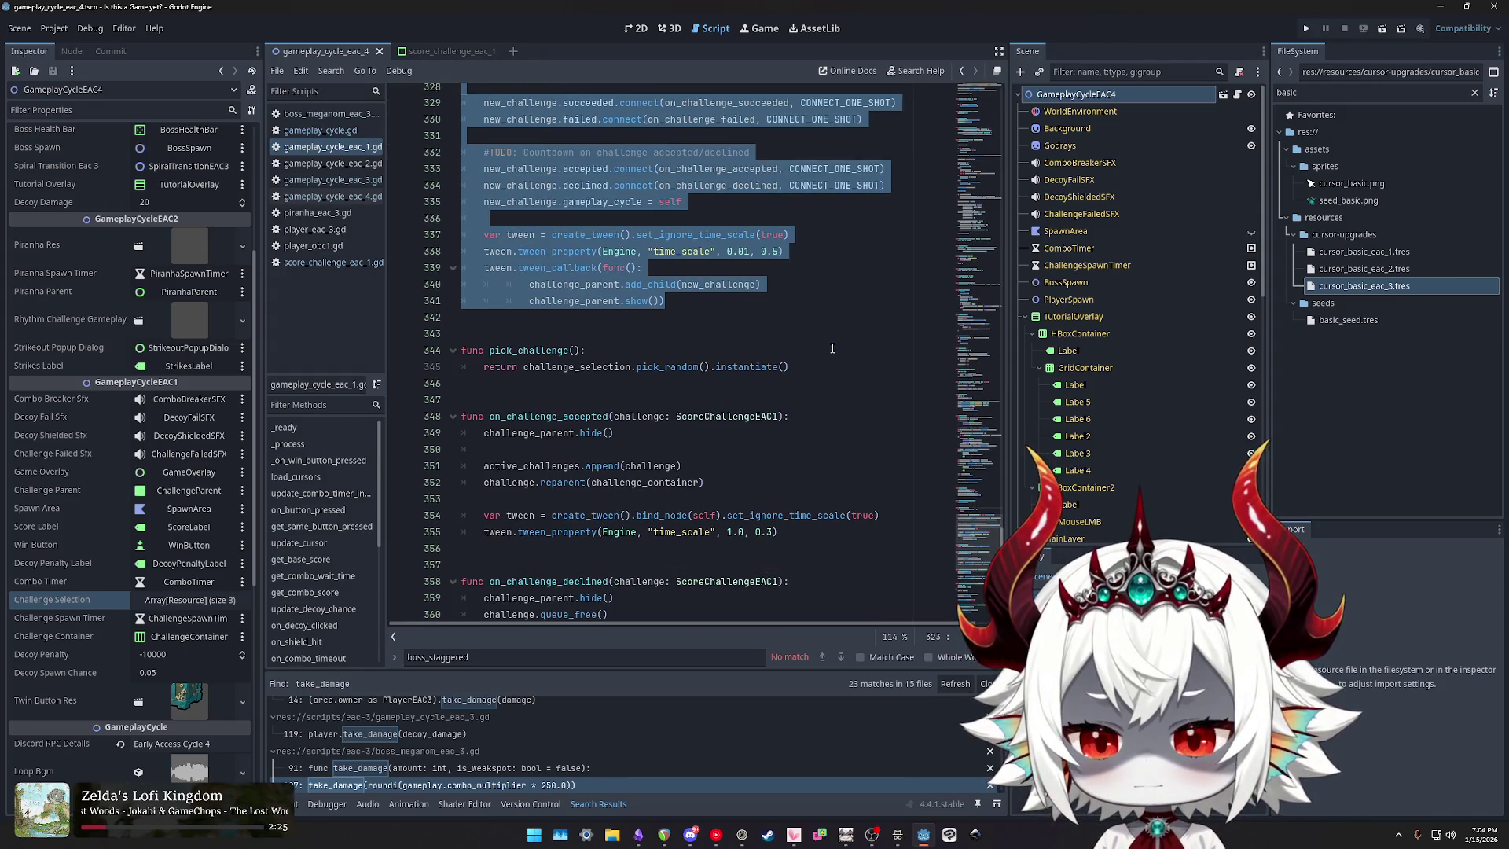
{"action": "scroll", "coordinate": [832, 348], "scroll_direction": "down", "scroll_amount": 2}
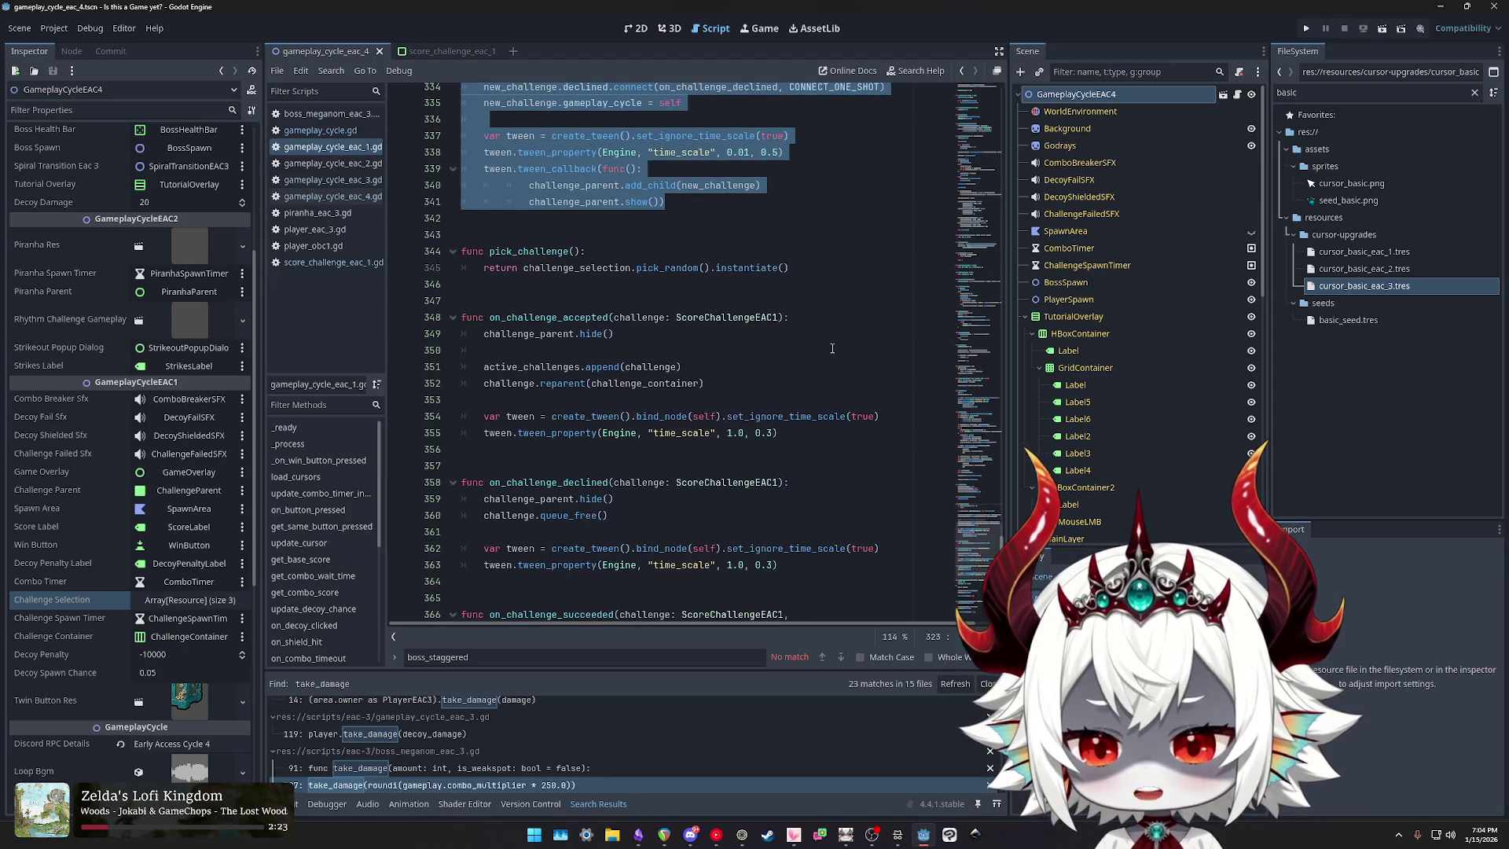
{"action": "scroll", "coordinate": [833, 348], "scroll_direction": "down", "scroll_amount": 2}
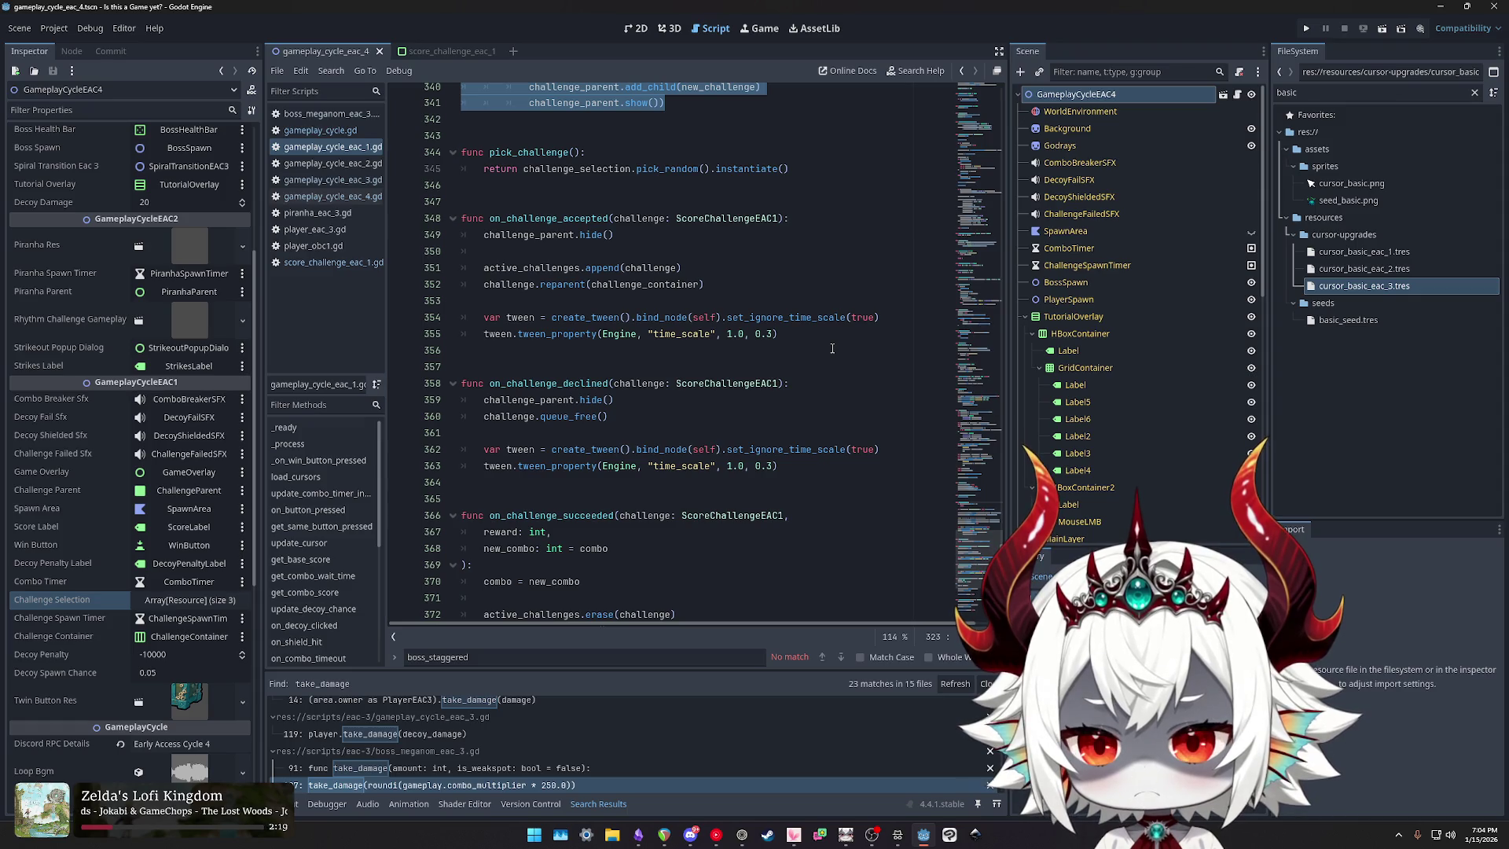
{"action": "mouse_move", "coordinate": [781, 466]}
{"action": "left_mouse_down"}
{"action": "mouse_move", "coordinate": [479, 449]}
{"action": "mouse_move", "coordinate": [460, 220]}
{"action": "left_mouse_up"}
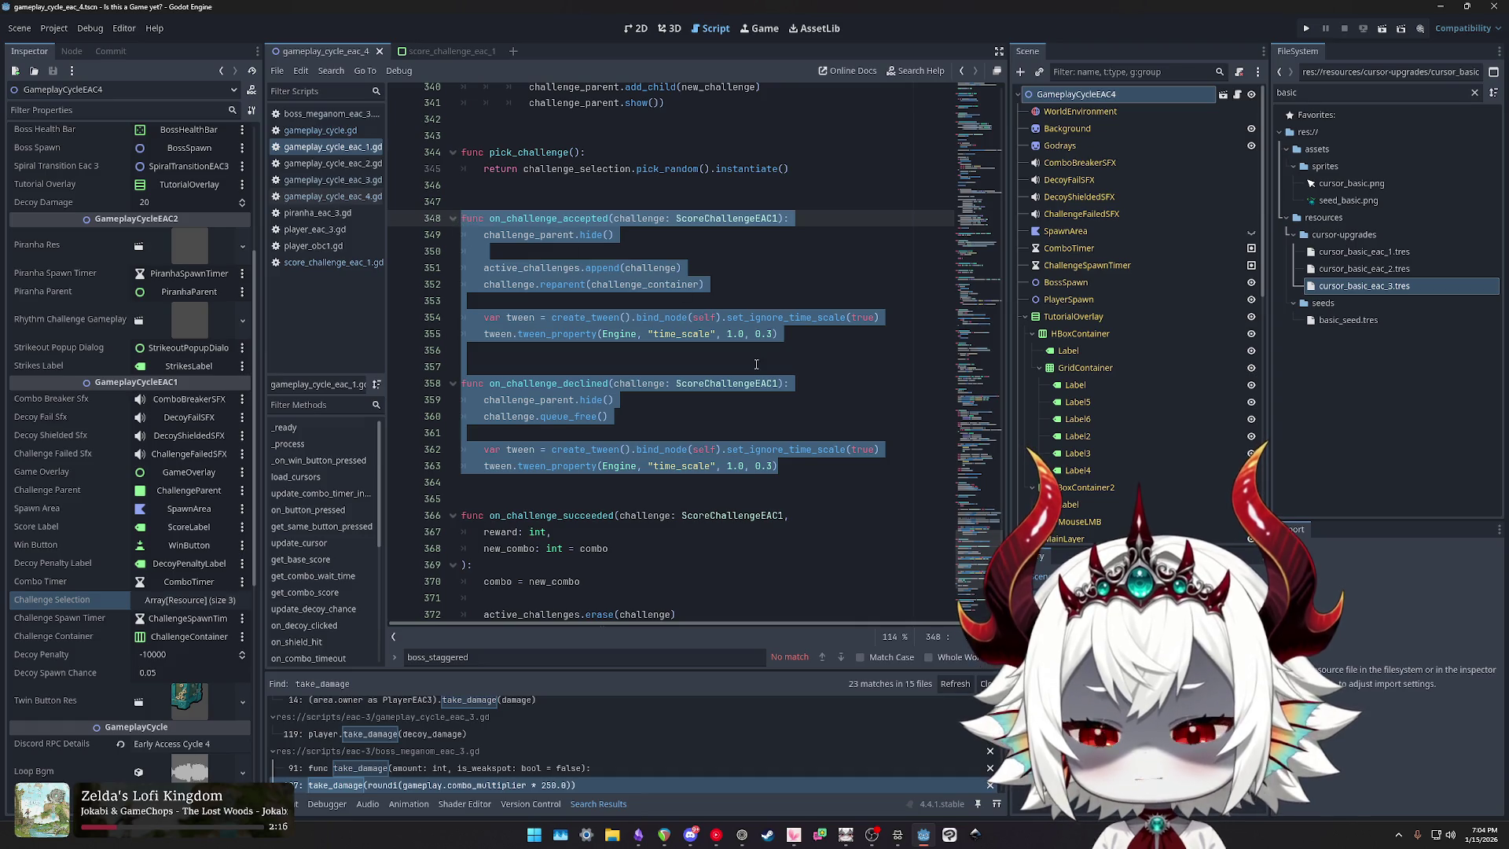
{"action": "mouse_move", "coordinate": [782, 467]}
{"action": "left_mouse_down"}
{"action": "mouse_move", "coordinate": [503, 442]}
{"action": "mouse_move", "coordinate": [427, 384]}
{"action": "left_mouse_up"}
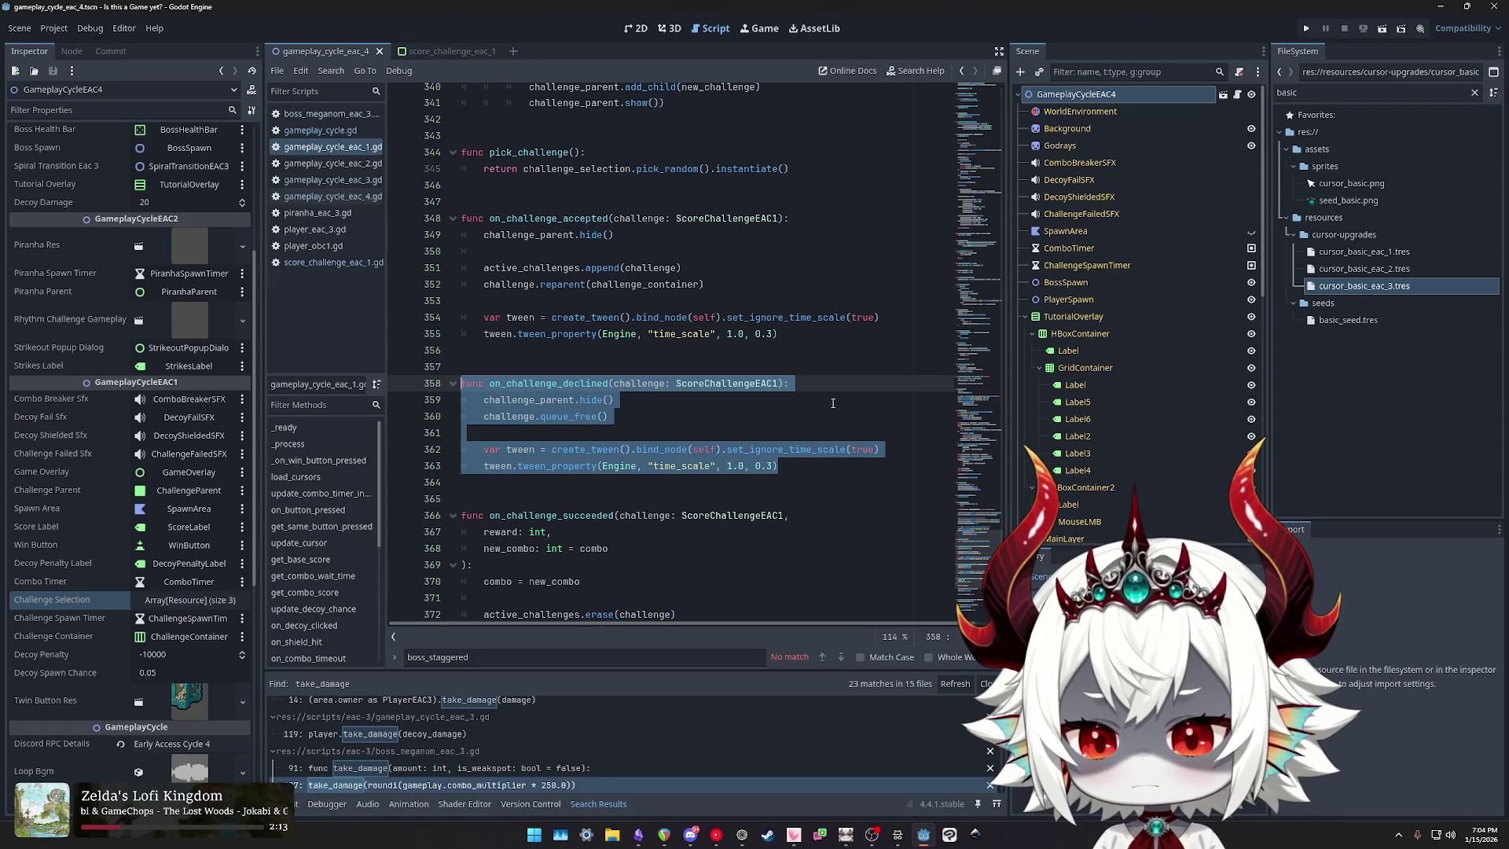
{"action": "mouse_move", "coordinate": [784, 474]}
{"action": "left_mouse_down"}
{"action": "mouse_move", "coordinate": [471, 449]}
{"action": "mouse_move", "coordinate": [440, 382]}
{"action": "left_mouse_up"}
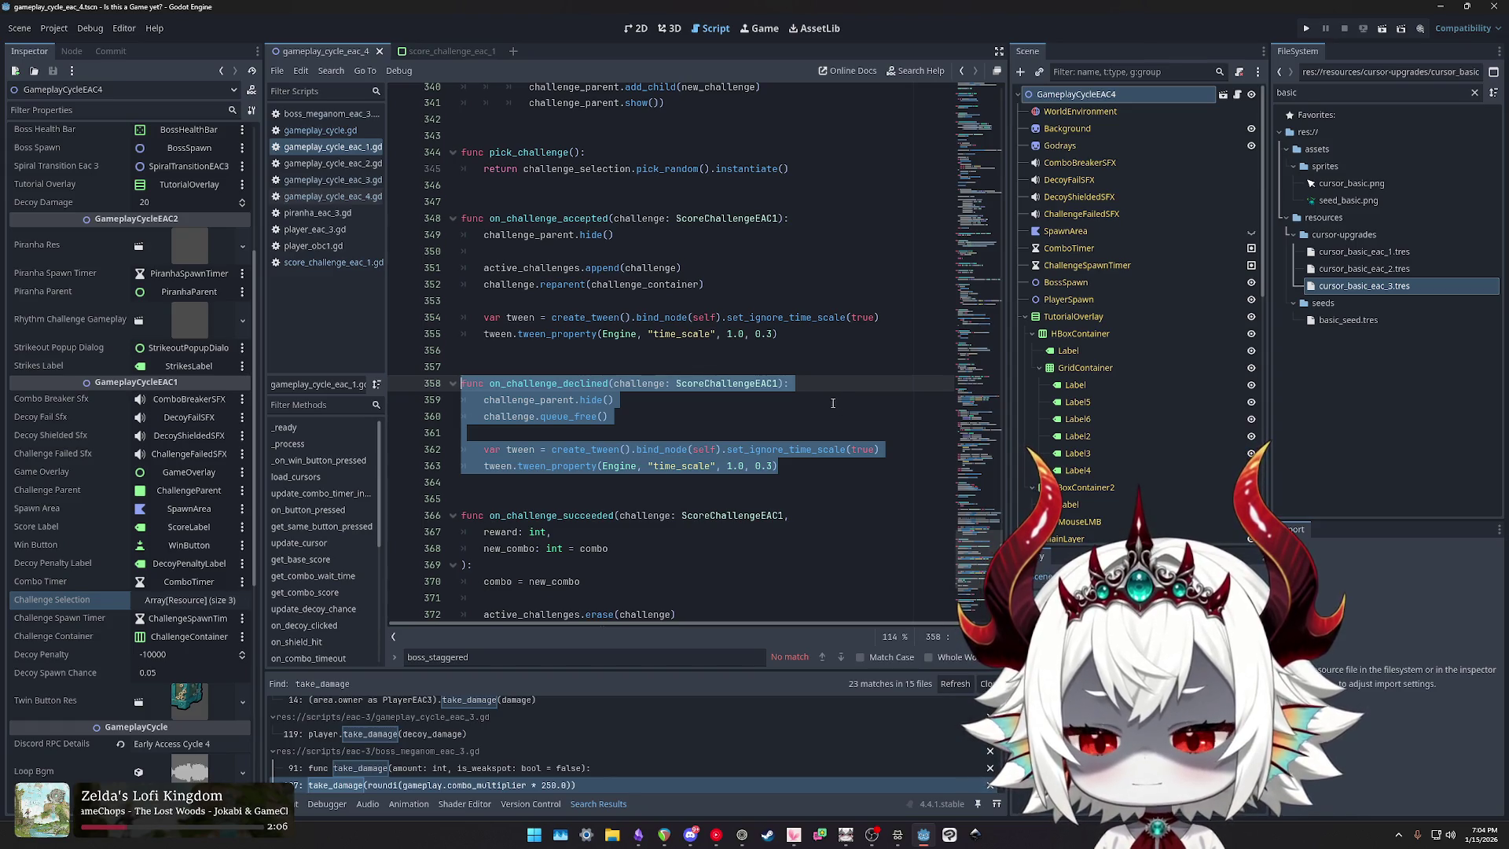
{"action": "scroll", "coordinate": [801, 397], "scroll_direction": "down", "scroll_amount": 4}
{"action": "mouse_move", "coordinate": [652, 467]}
{"action": "left_mouse_down"}
{"action": "mouse_move", "coordinate": [526, 466]}
{"action": "mouse_move", "coordinate": [430, 314]}
{"action": "left_mouse_up"}
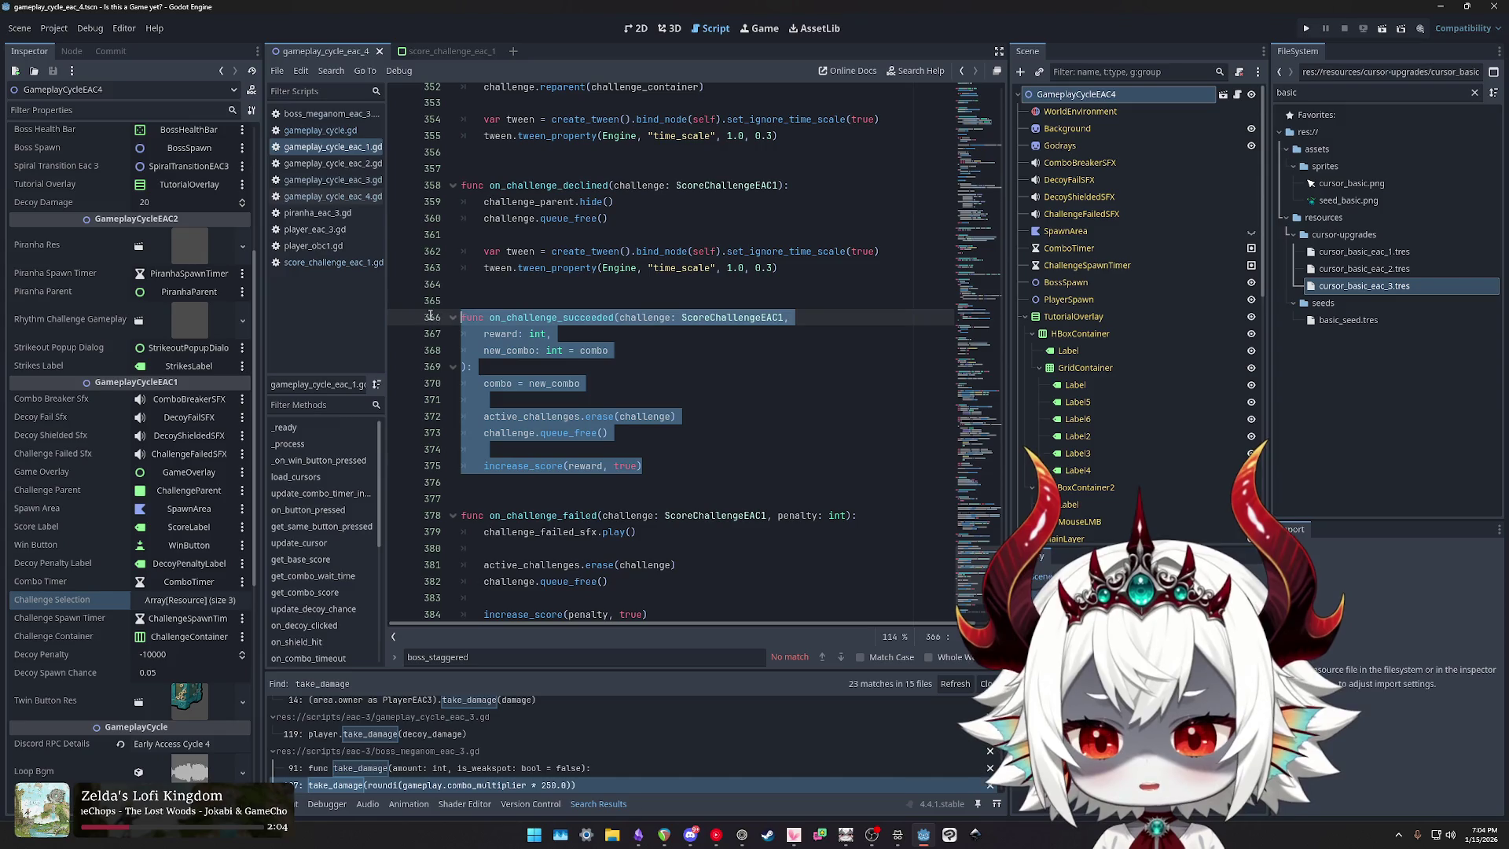
{"action": "scroll", "coordinate": [750, 379], "scroll_direction": "down", "scroll_amount": 3}
{"action": "mouse_move", "coordinate": [707, 489]}
{"action": "left_mouse_down"}
{"action": "mouse_move", "coordinate": [488, 472]}
{"action": "mouse_move", "coordinate": [418, 396]}
{"action": "left_mouse_up"}
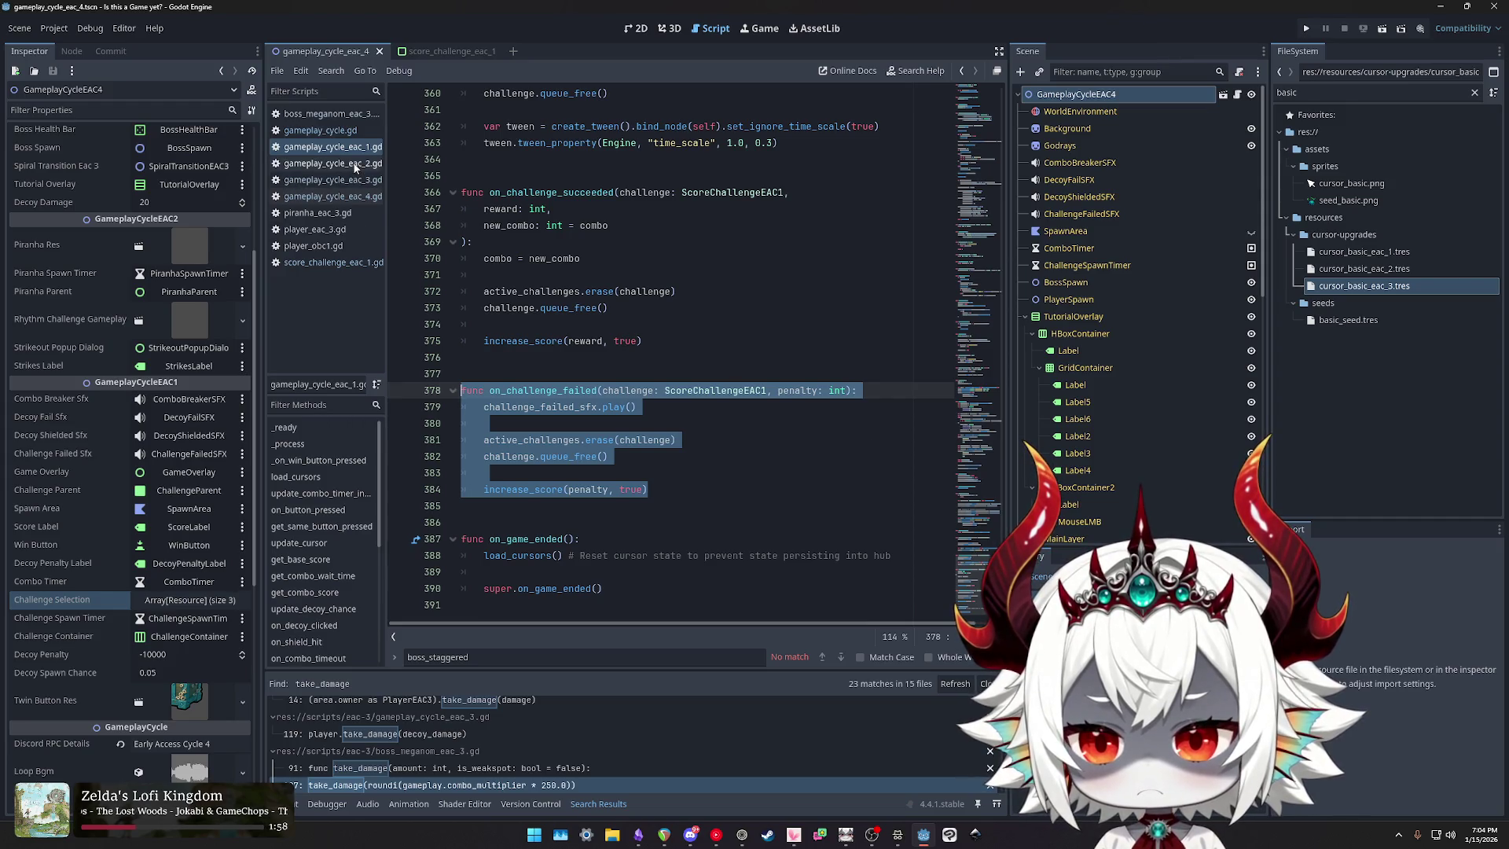
{"action": "left_click", "coordinate": [352, 198]}
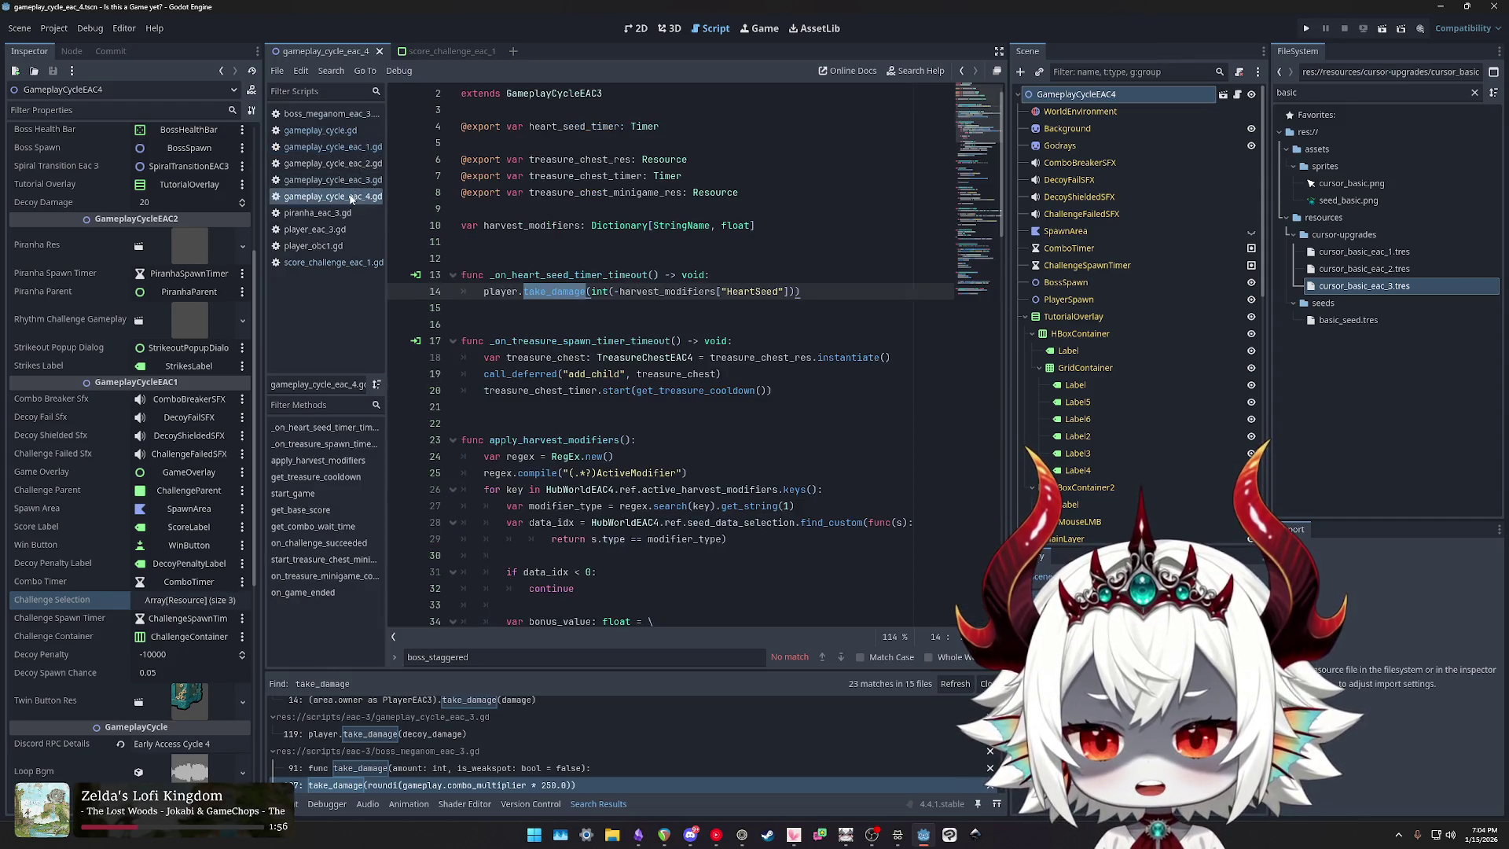
Step: Flip through gameplay_cycle.gd, gameplay_cycle_eac_1.gd and gameplay_cycle_eac_4.gd, ending on score_challenge_eac_1.gd
{"action": "left_click", "coordinate": [336, 131]}
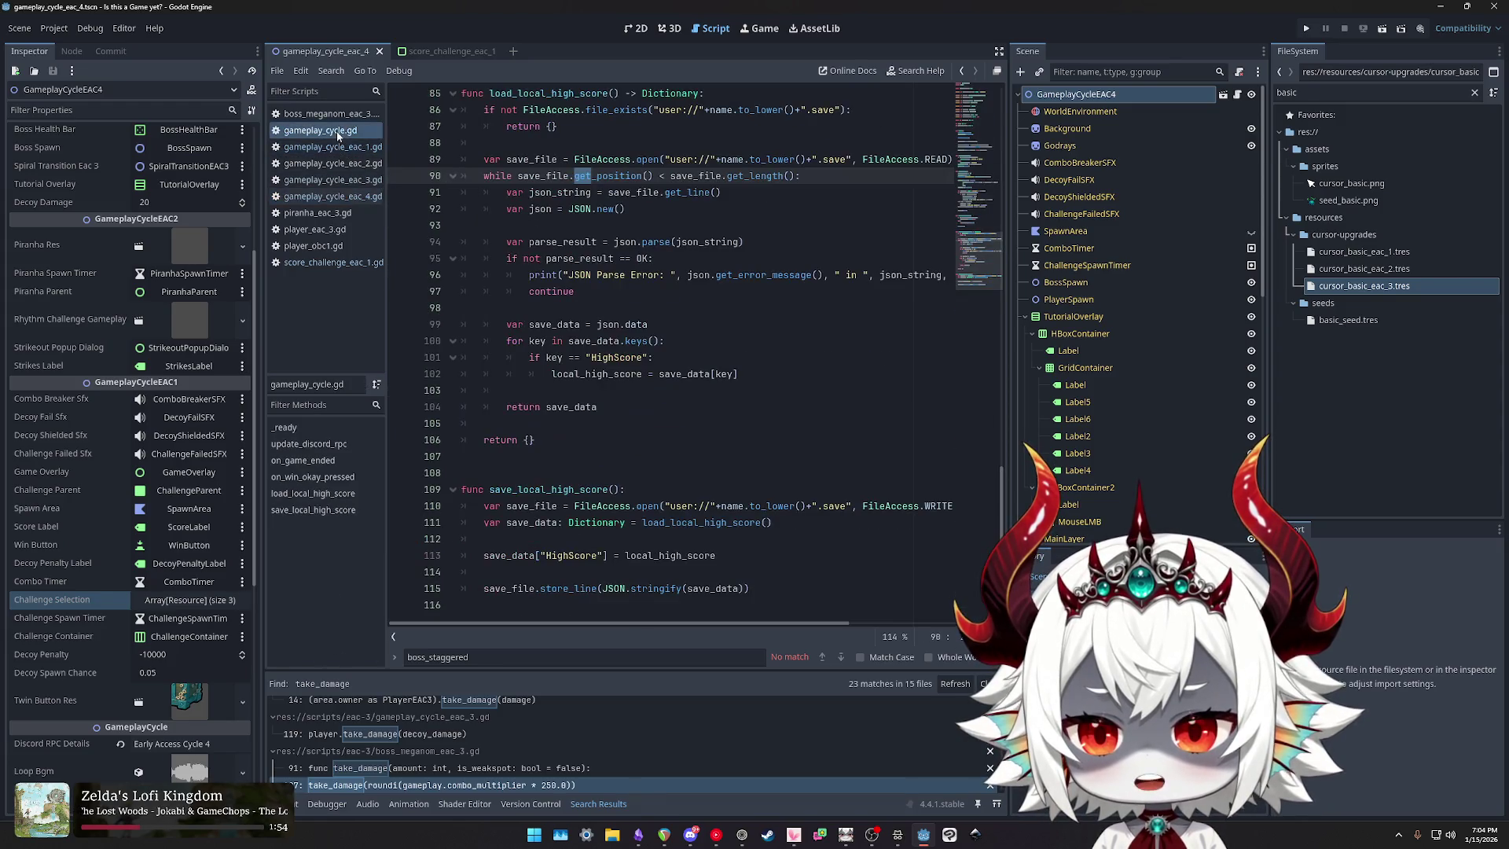
{"action": "left_click", "coordinate": [332, 147]}
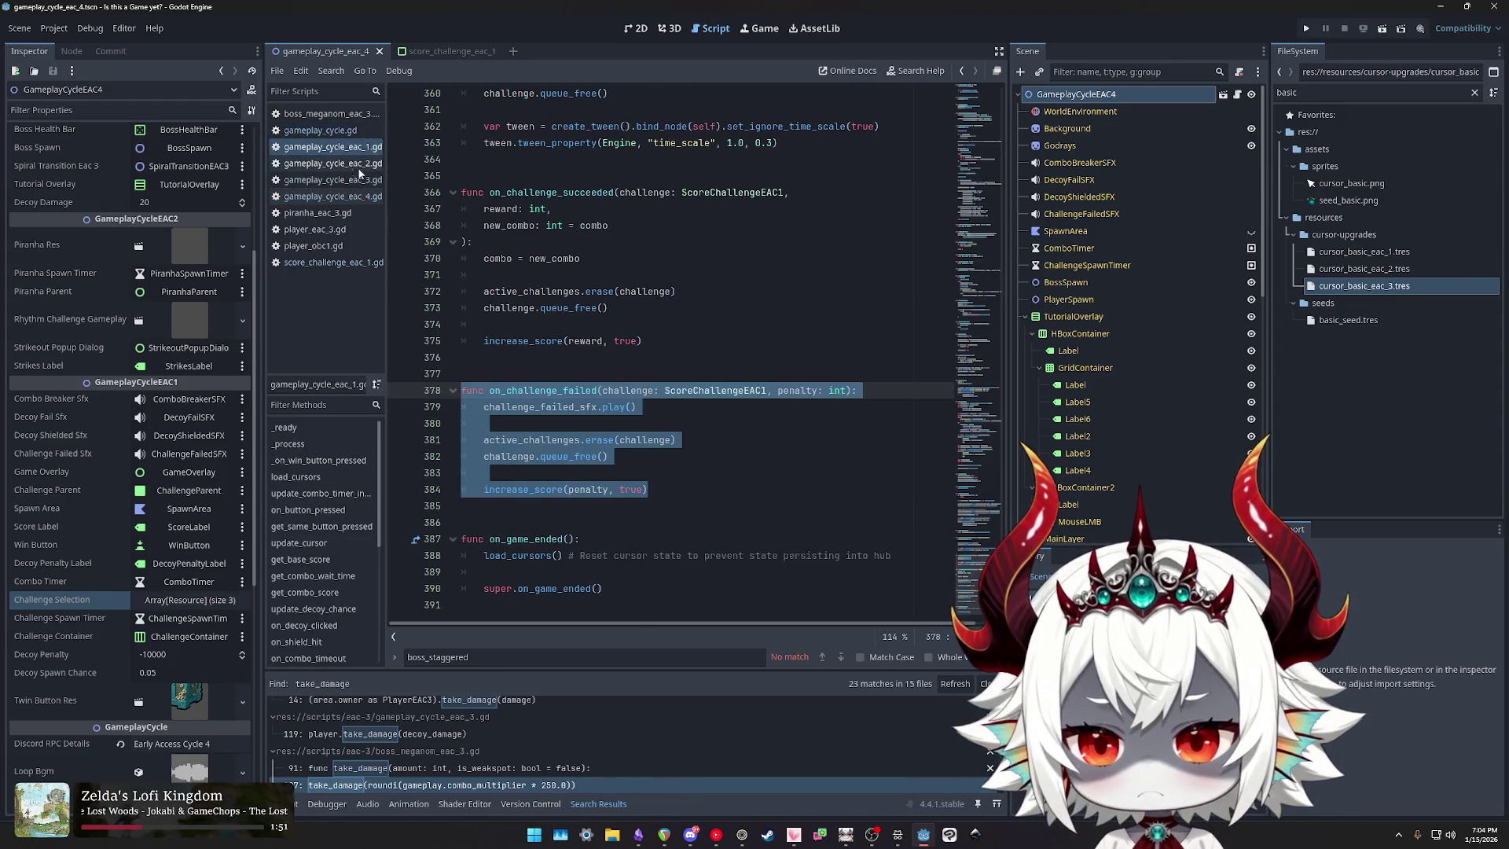
{"action": "left_click", "coordinate": [334, 179]}
{"action": "left_click", "coordinate": [334, 197]}
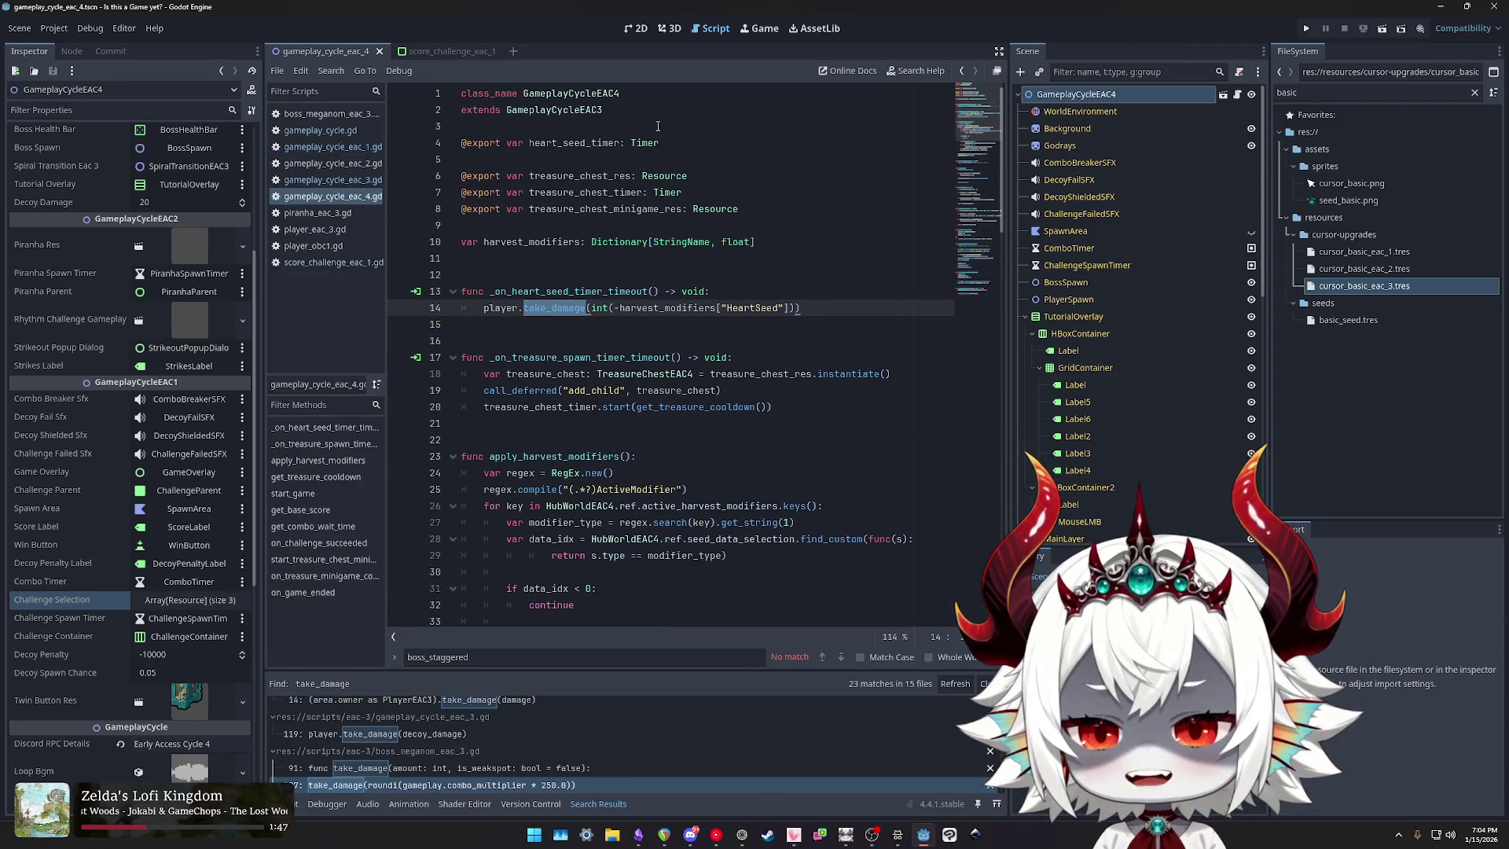
{"action": "left_click", "coordinate": [330, 262]}
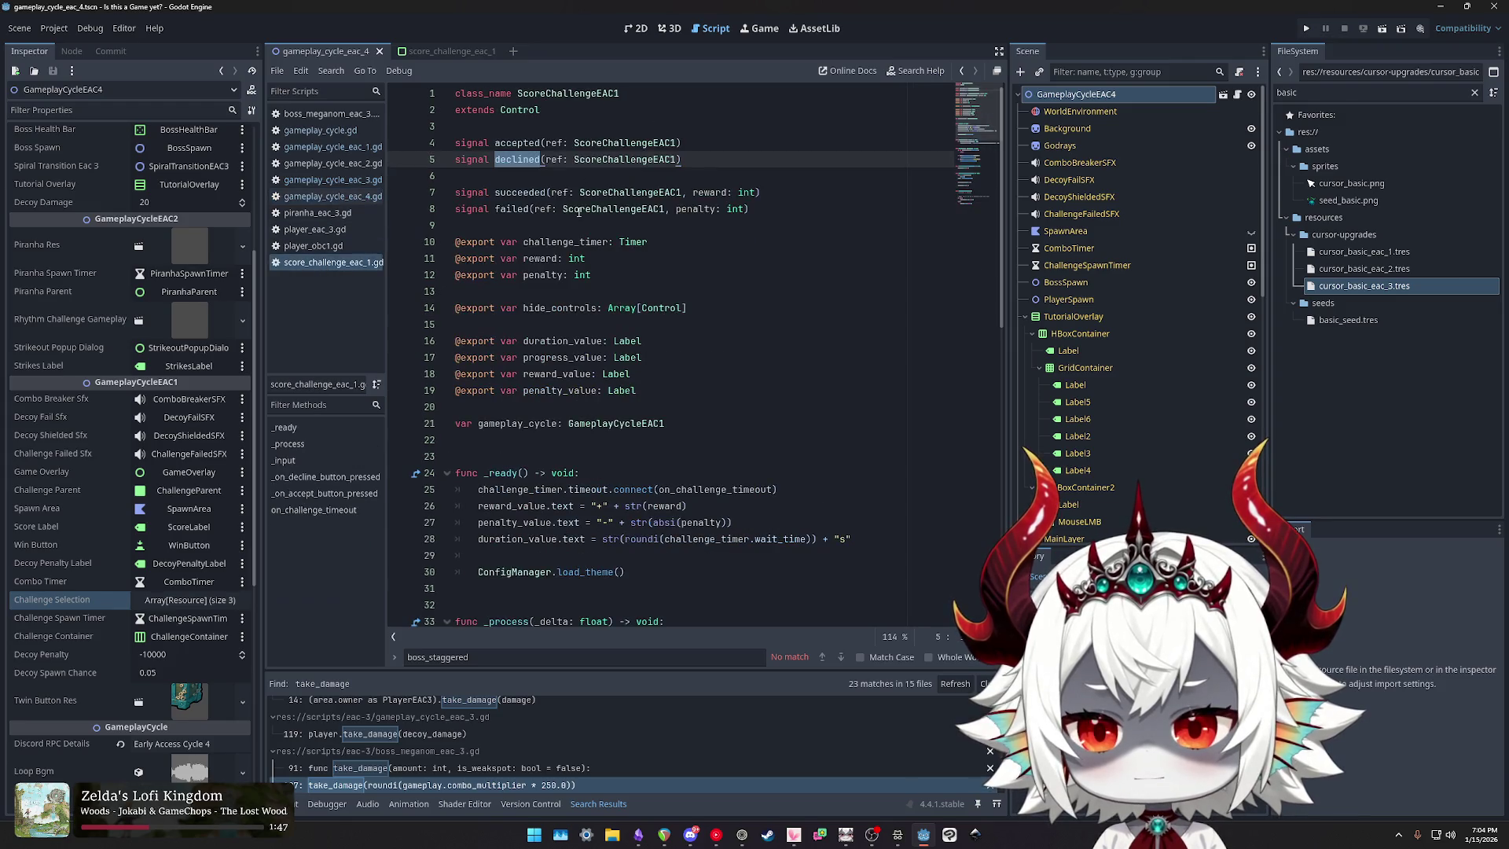
{"action": "left_click_drag", "start_coordinate": [722, 161], "coordinate": [424, 149]}
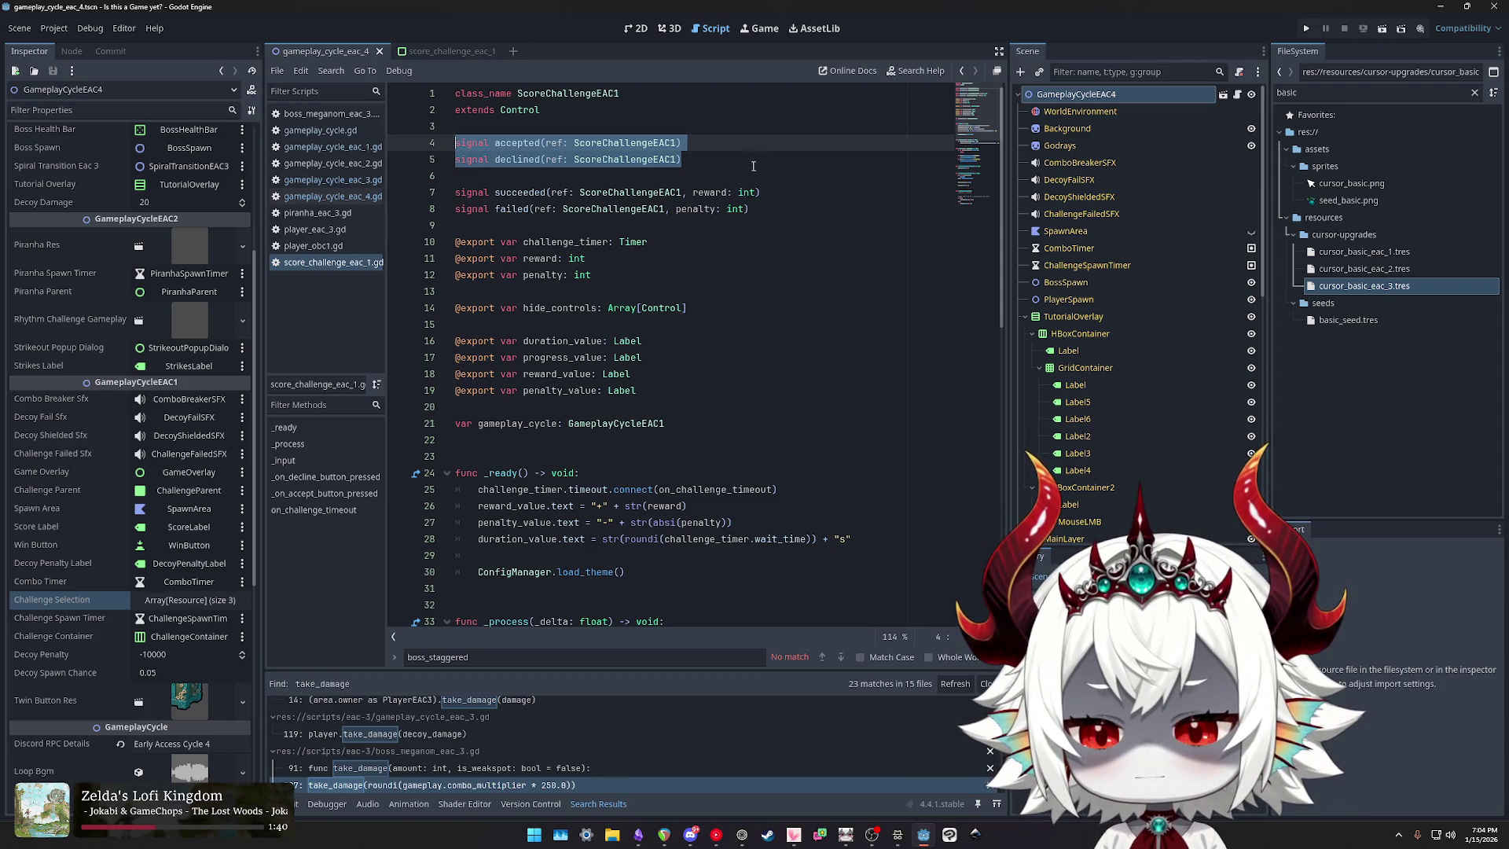
{"action": "scroll", "coordinate": [756, 165], "scroll_direction": "down", "scroll_amount": 5}
{"action": "scroll", "coordinate": [757, 171], "scroll_direction": "down", "scroll_amount": 8}
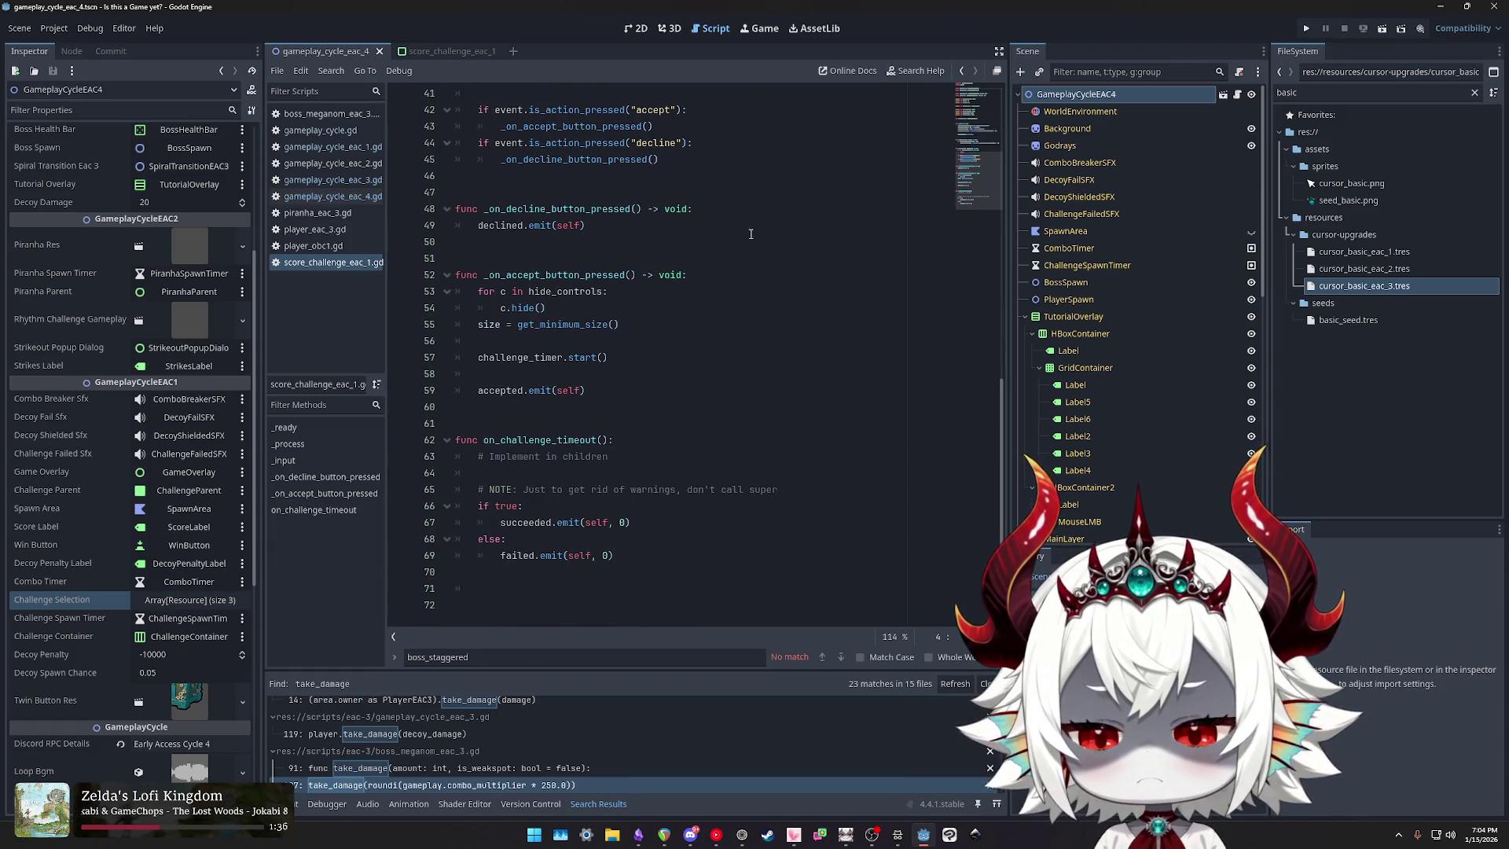
{"action": "scroll", "coordinate": [752, 232], "scroll_direction": "up", "scroll_amount": 9}
{"action": "scroll", "coordinate": [752, 232], "scroll_direction": "up", "scroll_amount": 2}
{"action": "scroll", "coordinate": [751, 231], "scroll_direction": "down", "scroll_amount": 4}
{"action": "scroll", "coordinate": [747, 230], "scroll_direction": "up", "scroll_amount": 5}
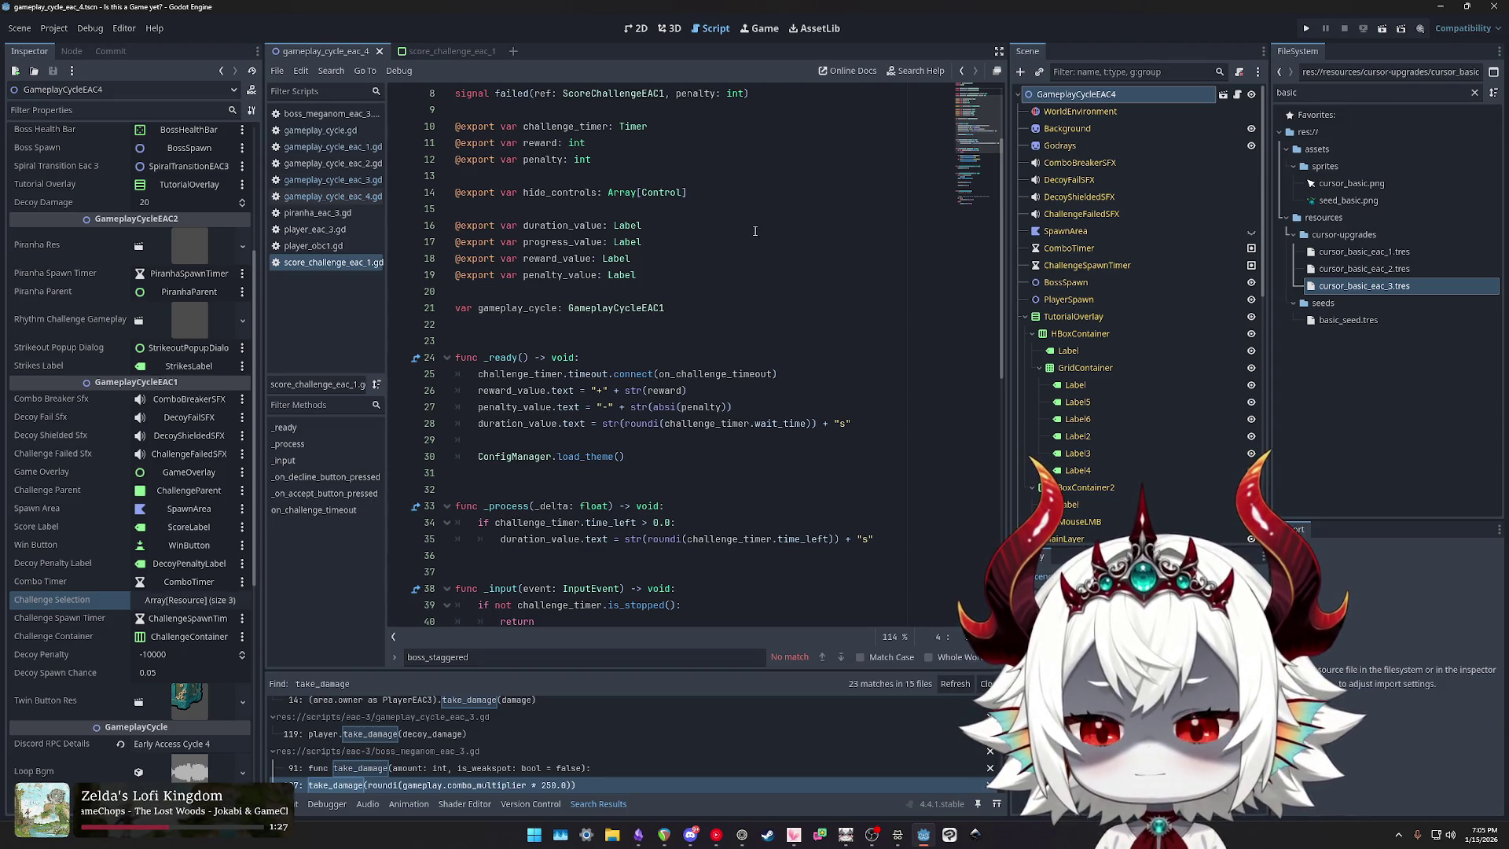
{"action": "scroll", "coordinate": [754, 231], "scroll_direction": "down", "scroll_amount": 3}
{"action": "scroll", "coordinate": [742, 226], "scroll_direction": "up", "scroll_amount": 6}
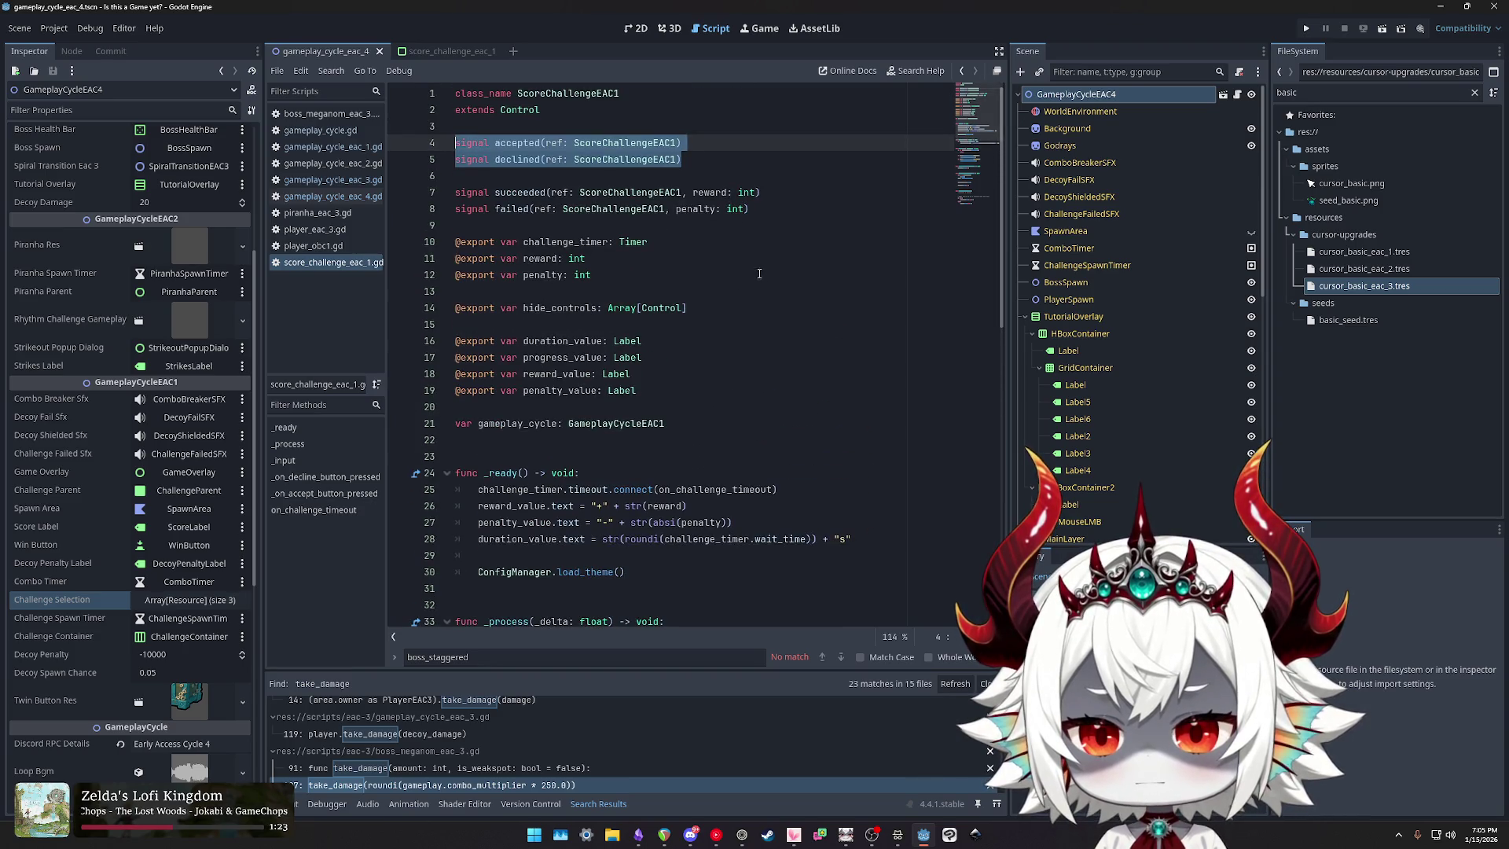
{"action": "left_click_drag", "start_coordinate": [785, 215], "coordinate": [432, 192]}
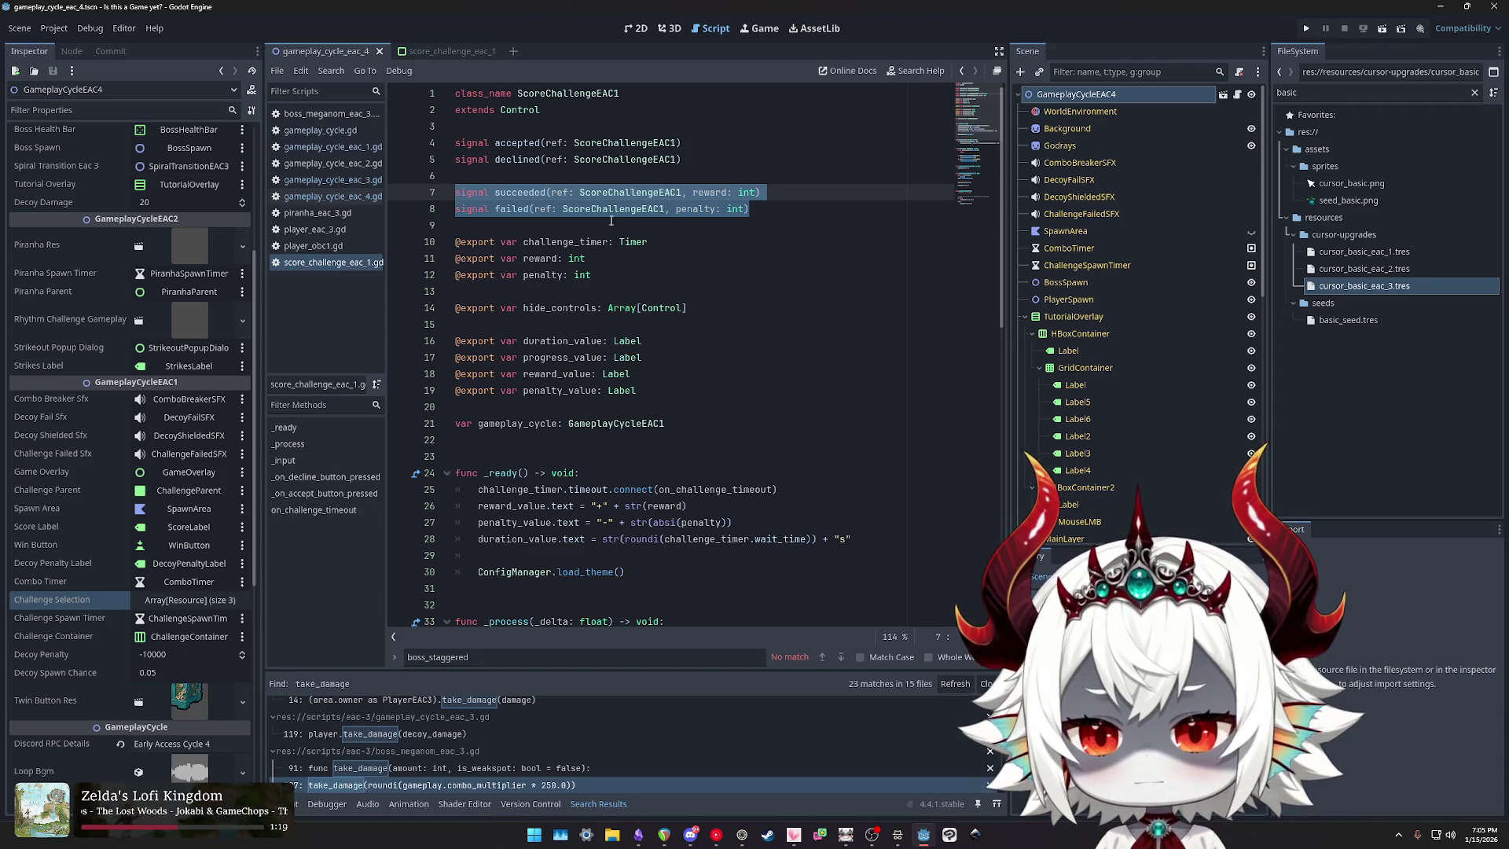
{"action": "double_click", "coordinate": [511, 209]}
{"action": "double_click", "coordinate": [697, 209]}
{"action": "double_click", "coordinate": [508, 209]}
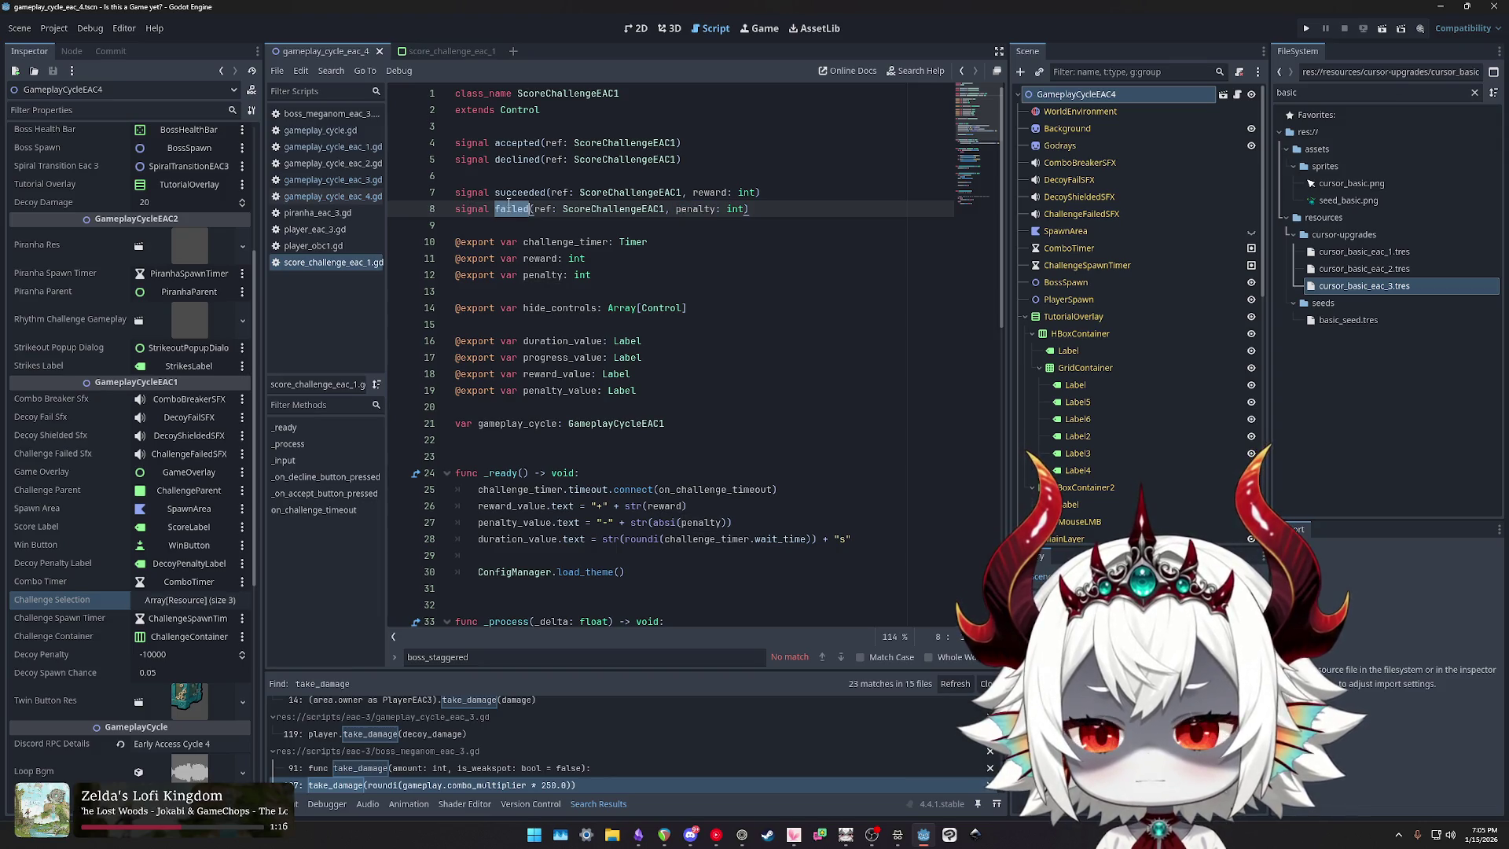
{"action": "left_click", "coordinate": [507, 209]}
{"action": "double_click", "coordinate": [507, 209]}
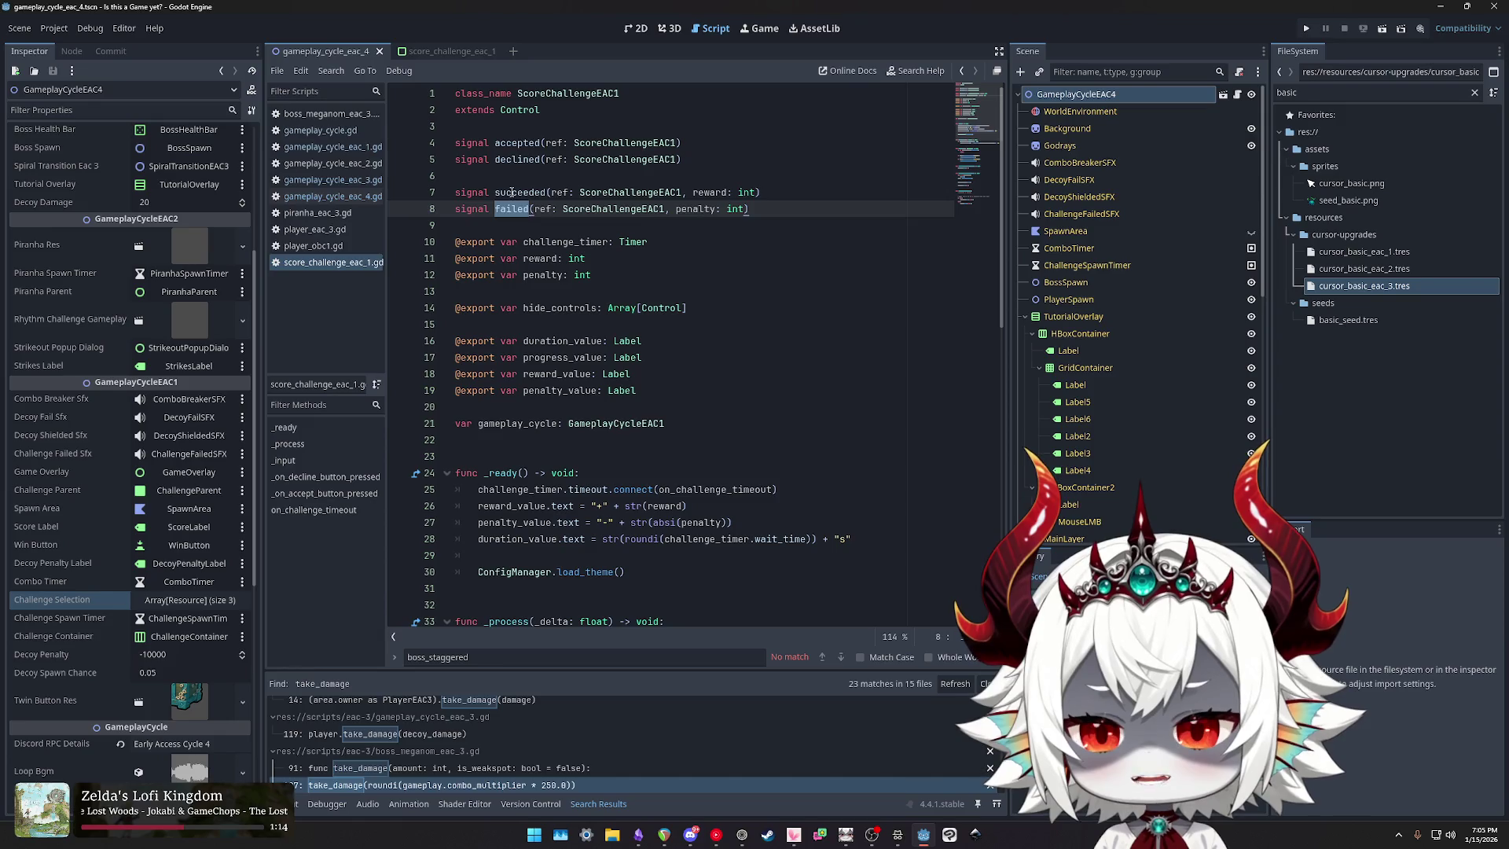
{"action": "double_click", "coordinate": [512, 193]}
{"action": "left_click_drag", "start_coordinate": [786, 189], "coordinate": [542, 191]}
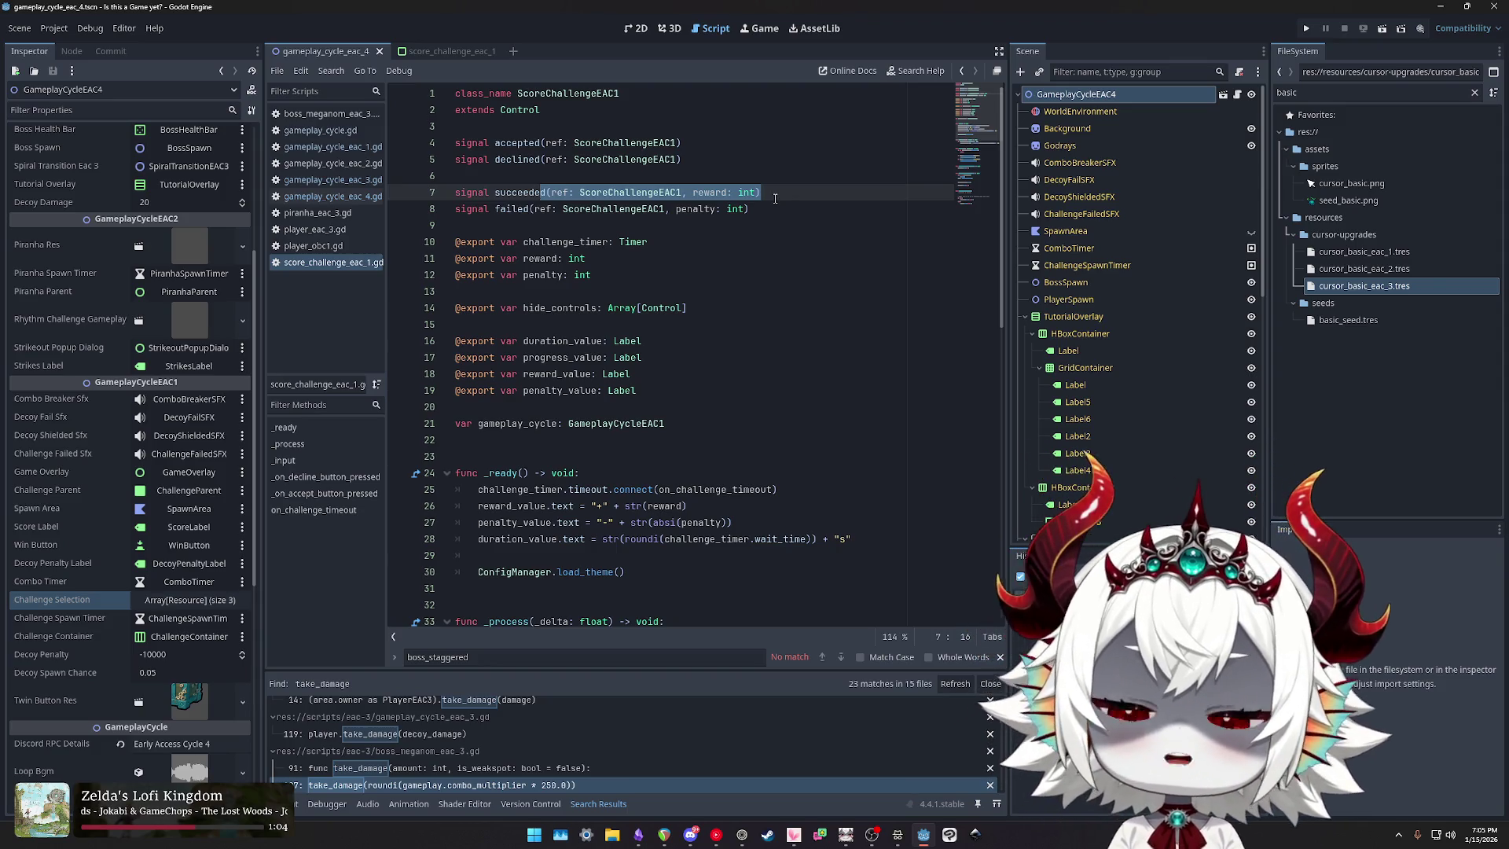
{"action": "mouse_move", "coordinate": [766, 194]}
{"action": "left_mouse_down"}
{"action": "mouse_move", "coordinate": [455, 191]}
{"action": "mouse_move", "coordinate": [546, 189]}
{"action": "left_mouse_up"}
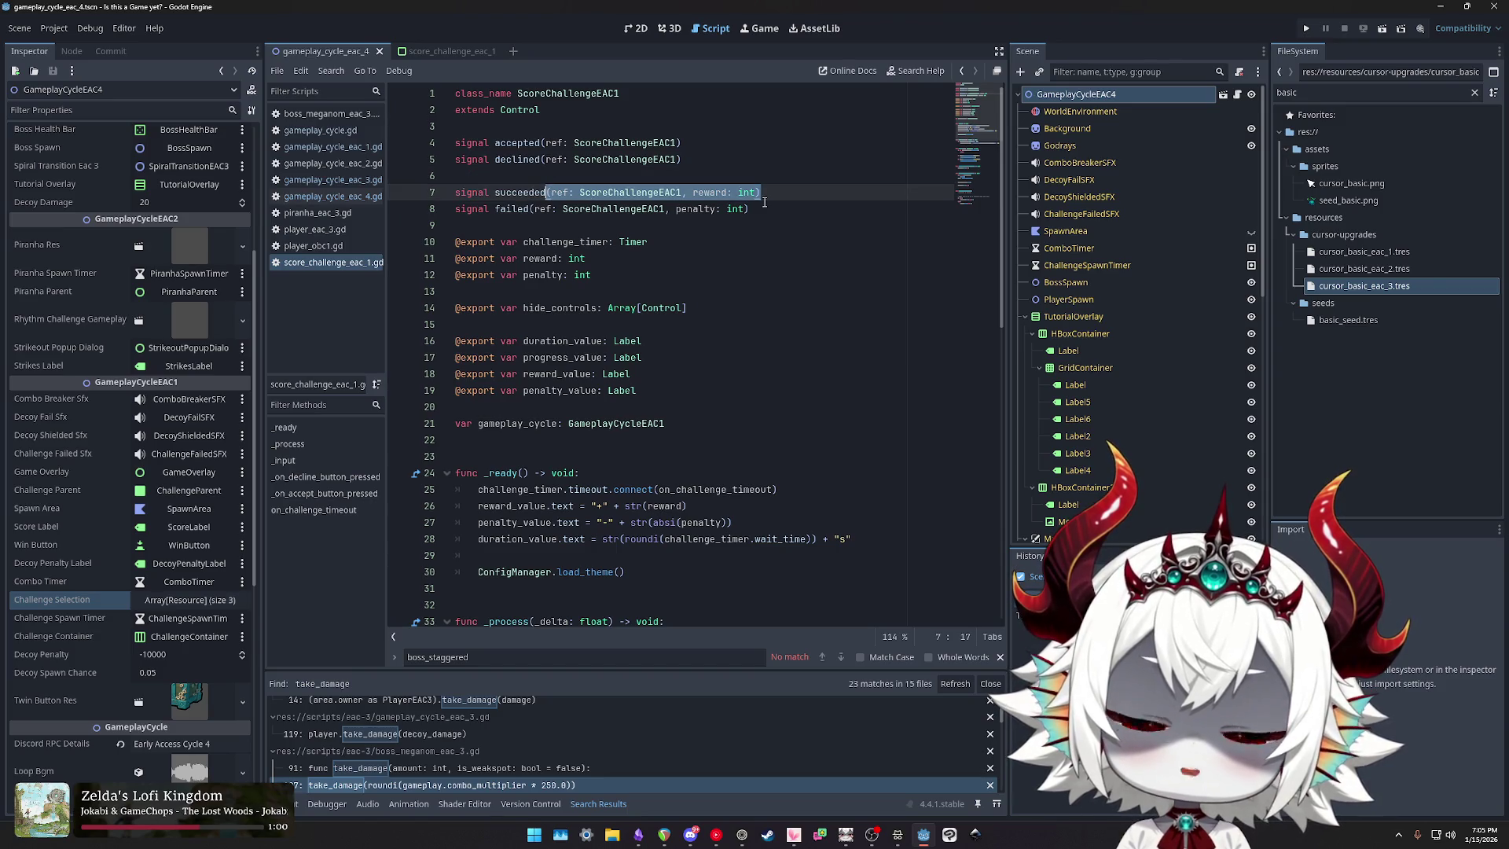
{"action": "triple_click", "coordinate": [699, 191]}
{"action": "left_click_drag", "start_coordinate": [762, 191], "coordinate": [548, 191]}
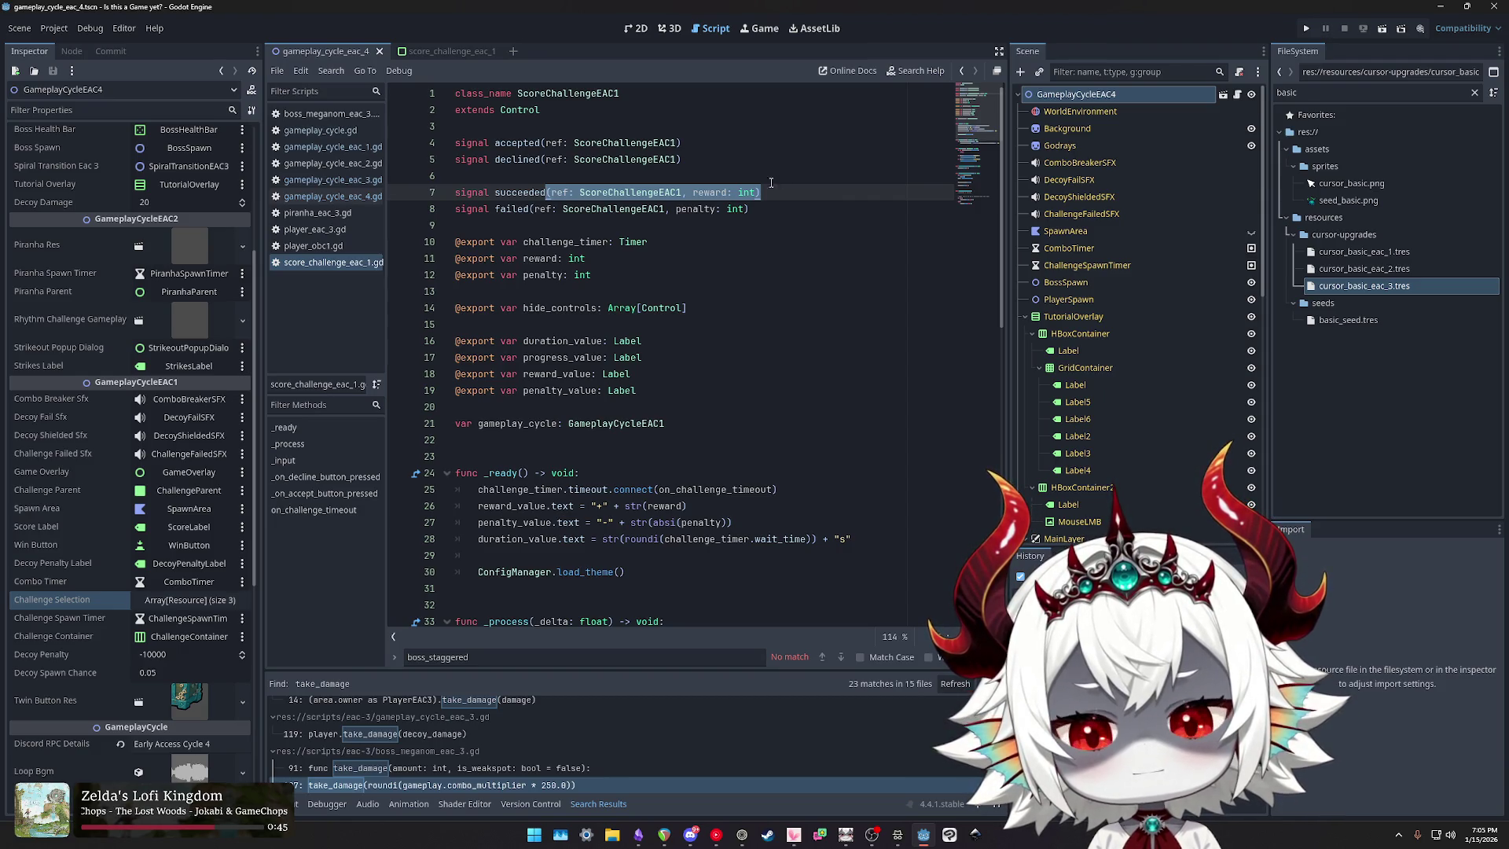
{"action": "double_click", "coordinate": [519, 111]}
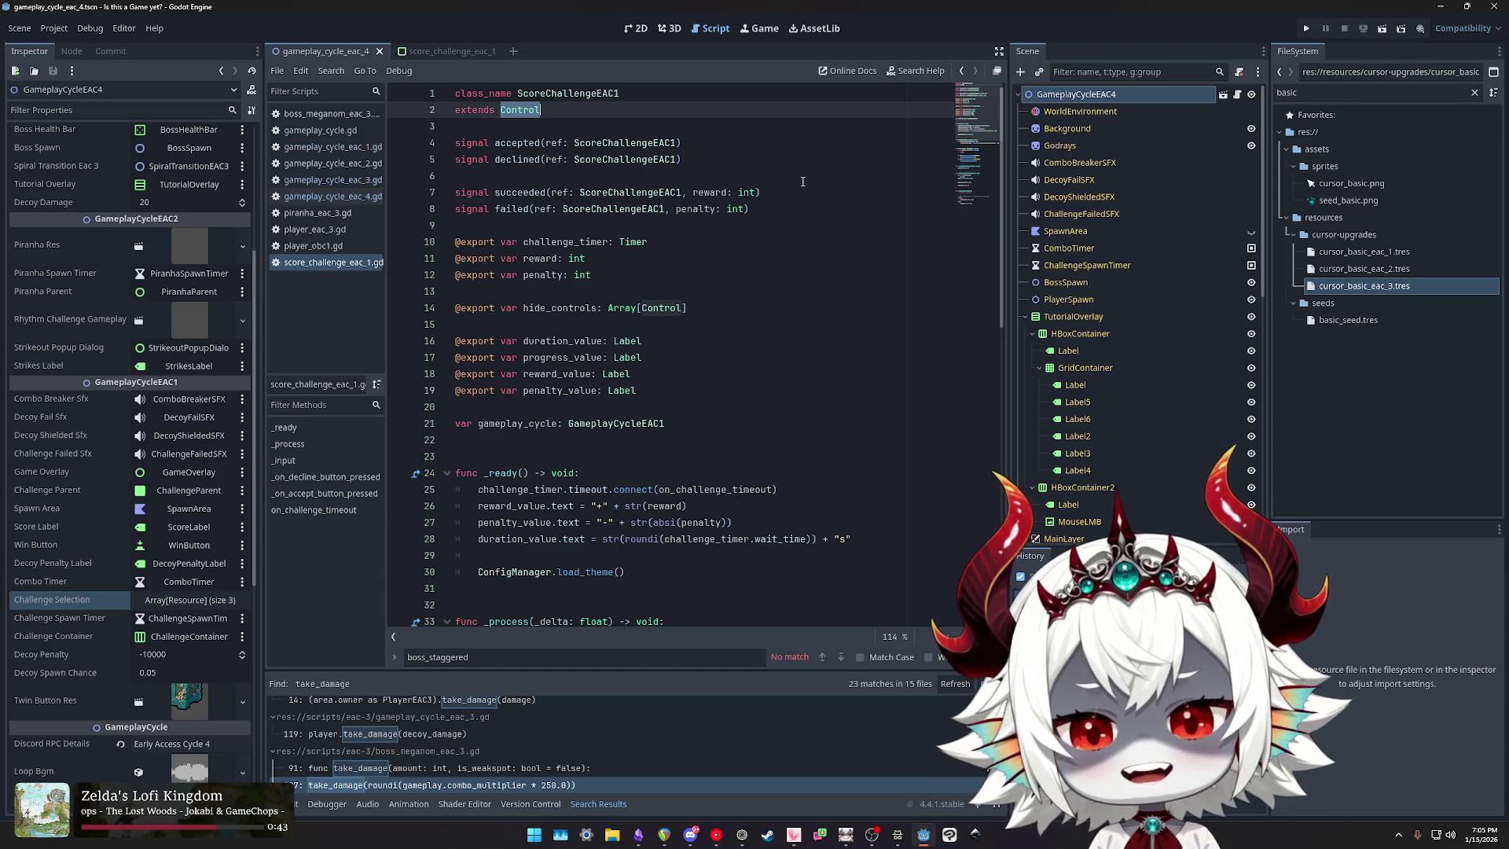
{"action": "left_click", "coordinate": [518, 210]}
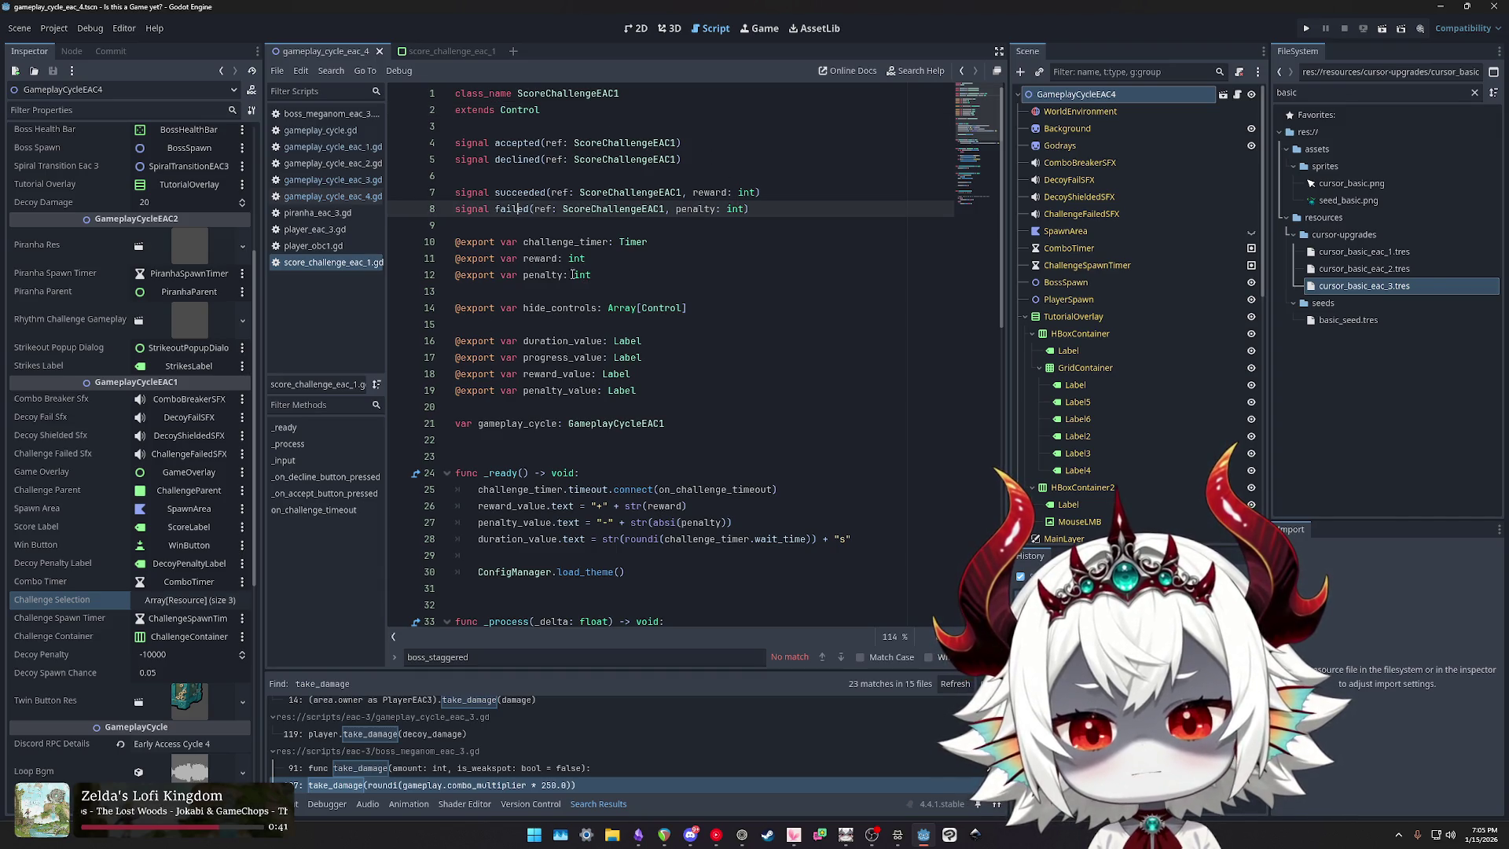
{"action": "left_click", "coordinate": [535, 259]}
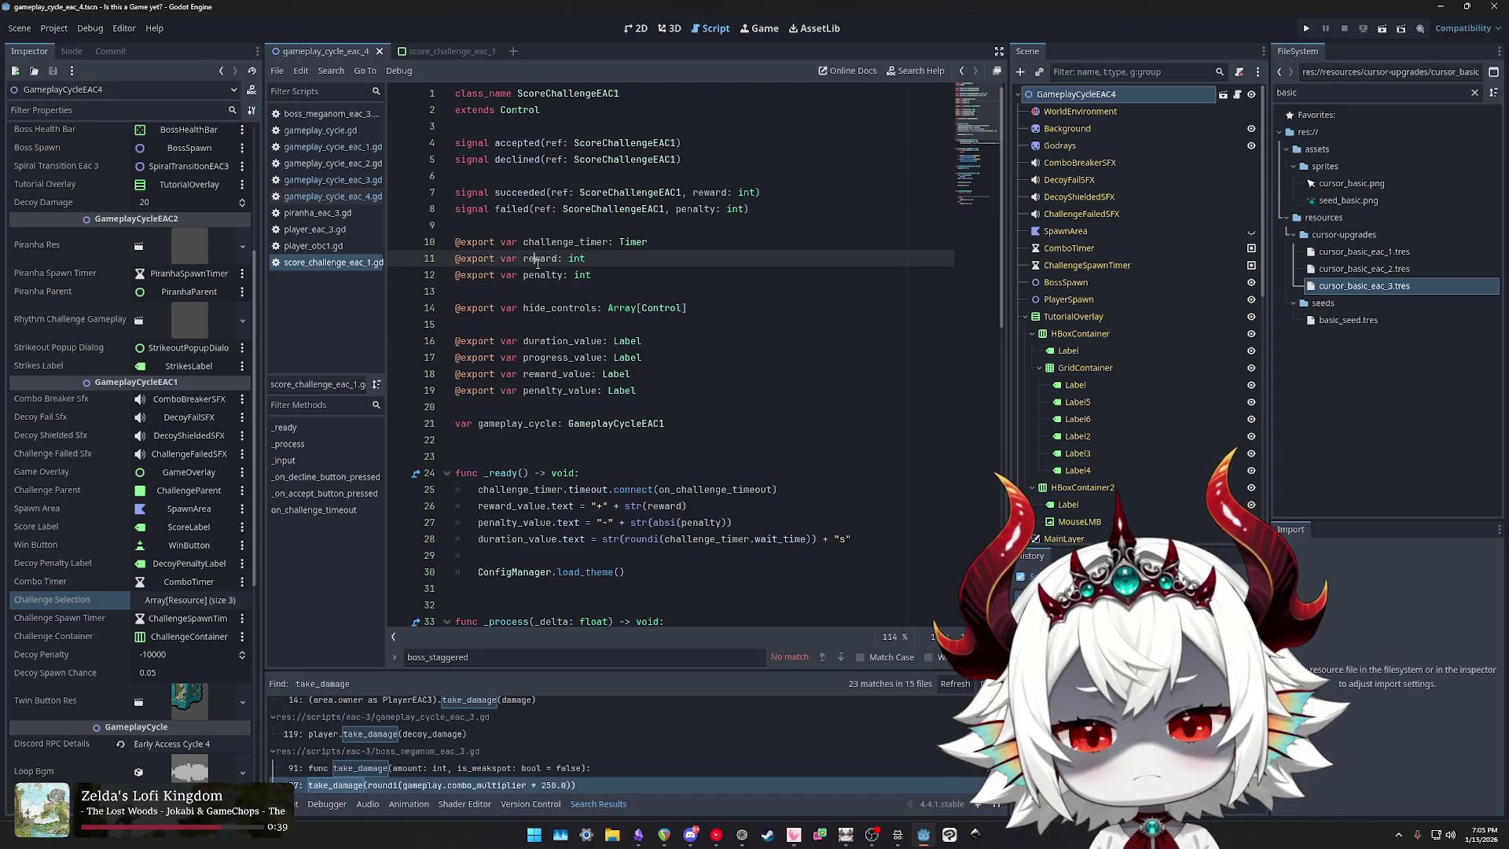
{"action": "double_click", "coordinate": [537, 260]}
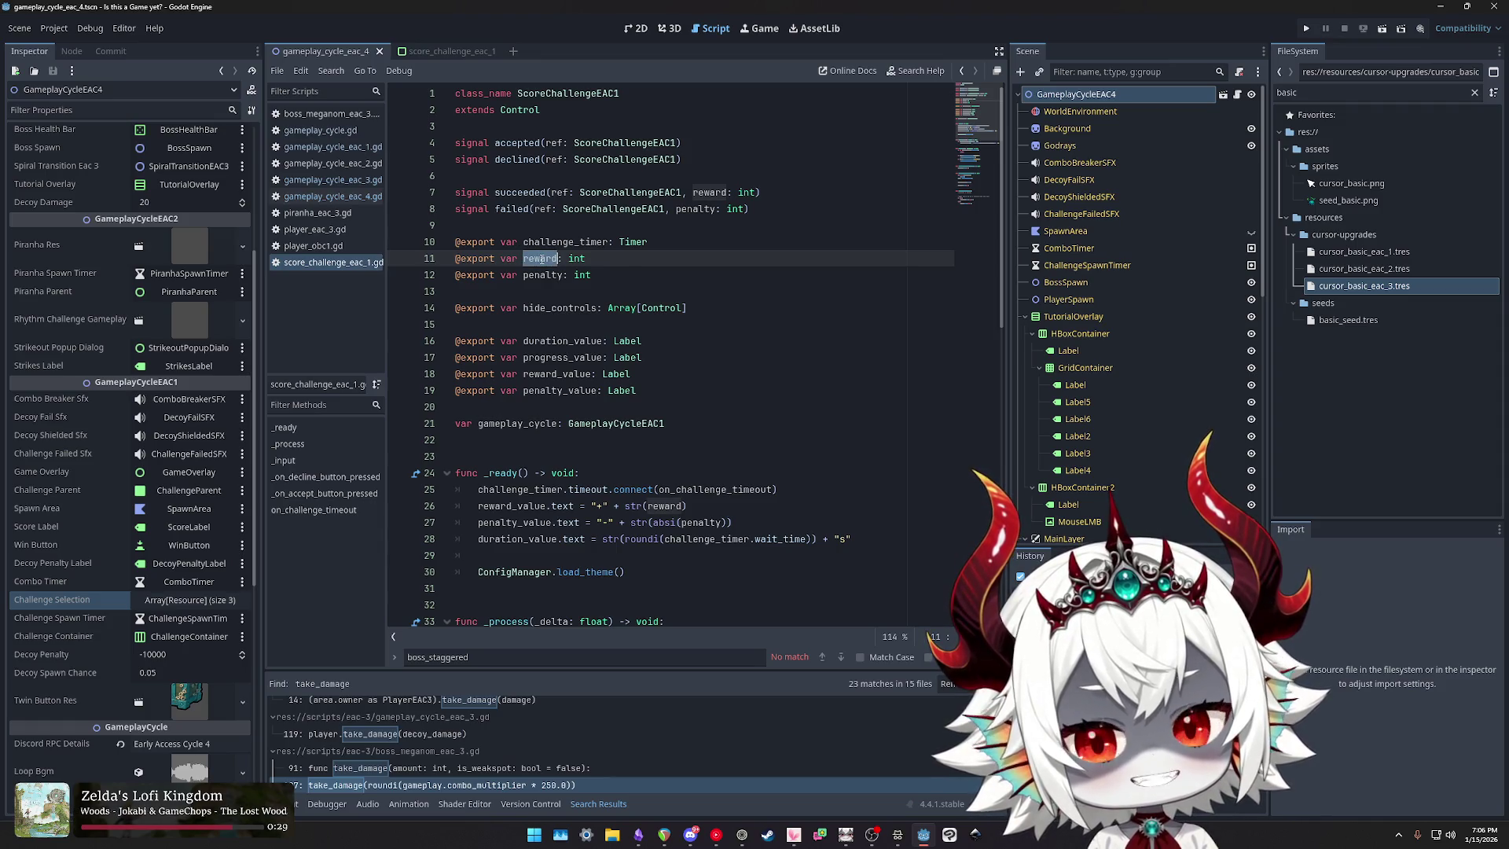
{"action": "double_click", "coordinate": [578, 259]}
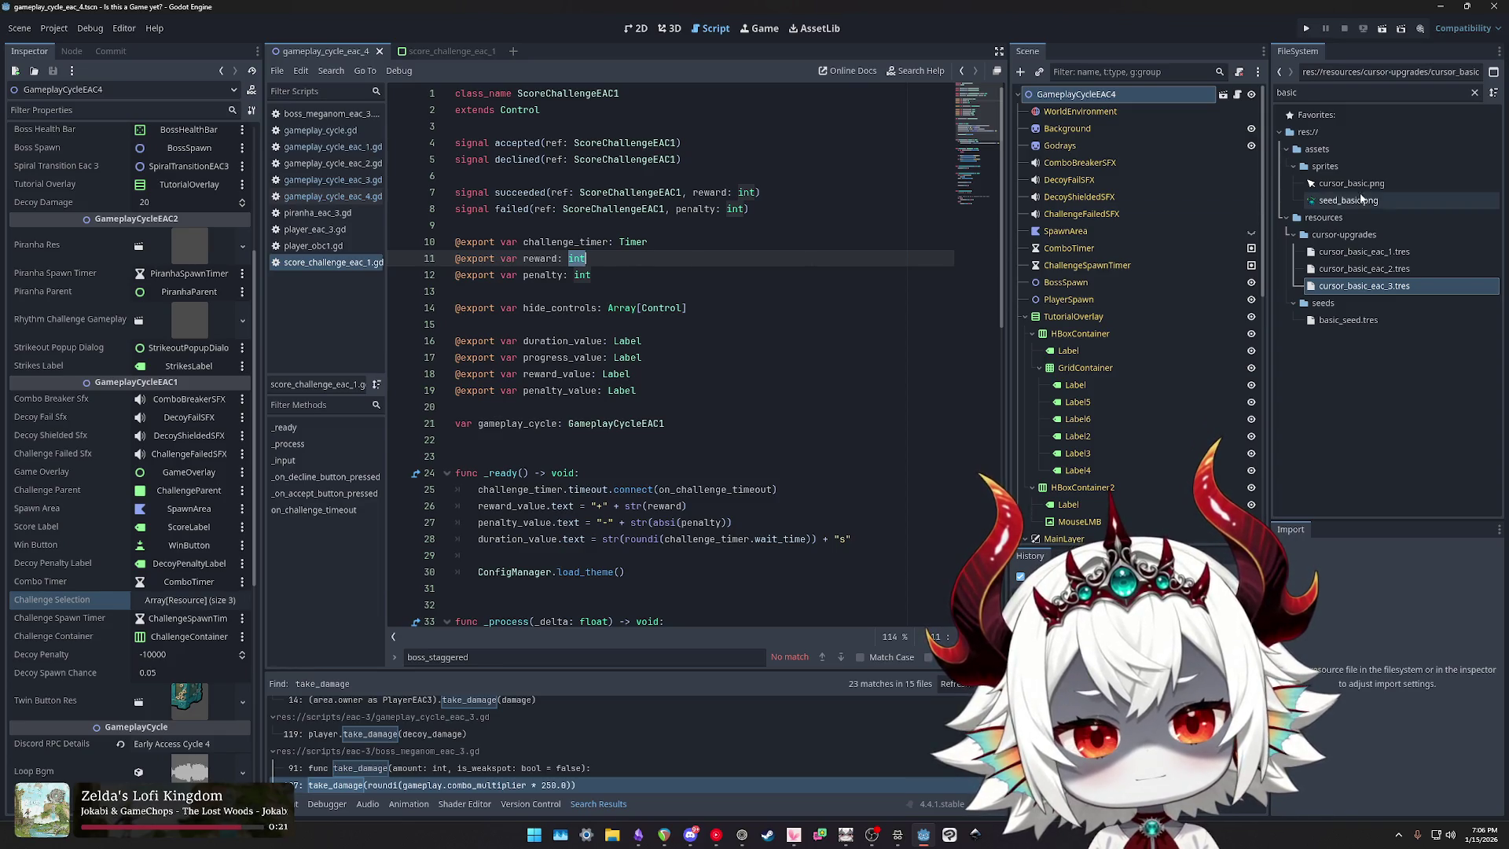
Step: Filter the FileSystem by 'challenge' and open score_rush_challenge_eac_1.tscn
{"action": "left_click", "coordinate": [1346, 93]}
{"action": "double_click", "coordinate": [1346, 93]}
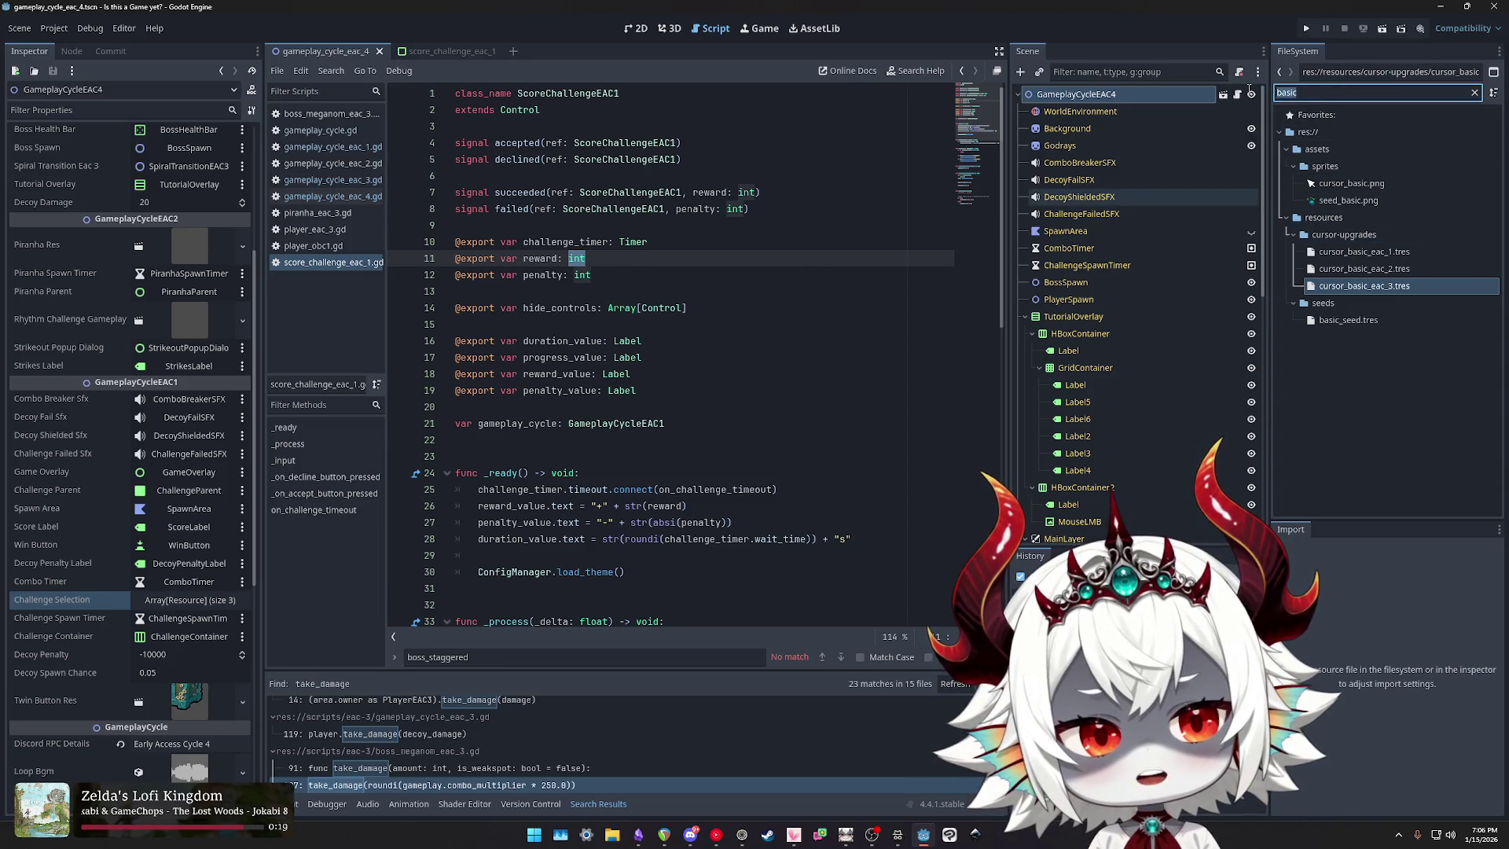
{"action": "type", "text": "eac"}
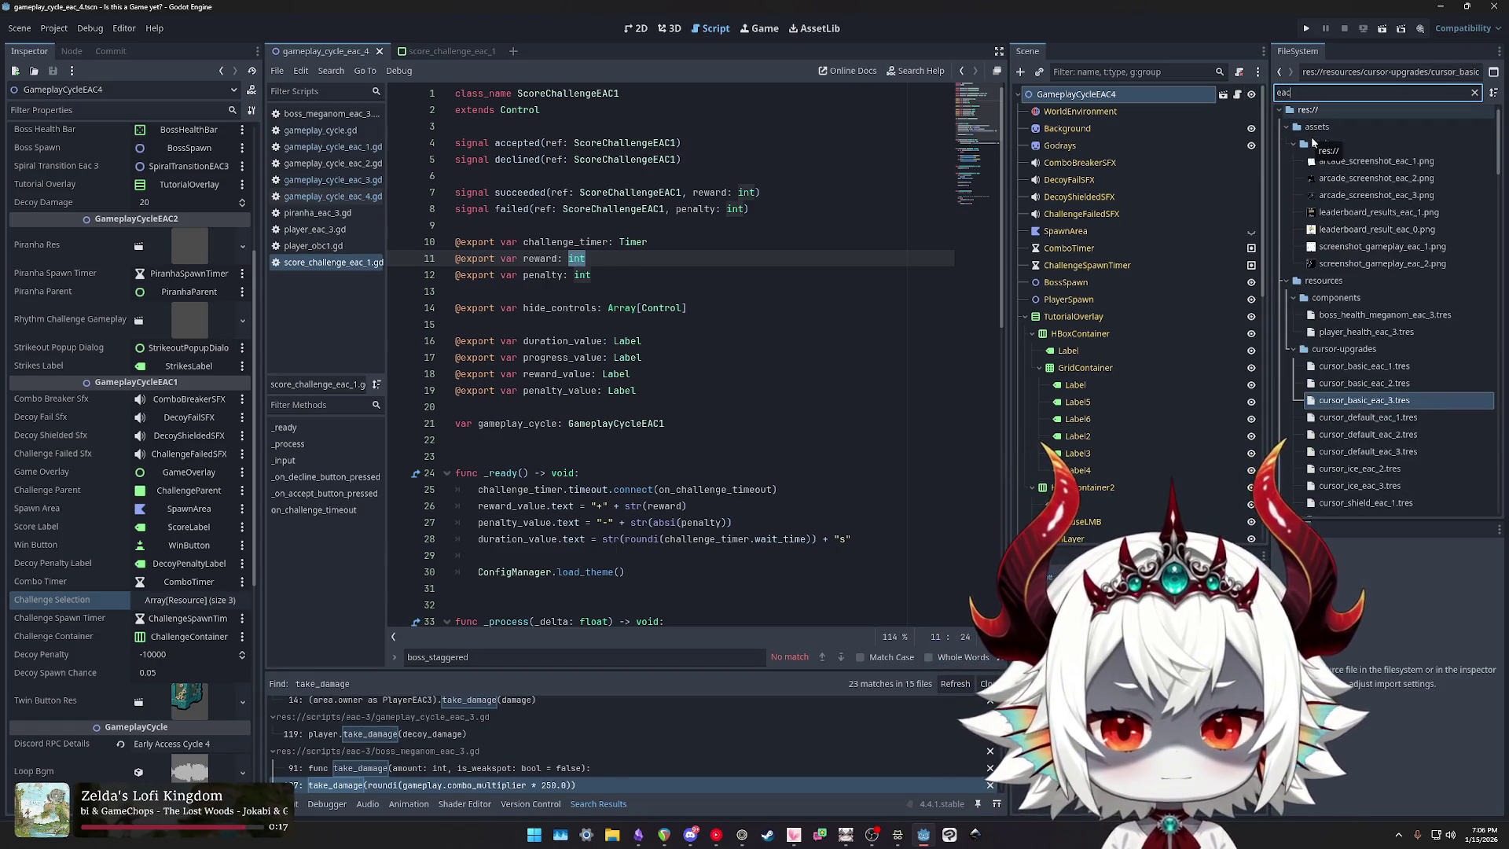
{"action": "key", "text": "BackSpace"}
{"action": "key", "text": "BackSpace"}
{"action": "key", "text": "BackSpace"}
{"action": "type", "text": "challenge"}
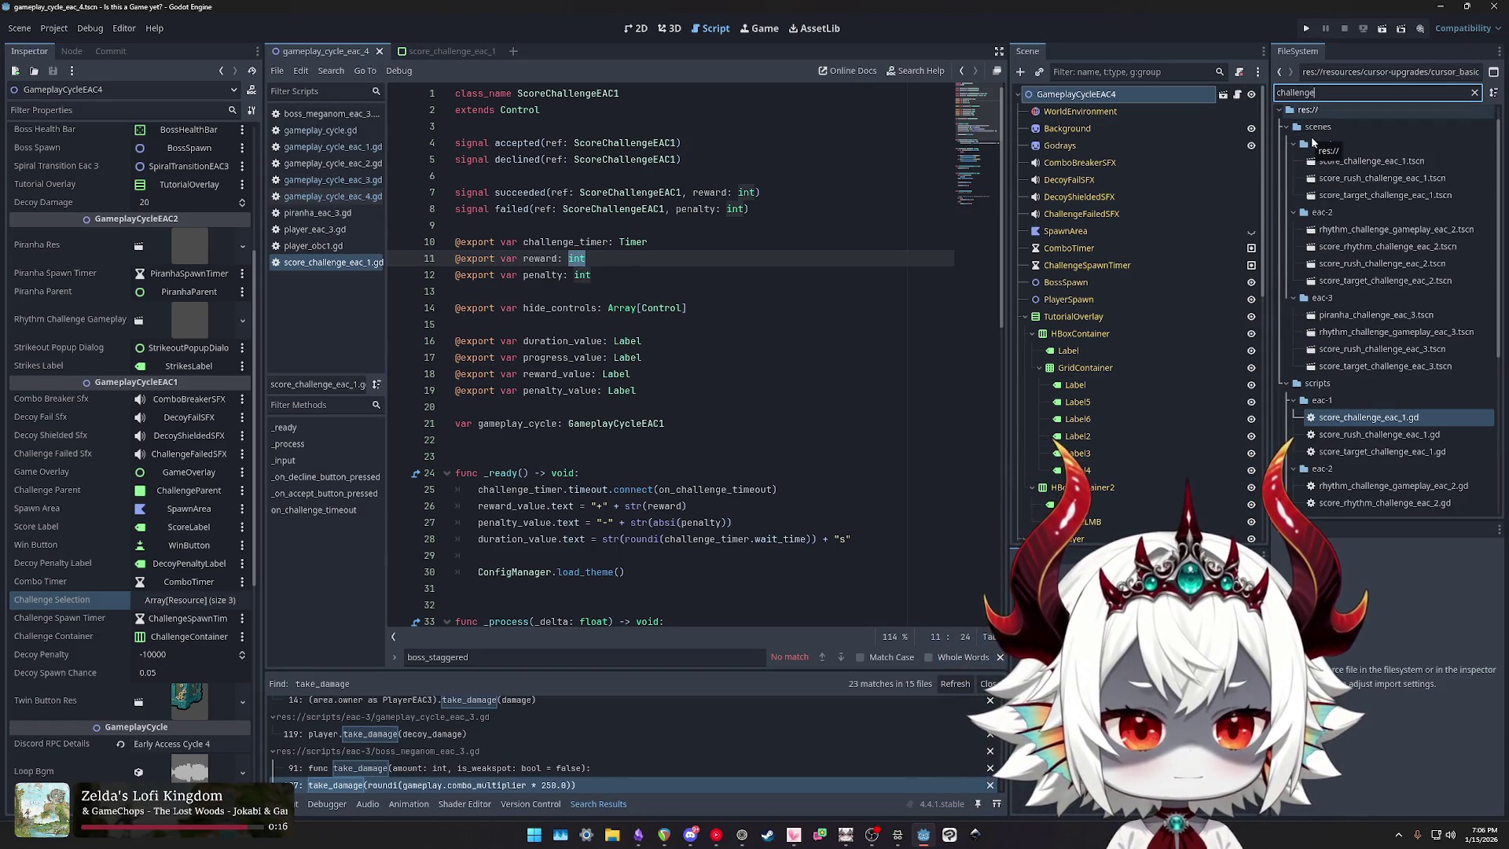
{"action": "left_click", "coordinate": [1381, 194]}
{"action": "double_click", "coordinate": [1380, 177]}
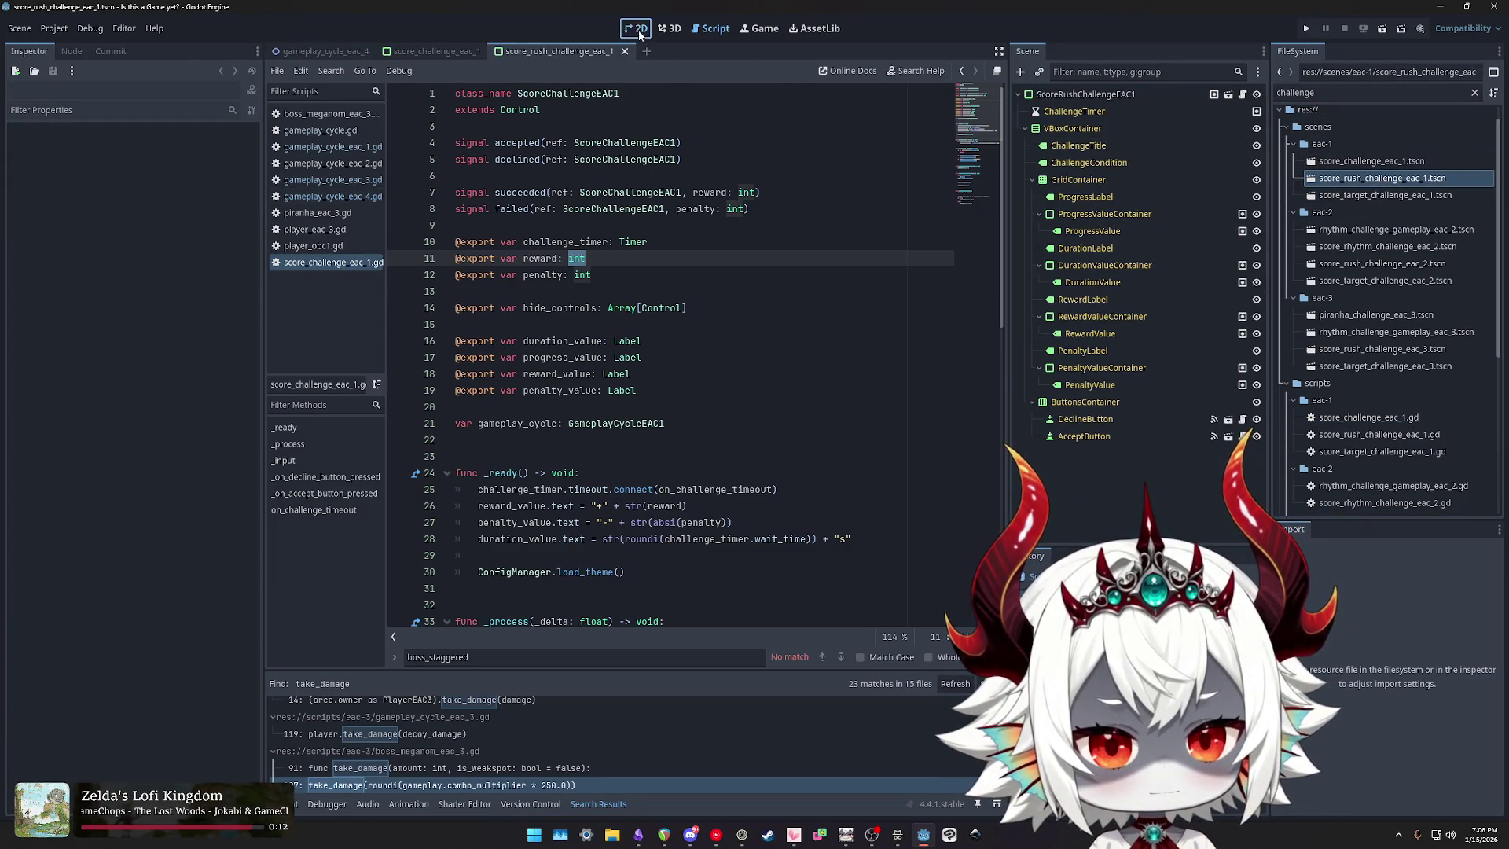
Step: Zoom out the Rush Challenge canvas and inspect the popup's root node and a label
{"action": "scroll", "coordinate": [552, 226], "scroll_direction": "right", "scroll_amount": 5}
{"action": "scroll", "coordinate": [380, 218], "scroll_direction": "right", "scroll_amount": 5}
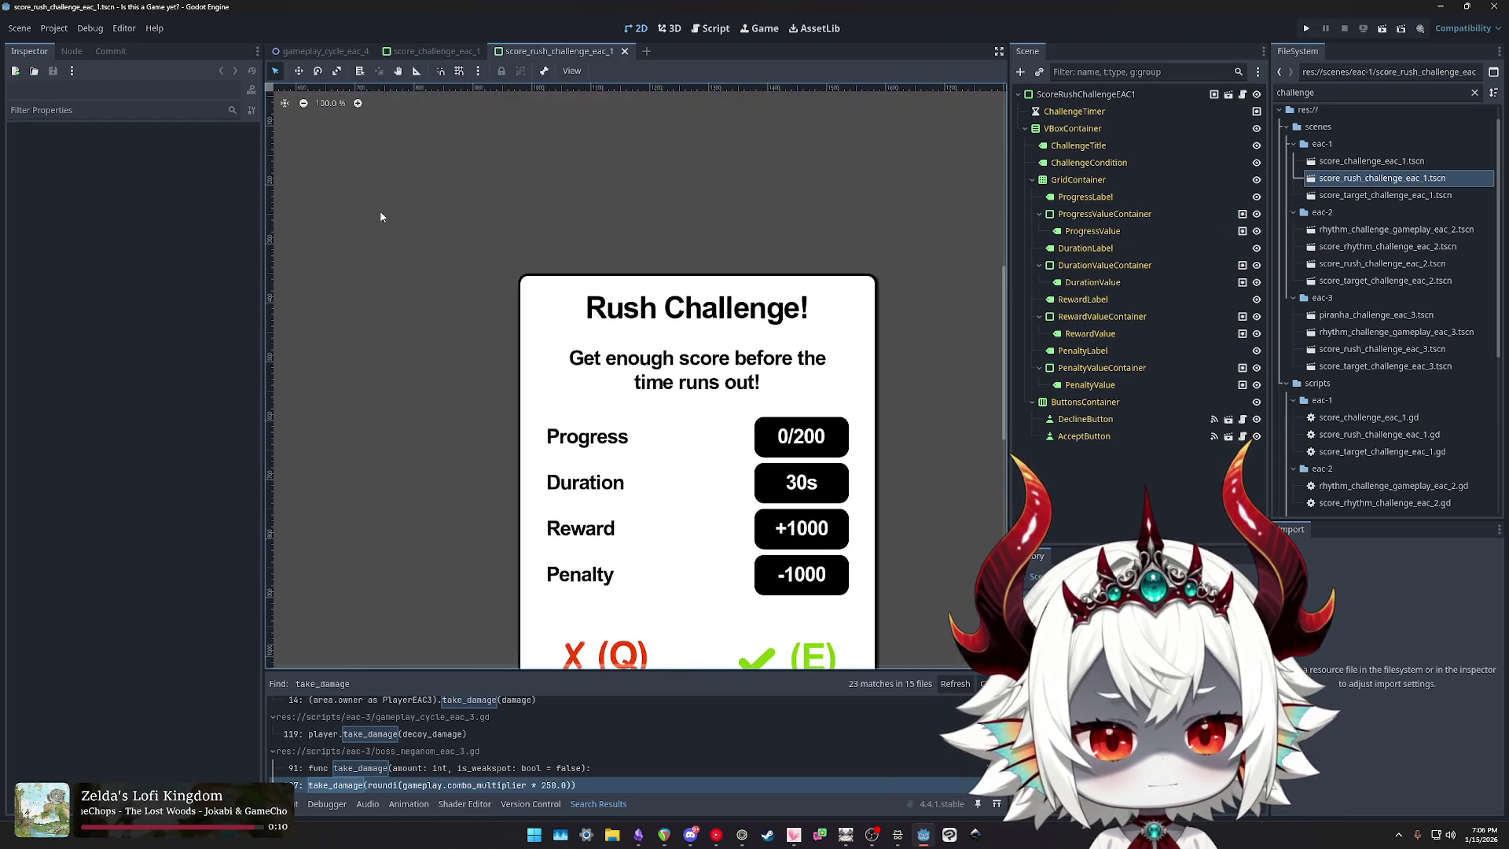
{"action": "scroll", "coordinate": [689, 354], "scroll_direction": "down", "scroll_amount": 3}
{"action": "scroll", "coordinate": [689, 353], "scroll_direction": "down", "scroll_amount": 2}
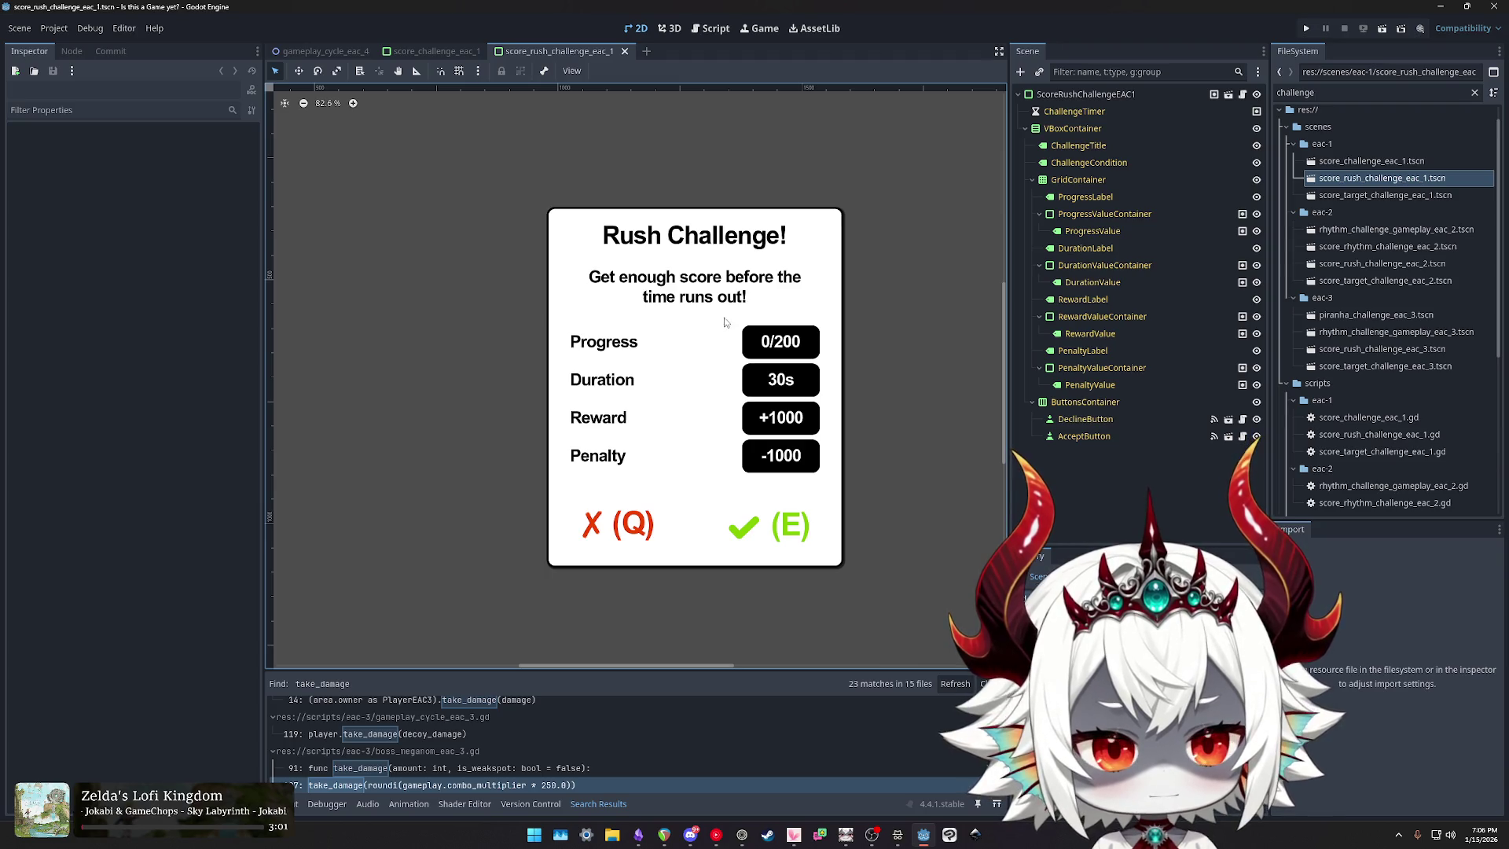
{"action": "left_click", "coordinate": [1103, 96]}
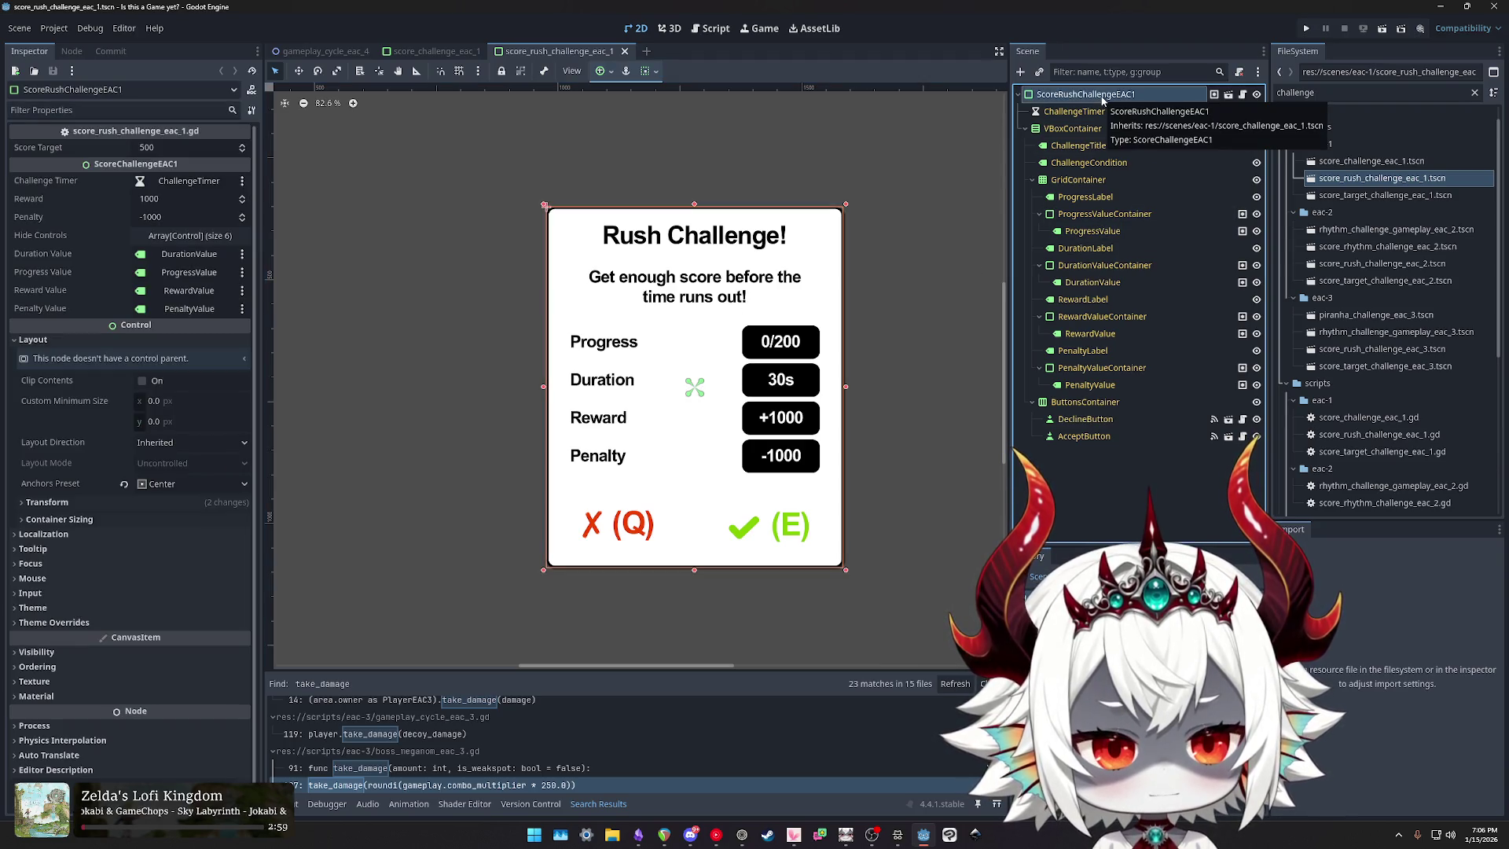
{"action": "key", "text": "Down"}
{"action": "key", "text": "Down"}
{"action": "key", "text": "Down"}
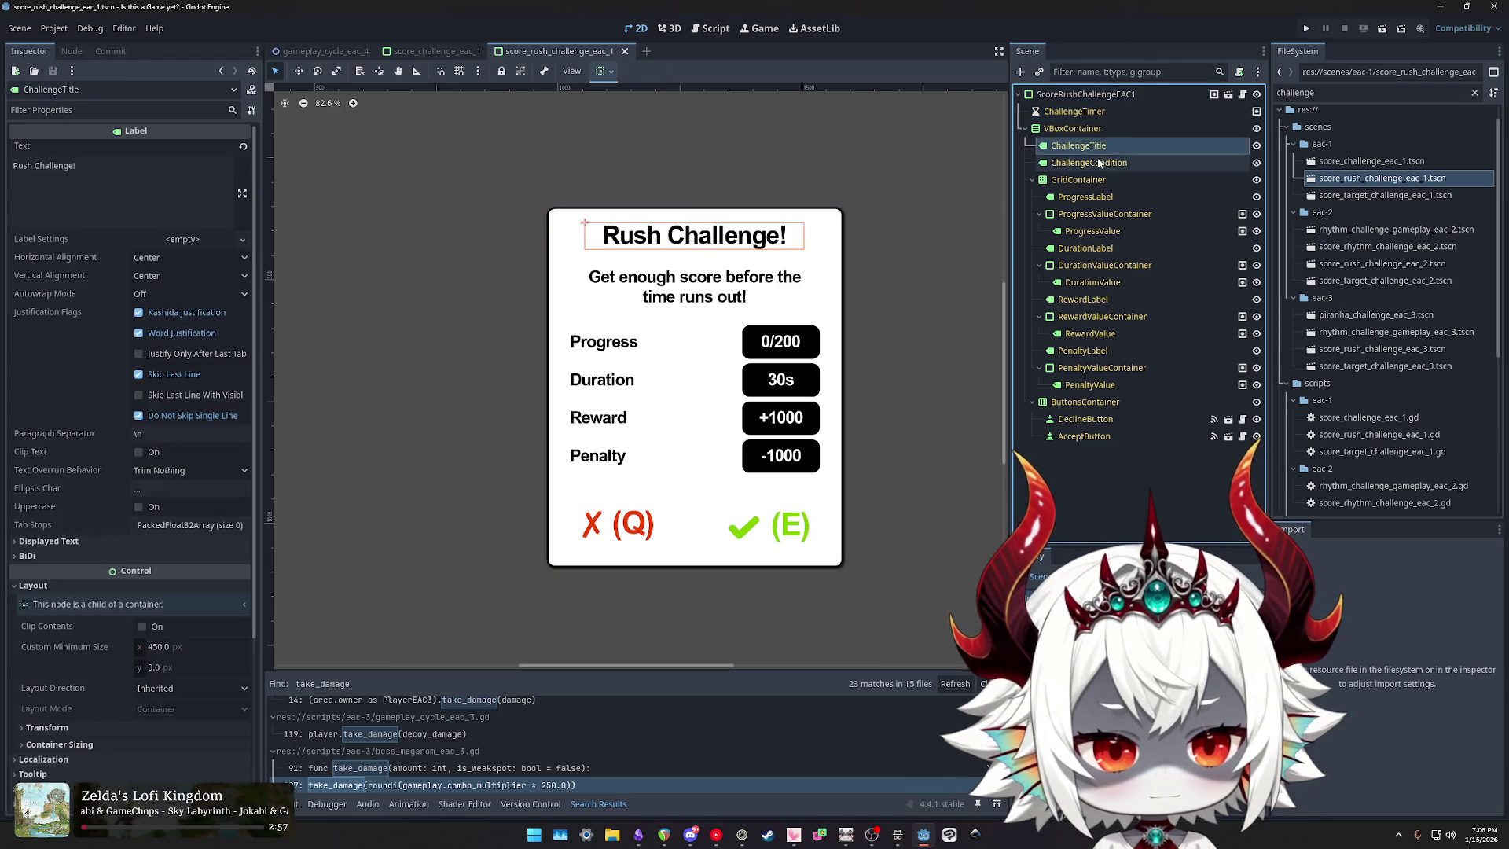
{"action": "key", "text": "Up"}
{"action": "key", "text": "Up"}
{"action": "key", "text": "Up"}
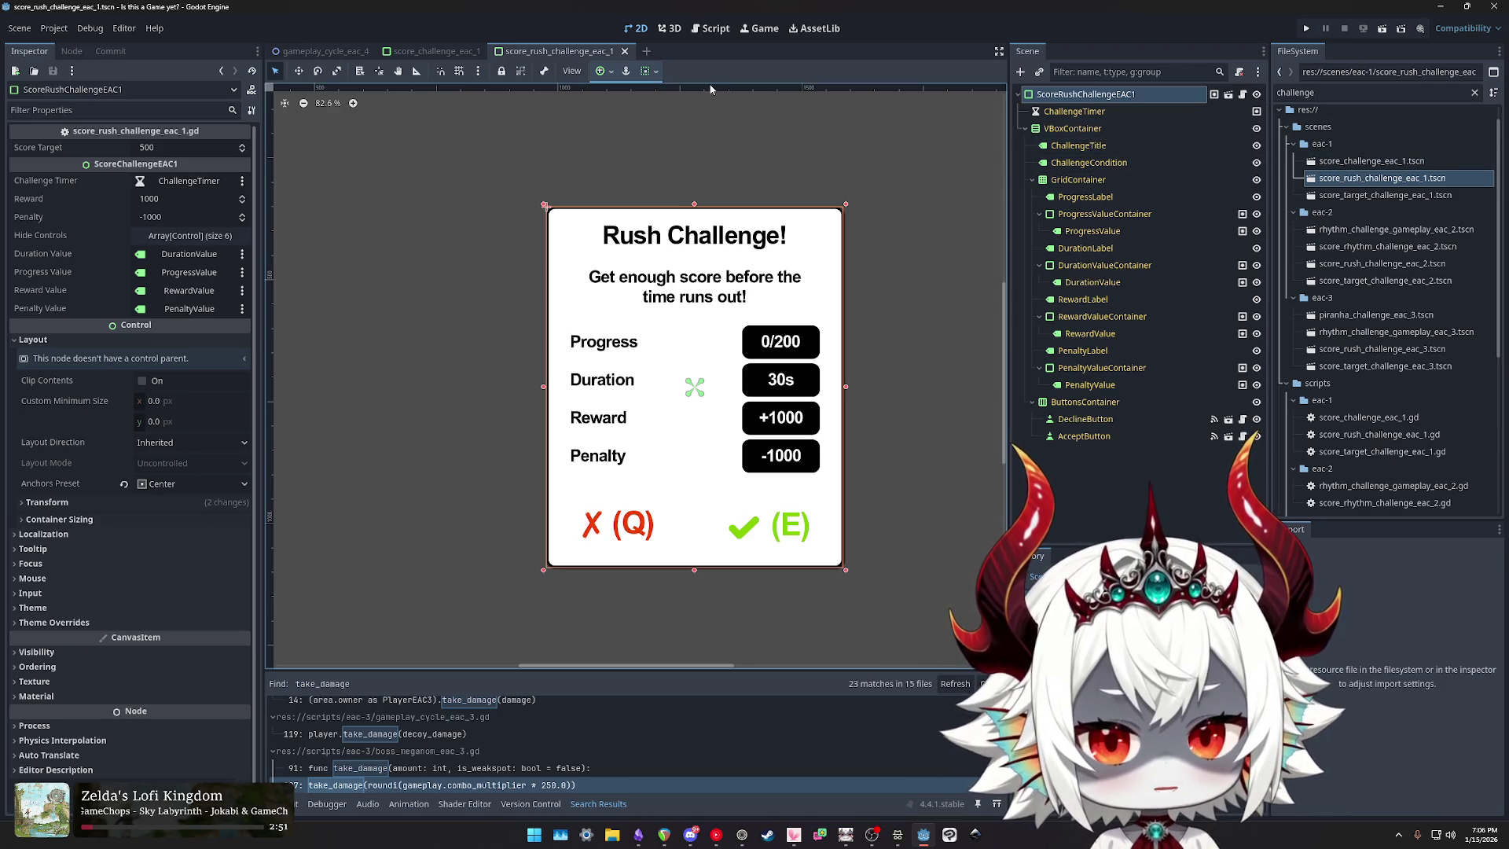
Step: Compare the Score Target and Rush Challenge popup scenes side by side via their tabs
{"action": "left_click", "coordinate": [430, 51]}
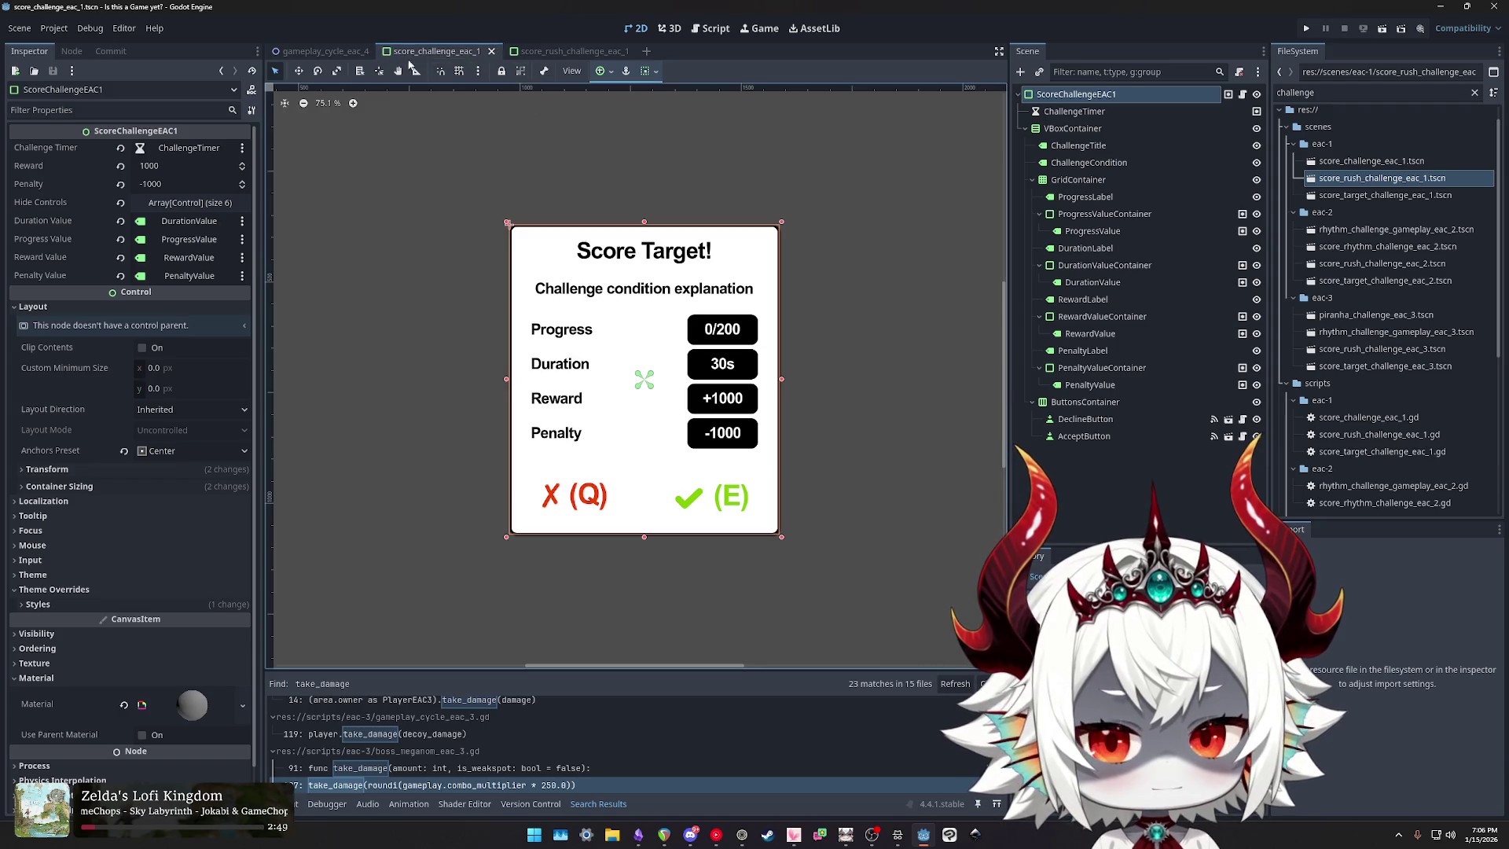
{"action": "left_click", "coordinate": [318, 51]}
{"action": "left_click", "coordinate": [432, 51]}
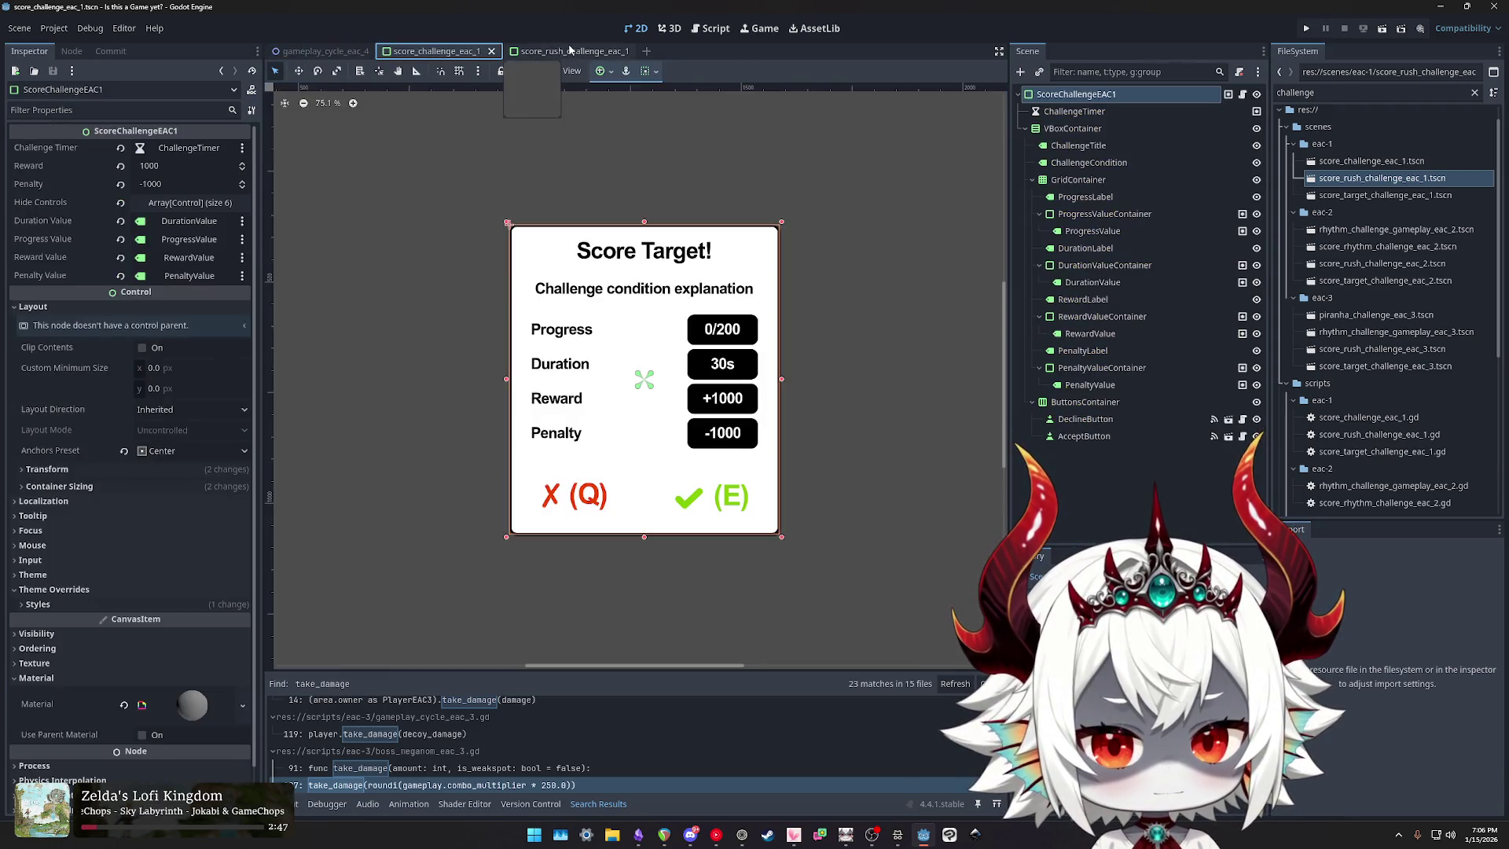
{"action": "left_click", "coordinate": [572, 50]}
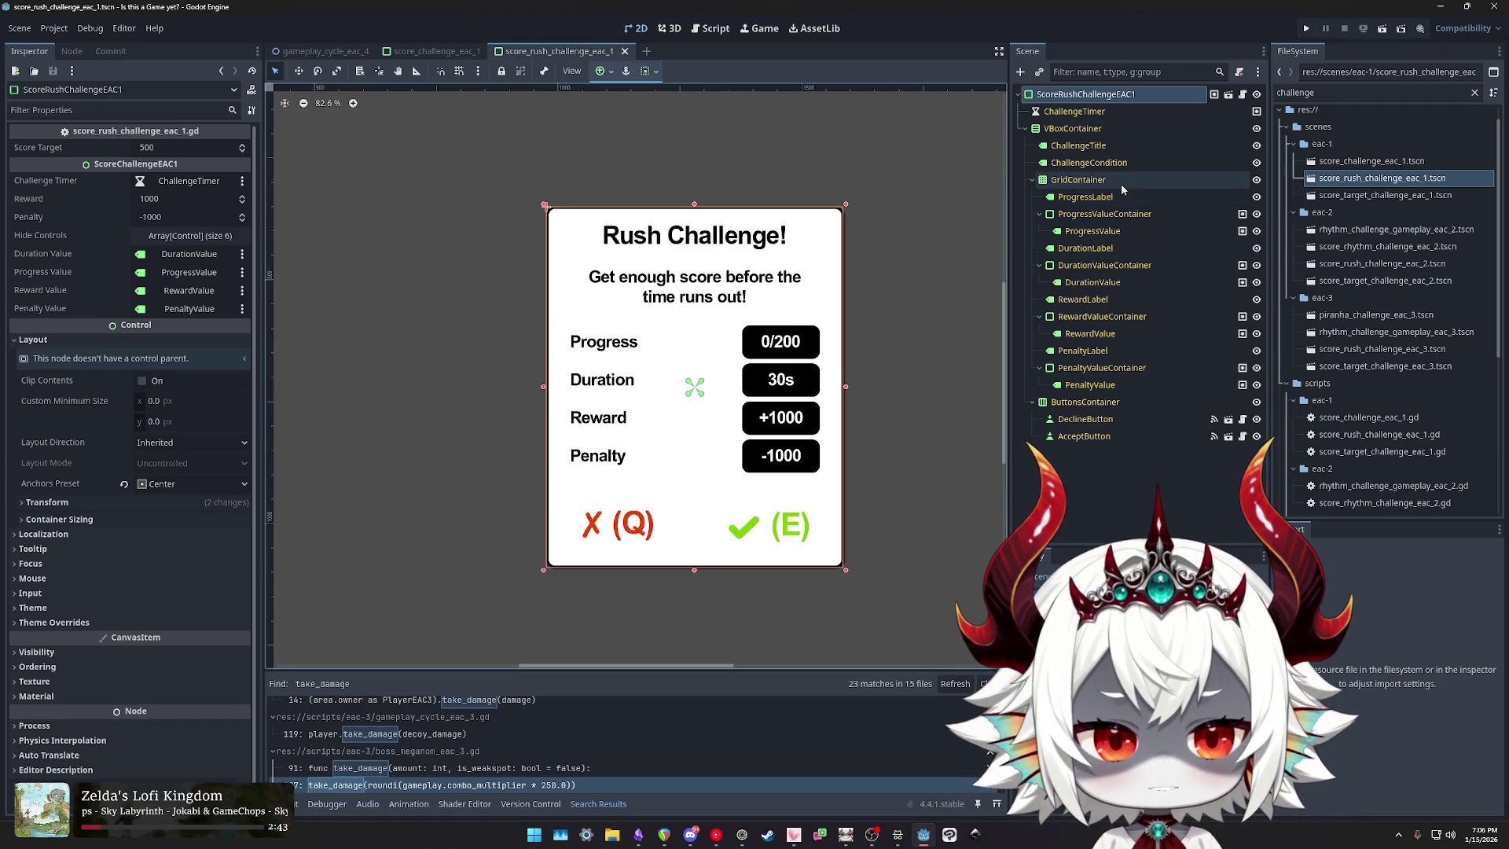
{"action": "left_click", "coordinate": [446, 51]}
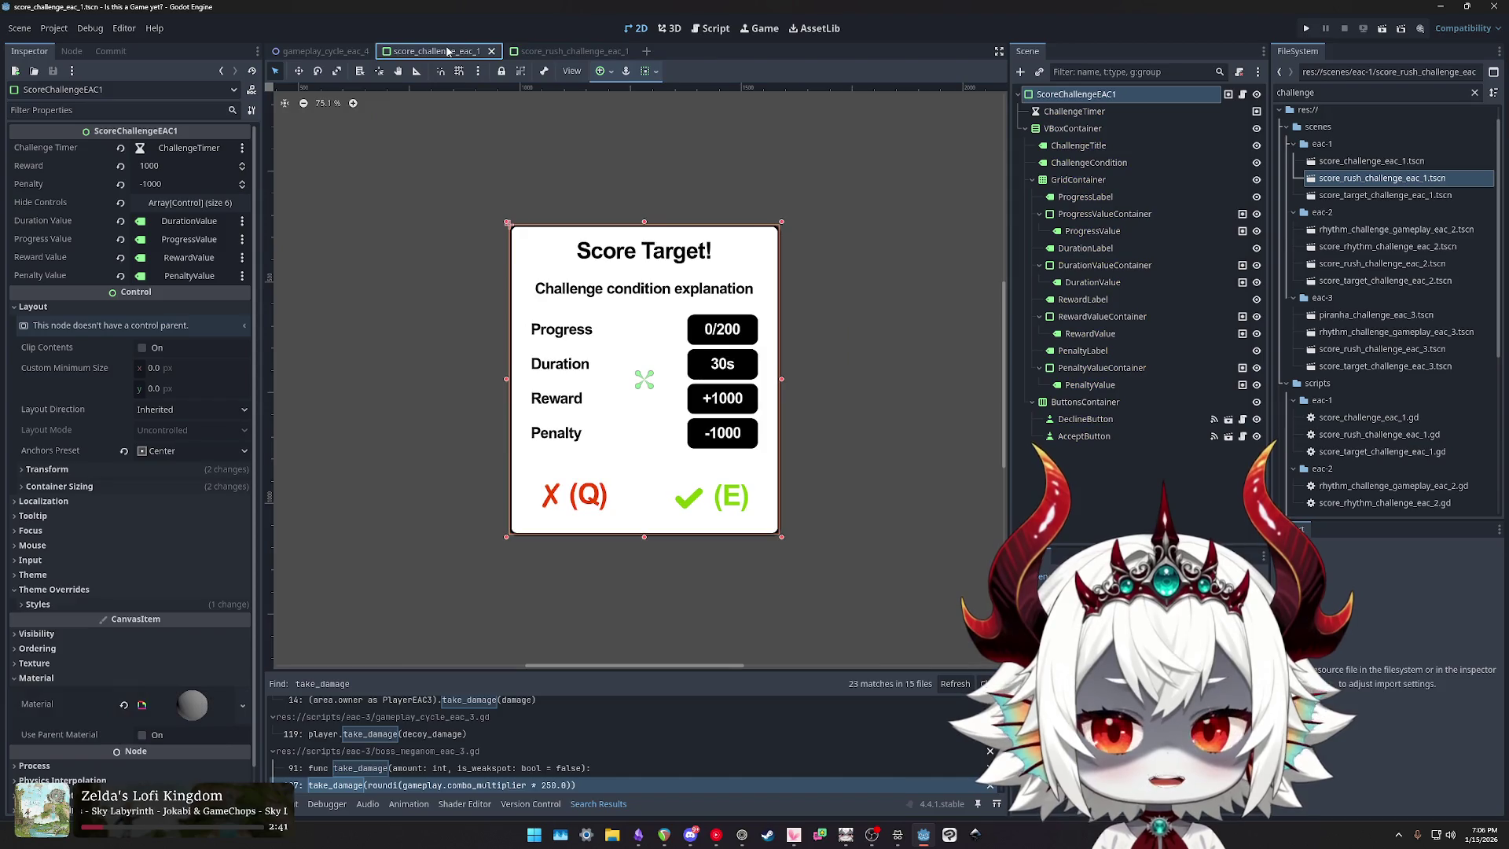
{"action": "left_click", "coordinate": [568, 50]}
{"action": "left_click", "coordinate": [447, 52]}
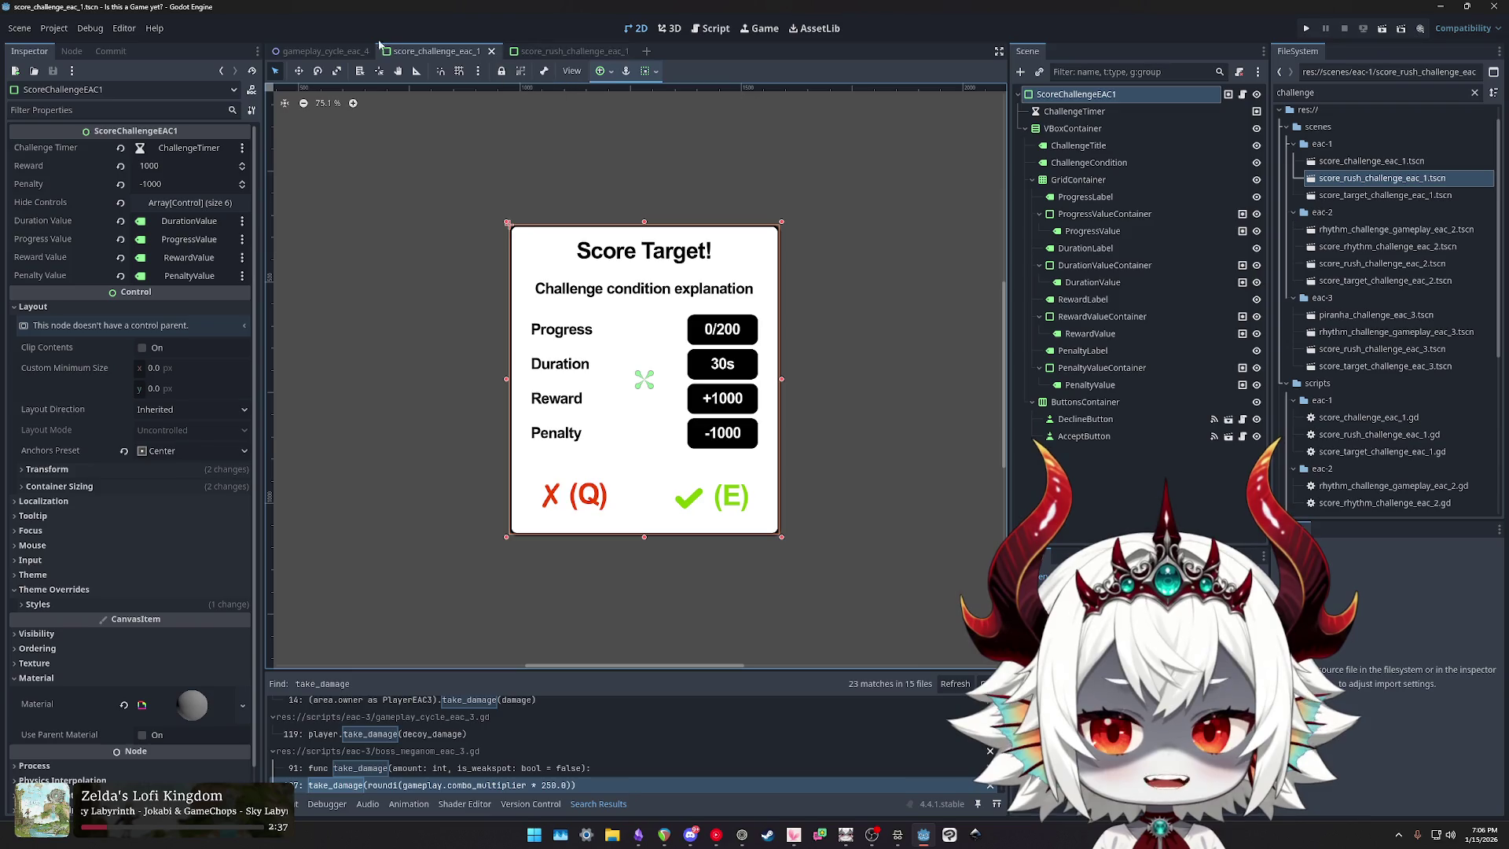
Step: Return to the gameplay_cycle_eac_4 scene and inspect ChallengeSpawnTimer's 20.0-second Wait Time
{"action": "left_click", "coordinate": [319, 52]}
{"action": "mouse_move", "coordinate": [793, 204]}
{"action": "left_mouse_down"}
{"action": "mouse_move", "coordinate": [746, 177]}
{"action": "mouse_move", "coordinate": [746, 149]}
{"action": "left_mouse_up"}
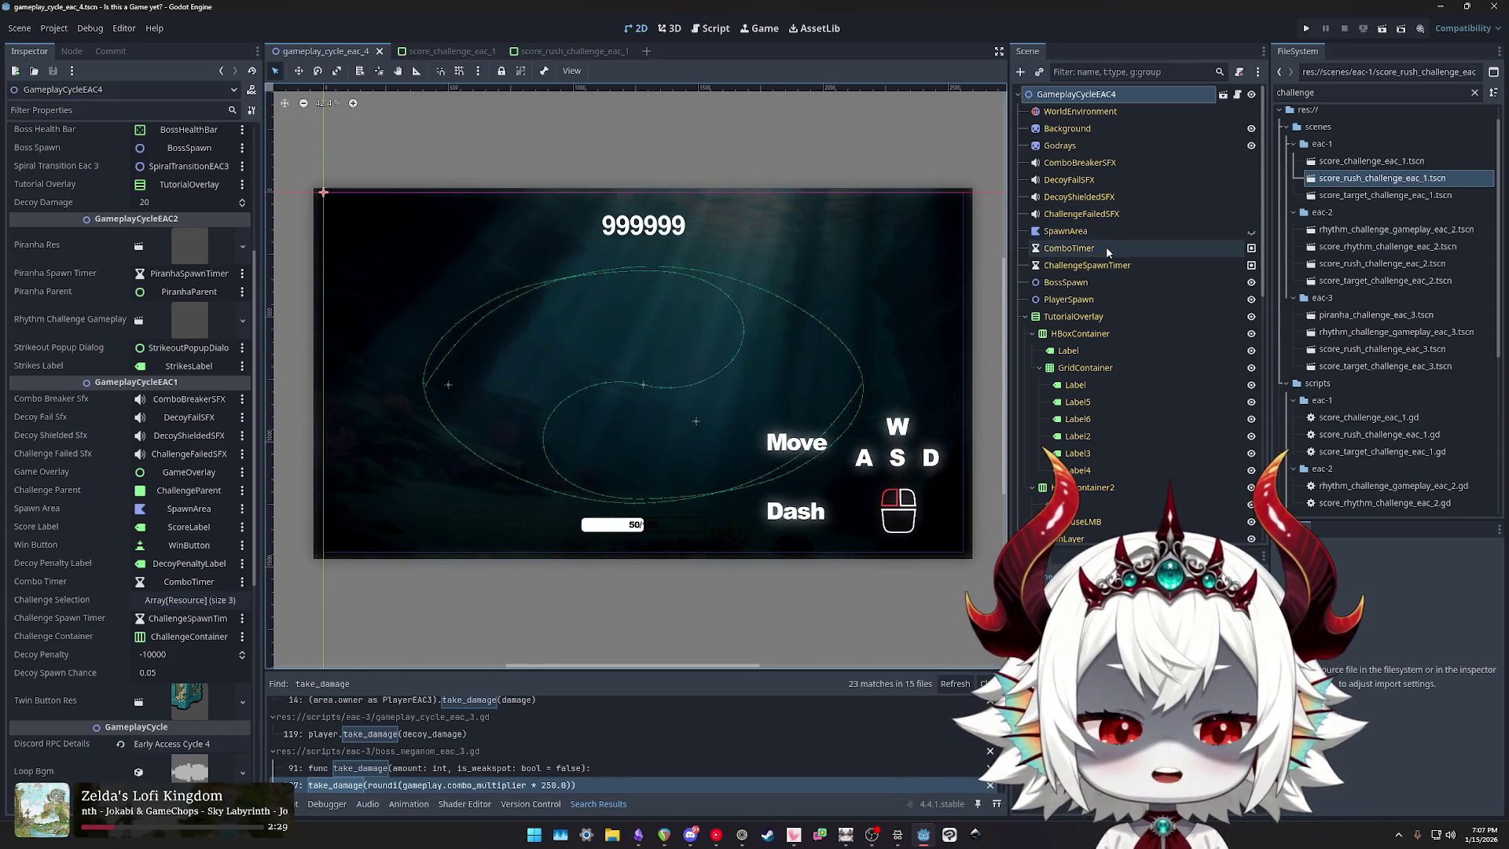
{"action": "left_click", "coordinate": [1076, 268]}
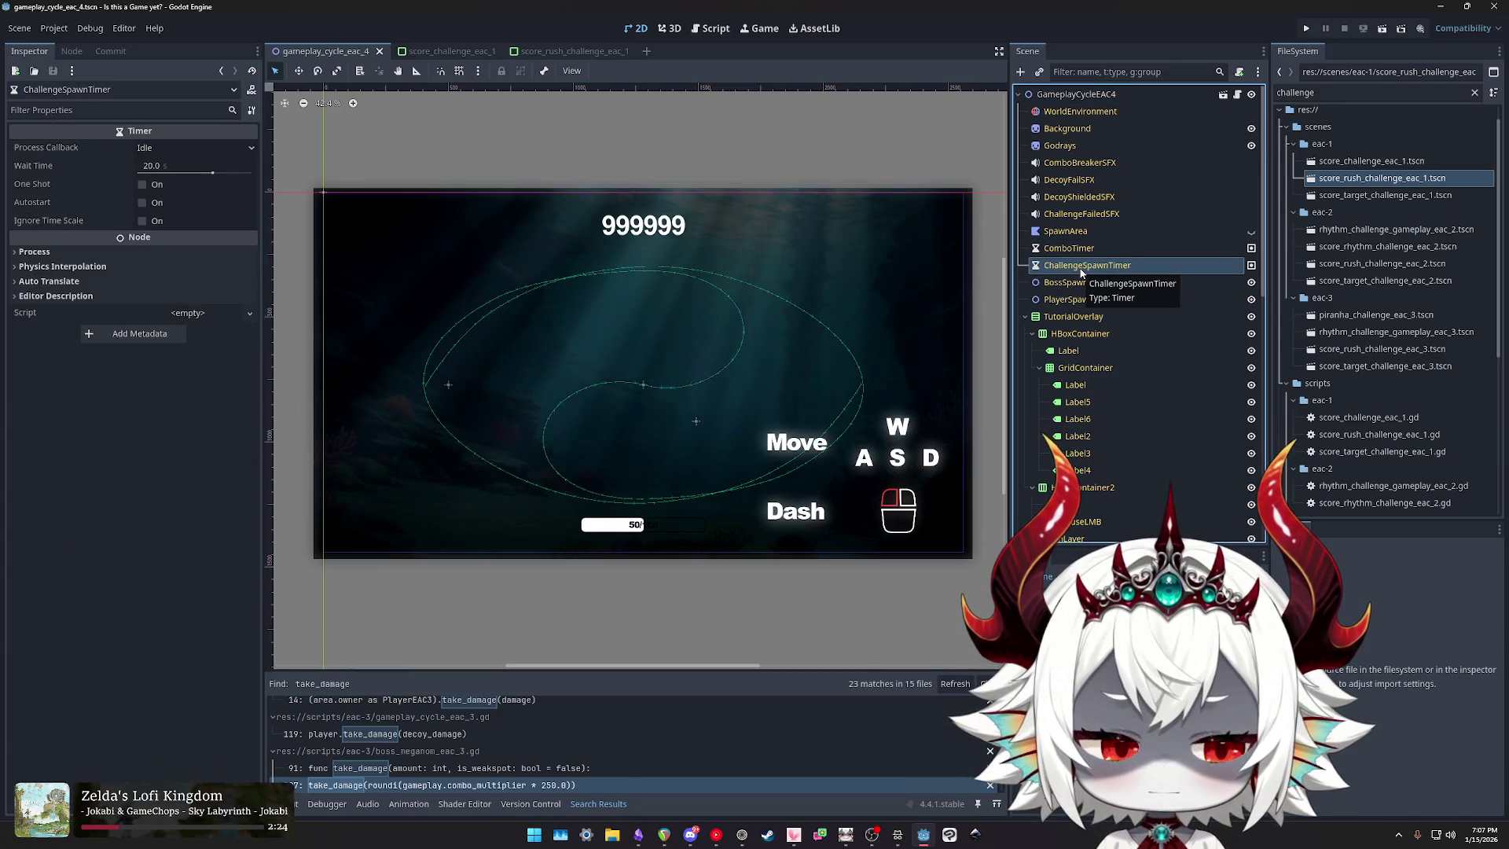
Step: Browse the gameplay_cycle scripts and settle on gameplay_cycle_eac_1.gd at its top
{"action": "left_click", "coordinate": [1237, 93]}
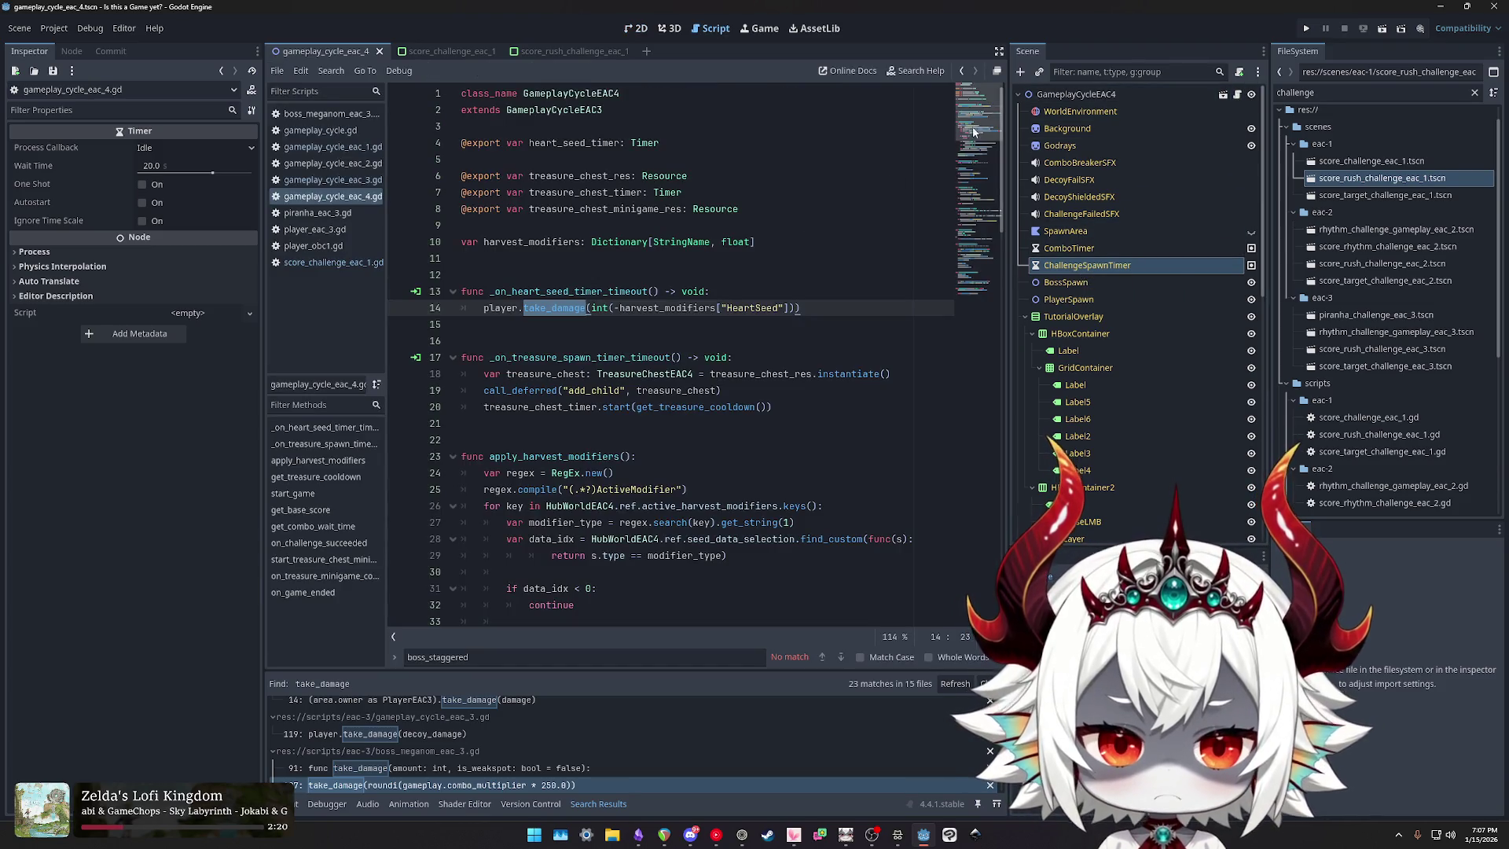
{"action": "left_click", "coordinate": [356, 148]}
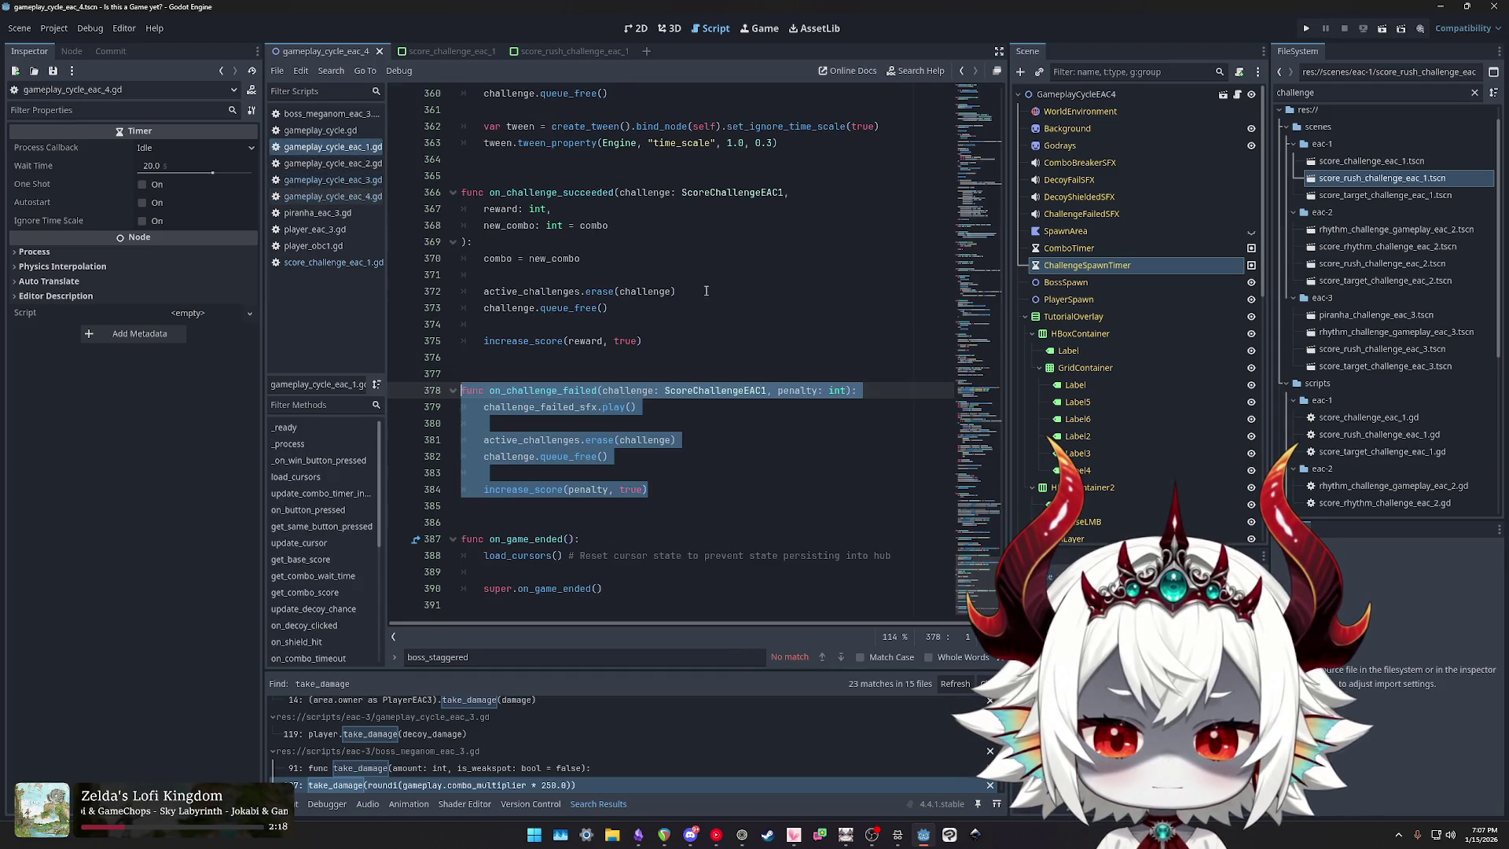
{"action": "left_click", "coordinate": [322, 131]}
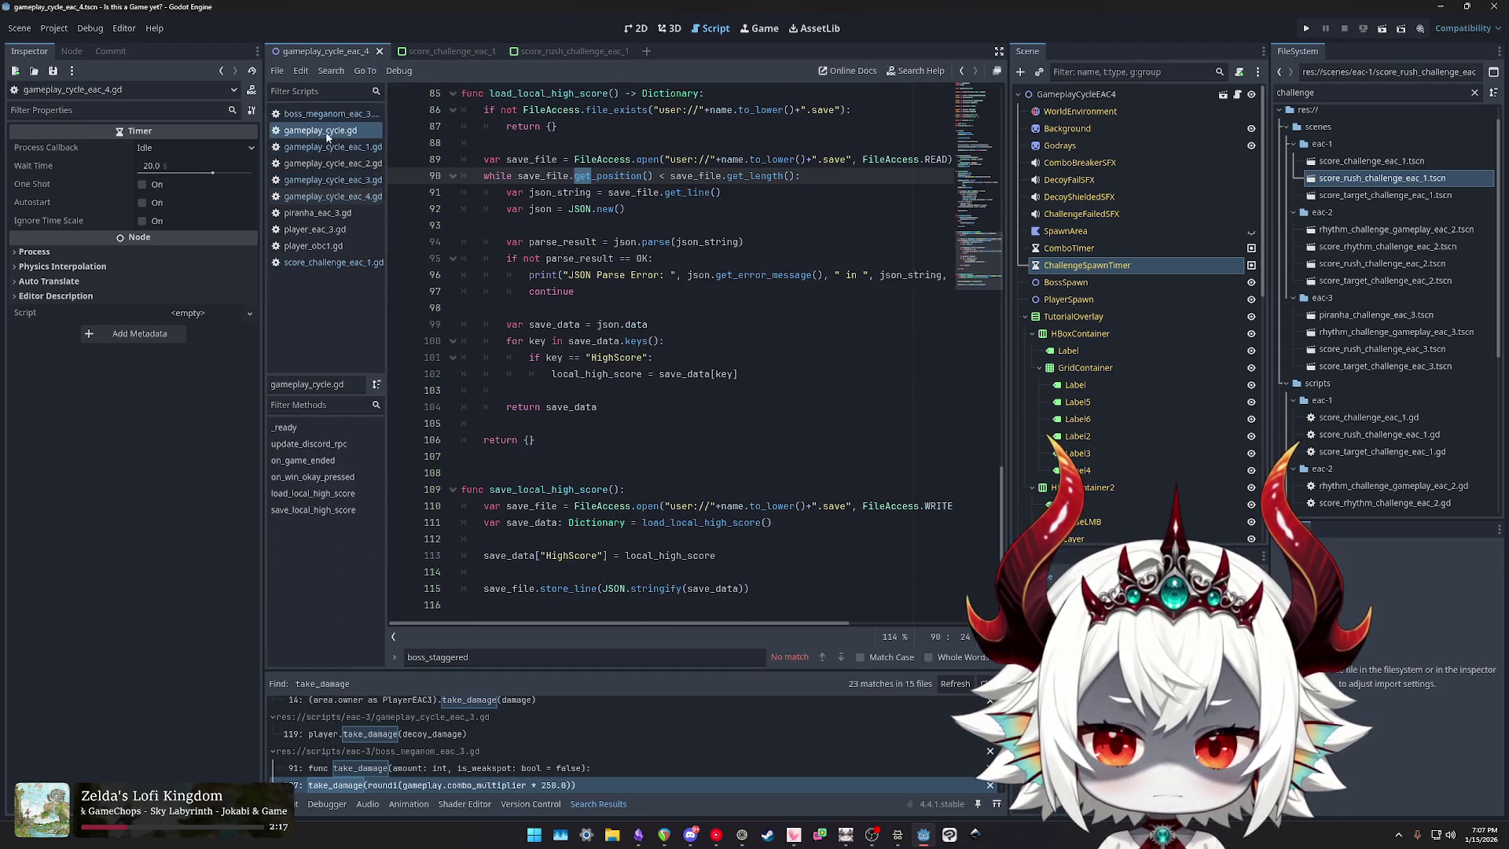
{"action": "left_click", "coordinate": [980, 134]}
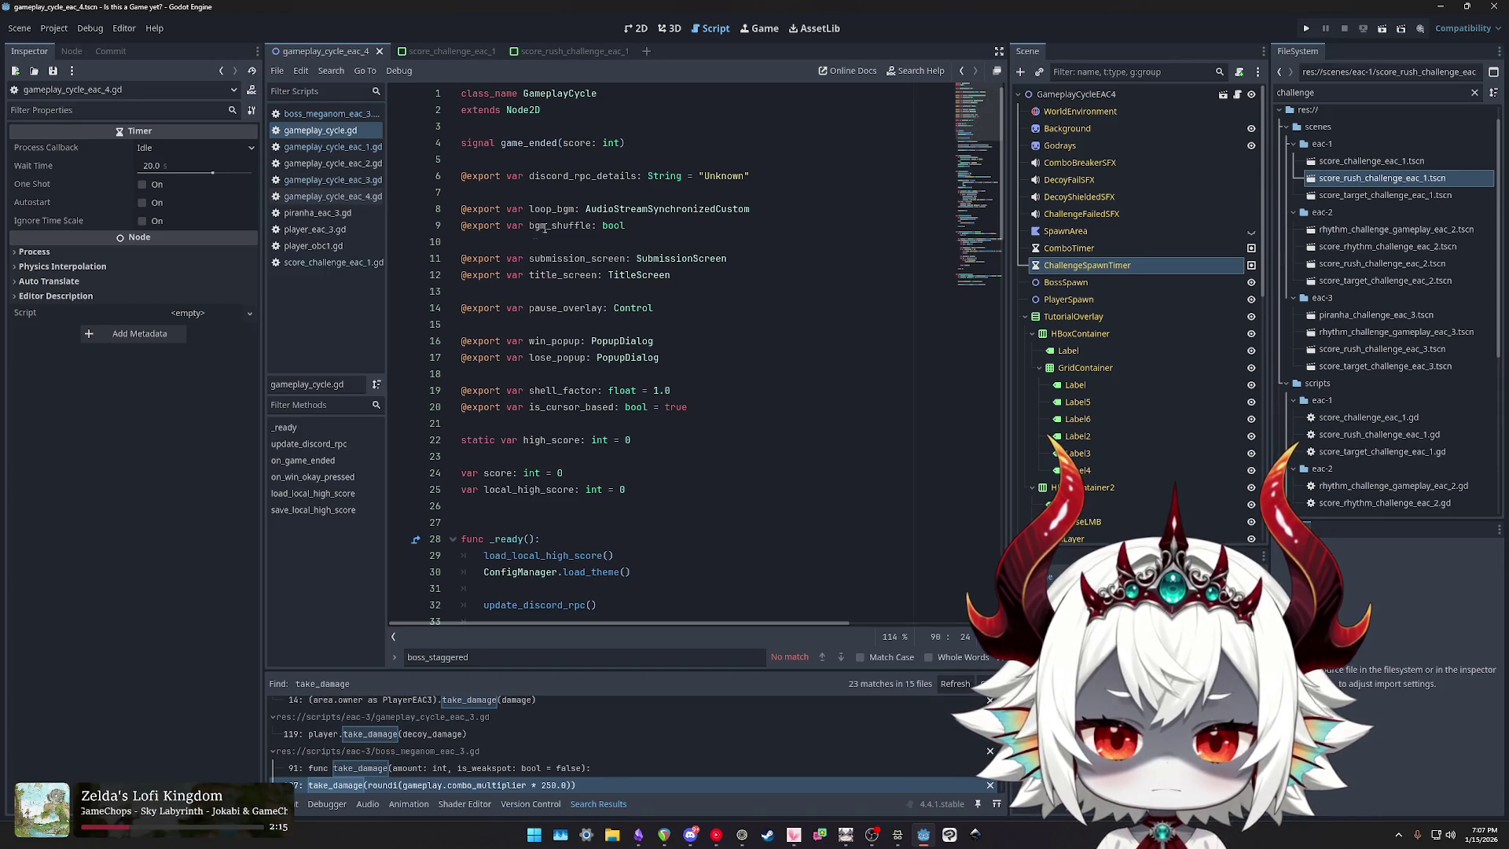
{"action": "left_click", "coordinate": [330, 147]}
{"action": "left_click", "coordinate": [971, 143]}
{"action": "left_click", "coordinate": [971, 143]}
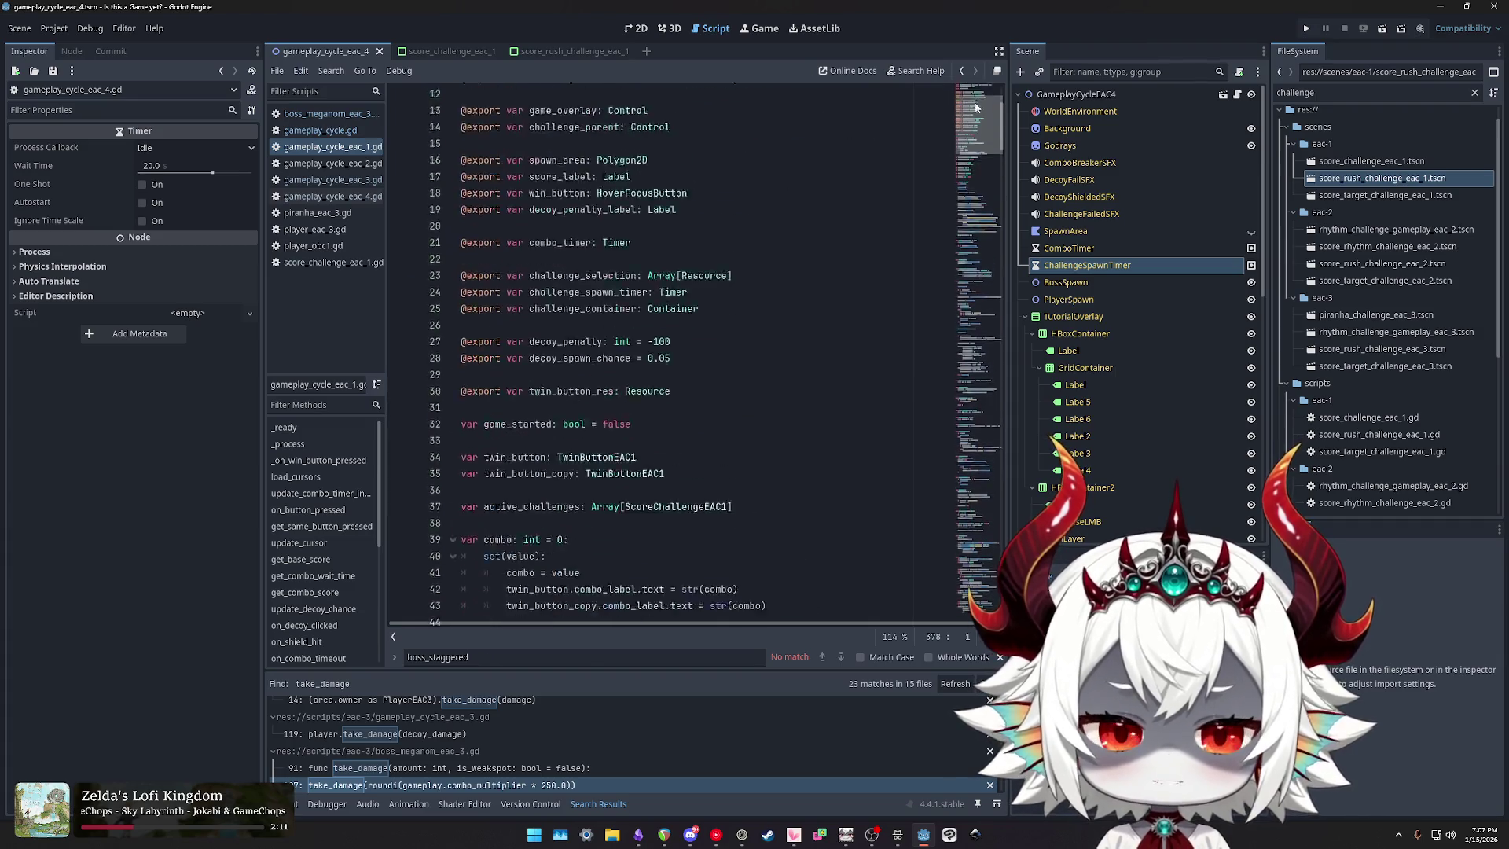
Step: Highlight challenge_parent, challenge_selection, challenge_spawn_timer and challenge_container, then search challenge_selection
{"action": "double_click", "coordinate": [557, 263]}
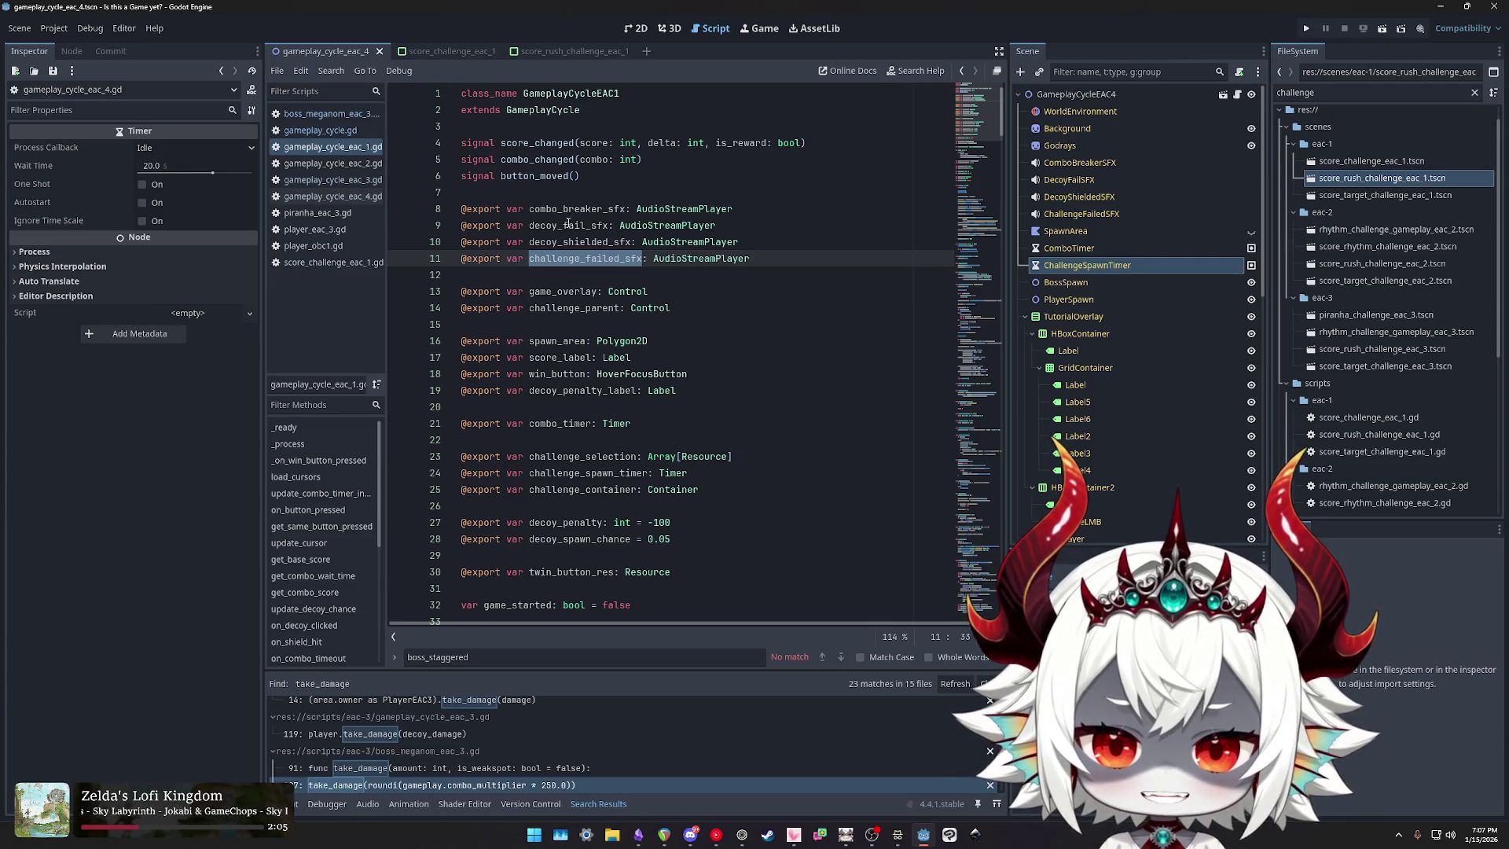
{"action": "double_click", "coordinate": [553, 308]}
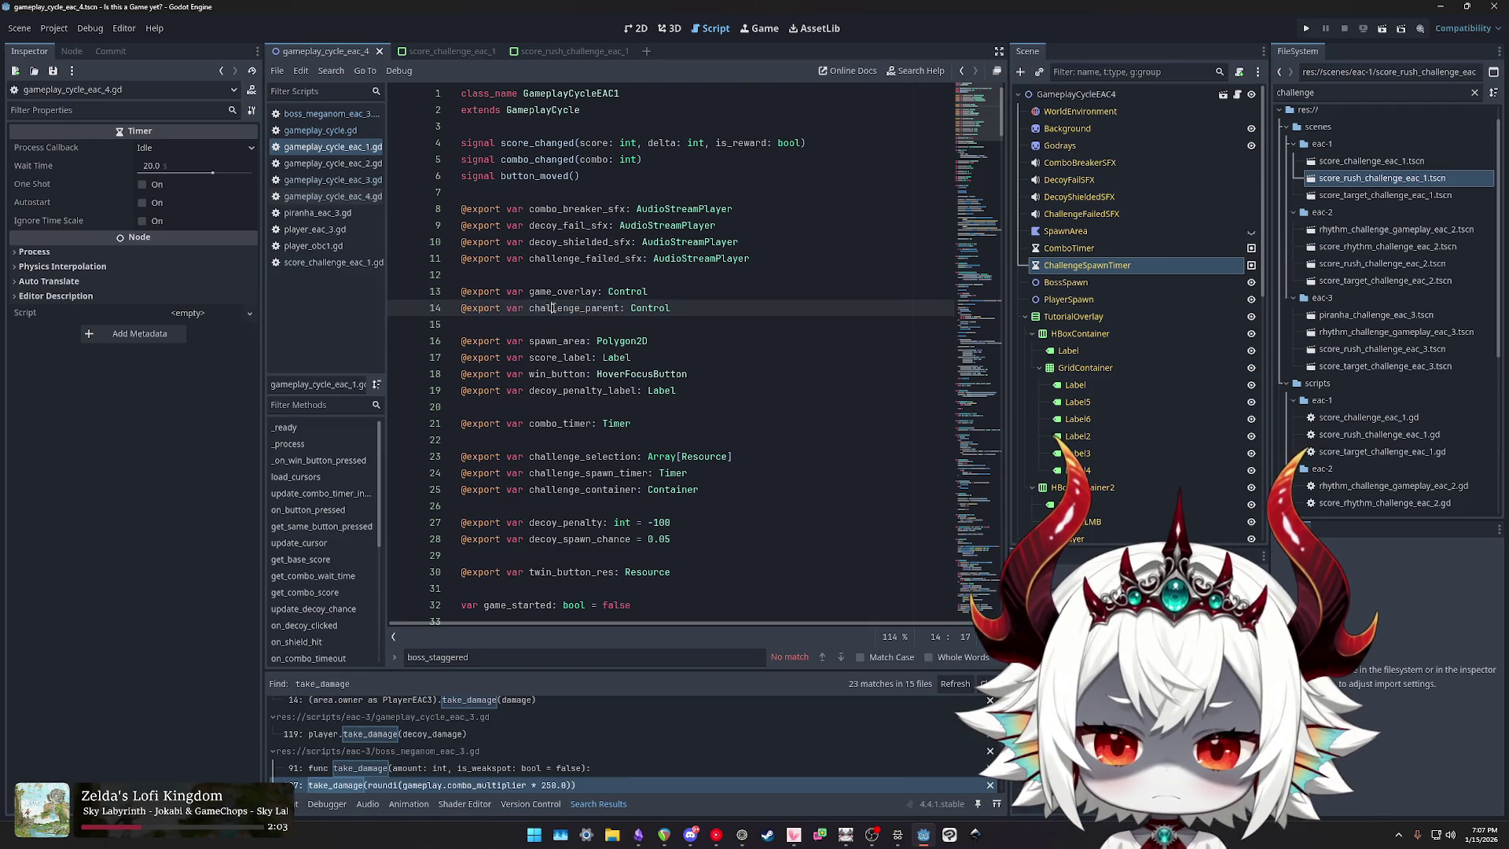
{"action": "scroll", "coordinate": [542, 350], "scroll_direction": "down", "scroll_amount": 2}
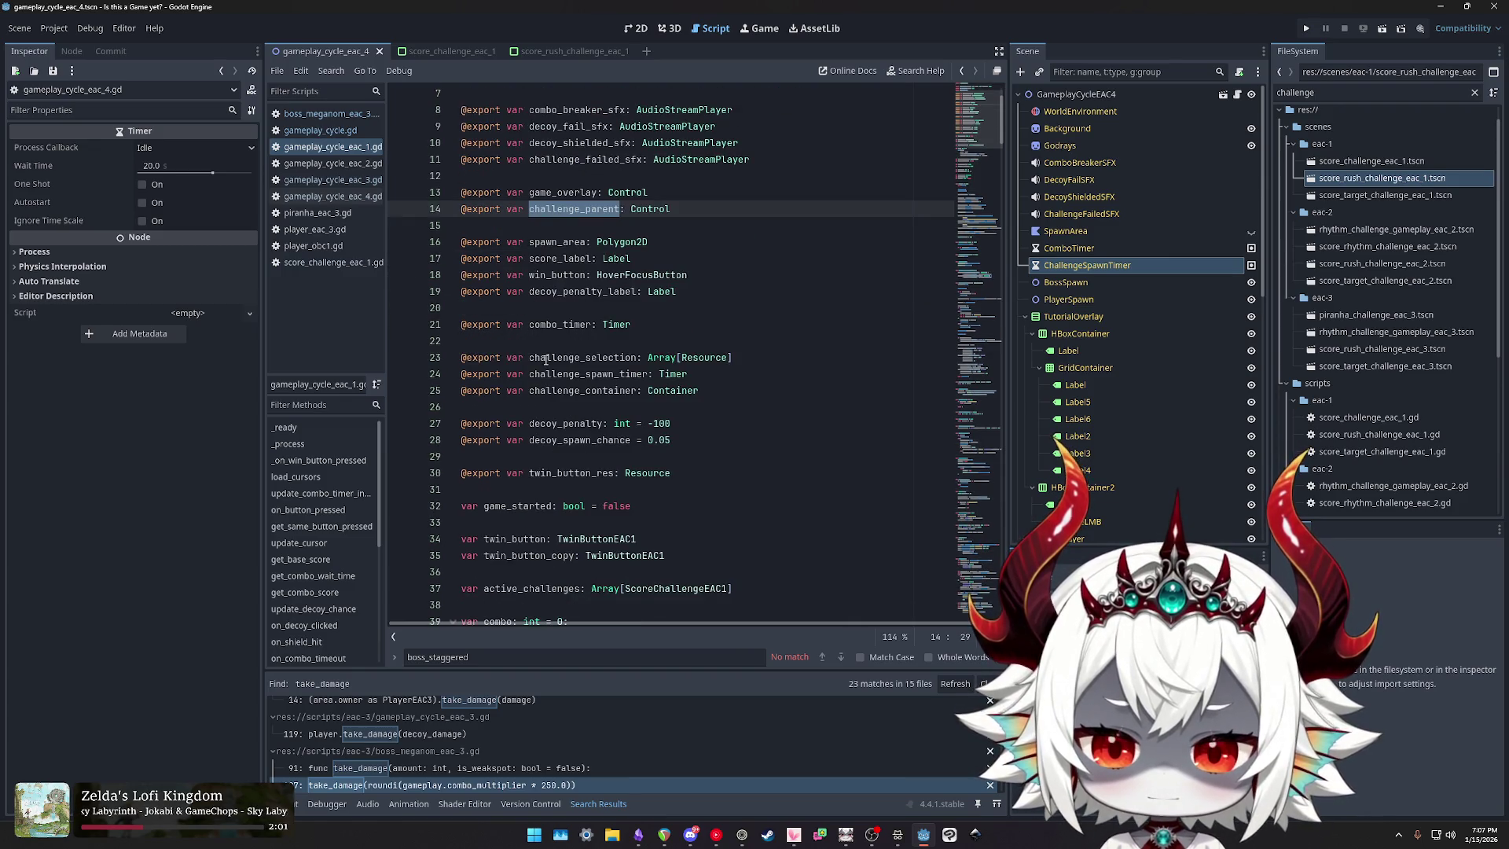
{"action": "double_click", "coordinate": [565, 358]}
{"action": "double_click", "coordinate": [562, 375]}
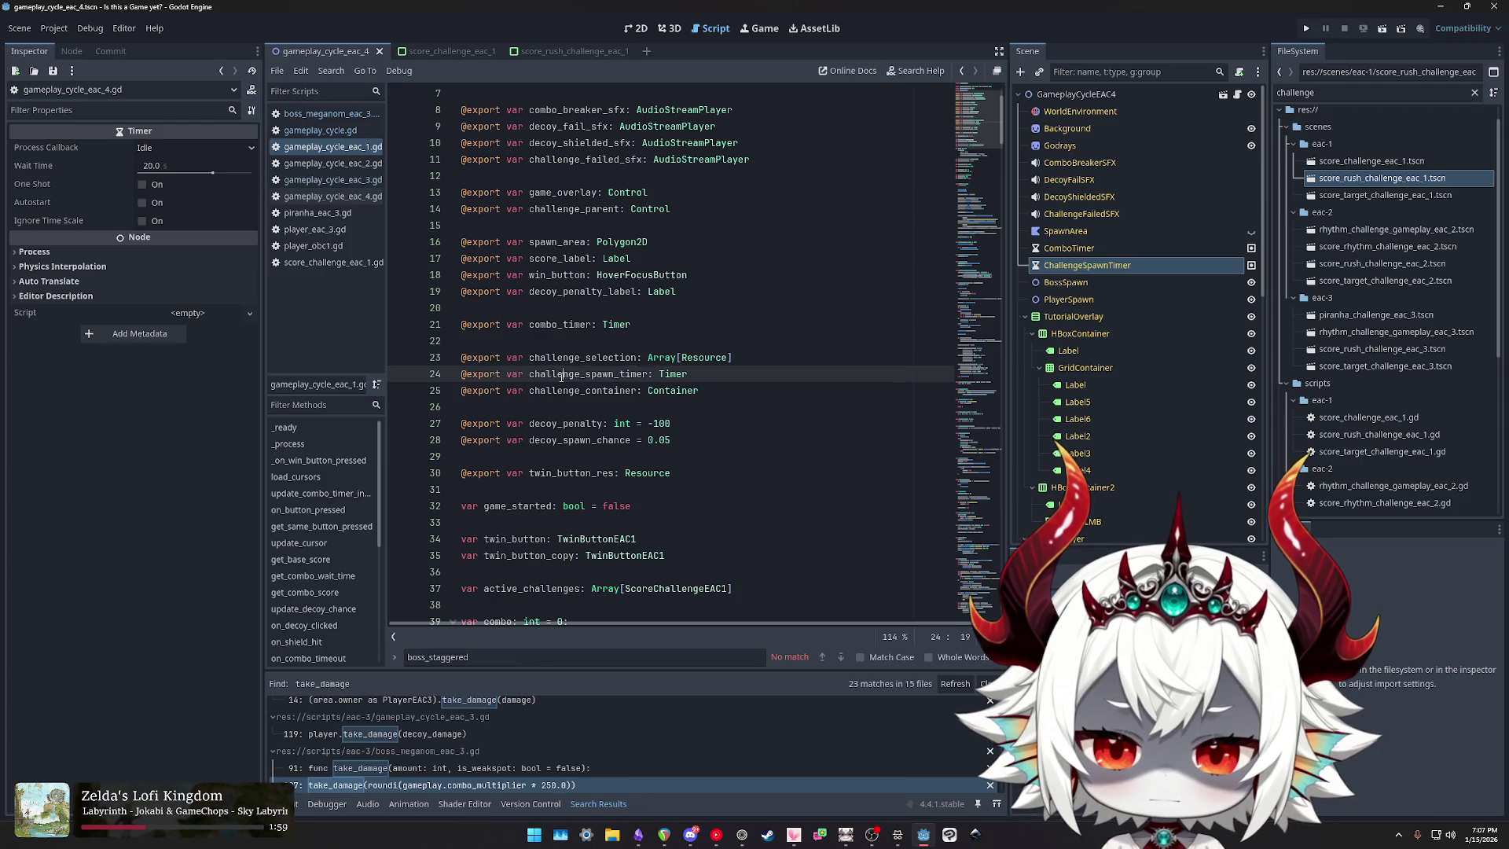
{"action": "double_click", "coordinate": [562, 391]}
{"action": "double_click", "coordinate": [562, 375]}
{"action": "double_click", "coordinate": [564, 360]}
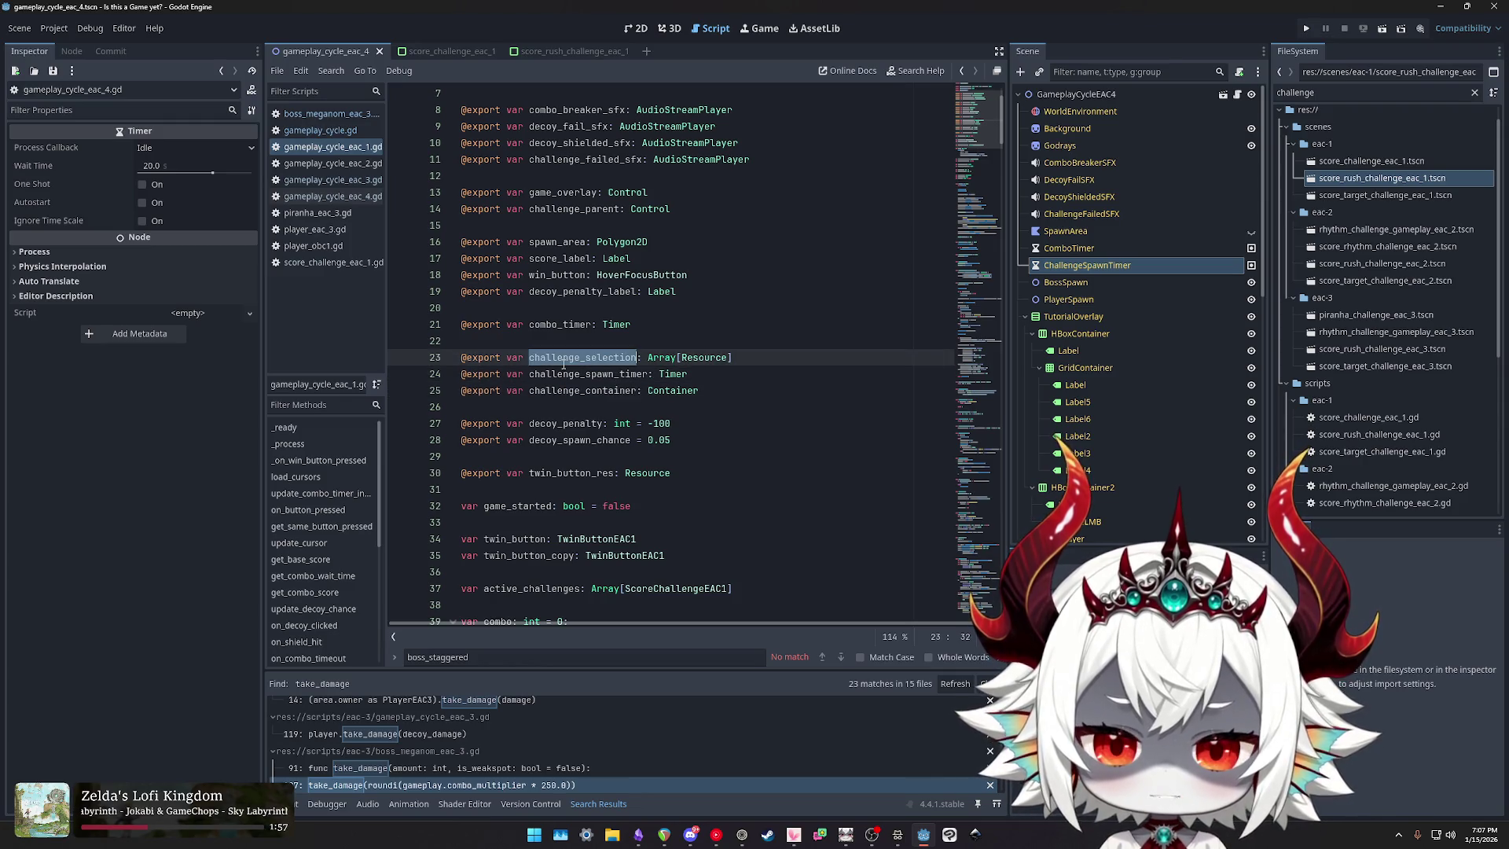
{"action": "double_click", "coordinate": [562, 390]}
{"action": "double_click", "coordinate": [566, 358]}
{"action": "key", "text": "ctrl+f"}
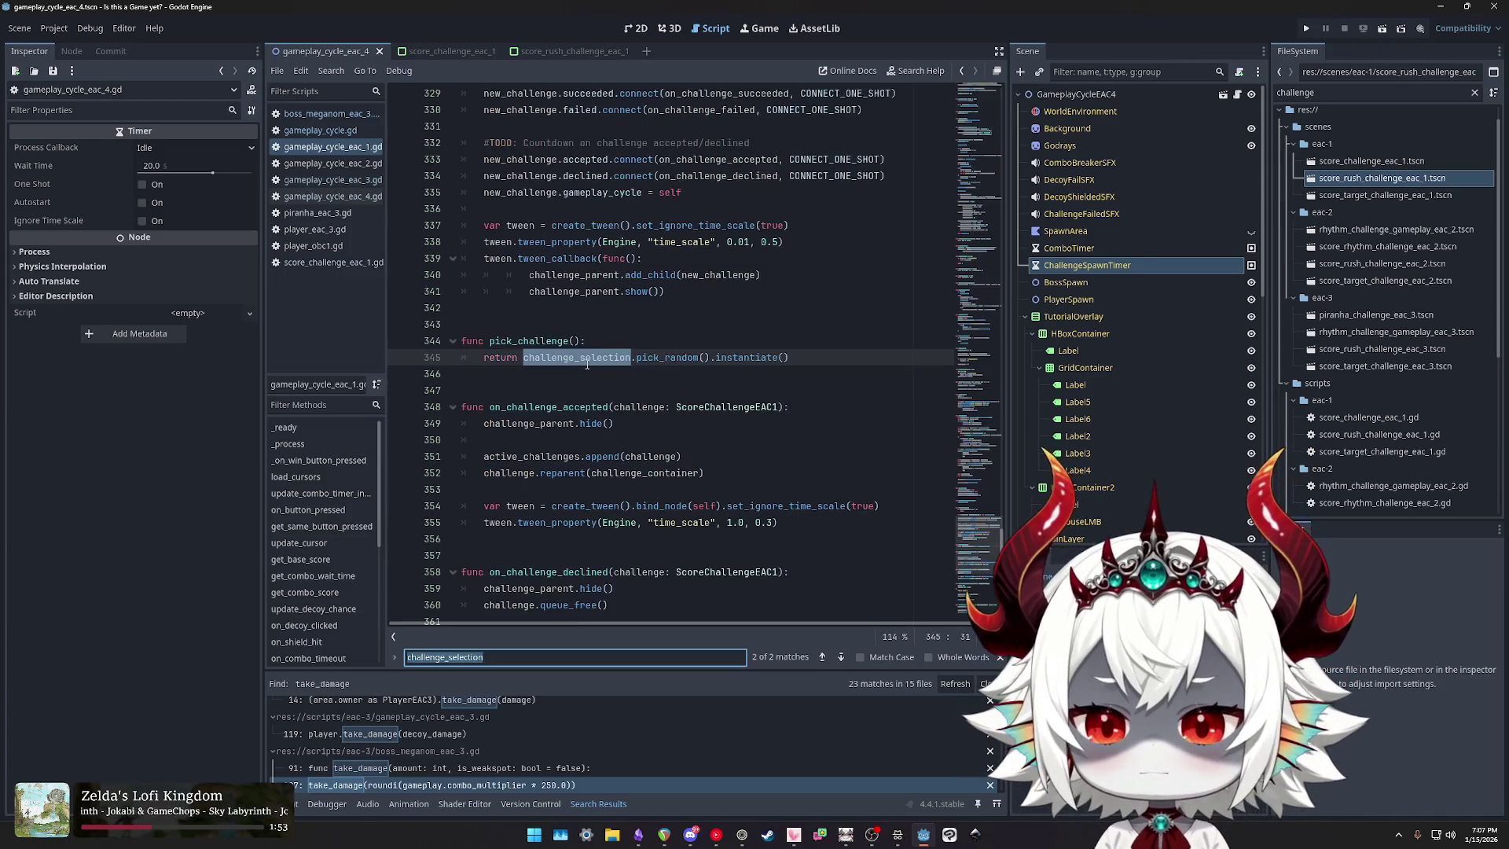
Step: Locate challenge_selection's declaration and its Resource type on line 23
{"action": "key", "text": "Return"}
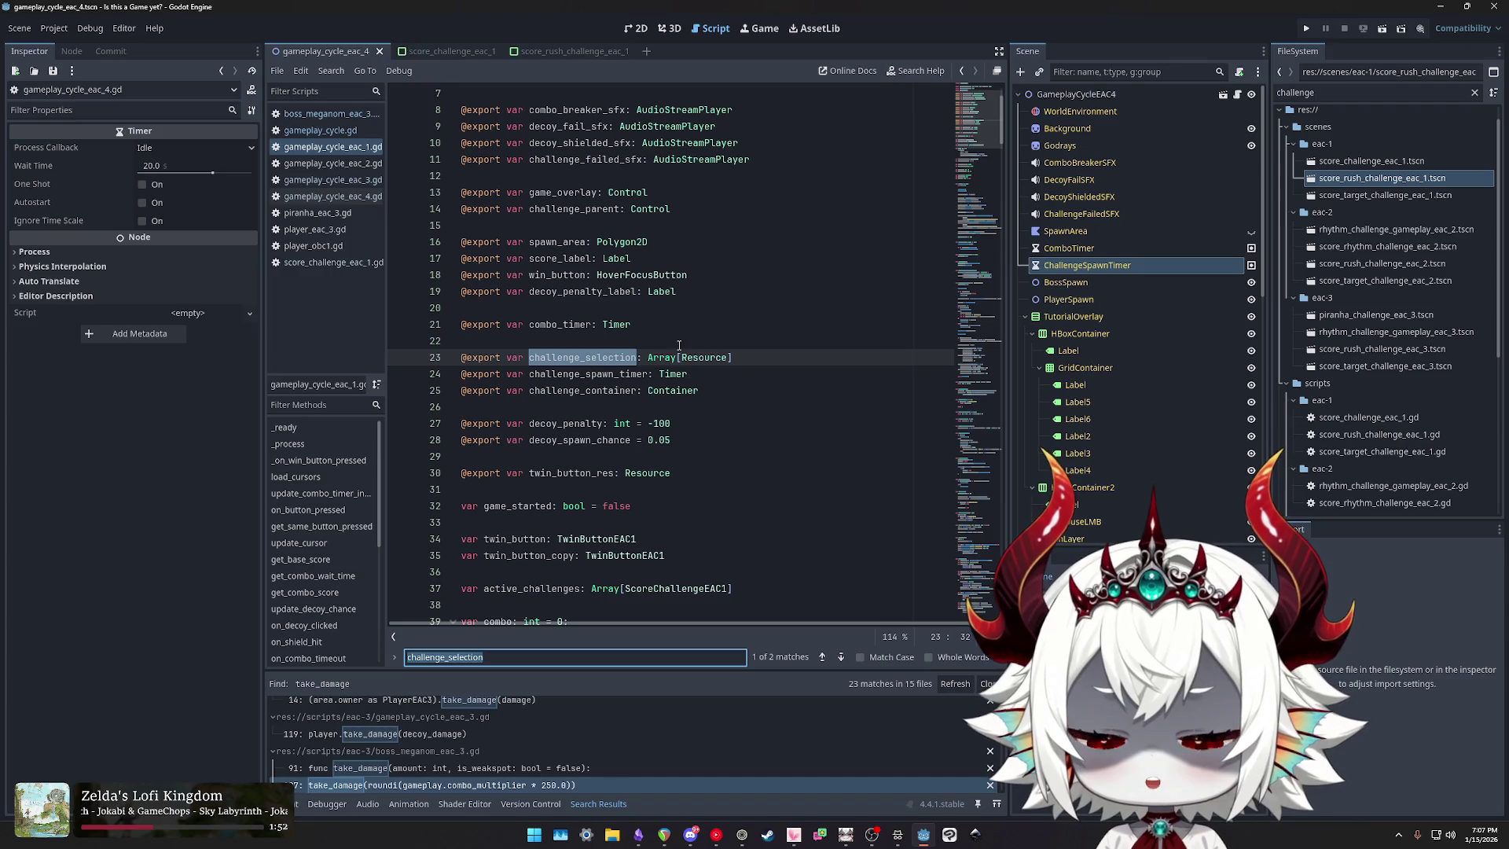
{"action": "double_click", "coordinate": [570, 358]}
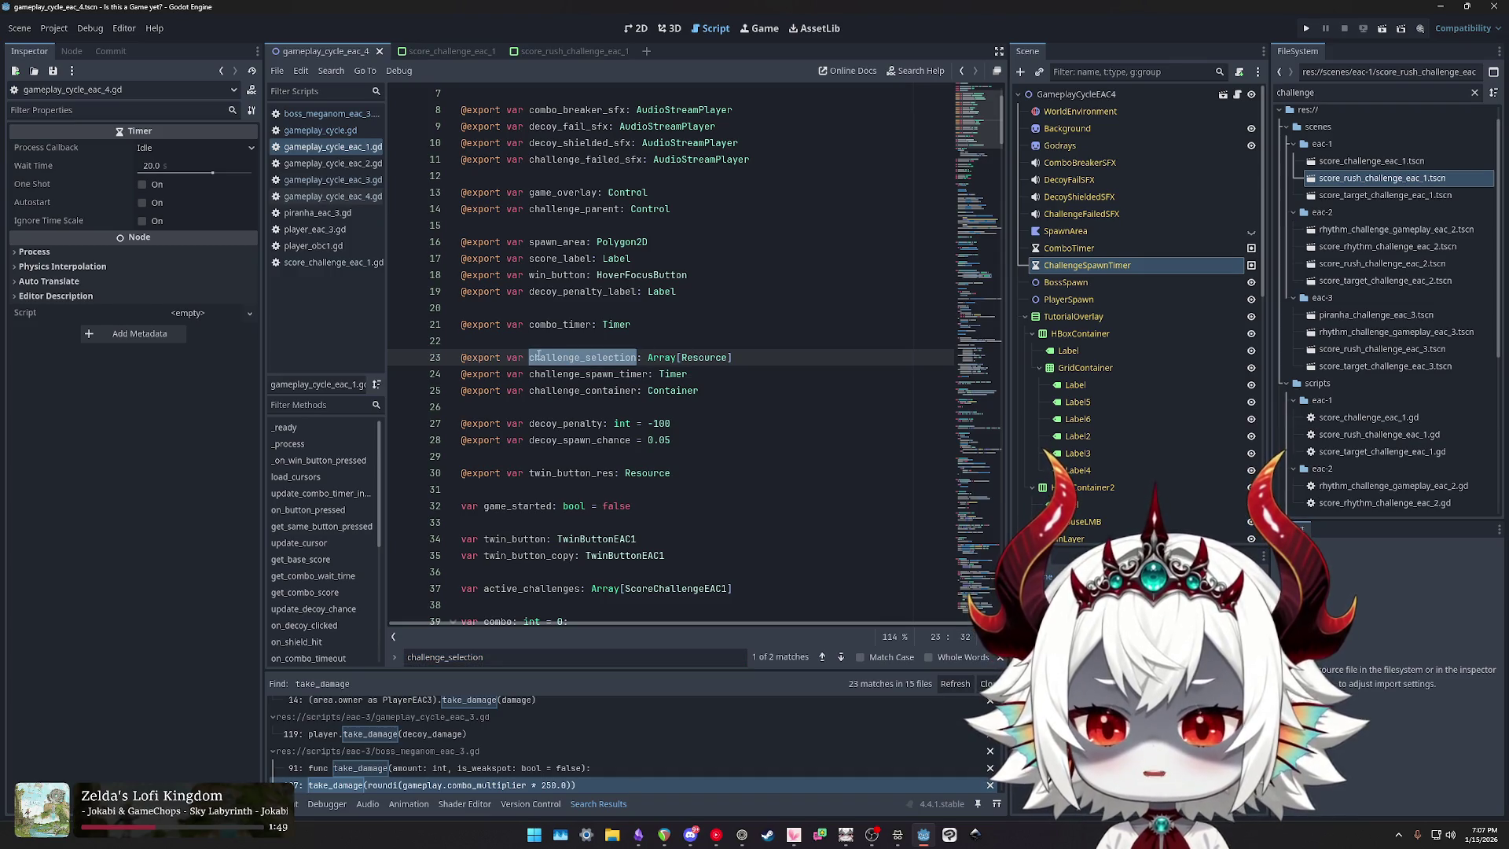
{"action": "double_click", "coordinate": [705, 358]}
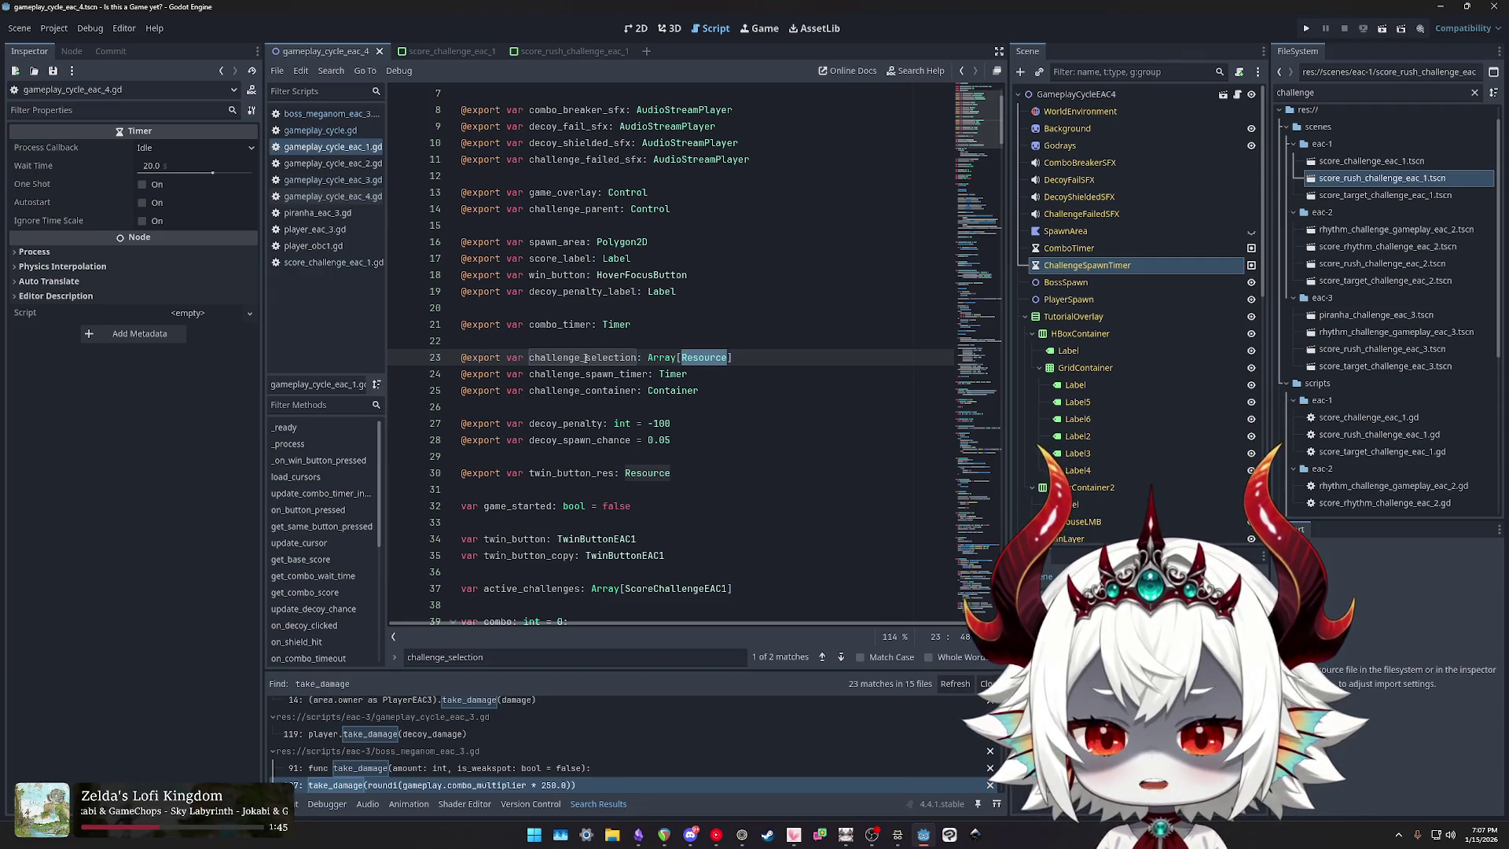
Step: Inspect active_challenges typed ScoreChallengeEAC1 on line 37, then open score_challenge_eac_1.gd
{"action": "scroll", "coordinate": [622, 462], "scroll_direction": "down", "scroll_amount": 4}
{"action": "double_click", "coordinate": [548, 391]}
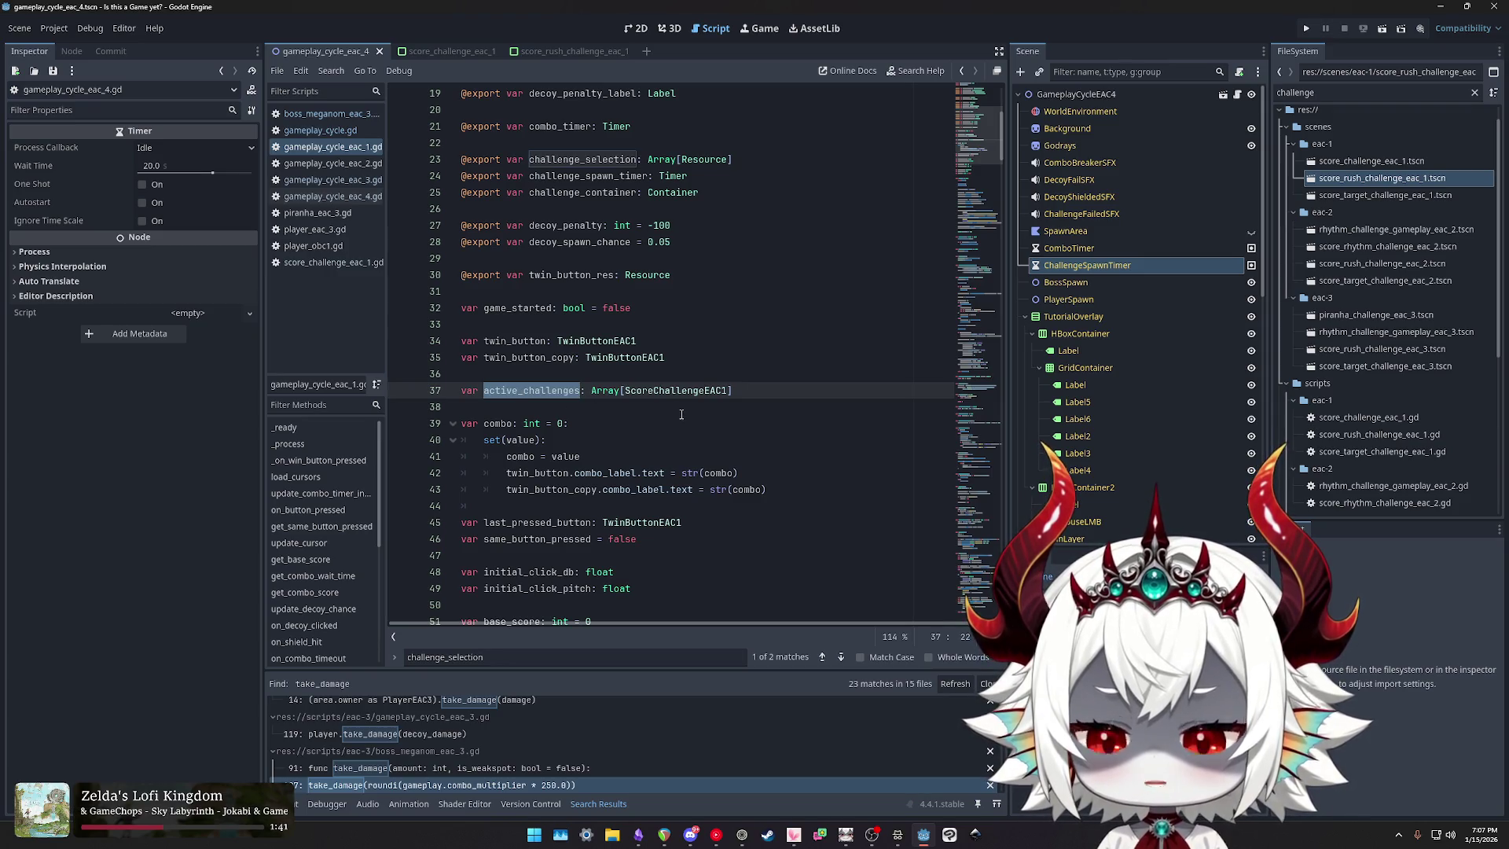
{"action": "double_click", "coordinate": [677, 391]}
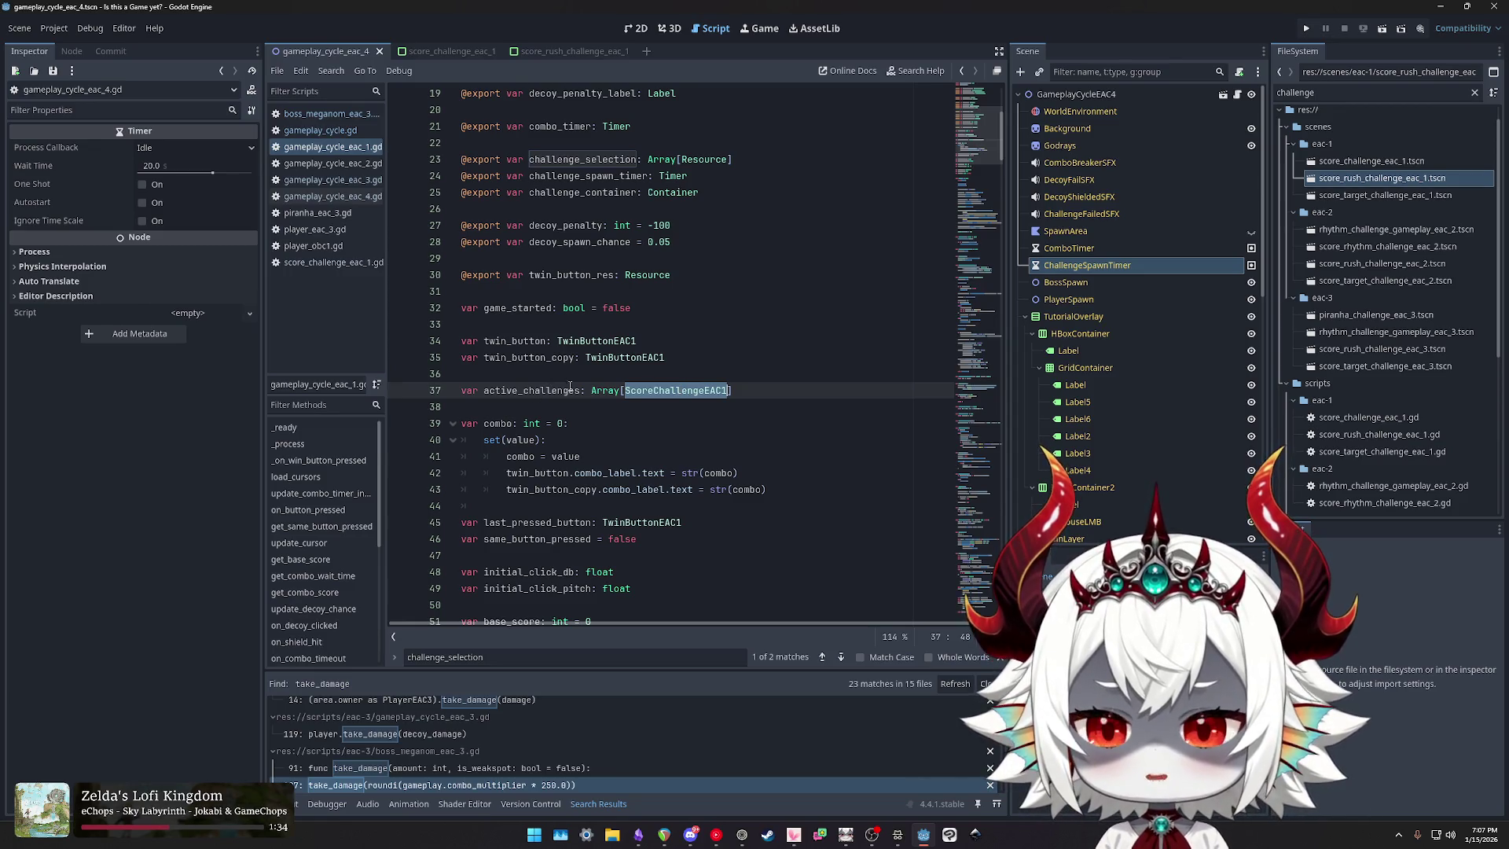
{"action": "scroll", "coordinate": [714, 380], "scroll_direction": "up", "scroll_amount": 2}
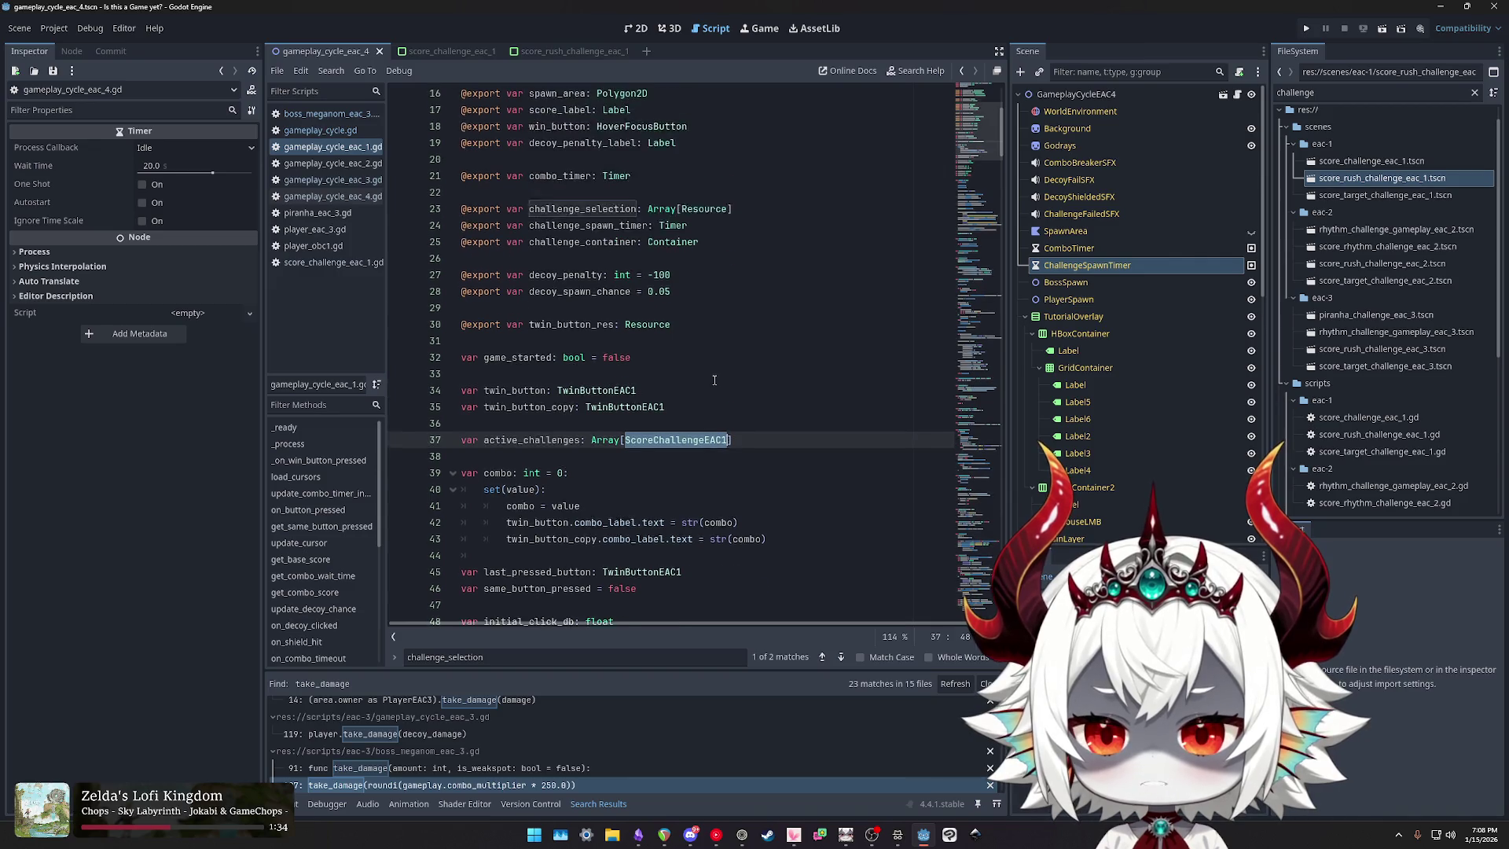
{"action": "left_click", "coordinate": [325, 263]}
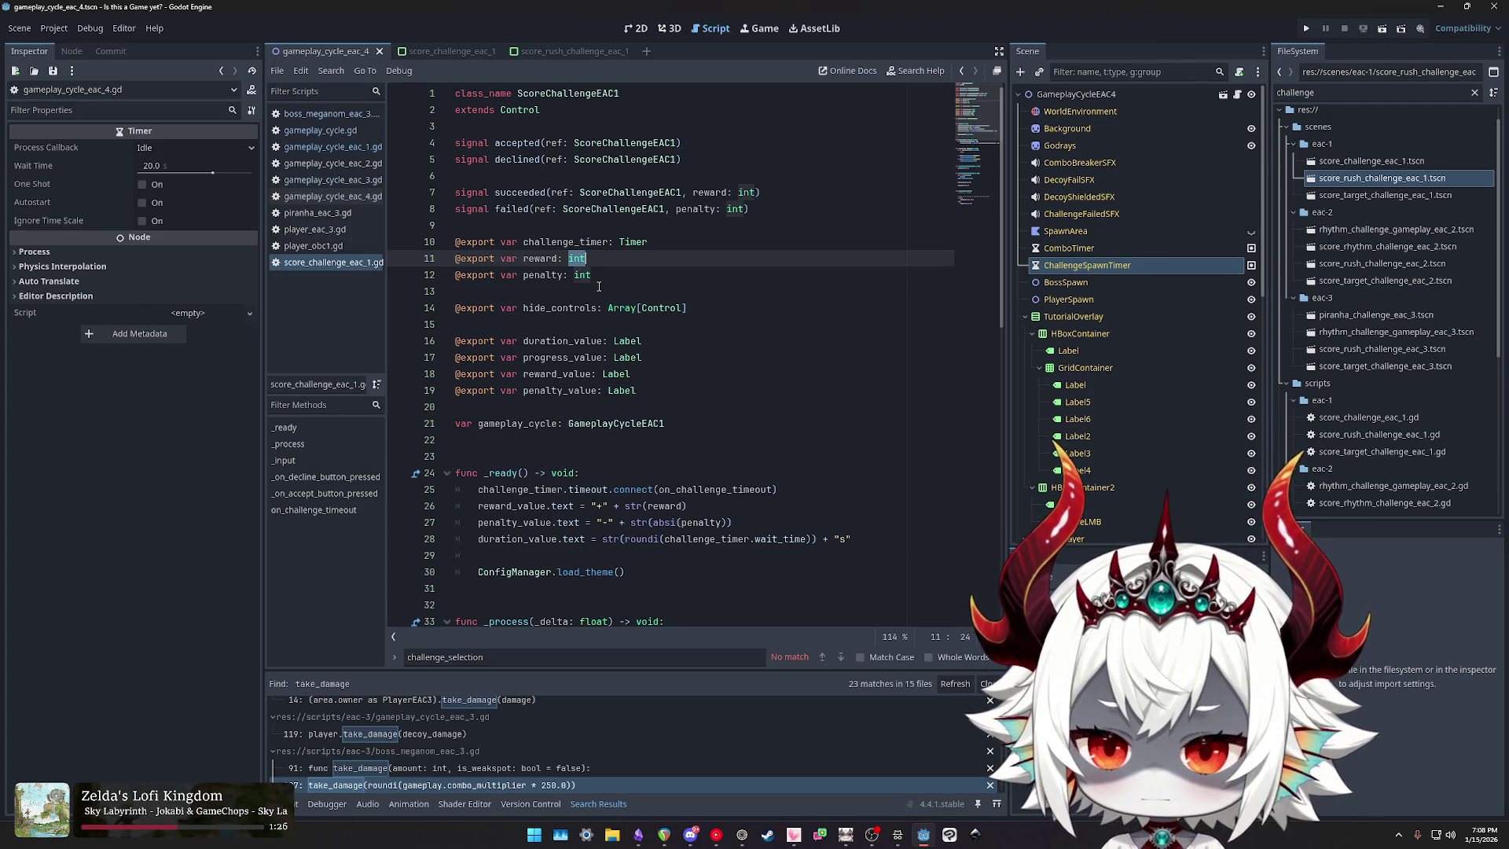
Step: Review the signal declarations from accepted on line 4 to failed on line 8
{"action": "double_click", "coordinate": [518, 143]}
{"action": "double_click", "coordinate": [515, 159]}
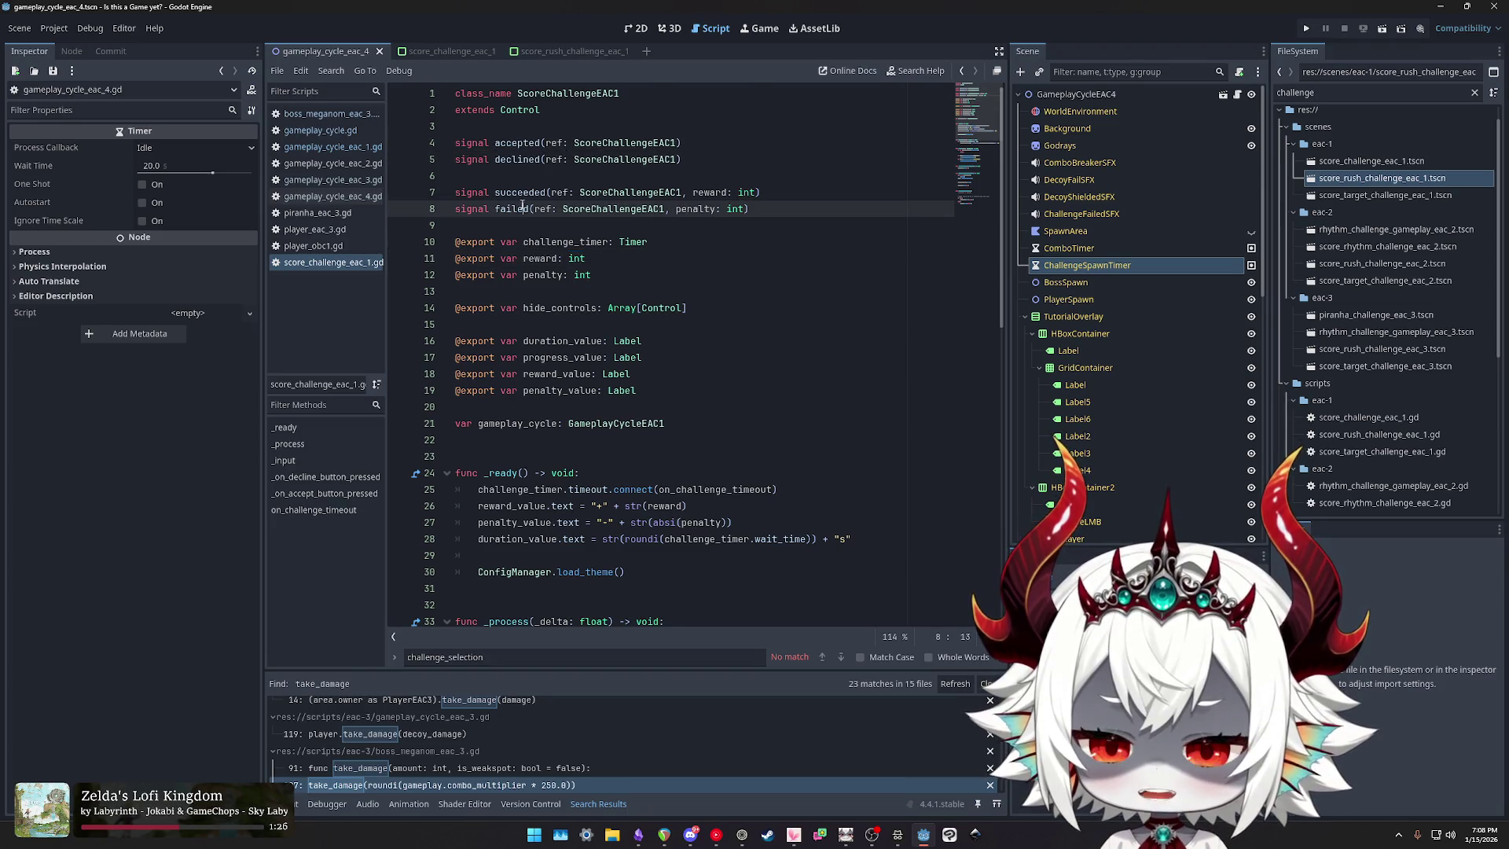
{"action": "double_click", "coordinate": [522, 193]}
{"action": "double_click", "coordinate": [507, 209]}
Step: Return to gameplay_cycle_eac_1.gd and move down to spawn_challenge near line 323
{"action": "left_click", "coordinate": [330, 197]}
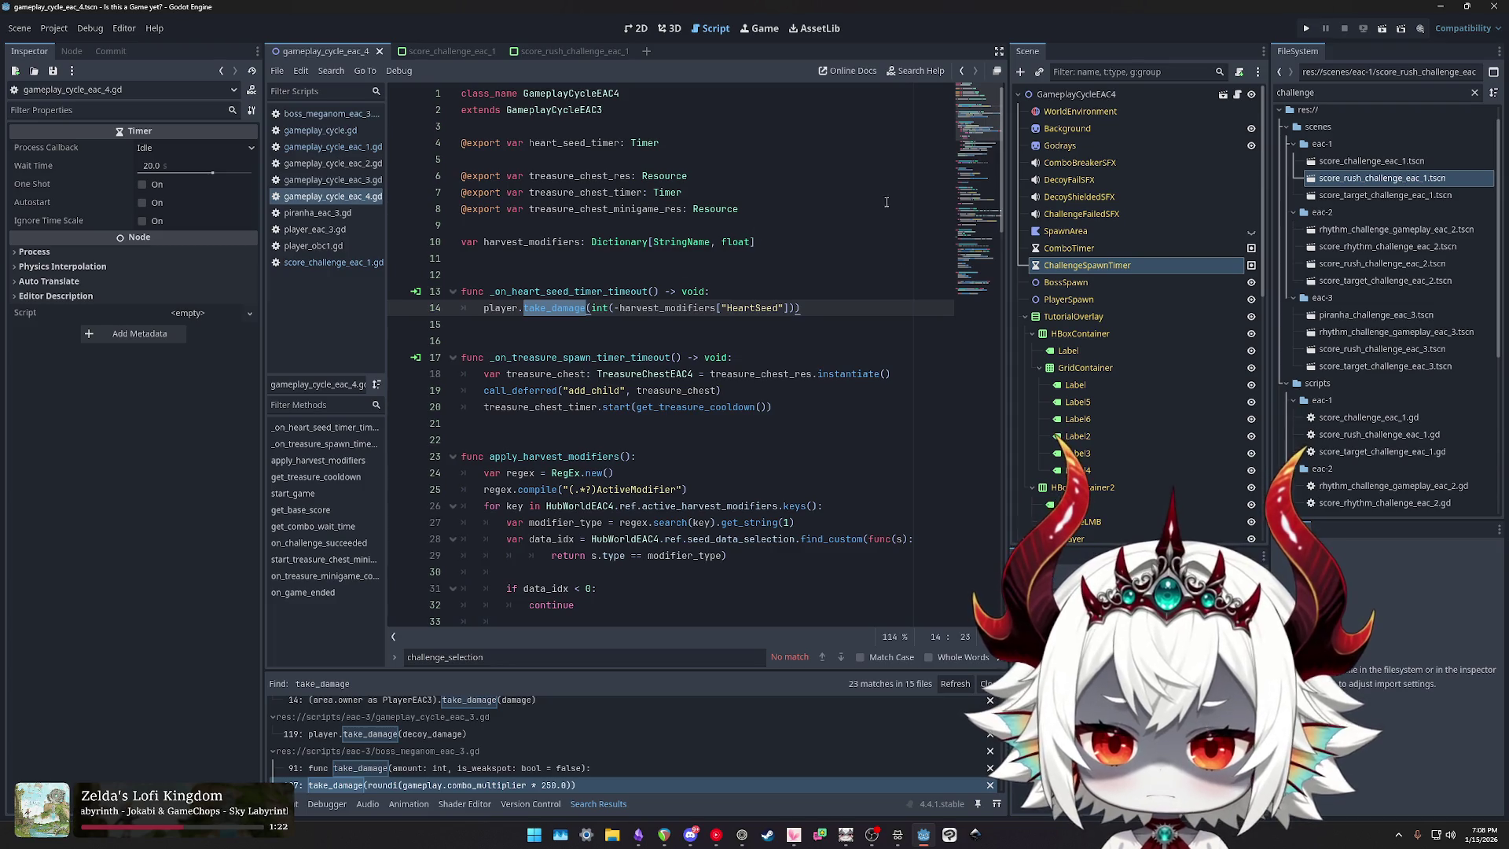
{"action": "left_click", "coordinate": [353, 146]}
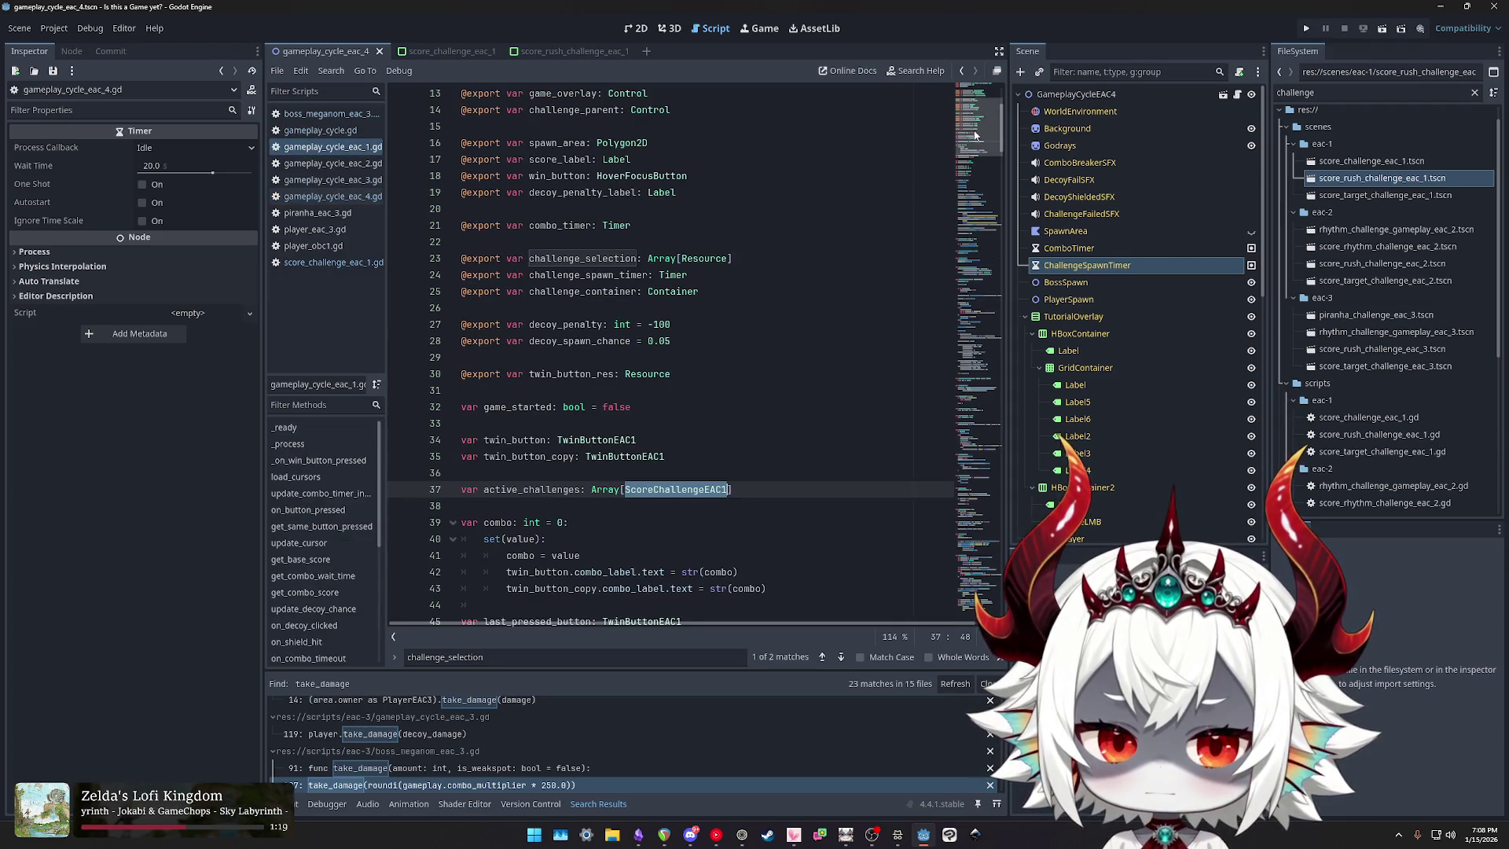
{"action": "scroll", "coordinate": [972, 161], "scroll_direction": "down", "scroll_amount": 5}
{"action": "left_click_drag", "start_coordinate": [973, 162], "coordinate": [988, 547]}
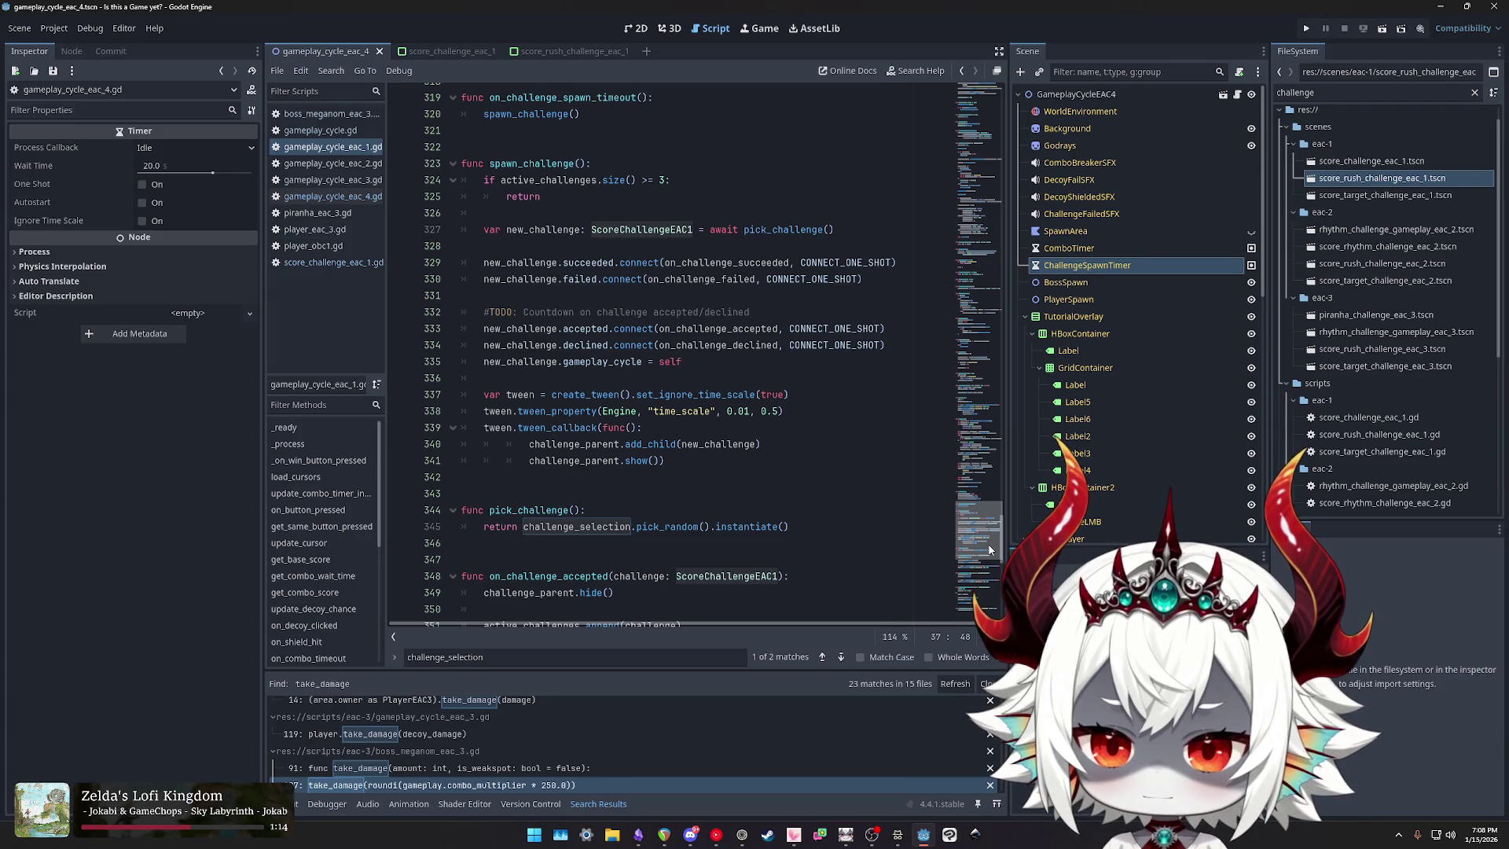
Step: Examine spawn_challenge's succeeded and failed signal connections and new_challenge on line 329
{"action": "left_click", "coordinate": [581, 329]}
{"action": "double_click", "coordinate": [581, 345]}
{"action": "double_click", "coordinate": [586, 263]}
{"action": "double_click", "coordinate": [582, 279]}
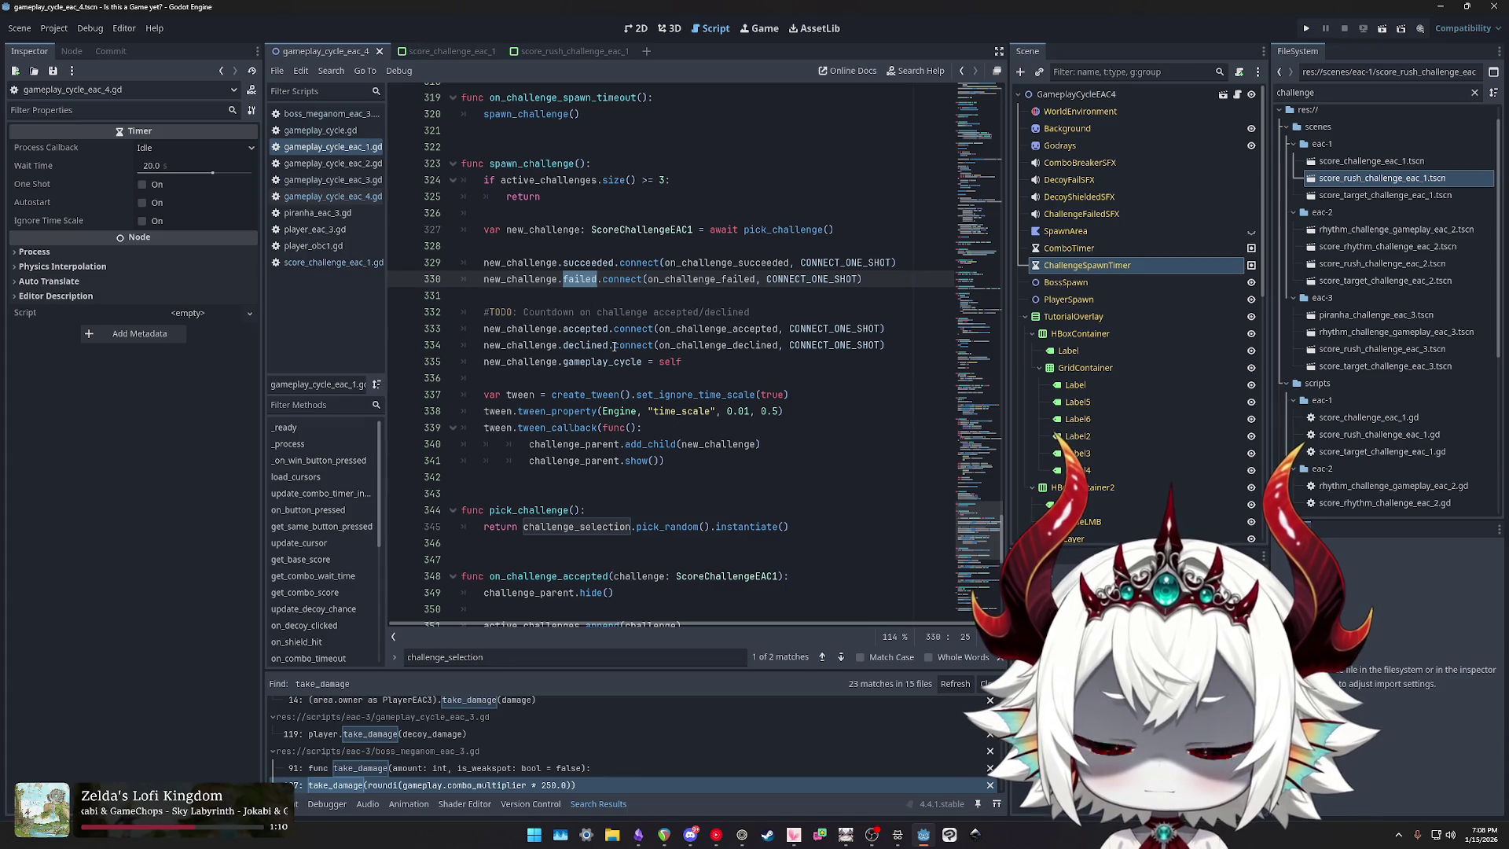
{"action": "scroll", "coordinate": [621, 341], "scroll_direction": "up", "scroll_amount": 2}
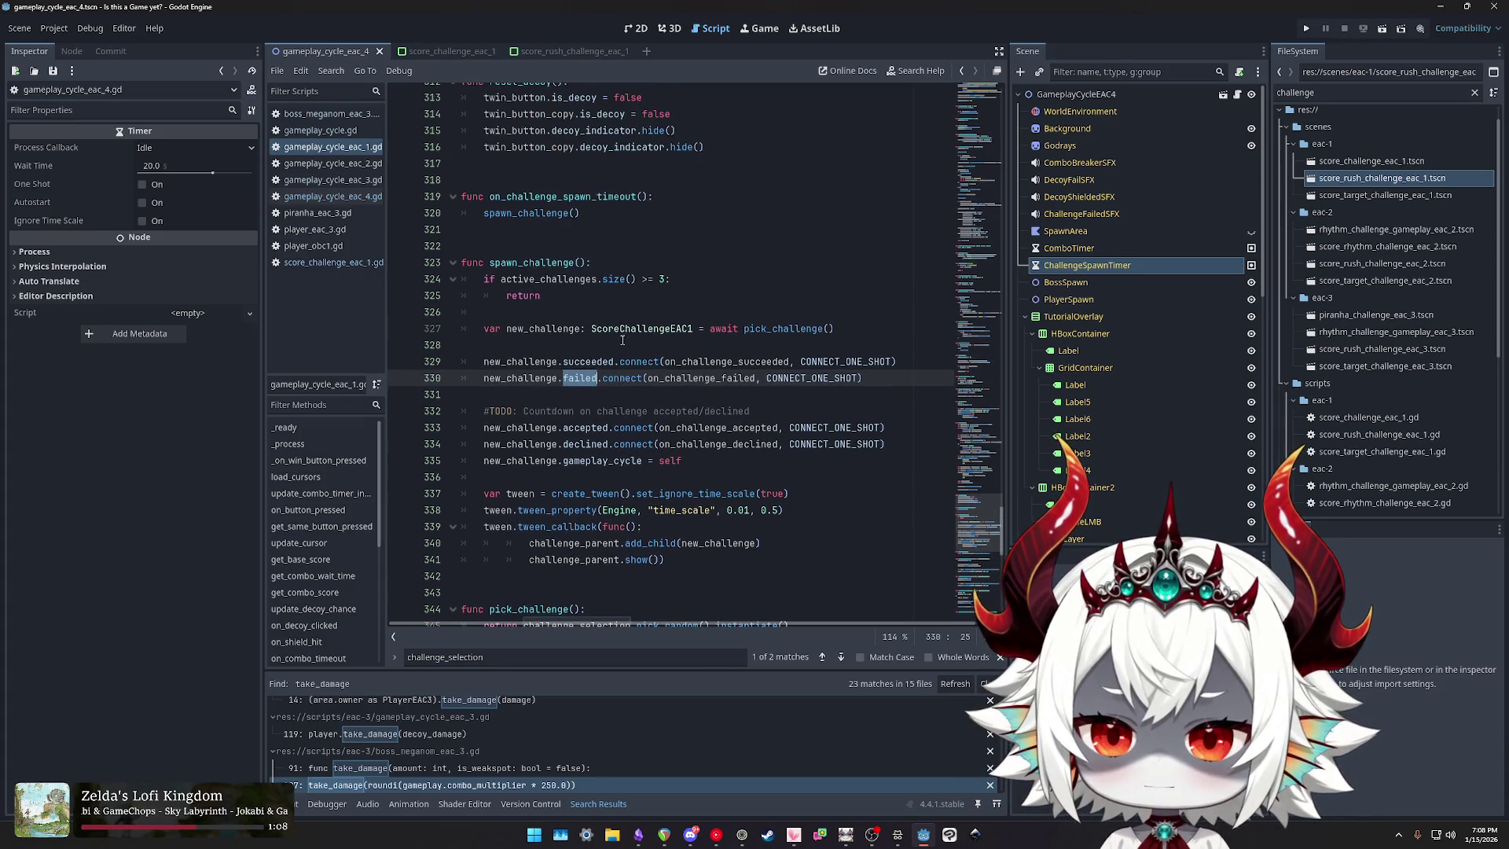
{"action": "double_click", "coordinate": [582, 361]}
{"action": "double_click", "coordinate": [507, 261]}
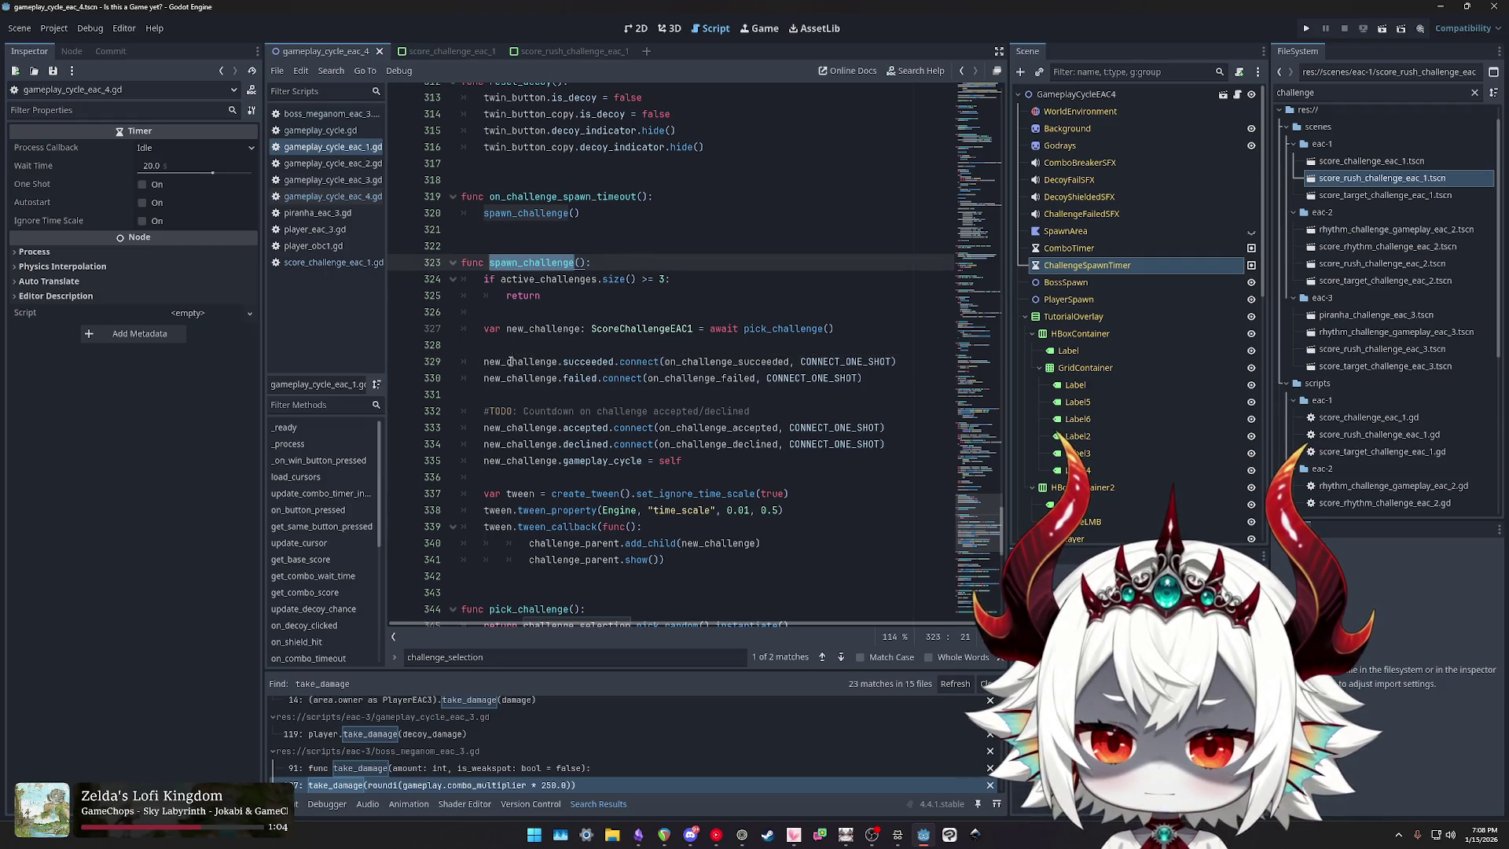
{"action": "double_click", "coordinate": [543, 362]}
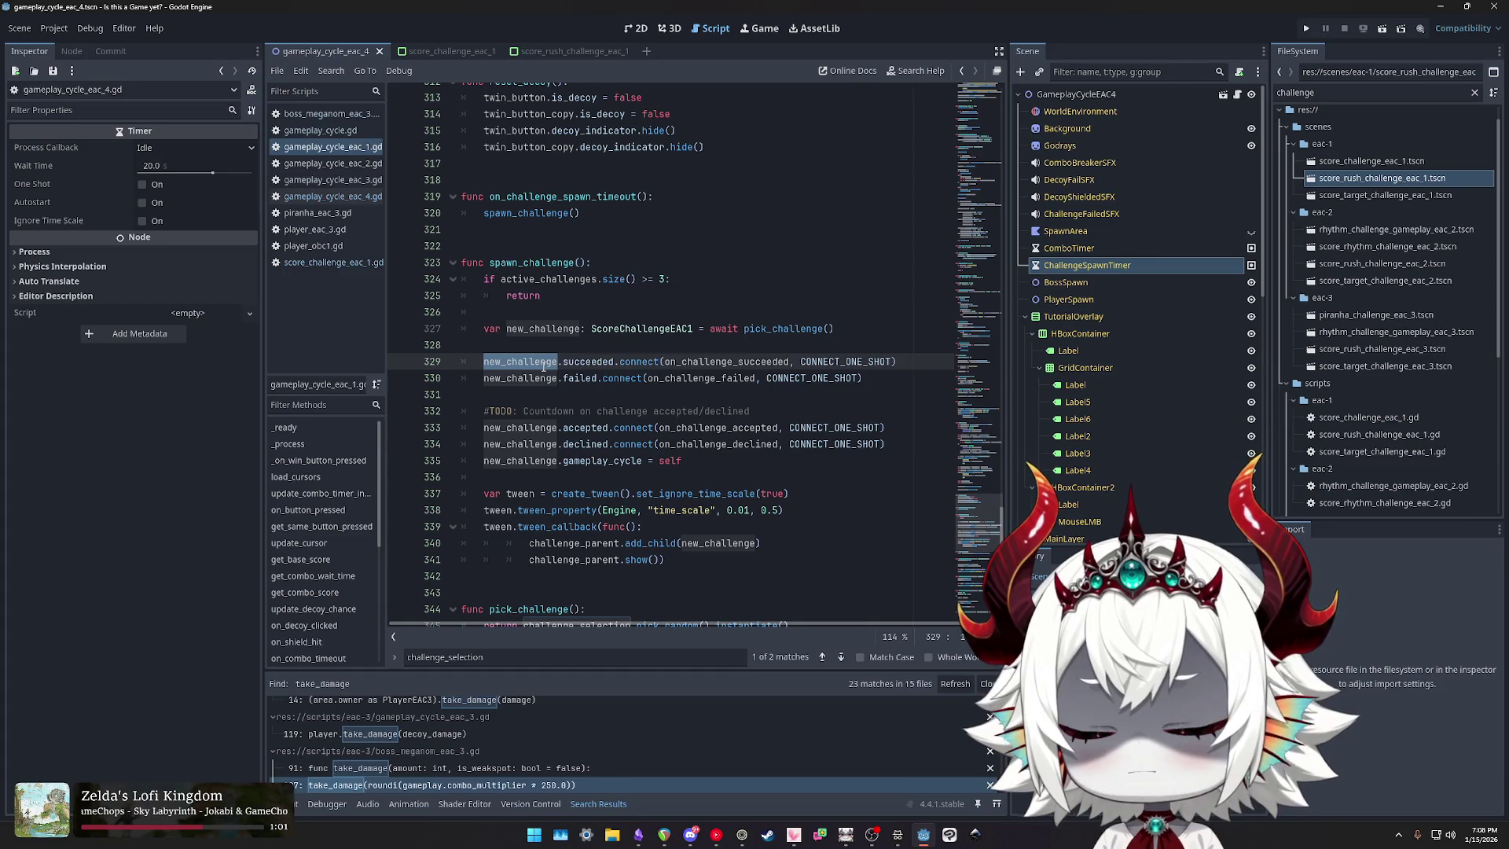
Step: Highlight spawn_challenge() and ScoreChallengeEAC1 on line 327, then open score_rush_challenge_eac_1.tscn in 2D
{"action": "left_click", "coordinate": [535, 263]}
{"action": "double_click", "coordinate": [535, 263]}
{"action": "left_click_drag", "start_coordinate": [590, 263], "coordinate": [490, 262]}
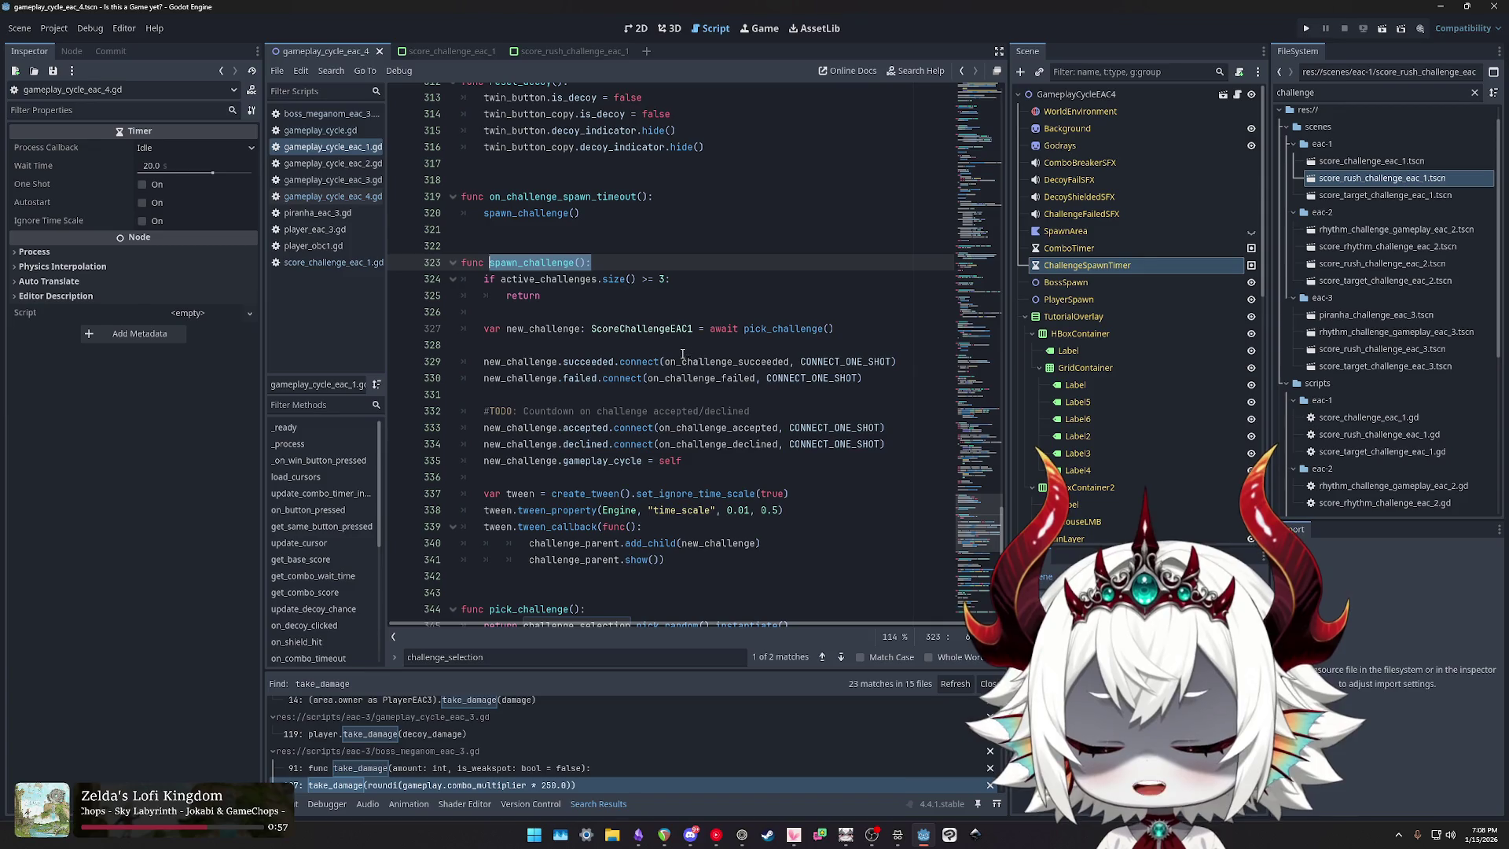
{"action": "left_click", "coordinate": [622, 329]}
{"action": "double_click", "coordinate": [621, 329]}
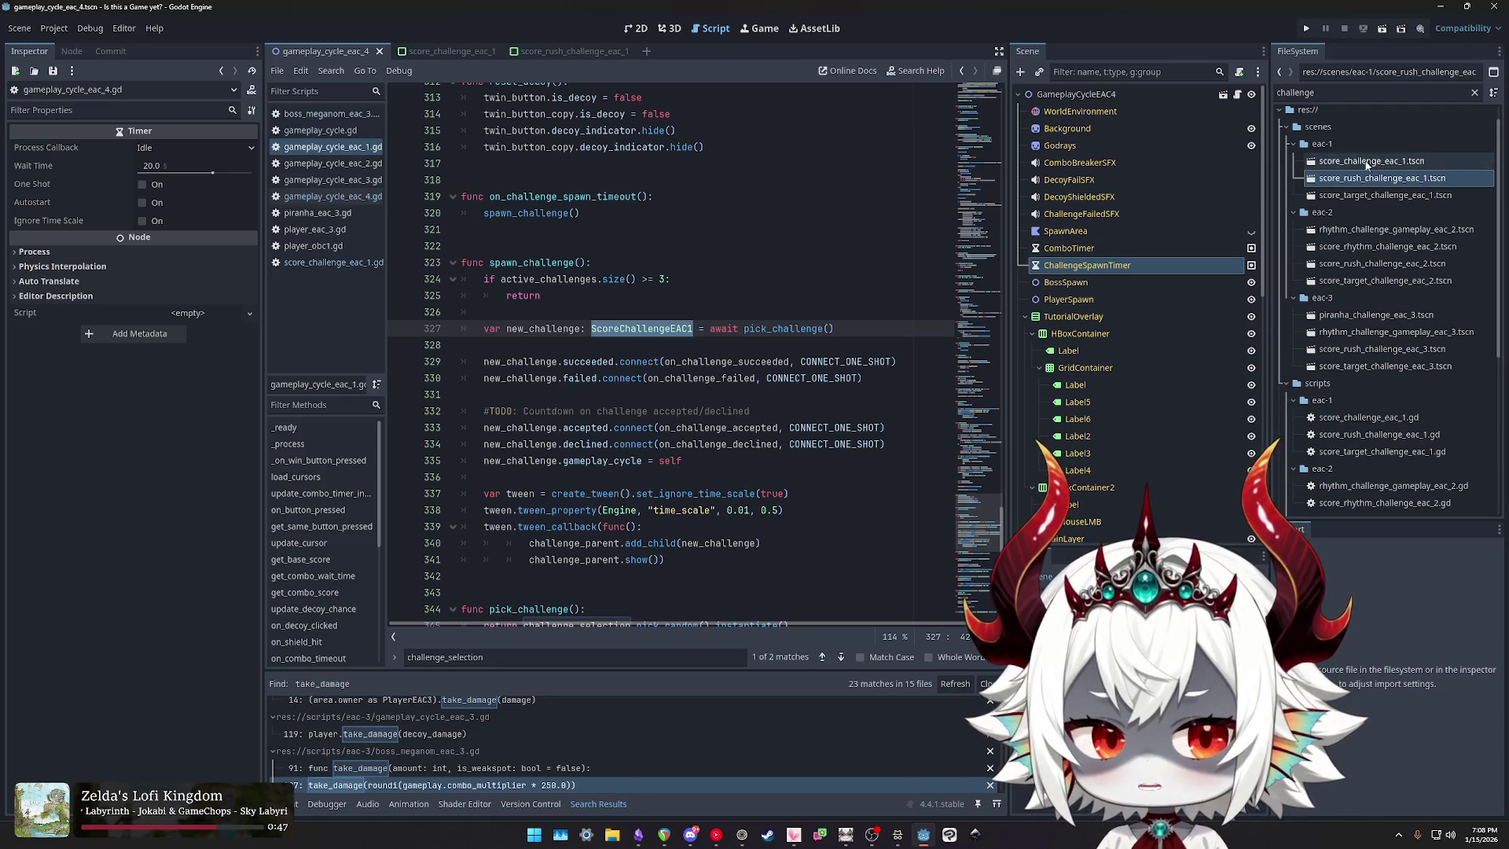
{"action": "double_click", "coordinate": [1338, 181]}
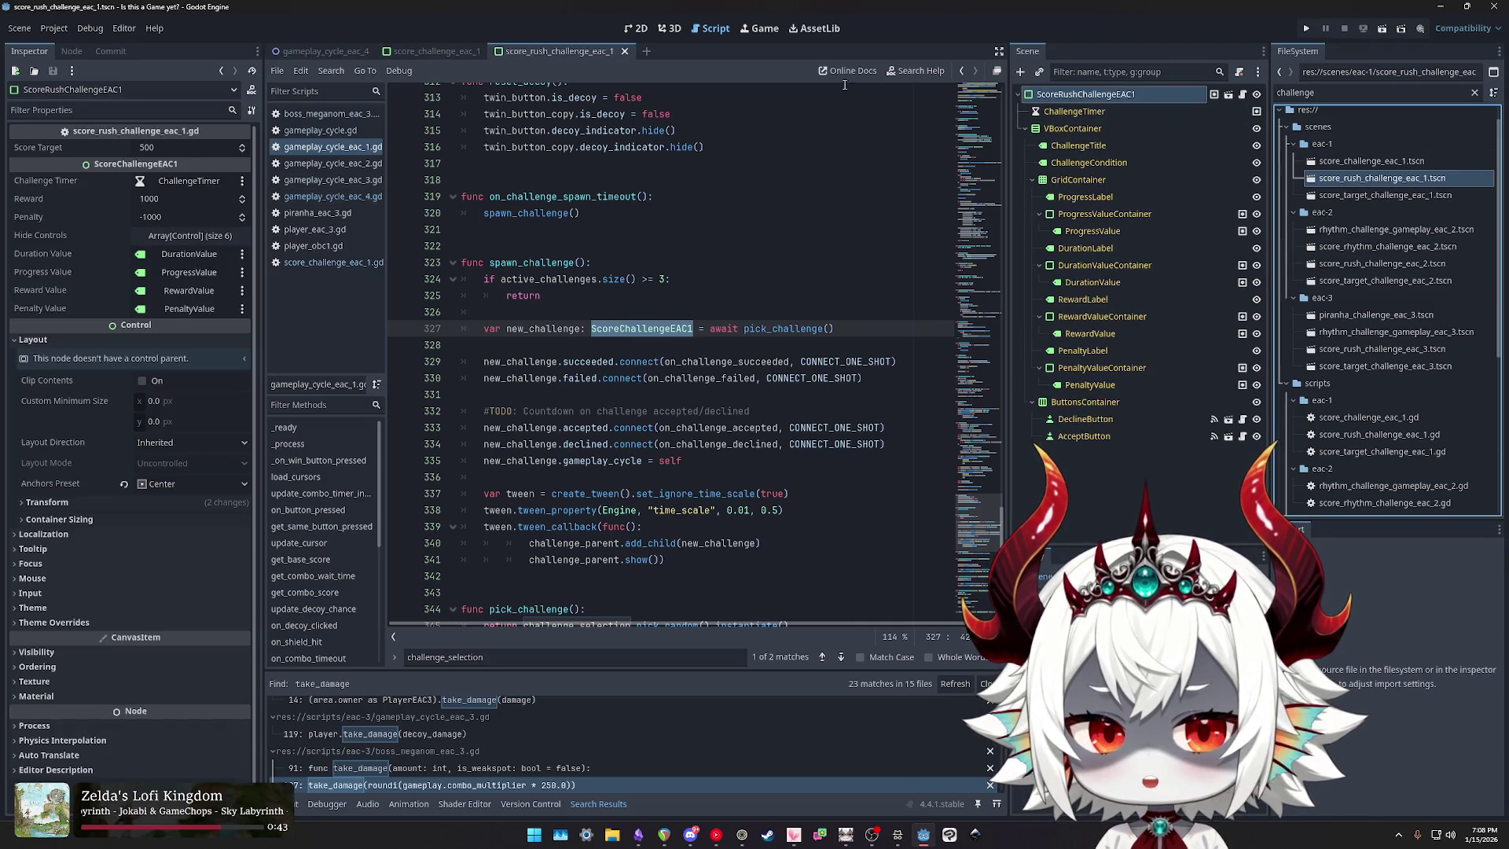
{"action": "left_click", "coordinate": [637, 28]}
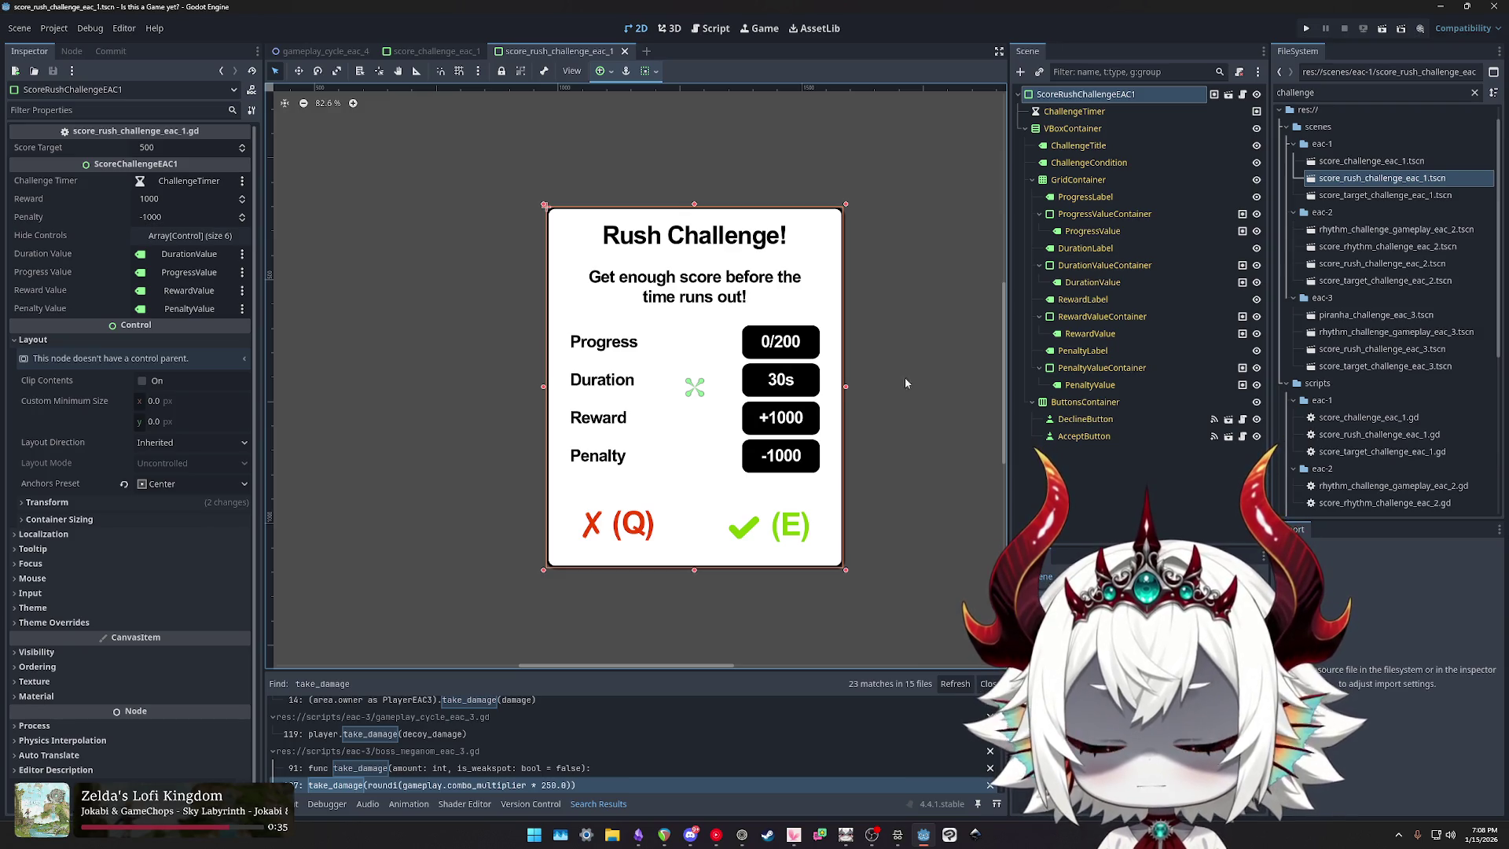
Step: Check the Rush Challenge's ChallengeTimer and root properties, comparing briefly with score_challenge_eac_1
{"action": "left_click", "coordinate": [1073, 111]}
{"action": "left_click", "coordinate": [1078, 93]}
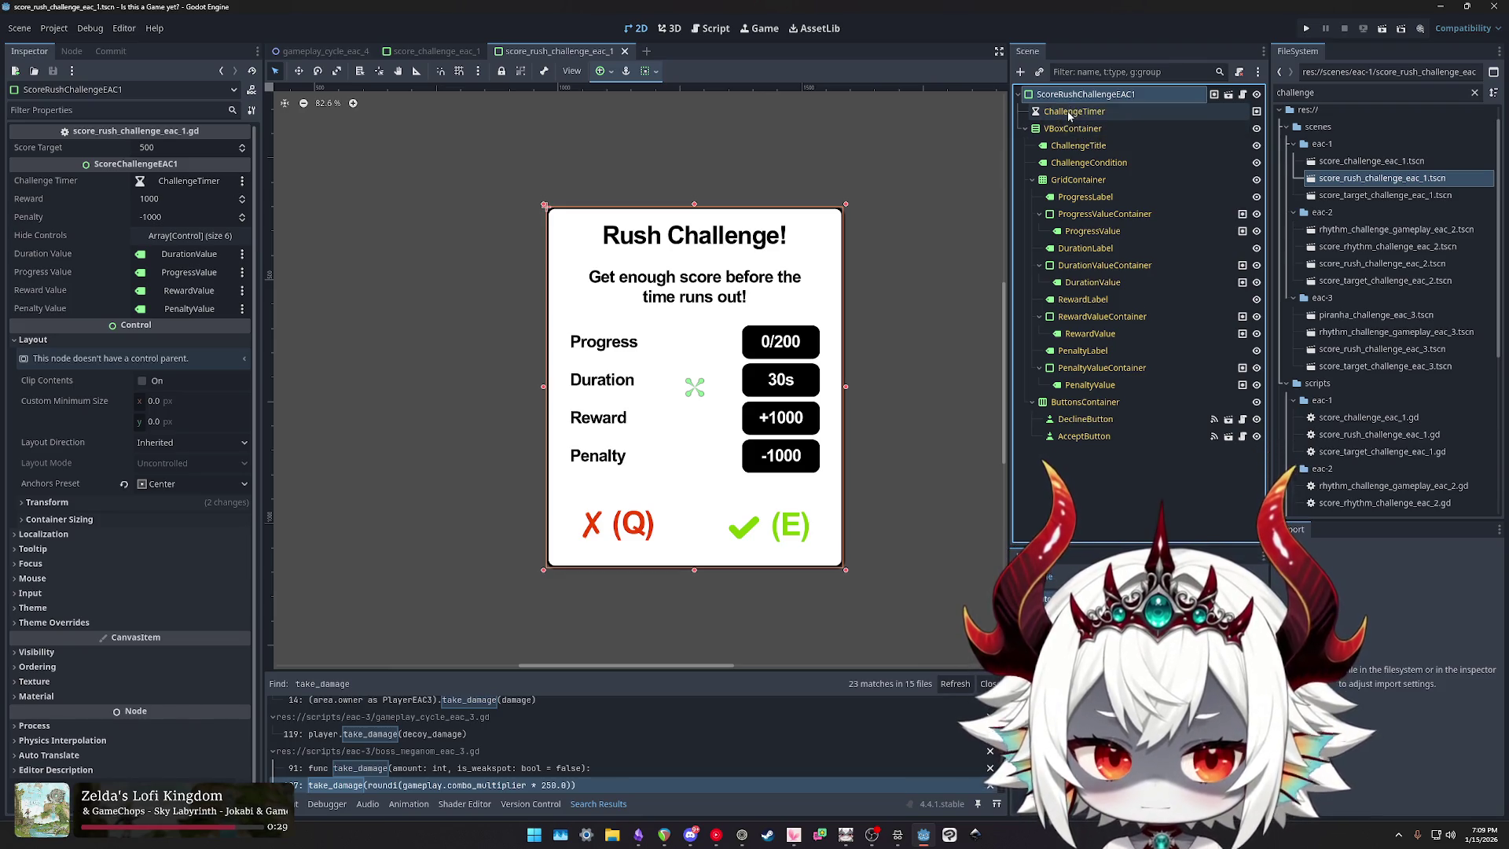
{"action": "left_click", "coordinate": [1069, 113]}
{"action": "left_click", "coordinate": [1078, 94]}
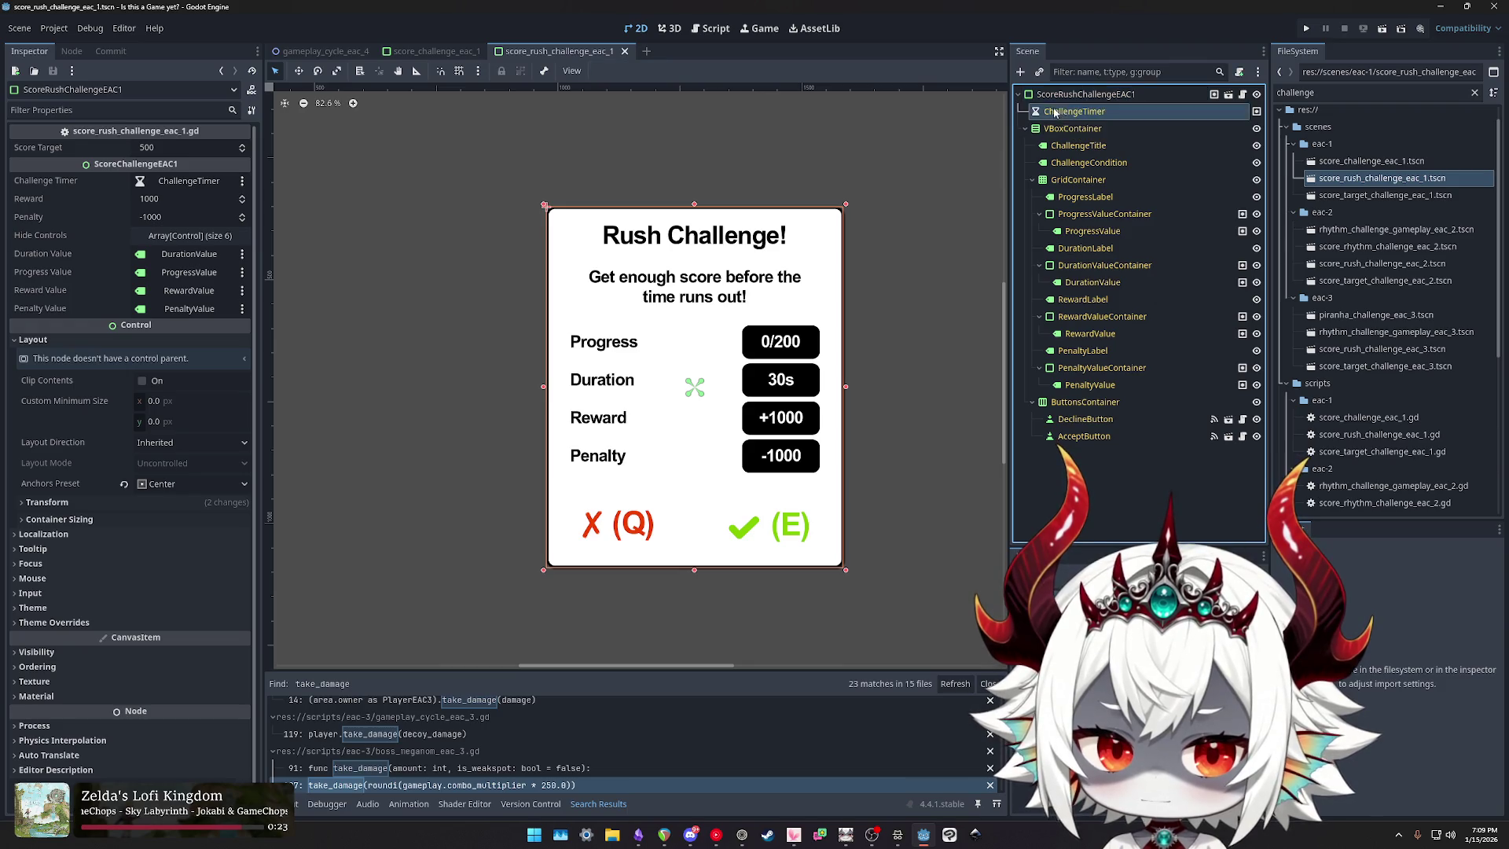
{"action": "left_click", "coordinate": [434, 52]}
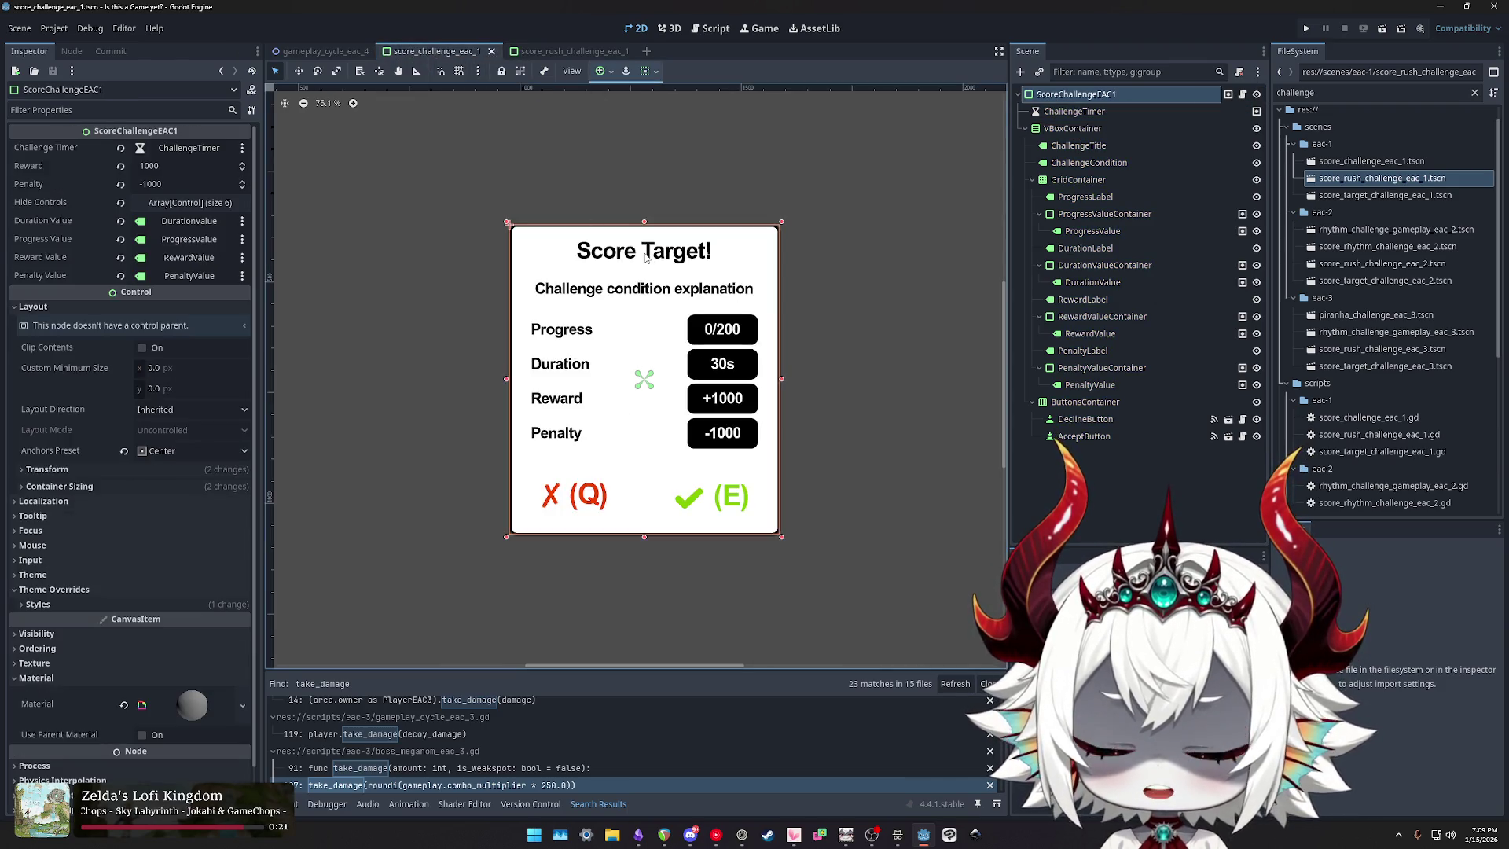
{"action": "left_click", "coordinate": [561, 52]}
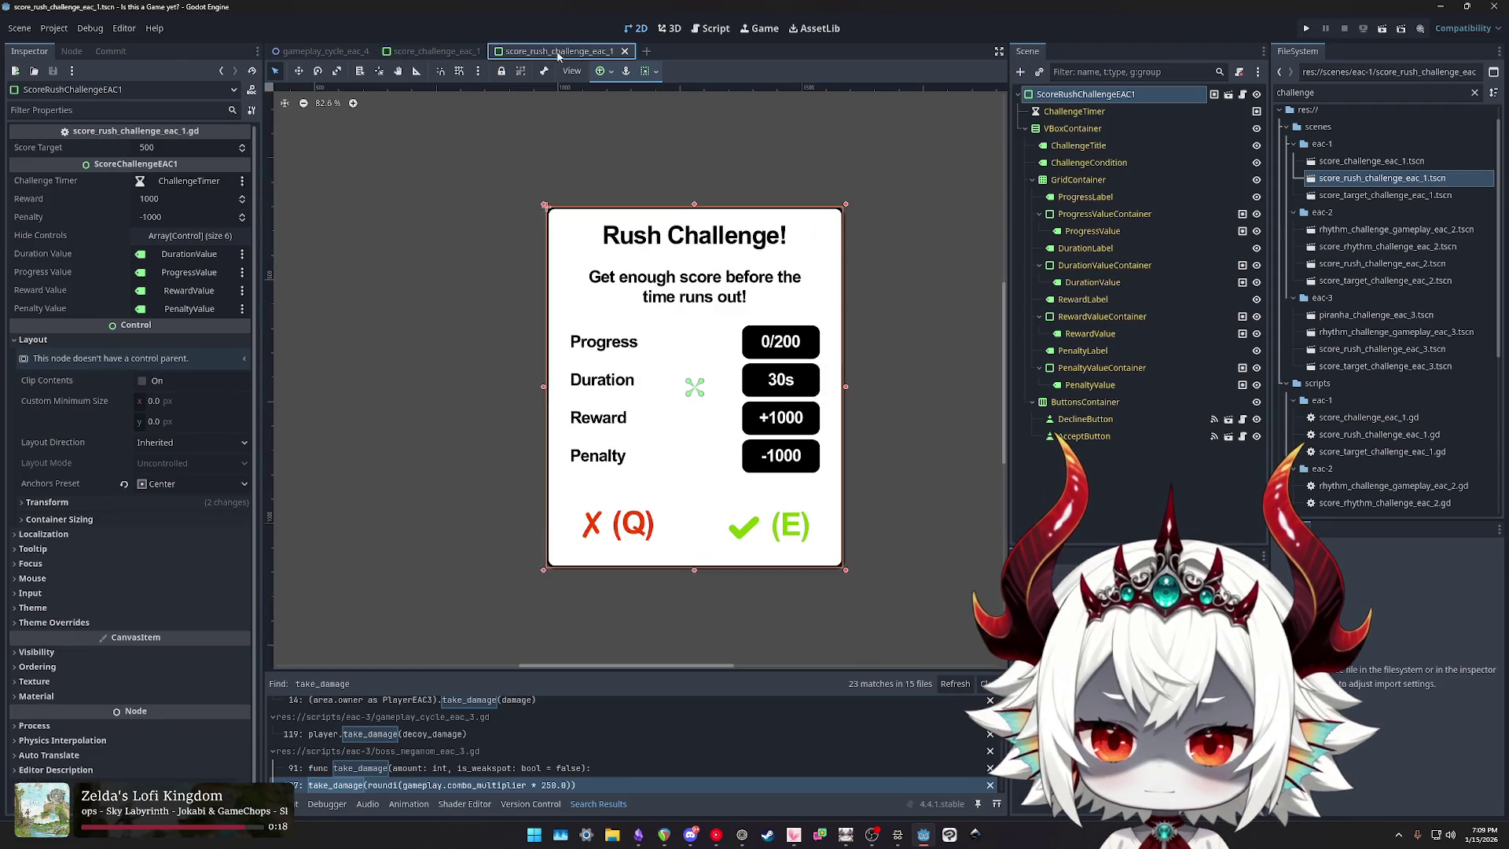
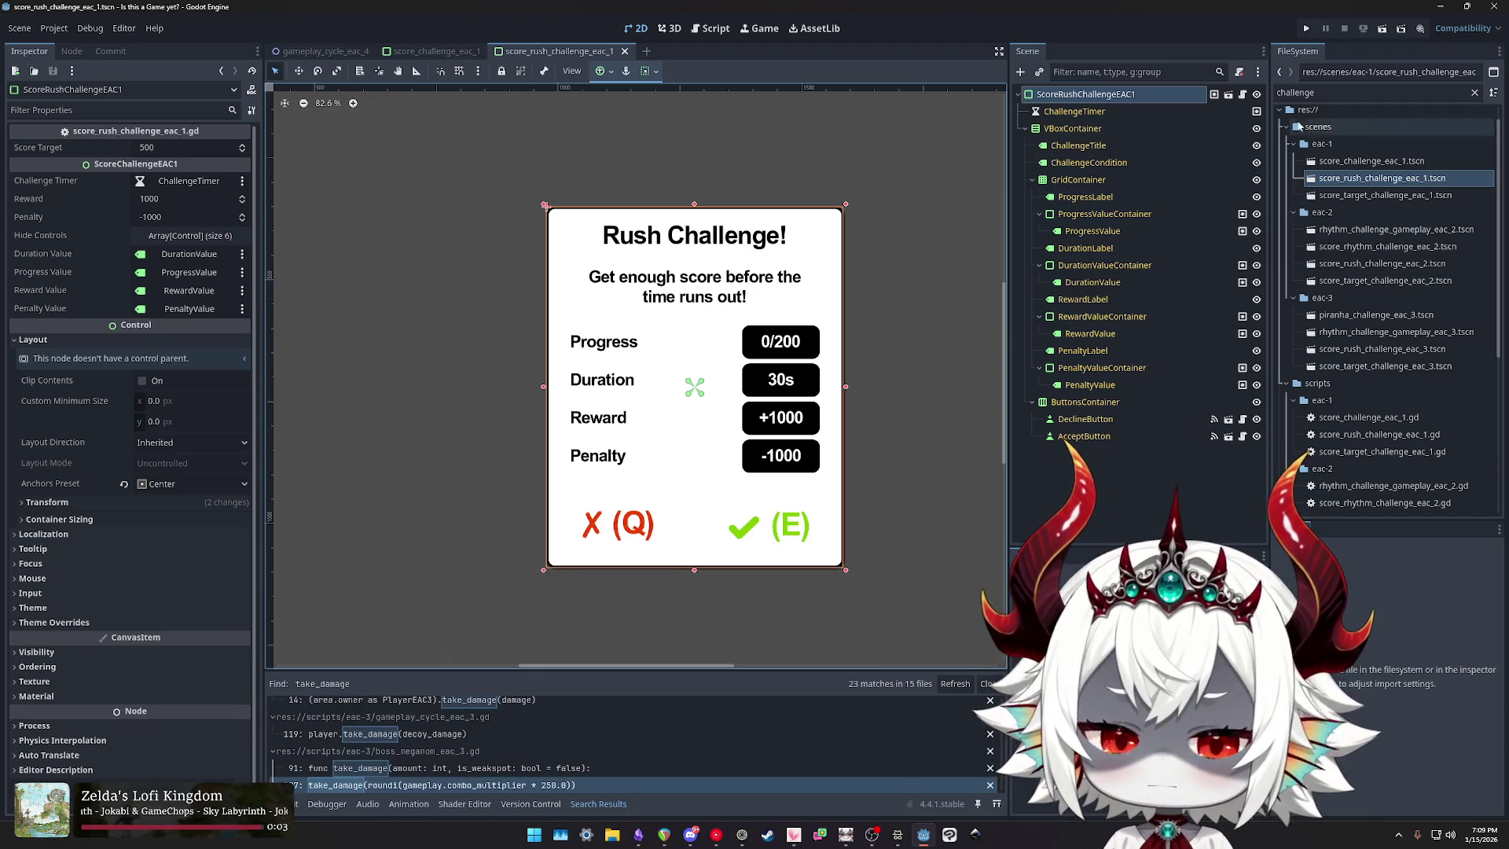
Step: From the rush challenge script's extends line, open score_challenge_eac_1.gd, the ScoreChallengeEAC1 parent
{"action": "left_click", "coordinate": [1242, 94]}
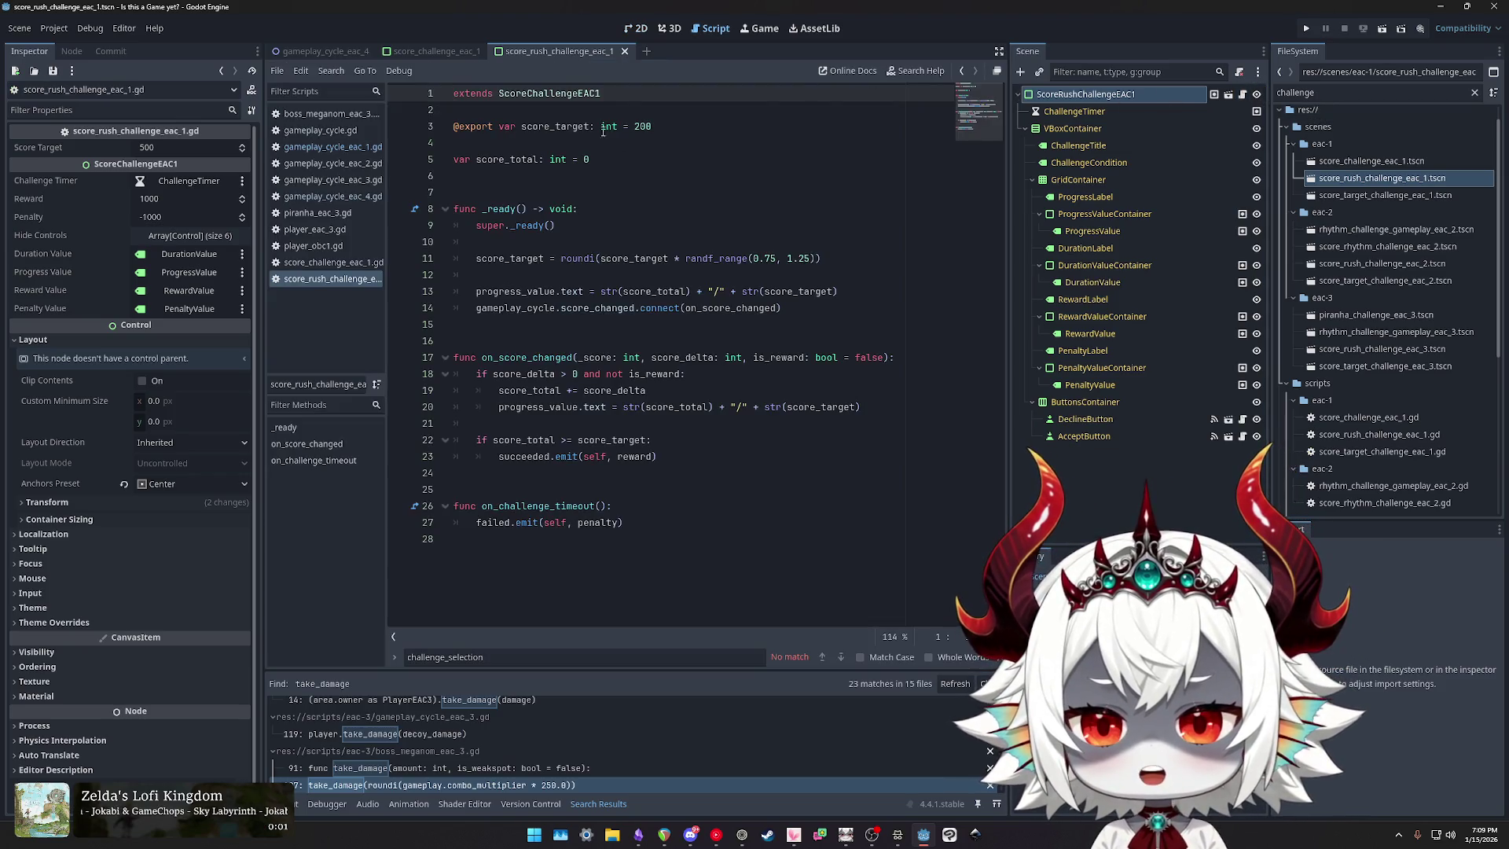
{"action": "left_click", "coordinate": [560, 99], "text": "ctrl"}
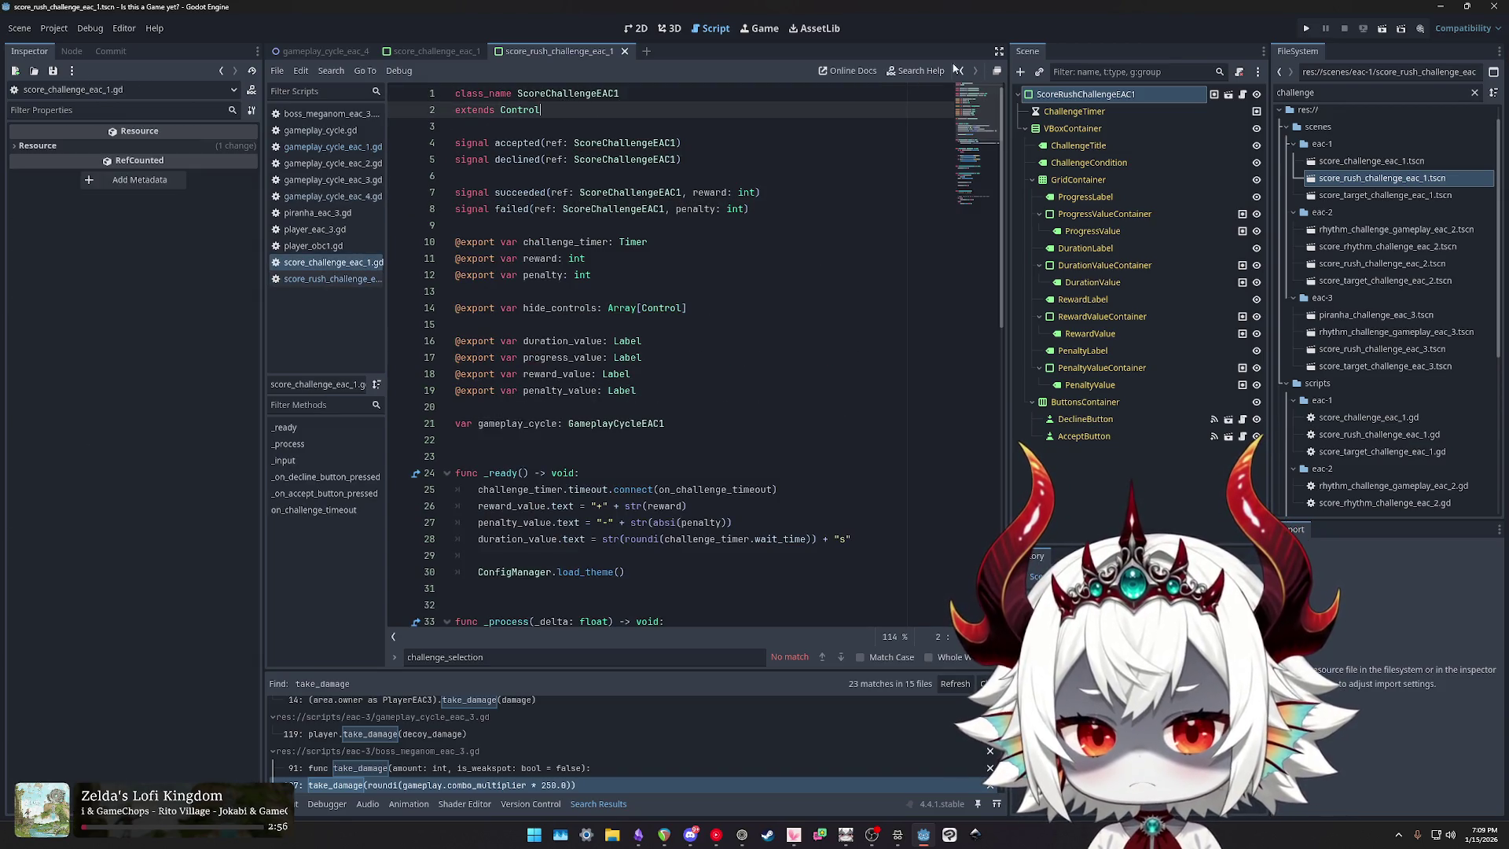
{"action": "left_click", "coordinate": [278, 72]}
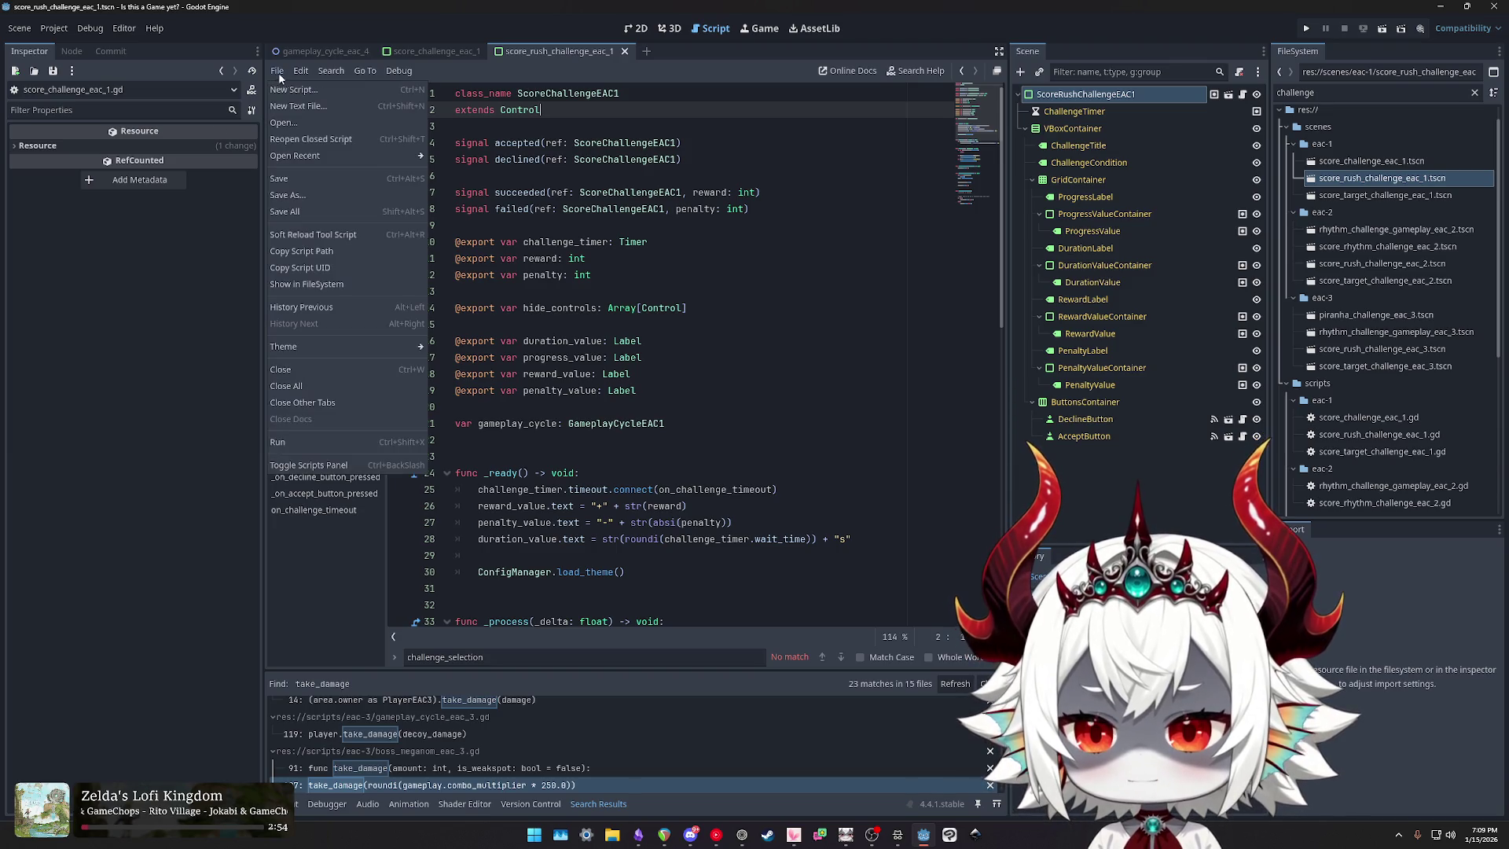
Step: Start a new script named Challenge, saved in the res://scripts/core folder
{"action": "left_click", "coordinate": [370, 89]}
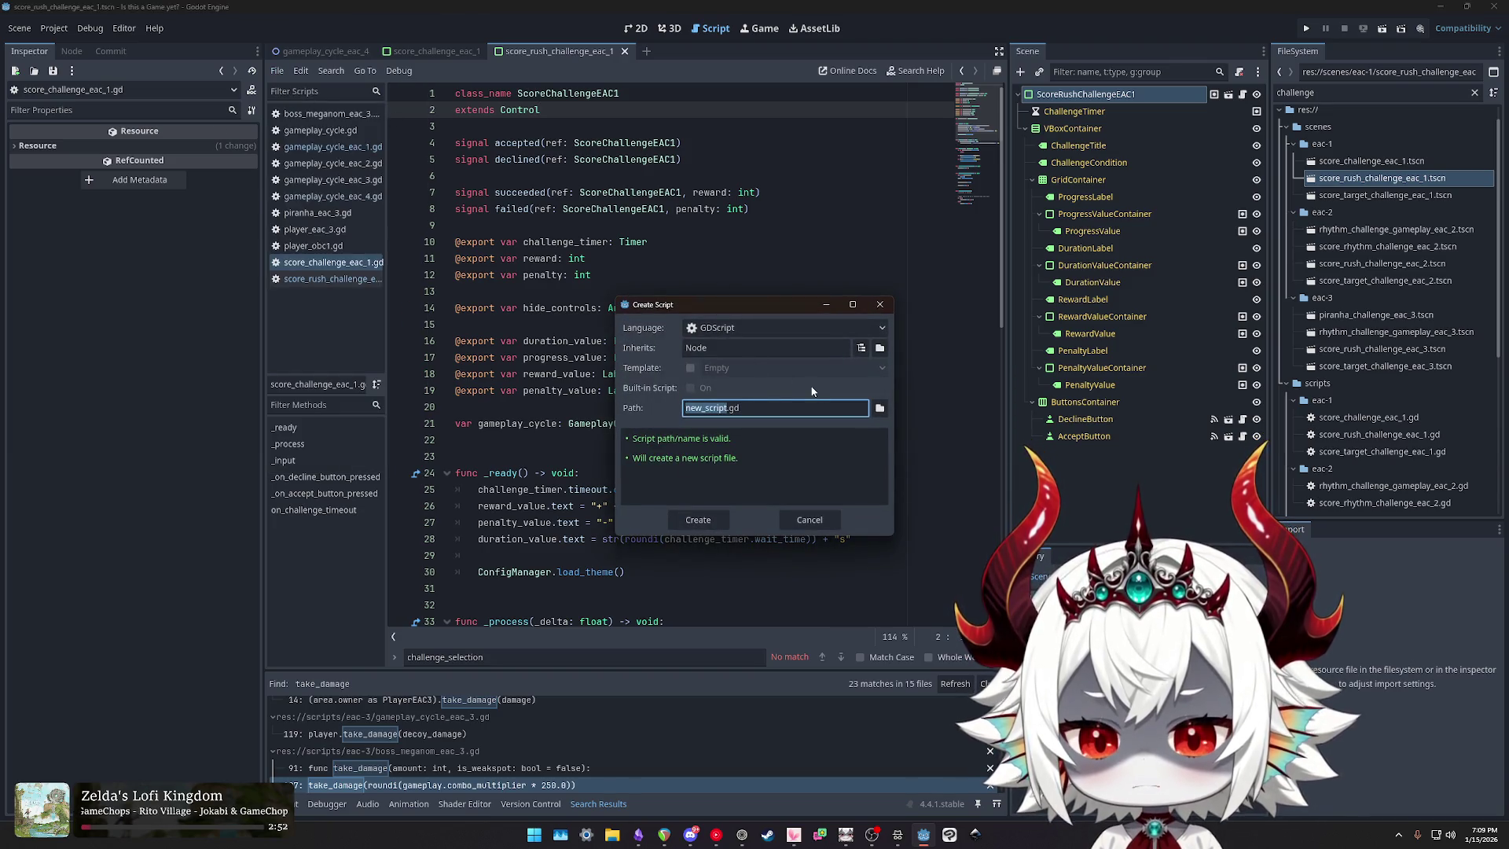
{"action": "type", "text": "Challenge"}
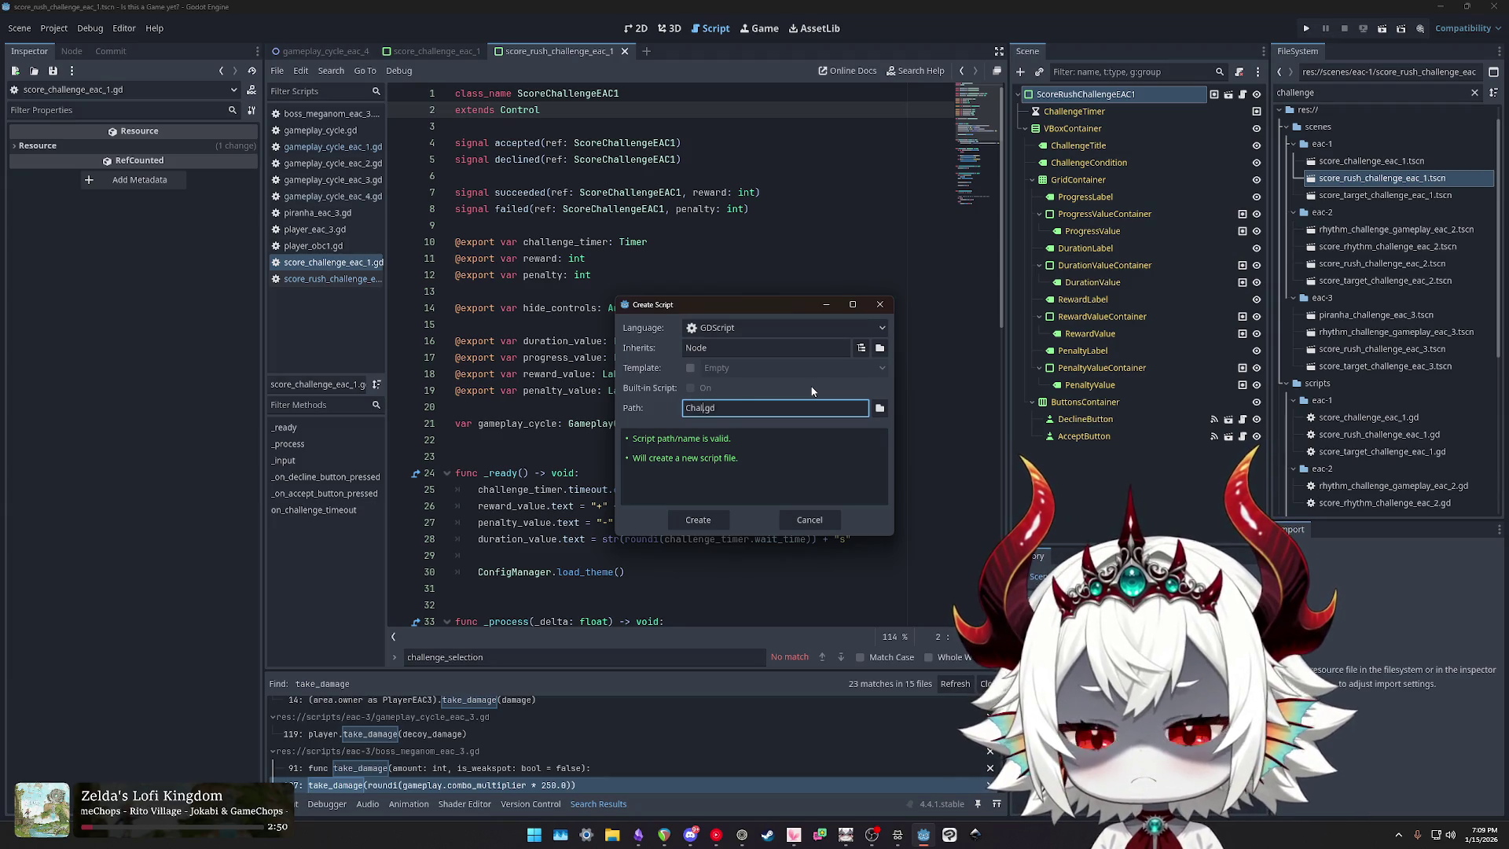
{"action": "type", "text": "EAC"}
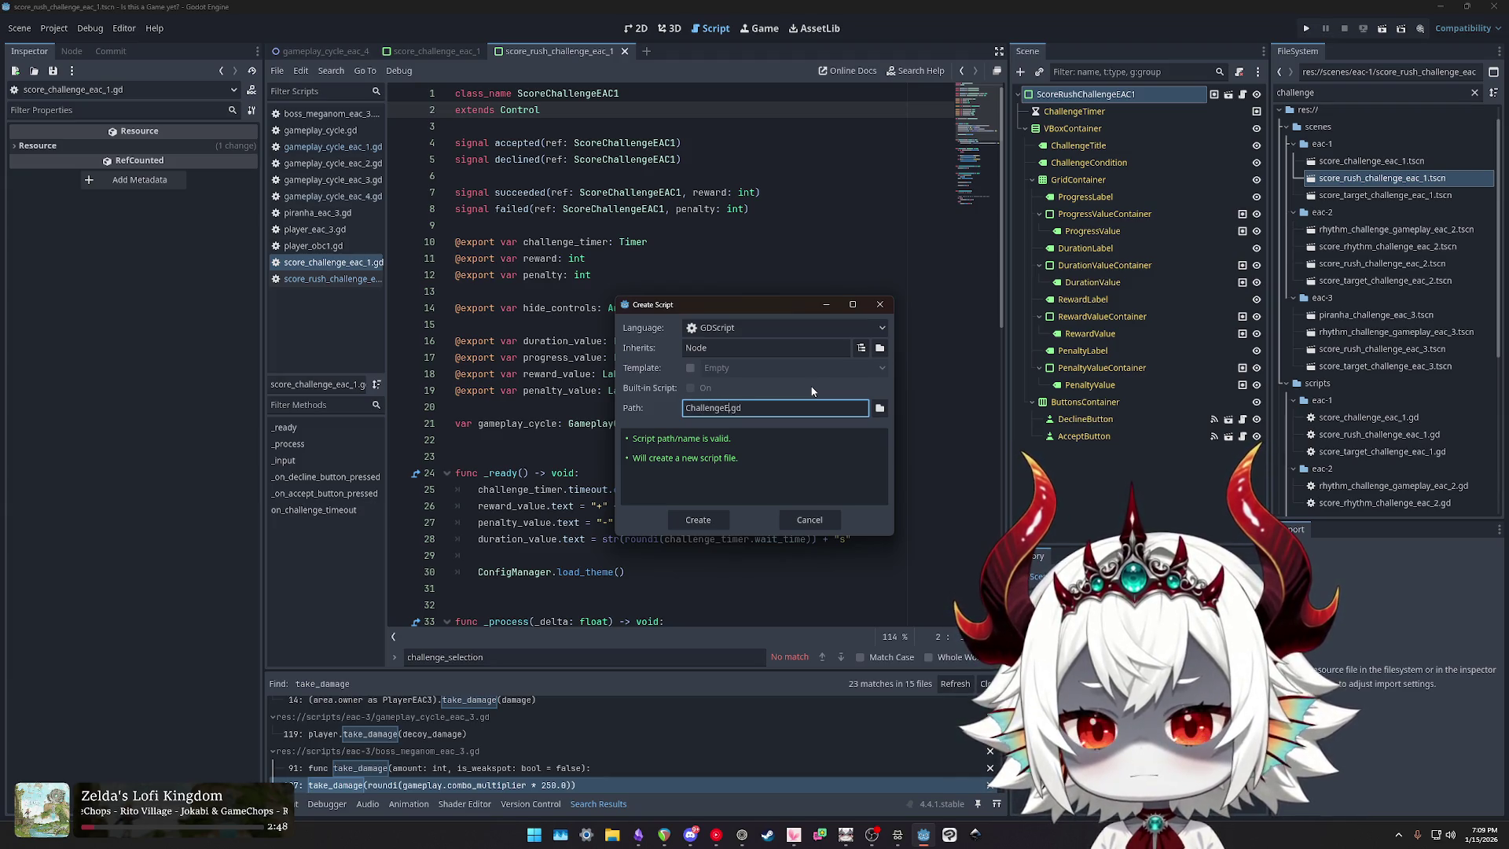
{"action": "key", "text": "BackSpace"}
{"action": "key", "text": "BackSpace"}
{"action": "key", "text": "BackSpace"}
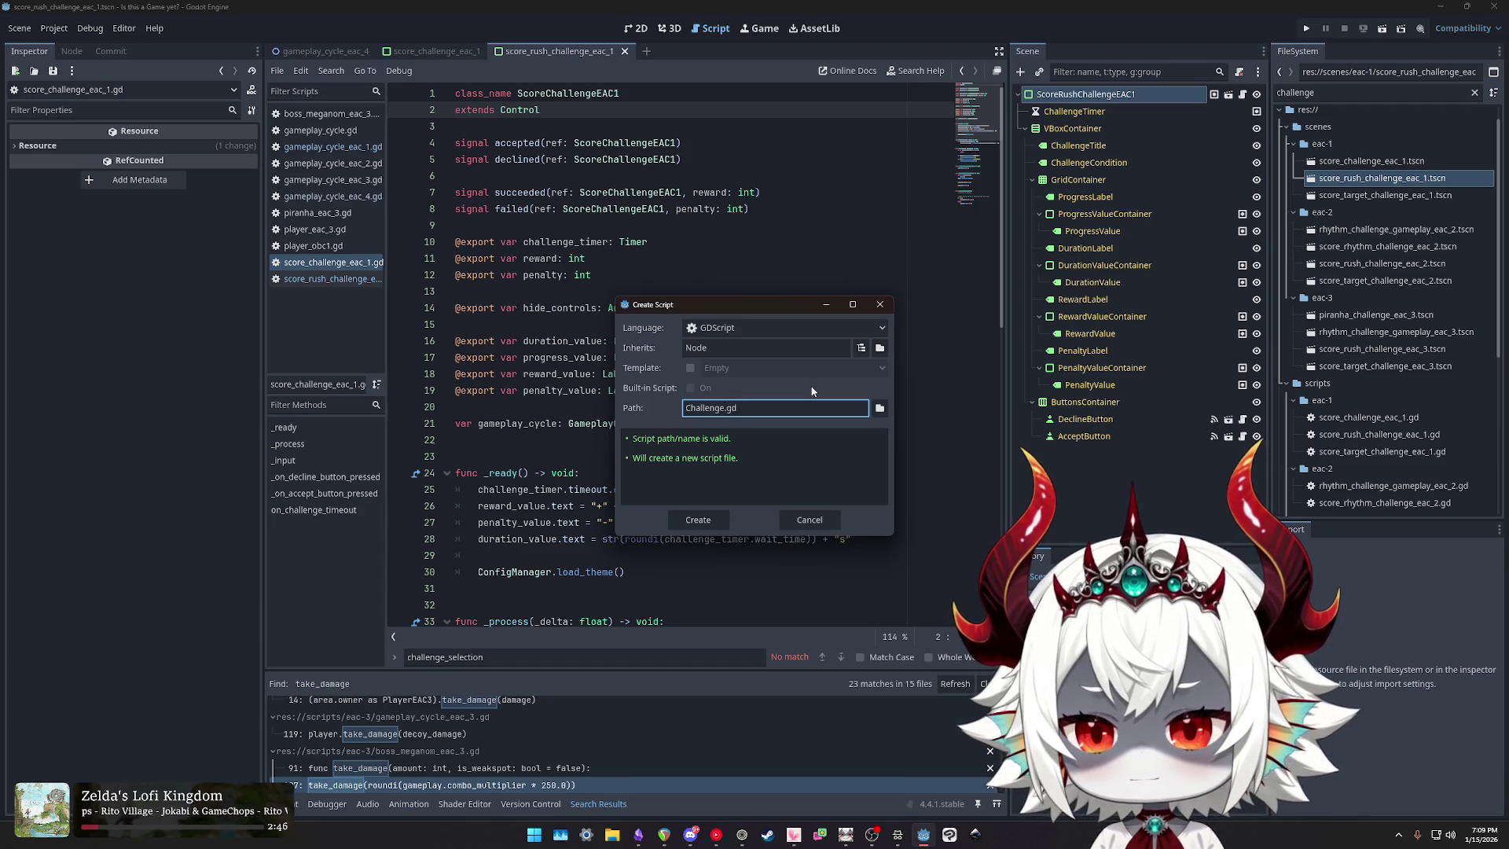
{"action": "left_click", "coordinate": [880, 407]}
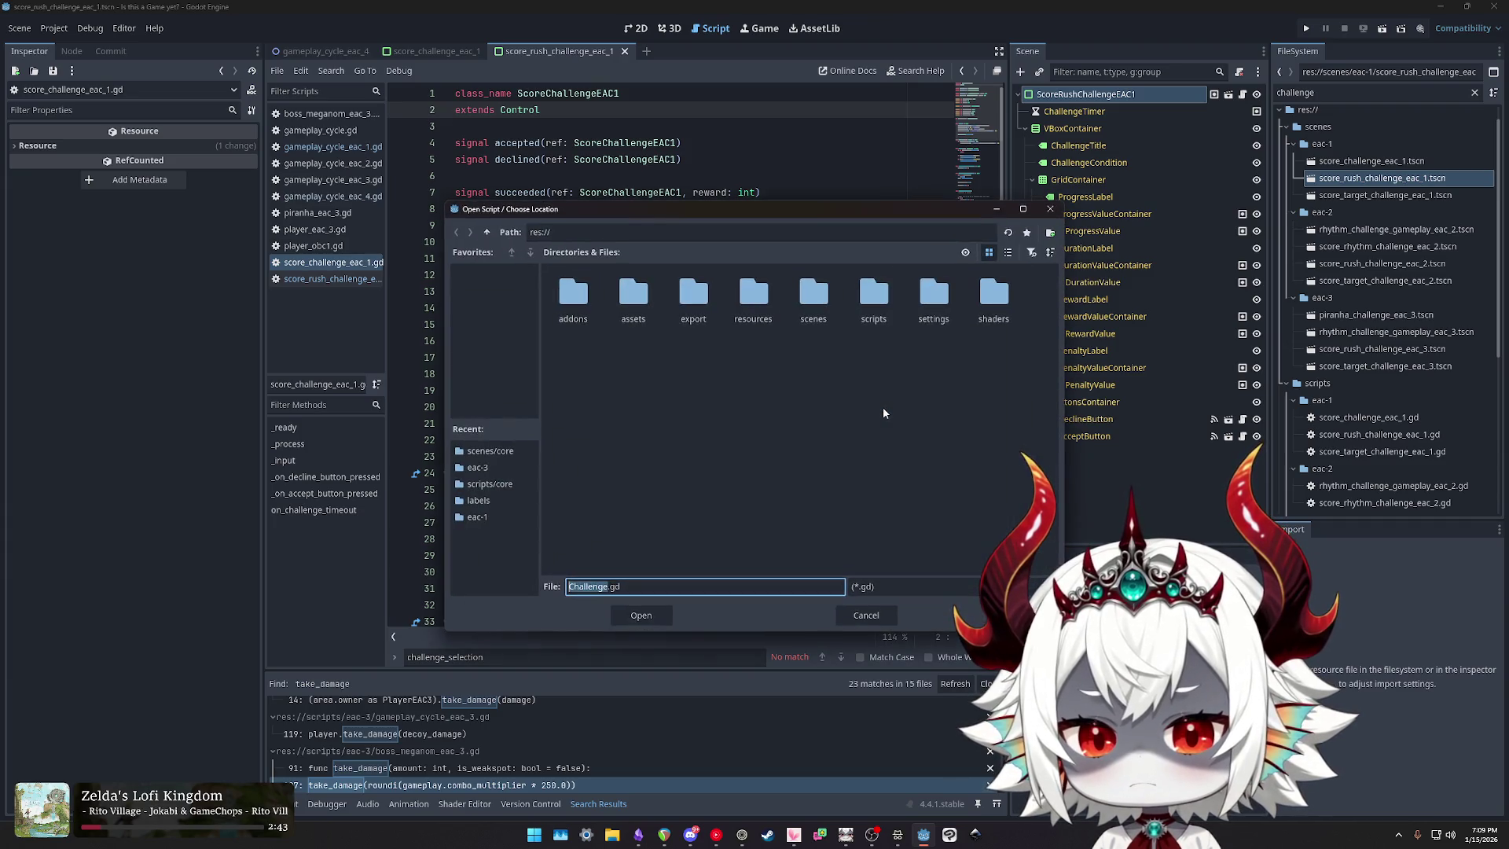
{"action": "double_click", "coordinate": [874, 294]}
{"action": "double_click", "coordinate": [574, 296]}
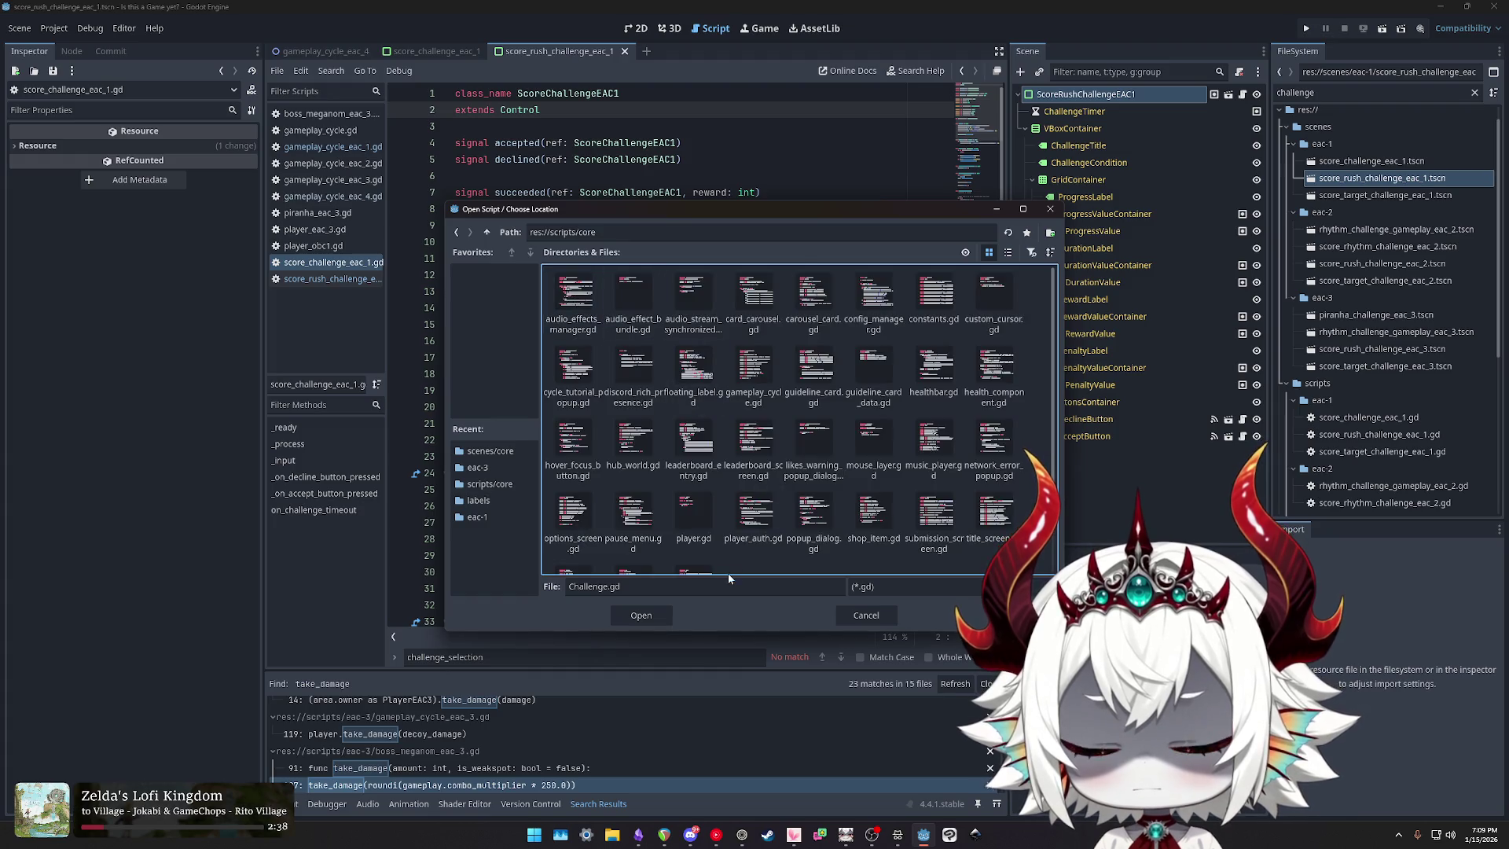
{"action": "left_click", "coordinate": [635, 617]}
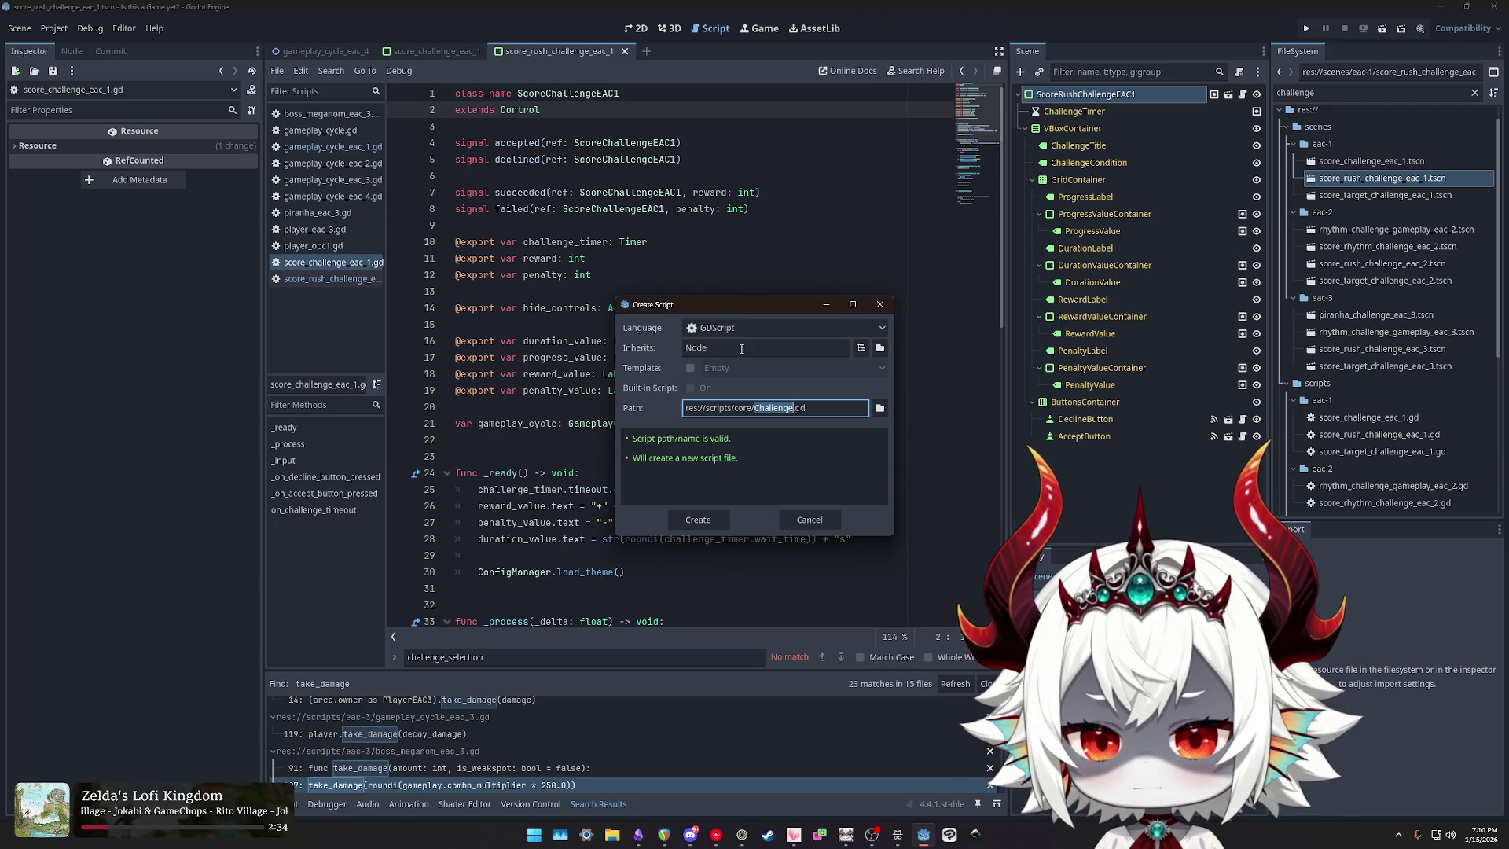
Step: Make the script inherit Control, rename the file to lowercase challenge.gd, and create it
{"action": "left_click", "coordinate": [742, 348]}
{"action": "key", "text": "ctrl+a"}
{"action": "type", "text": "Control"}
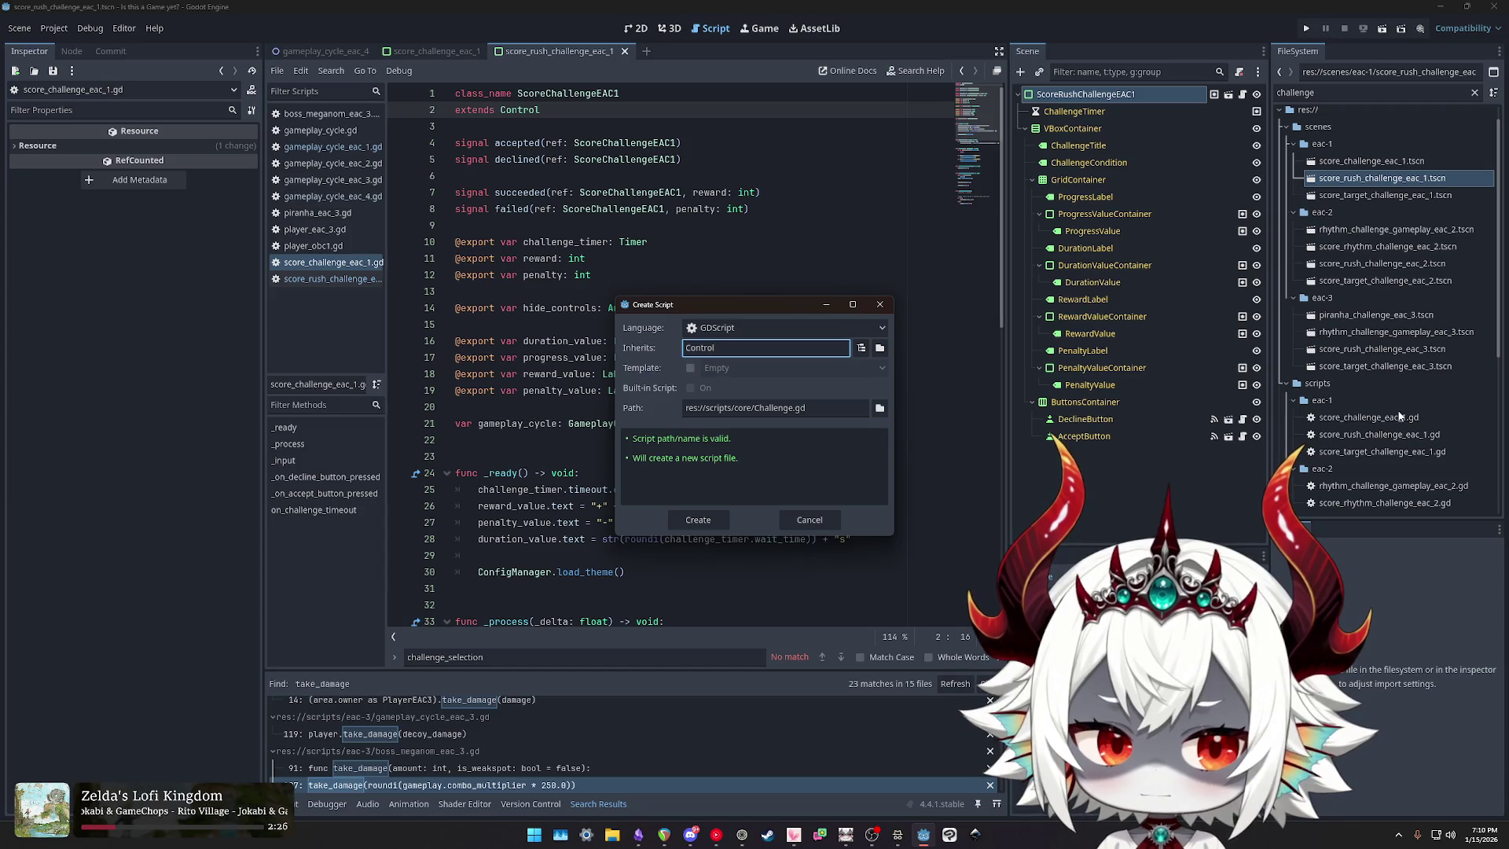
{"action": "left_click", "coordinate": [1495, 317]}
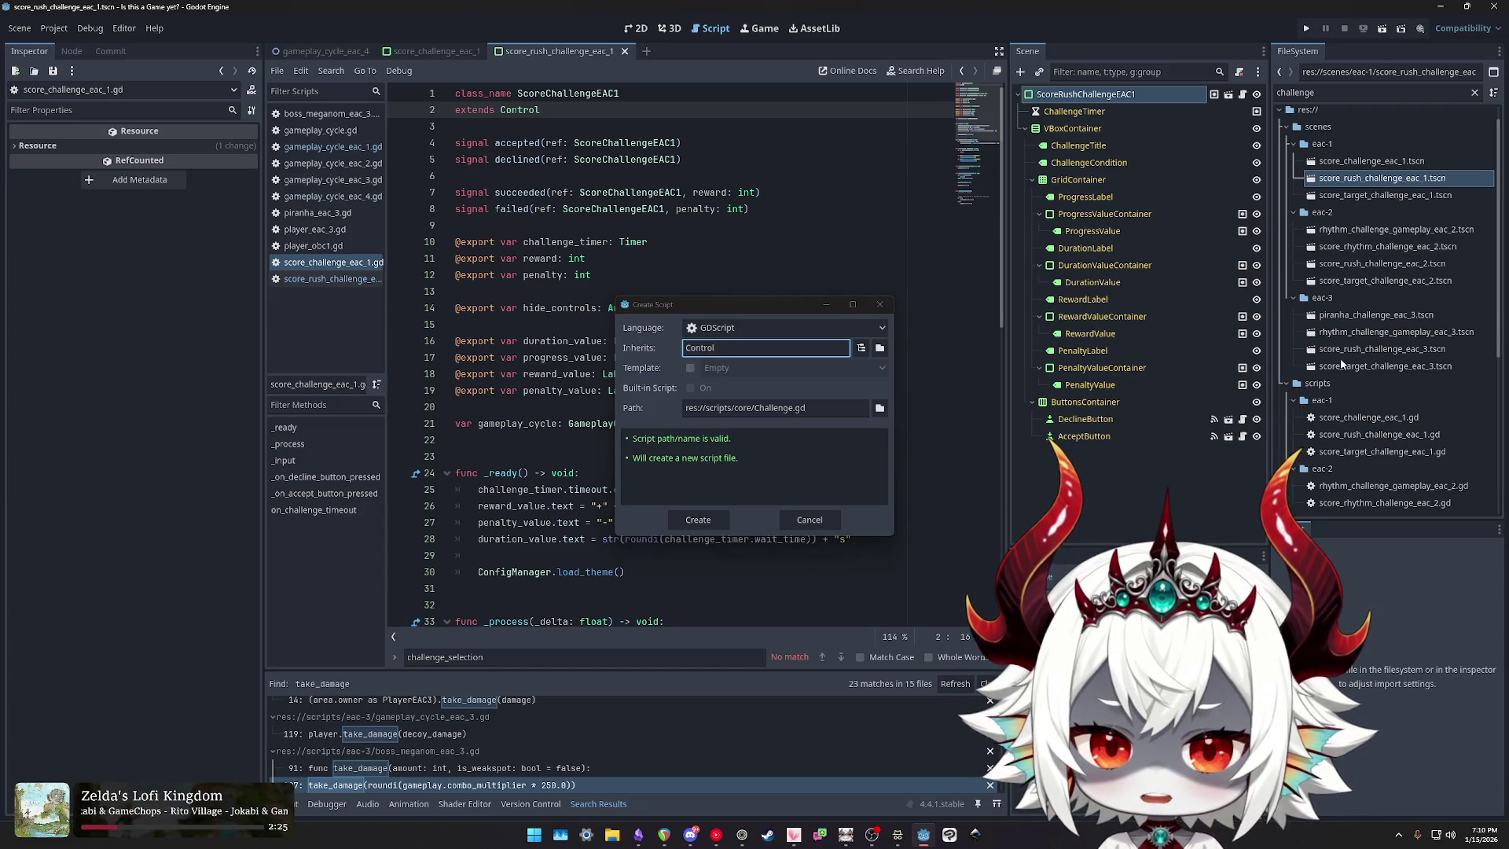
{"action": "left_click", "coordinate": [758, 409]}
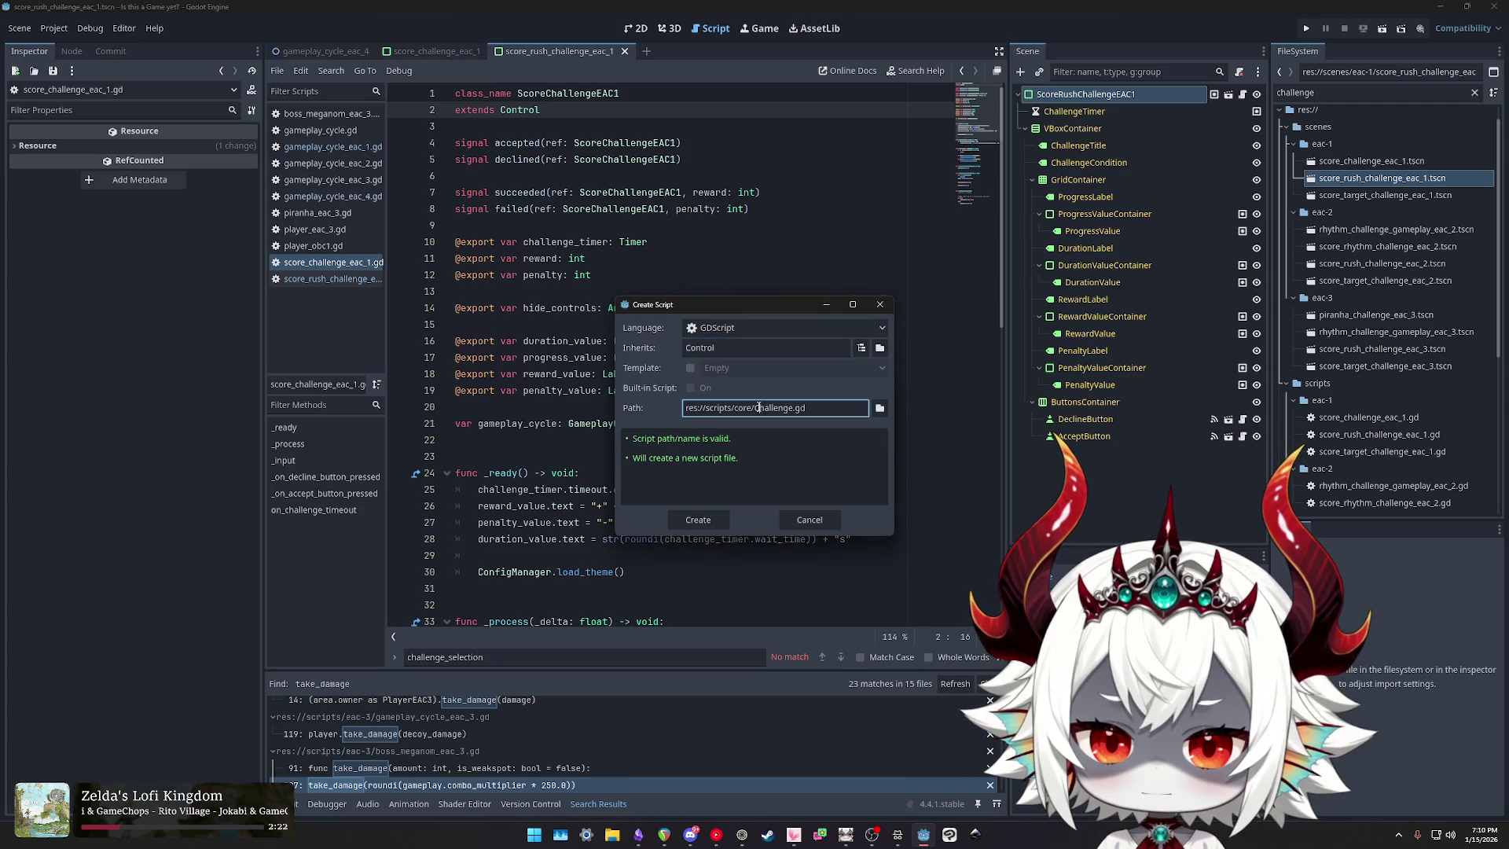
{"action": "left_click", "coordinate": [1501, 330]}
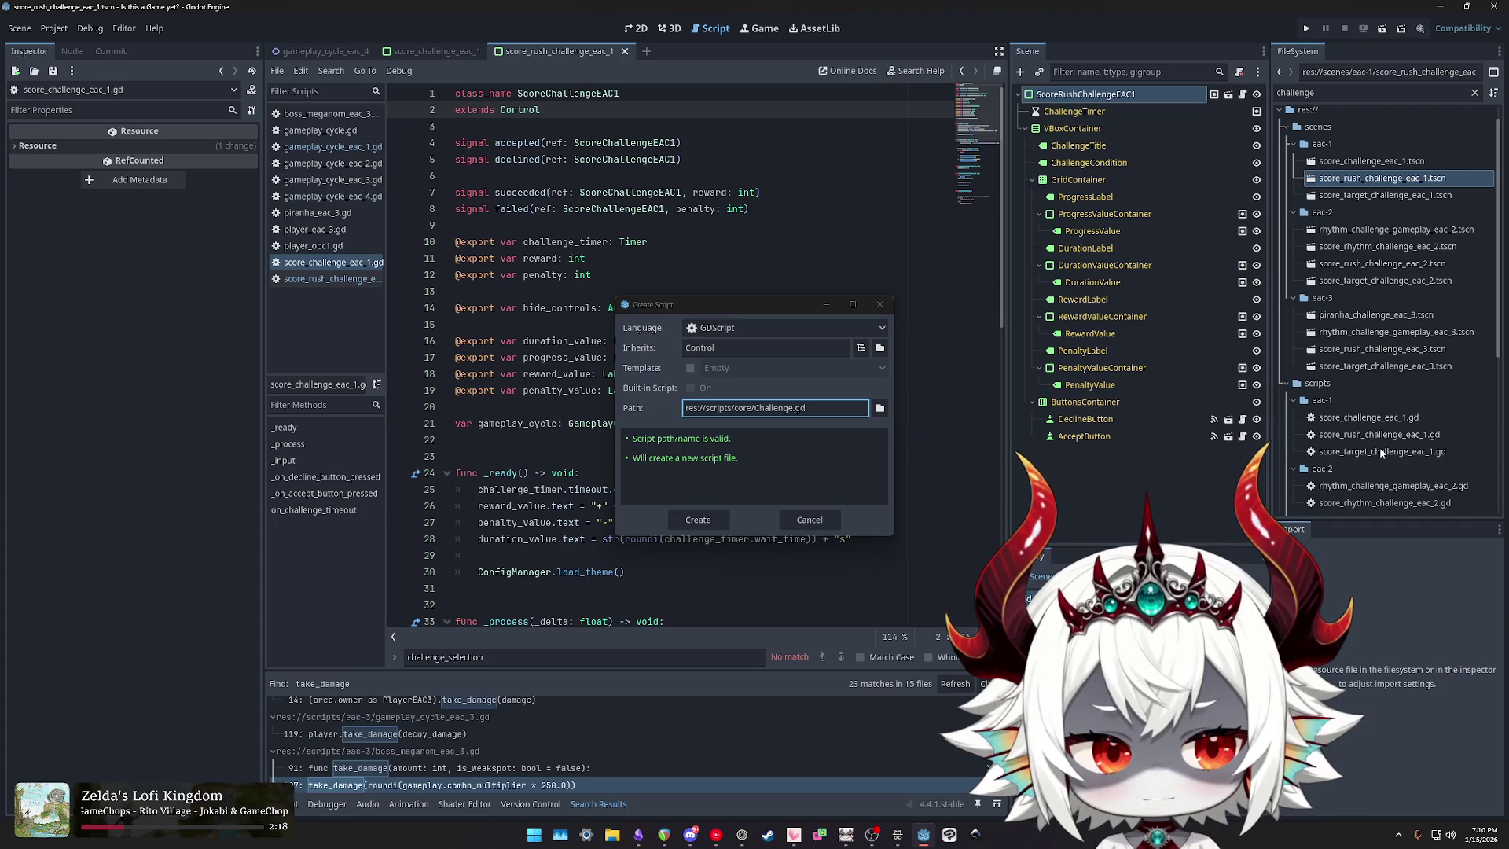
{"action": "left_click", "coordinate": [759, 410]}
{"action": "key", "text": "BackSpace"}
{"action": "type", "text": "c"}
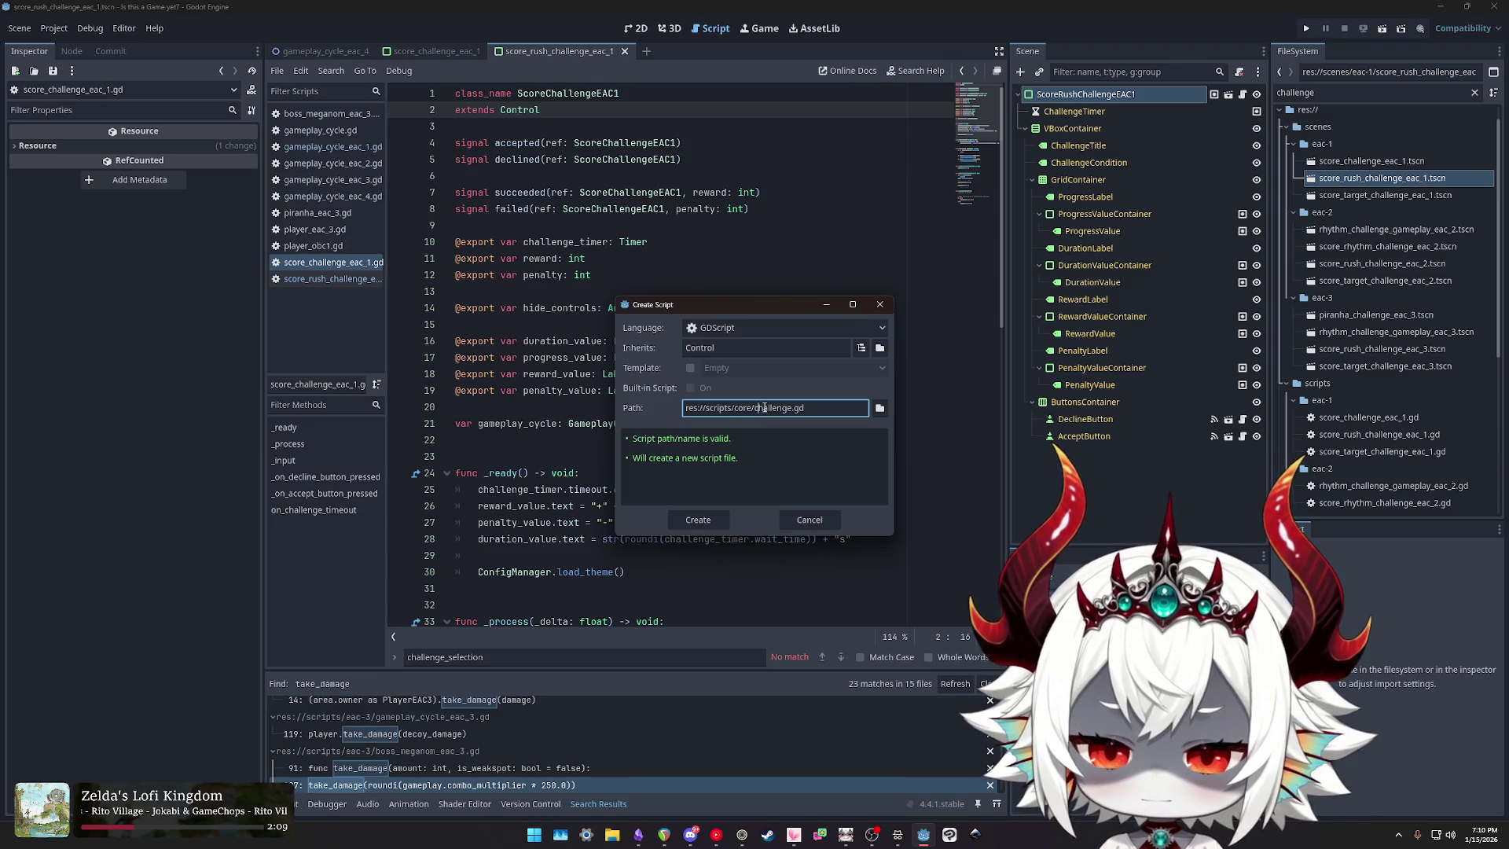
{"action": "left_click", "coordinate": [698, 519]}
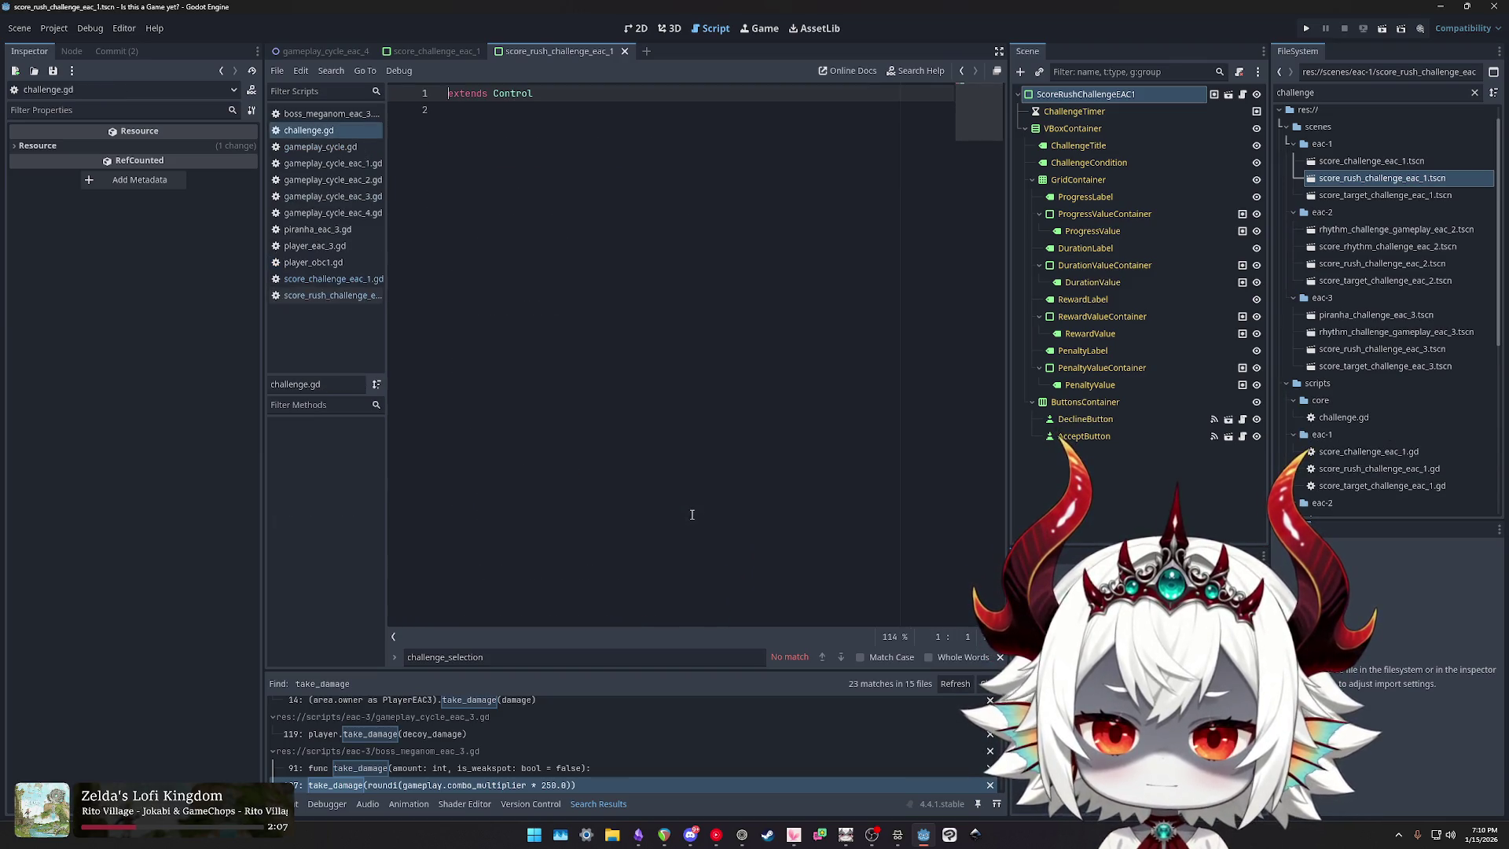
Step: Add 'class_name BonusChallenge' above extends Control in challenge.gd and save it
{"action": "key", "text": "Return"}
{"action": "key", "text": "Up"}
{"action": "type", "text": "class_name Challenge"}
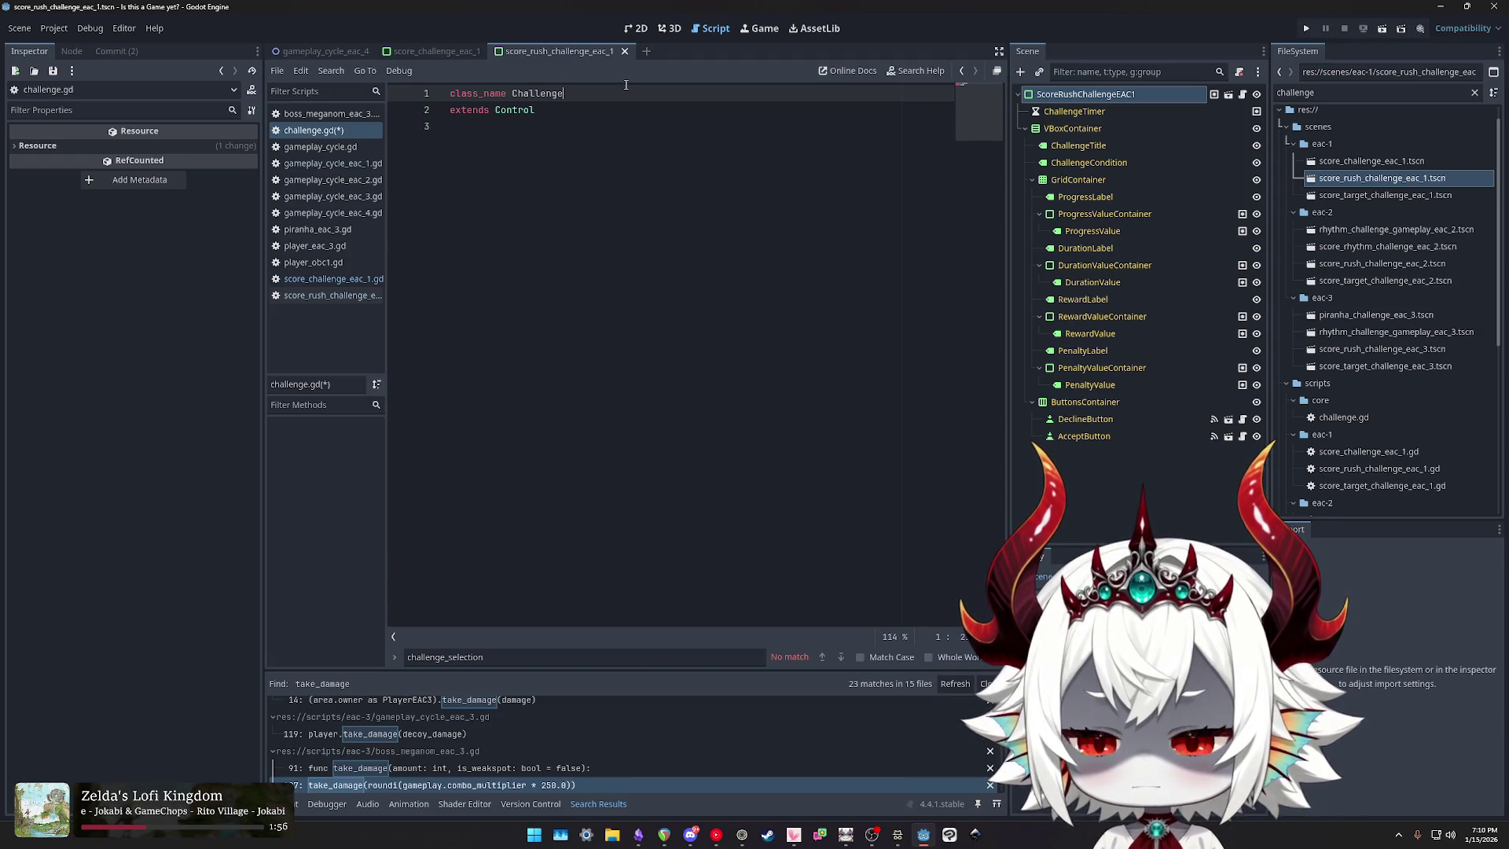
{"action": "left_click", "coordinate": [332, 283]}
{"action": "left_click", "coordinate": [325, 300]}
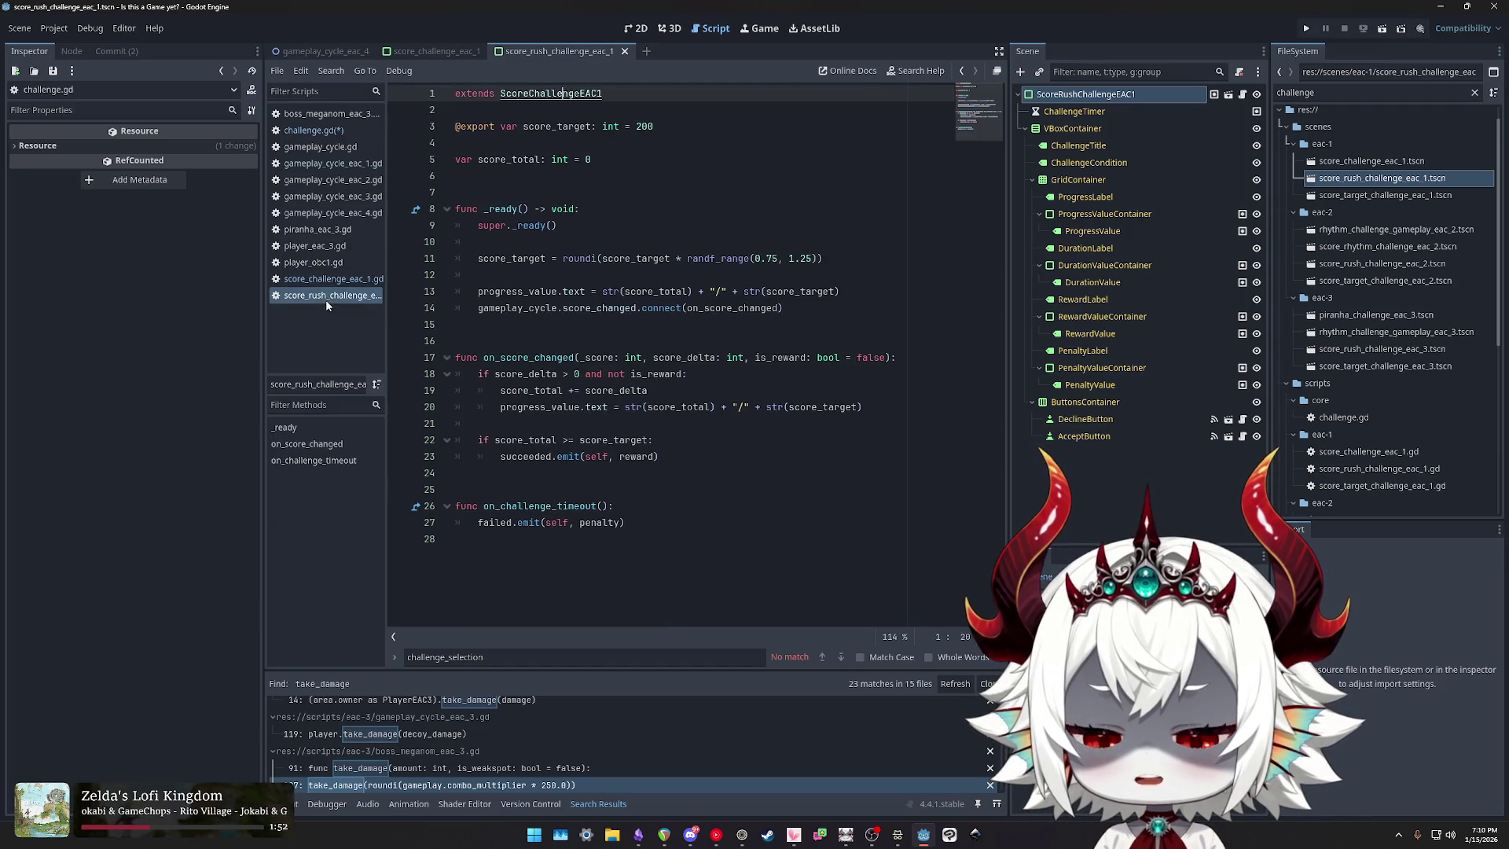
{"action": "left_click", "coordinate": [324, 131]}
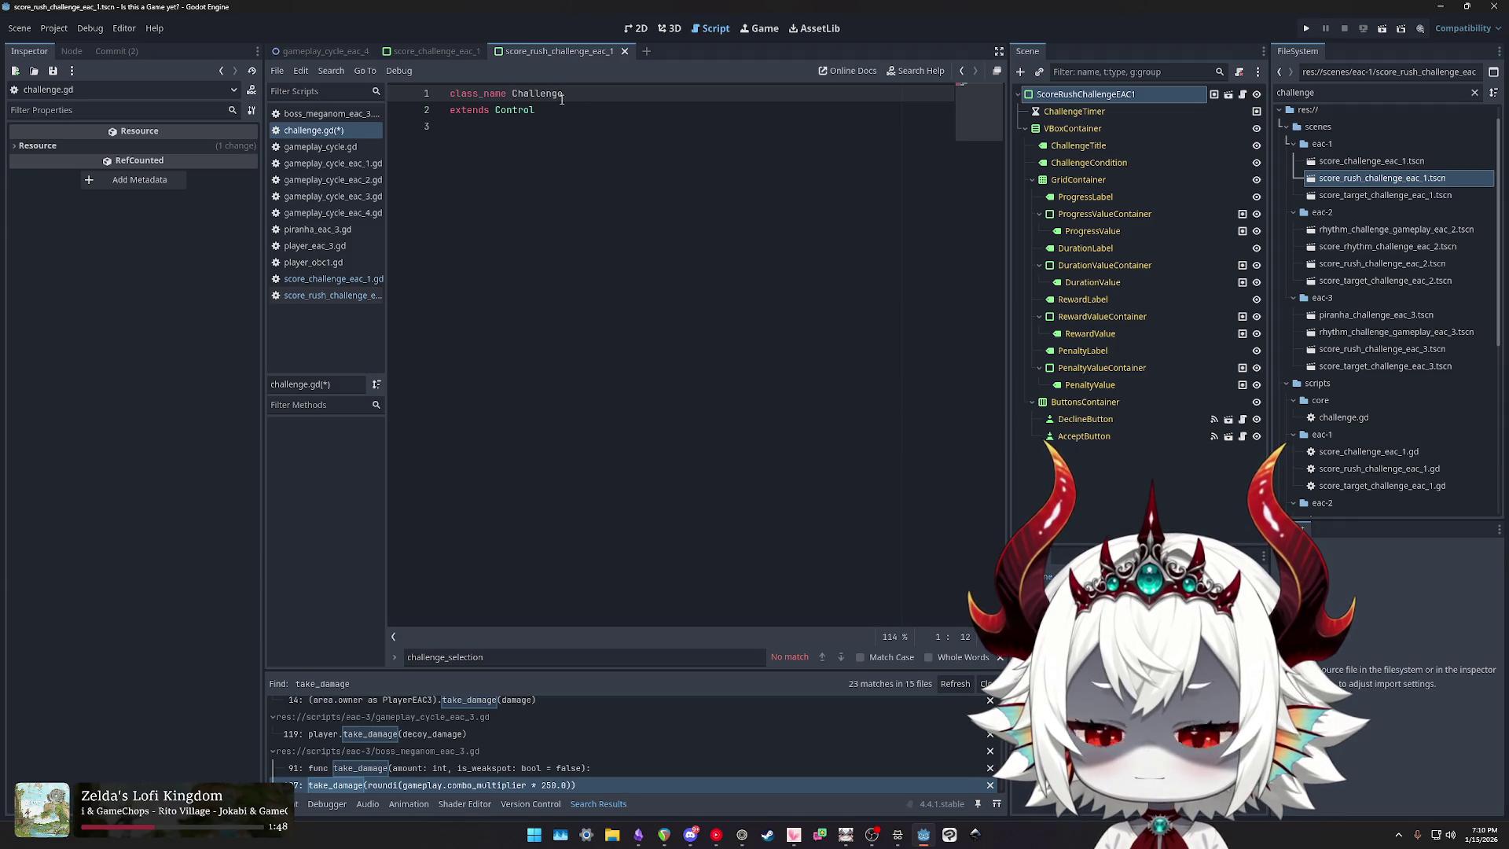
{"action": "double_click", "coordinate": [545, 93]}
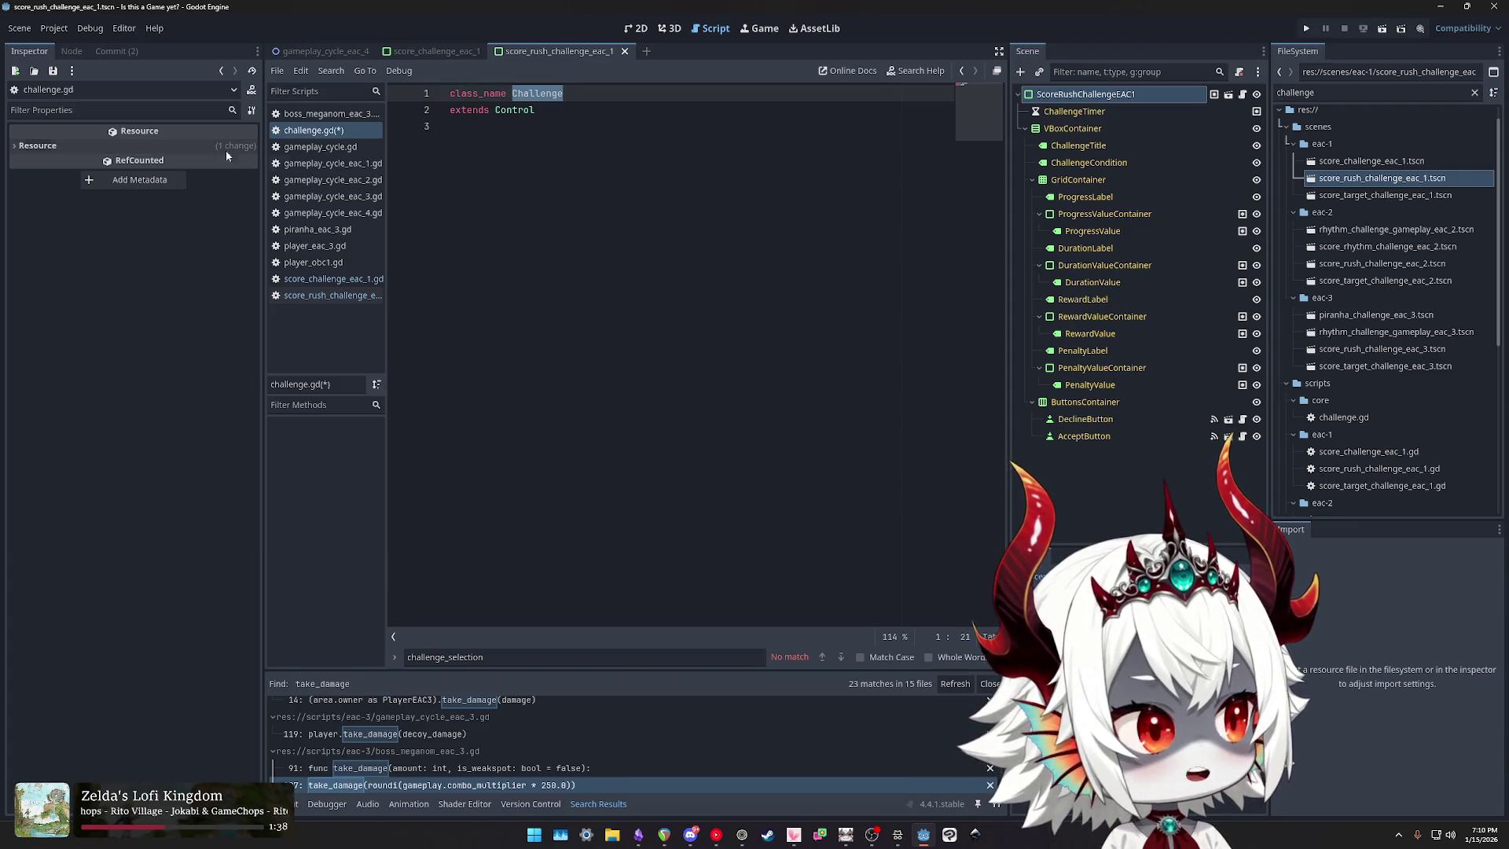
{"action": "left_click", "coordinate": [512, 93]}
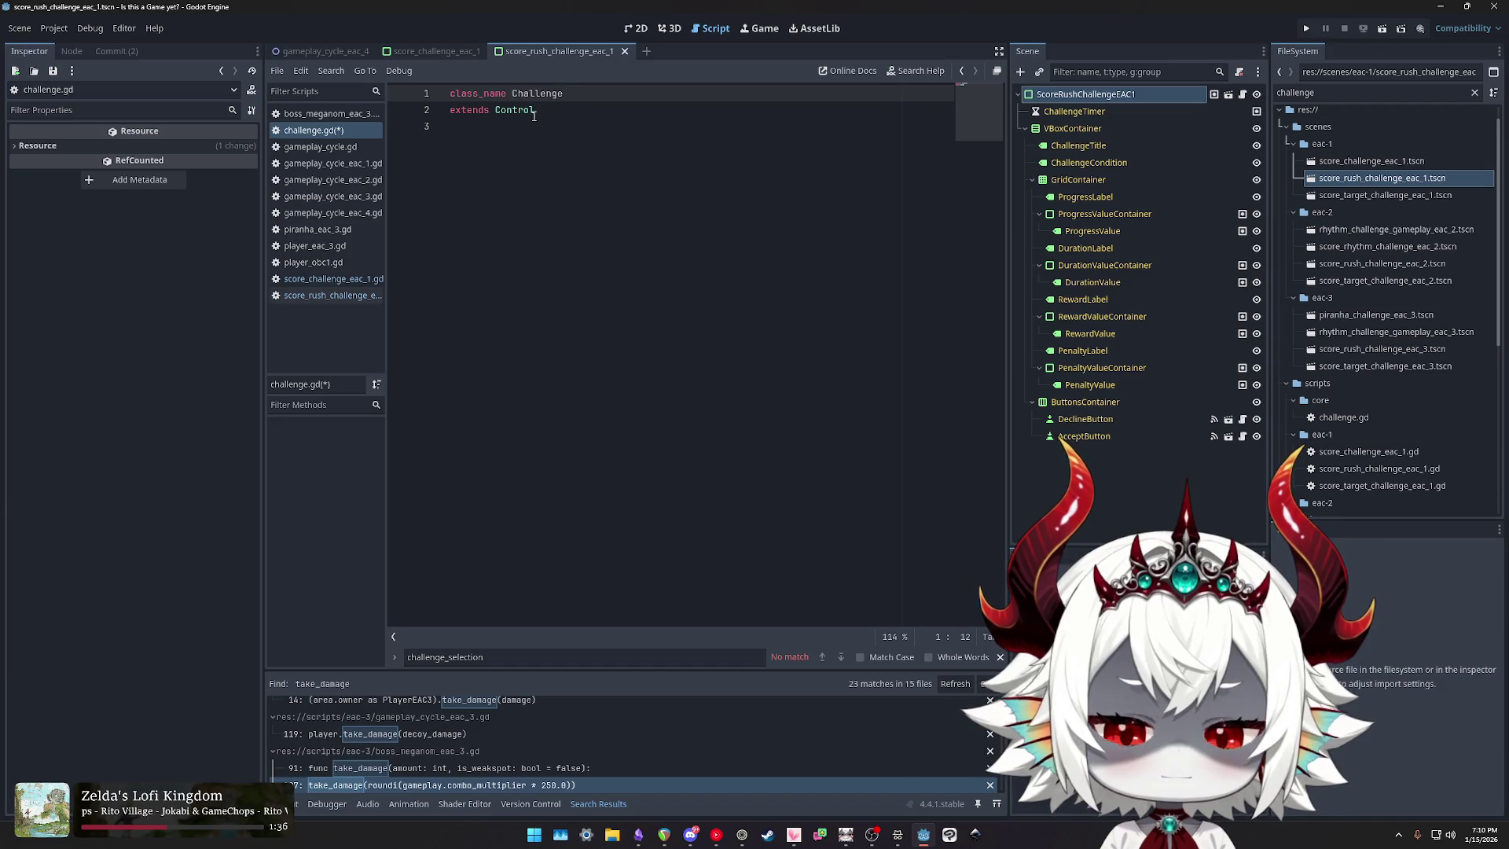
{"action": "type", "text": "Bonus"}
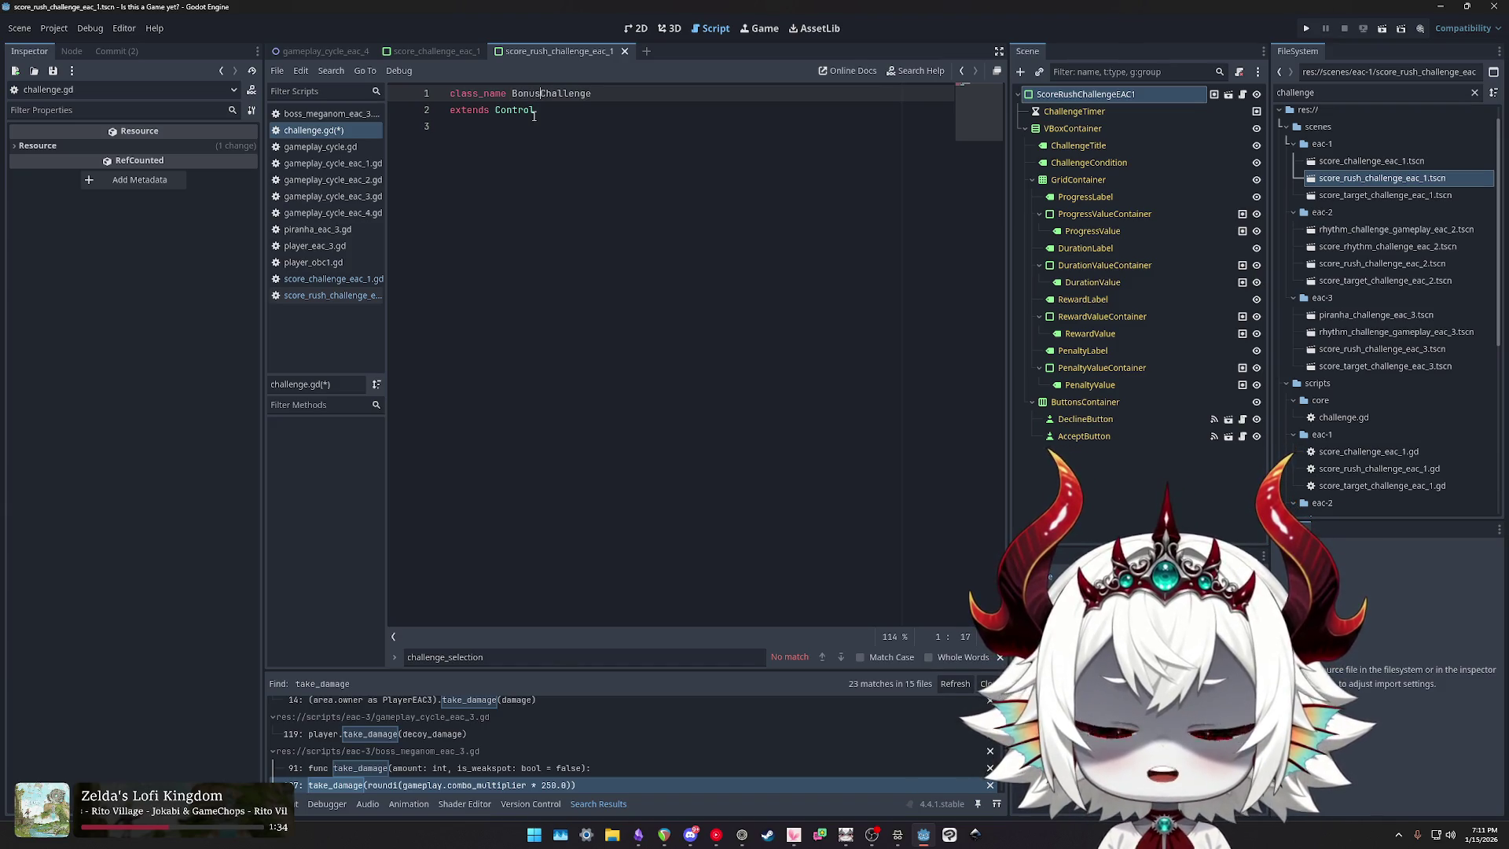
{"action": "double_click", "coordinate": [548, 95]}
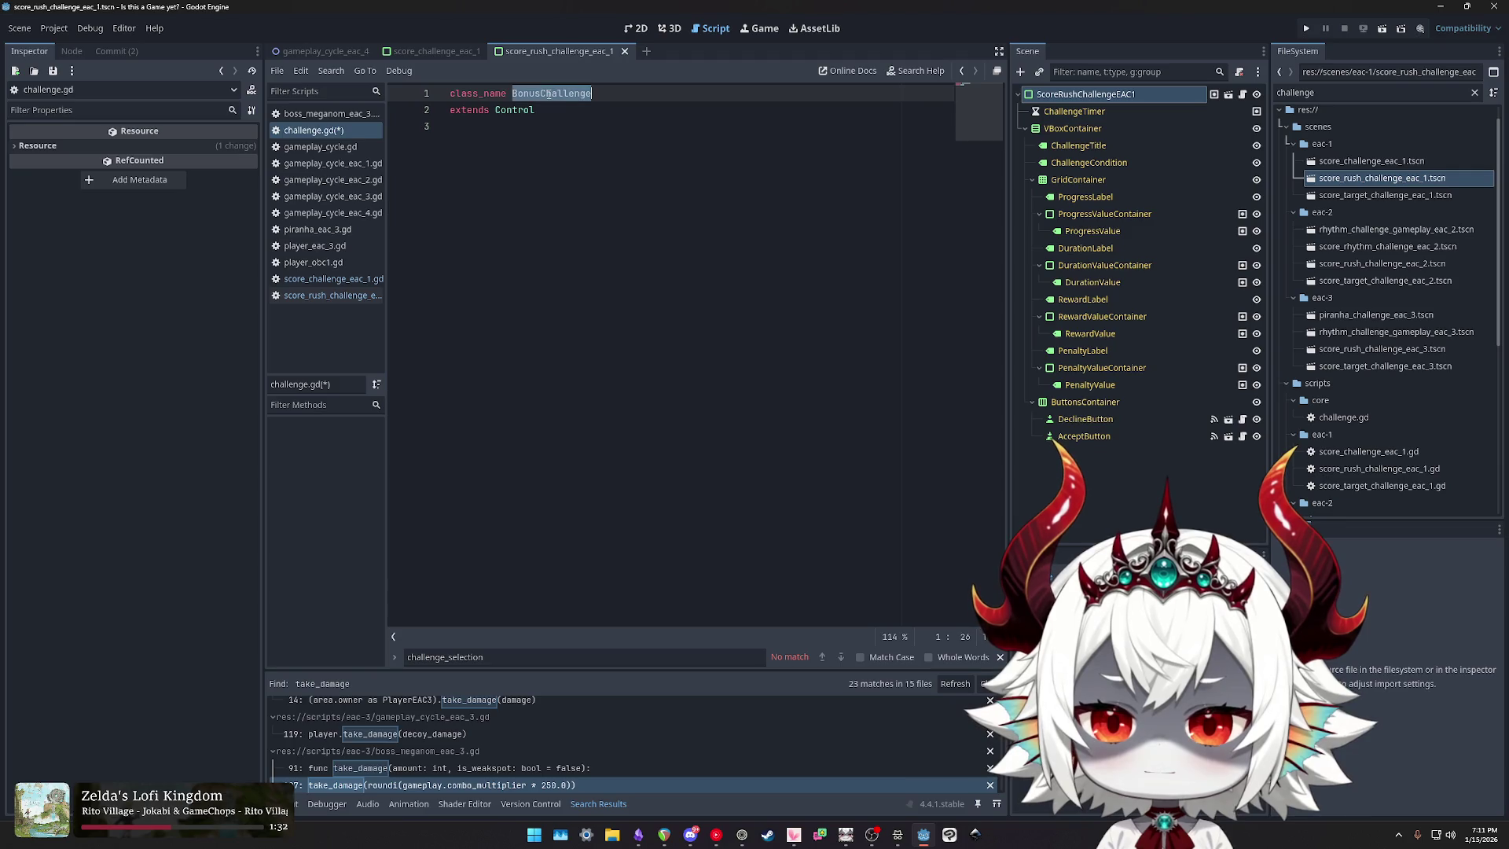
{"action": "key", "text": "ctrl+s"}
Step: Make score_challenge_eac_1.gd extend BonusChallenge instead of Control and select all its code
{"action": "left_click", "coordinate": [327, 294]}
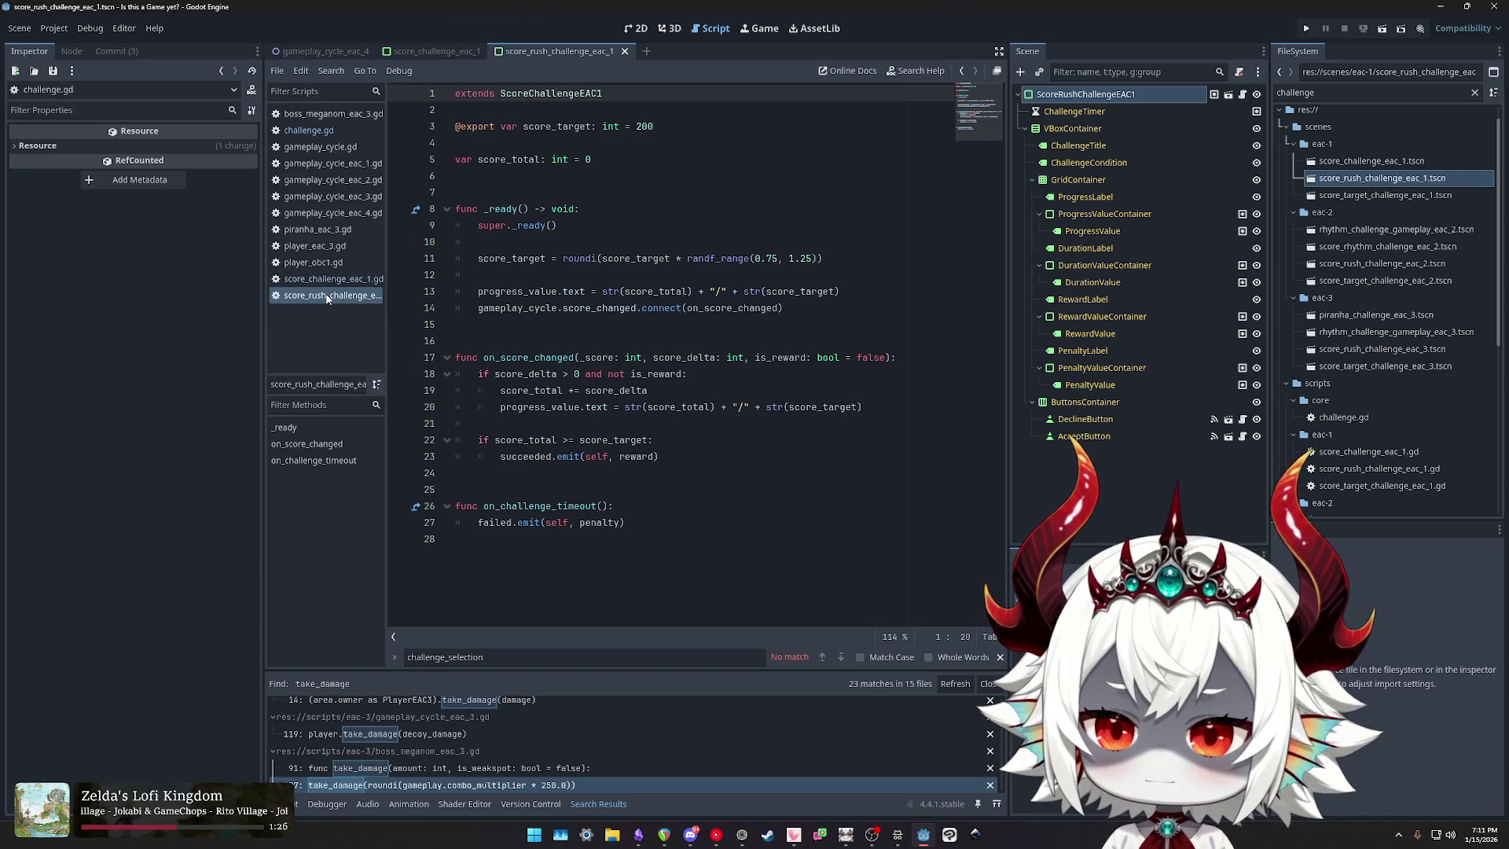
{"action": "left_click", "coordinate": [318, 279]}
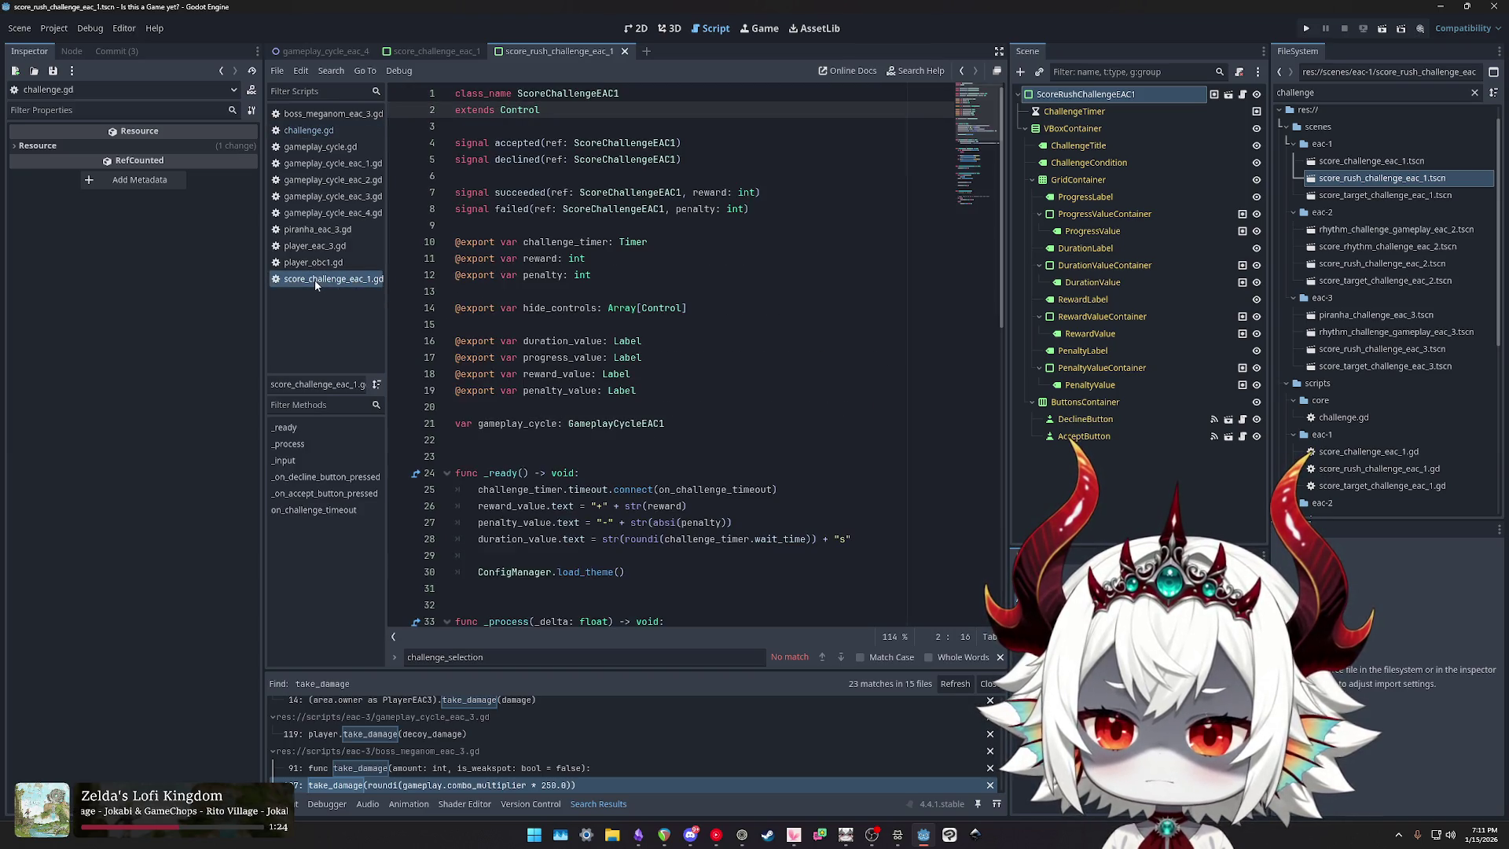
{"action": "double_click", "coordinate": [522, 110]}
{"action": "type", "text": "BonusChallenge"}
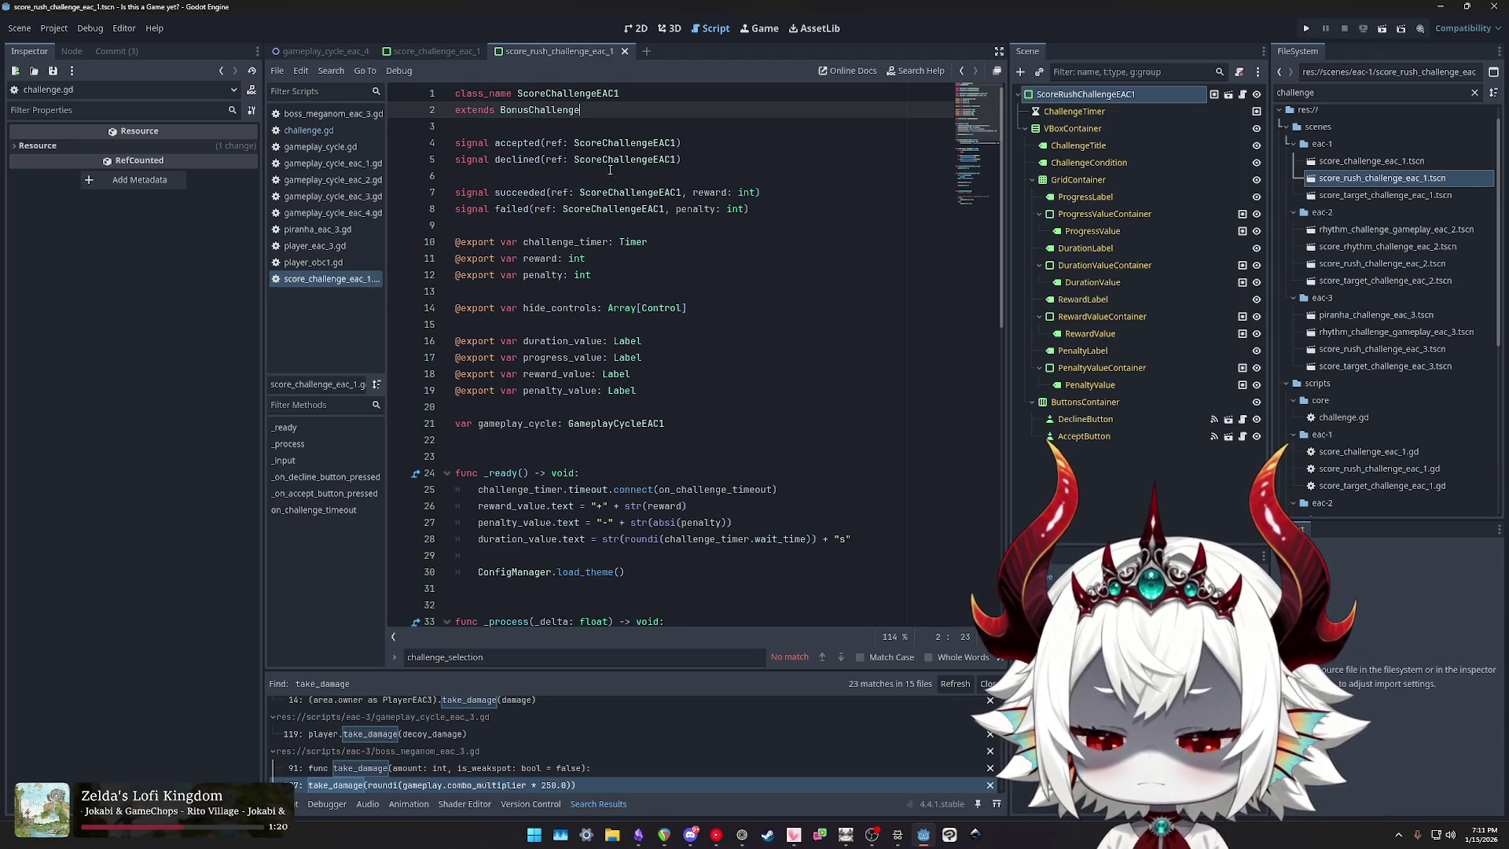
{"action": "key", "text": "ctrl+a"}
{"action": "left_click", "coordinate": [308, 130]}
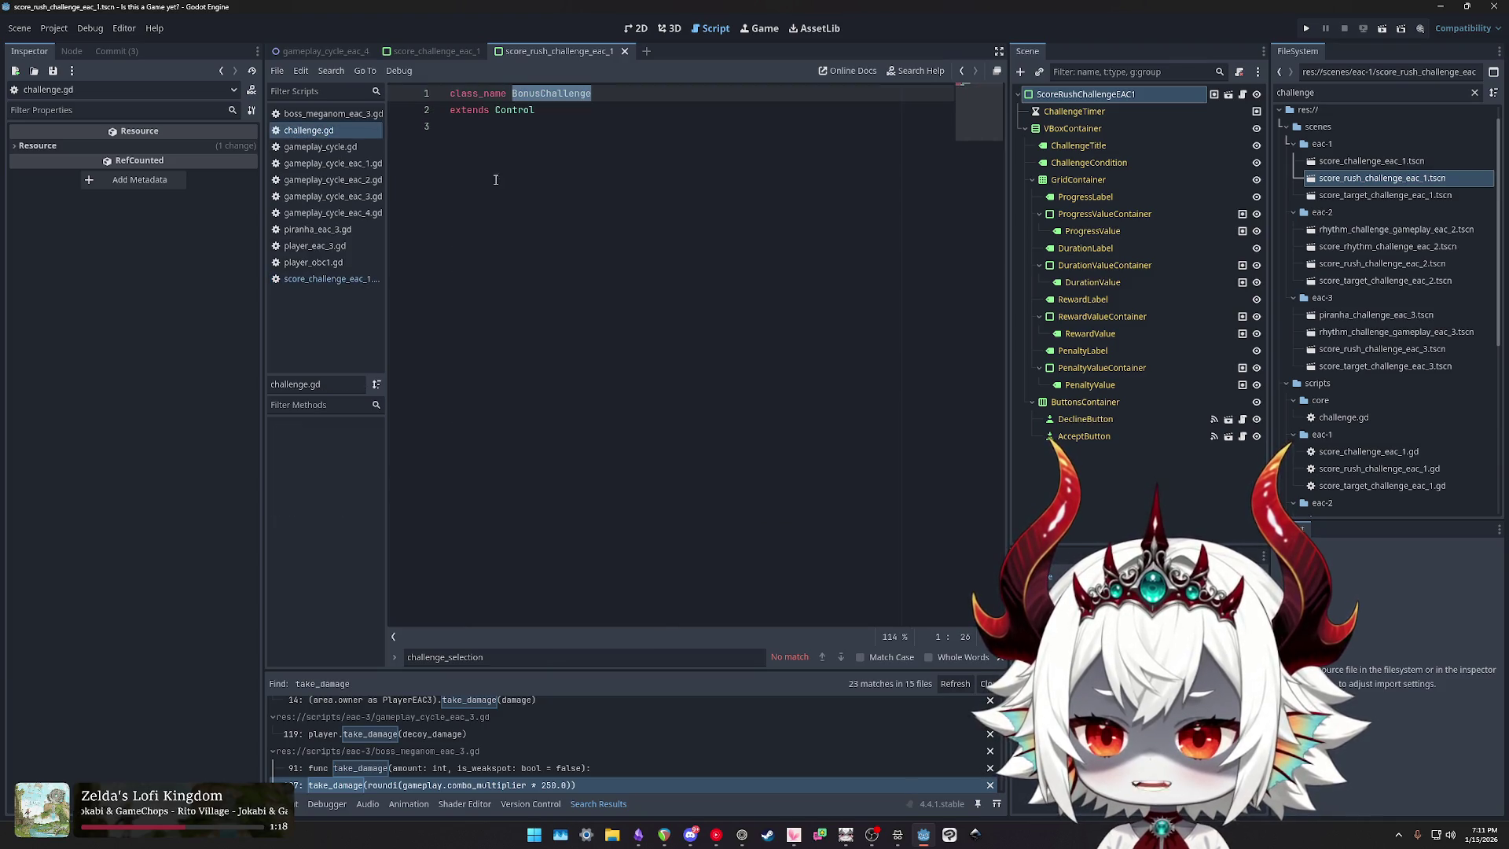
Step: Paste the score challenge code into challenge.gd and delete the duplicated class header lines
{"action": "left_click", "coordinate": [656, 227]}
{"action": "key", "text": "Return"}
{"action": "key", "text": "Return"}
{"action": "key", "text": "ctrl+v"}
{"action": "scroll", "coordinate": [614, 219], "scroll_direction": "up", "scroll_amount": 10}
{"action": "left_click_drag", "start_coordinate": [581, 176], "coordinate": [453, 149]}
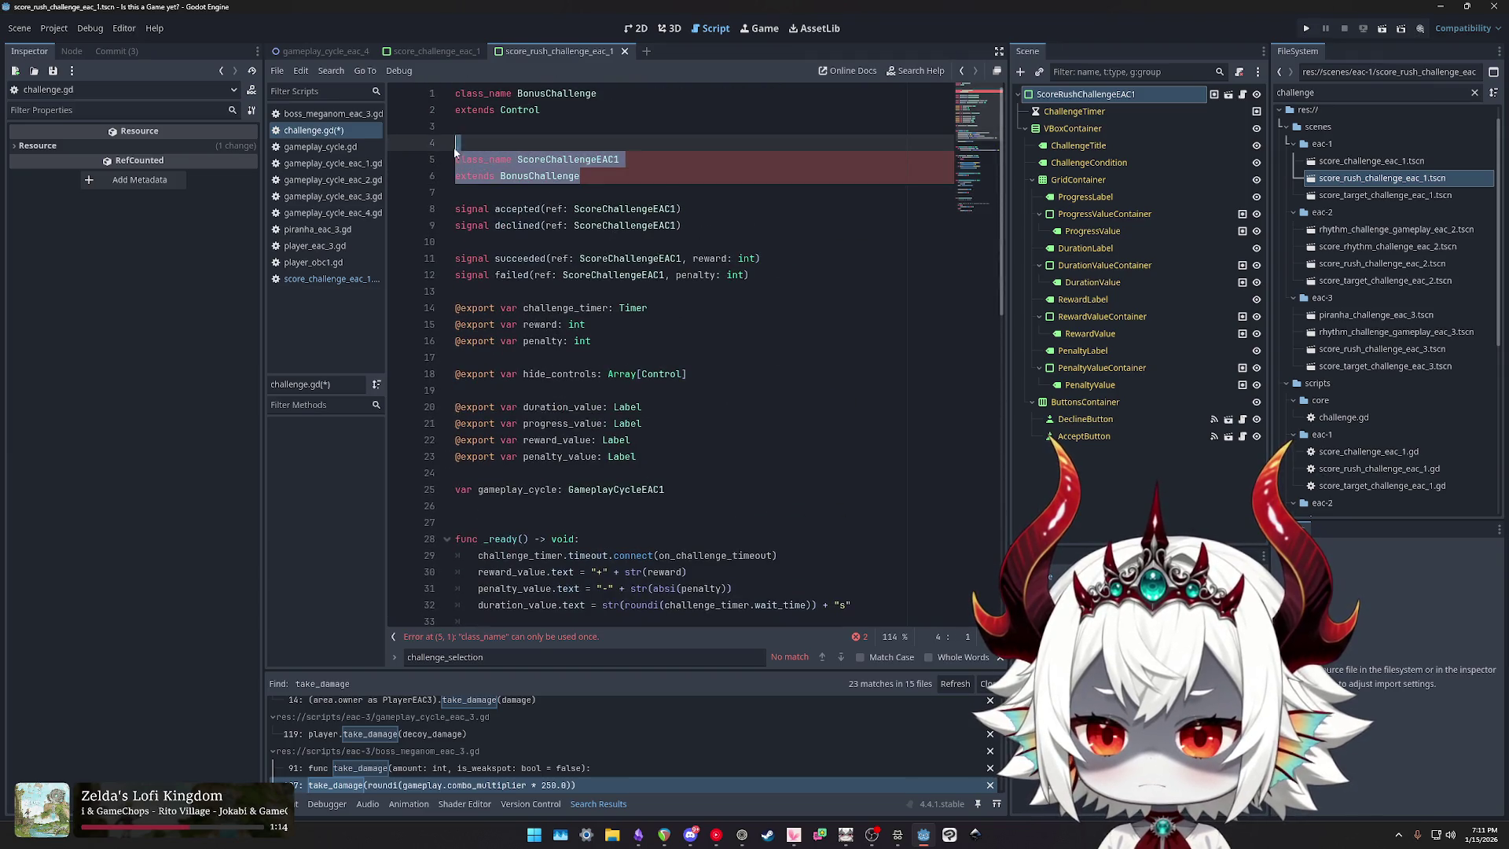
{"action": "key", "text": "BackSpace"}
{"action": "key", "text": "BackSpace"}
{"action": "key", "text": "BackSpace"}
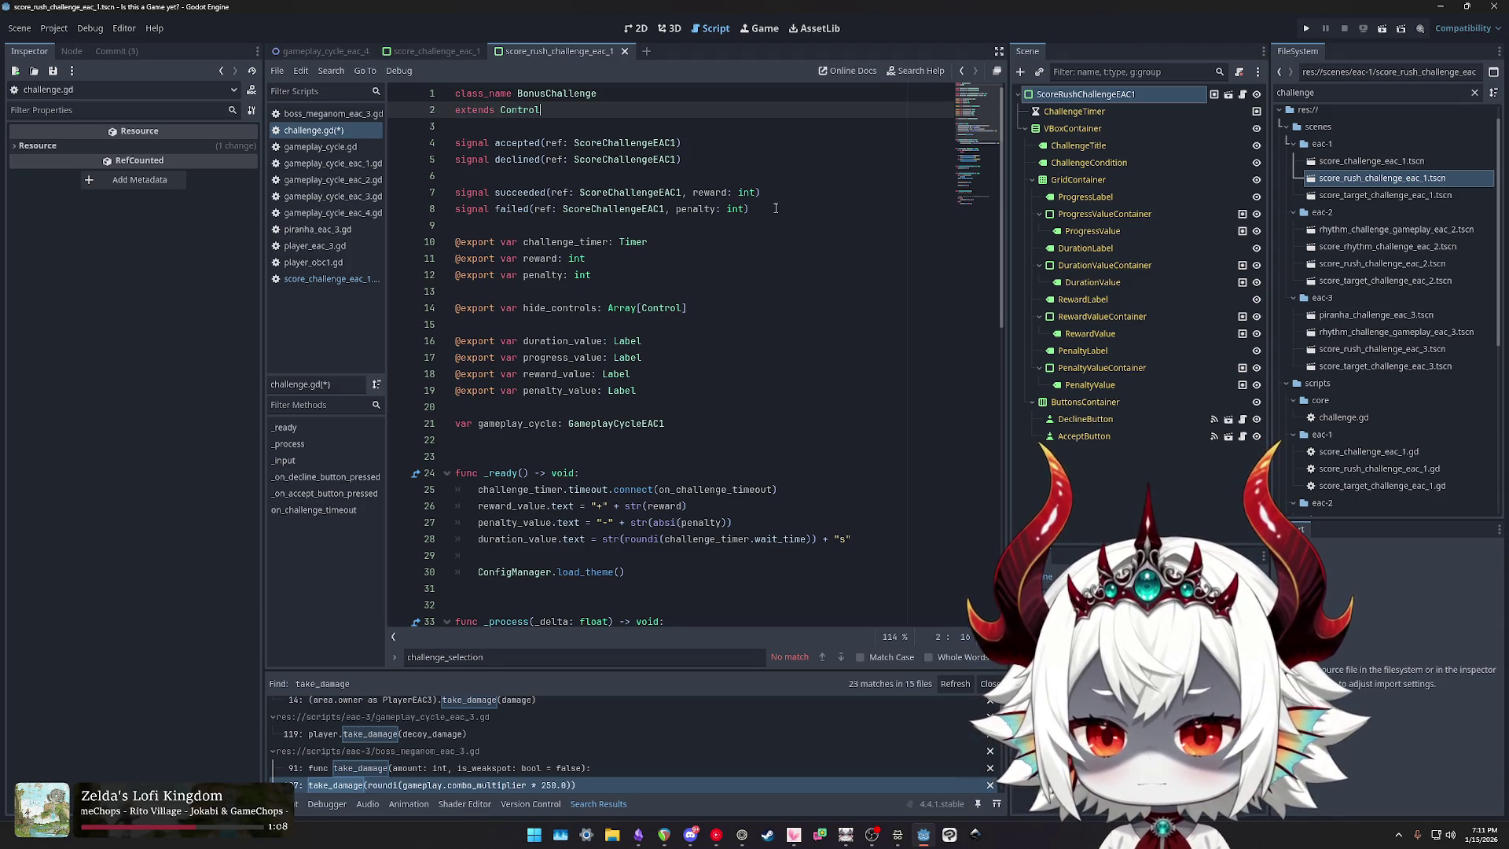
Step: Replace every ScoreChallengeEAC1 type in the signal declarations with BonusChallenge
{"action": "left_click", "coordinate": [682, 192]}
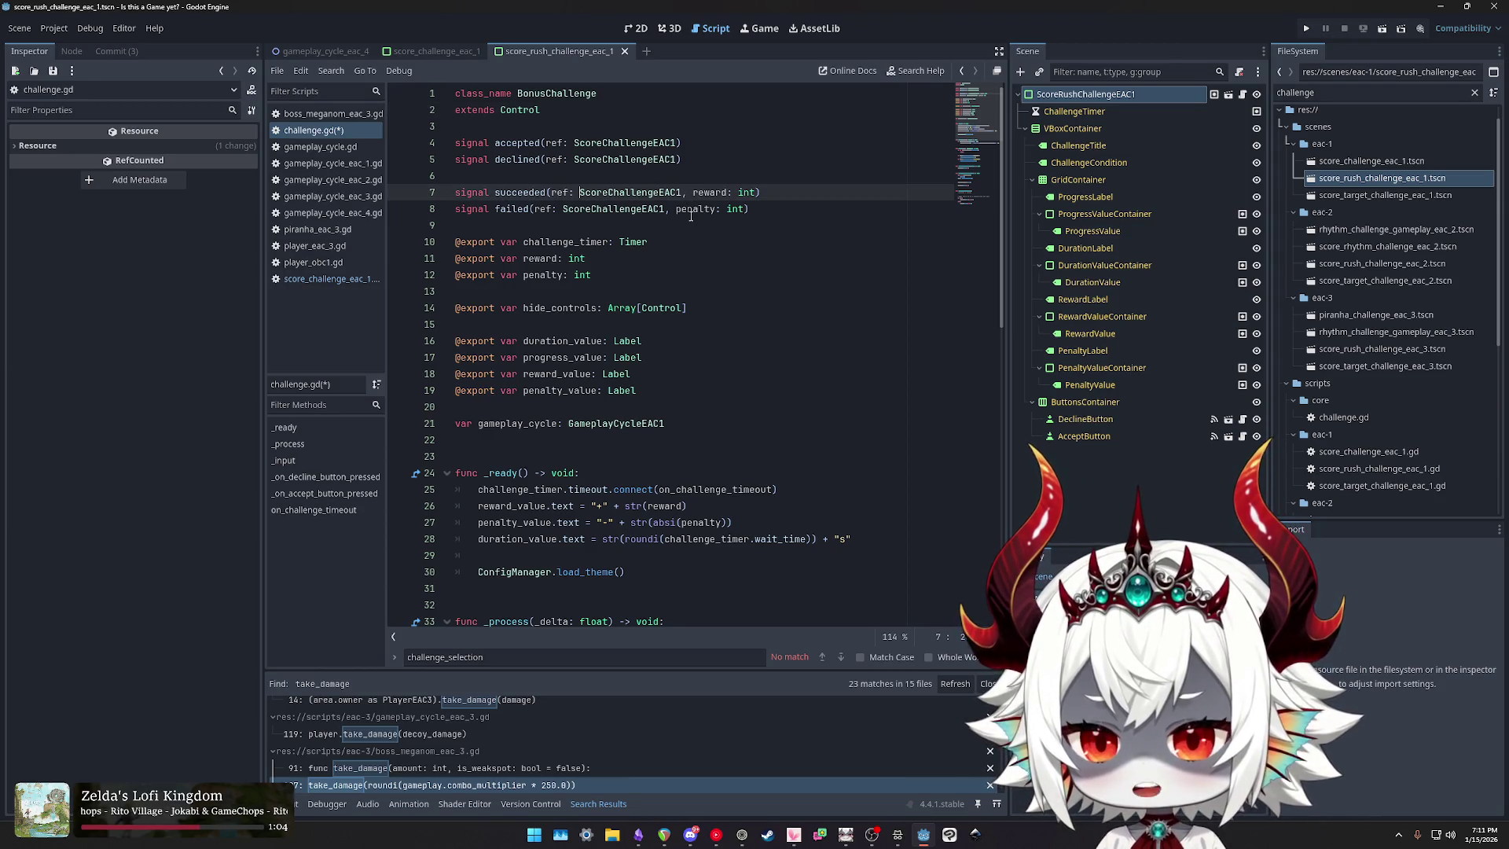
{"action": "double_click", "coordinate": [584, 93]}
{"action": "key", "text": "ctrl+c"}
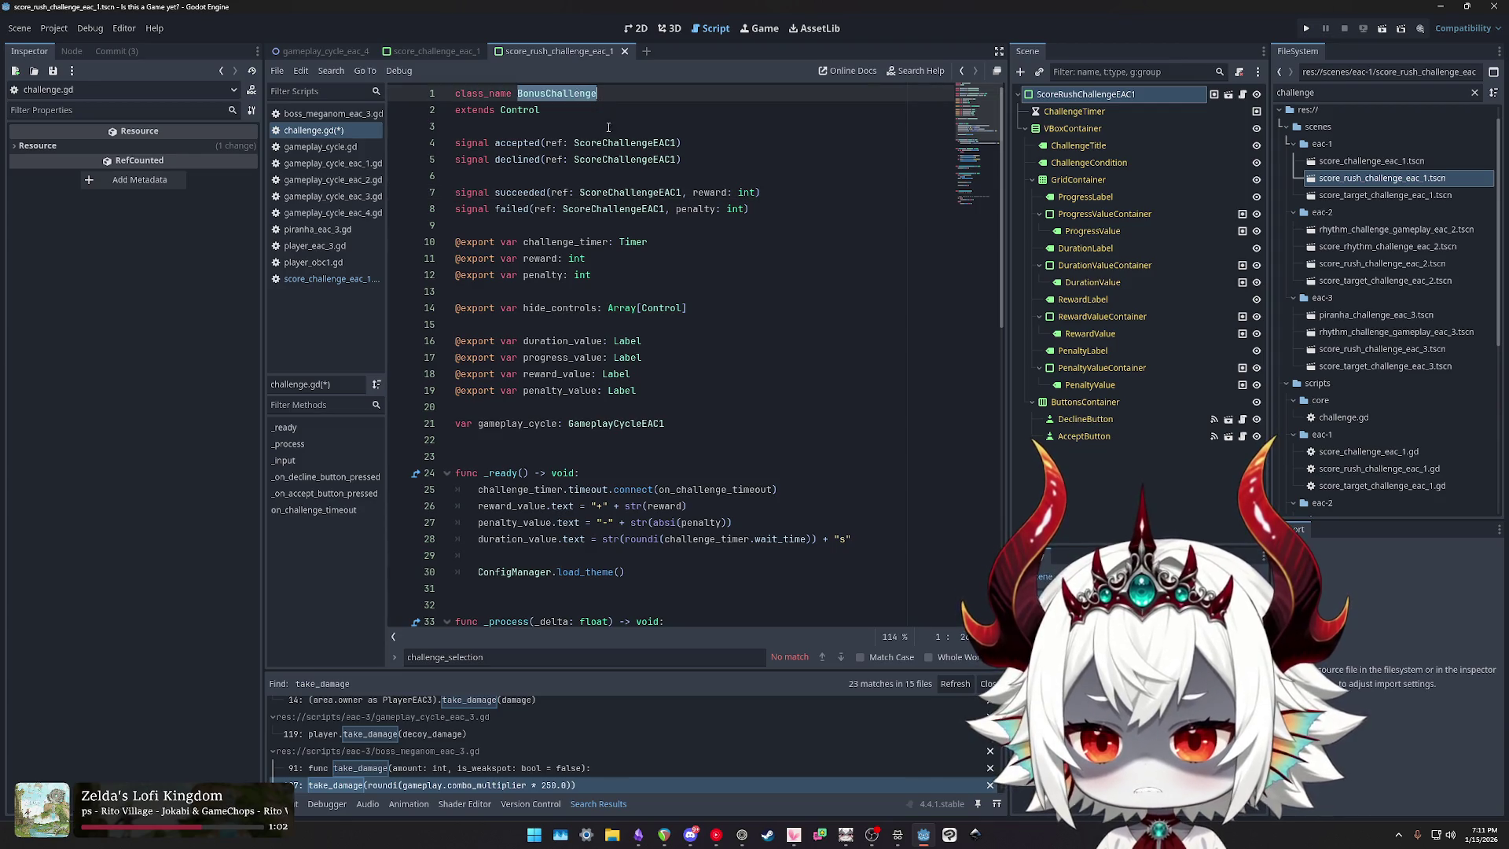
{"action": "double_click", "coordinate": [617, 143]}
{"action": "key", "text": "ctrl+v"}
{"action": "double_click", "coordinate": [617, 158]}
{"action": "key", "text": "ctrl+v"}
{"action": "double_click", "coordinate": [621, 192]}
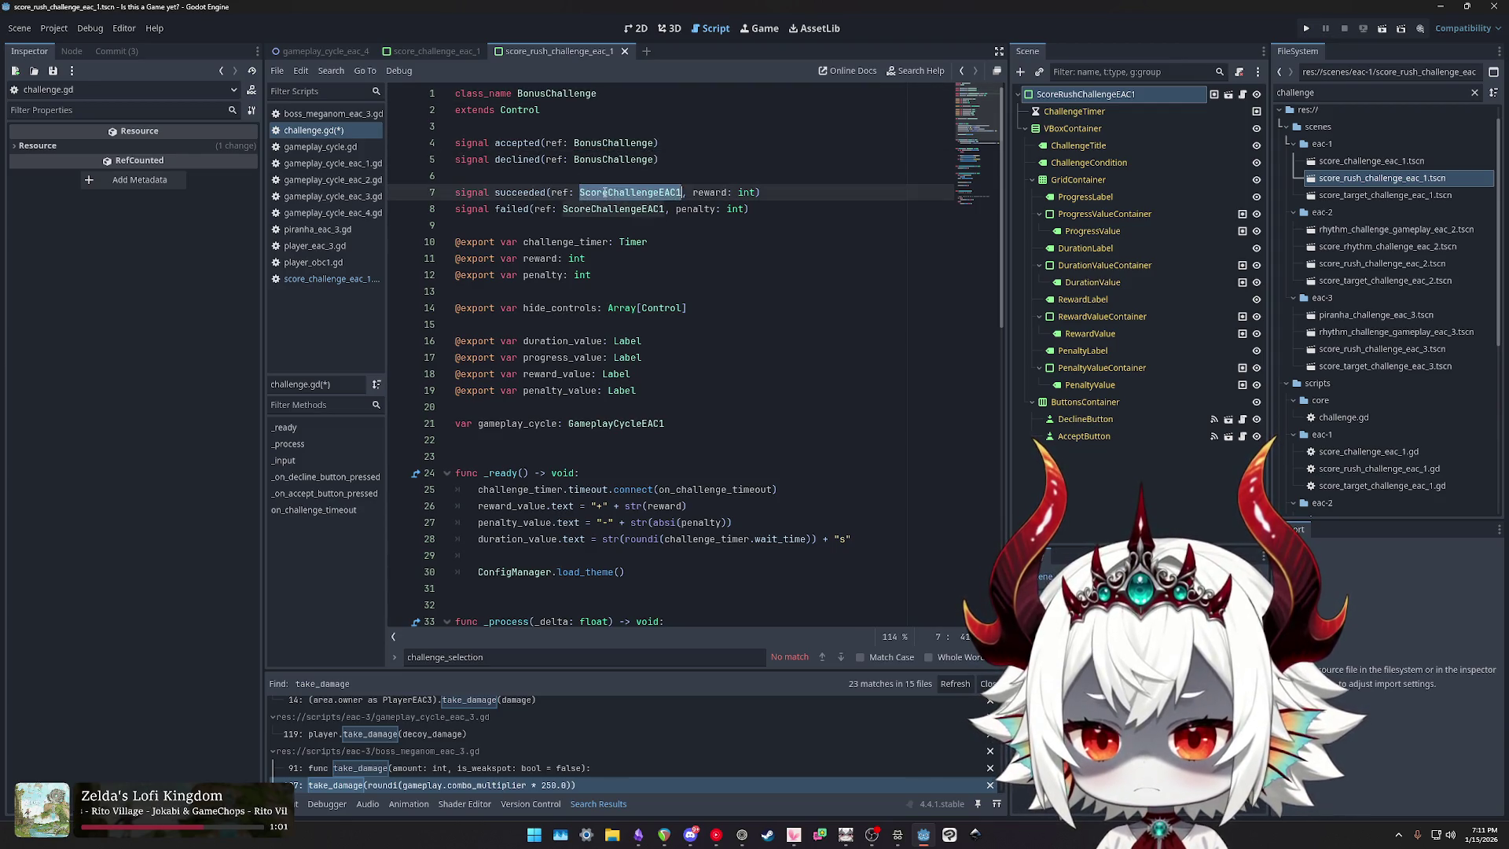
{"action": "key", "text": "ctrl+v"}
{"action": "double_click", "coordinate": [596, 208]}
{"action": "key", "text": "ctrl+v"}
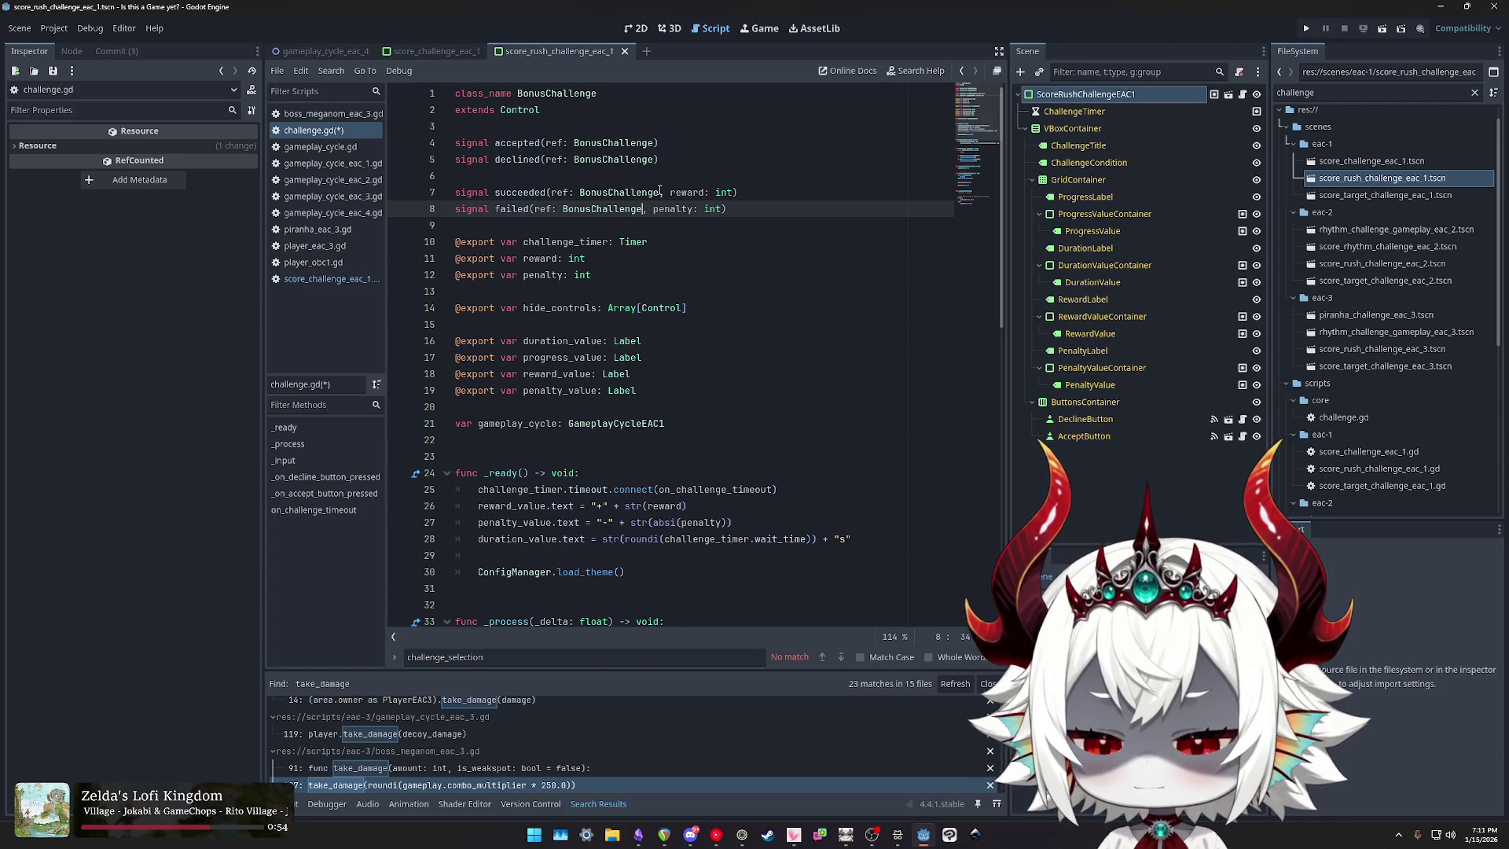
Step: Delete the succeeded and failed signal declarations
{"action": "left_click", "coordinate": [660, 192]}
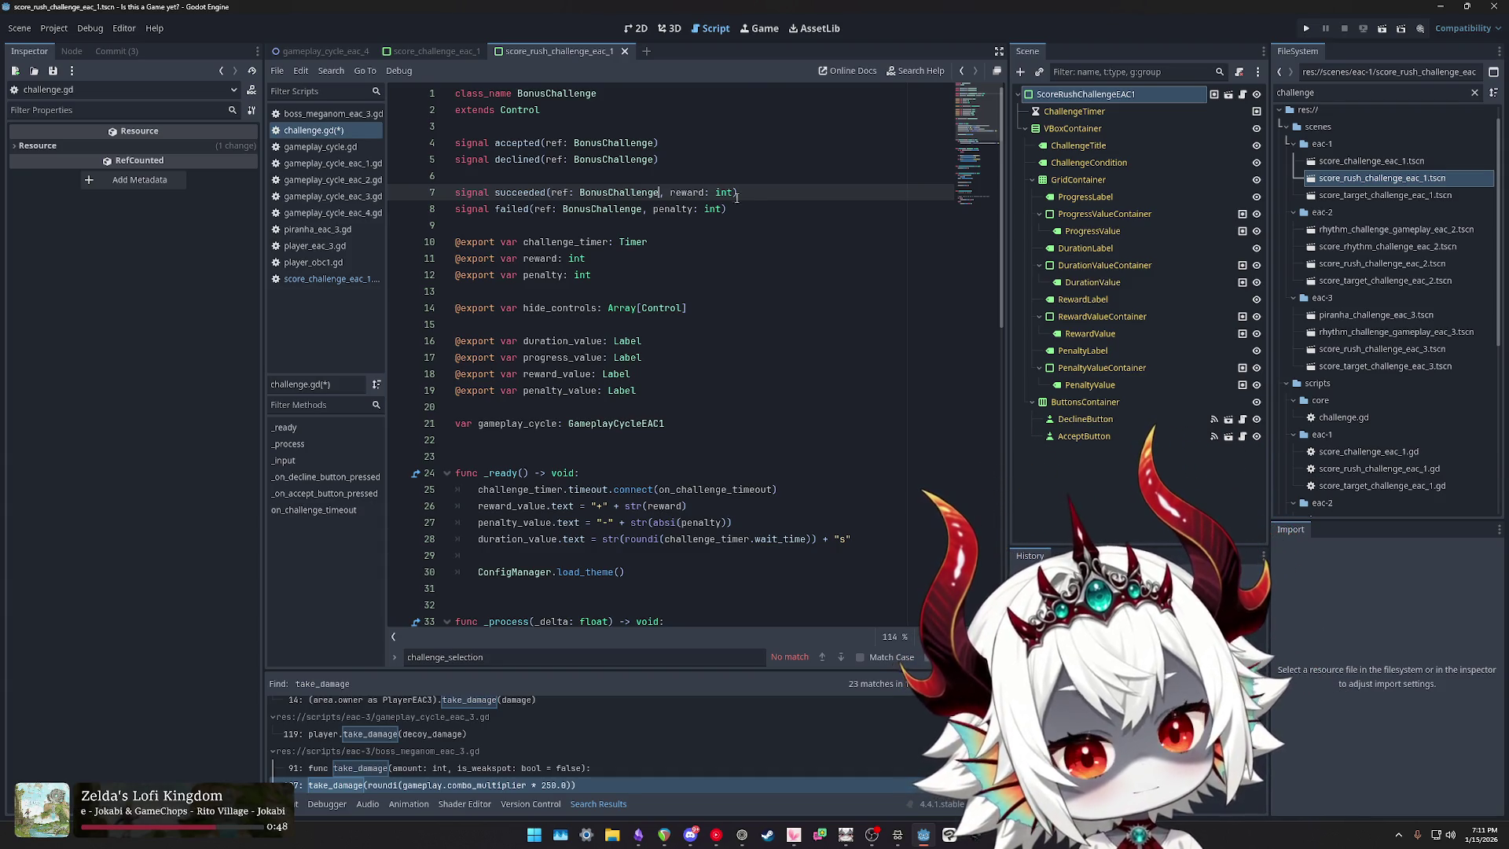
{"action": "double_click", "coordinate": [687, 193]}
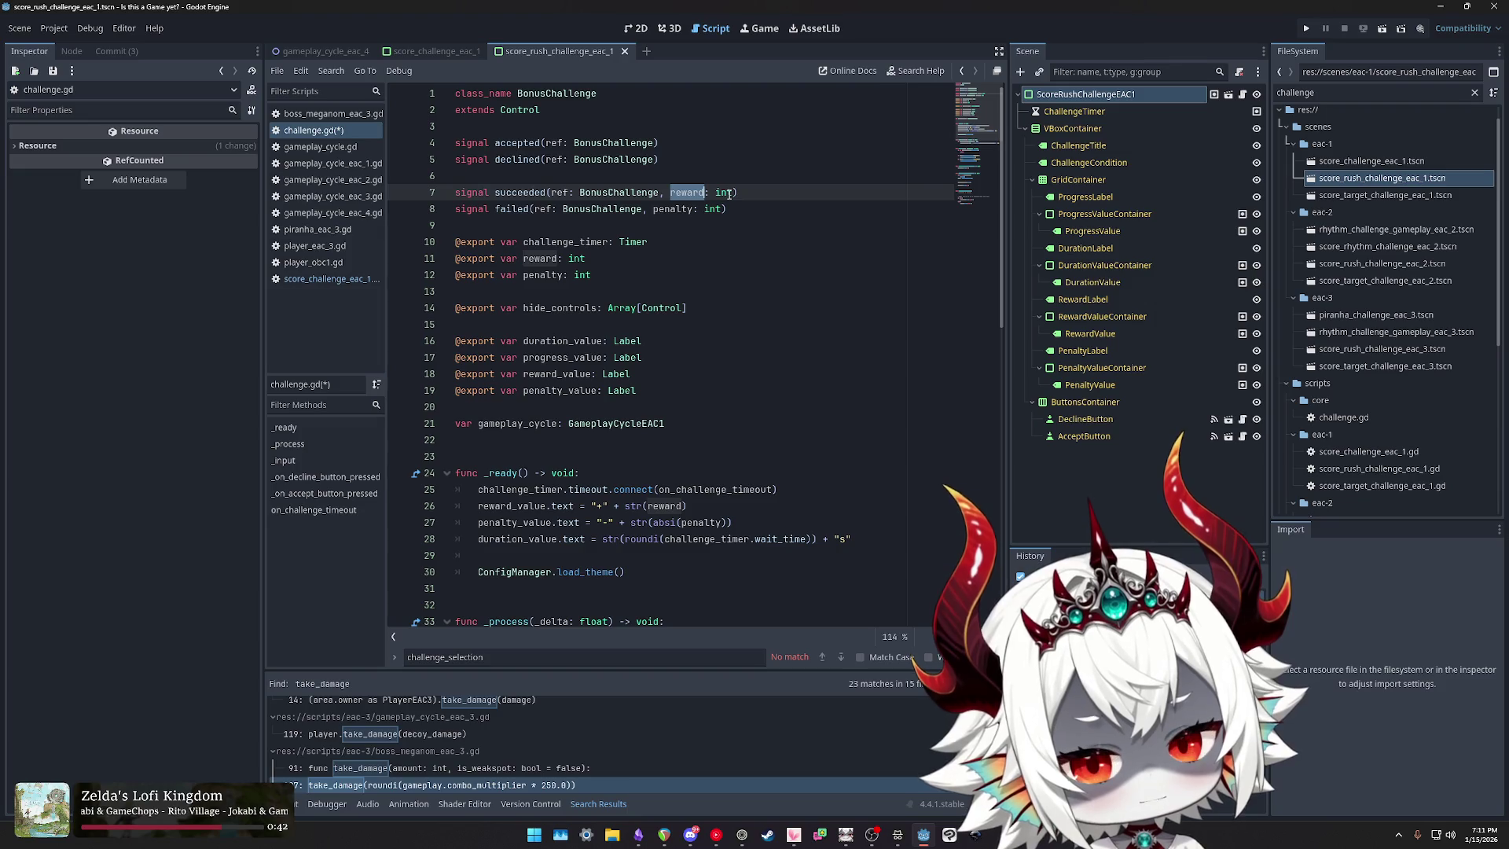
{"action": "left_click_drag", "start_coordinate": [727, 209], "coordinate": [442, 201]}
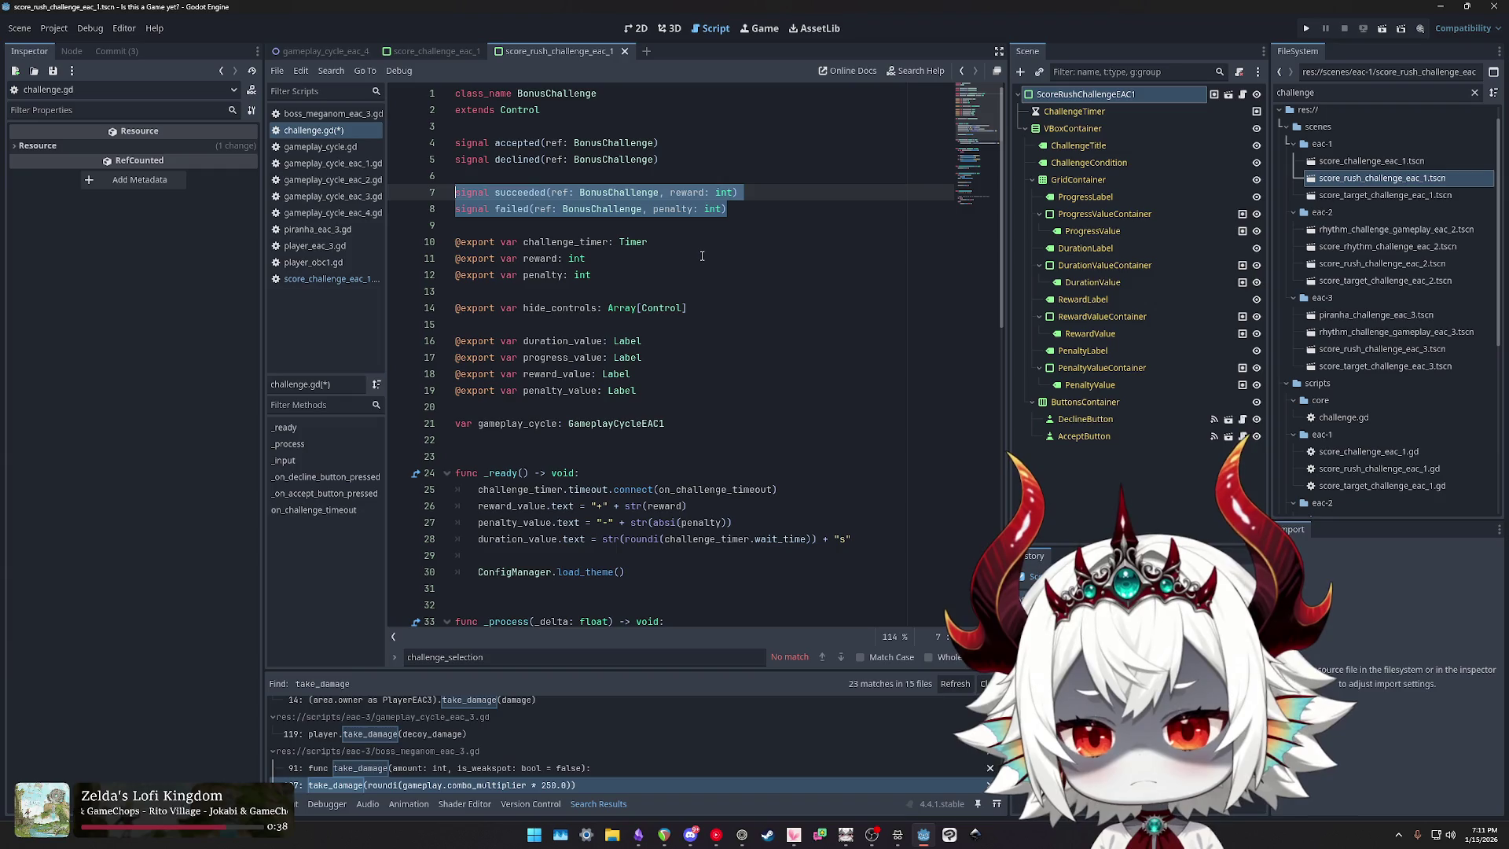
{"action": "key", "text": "BackSpace"}
{"action": "key", "text": "BackSpace"}
{"action": "key", "text": "BackSpace"}
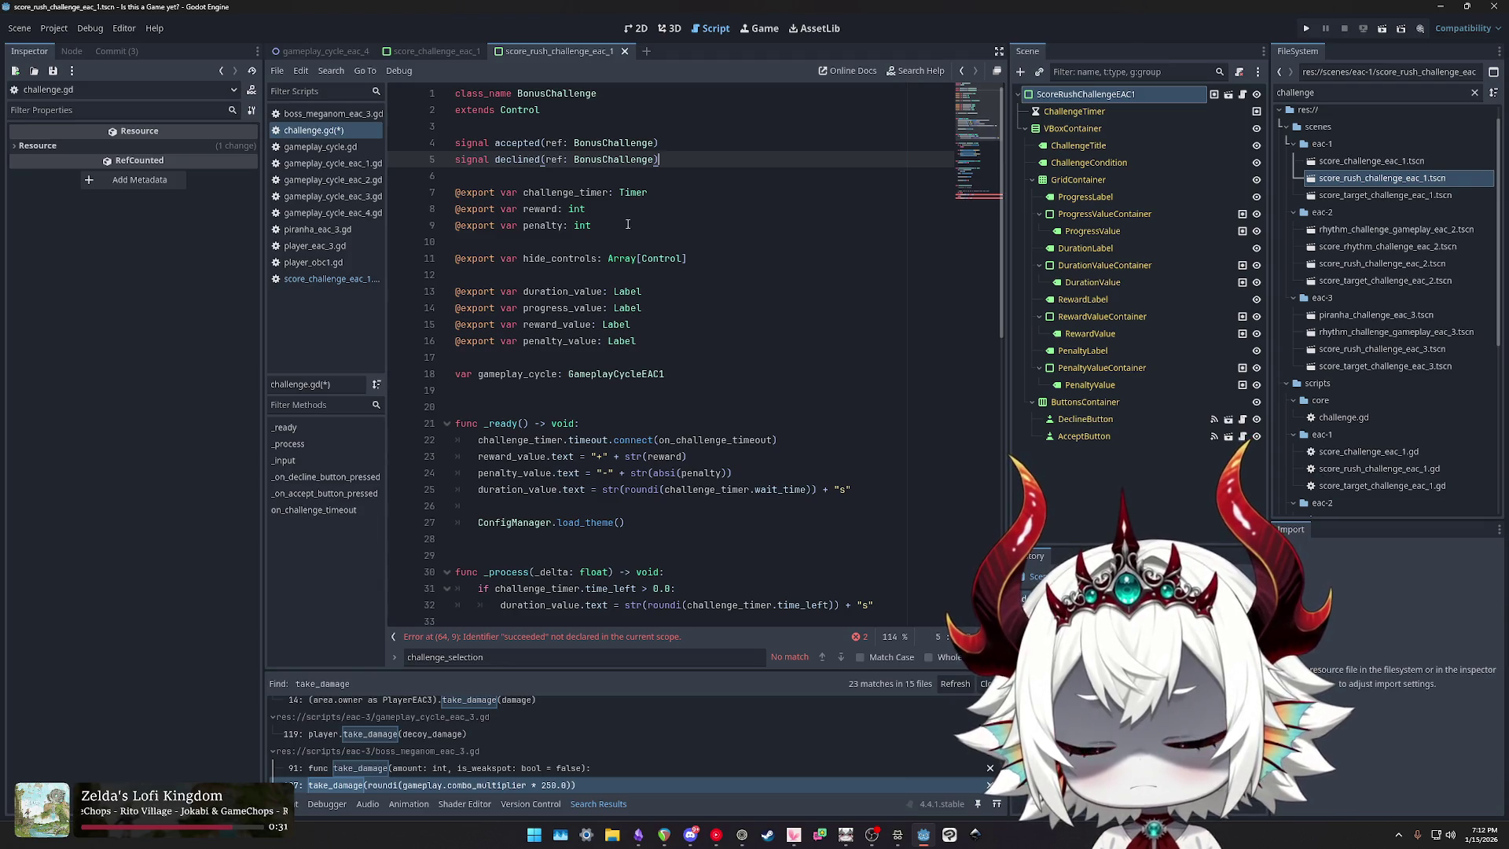
{"action": "key", "text": "Down"}
{"action": "key", "text": "Down"}
{"action": "left_click_drag", "start_coordinate": [594, 226], "coordinate": [380, 213]}
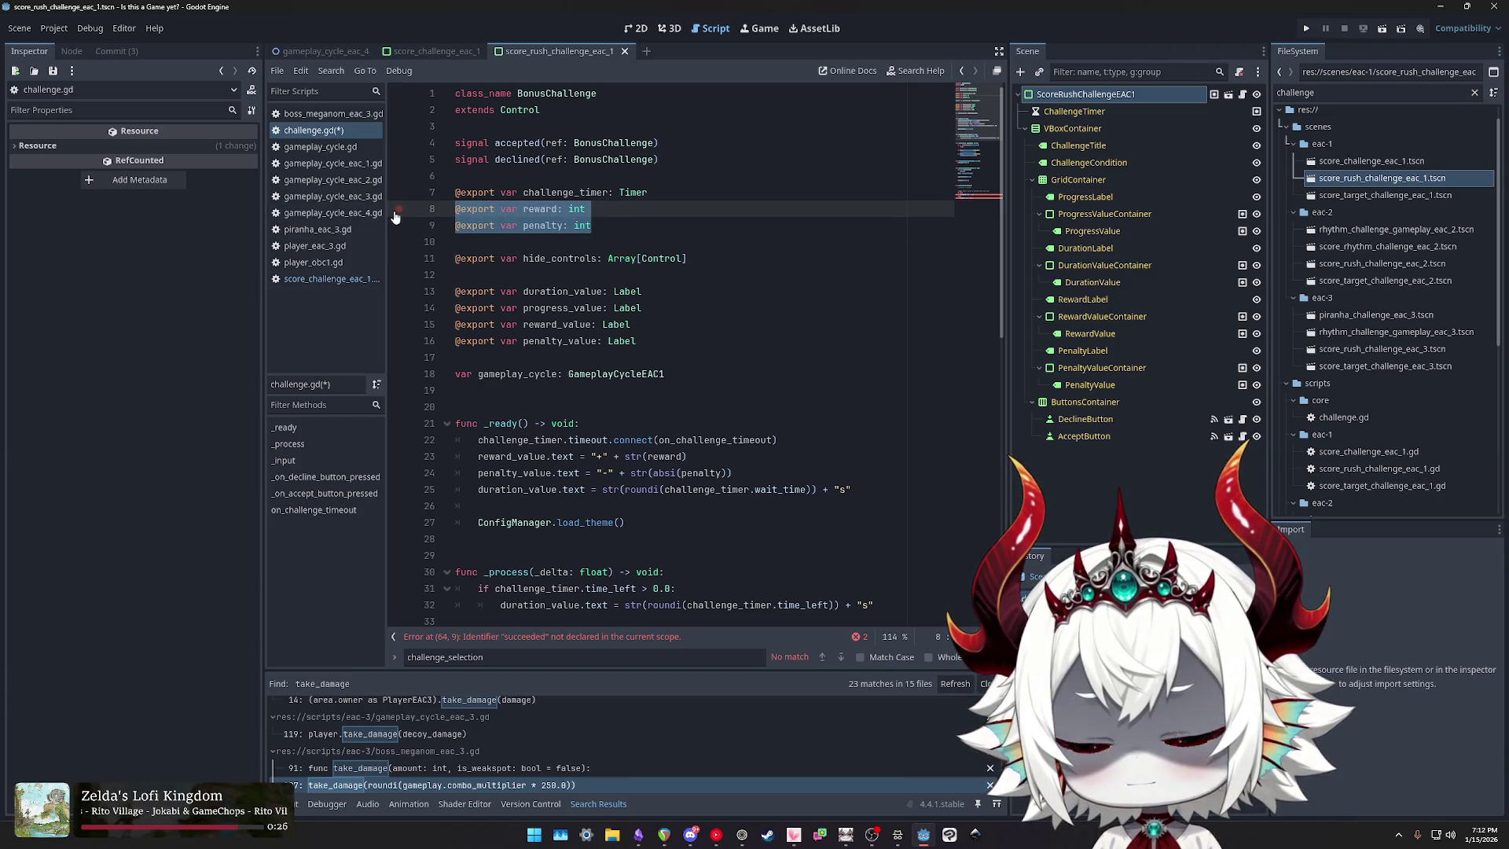
{"action": "key", "text": "BackSpace"}
{"action": "key", "text": "BackSpace"}
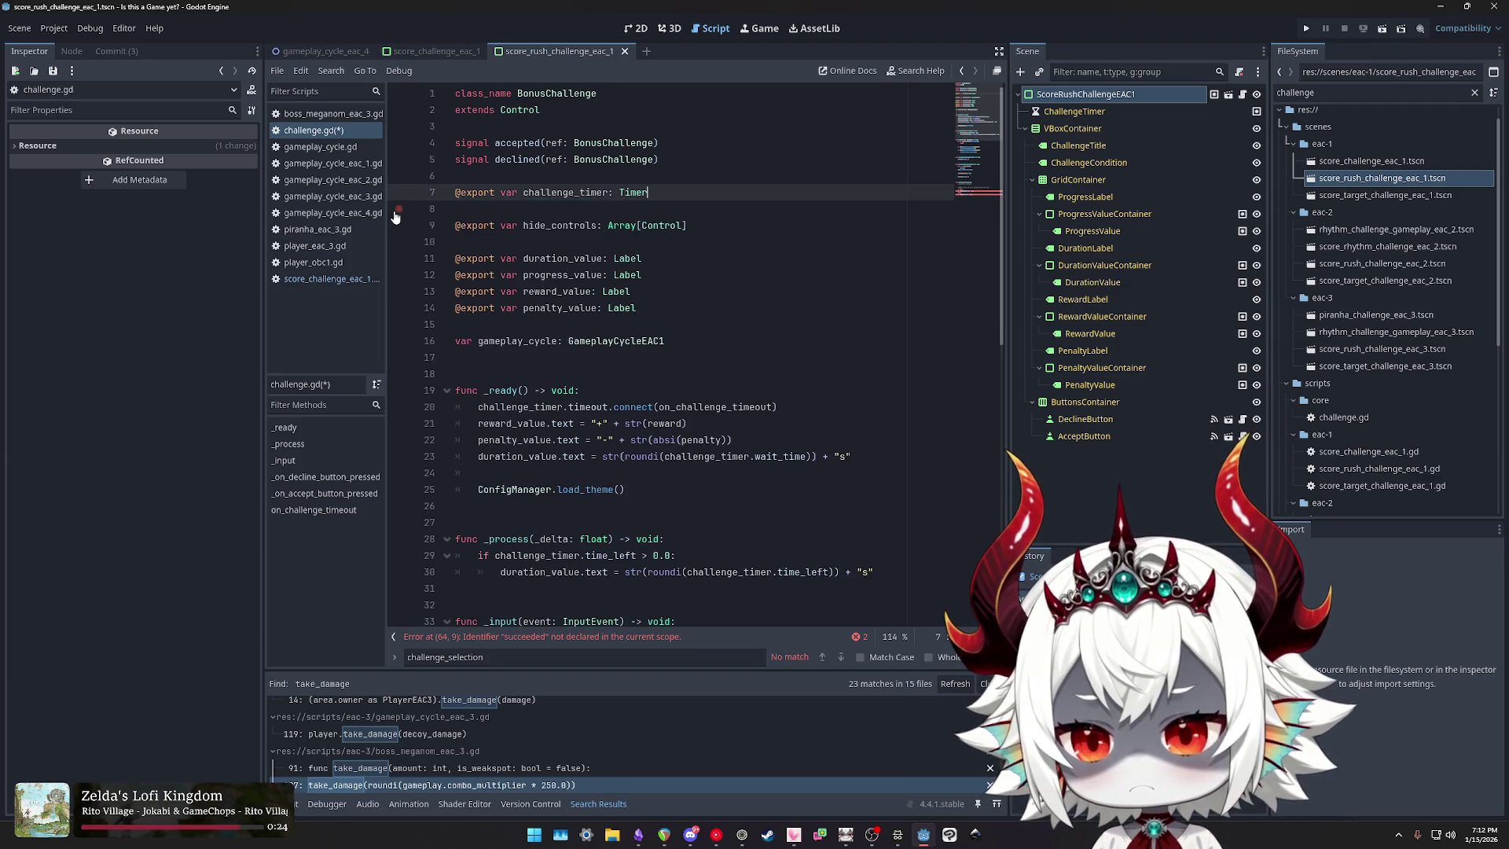
{"action": "double_click", "coordinate": [561, 228]}
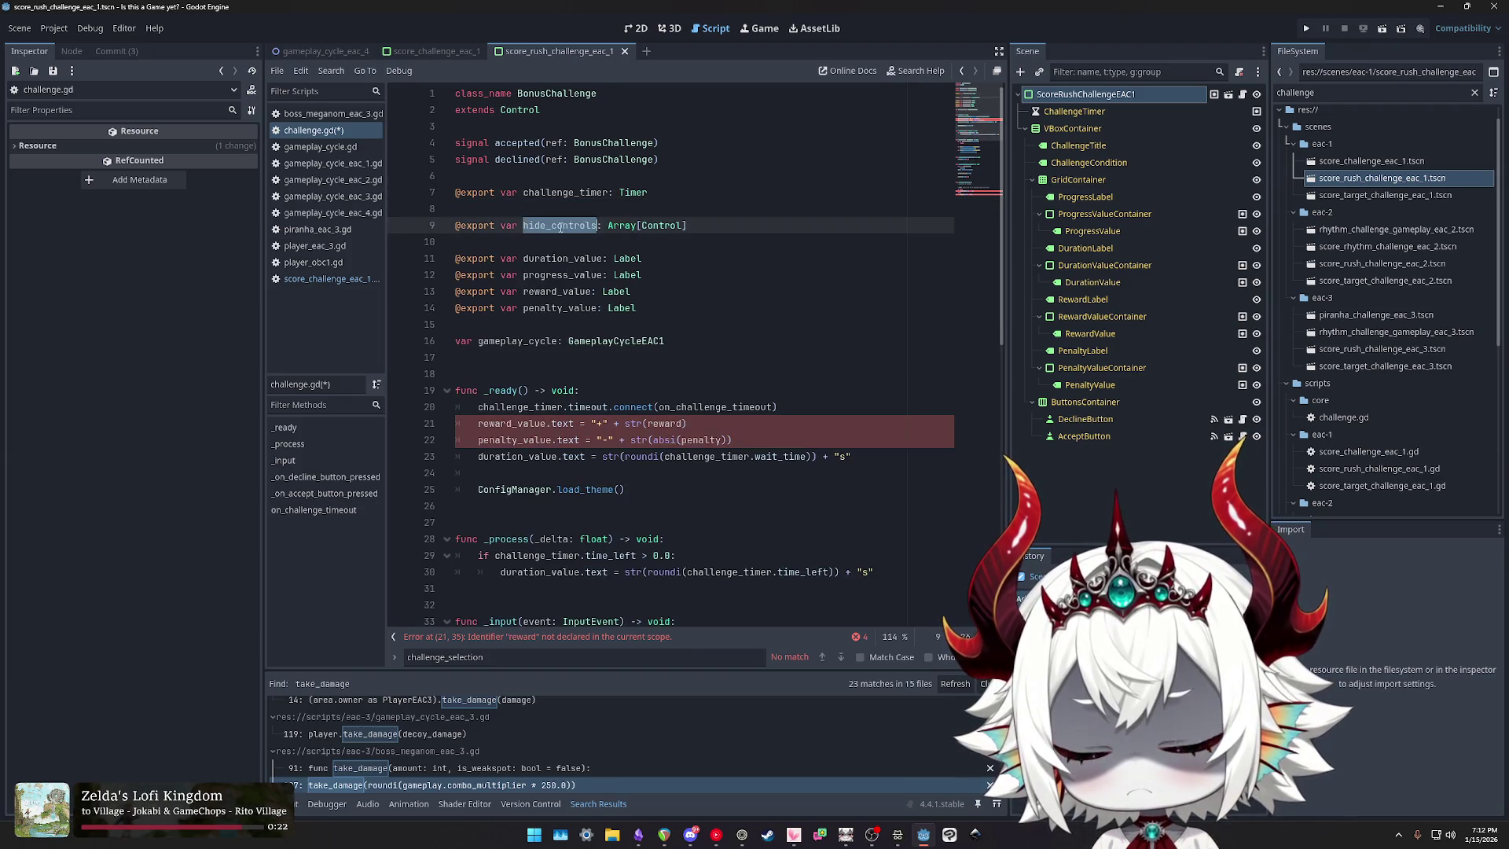
{"action": "double_click", "coordinate": [542, 260]}
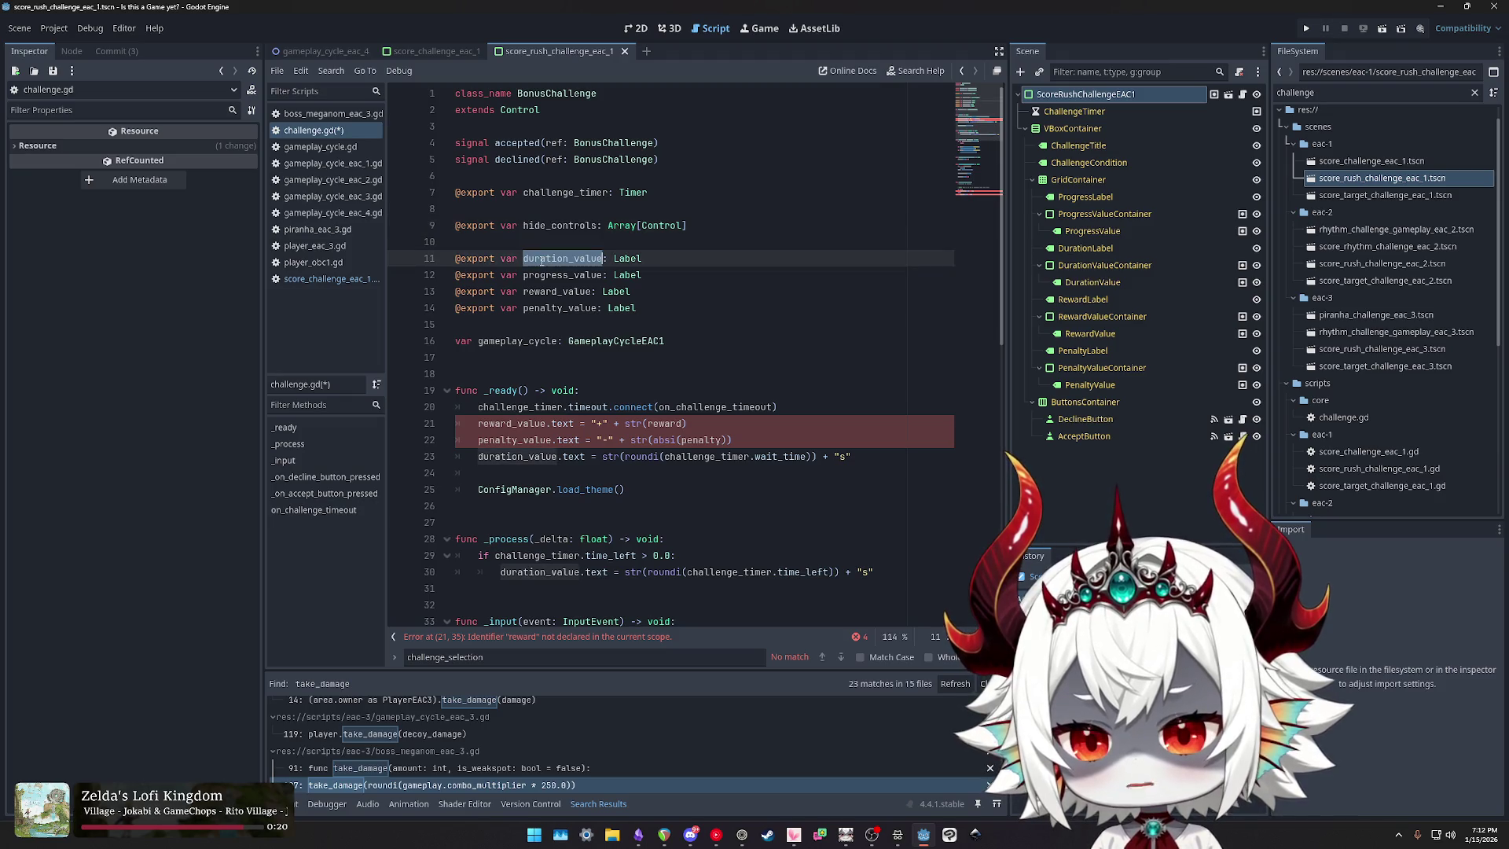
{"action": "double_click", "coordinate": [548, 276]}
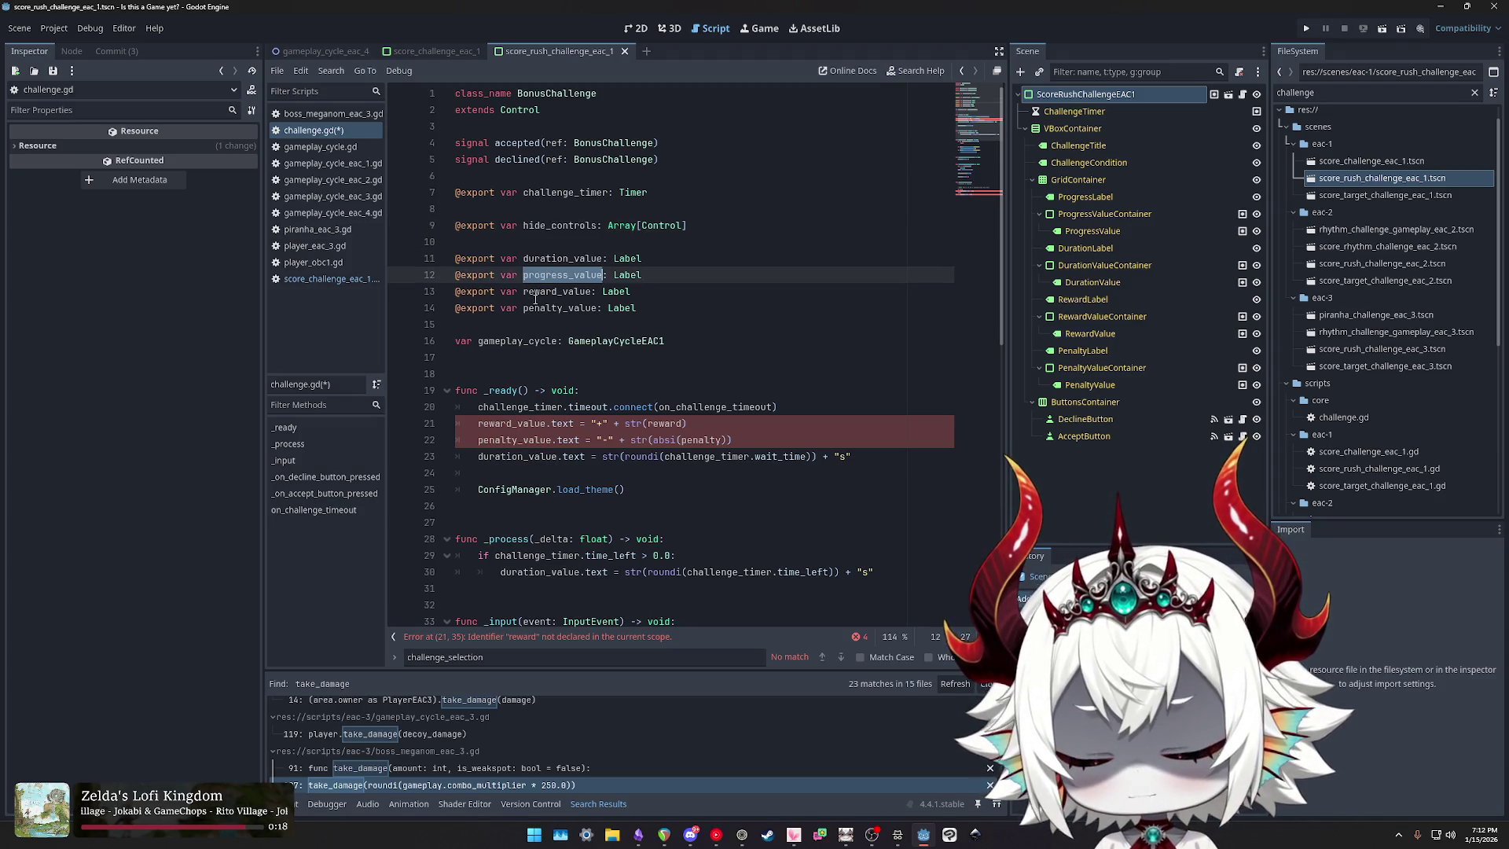
{"action": "left_click", "coordinate": [537, 292]}
{"action": "double_click", "coordinate": [537, 293]}
{"action": "double_click", "coordinate": [543, 308]}
{"action": "left_click", "coordinate": [542, 308]}
{"action": "double_click", "coordinate": [542, 307]}
{"action": "double_click", "coordinate": [559, 292]}
{"action": "double_click", "coordinate": [542, 308]}
{"action": "left_click", "coordinate": [558, 292]}
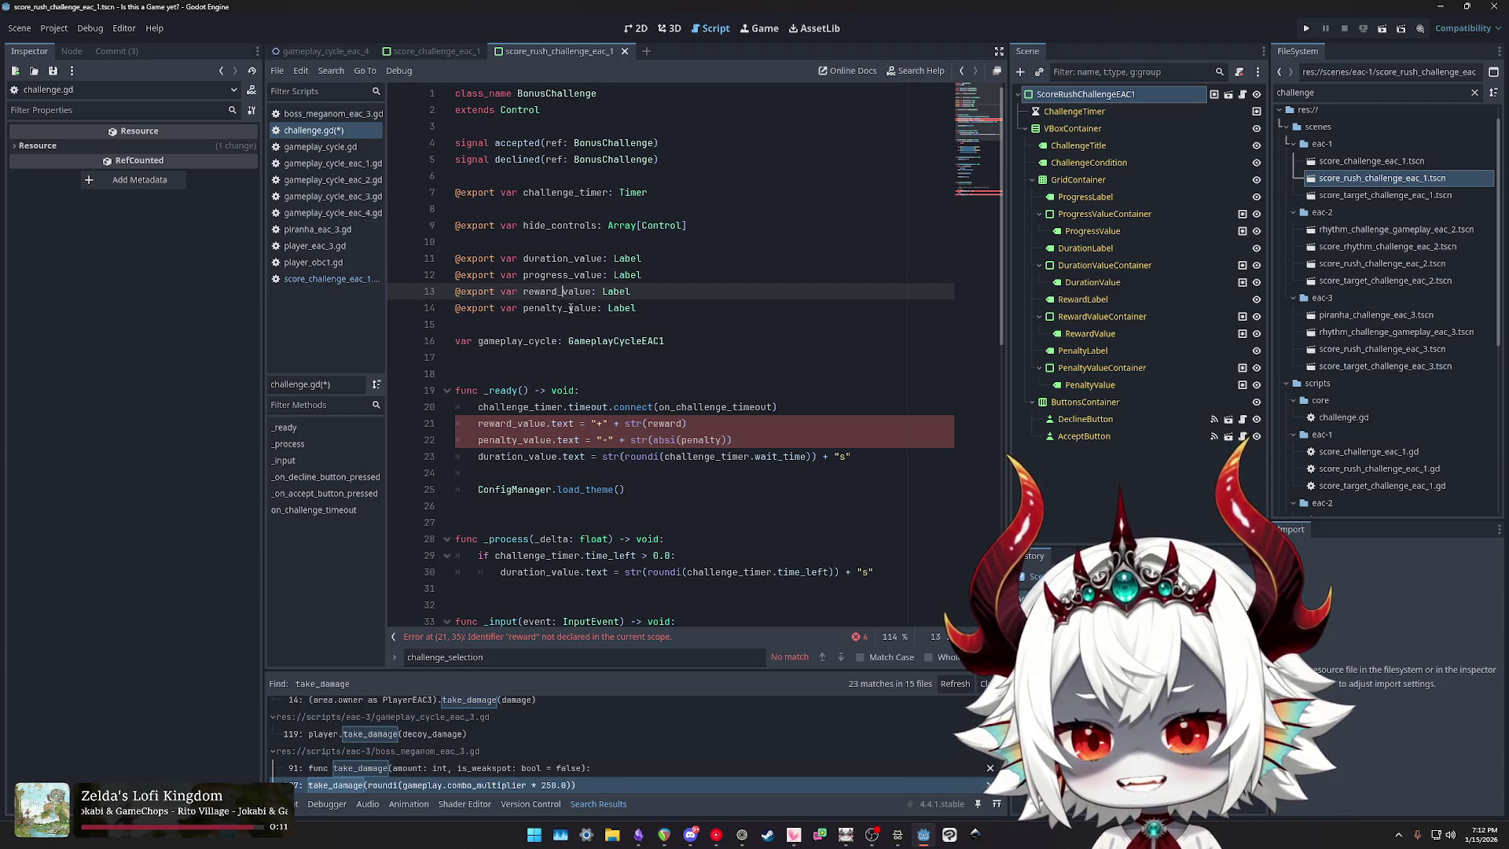
{"action": "left_click", "coordinate": [570, 309], "text": "alt"}
{"action": "key", "text": "ctrl+shift+Right"}
{"action": "key", "text": "Escape"}
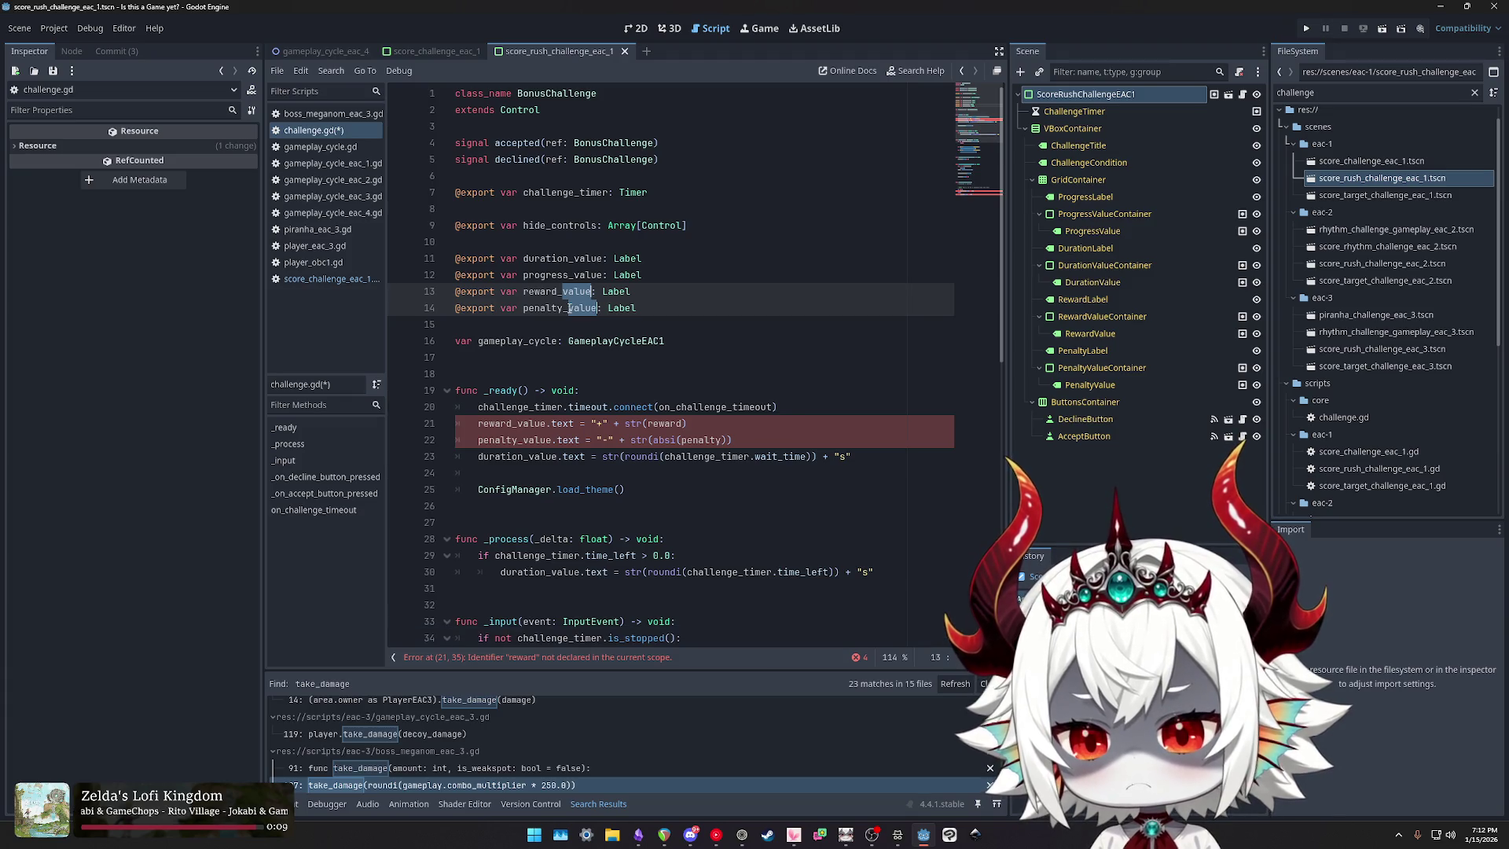
{"action": "double_click", "coordinate": [561, 259]}
{"action": "double_click", "coordinate": [557, 292]}
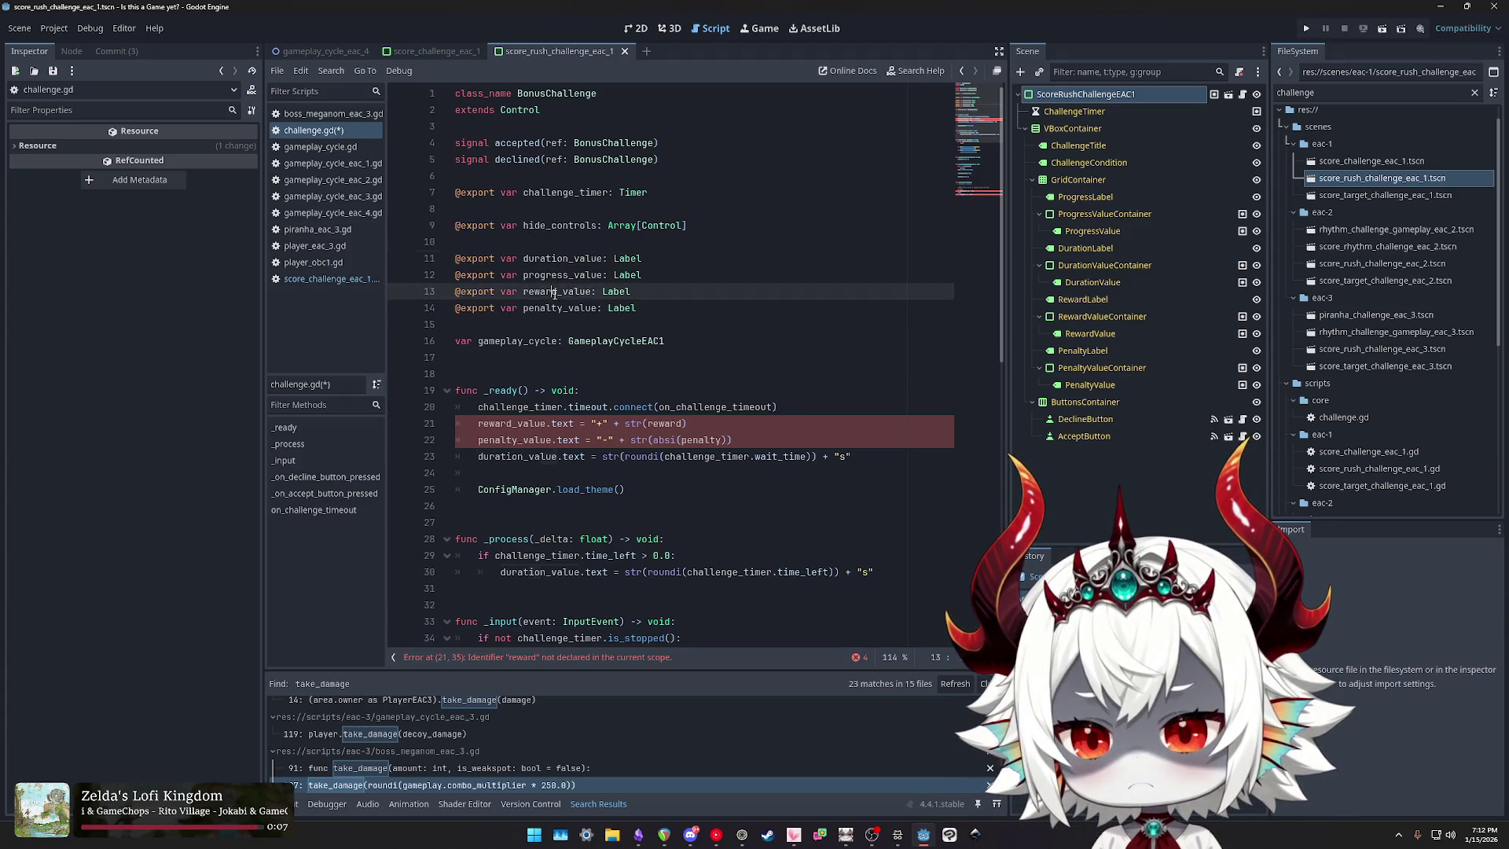
{"action": "key", "text": "ctrl+f"}
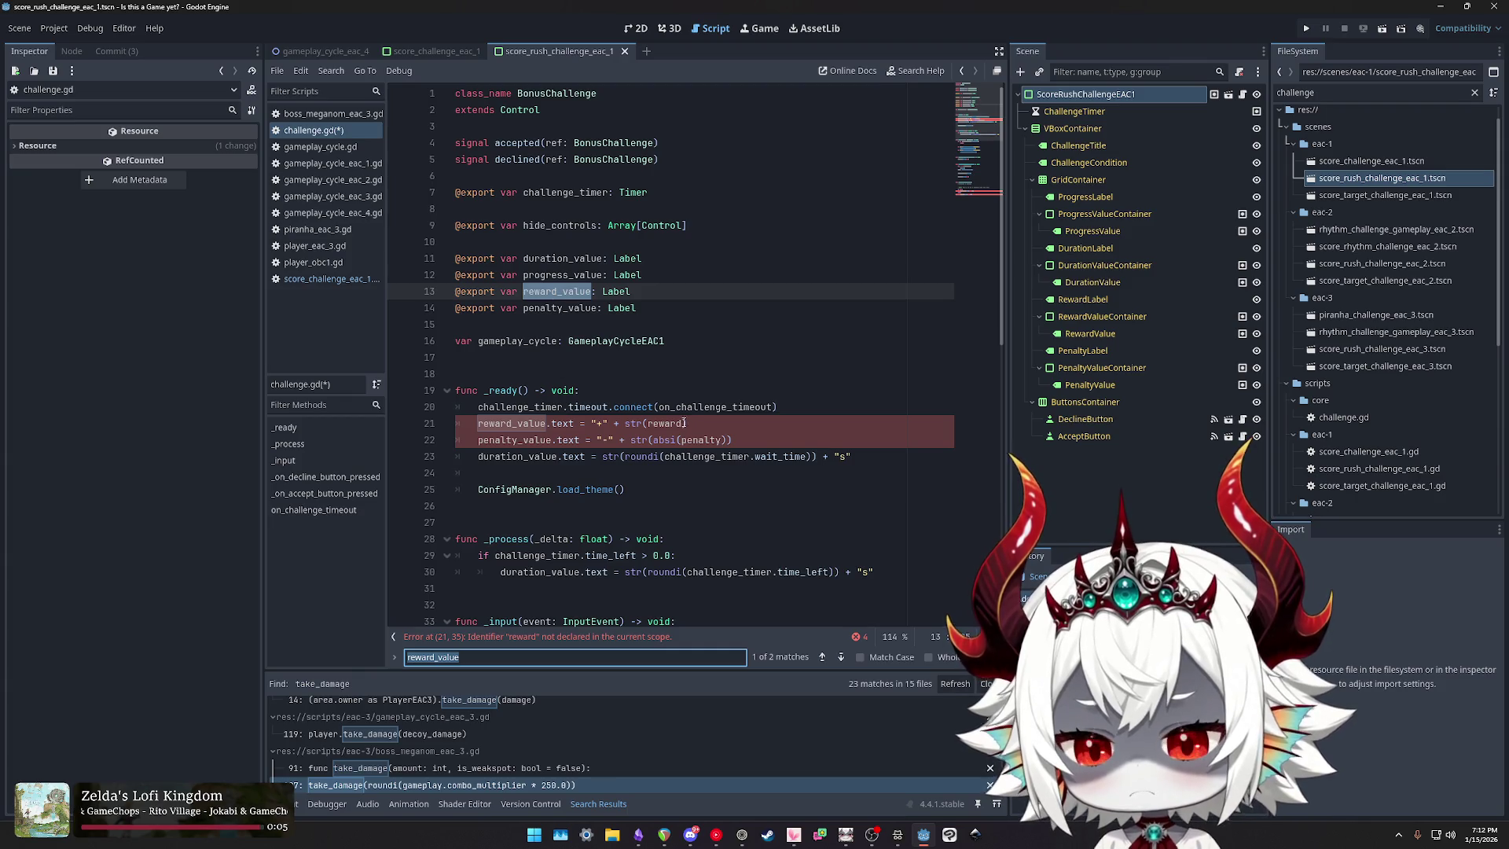
{"action": "left_click_drag", "start_coordinate": [696, 422], "coordinate": [467, 424]}
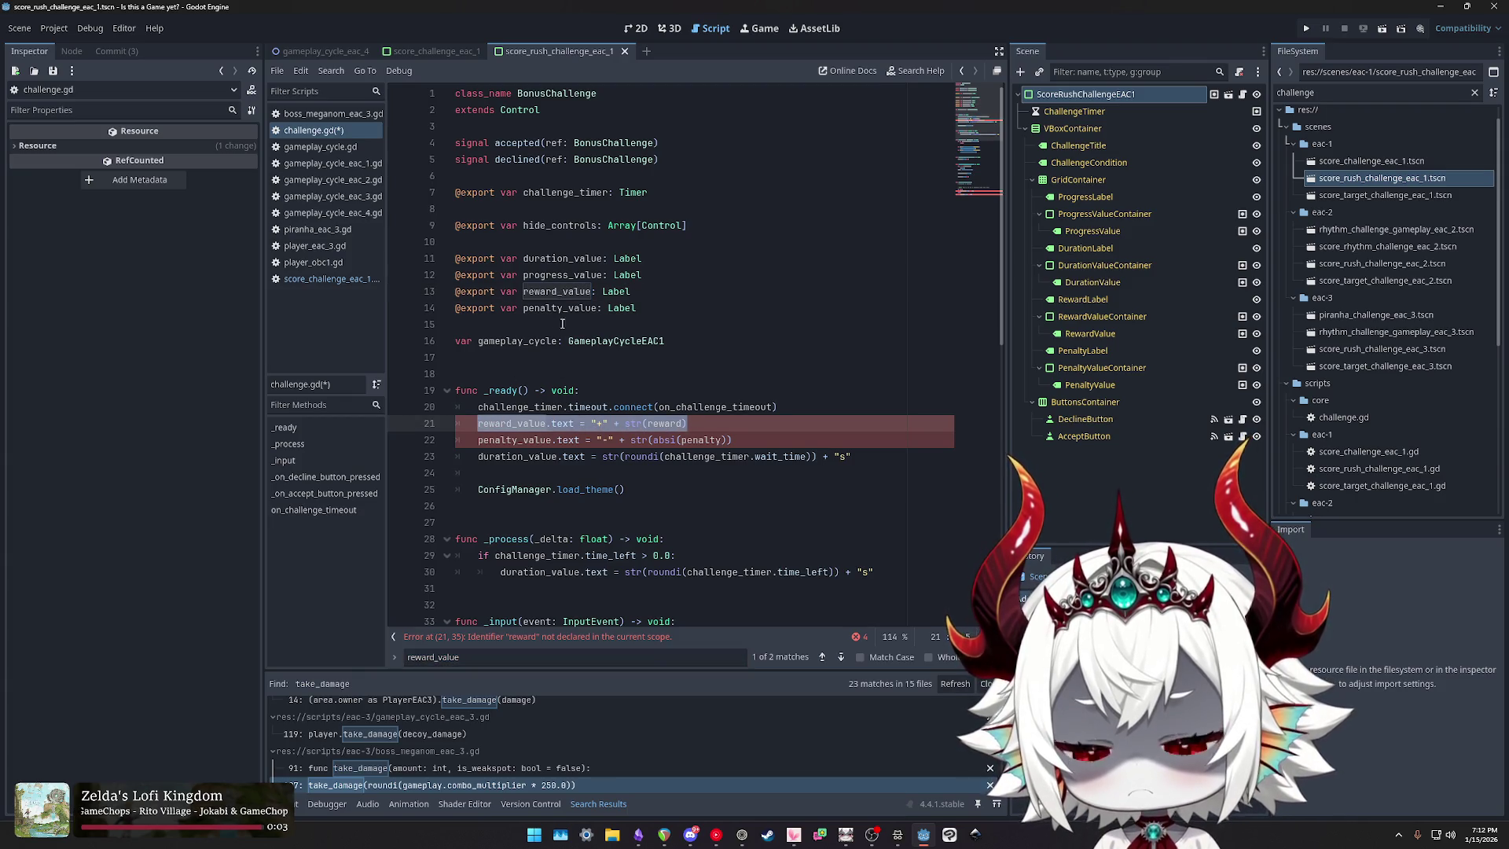
{"action": "left_click", "coordinate": [570, 292]}
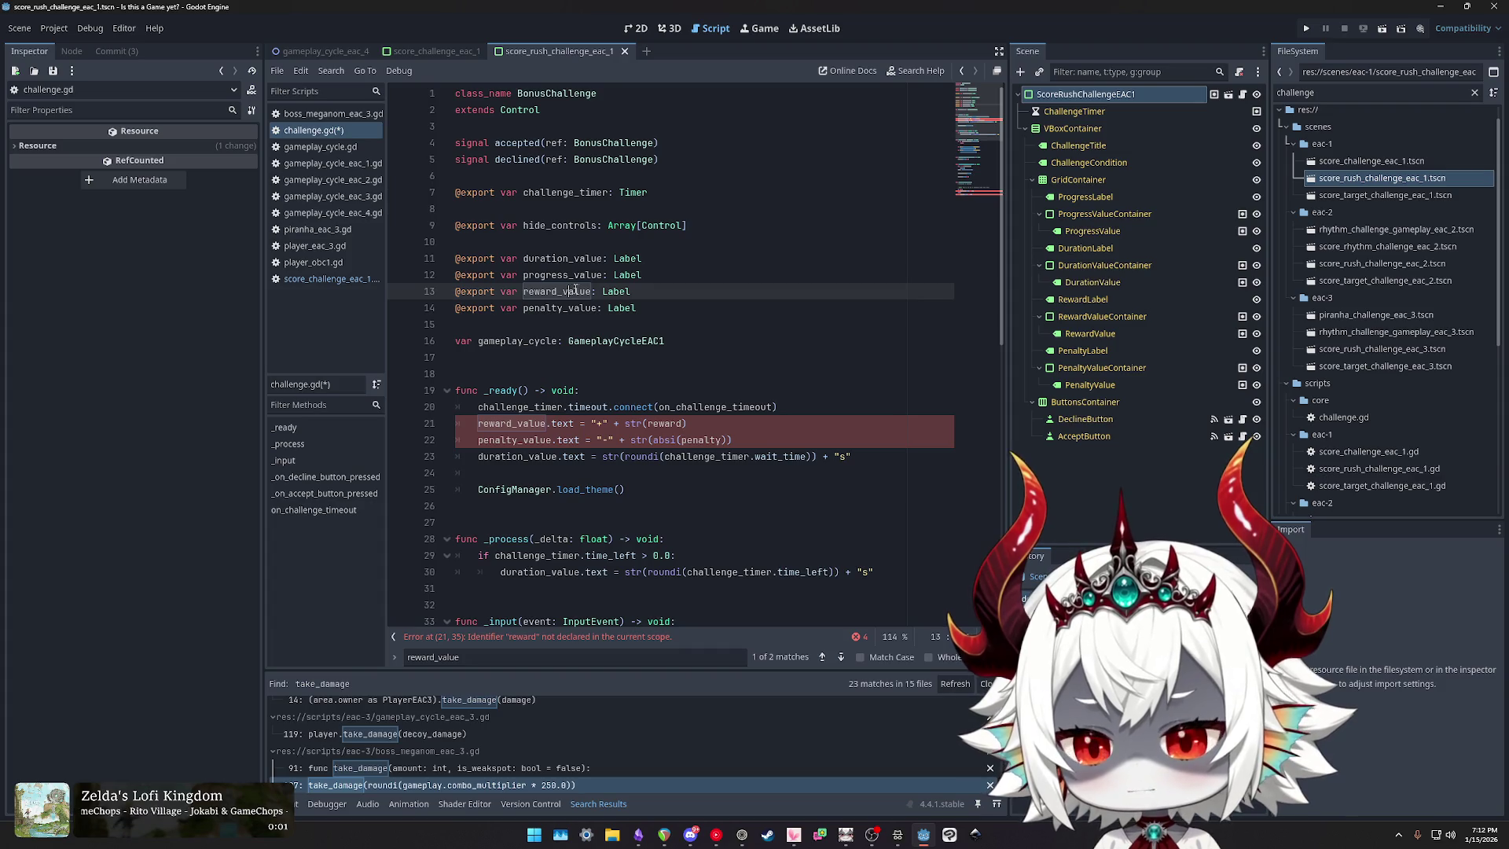
{"action": "double_click", "coordinate": [575, 291]}
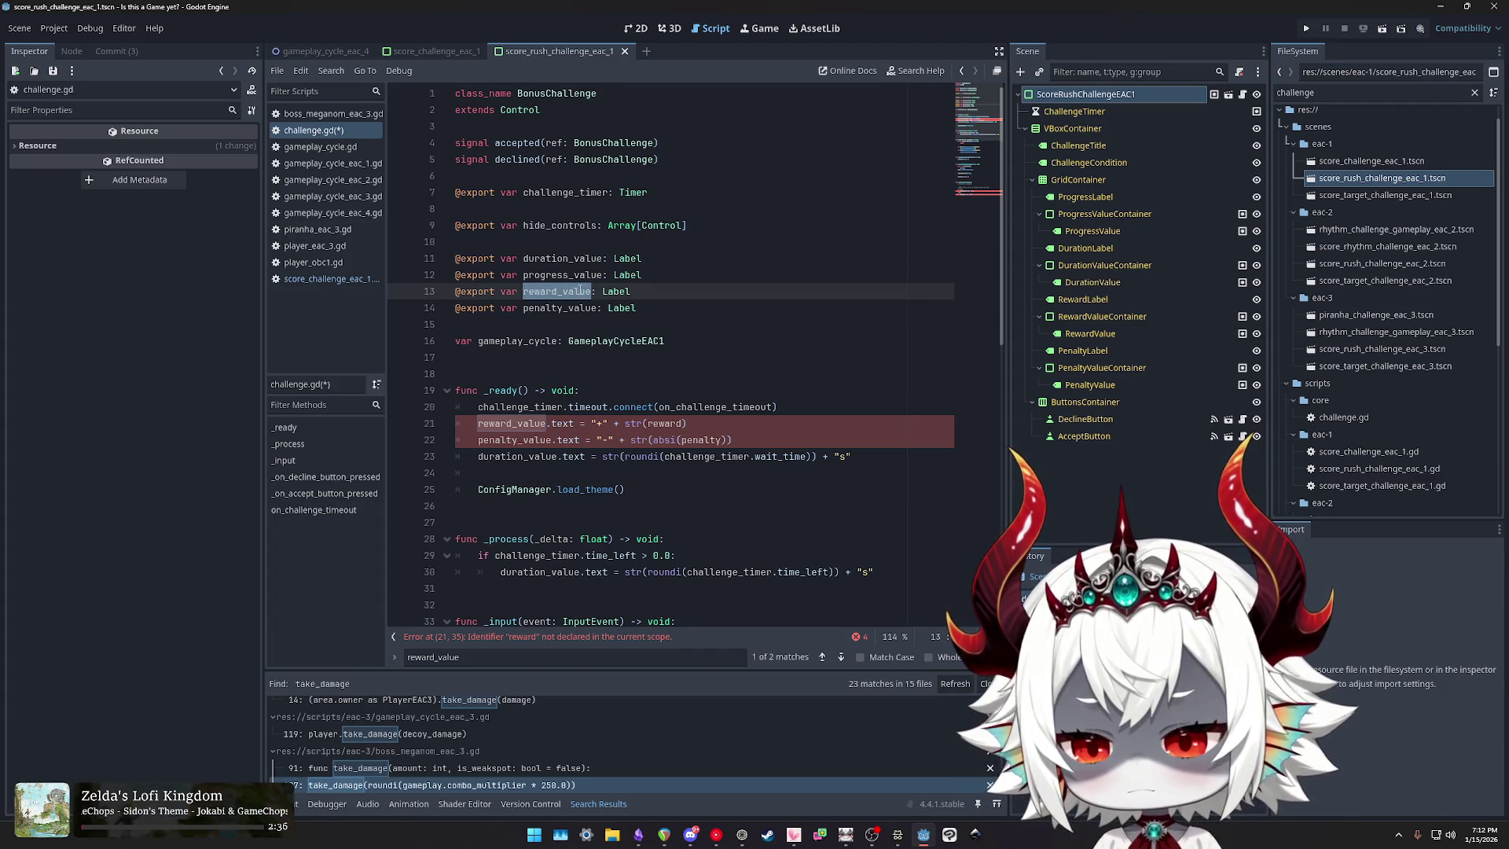
{"action": "double_click", "coordinate": [576, 307]}
{"action": "double_click", "coordinate": [567, 292]}
{"action": "double_click", "coordinate": [568, 308]}
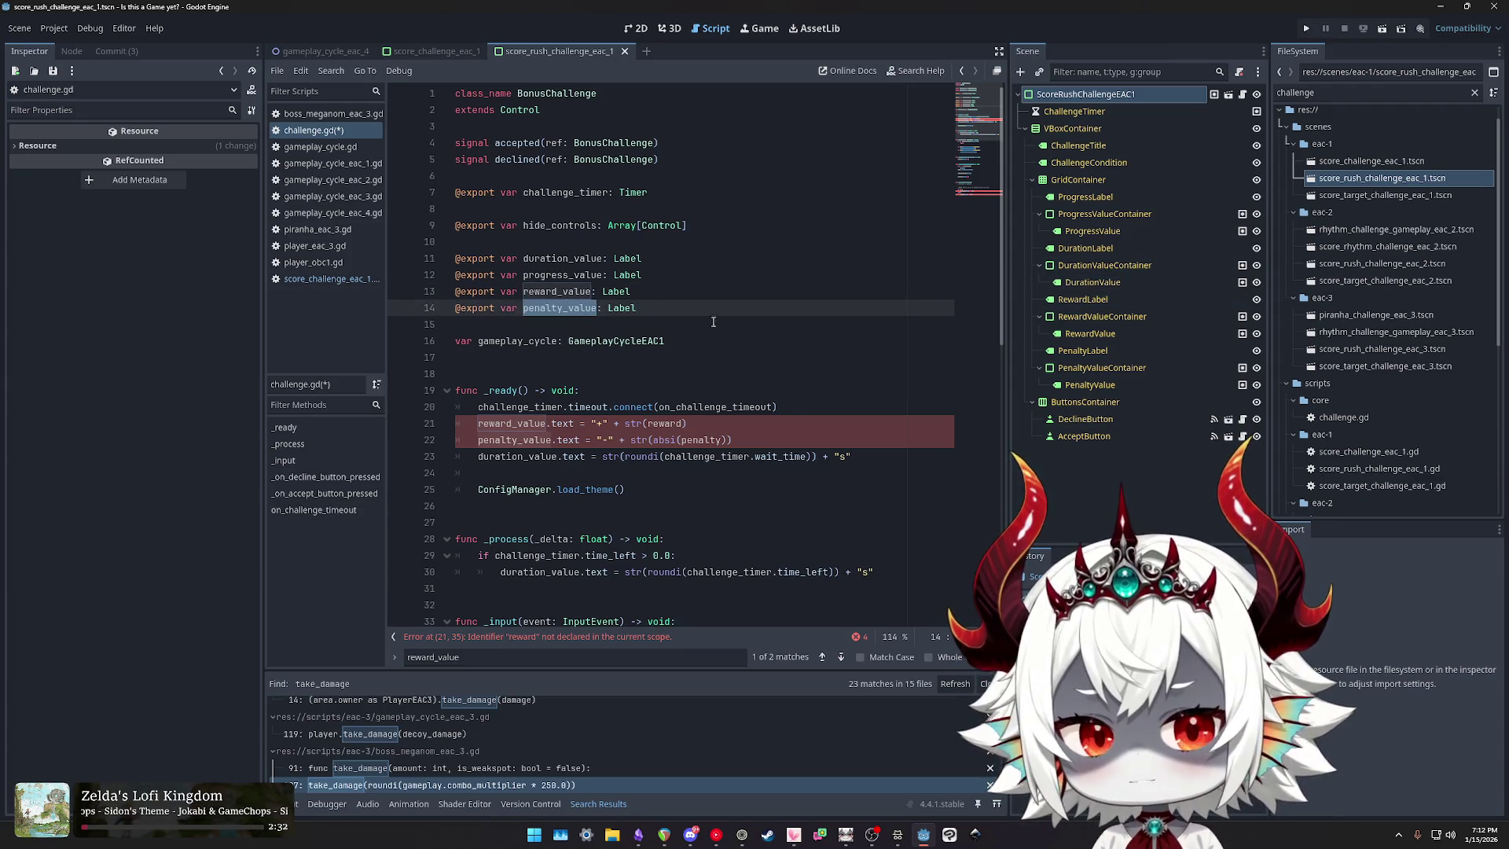
{"action": "left_click_drag", "start_coordinate": [664, 308], "coordinate": [424, 292]}
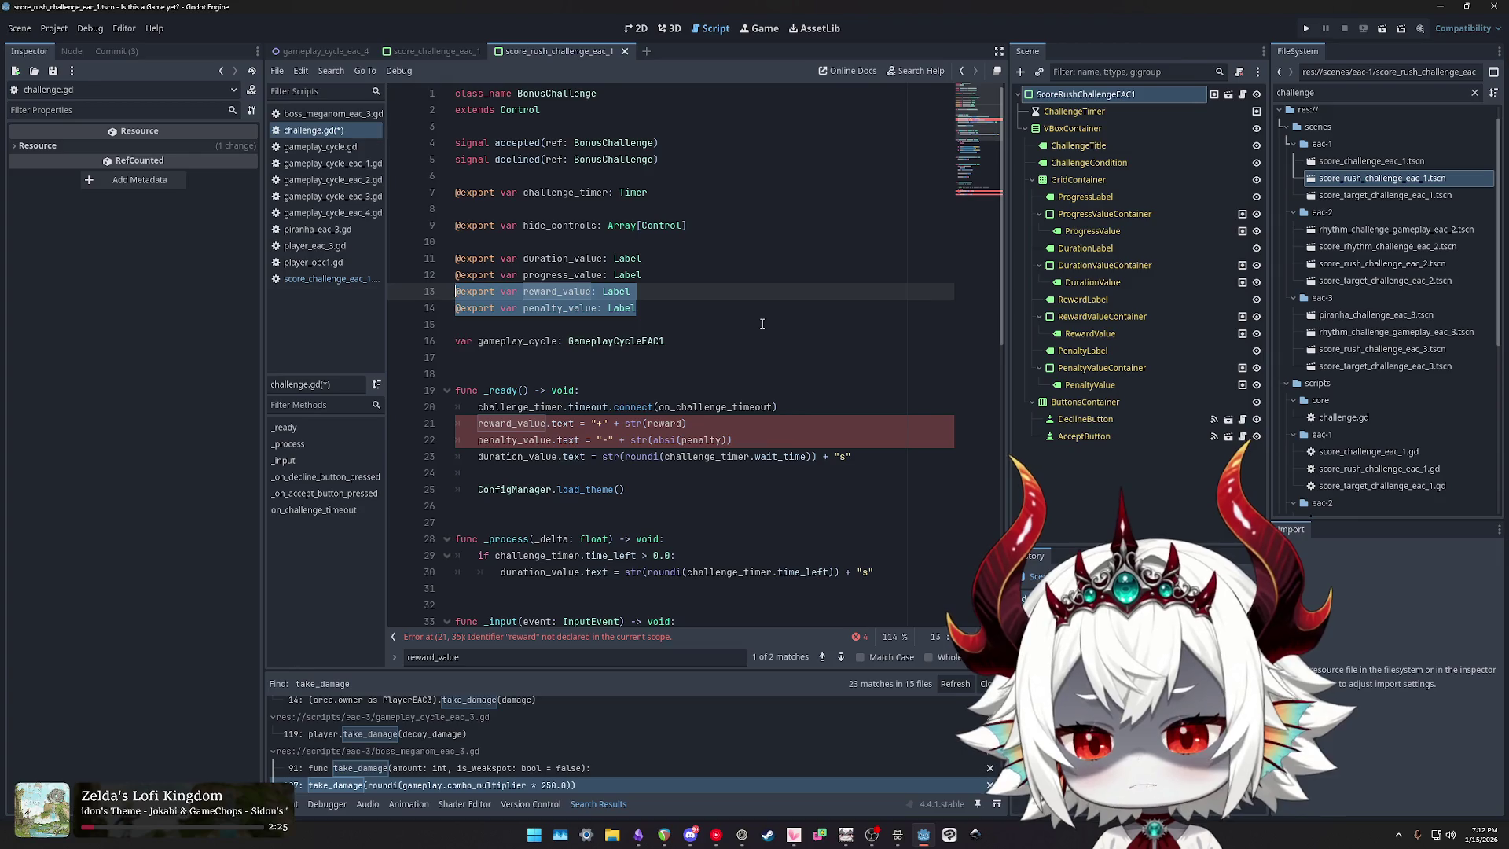
{"action": "double_click", "coordinate": [548, 275]}
{"action": "left_click", "coordinate": [554, 274]}
{"action": "double_click", "coordinate": [554, 274]}
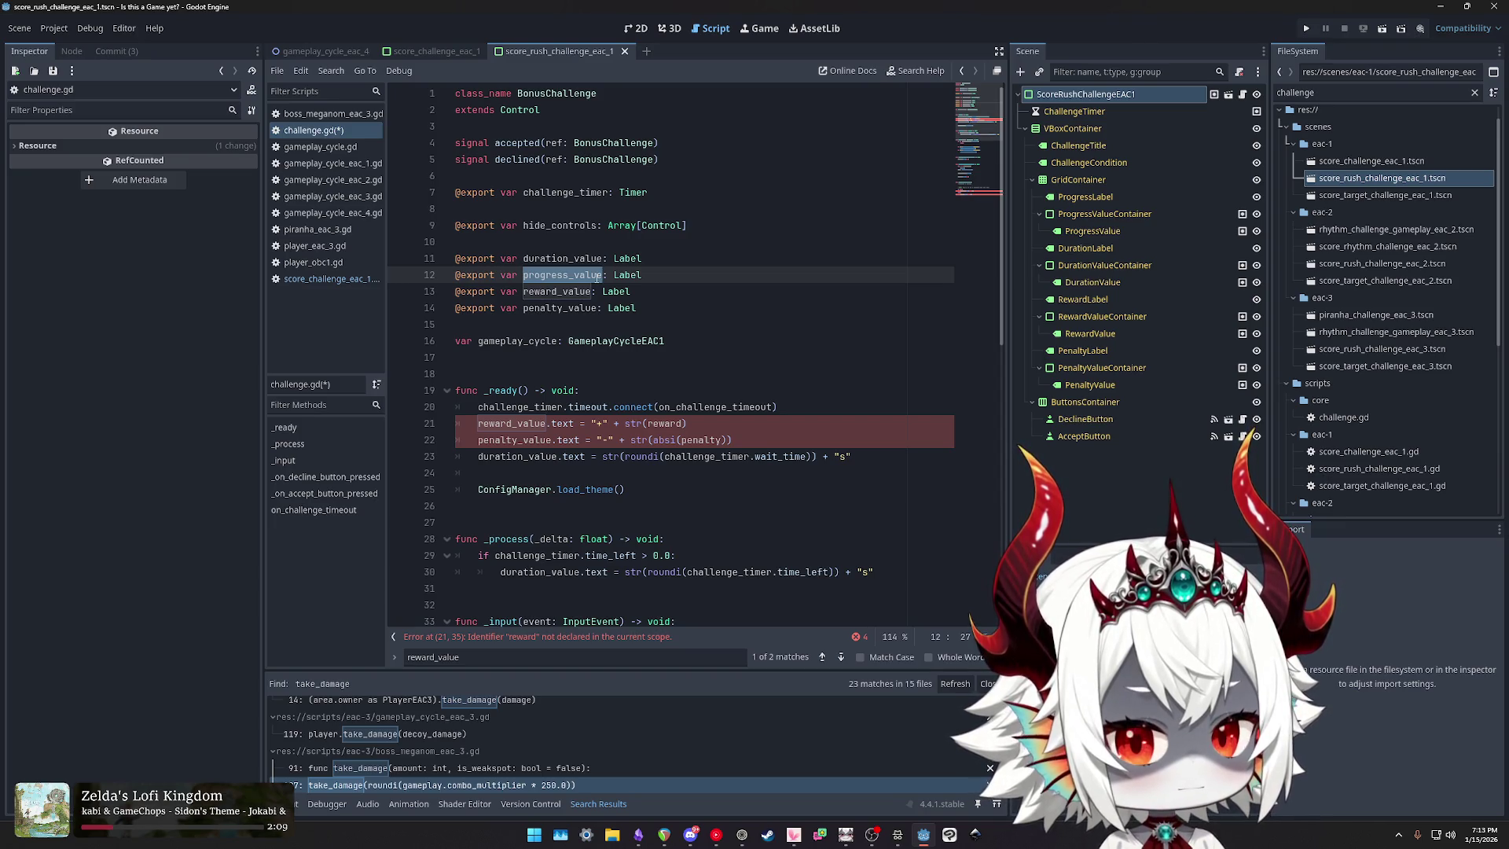
{"action": "left_click", "coordinate": [527, 341]}
{"action": "left_click", "coordinate": [680, 340]}
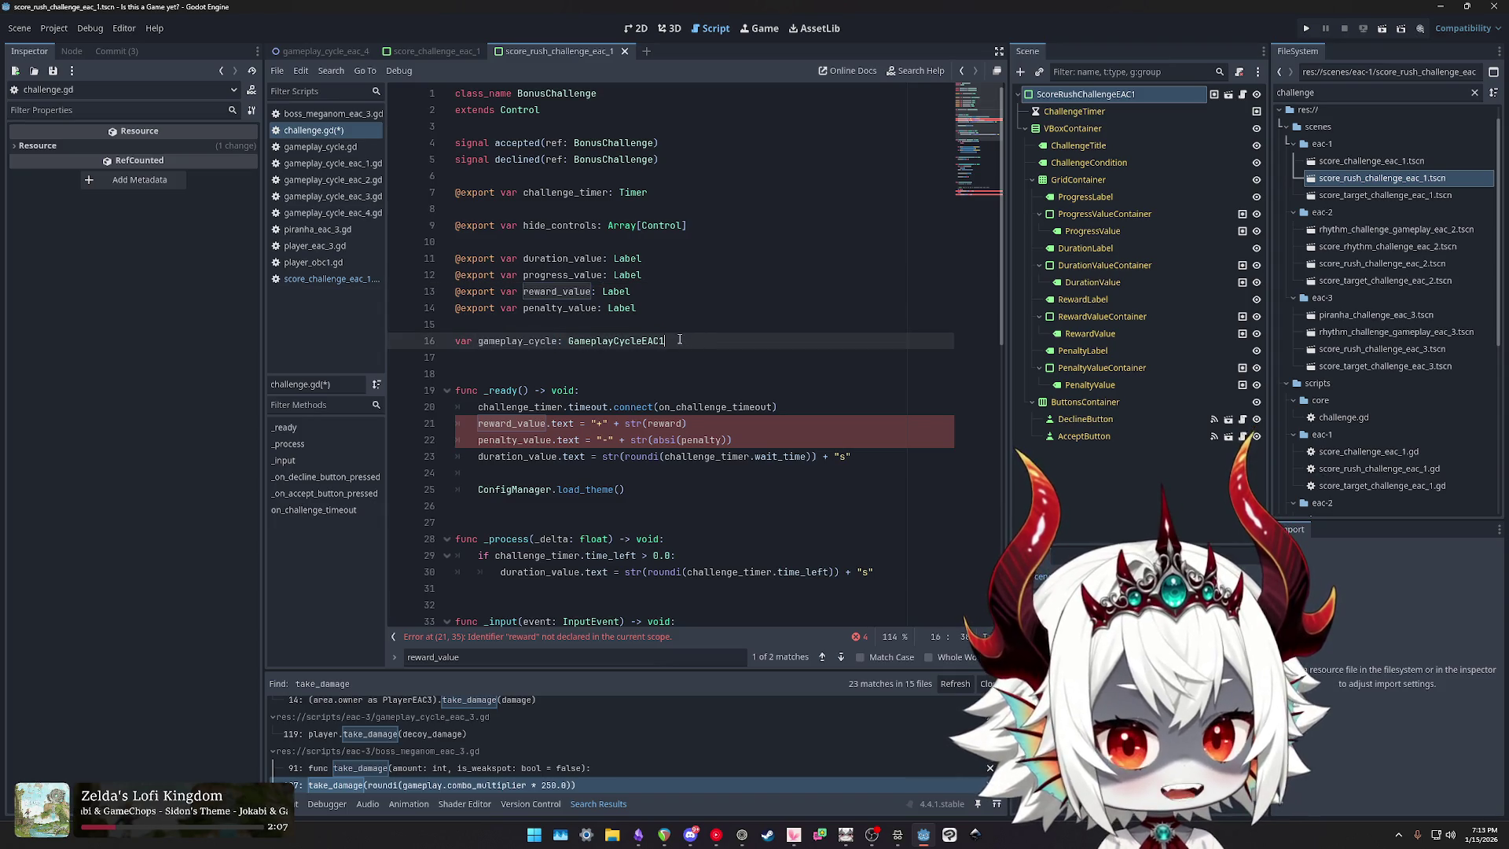
{"action": "double_click", "coordinate": [618, 340]}
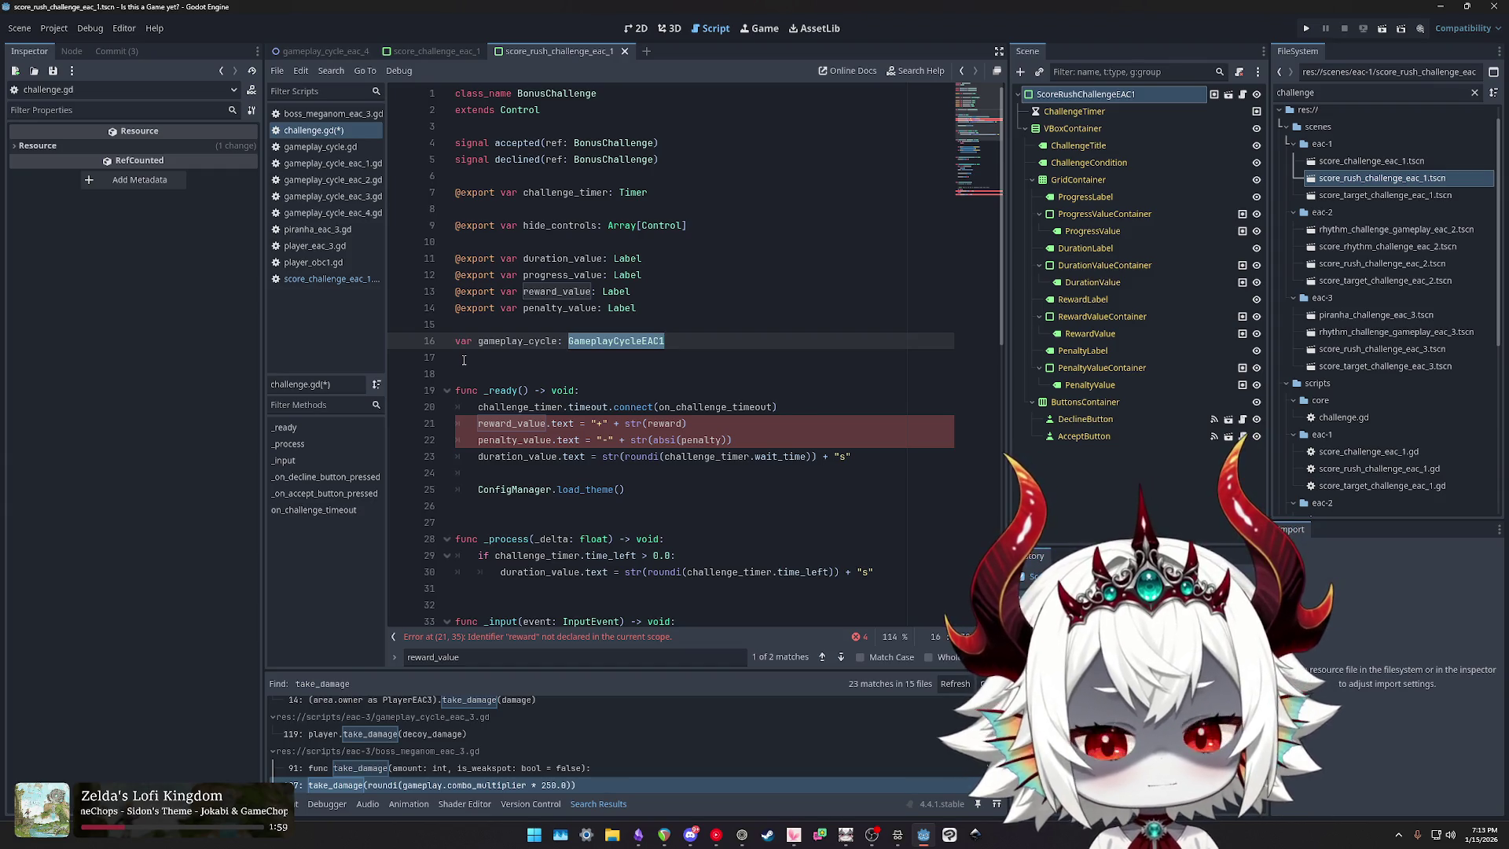
{"action": "left_click", "coordinate": [501, 358]}
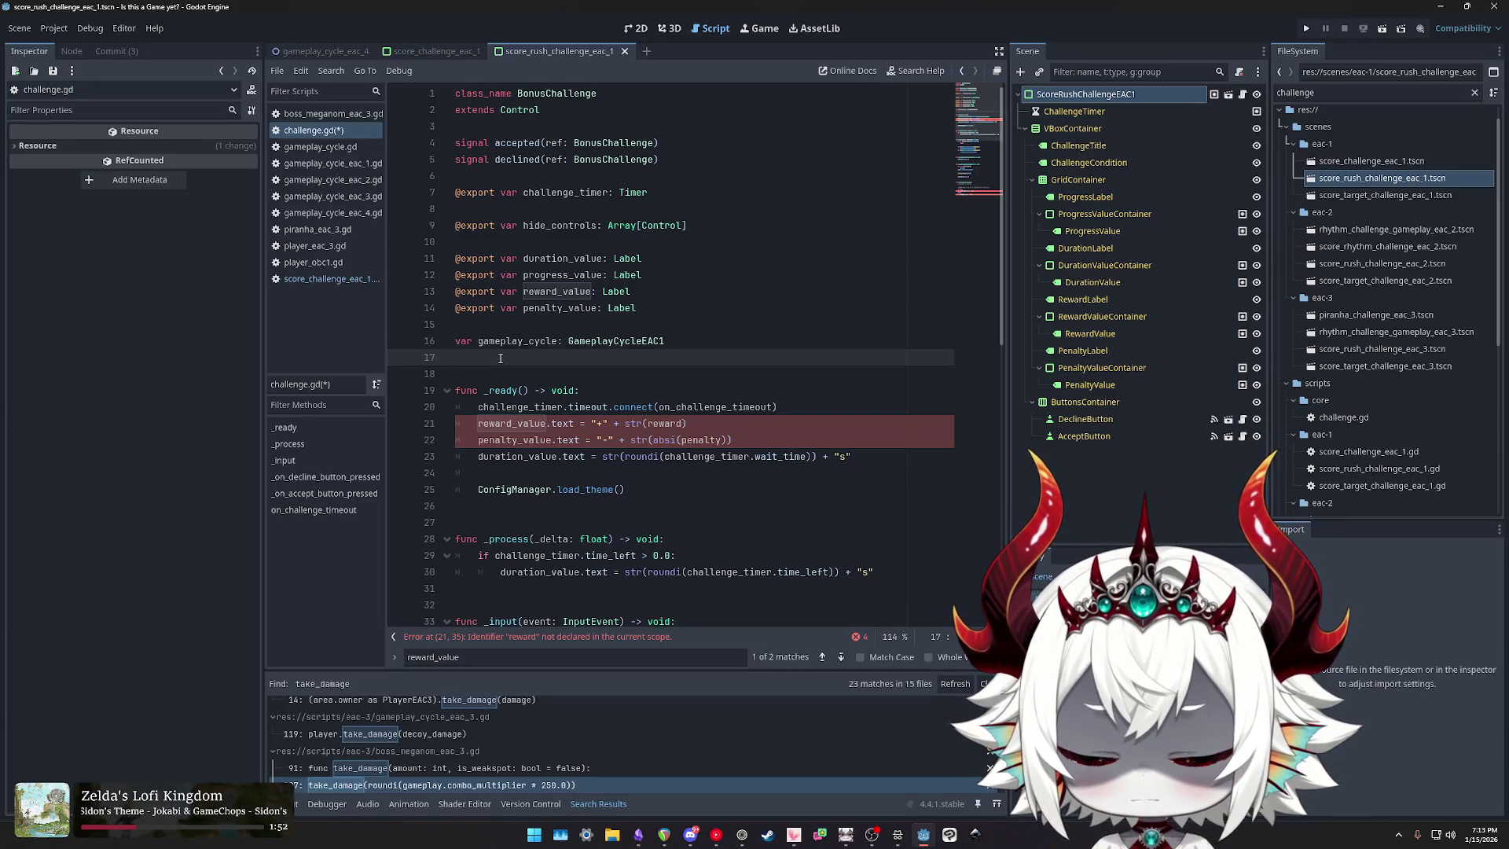
{"action": "left_click_drag", "start_coordinate": [638, 308], "coordinate": [431, 295]}
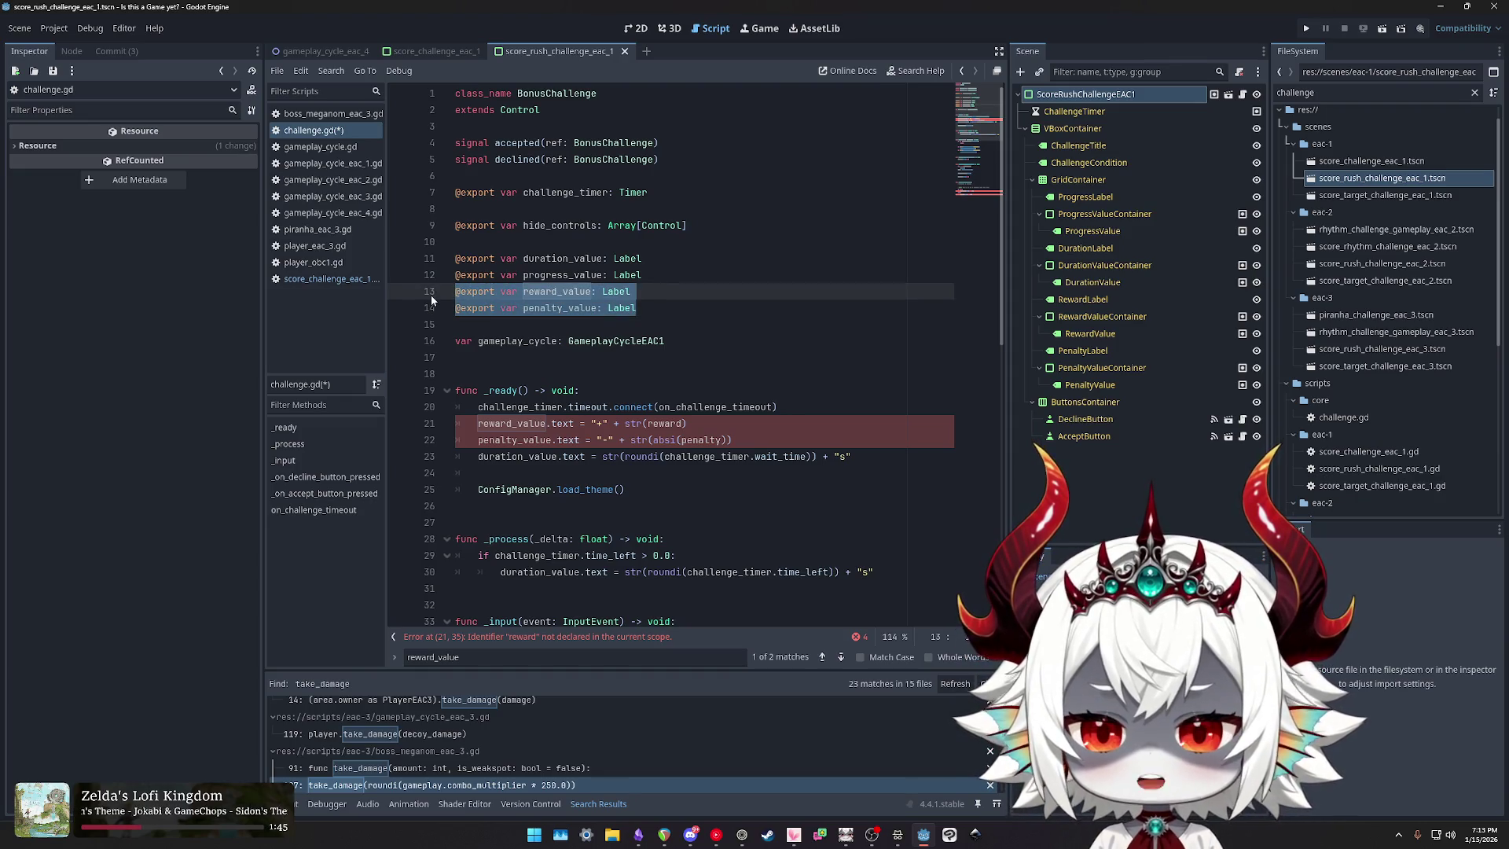
Step: Delete the reward and penalty label export lines
{"action": "key", "text": "BackSpace"}
{"action": "key", "text": "BackSpace"}
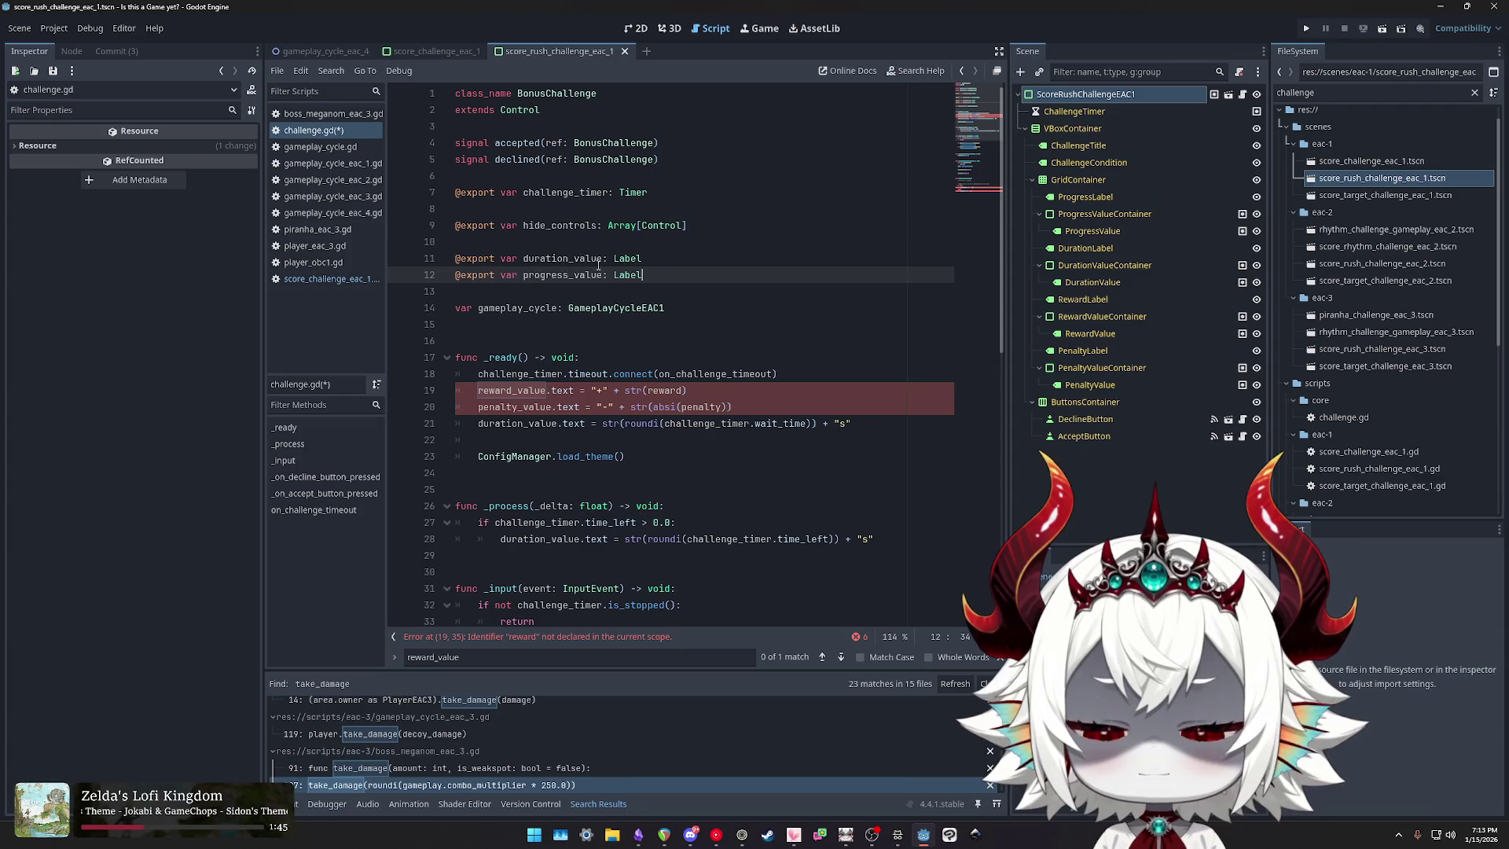
{"action": "double_click", "coordinate": [537, 259]}
{"action": "double_click", "coordinate": [536, 276]}
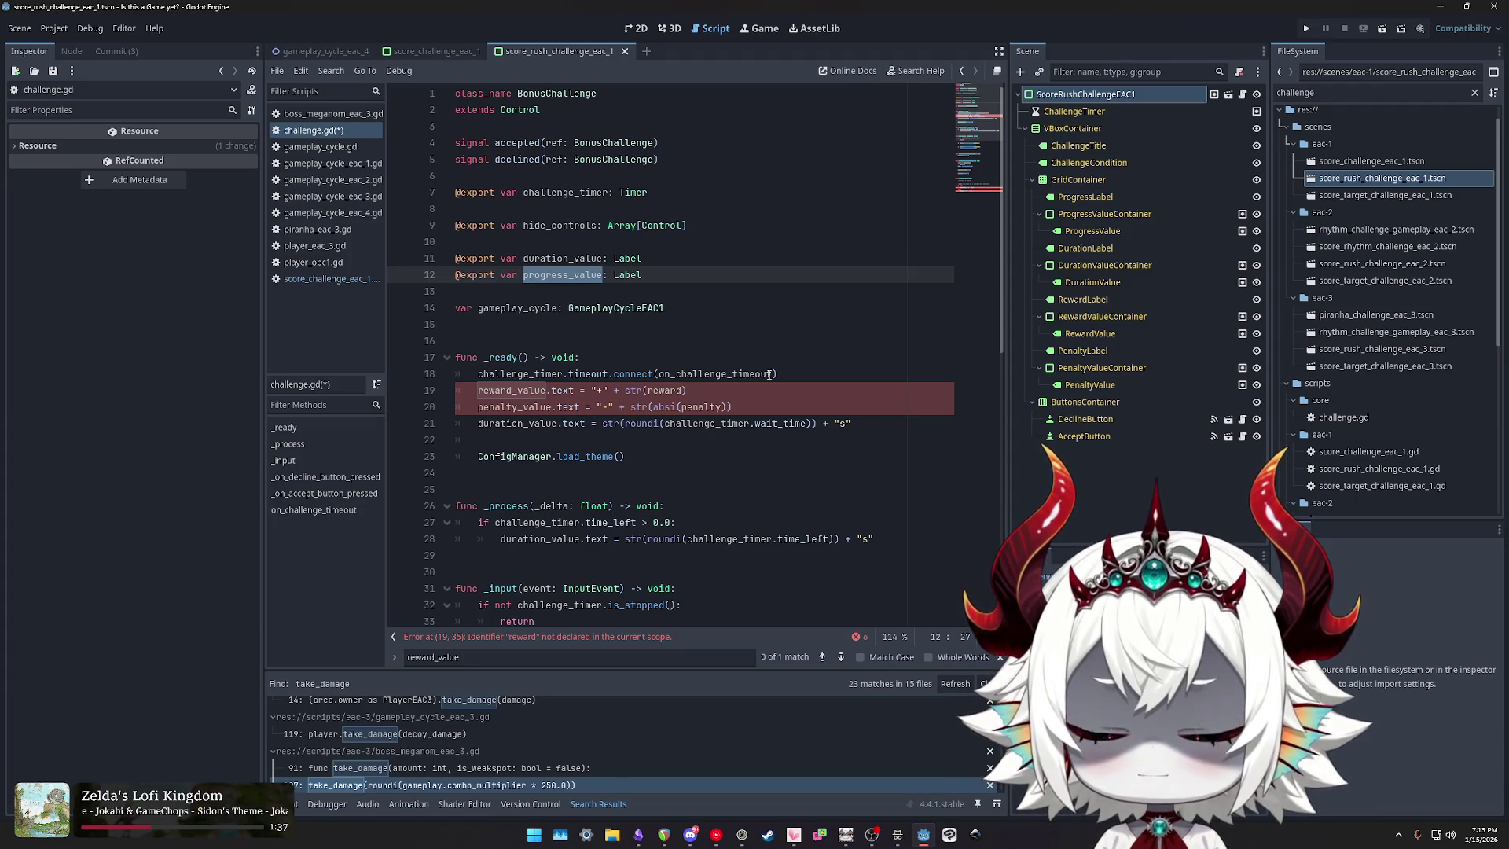
Step: Remove the reward_value.text and penalty_value.text assignments from _ready
{"action": "left_click", "coordinate": [796, 374]}
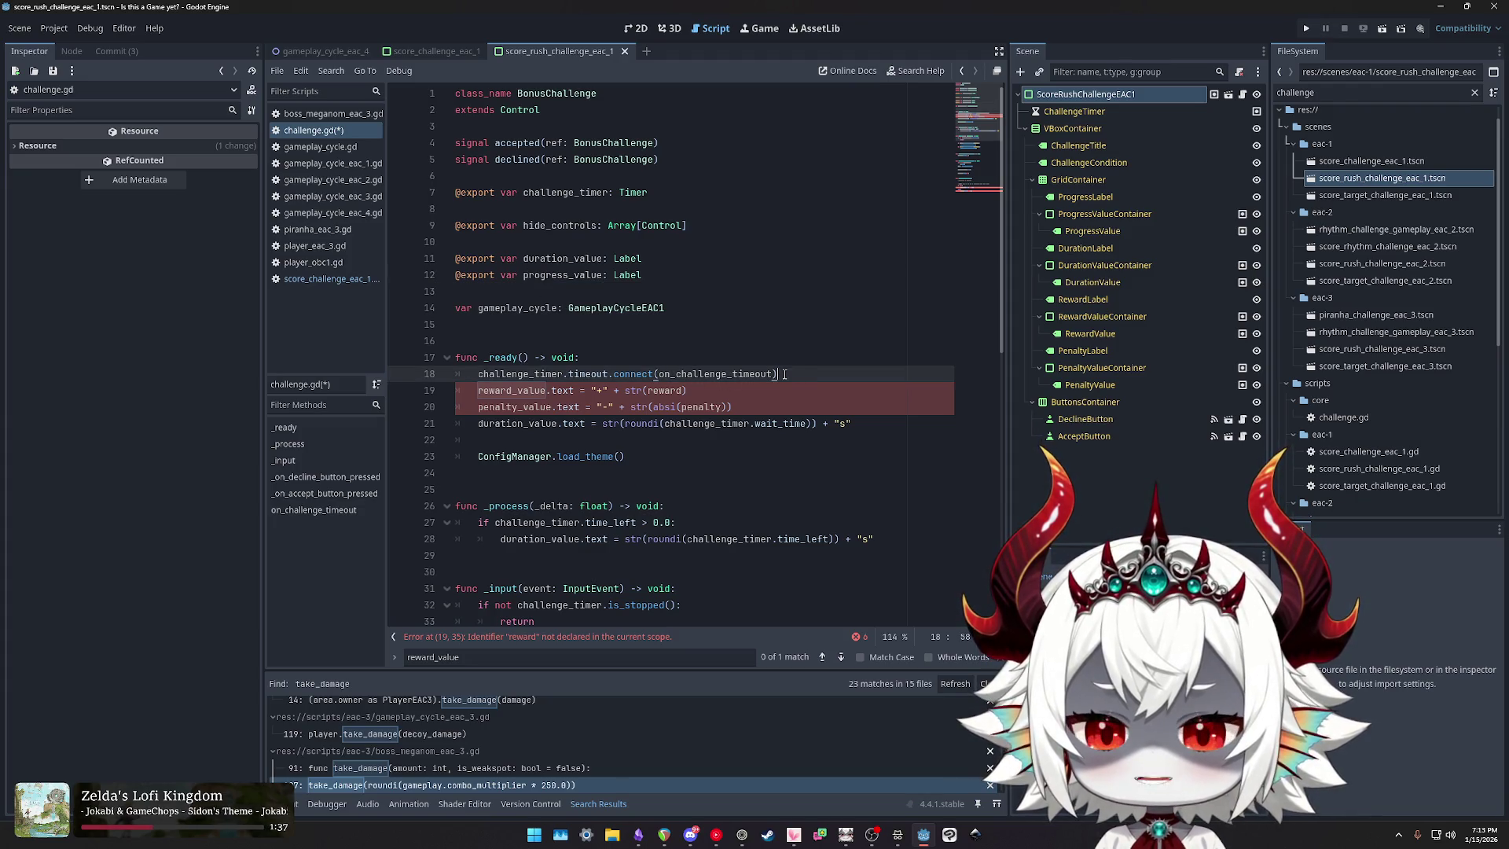
{"action": "left_click_drag", "start_coordinate": [737, 406], "coordinate": [388, 393]}
{"action": "key", "text": "BackSpace"}
{"action": "key", "text": "BackSpace"}
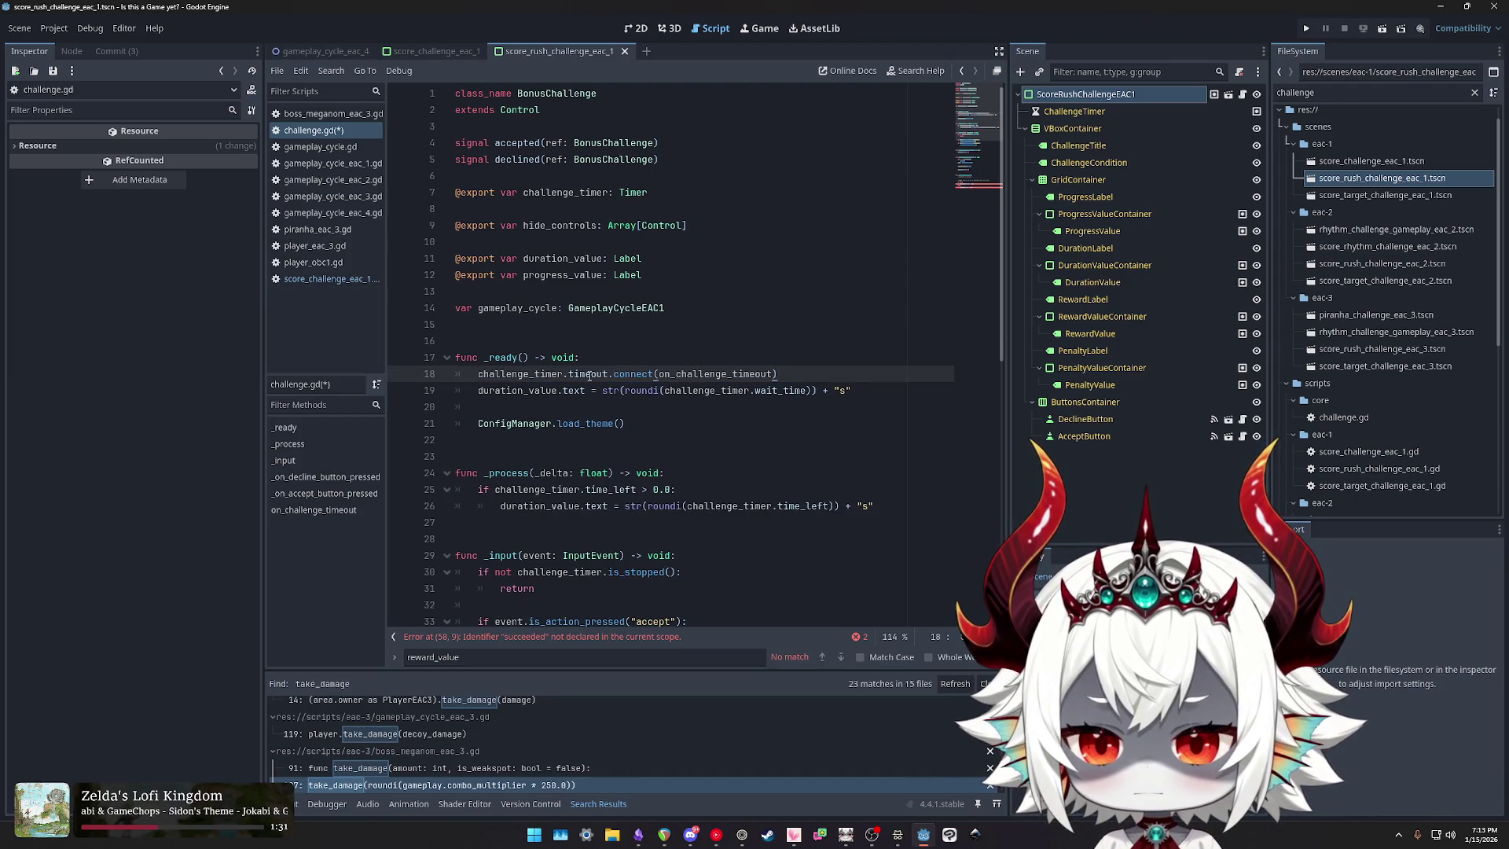
{"action": "double_click", "coordinate": [699, 374]}
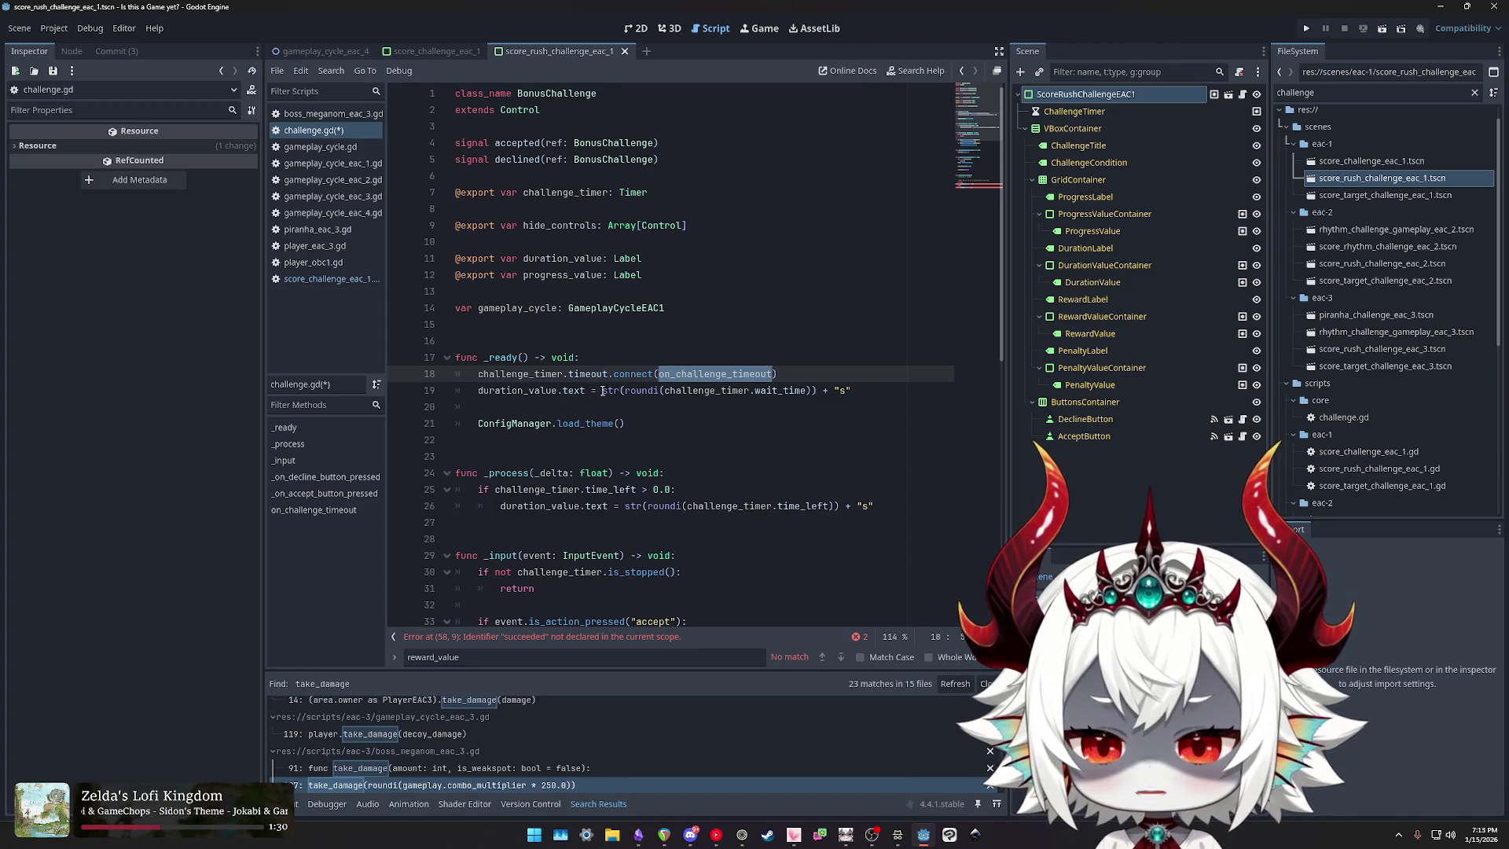
{"action": "left_click", "coordinate": [707, 390]}
{"action": "double_click", "coordinate": [778, 391]}
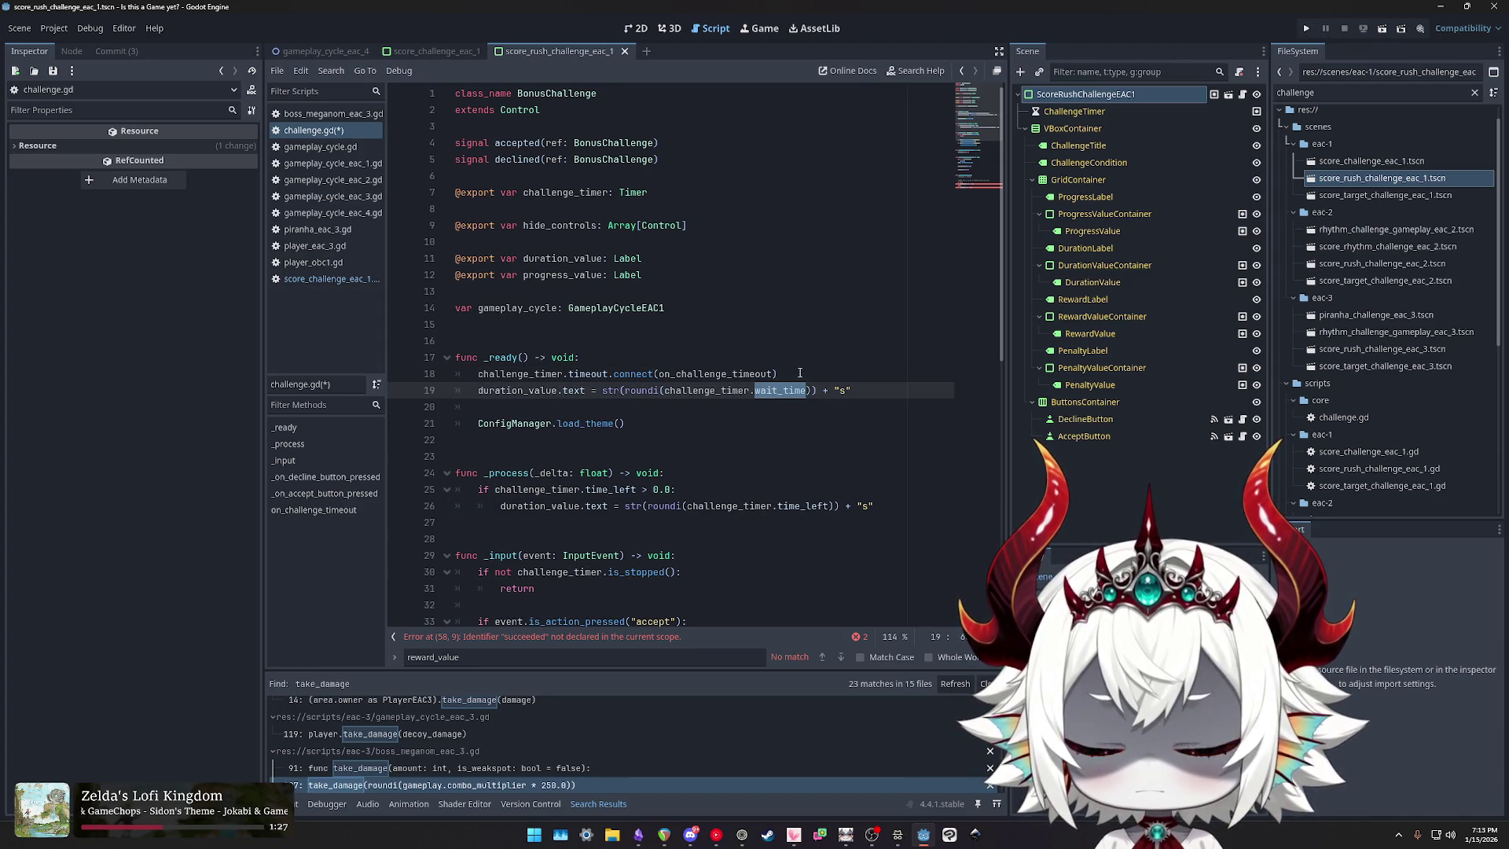
{"action": "key", "text": "ctrl+z"}
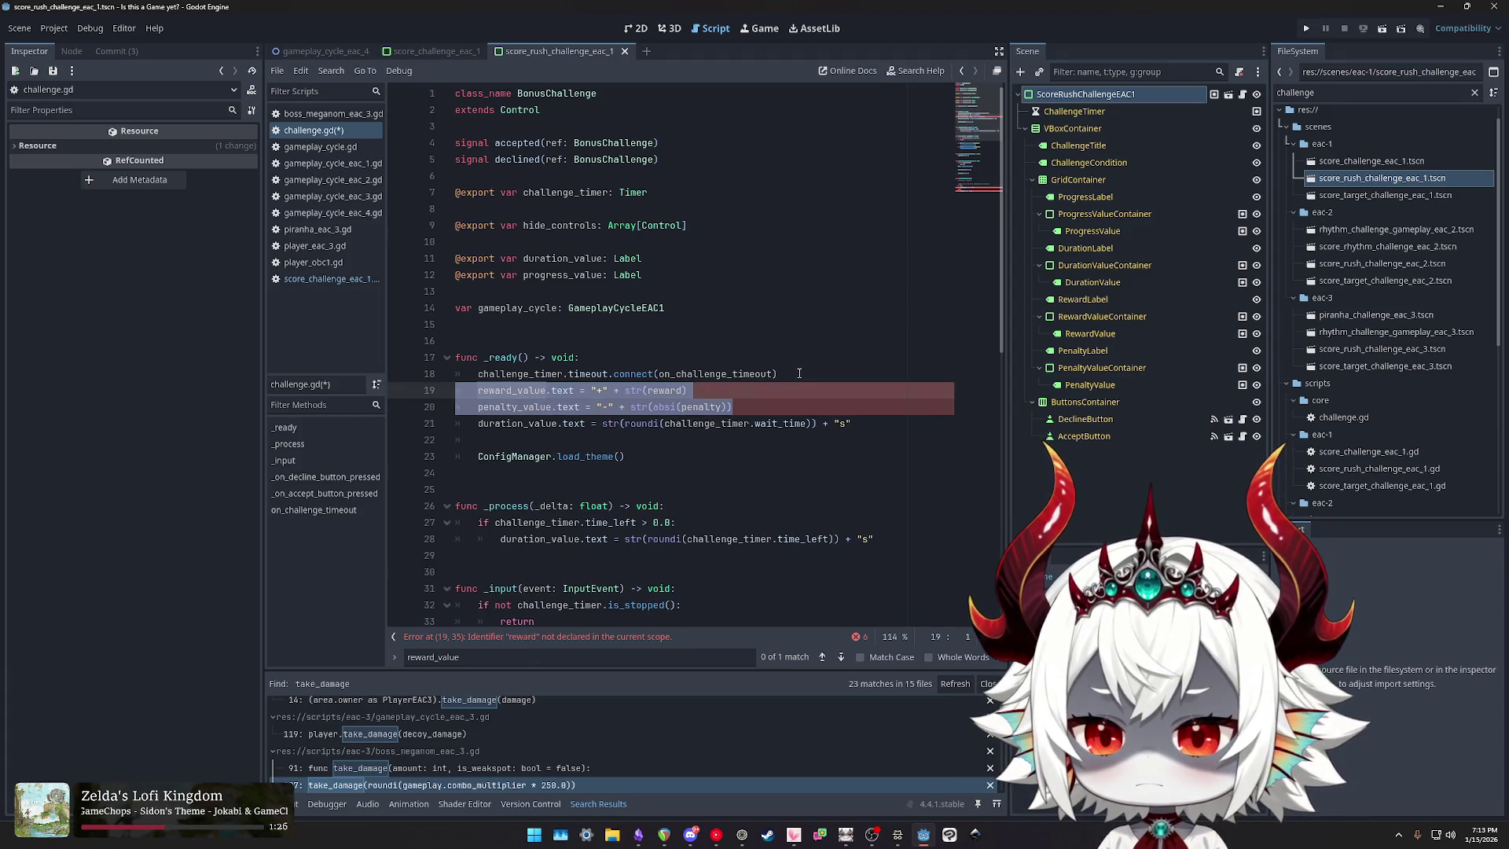
{"action": "key", "text": "ctrl+shift+z"}
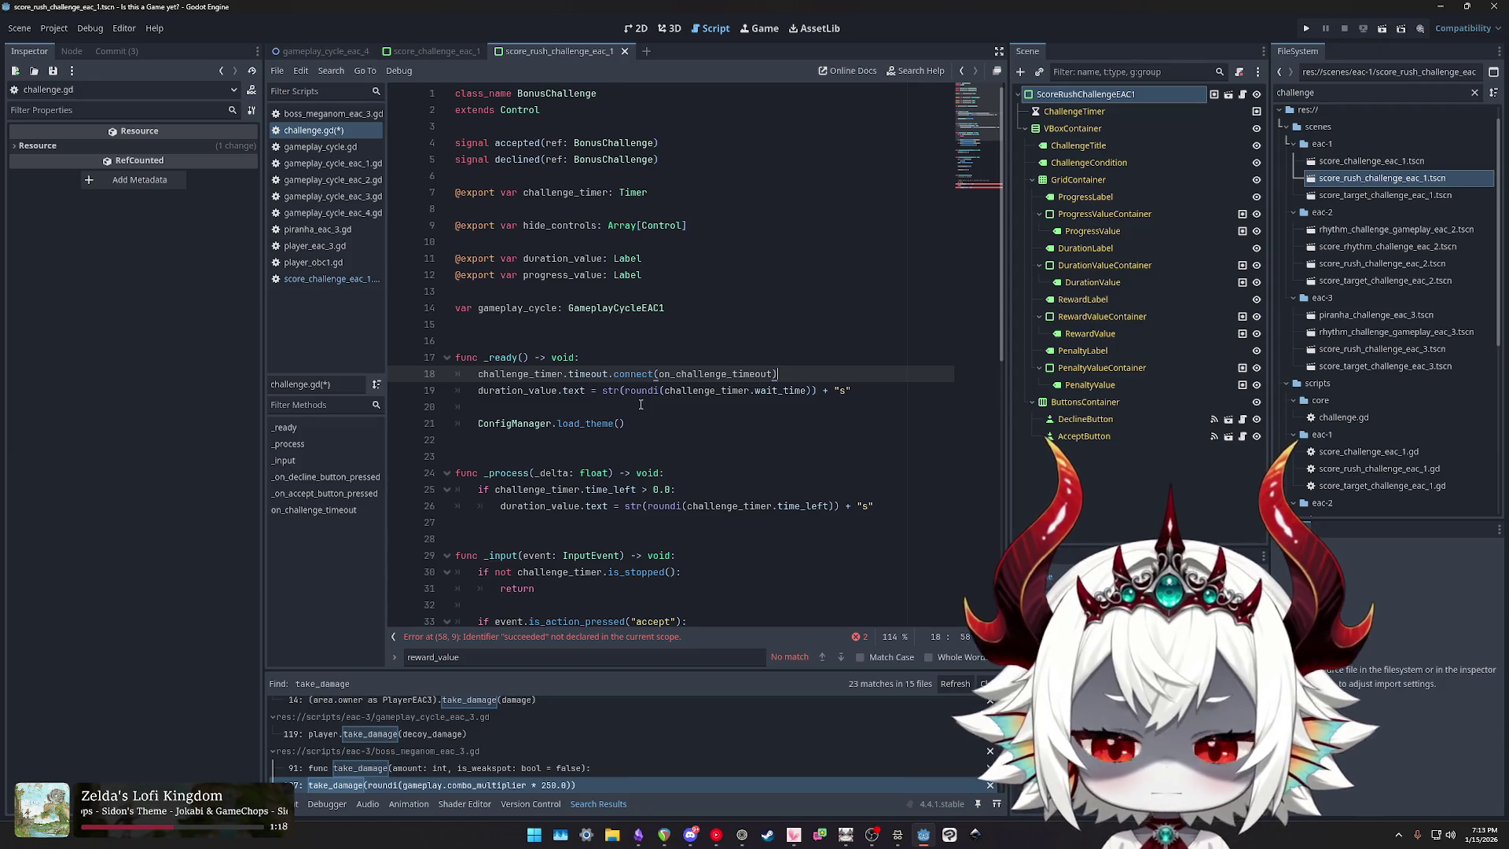
{"action": "mouse_move", "coordinate": [639, 397]}
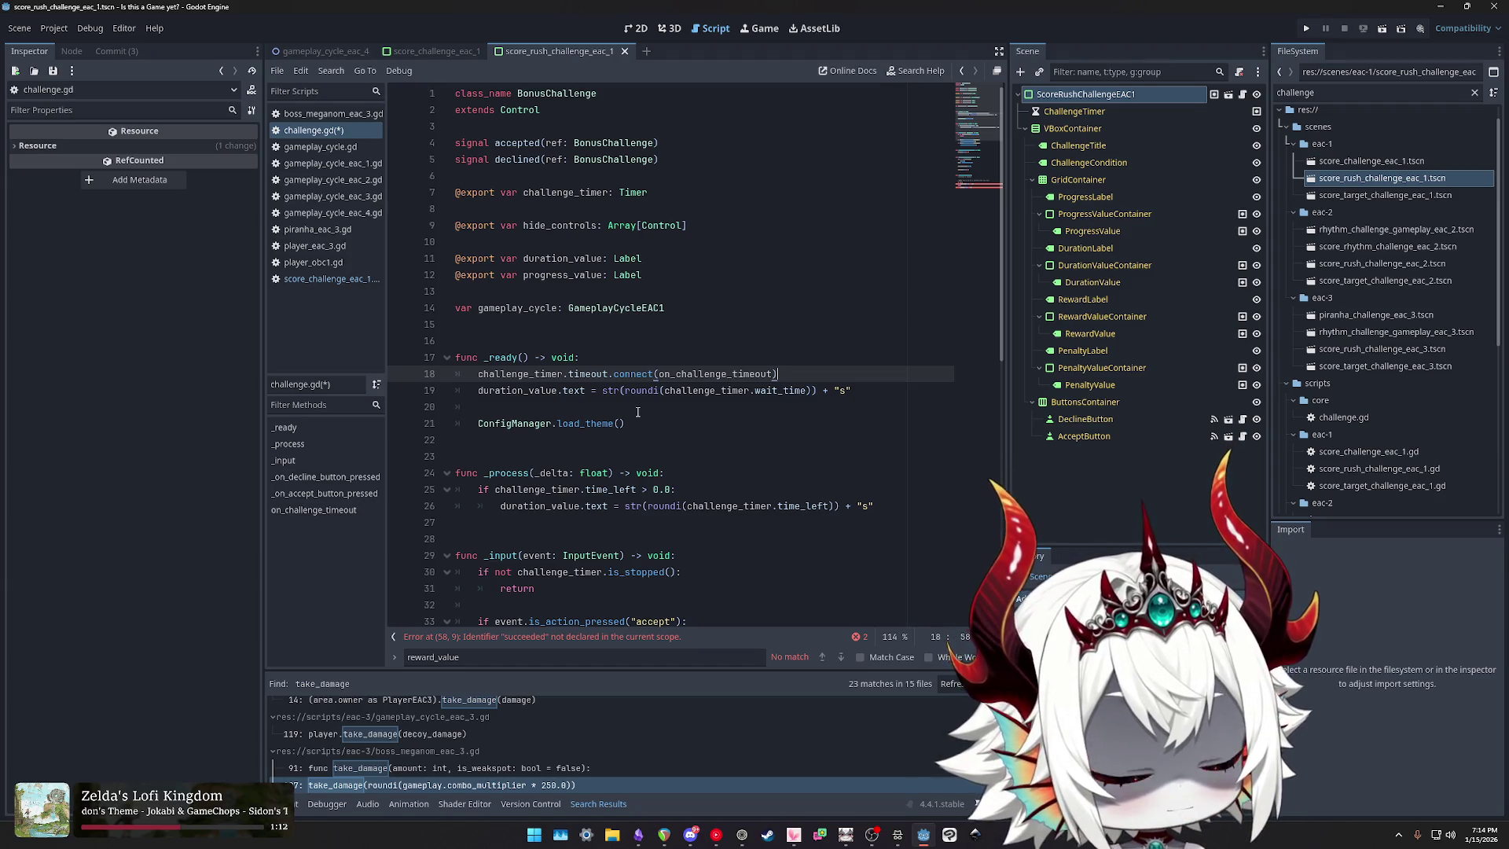
{"action": "key", "text": "ctrl+z"}
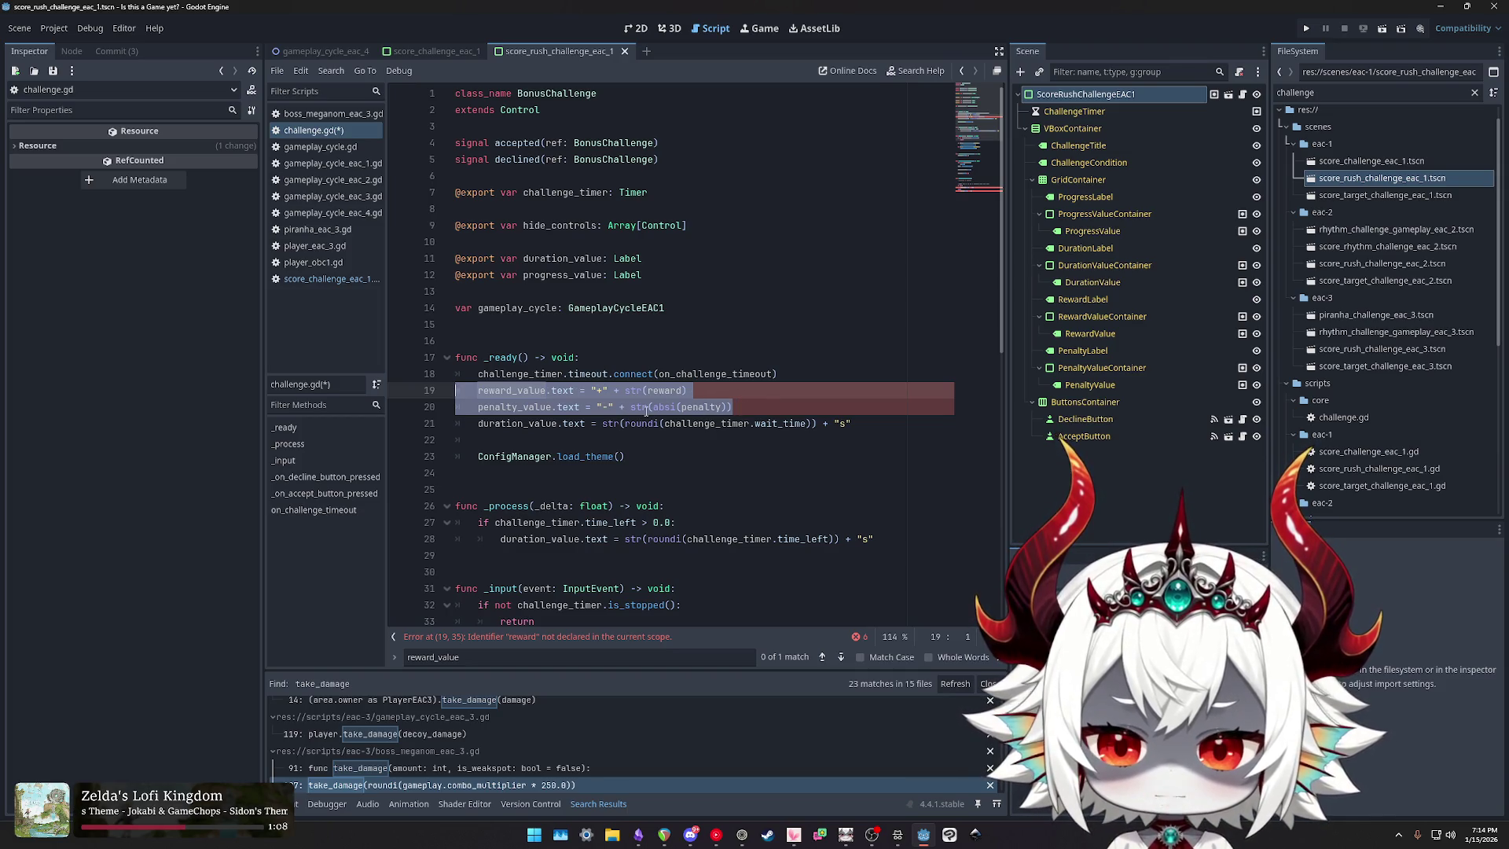
{"action": "key", "text": "BackSpace"}
{"action": "key", "text": "BackSpace"}
{"action": "scroll", "coordinate": [543, 394], "scroll_direction": "down", "scroll_amount": 2}
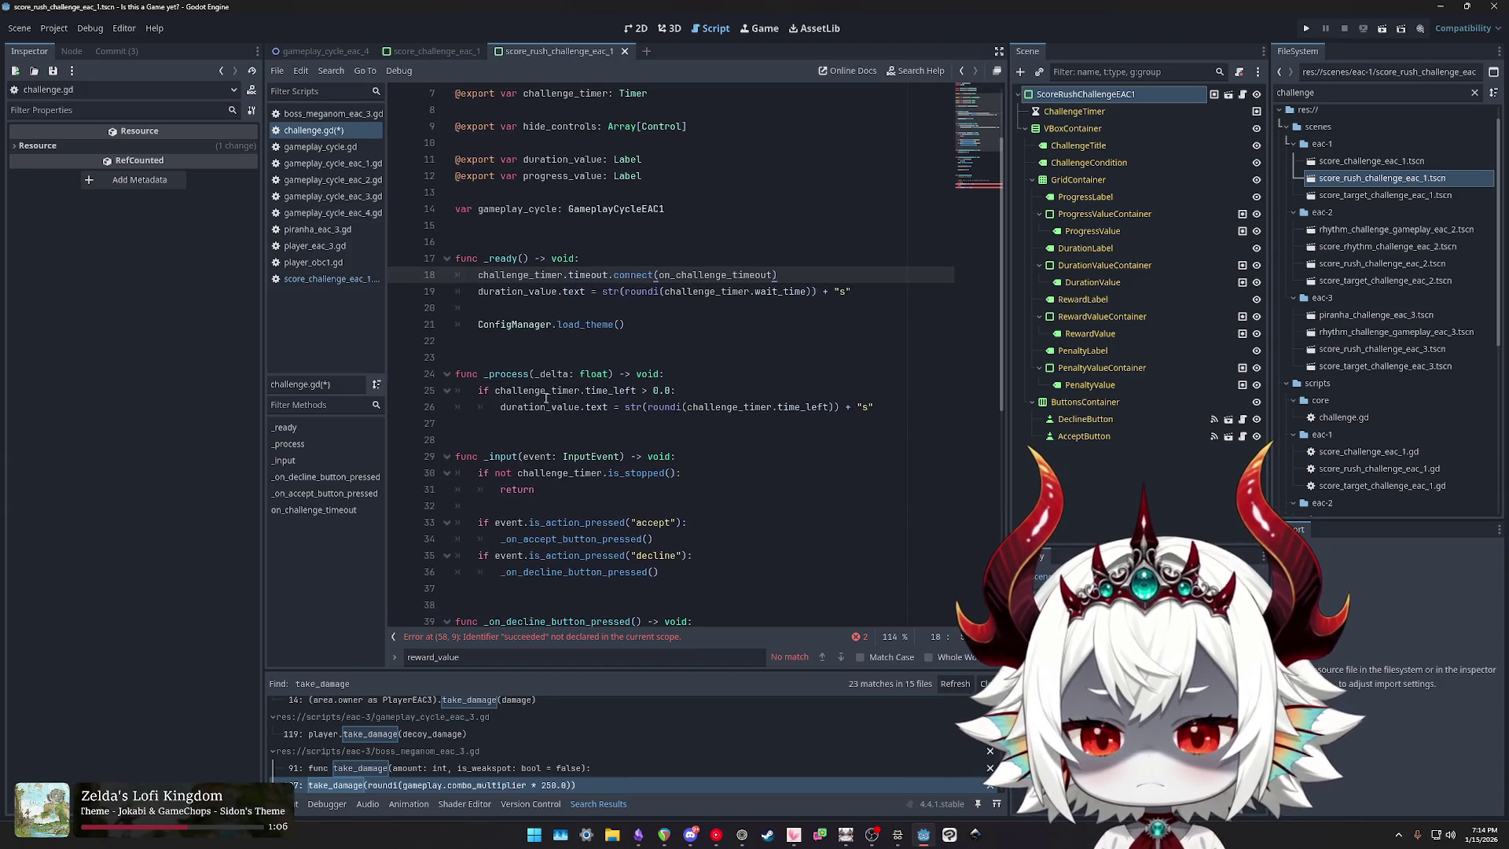
{"action": "left_click", "coordinate": [503, 377]}
{"action": "left_click", "coordinate": [611, 390]}
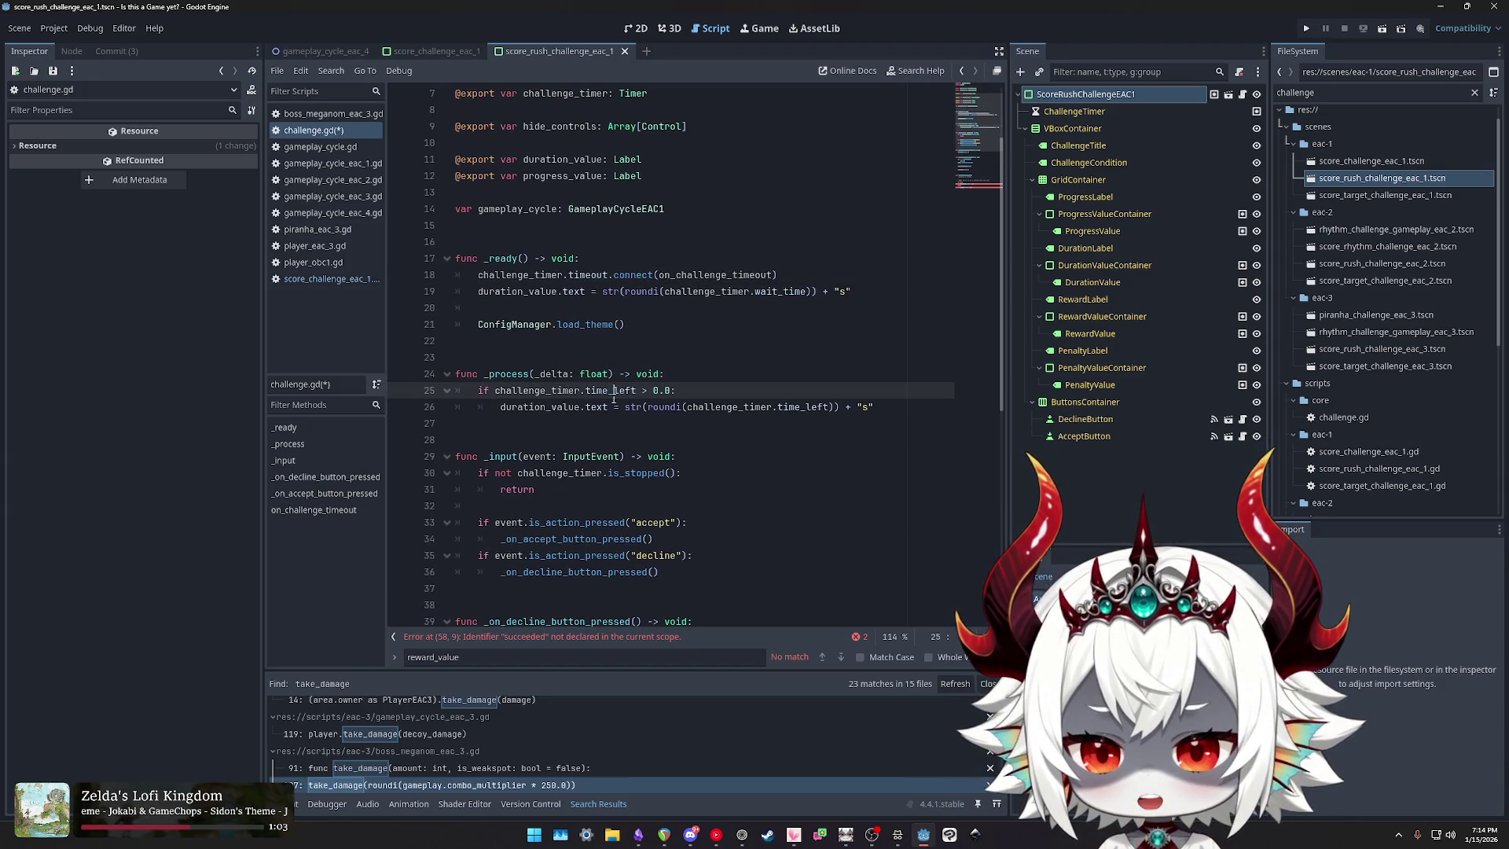
{"action": "scroll", "coordinate": [597, 411], "scroll_direction": "down", "scroll_amount": 3}
{"action": "double_click", "coordinate": [510, 310]}
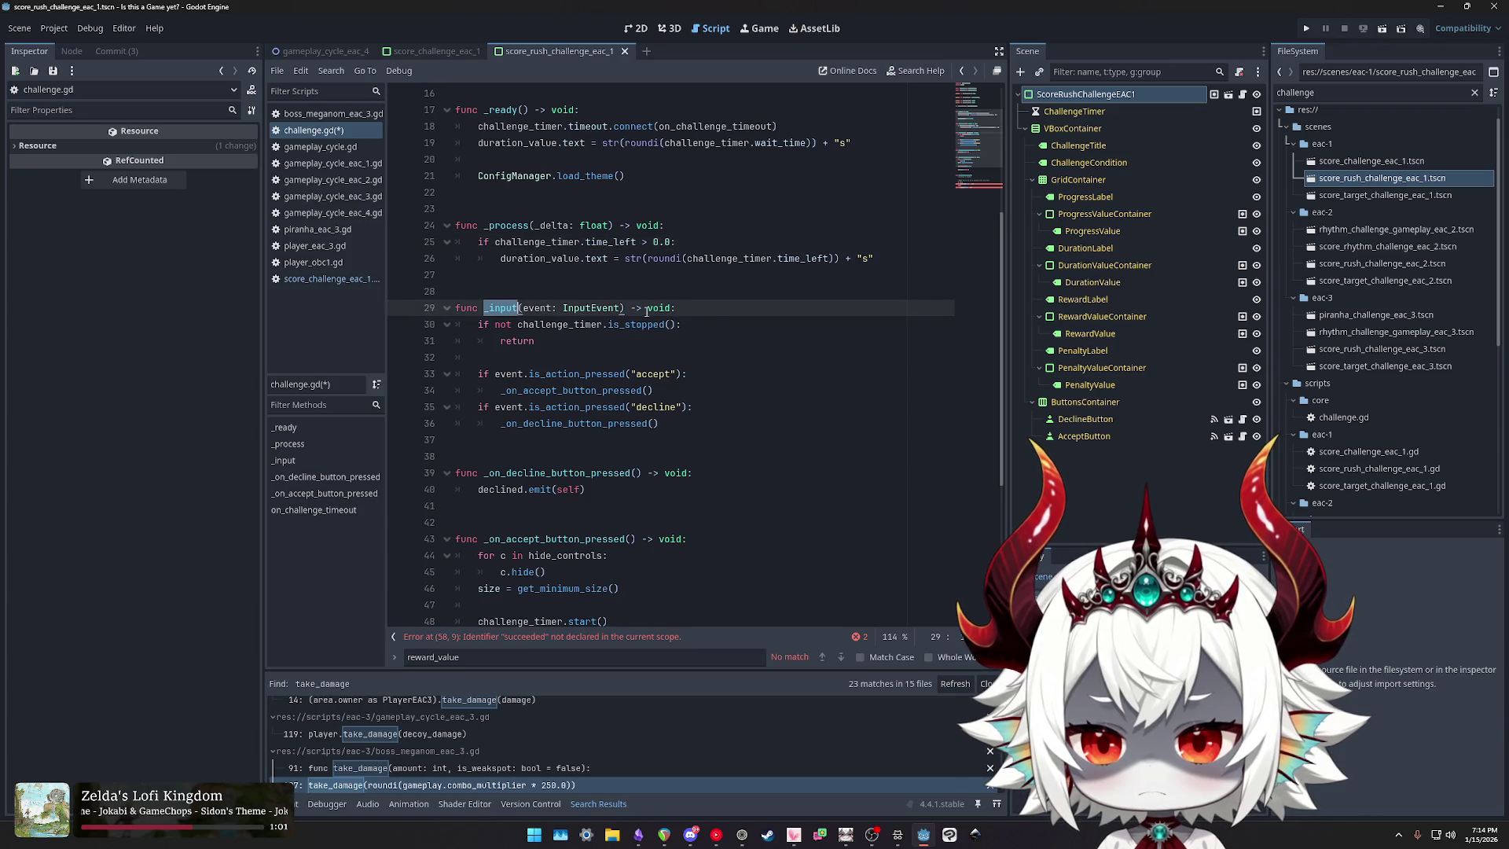
{"action": "scroll", "coordinate": [713, 391], "scroll_direction": "down", "scroll_amount": 2}
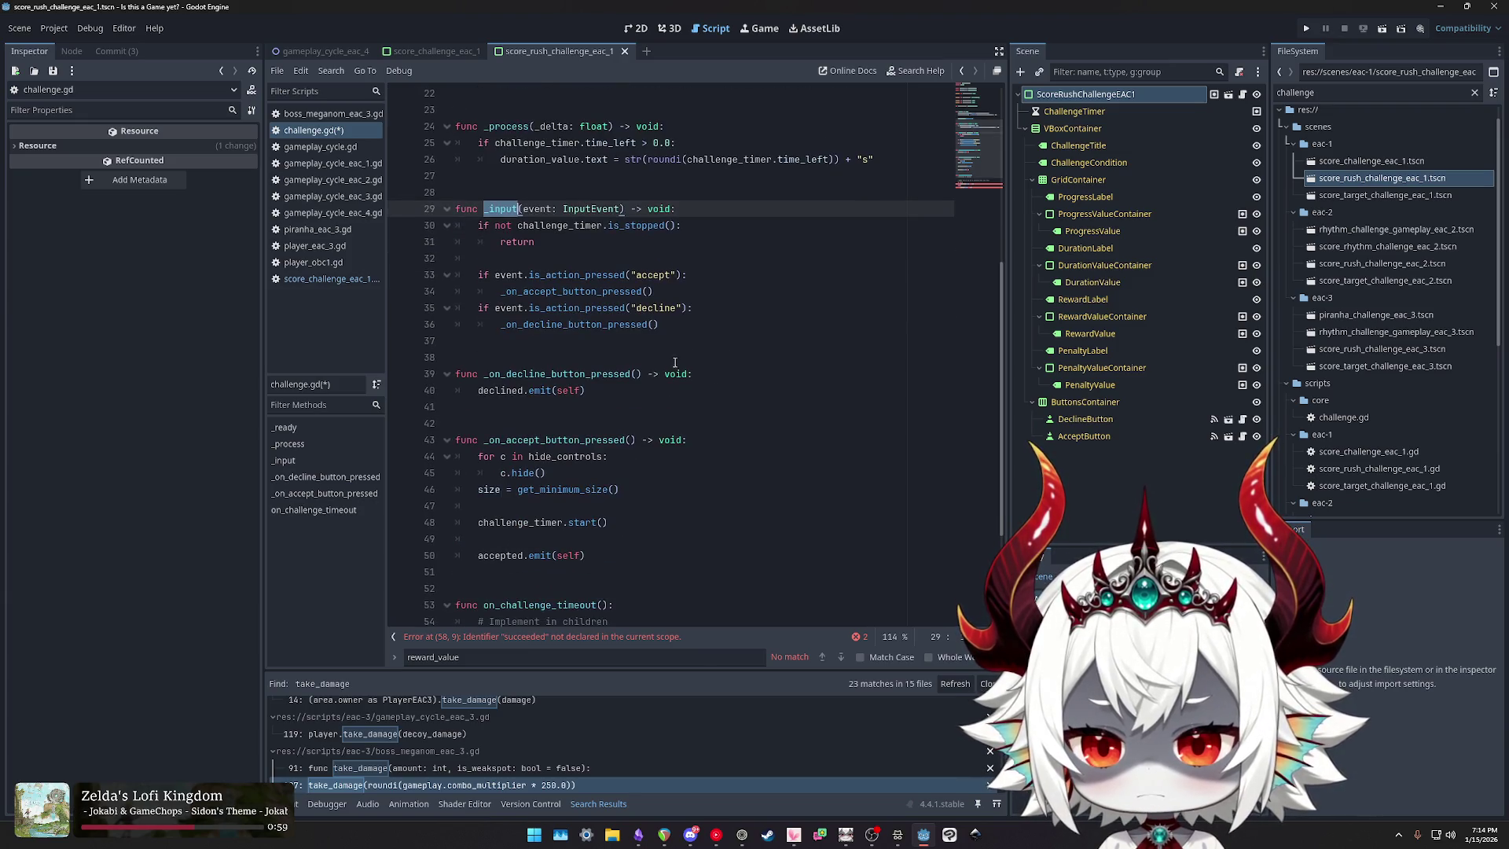
{"action": "left_click", "coordinate": [703, 277]}
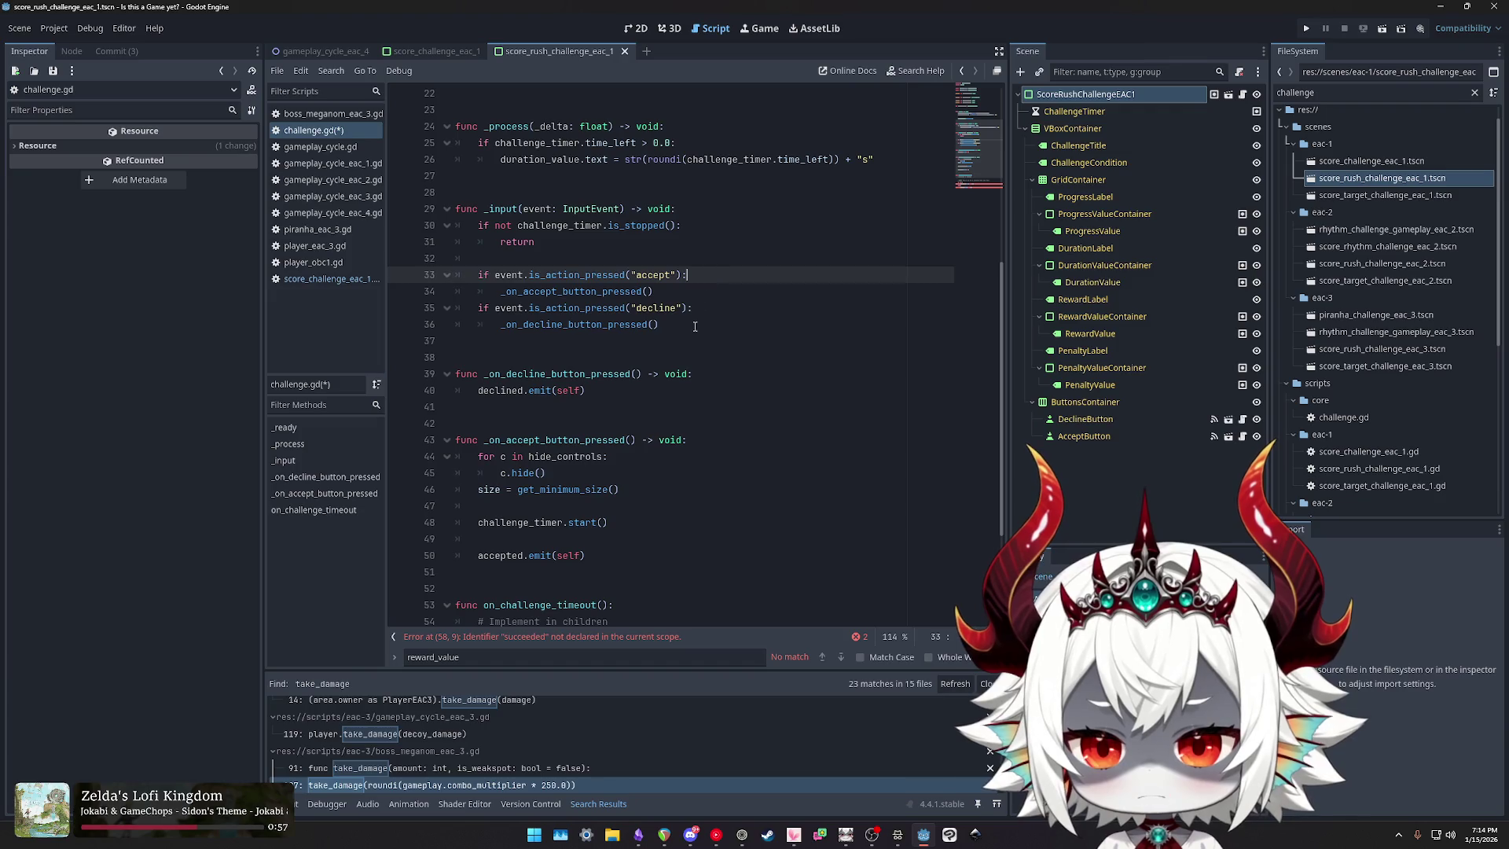
{"action": "left_click", "coordinate": [706, 322]}
{"action": "left_click", "coordinate": [709, 288]}
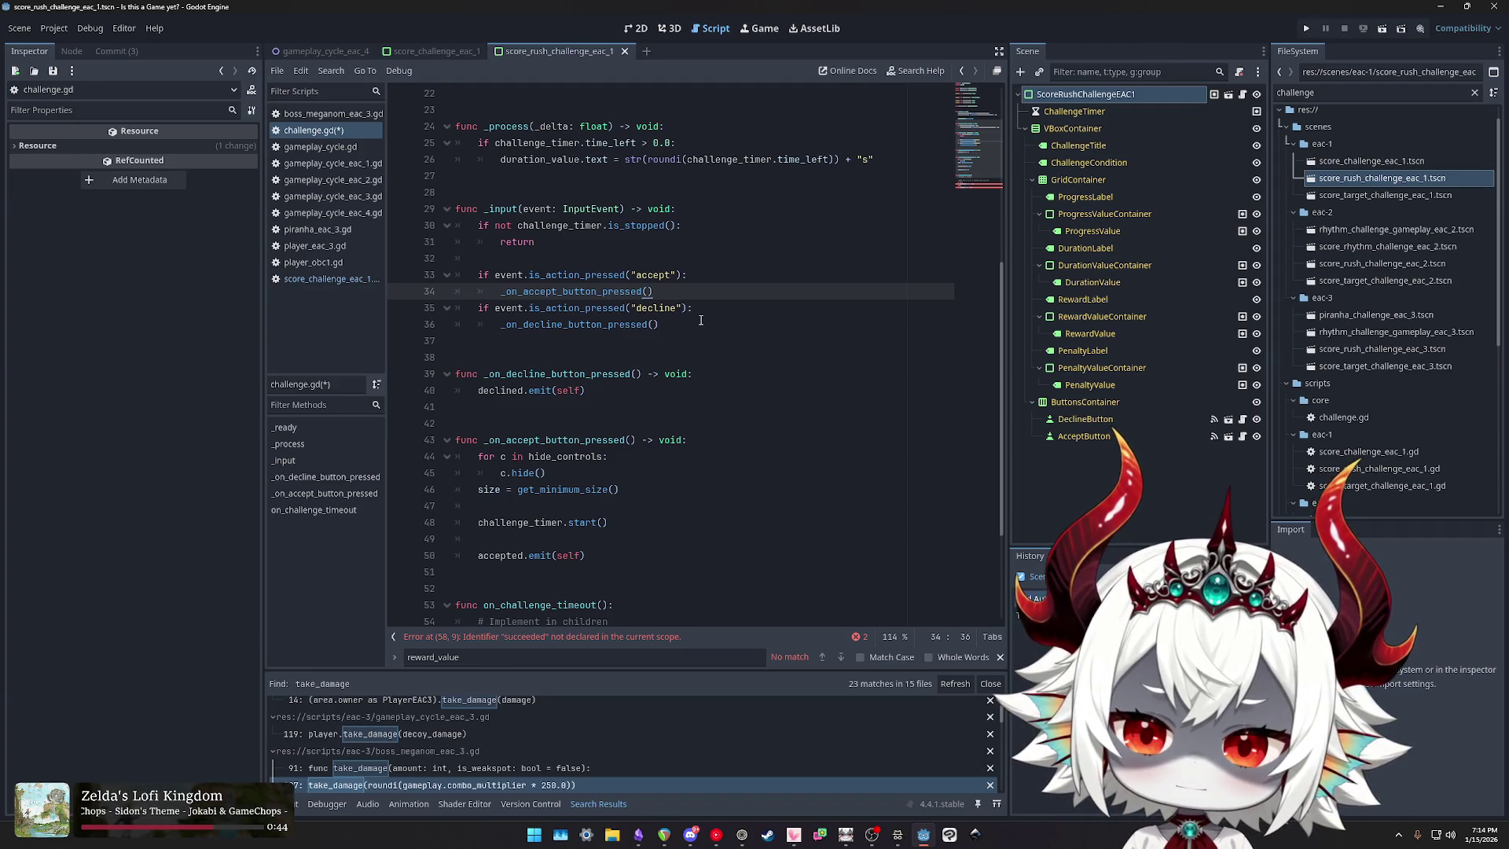
{"action": "left_click_drag", "start_coordinate": [682, 325], "coordinate": [480, 236]}
{"action": "type", "text": "pass"}
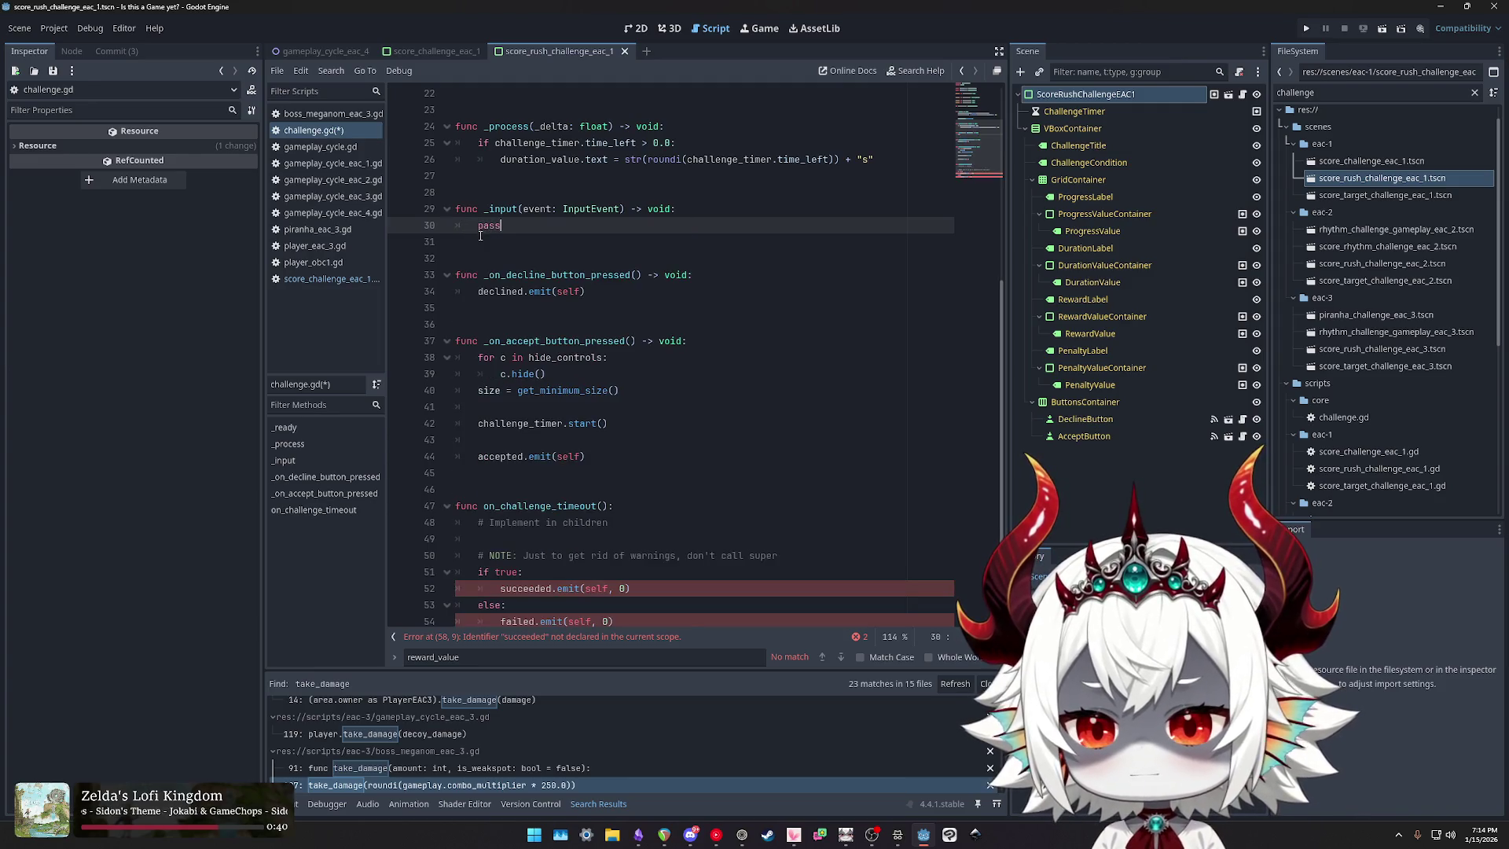
{"action": "scroll", "coordinate": [574, 370], "scroll_direction": "up", "scroll_amount": 2}
{"action": "scroll", "coordinate": [573, 369], "scroll_direction": "down", "scroll_amount": 1}
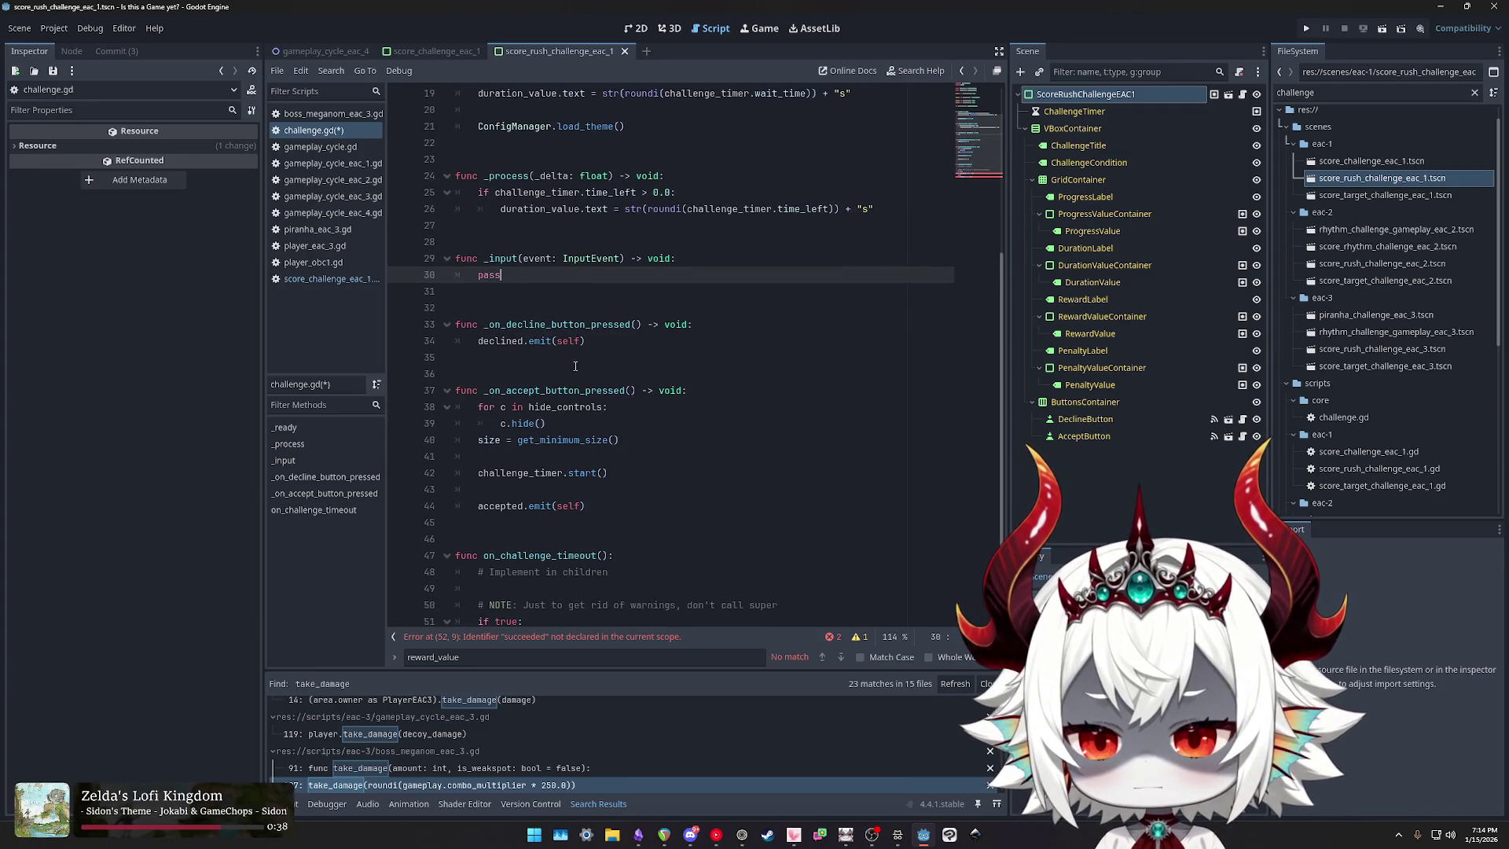
{"action": "scroll", "coordinate": [620, 346], "scroll_direction": "down", "scroll_amount": 2}
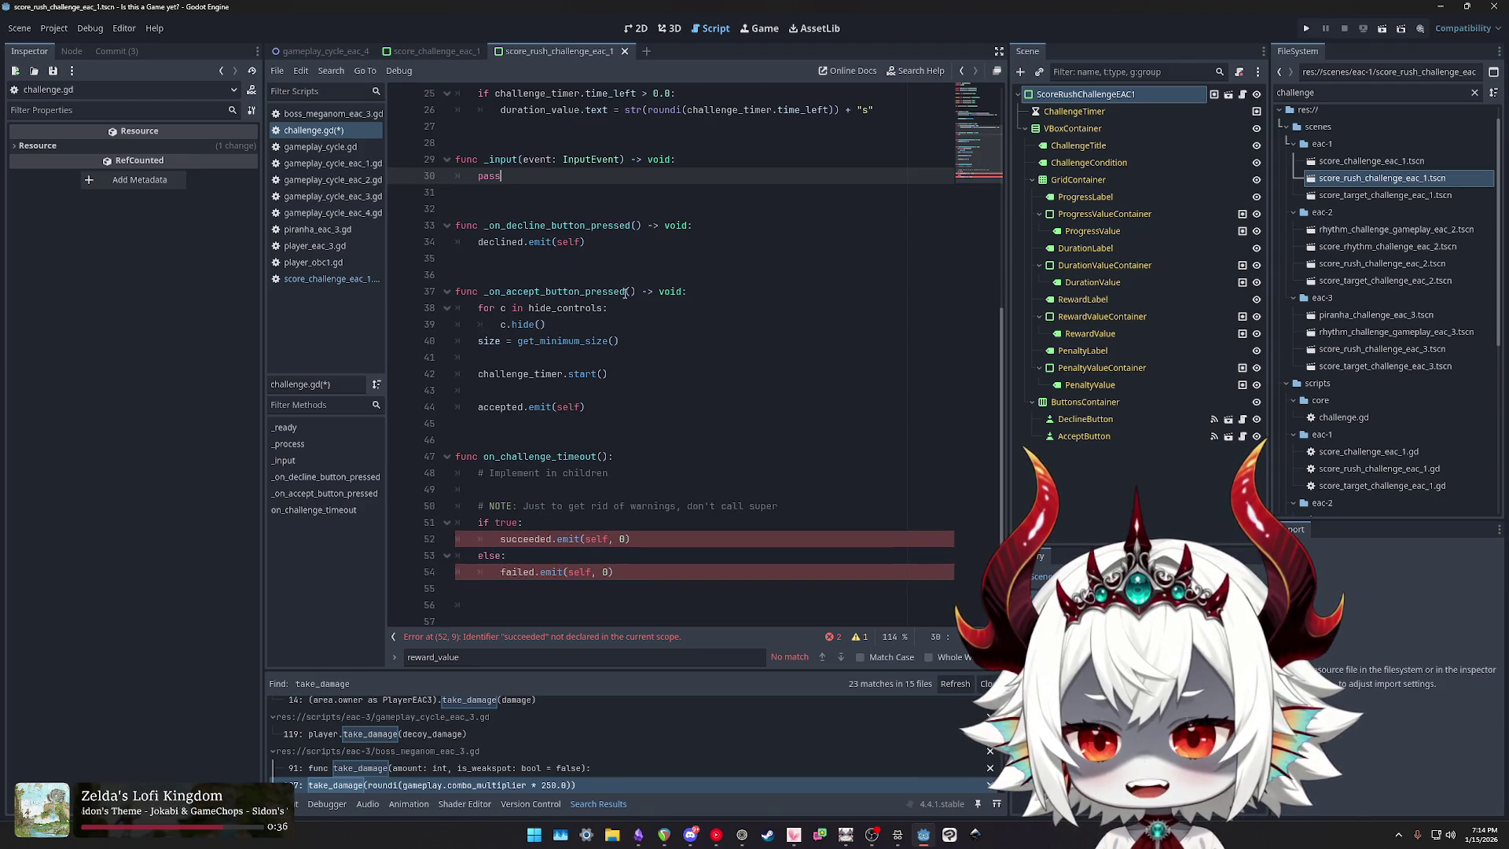
{"action": "double_click", "coordinate": [604, 226]}
{"action": "left_click", "coordinate": [598, 242]}
{"action": "double_click", "coordinate": [604, 225]}
{"action": "double_click", "coordinate": [541, 241]}
{"action": "double_click", "coordinate": [564, 241]}
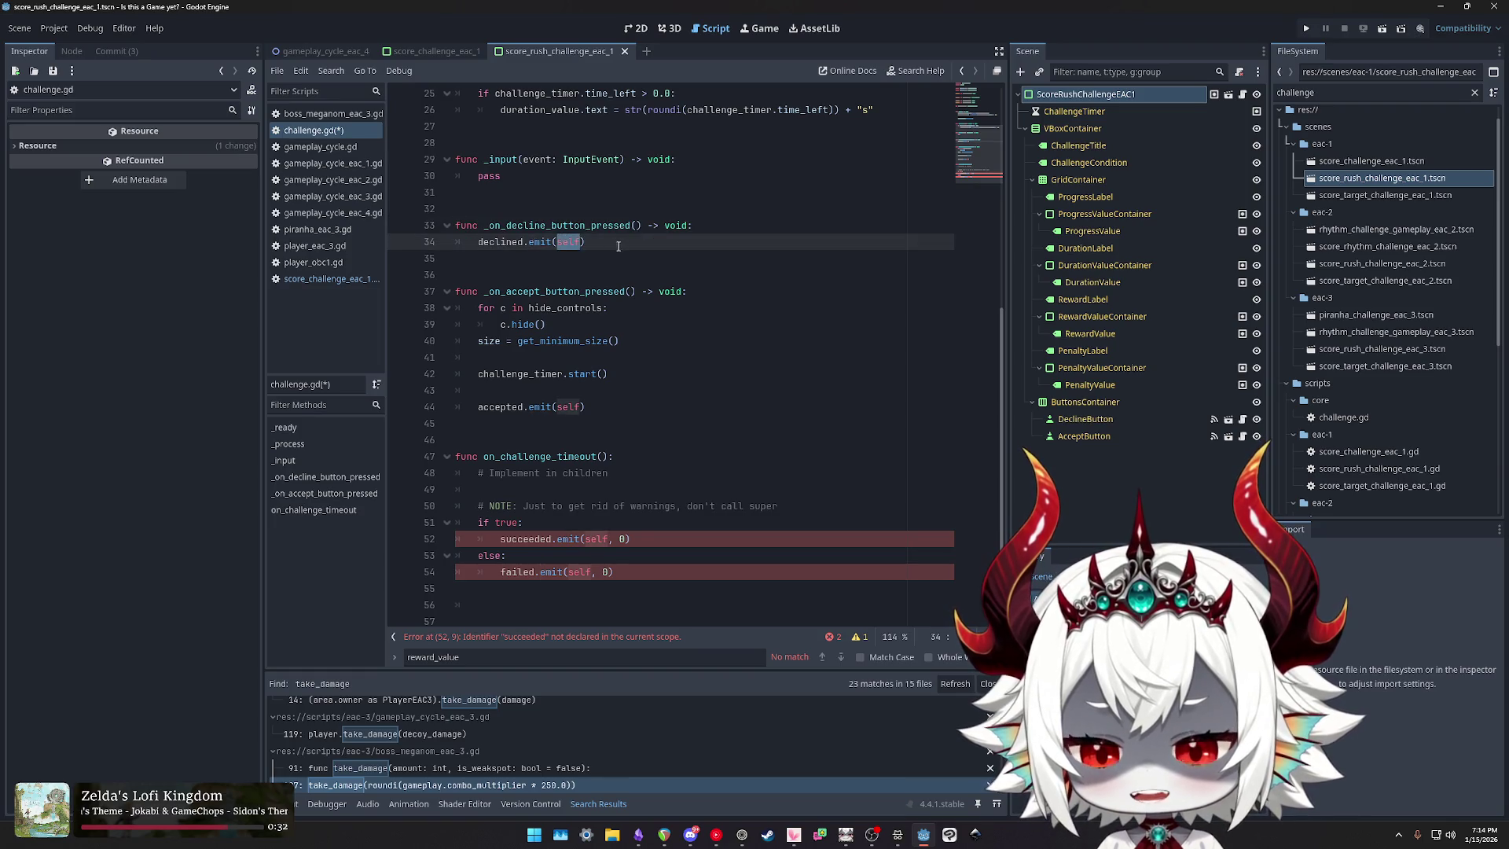
{"action": "double_click", "coordinate": [606, 225]}
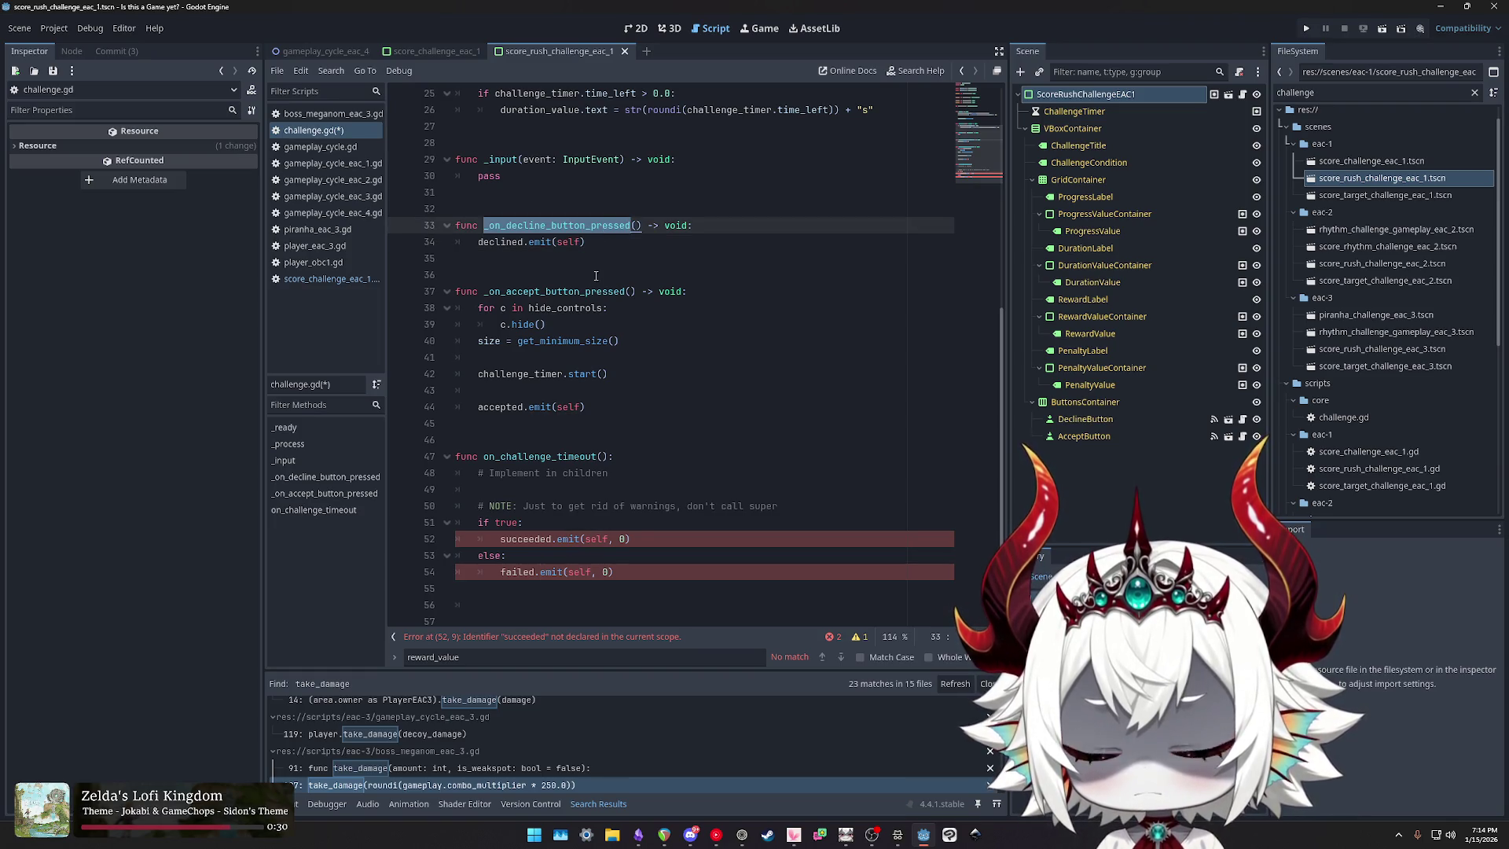
{"action": "double_click", "coordinate": [577, 291]}
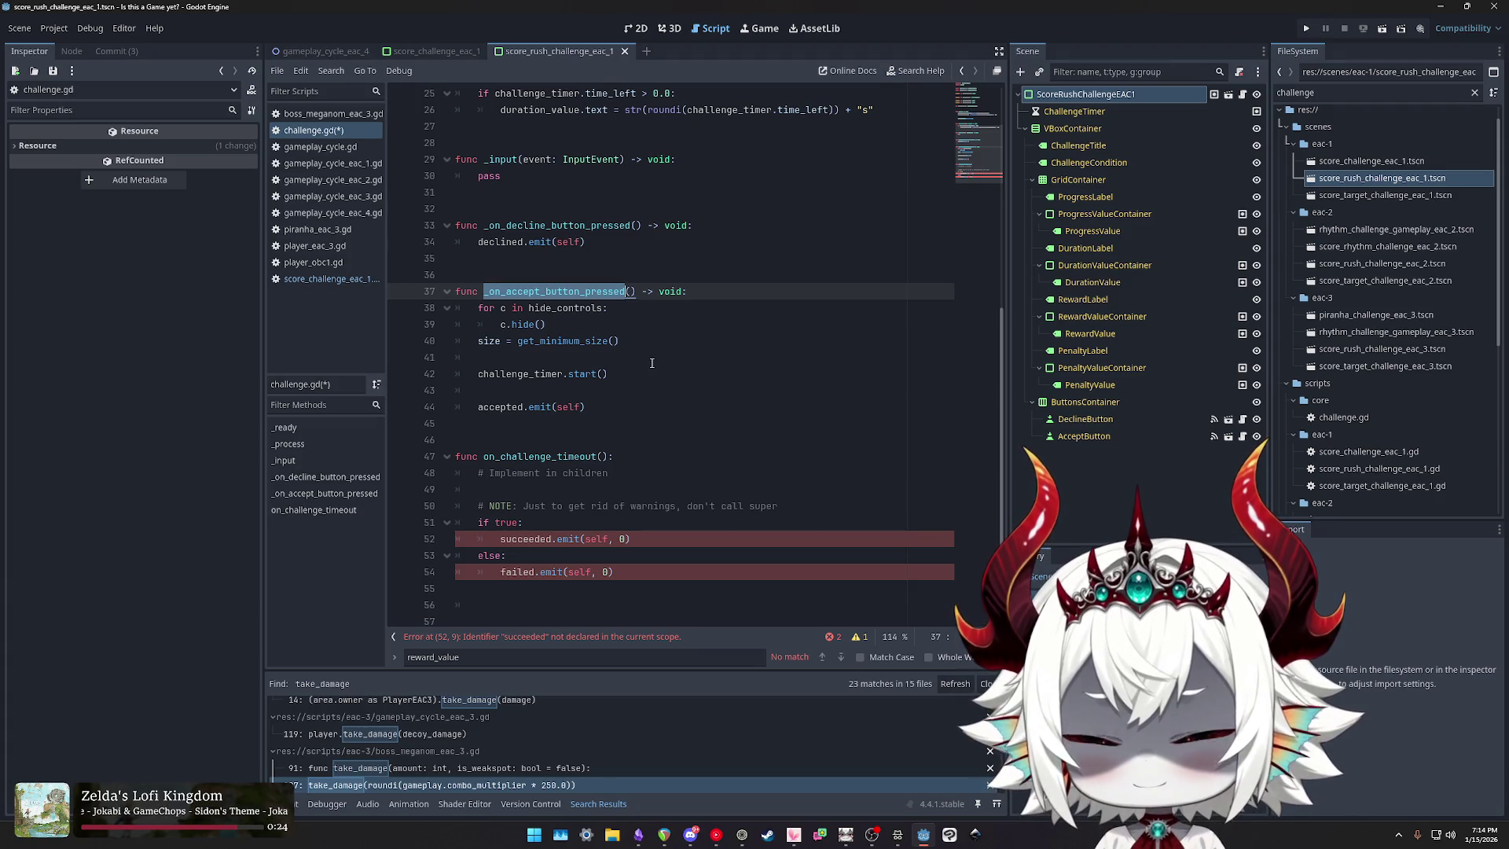
{"action": "key", "text": "ctrl+z"}
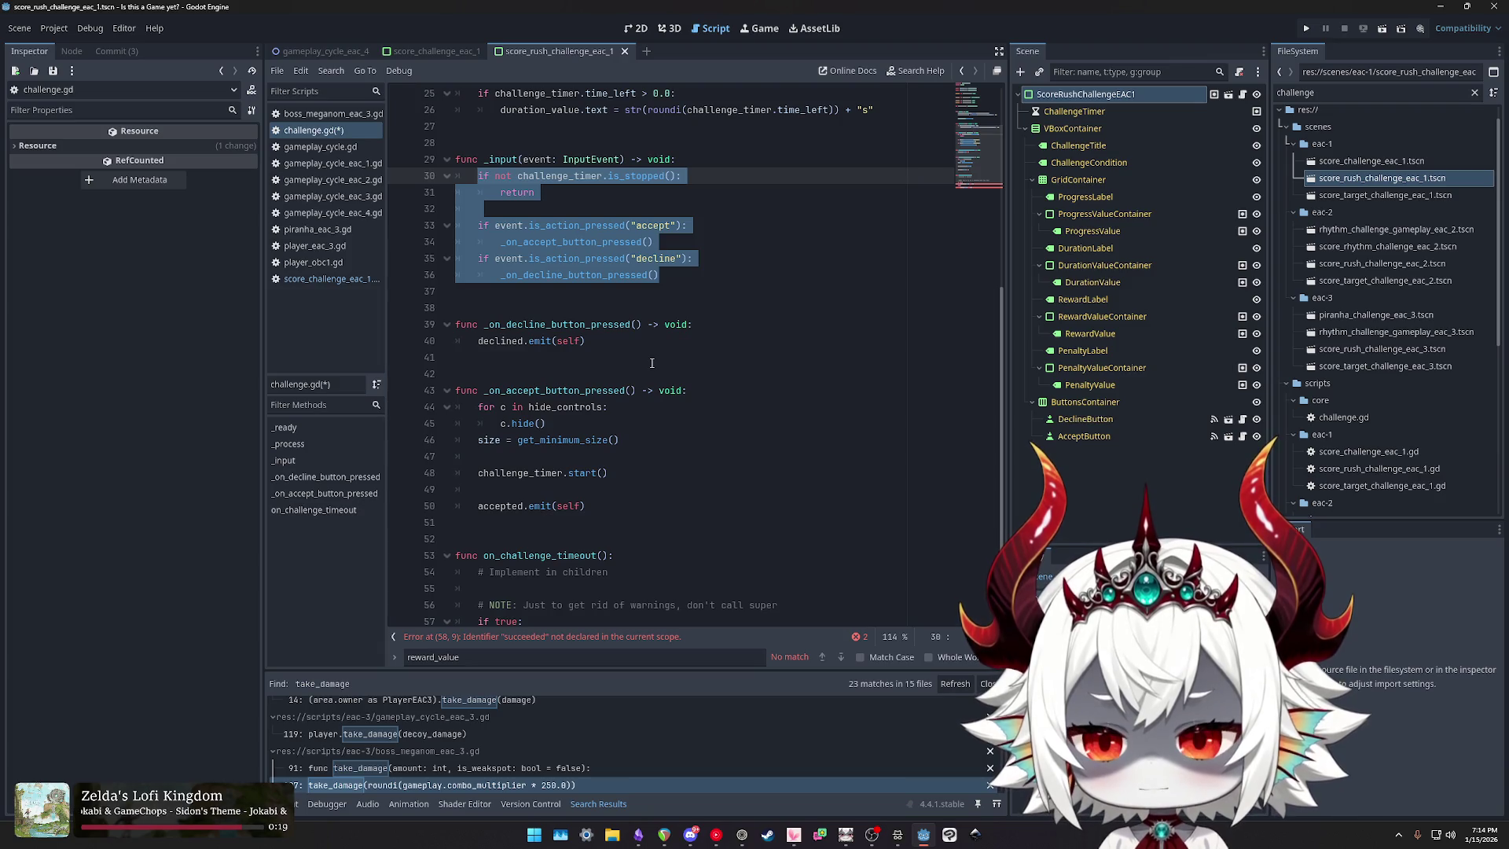
{"action": "key", "text": "ctrl+y"}
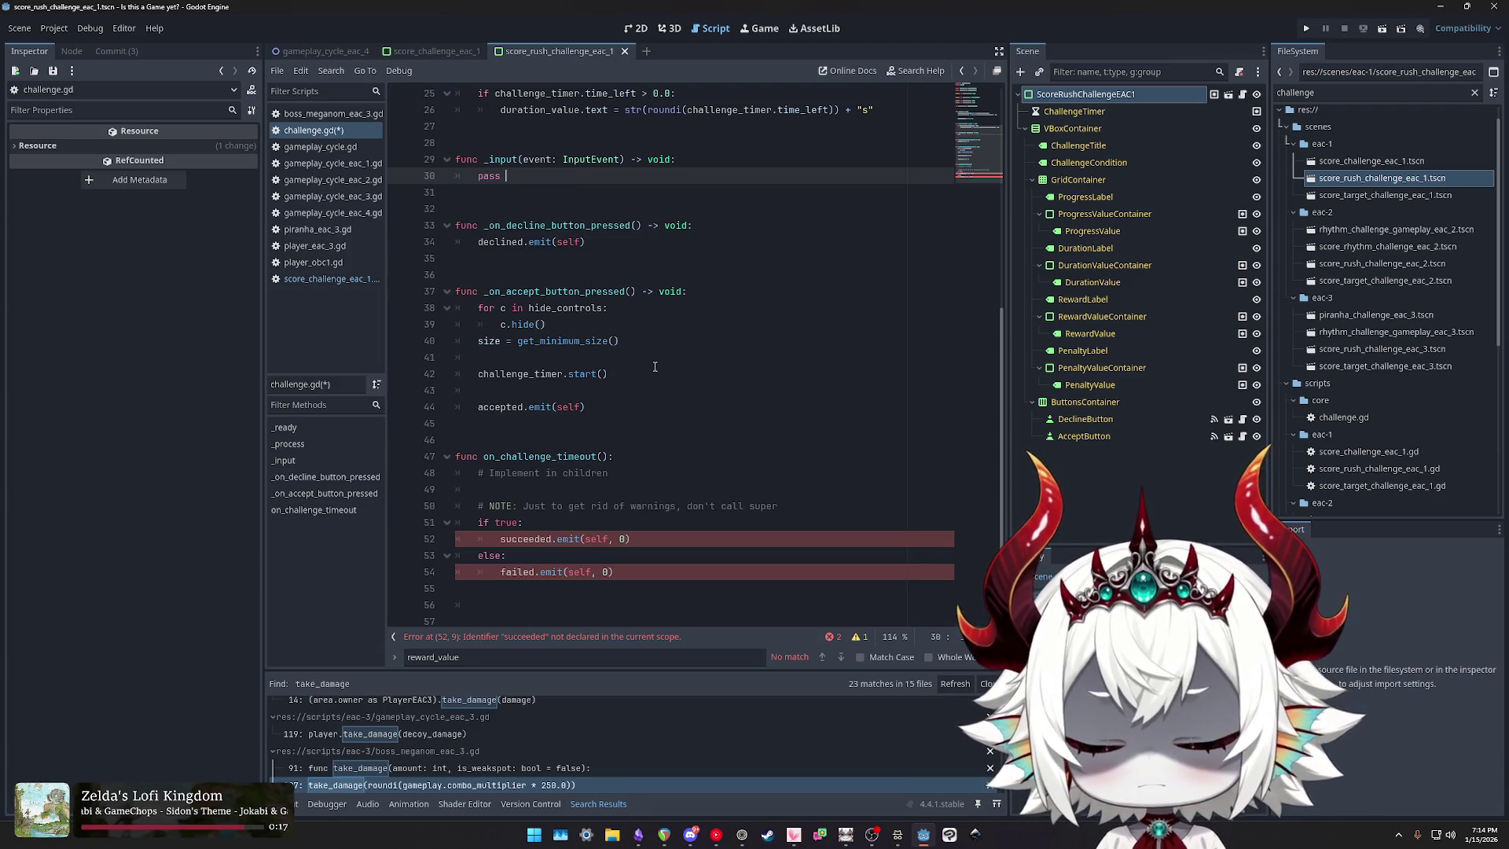
{"action": "type", "text": "# Implem"}
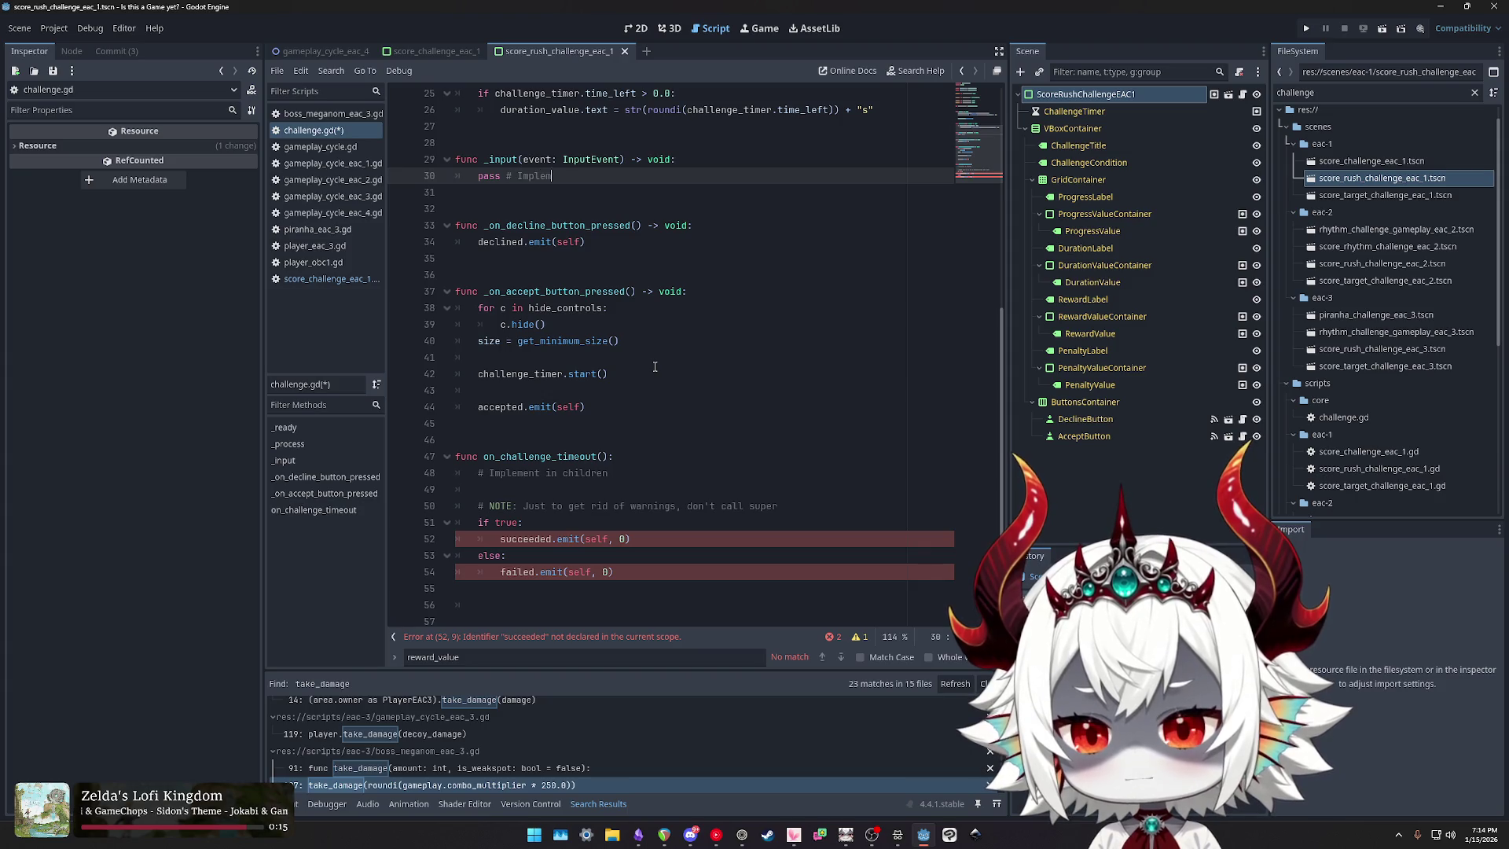
{"action": "type", "text": "ent in Children"}
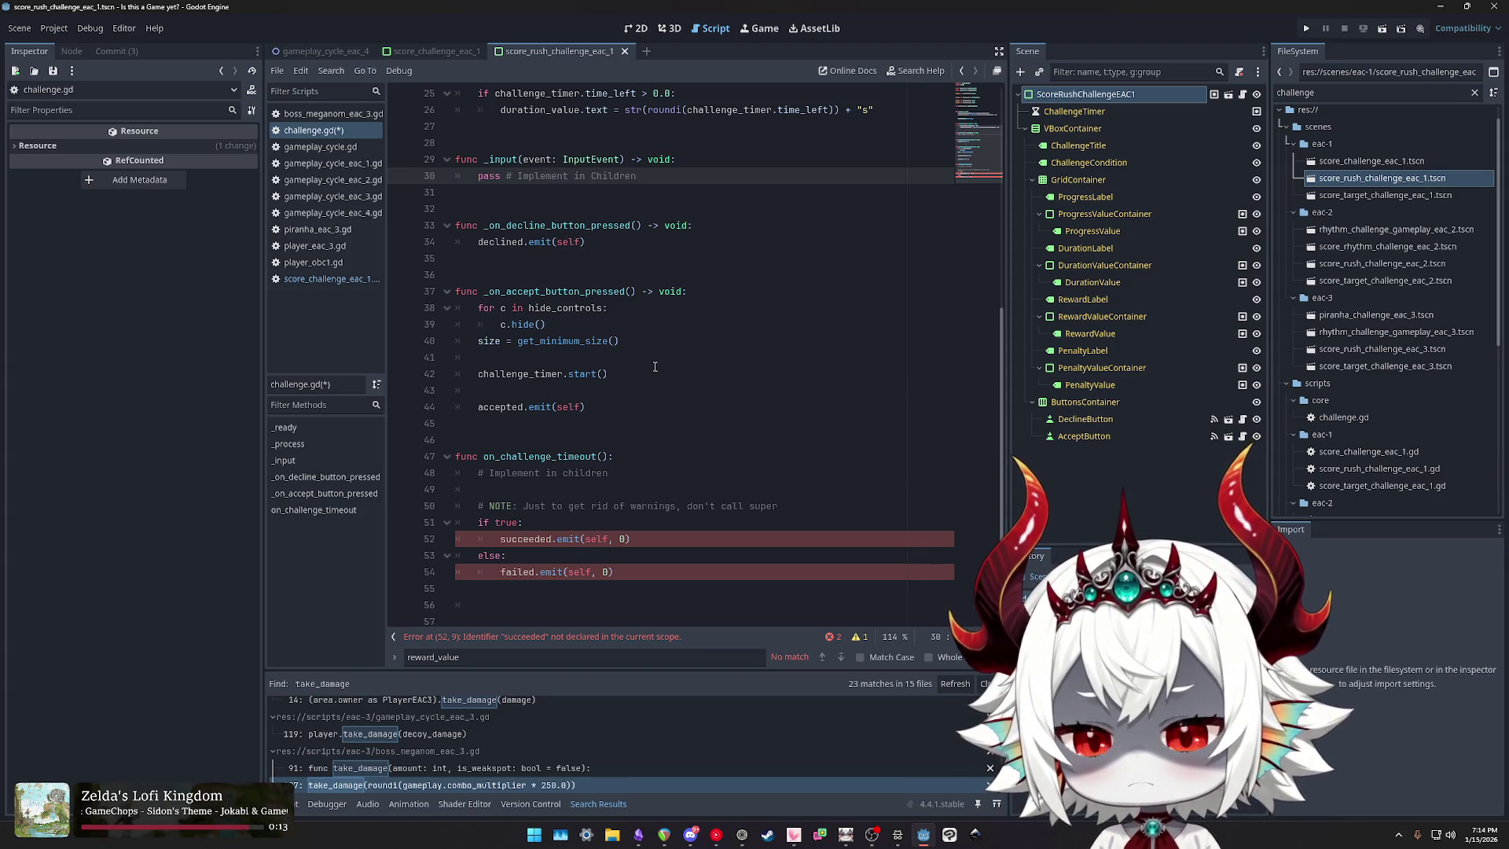
{"action": "key", "text": "ctrl+shift+Left"}
{"action": "key", "text": "ctrl+shift+Left"}
{"action": "key", "text": "ctrl+shift+Left"}
{"action": "key", "text": "ctrl+shift+Right"}
{"action": "type", "text": "Action"}
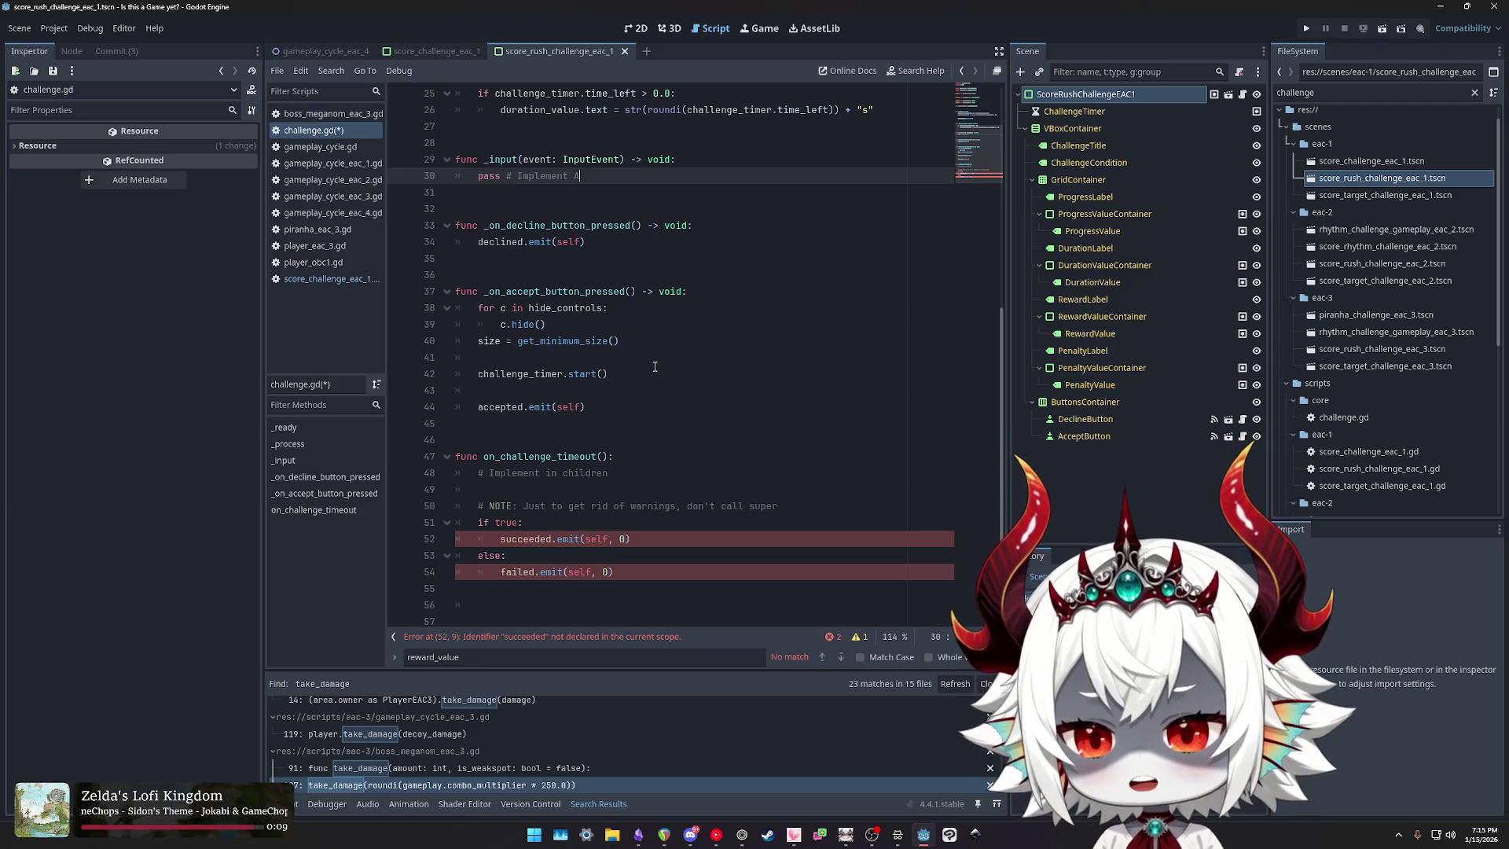
{"action": "key", "text": "ctrl+shift+Left"}
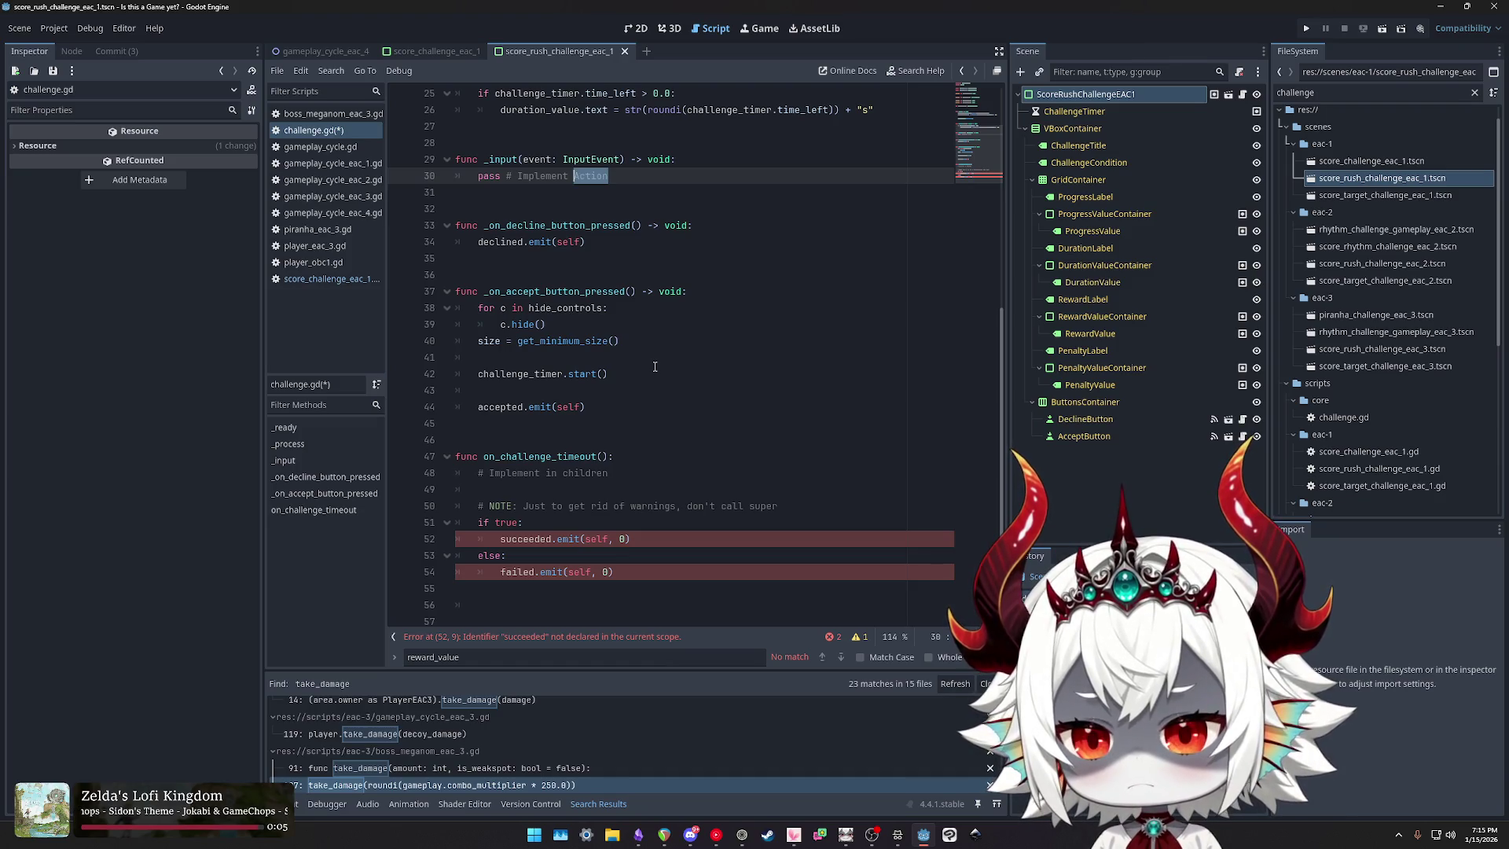
{"action": "type", "text": "C"}
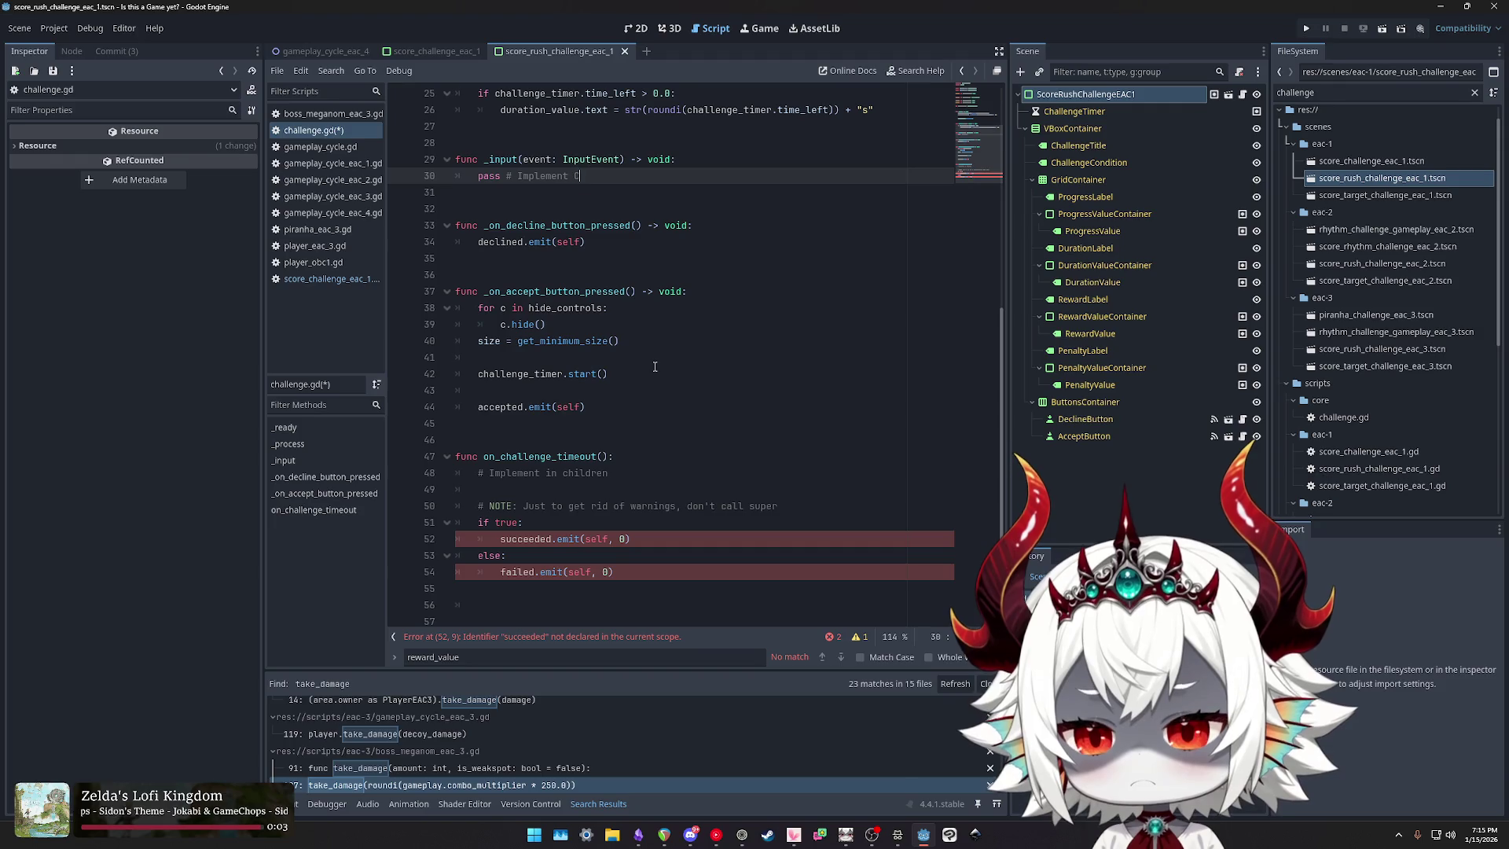
{"action": "type", "text": "hoose Challenge Action"}
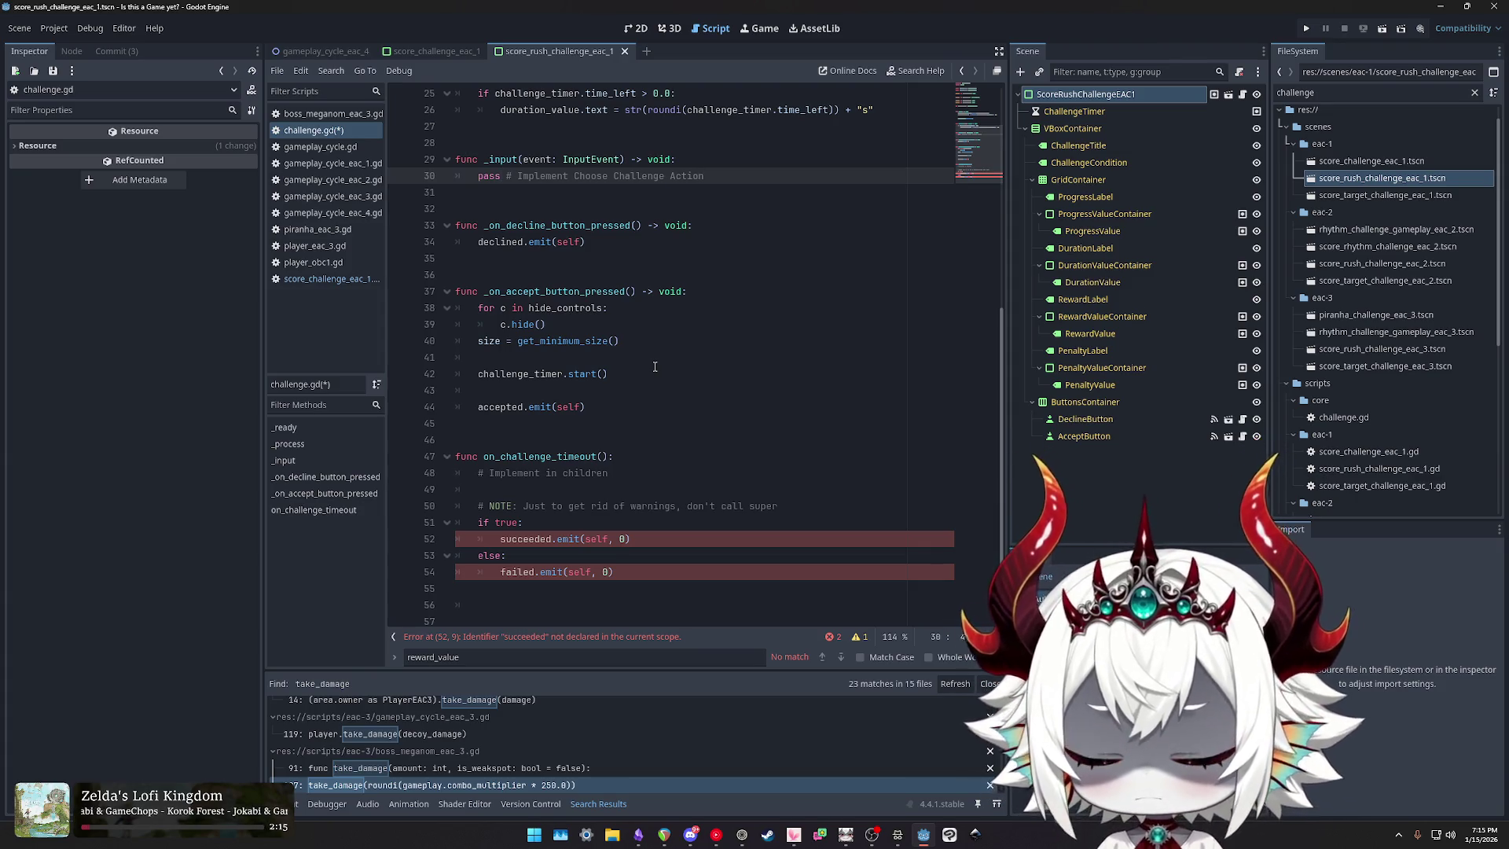
{"action": "key", "text": "ctrl+shift+Left"}
{"action": "key", "text": "BackSpace"}
{"action": "type", "text": "Input Listener"}
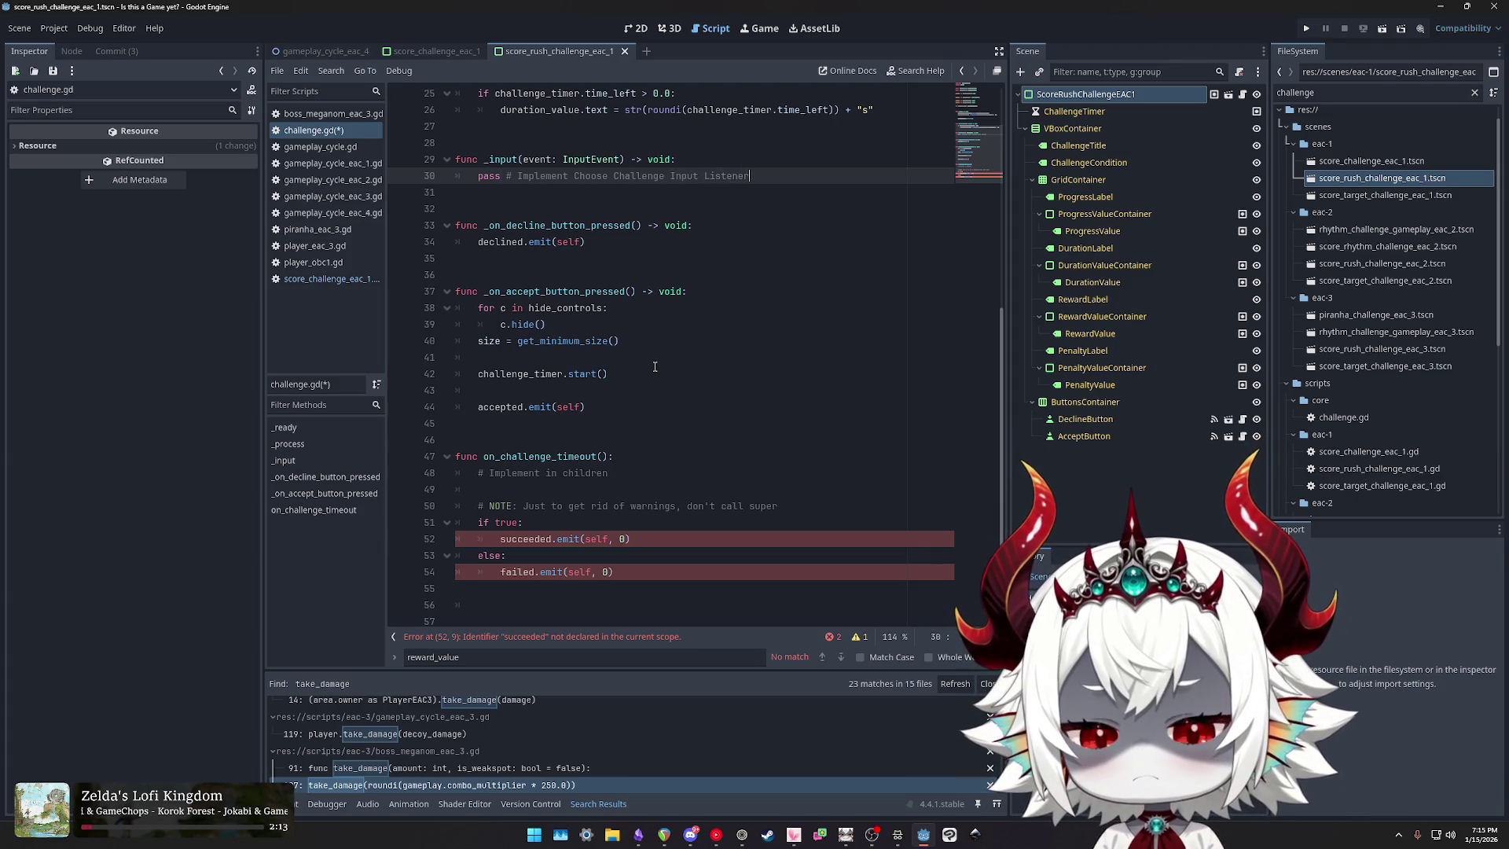
{"action": "key", "text": "shift+Home"}
{"action": "key", "text": "ctrl+v"}
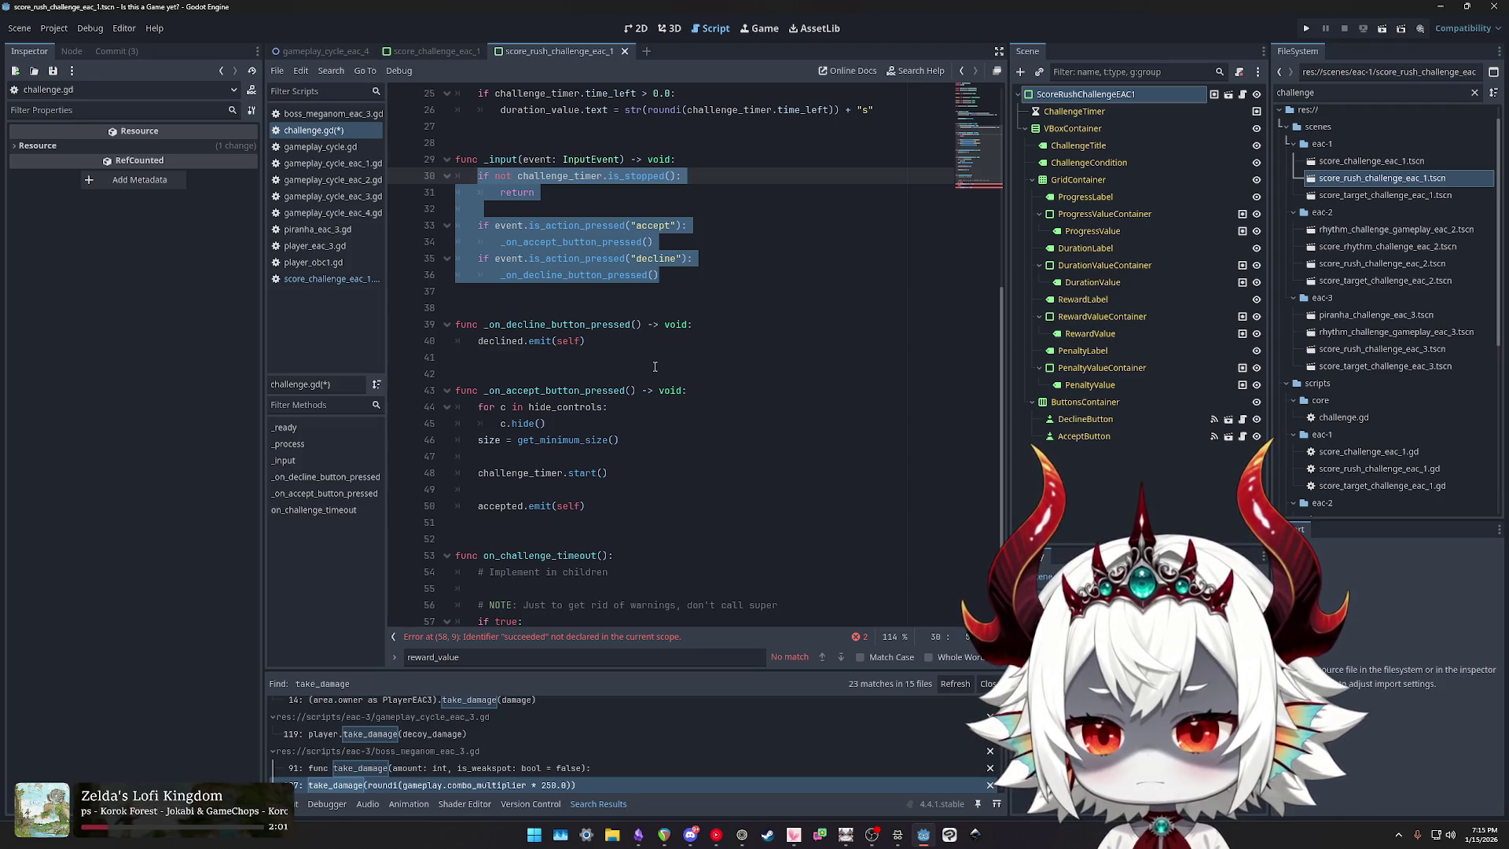
Step: Insert blank lines in _input after the stopped-timer return, before the accept/decline checks
{"action": "key", "text": "Down"}
{"action": "key", "text": "Down"}
{"action": "key", "text": "Down"}
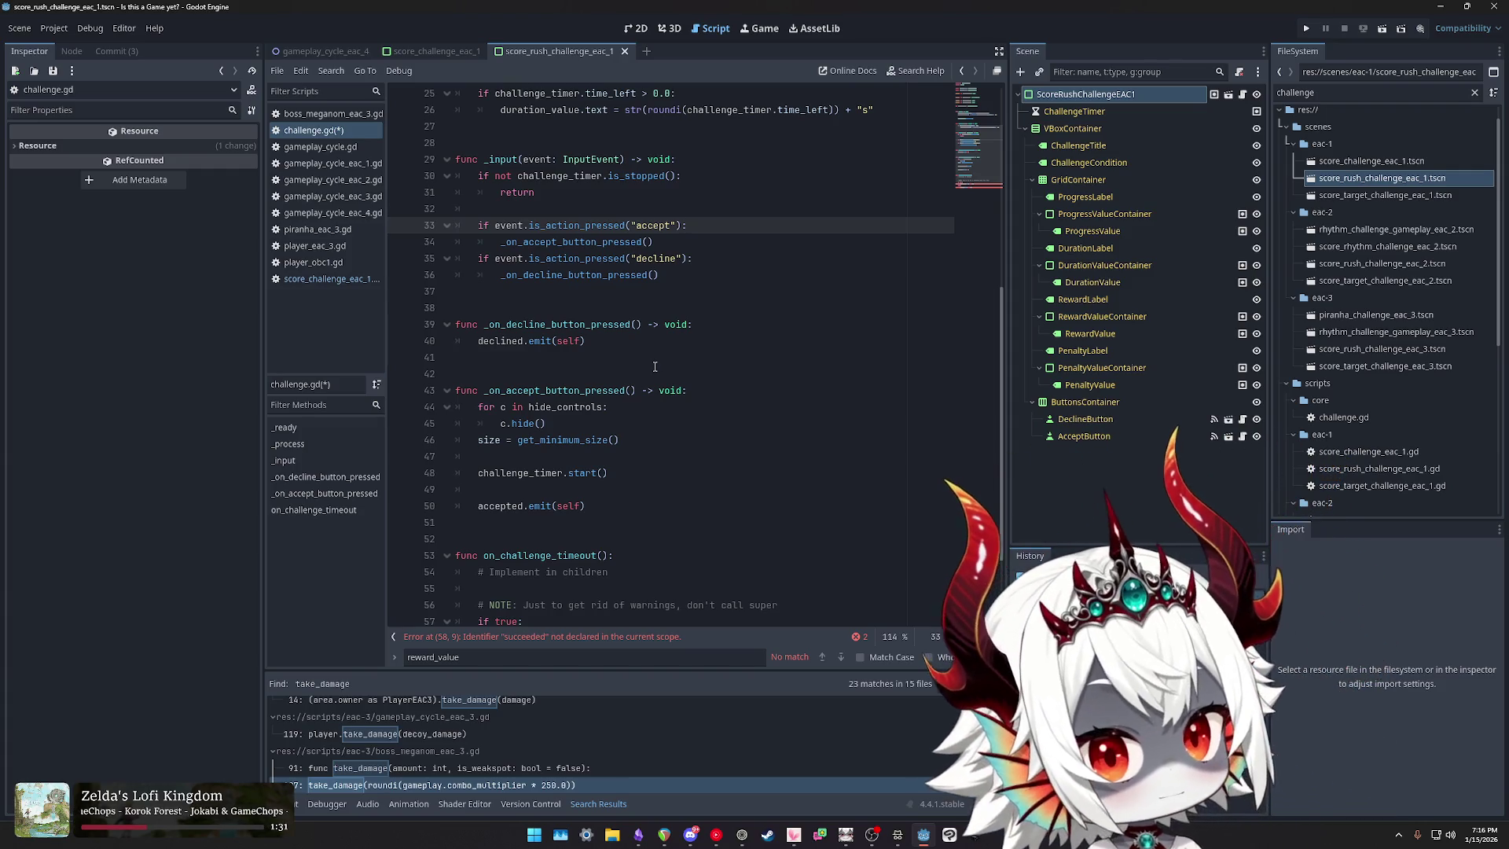
{"action": "key", "text": "Down"}
{"action": "key", "text": "Down"}
{"action": "key", "text": "Down"}
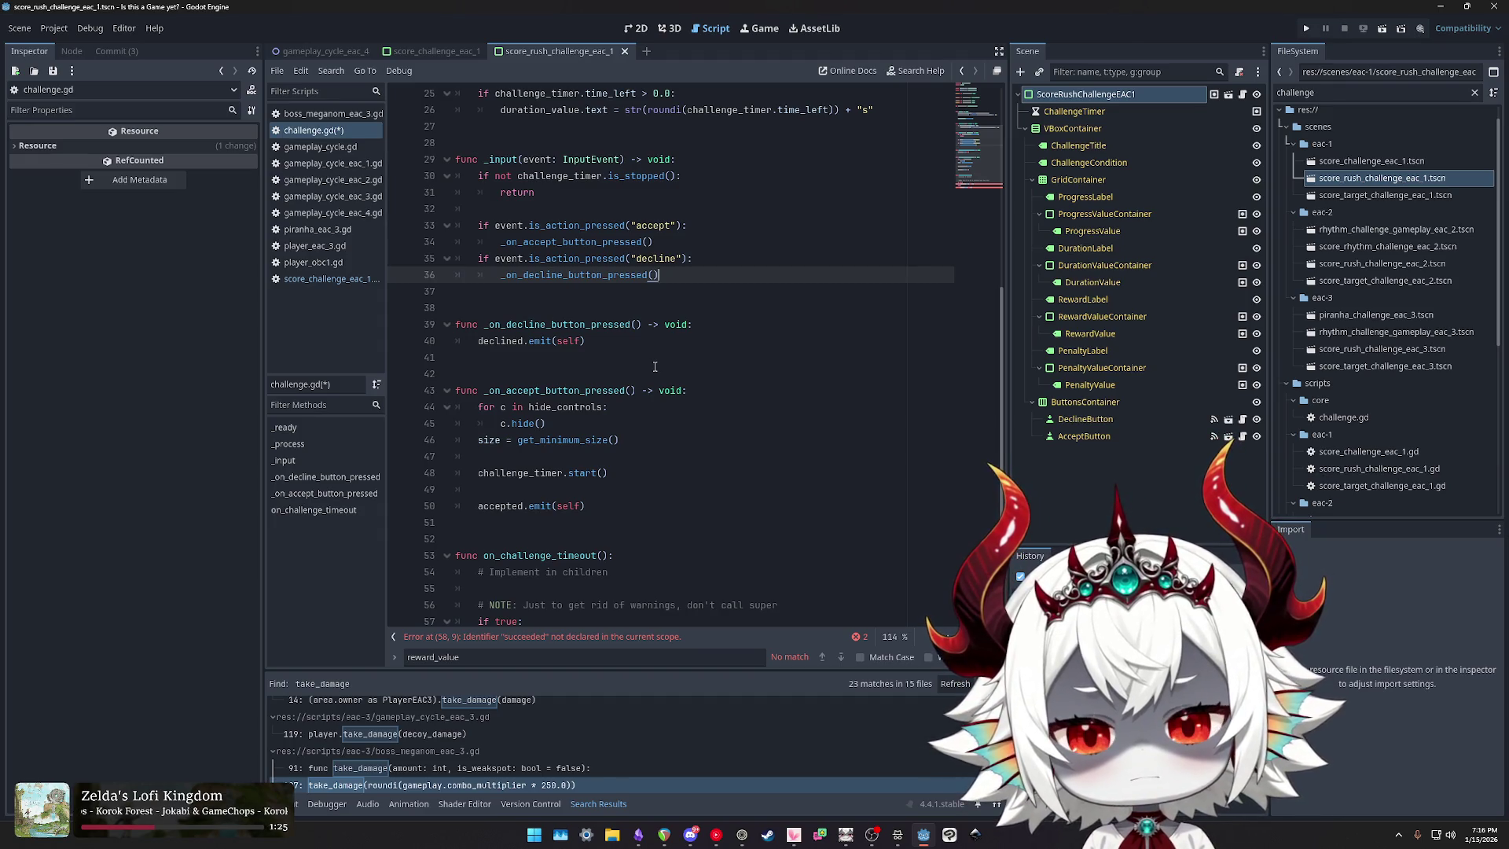
{"action": "key", "text": "Up"}
{"action": "key", "text": "Up"}
{"action": "key", "text": "Up"}
{"action": "key", "text": "End"}
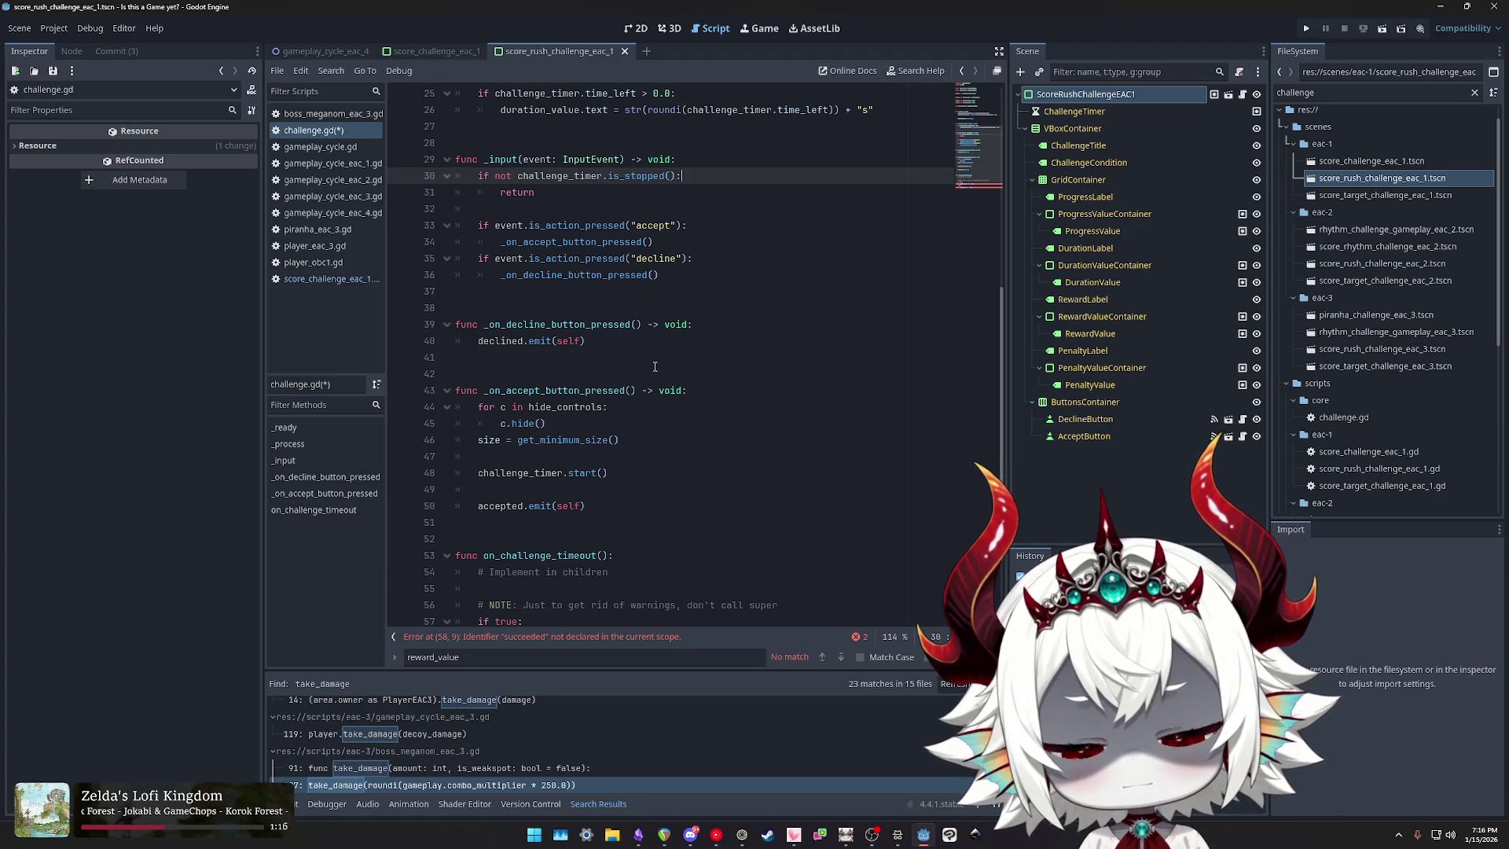
{"action": "key", "text": "Down"}
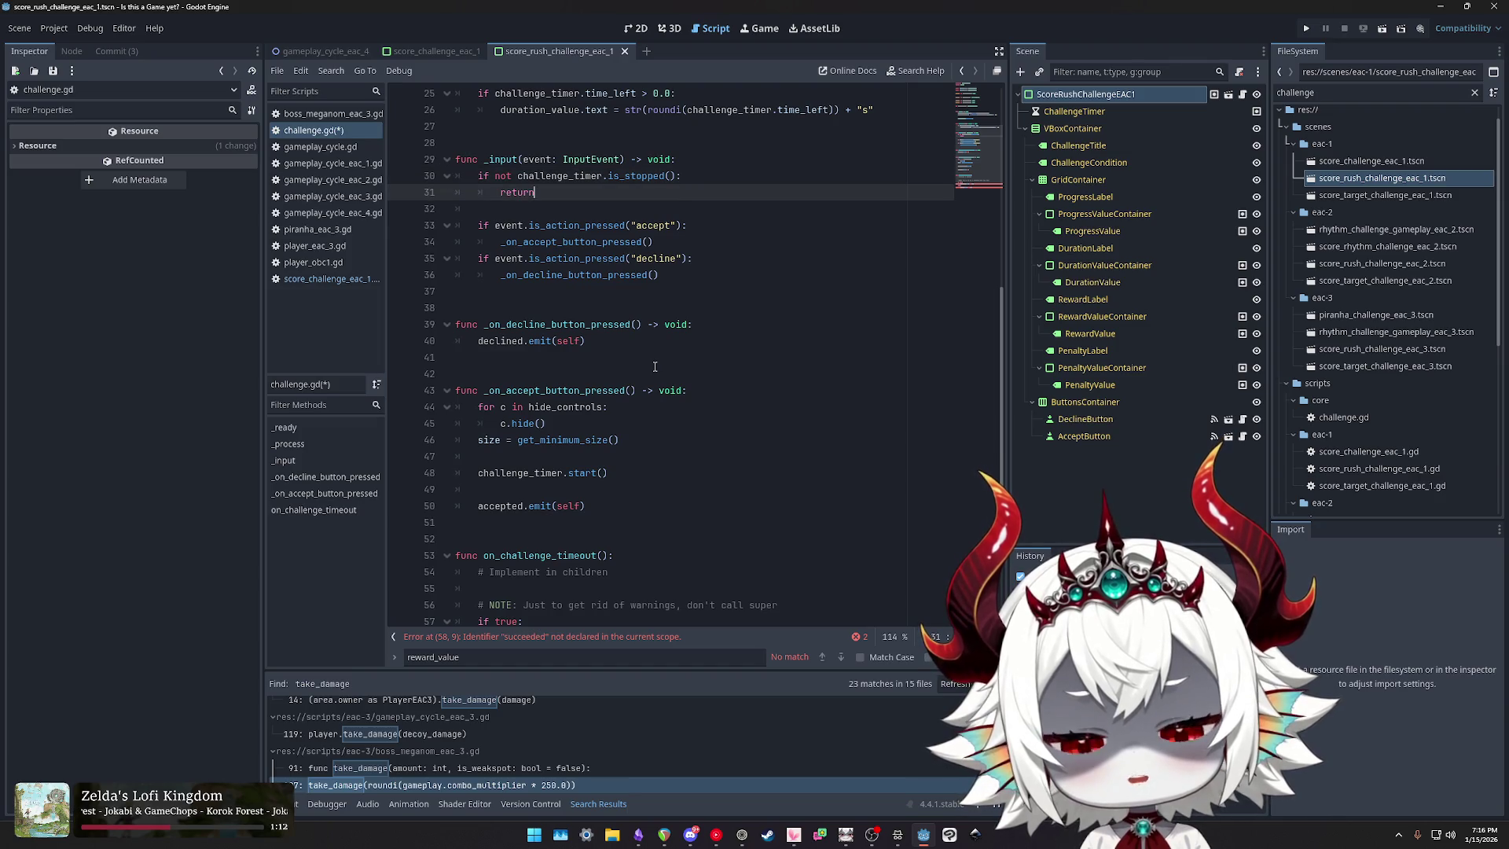
{"action": "key", "text": "Return"}
{"action": "key", "text": "Return"}
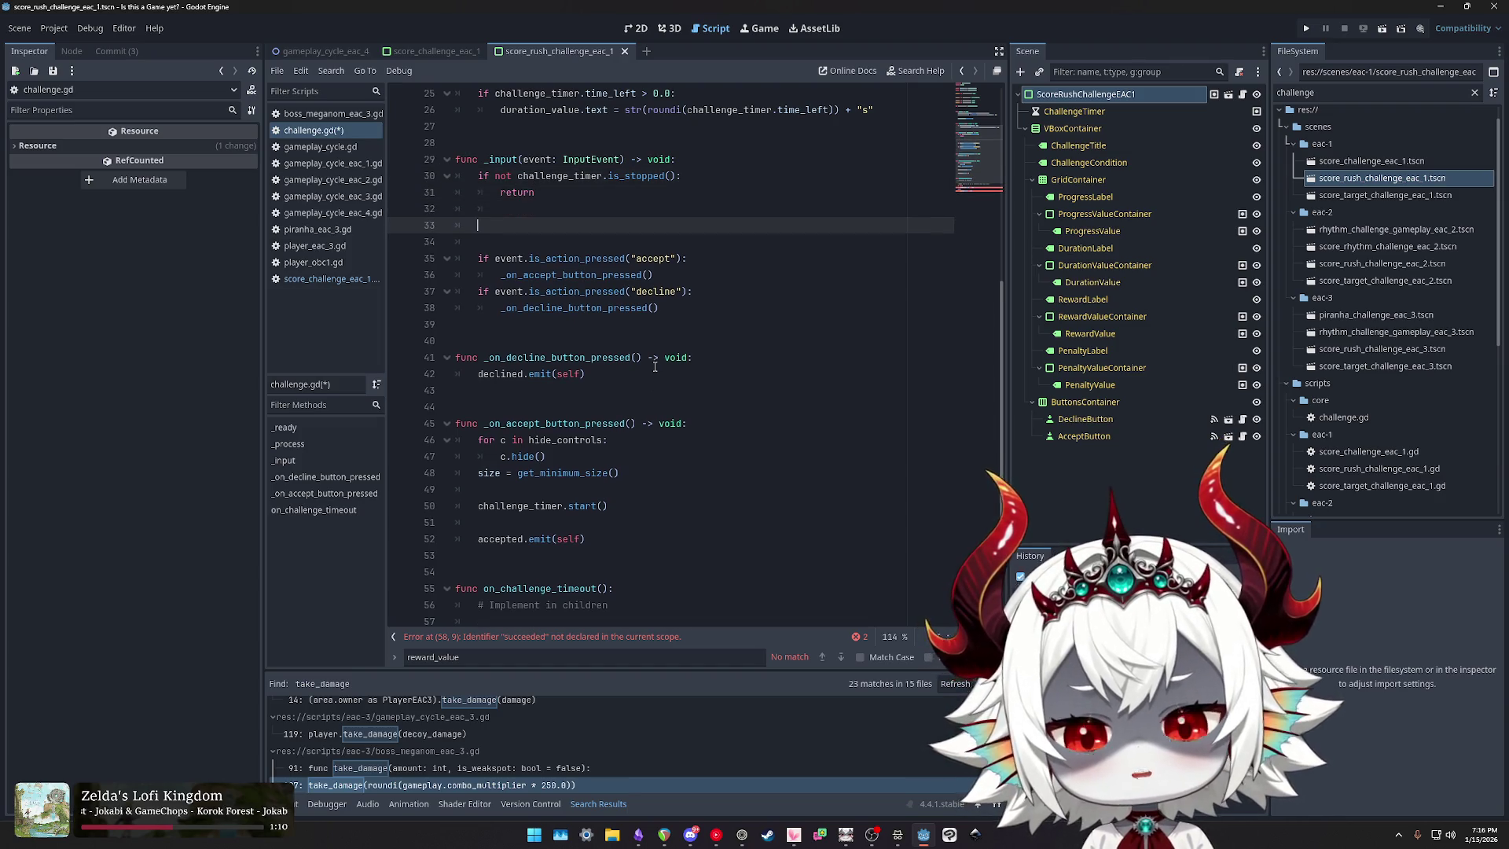
Step: Add a handle_choose_challenge_input() call line after the early return in _input
{"action": "key", "text": "BackSpace"}
{"action": "key", "text": "Return"}
{"action": "type", "text": "handle"}
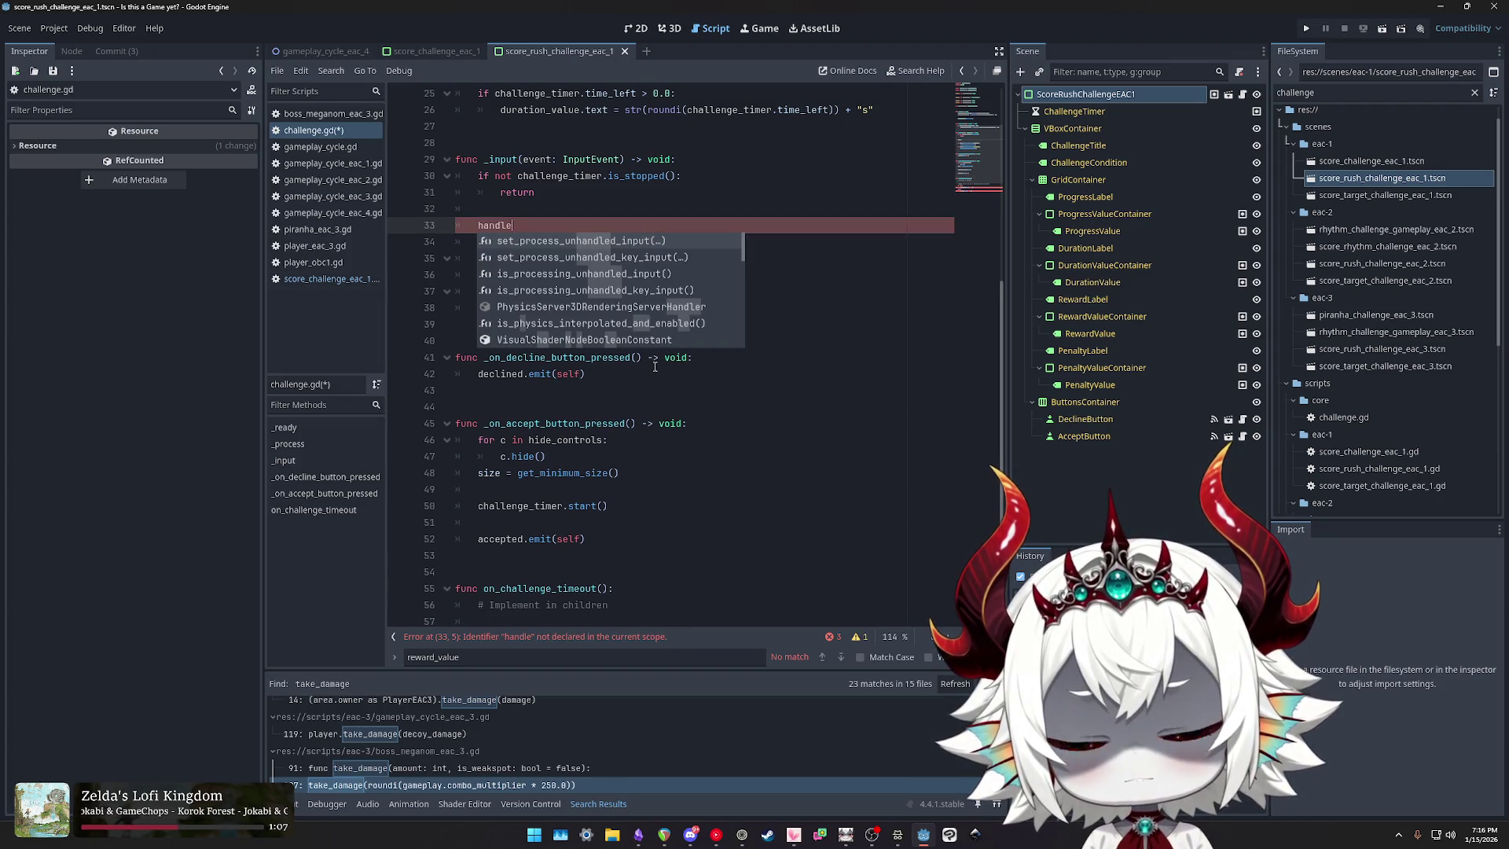
{"action": "type", "text": "_"}
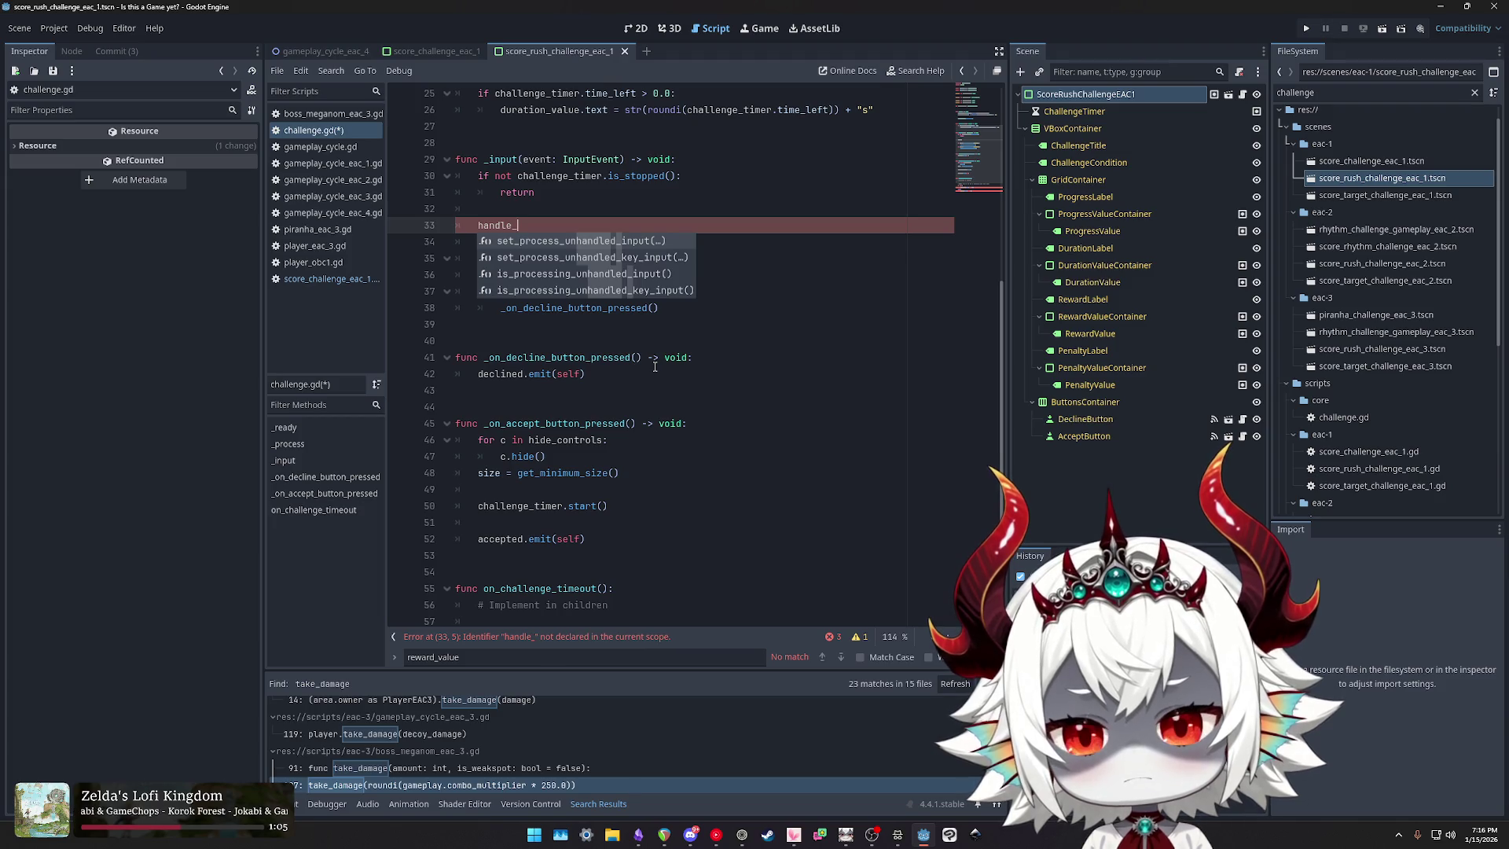
{"action": "type", "text": "choo"}
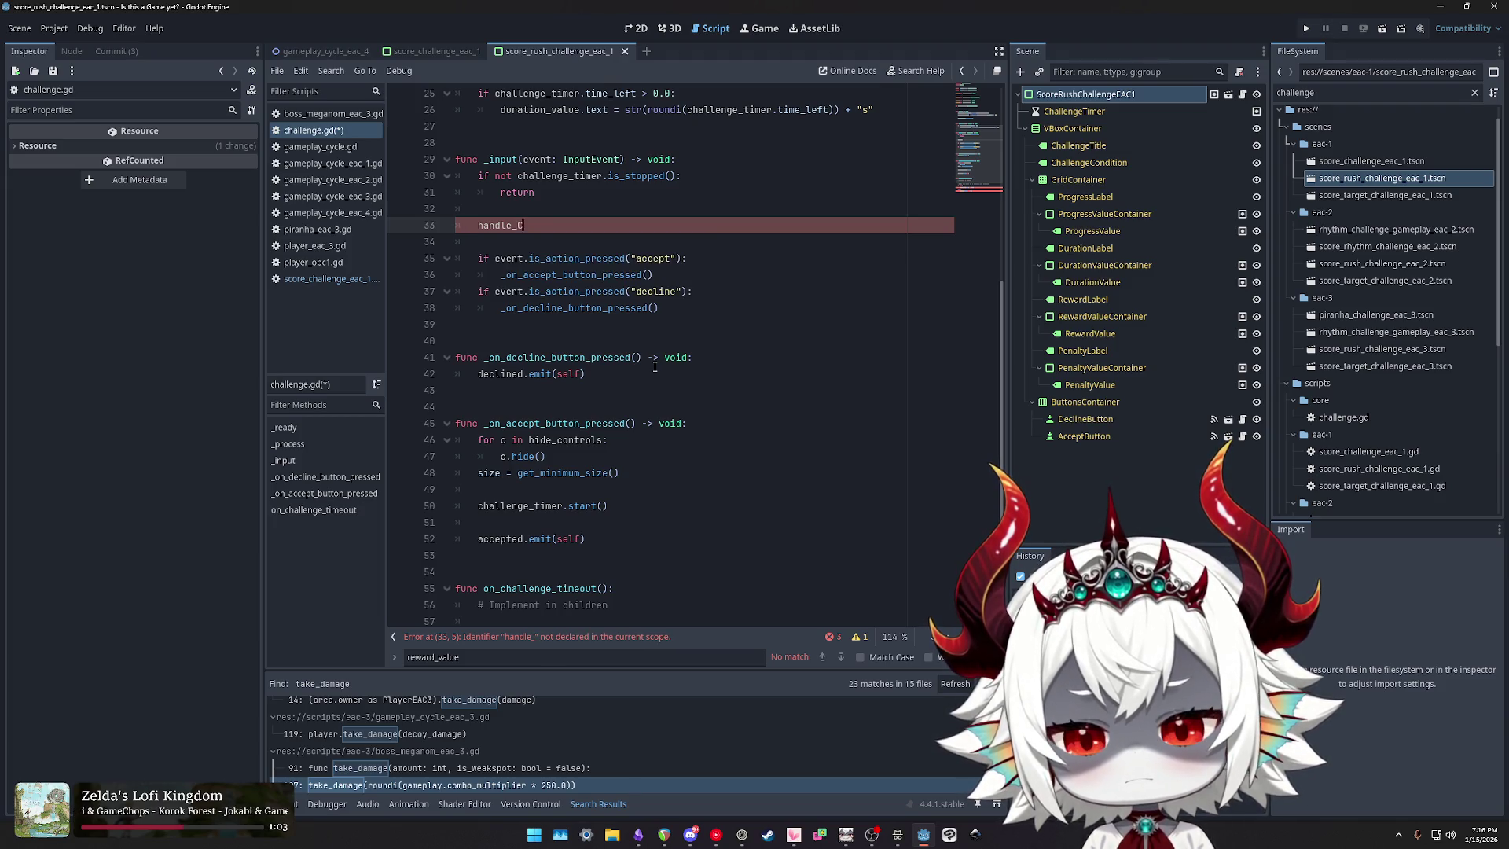
{"action": "type", "text": "se_challenge"}
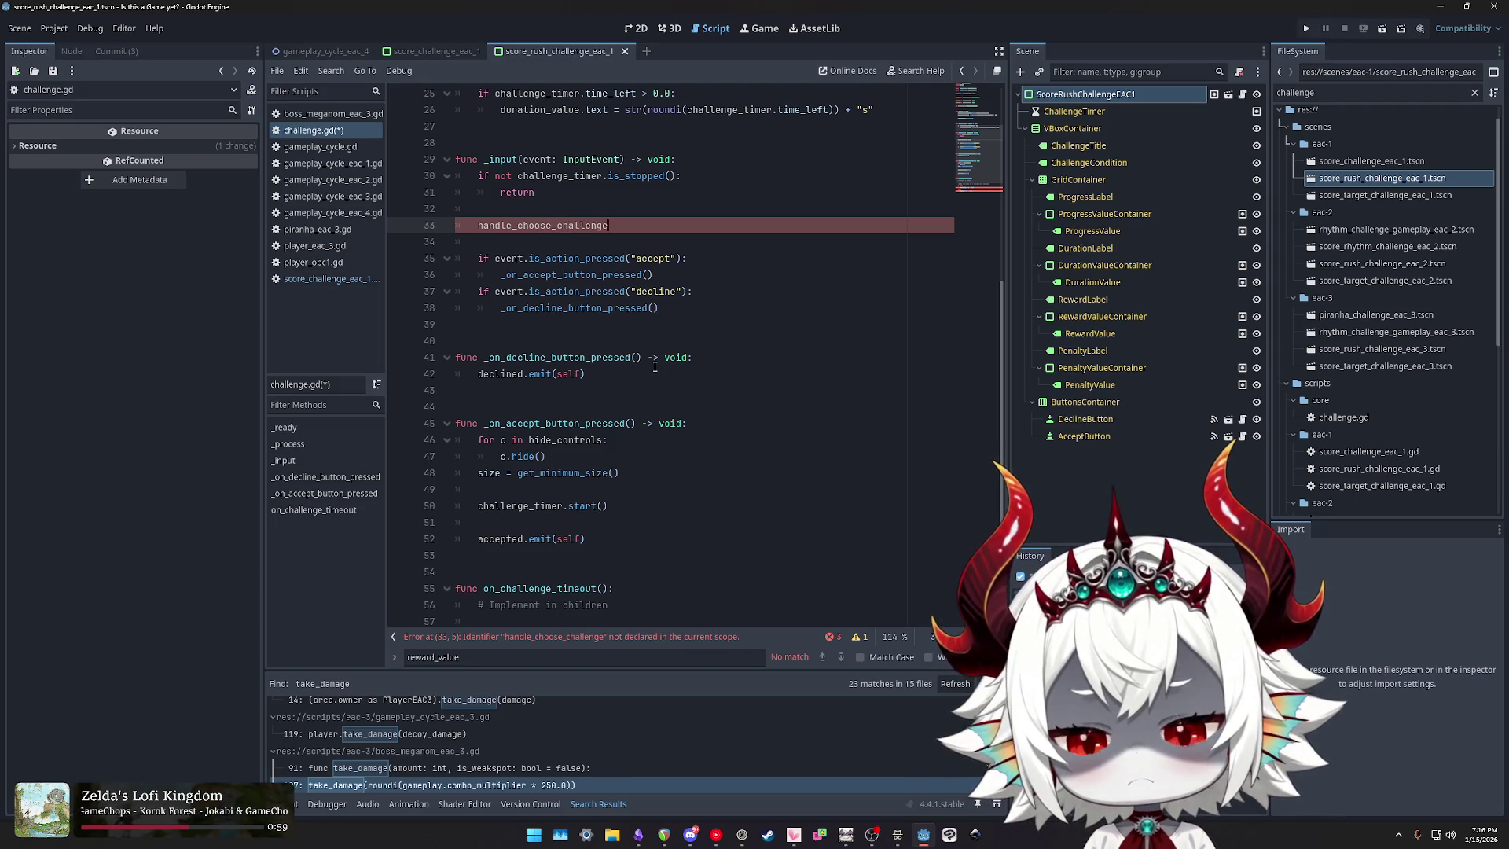
{"action": "type", "text": "_input("}
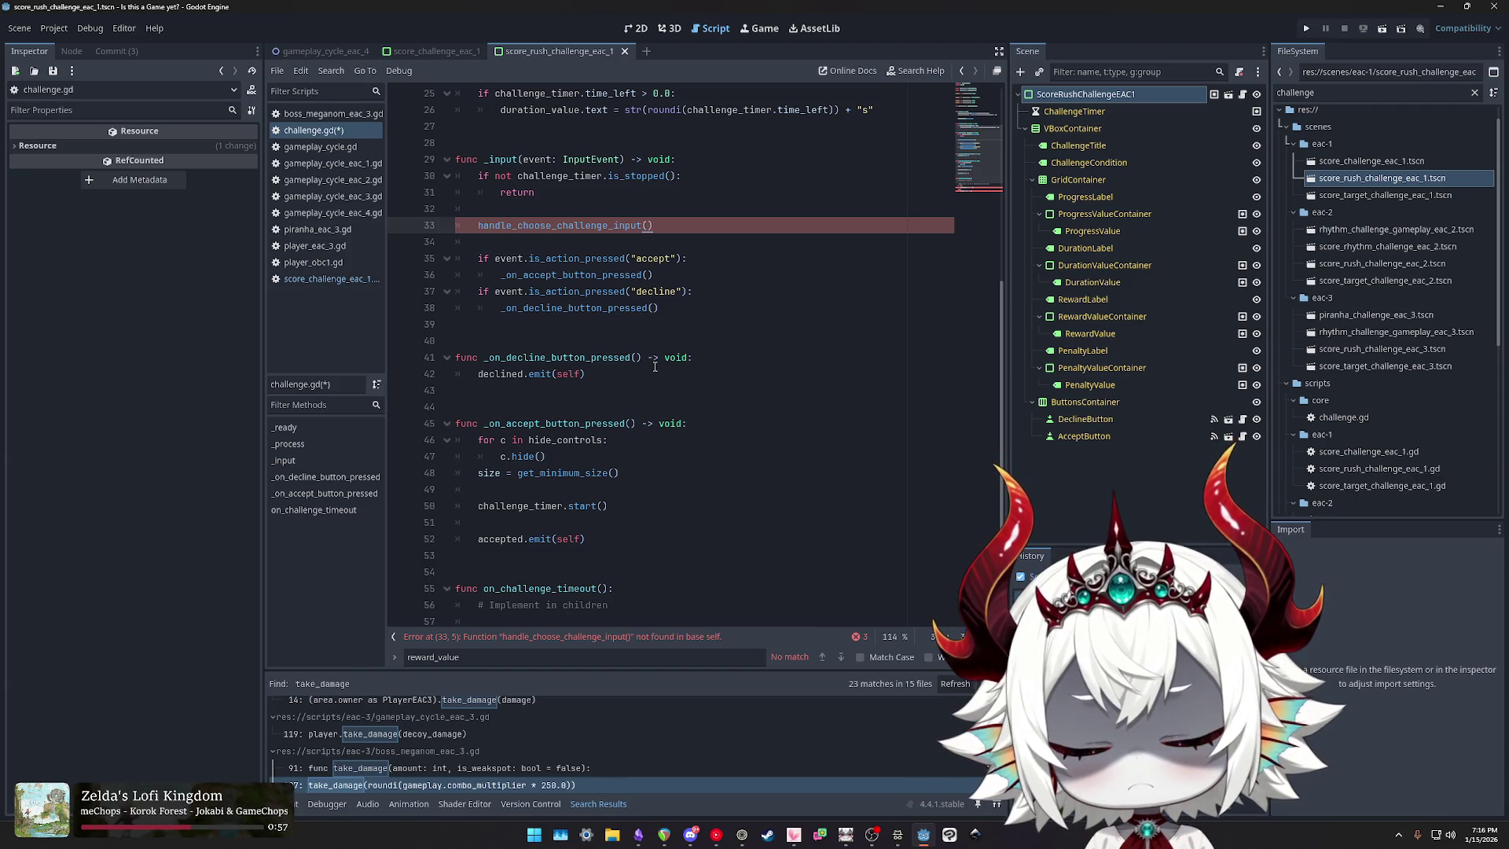
Step: Rename the call on line 33 to handle_selection_input()
{"action": "key", "text": "Home"}
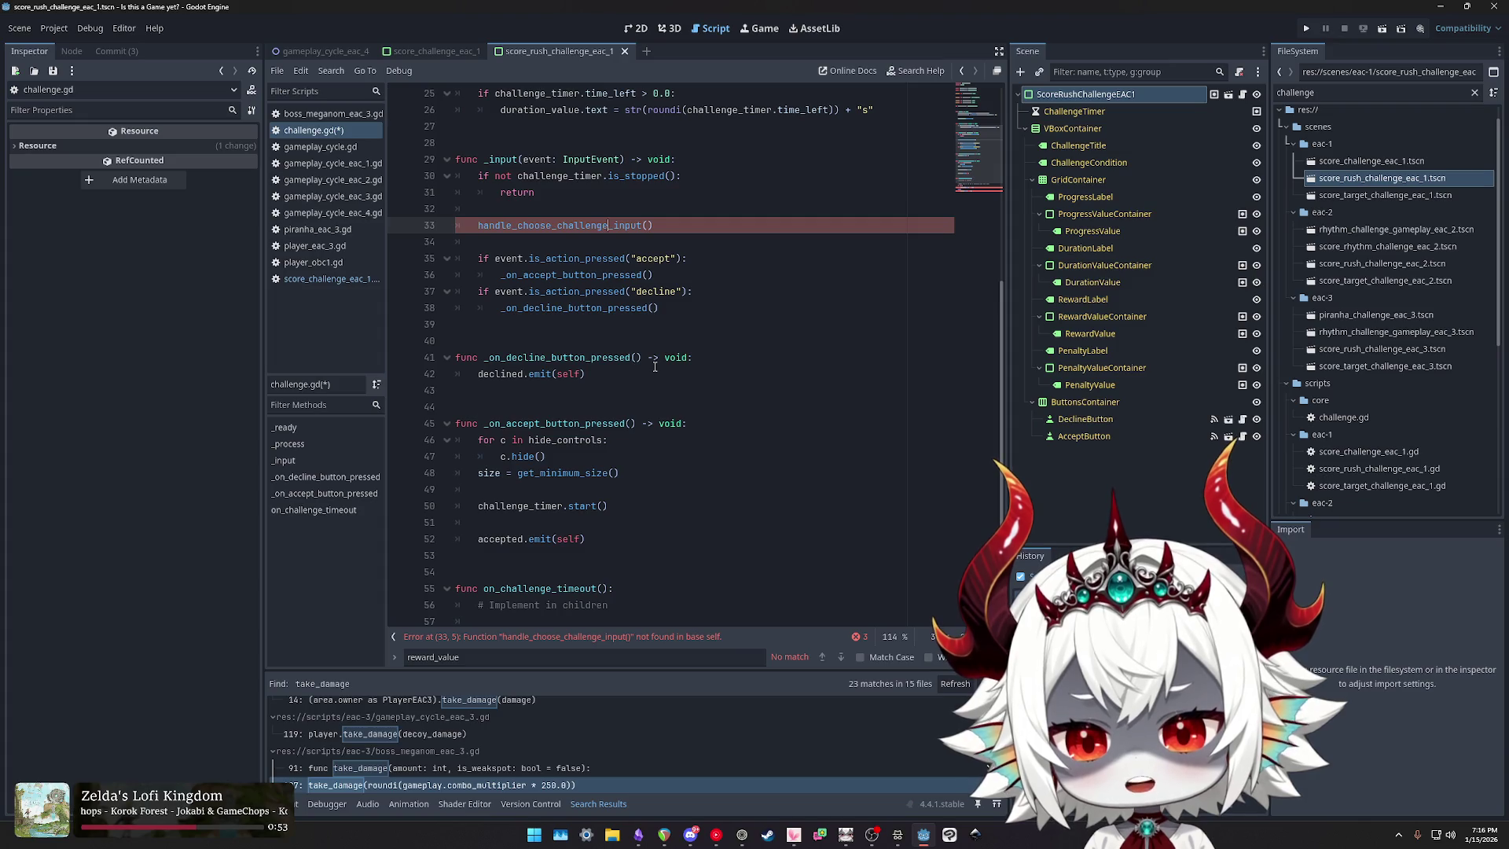
{"action": "key", "text": "shift+Home"}
{"action": "key", "text": "shift+Right"}
{"action": "key", "text": "shift+Right"}
{"action": "key", "text": "shift+Right"}
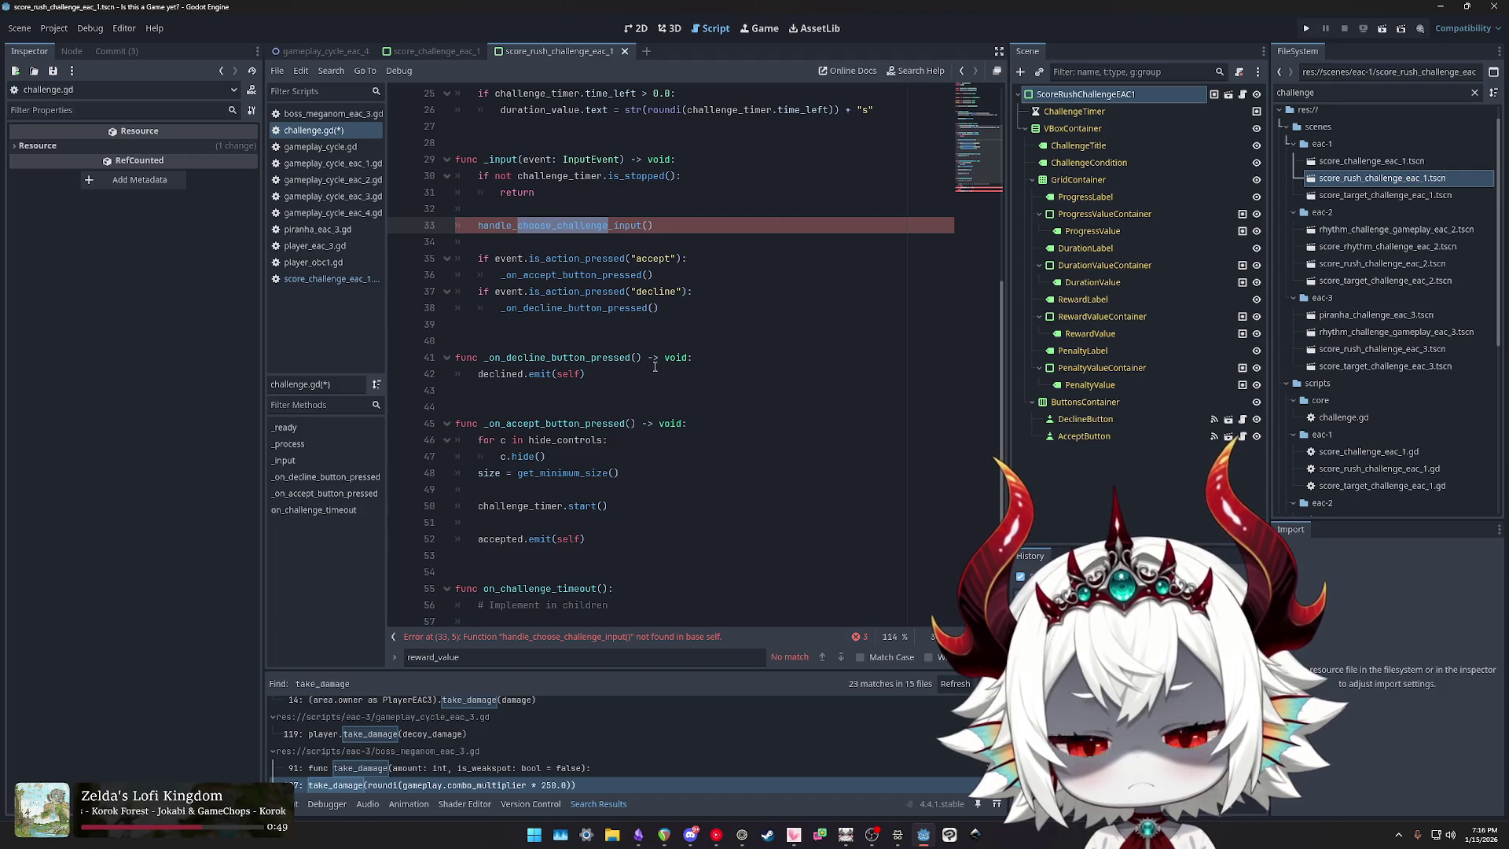
{"action": "type", "text": "challenge_sel"}
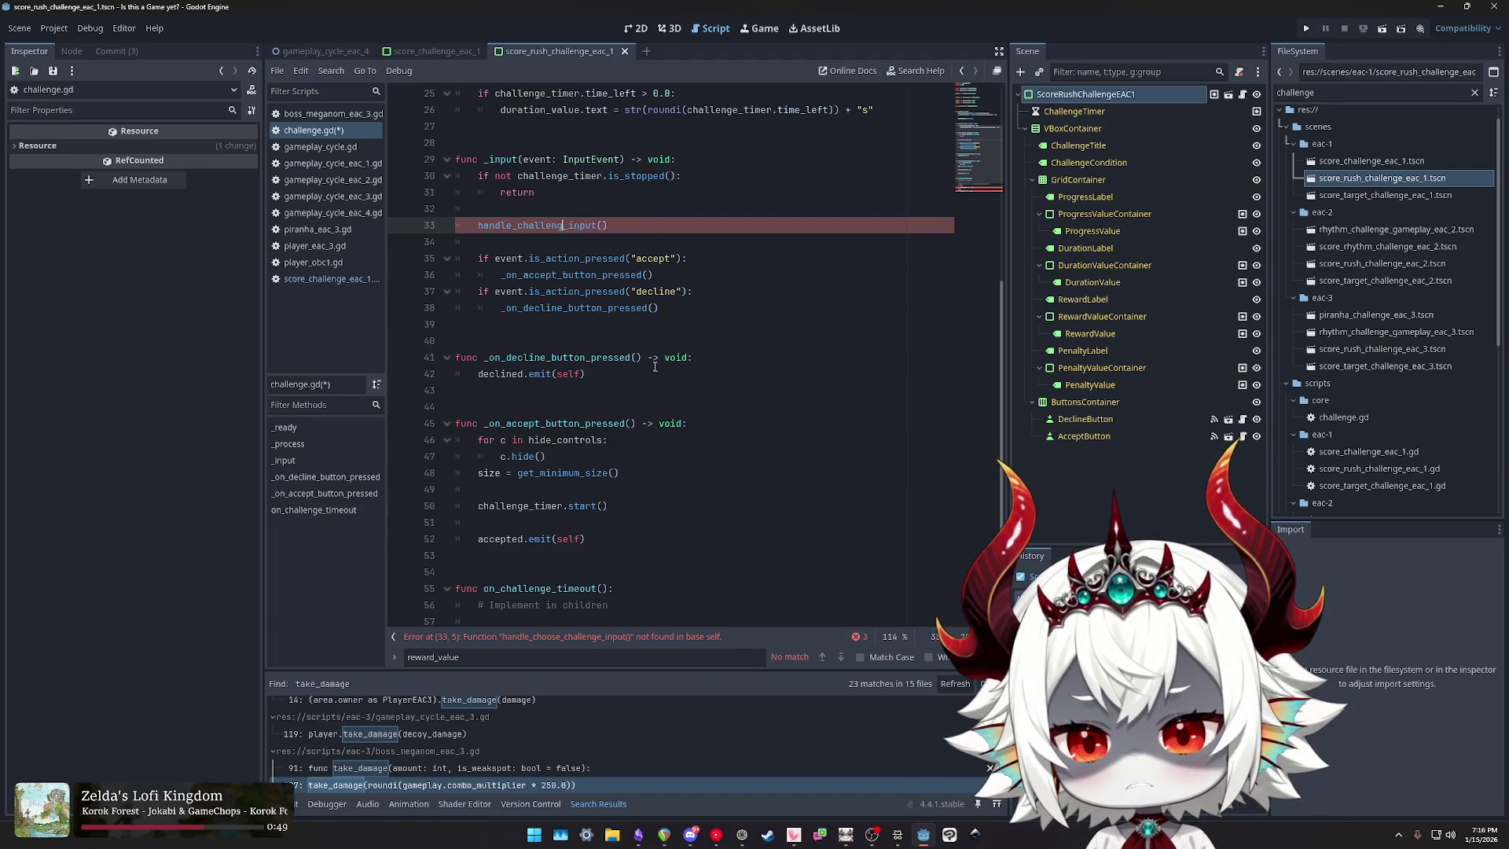
{"action": "type", "text": "ection"}
{"action": "key", "text": "ctrl+shift+Right"}
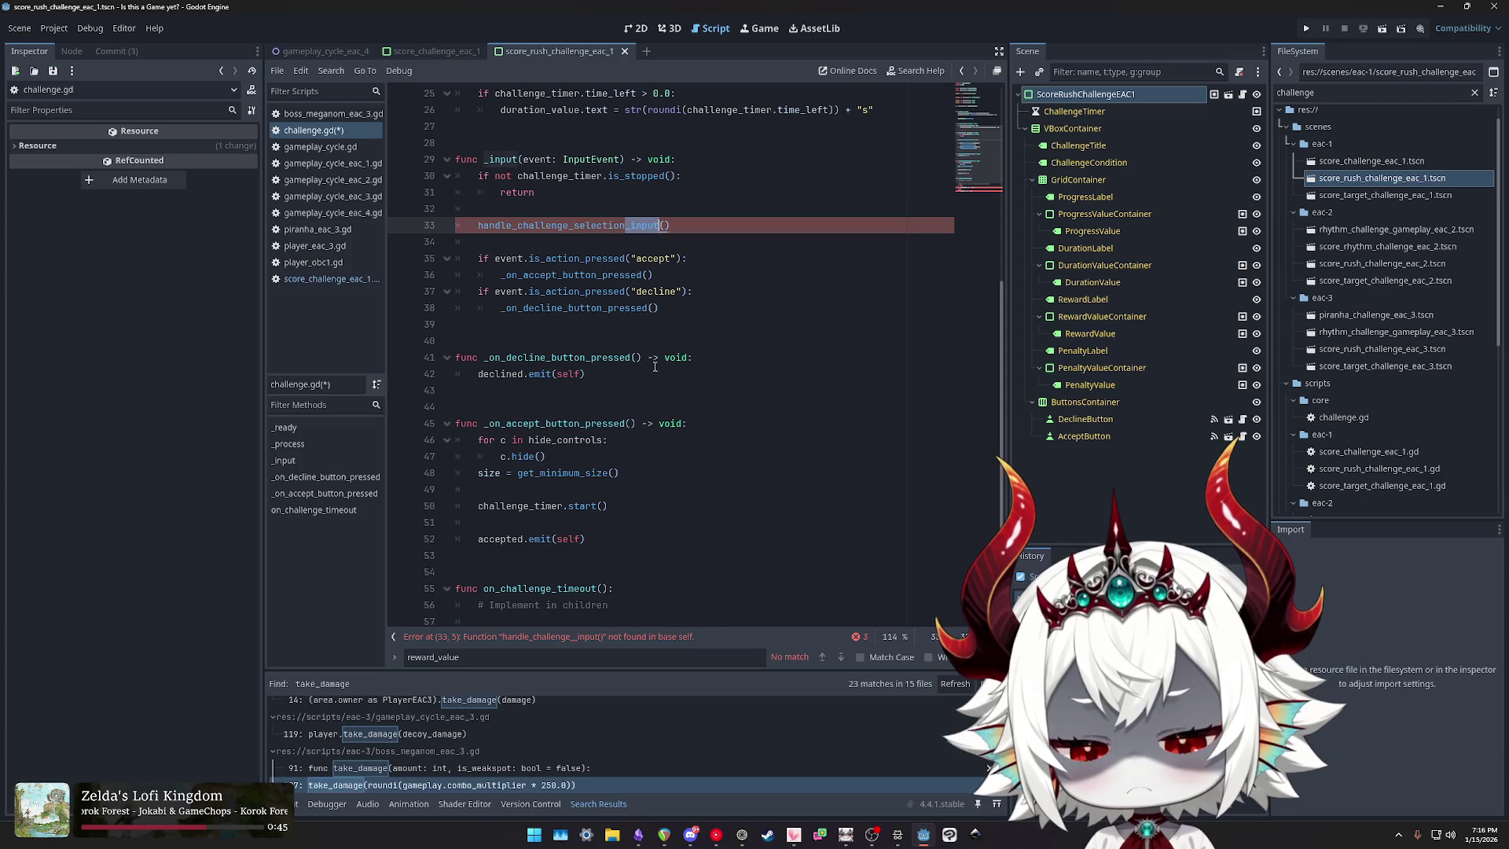
{"action": "key", "text": "Delete"}
{"action": "key", "text": "Home"}
{"action": "key", "text": "shift+Right"}
{"action": "key", "text": "shift+Right"}
{"action": "key", "text": "shift+Right"}
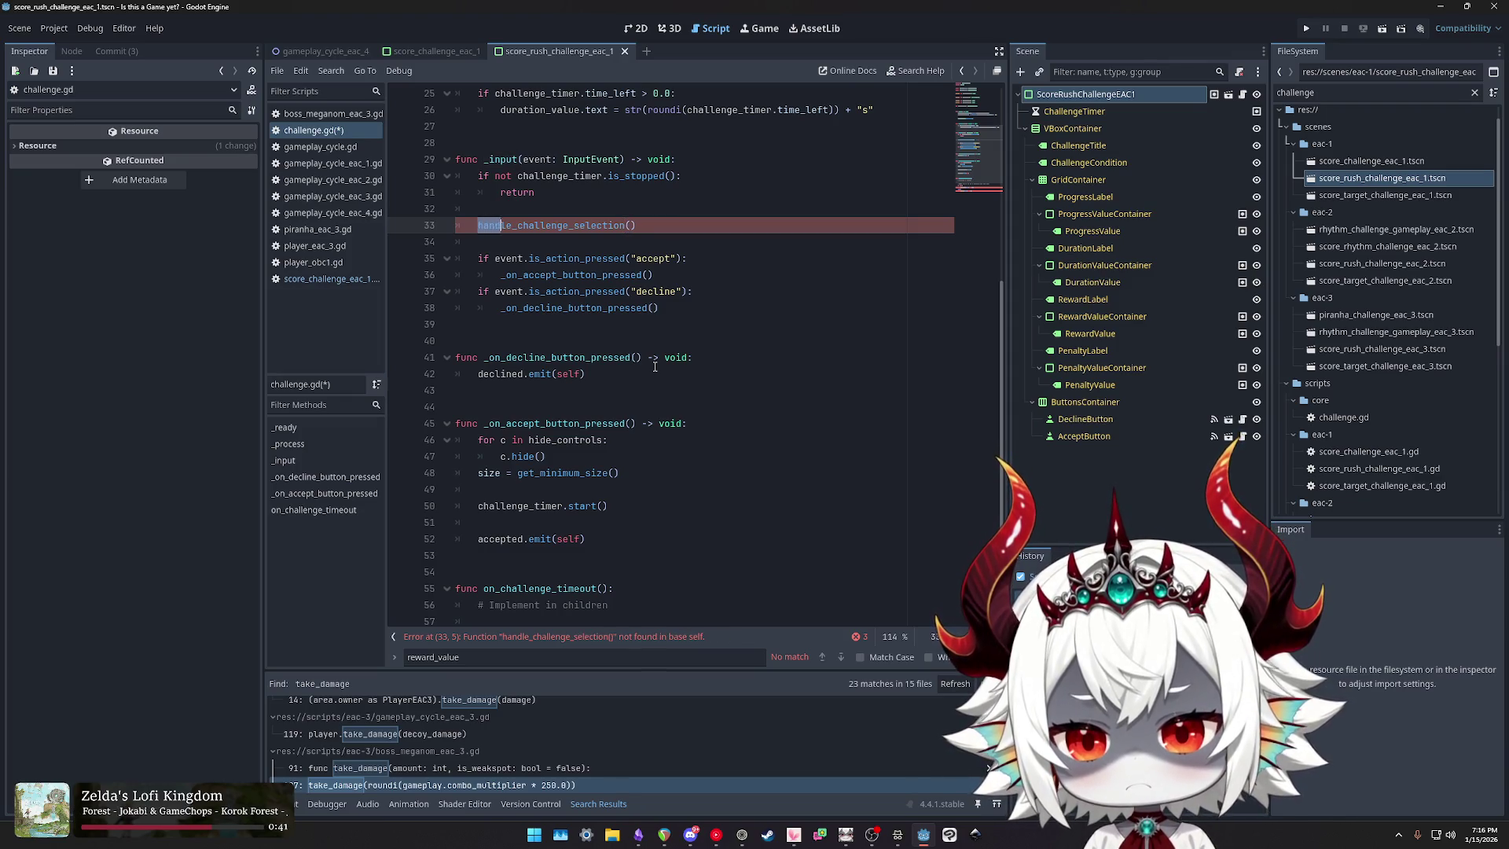
{"action": "key", "text": "Delete"}
{"action": "key", "text": "ctrl+Right"}
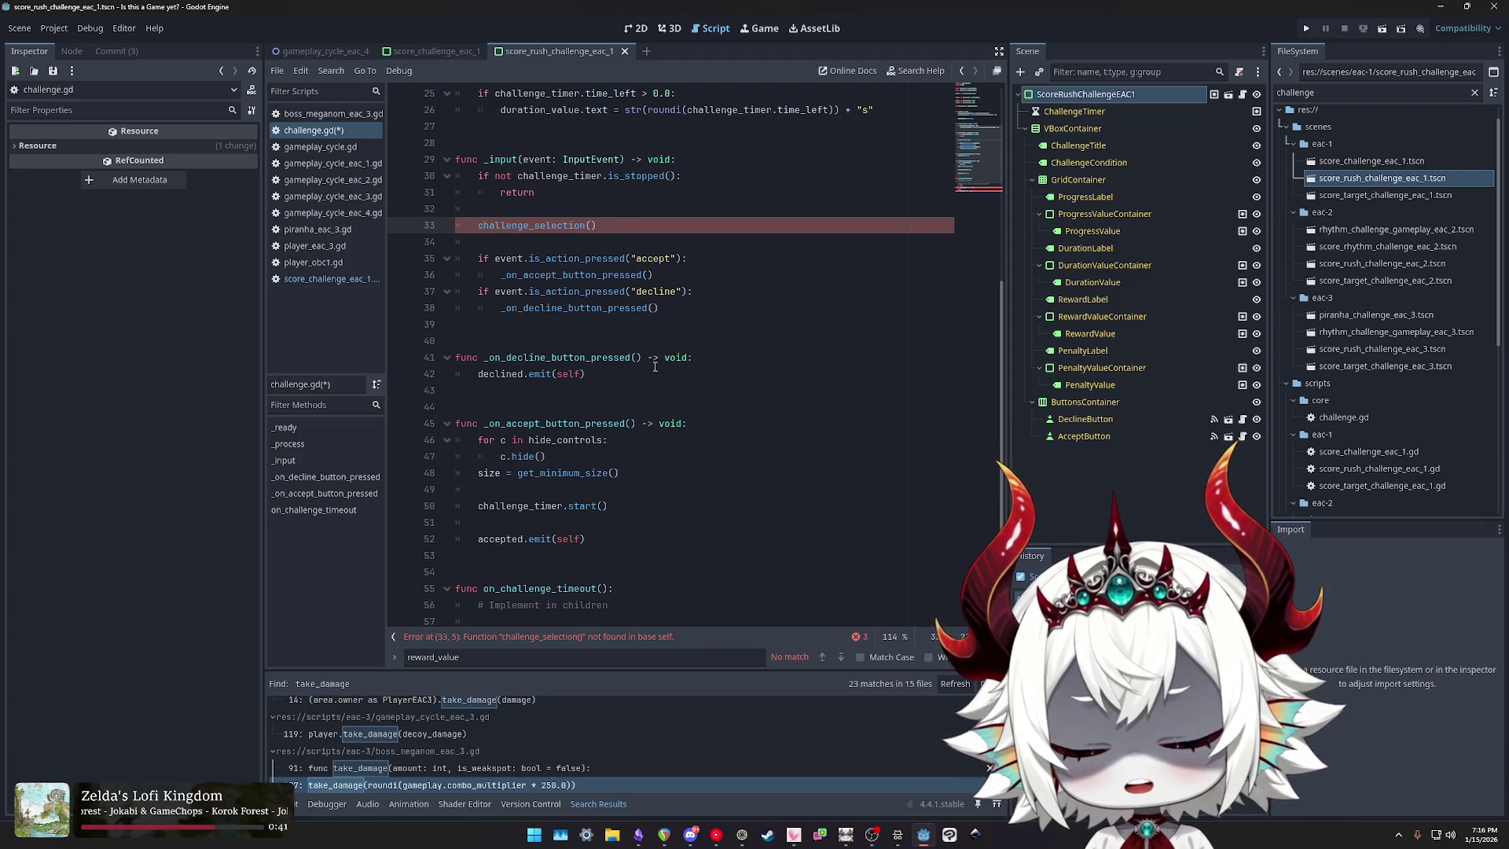
{"action": "type", "text": "_input"}
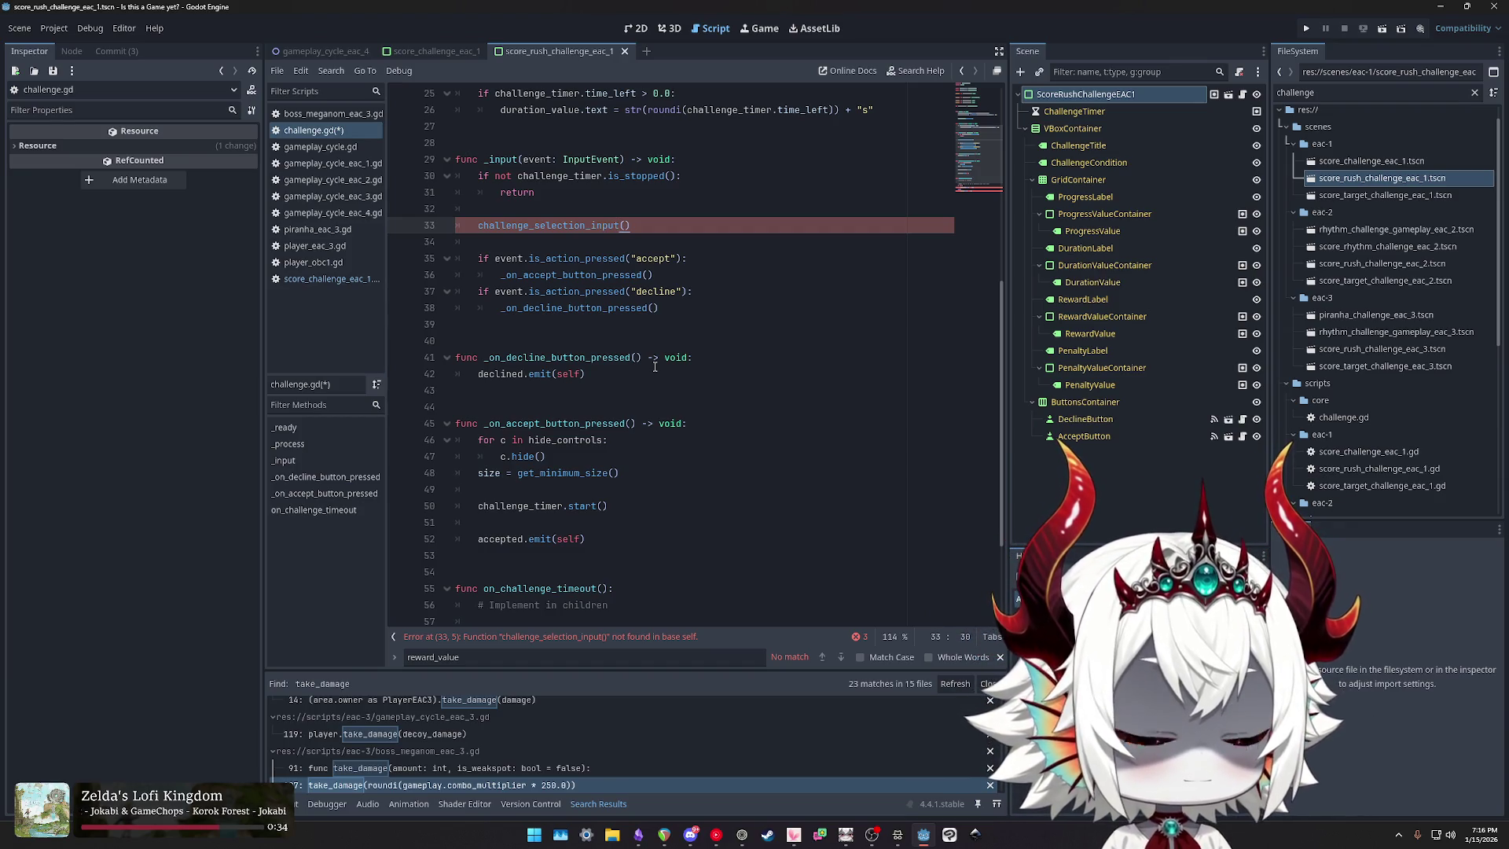
{"action": "key", "text": "Home"}
{"action": "type", "text": "handle_"}
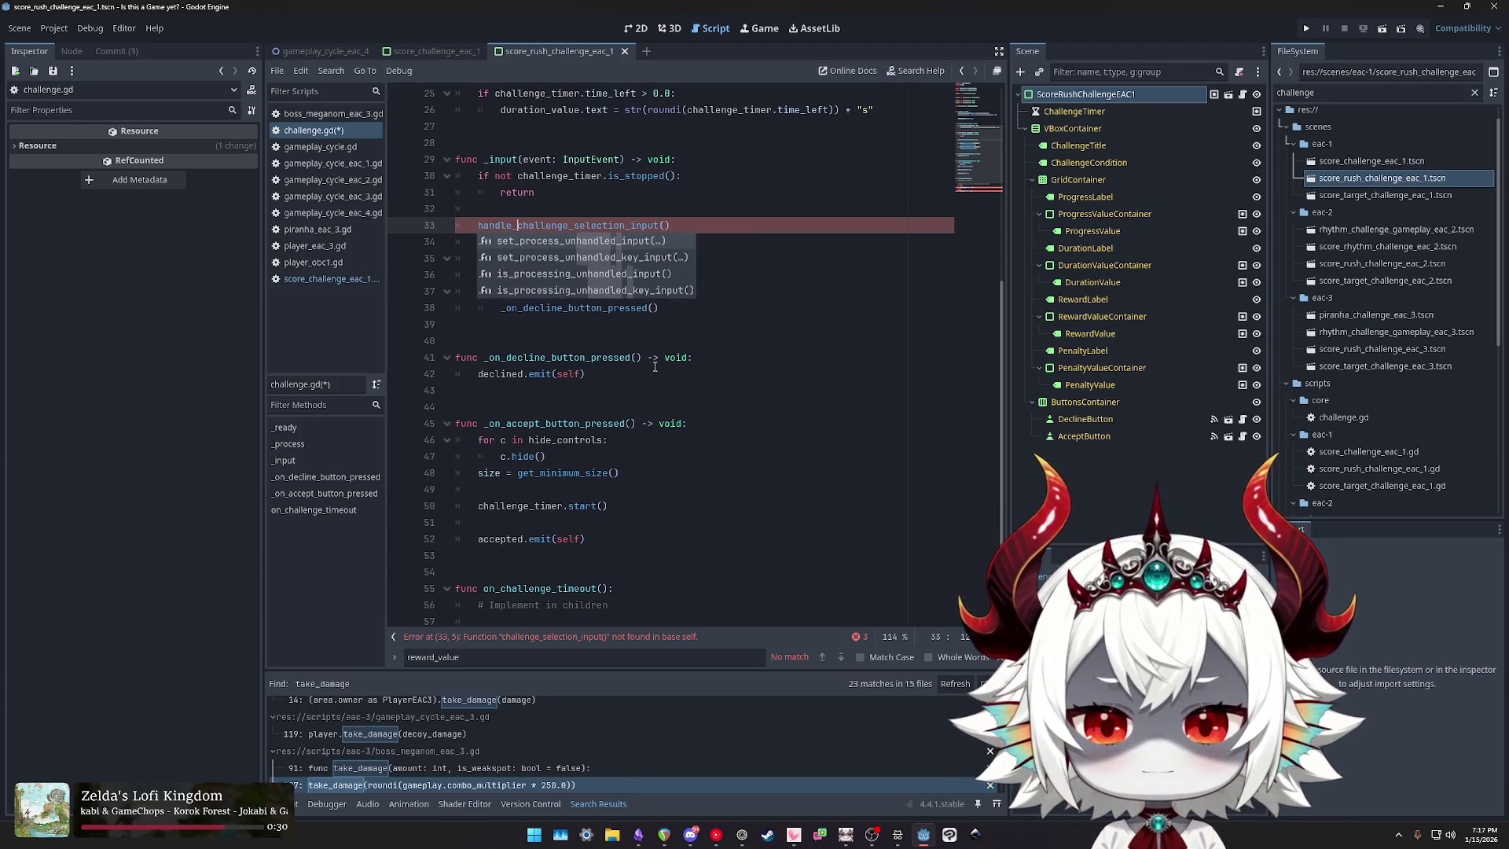
{"action": "key", "text": "shift+Right"}
{"action": "key", "text": "shift+Right"}
{"action": "key", "text": "shift+Right"}
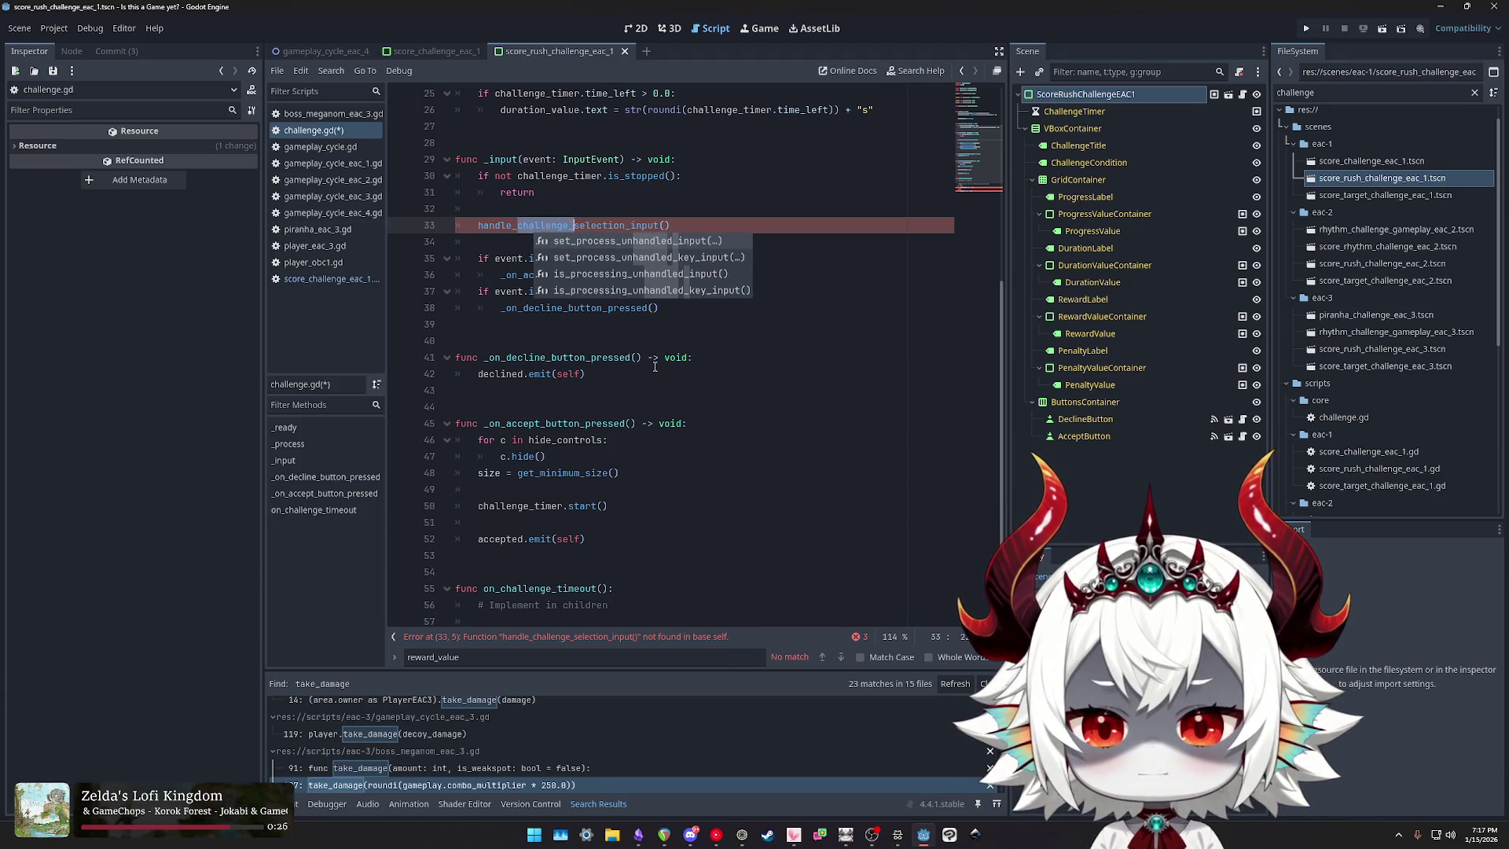
{"action": "key", "text": "BackSpace"}
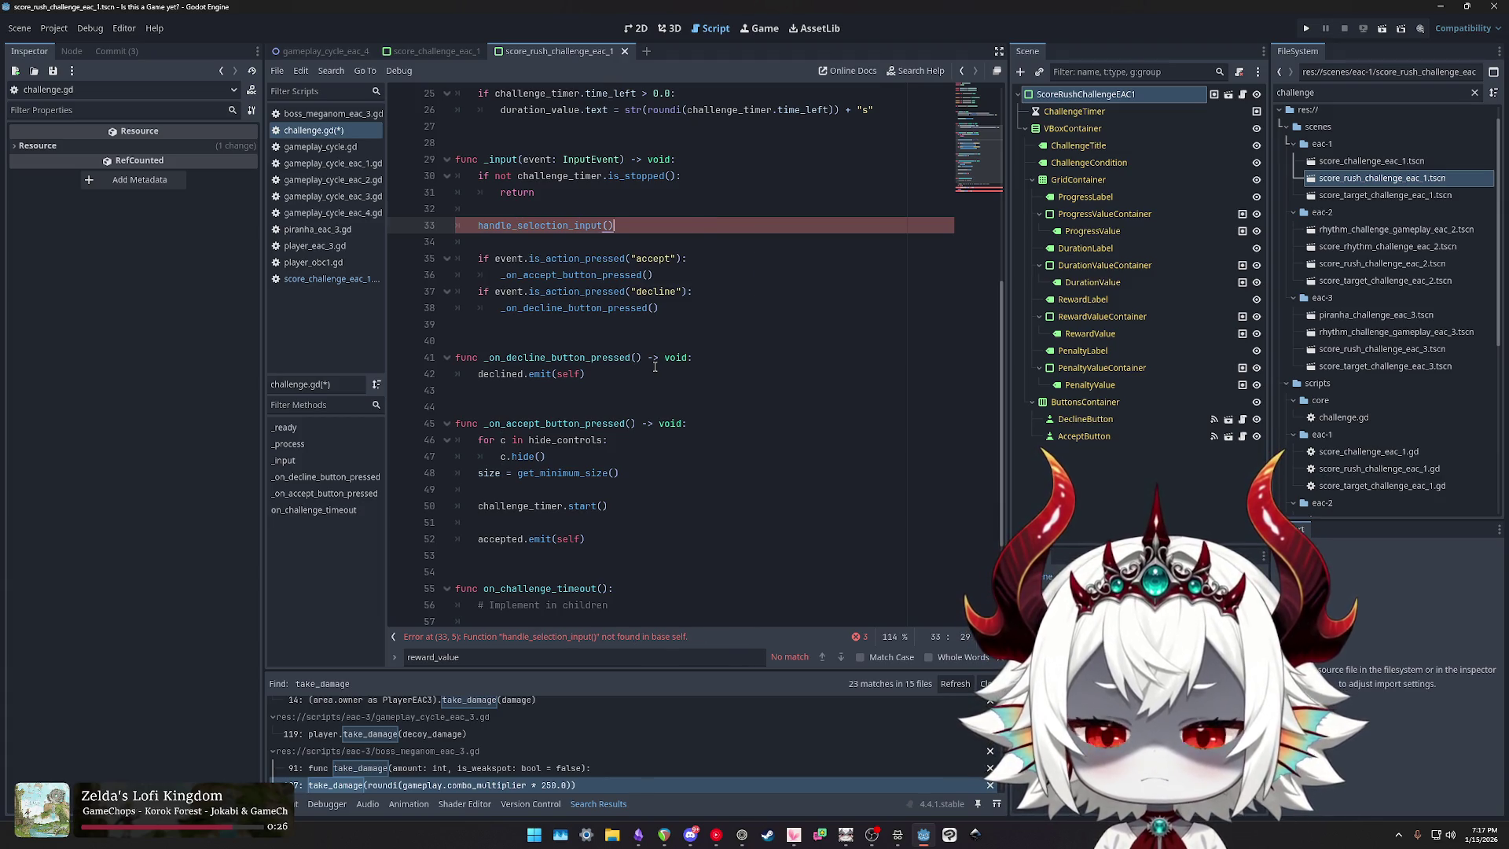
Step: Begin a new function declaration, func handle_selection_input(), below _input
{"action": "key", "text": "Down"}
{"action": "key", "text": "Down"}
{"action": "key", "text": "Down"}
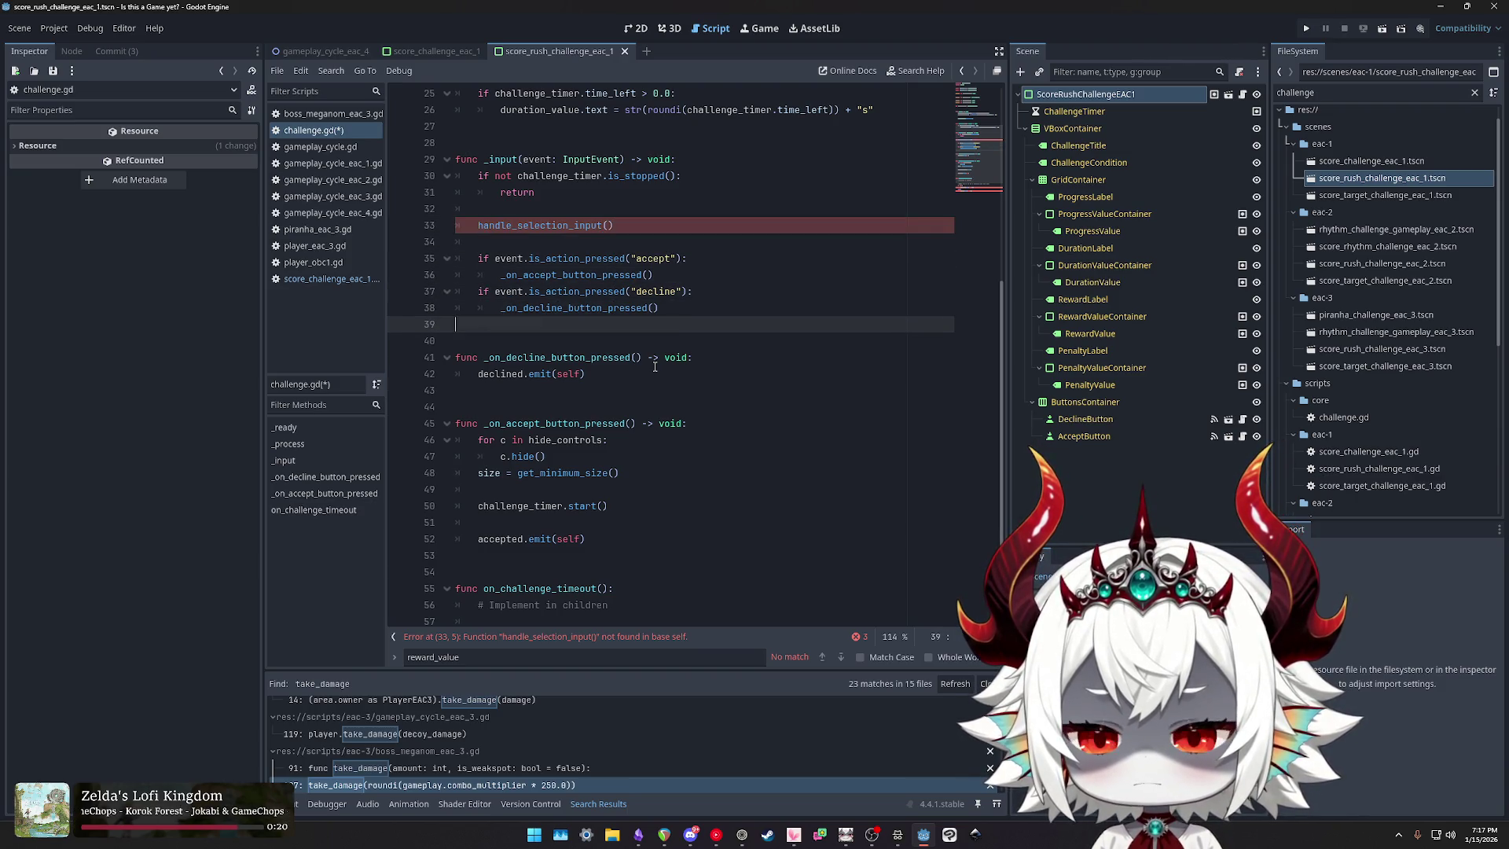
{"action": "key", "text": "Return"}
{"action": "type", "text": "func handle"}
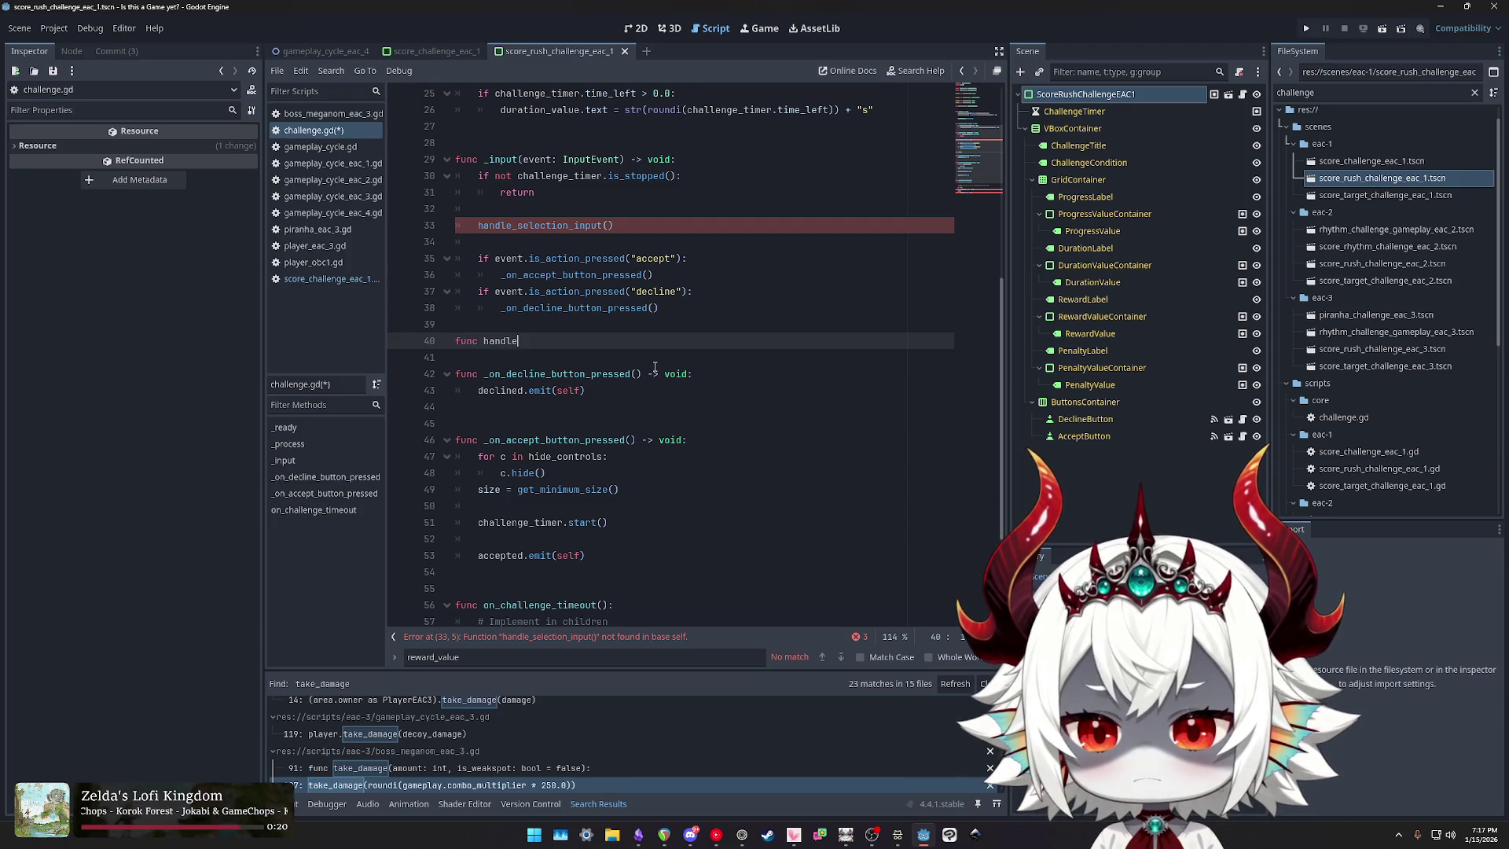
{"action": "type", "text": "_selection_input()"}
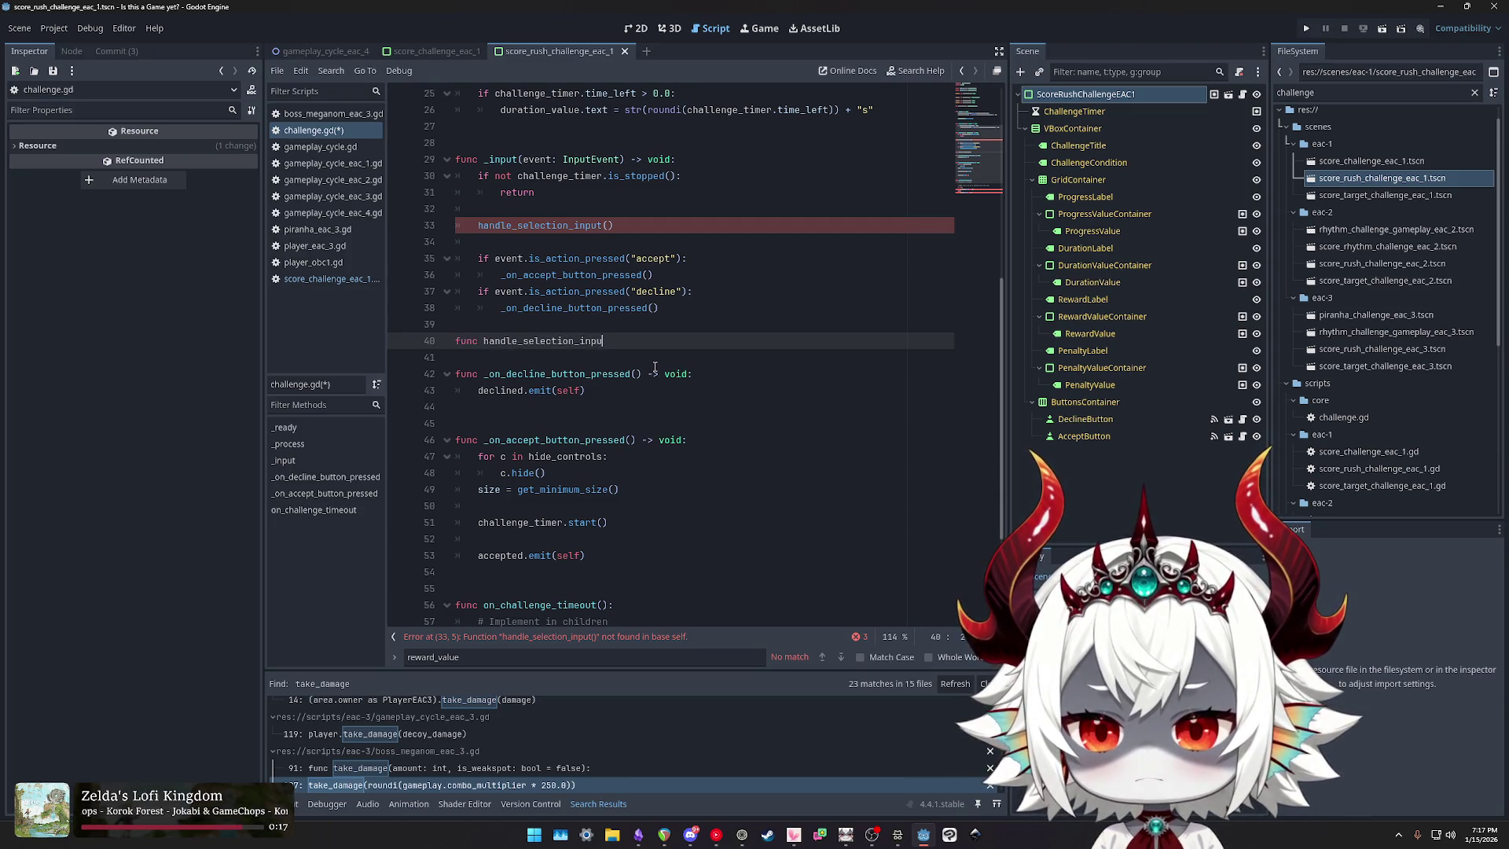
Step: Copy the accept and decline checks beneath handle_selection_input(), with blank lines around the function
{"action": "key", "text": "Up"}
{"action": "key", "text": "Up"}
{"action": "key", "text": "shift+Up"}
{"action": "key", "text": "shift+Up"}
{"action": "key", "text": "shift+Up"}
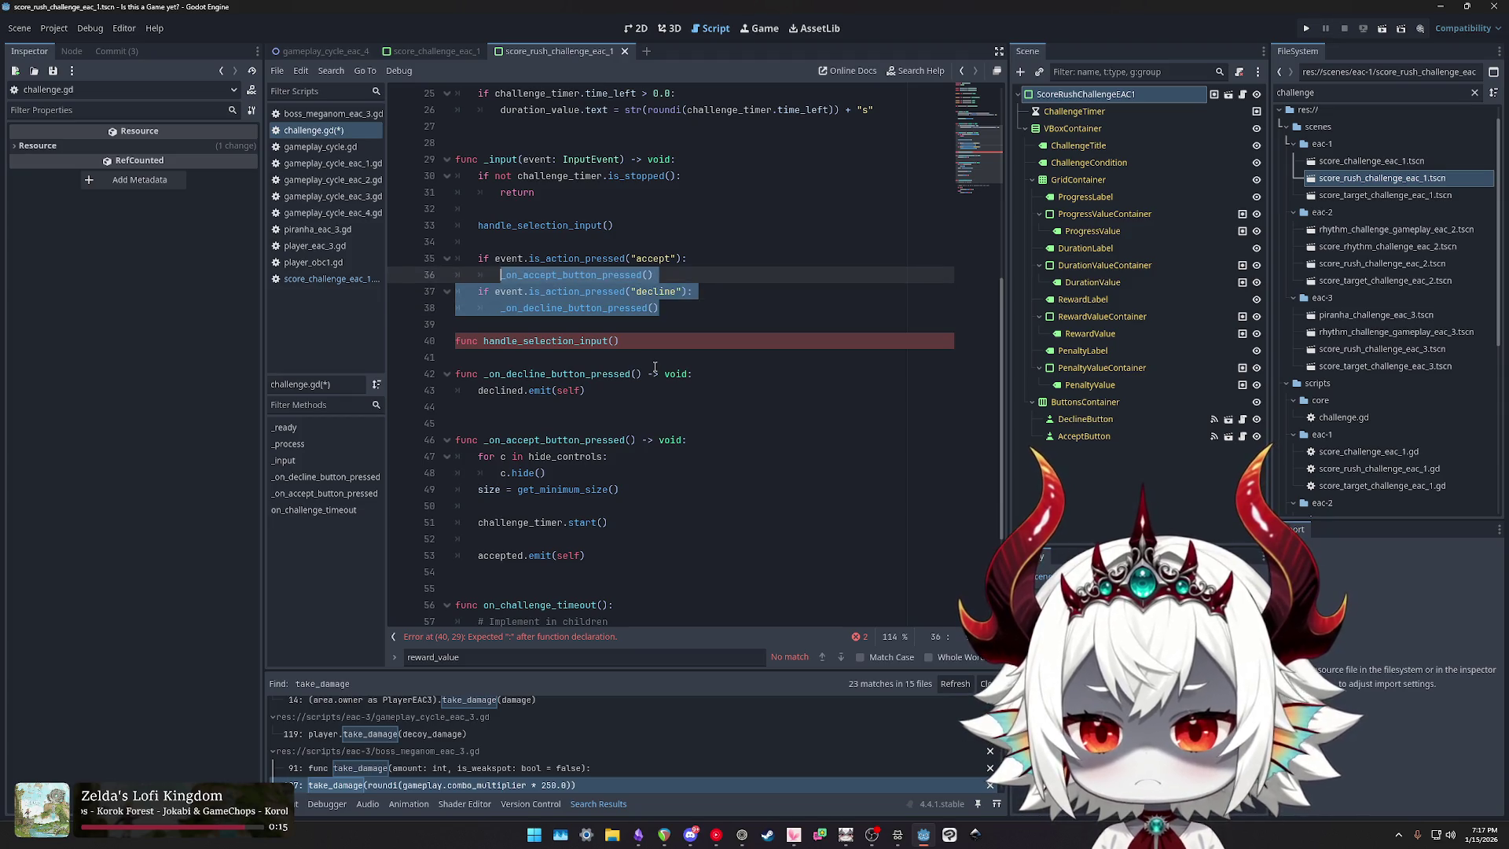
{"action": "key", "text": "shift+Home"}
{"action": "key", "text": "ctrl+c"}
{"action": "key", "text": "Down"}
{"action": "key", "text": "Down"}
{"action": "key", "text": "Down"}
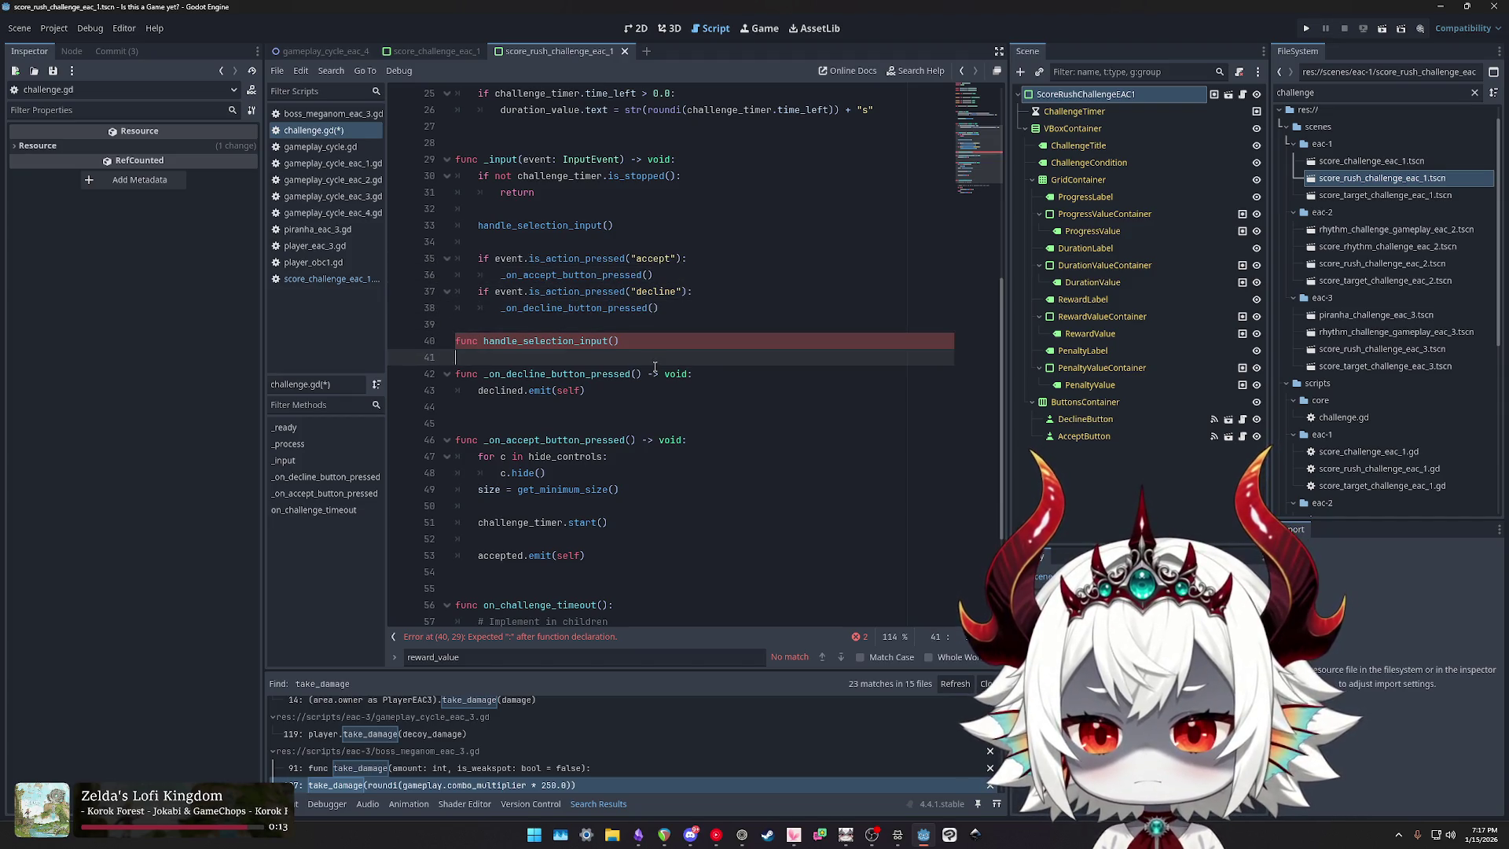
{"action": "key", "text": "ctrl+v"}
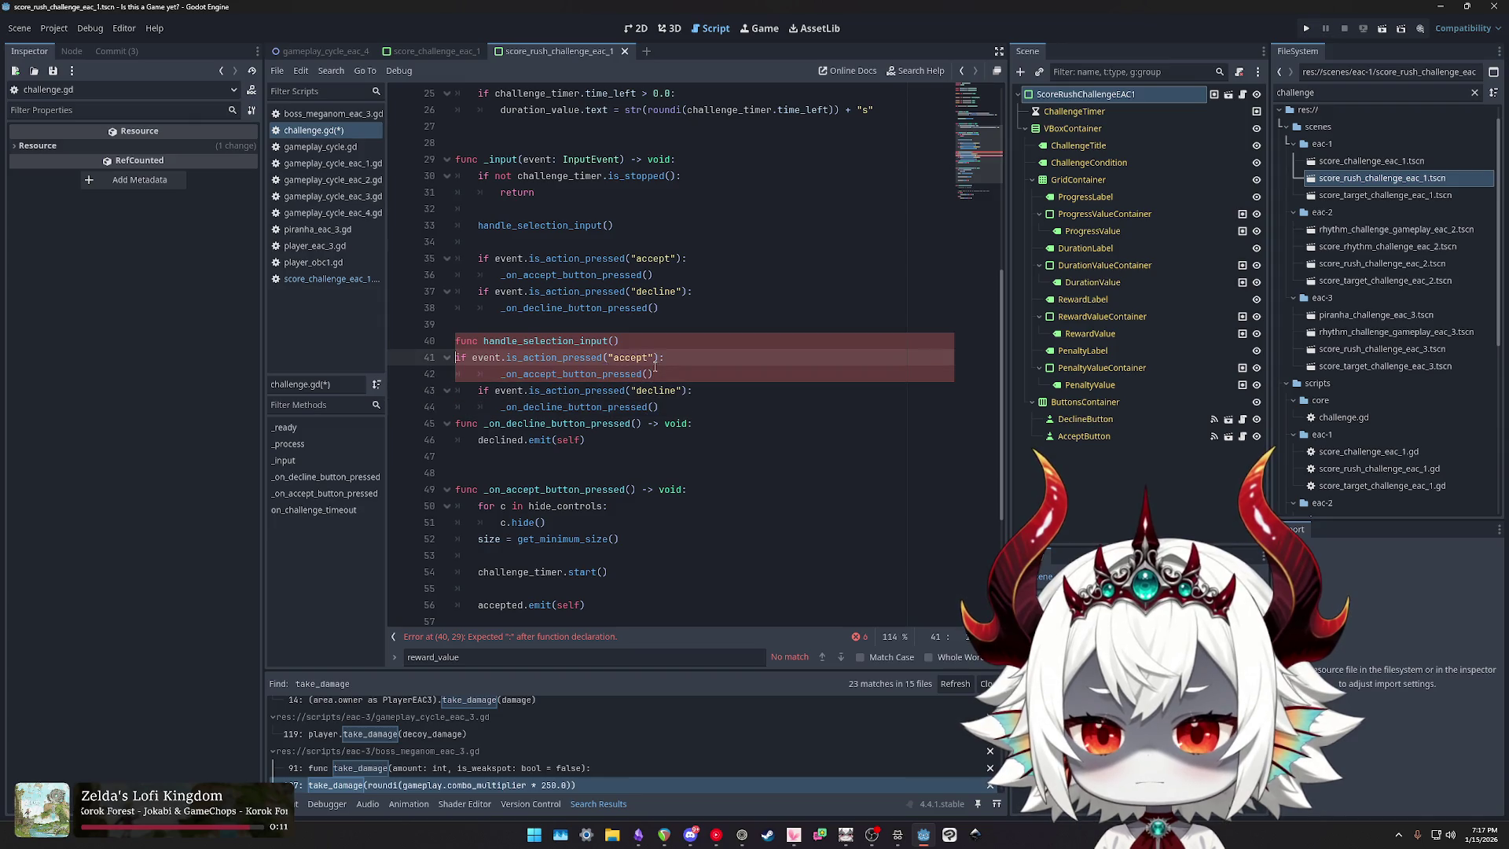
{"action": "key", "text": "Down"}
{"action": "key", "text": "Down"}
{"action": "key", "text": "Down"}
{"action": "key", "text": "Return"}
{"action": "key", "text": "Up"}
{"action": "key", "text": "Up"}
{"action": "key", "text": "Up"}
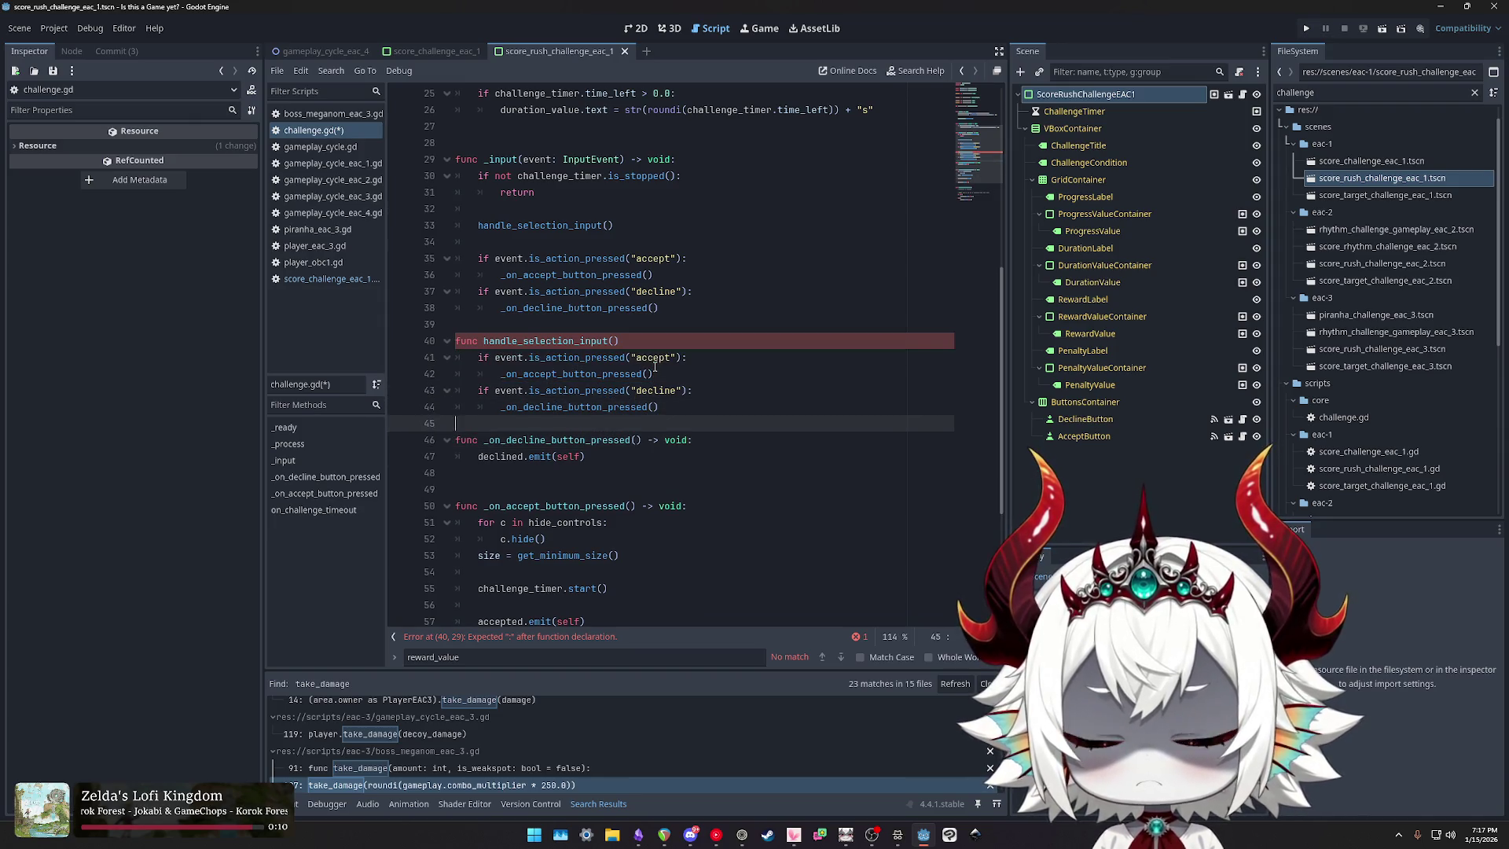
{"action": "key", "text": "Up"}
{"action": "key", "text": "Up"}
{"action": "key", "text": "Up"}
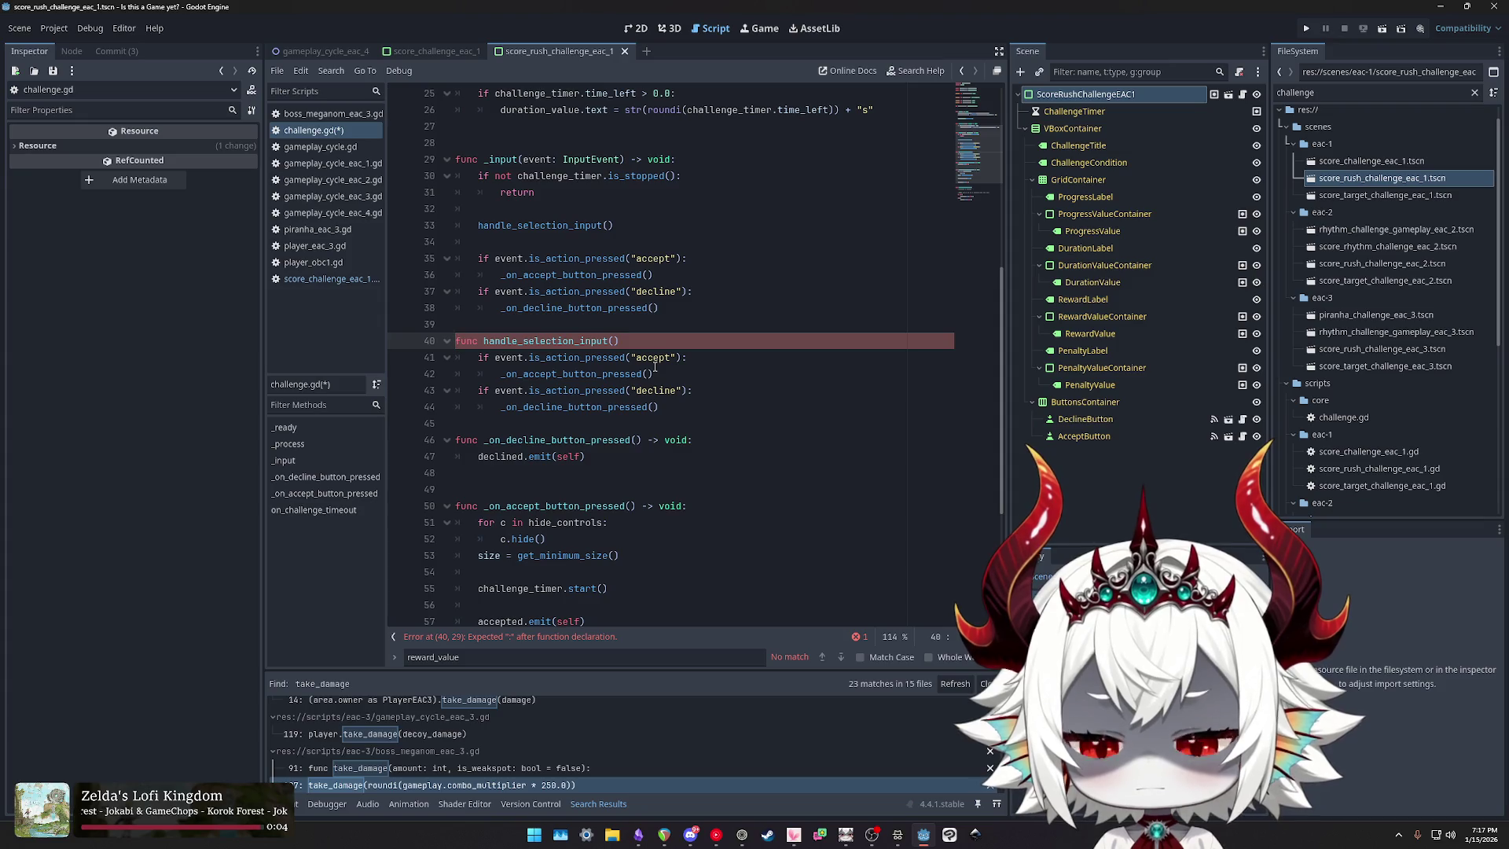
{"action": "key", "text": "Return"}
{"action": "key", "text": "Down"}
{"action": "key", "text": "Down"}
{"action": "key", "text": "Down"}
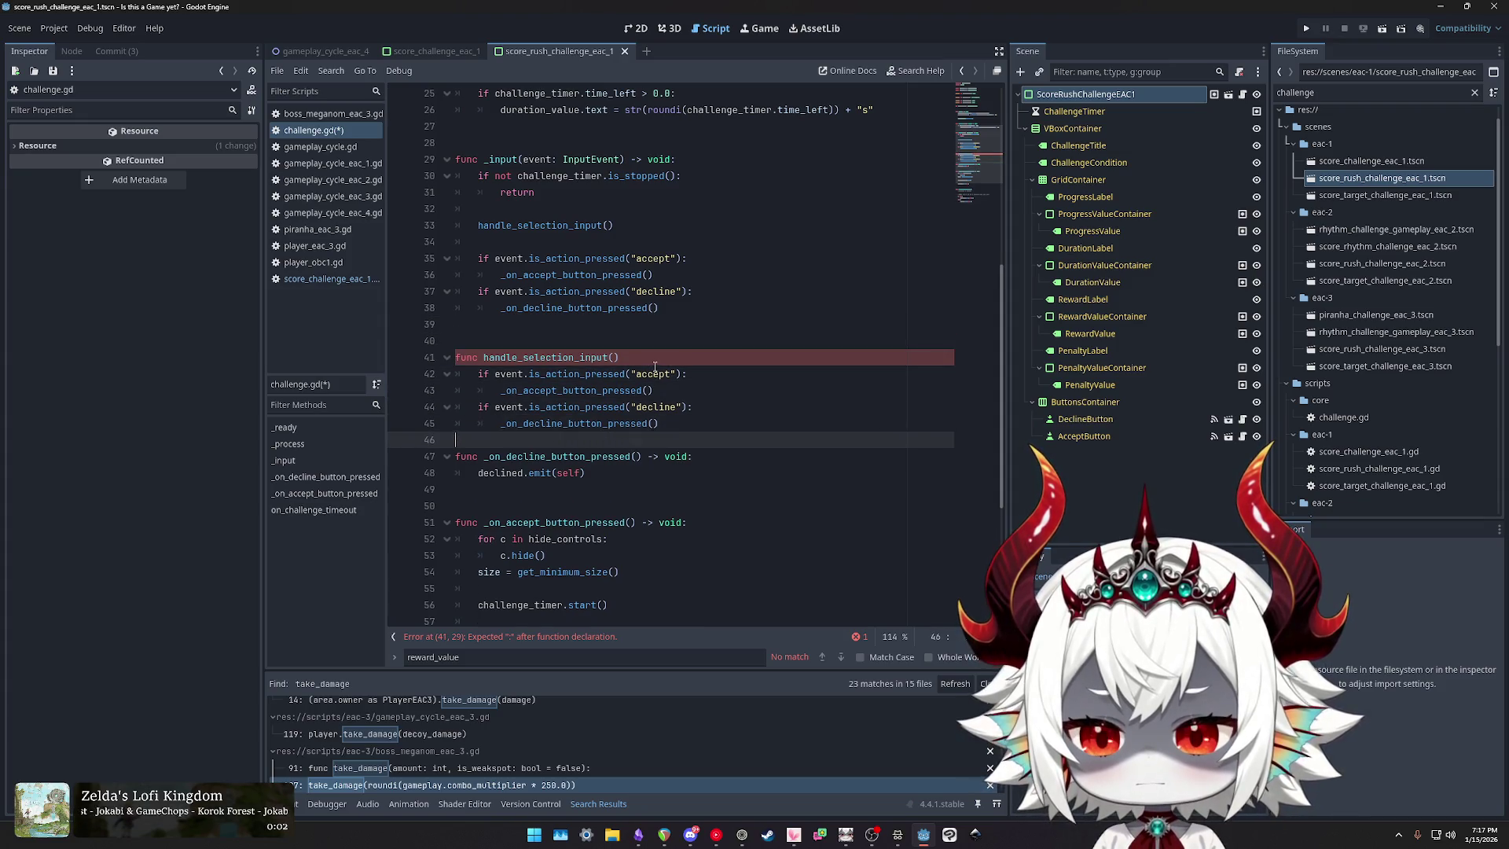
{"action": "key", "text": "Up"}
{"action": "key", "text": "Up"}
{"action": "key", "text": "Up"}
Step: Make the function's first body line 'pass # Override in children'
{"action": "key", "text": "End"}
{"action": "key", "text": "Return"}
{"action": "type", "text": "p"}
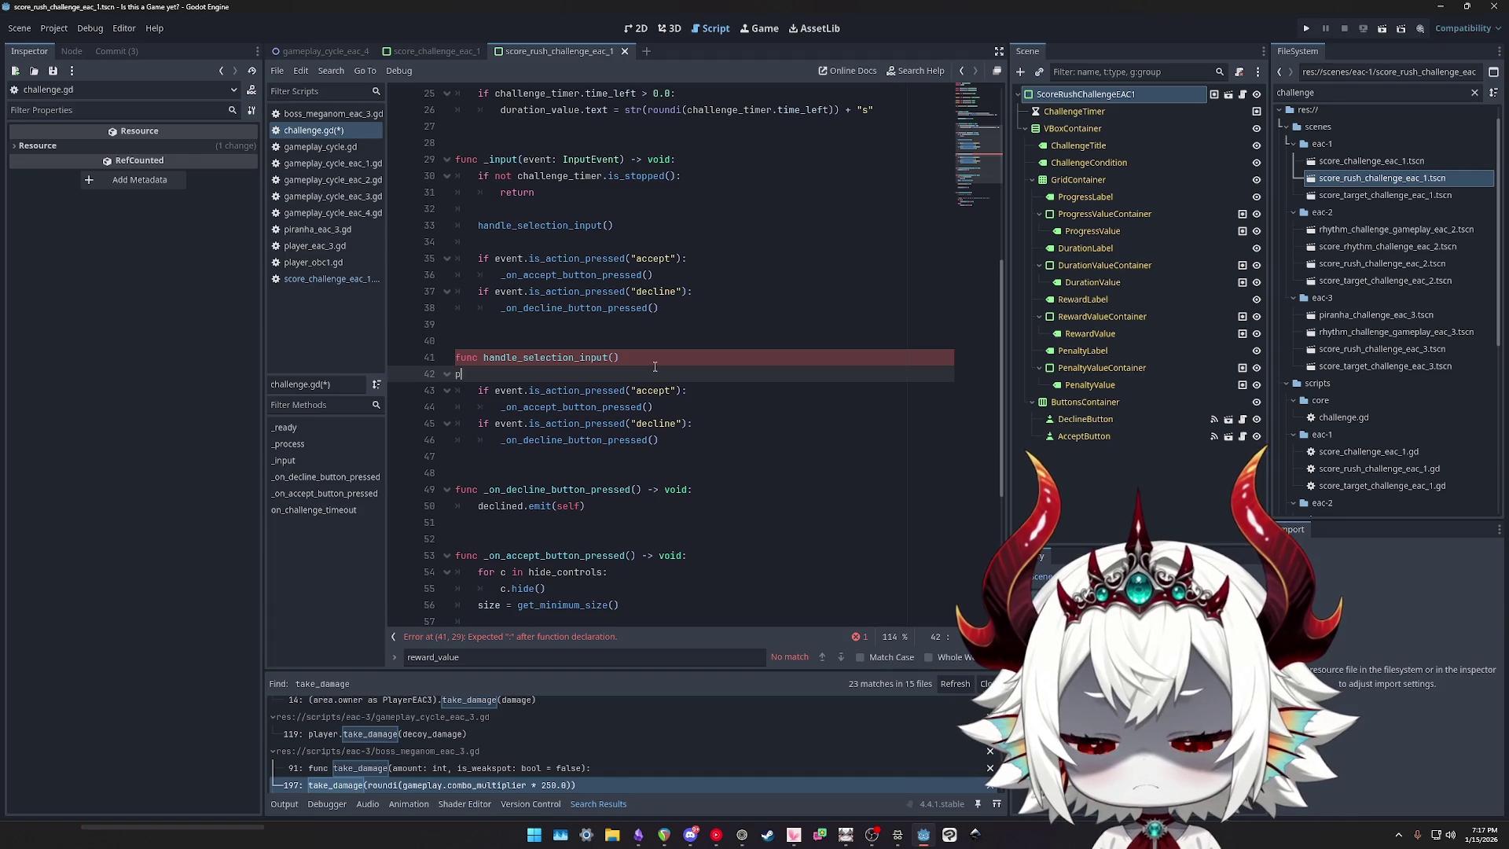
{"action": "key", "text": "BackSpace"}
{"action": "type", "text": "pass # Override in c"}
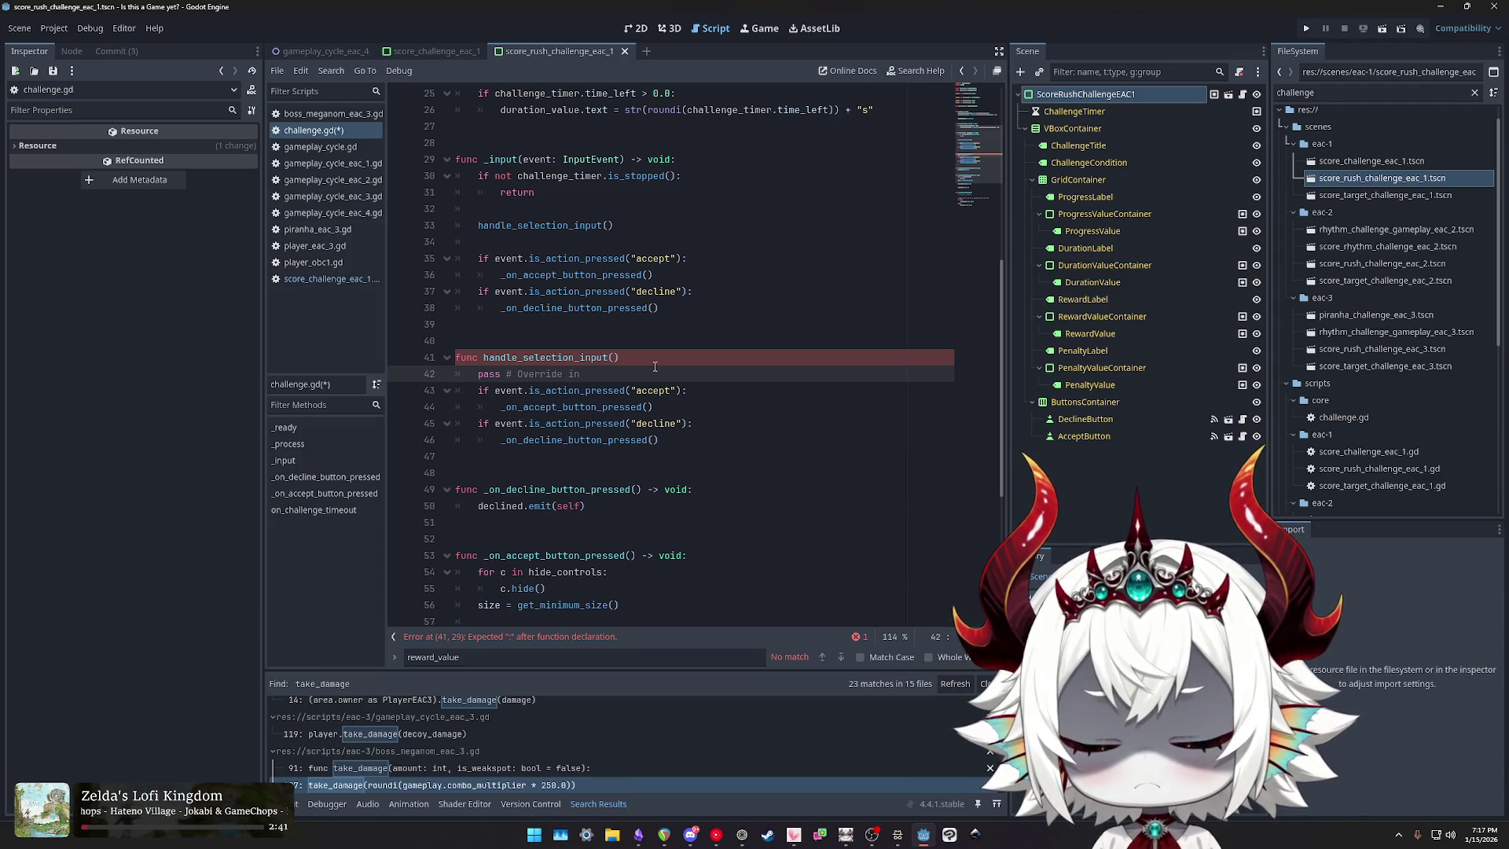
{"action": "type", "text": "hildren"}
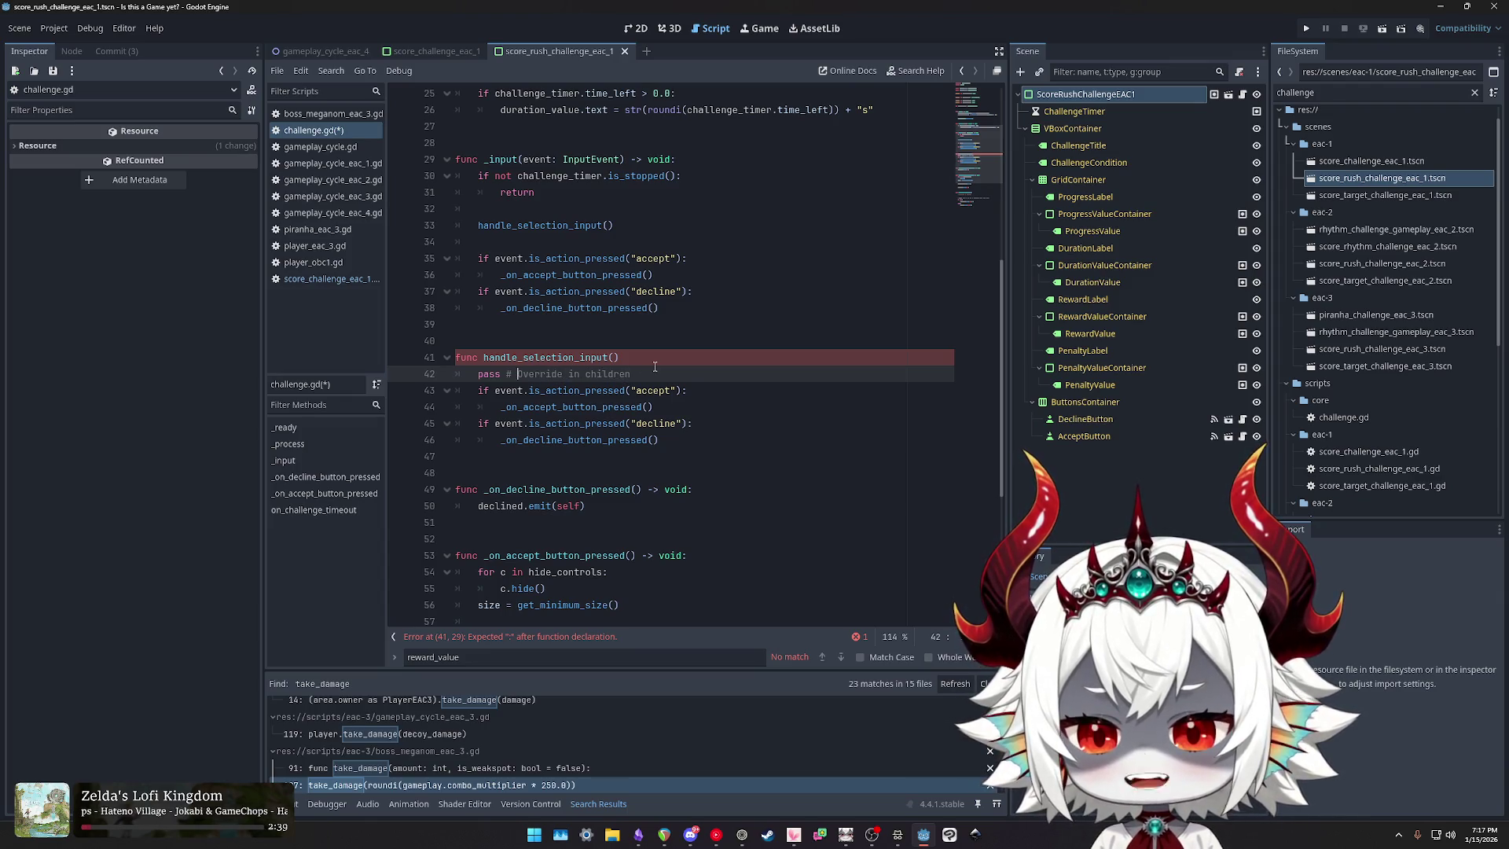
{"action": "key", "text": "Delete"}
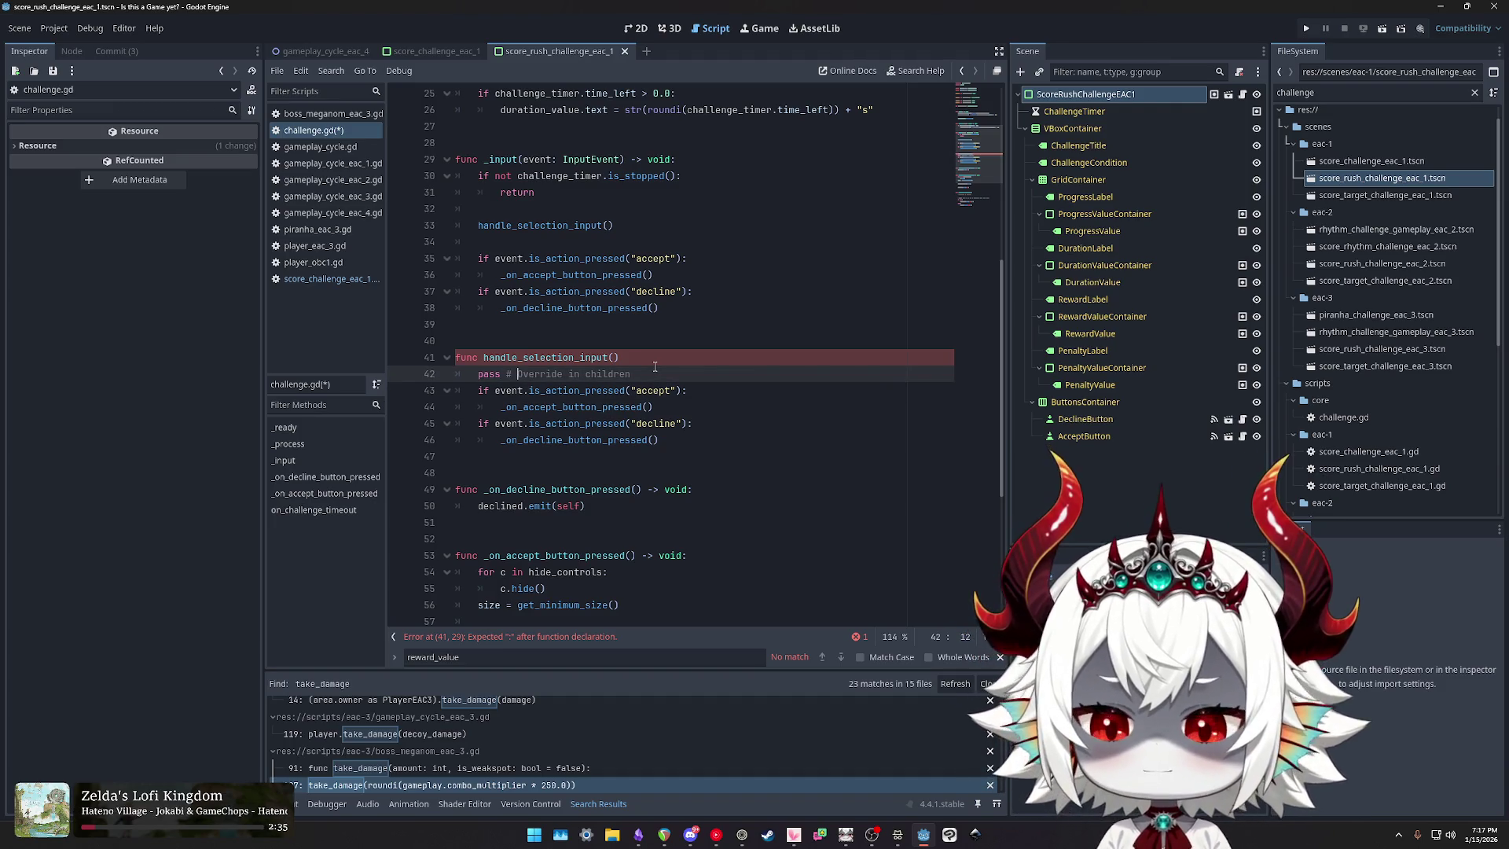
Step: Search all project scripts for the word 'children'
{"action": "scroll", "coordinate": [654, 367], "scroll_direction": "up", "scroll_amount": 6}
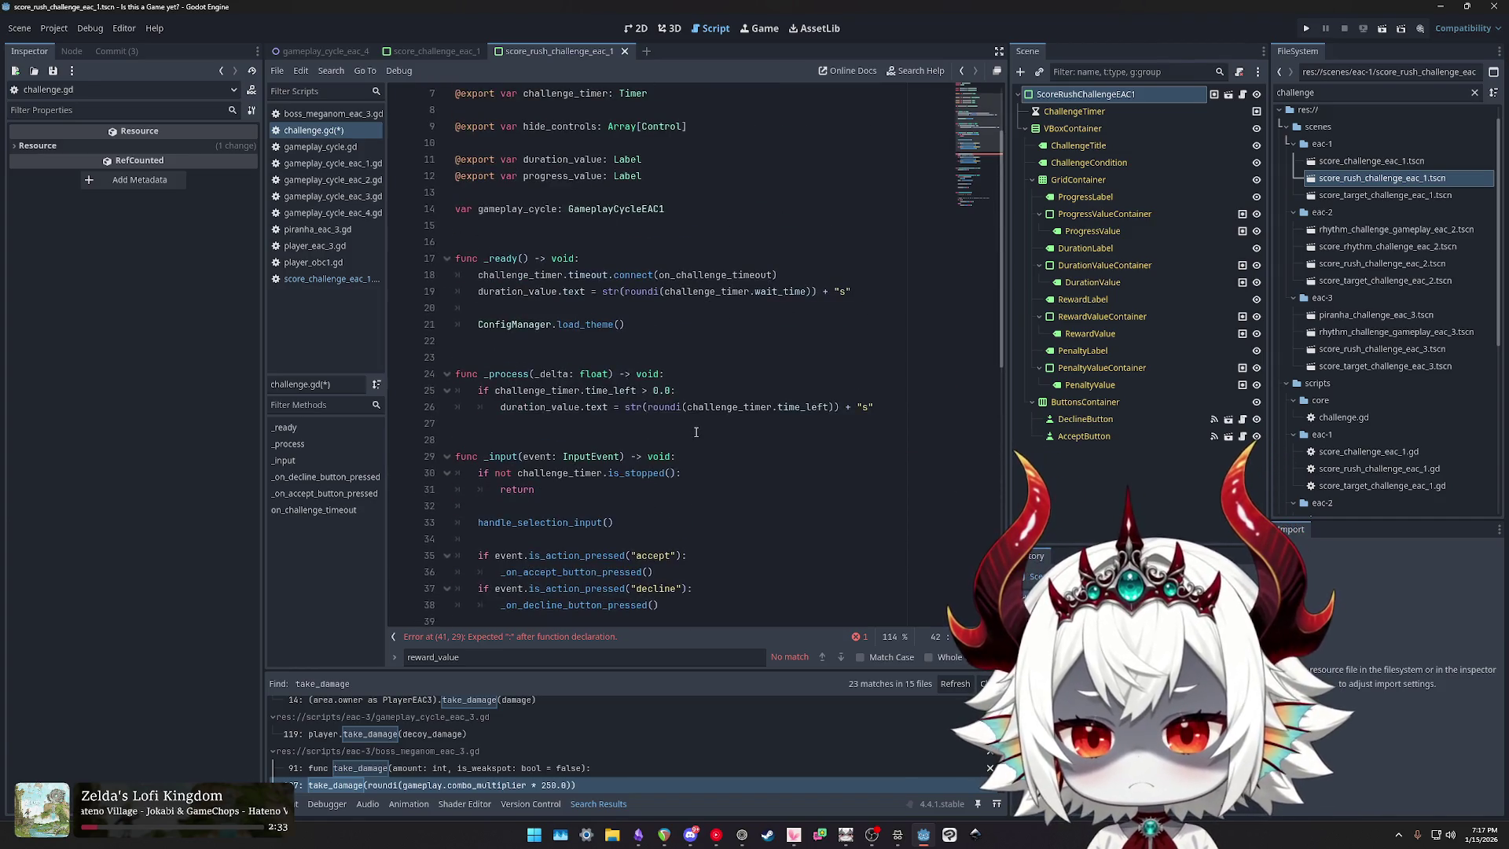
{"action": "scroll", "coordinate": [694, 428], "scroll_direction": "down", "scroll_amount": 6}
{"action": "double_click", "coordinate": [608, 374]}
{"action": "key", "text": "ctrl+shift+f"}
{"action": "left_click", "coordinate": [754, 466]}
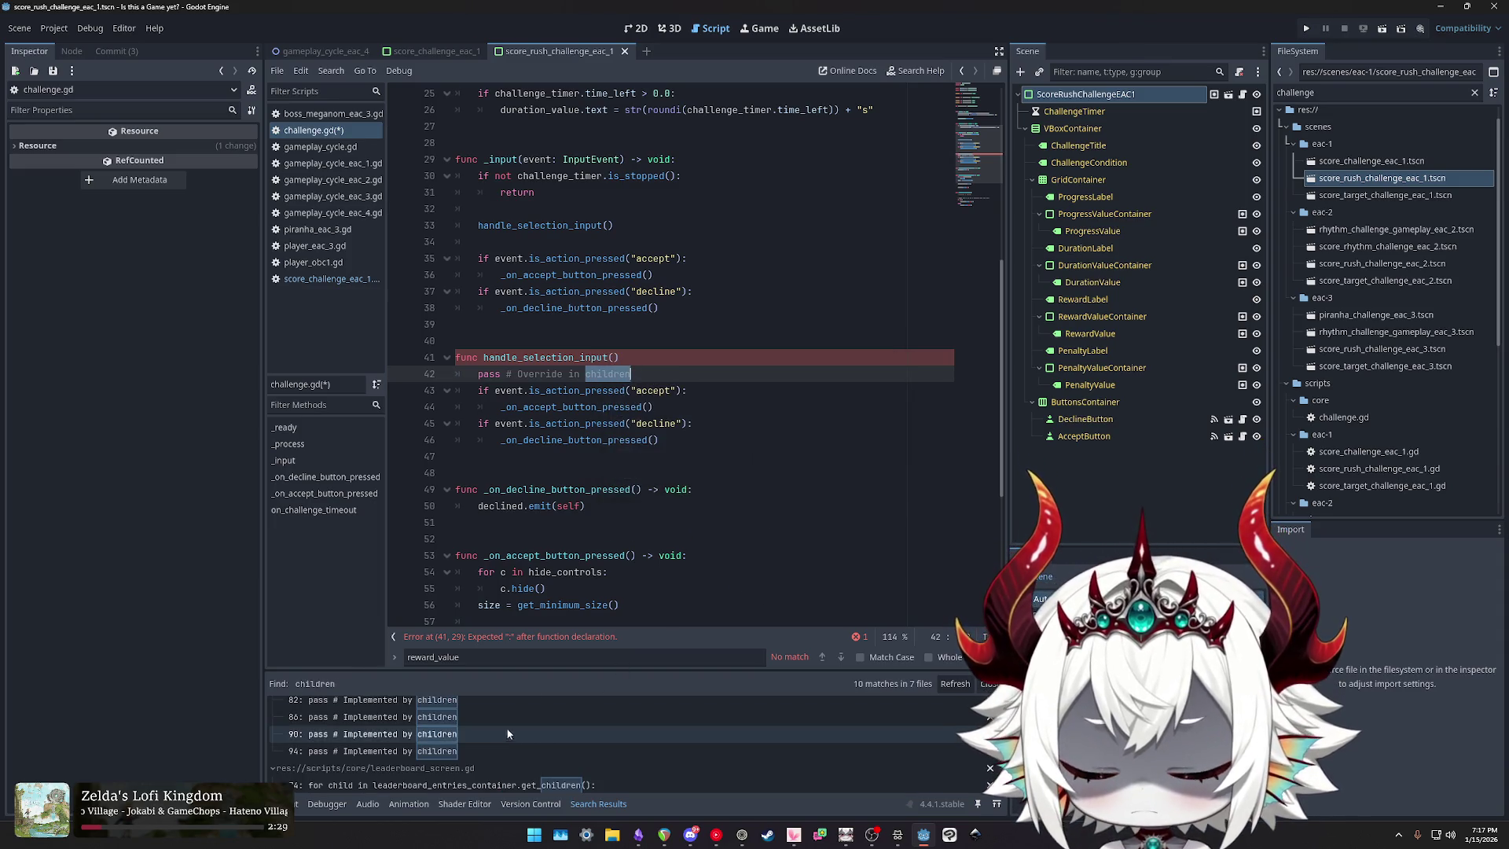
{"action": "scroll", "coordinate": [433, 729], "scroll_direction": "up", "scroll_amount": 1}
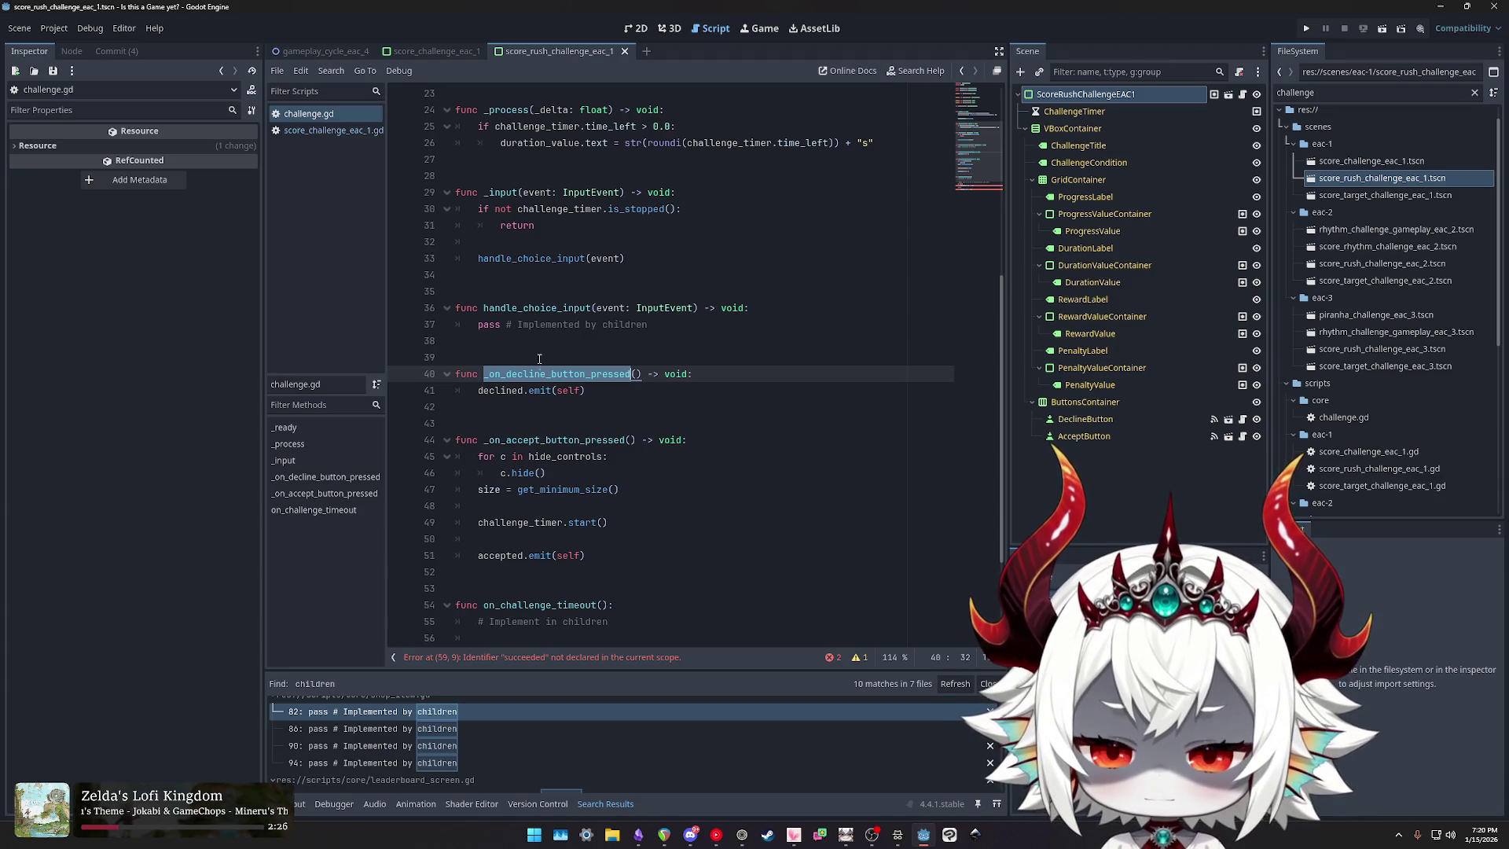
Step: In score_challenge_eac_1.gd, try renaming the line-30 accept handler call, undo, then return to challenge.gd
{"action": "left_click", "coordinate": [333, 131]}
{"action": "scroll", "coordinate": [532, 336], "scroll_direction": "down", "scroll_amount": 5}
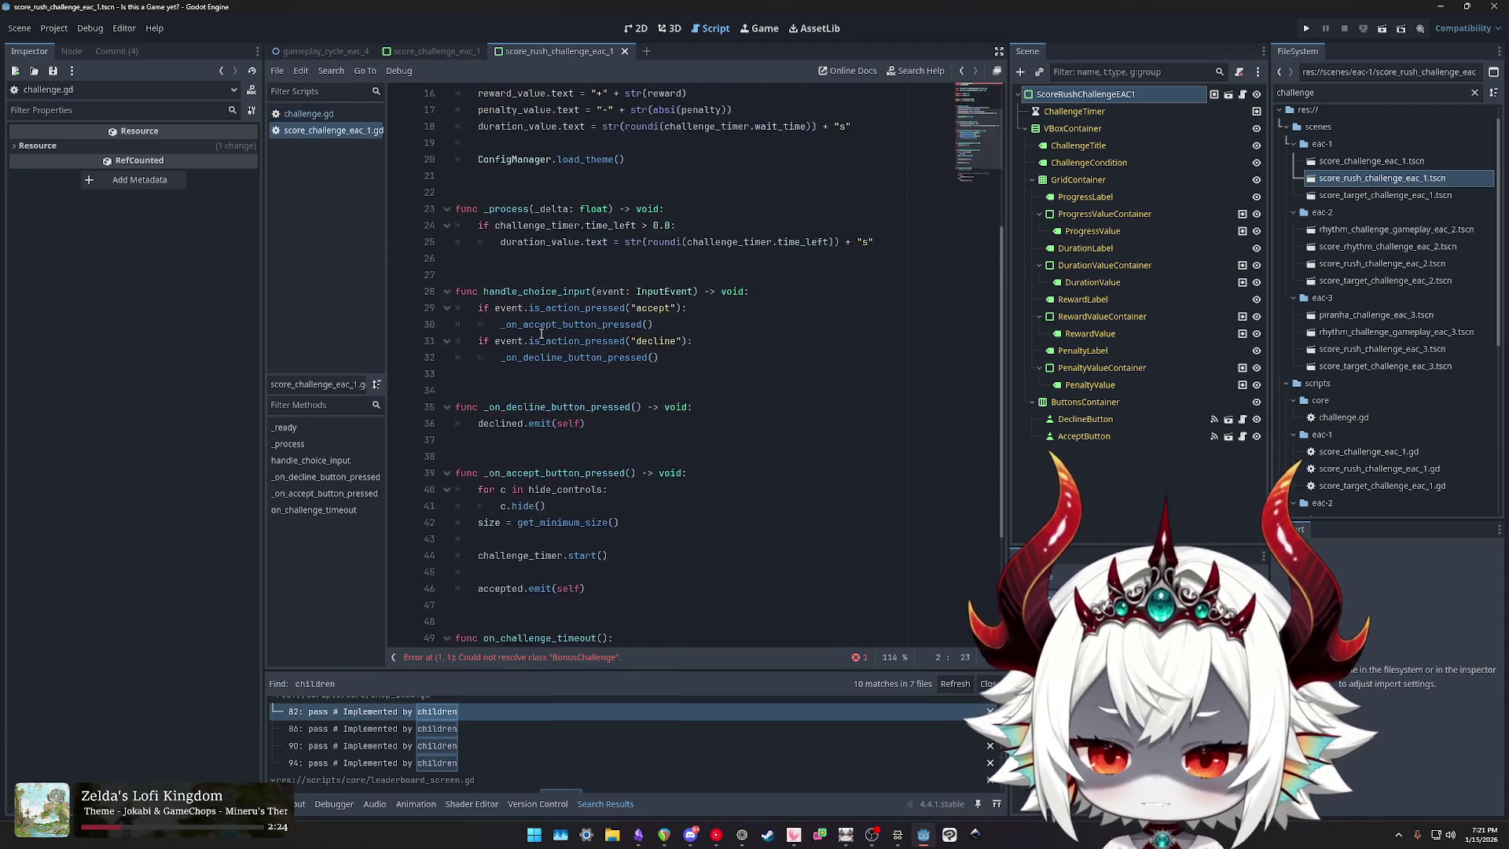
{"action": "double_click", "coordinate": [529, 341]}
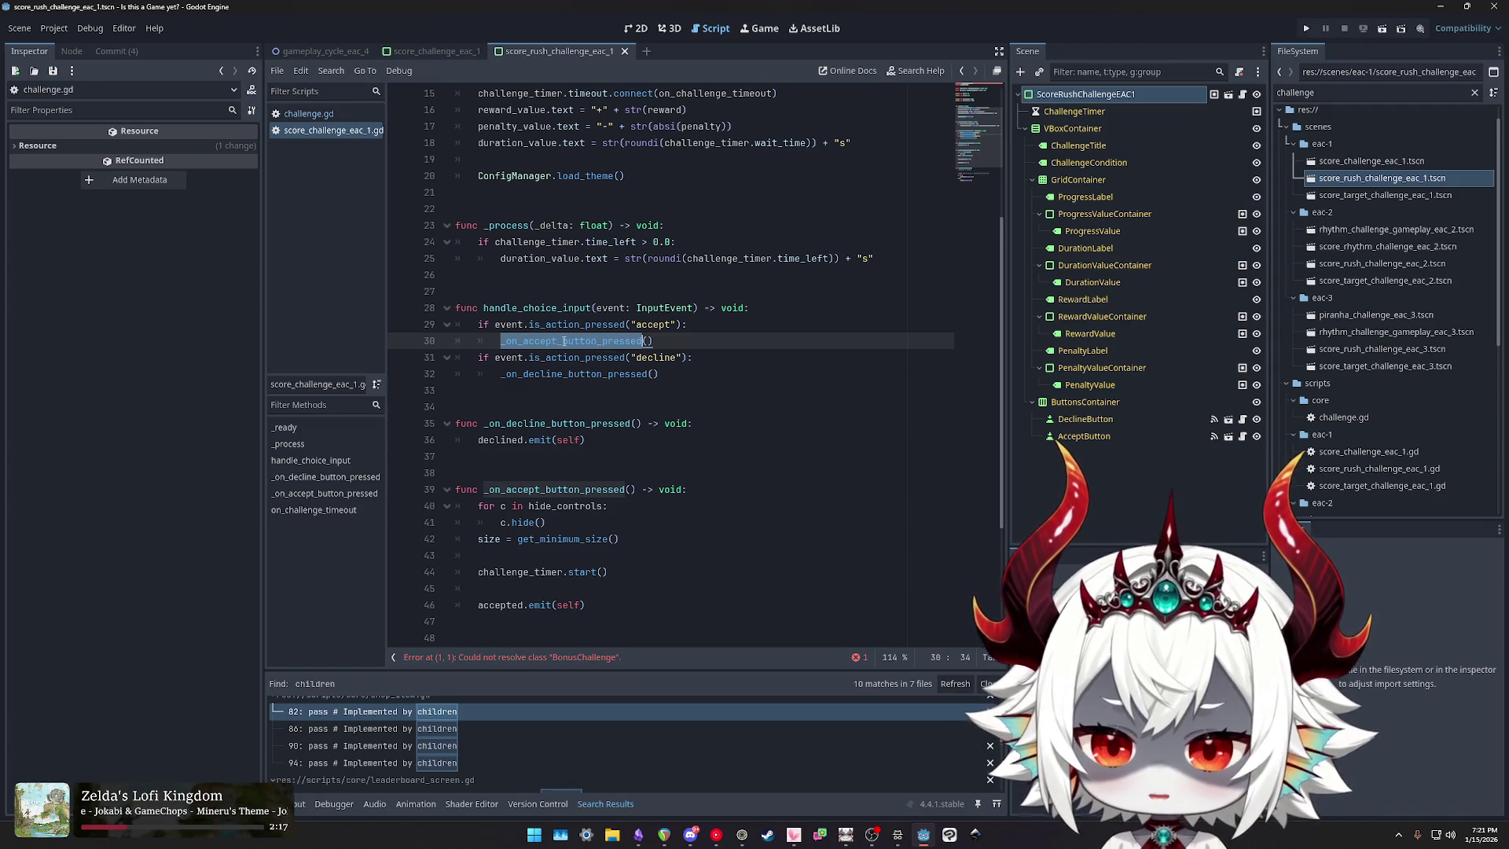
{"action": "left_click", "coordinate": [563, 341]}
{"action": "type", "text": "ed"}
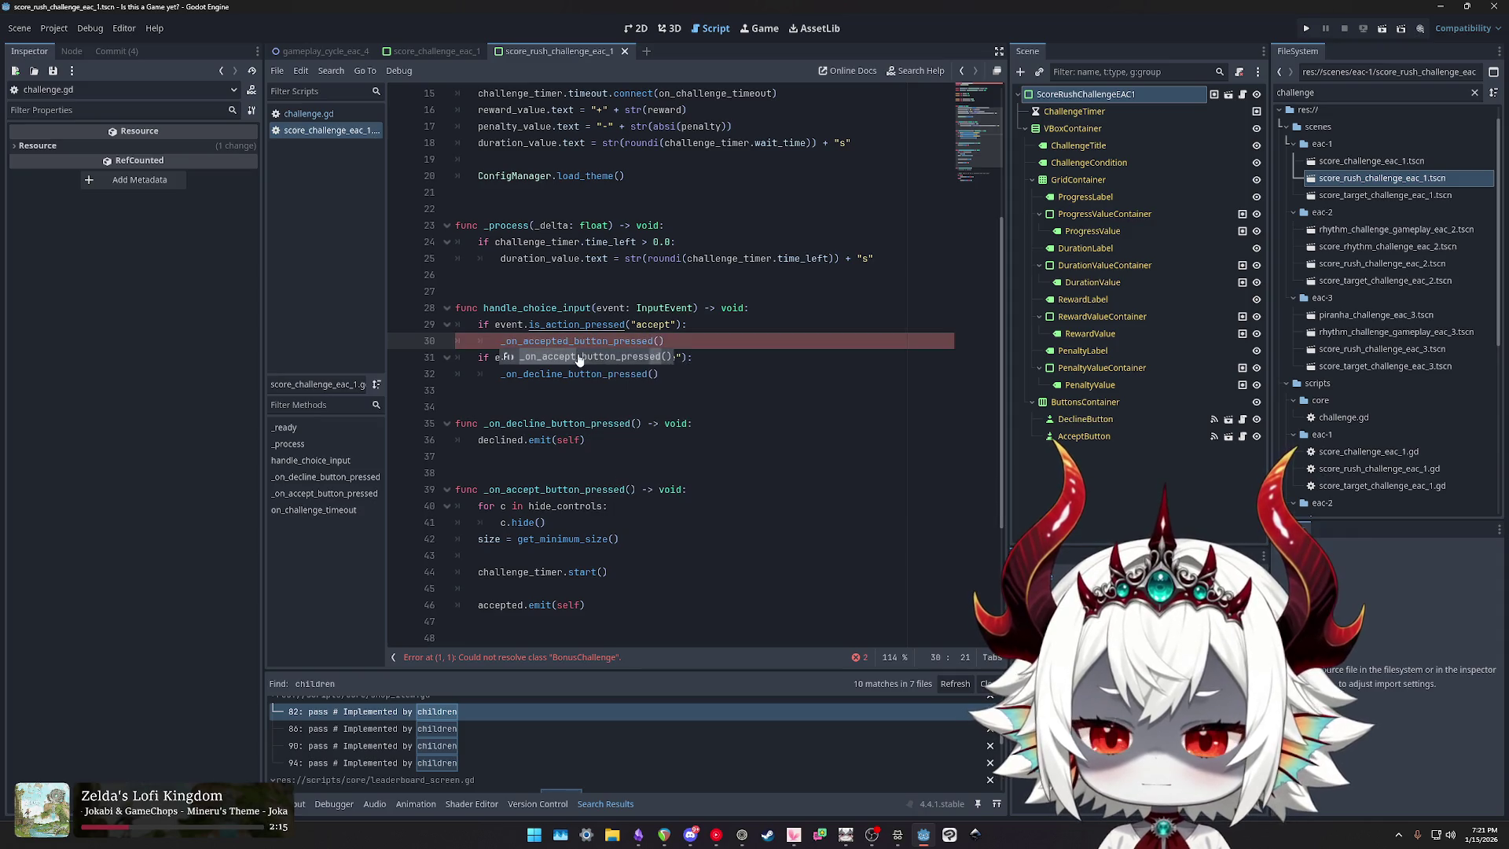
{"action": "key", "text": "ctrl+z"}
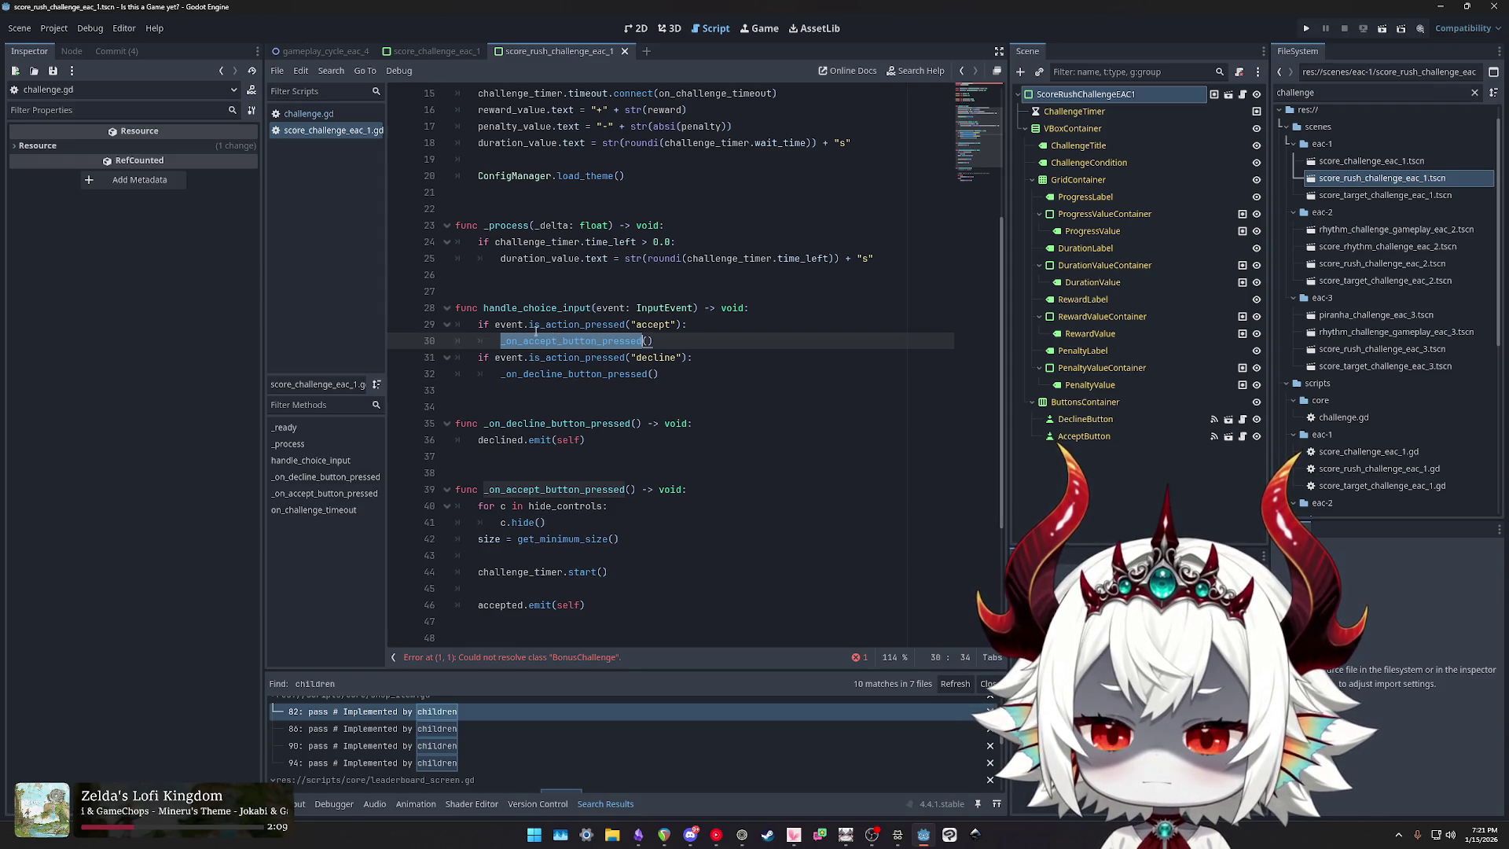
{"action": "left_click", "coordinate": [310, 113]}
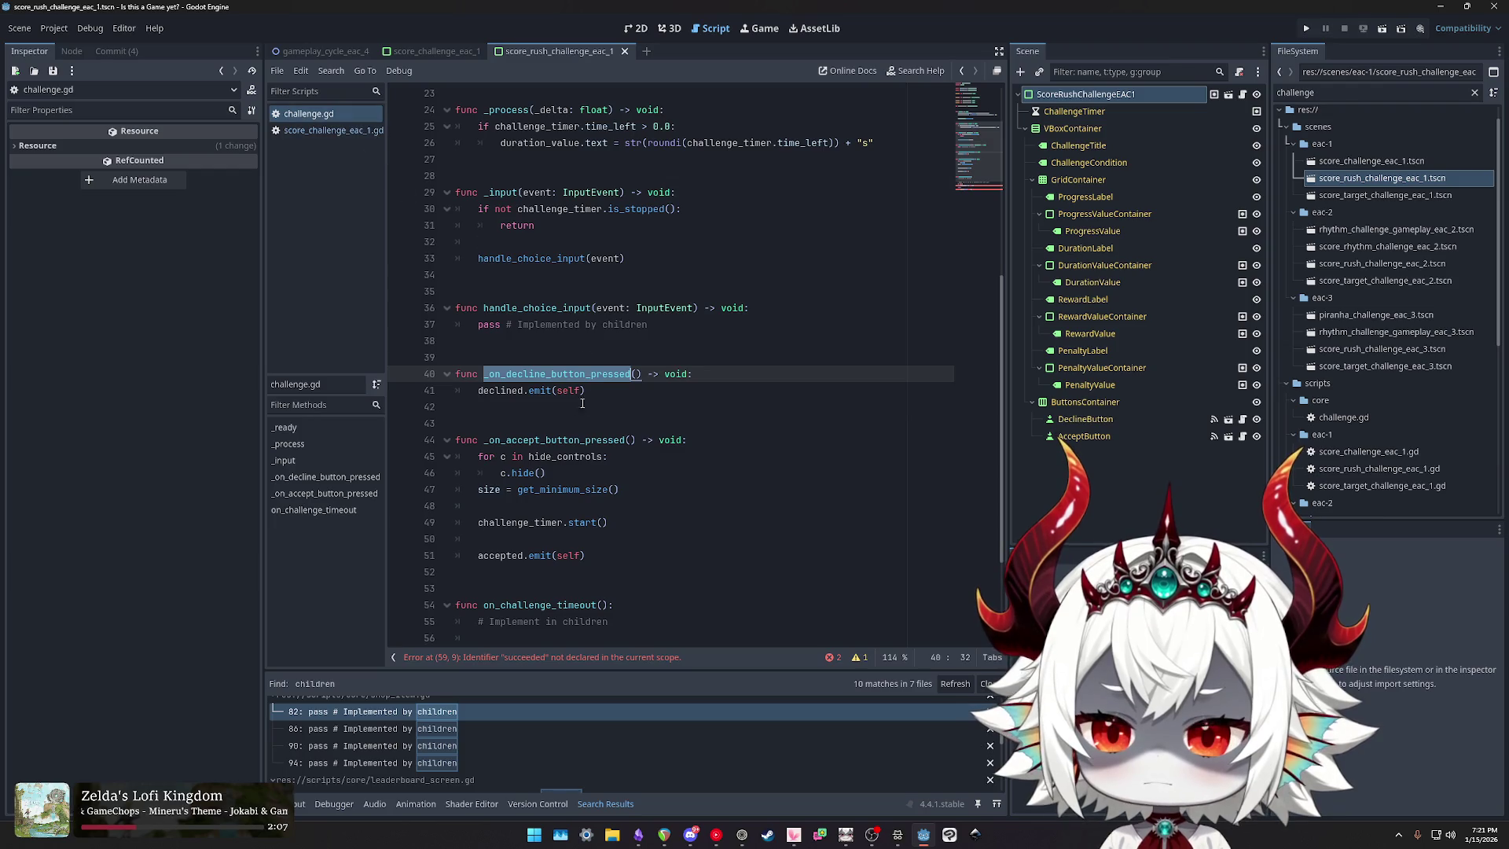
Step: Add an on_accepted() -> void: function with a pass body below _on_accept_button_pressed
{"action": "scroll", "coordinate": [533, 408], "scroll_direction": "down", "scroll_amount": 3}
{"action": "left_click", "coordinate": [509, 425]}
{"action": "key", "text": "Return"}
{"action": "key", "text": "Return"}
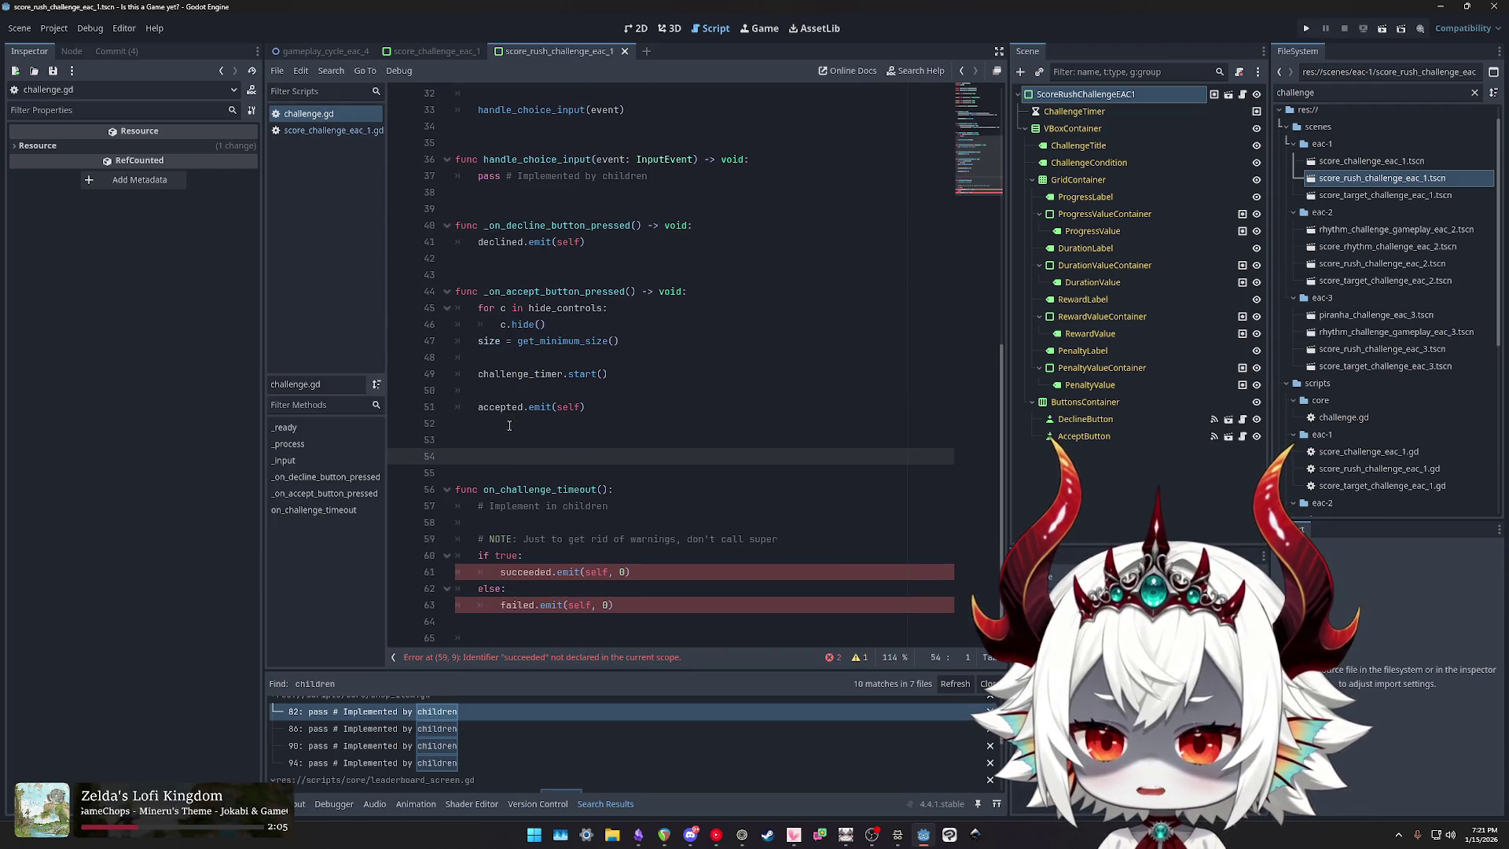
{"action": "type", "text": "func on_accepted"}
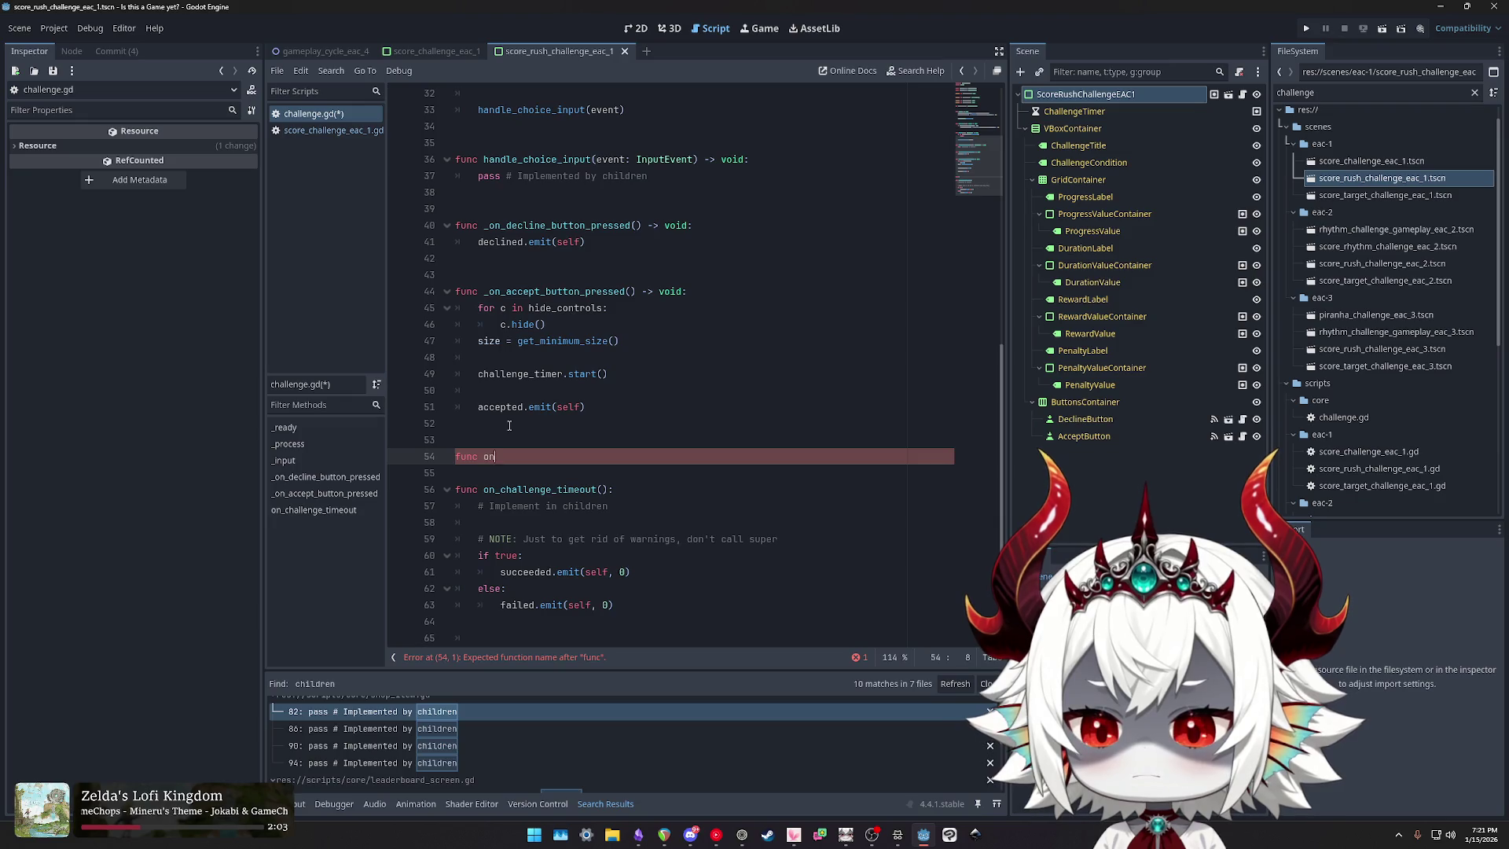
{"action": "type", "text": "() -> v"}
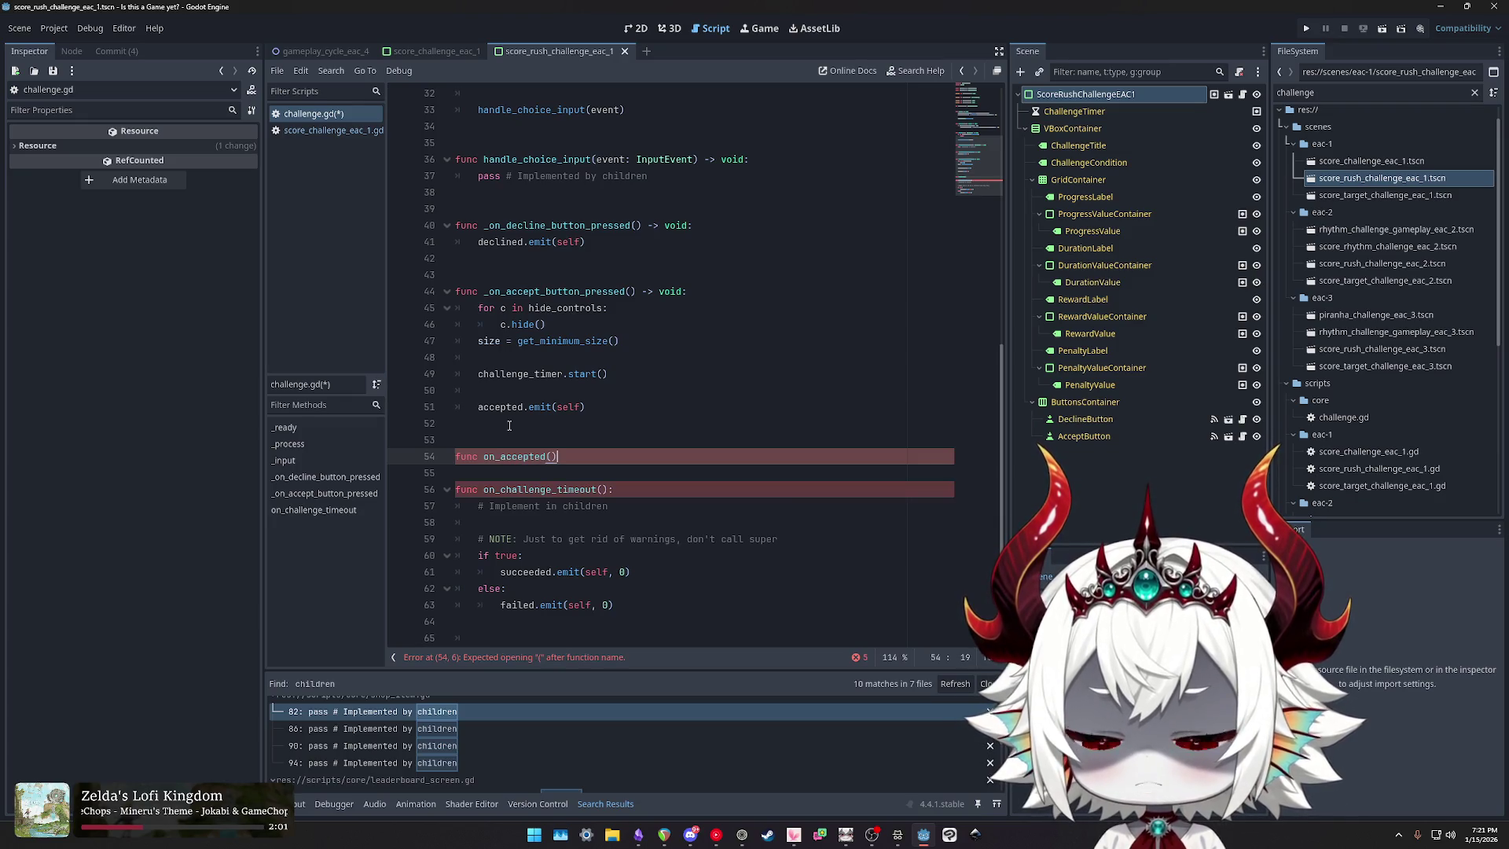
{"action": "type", "text": "oid:"}
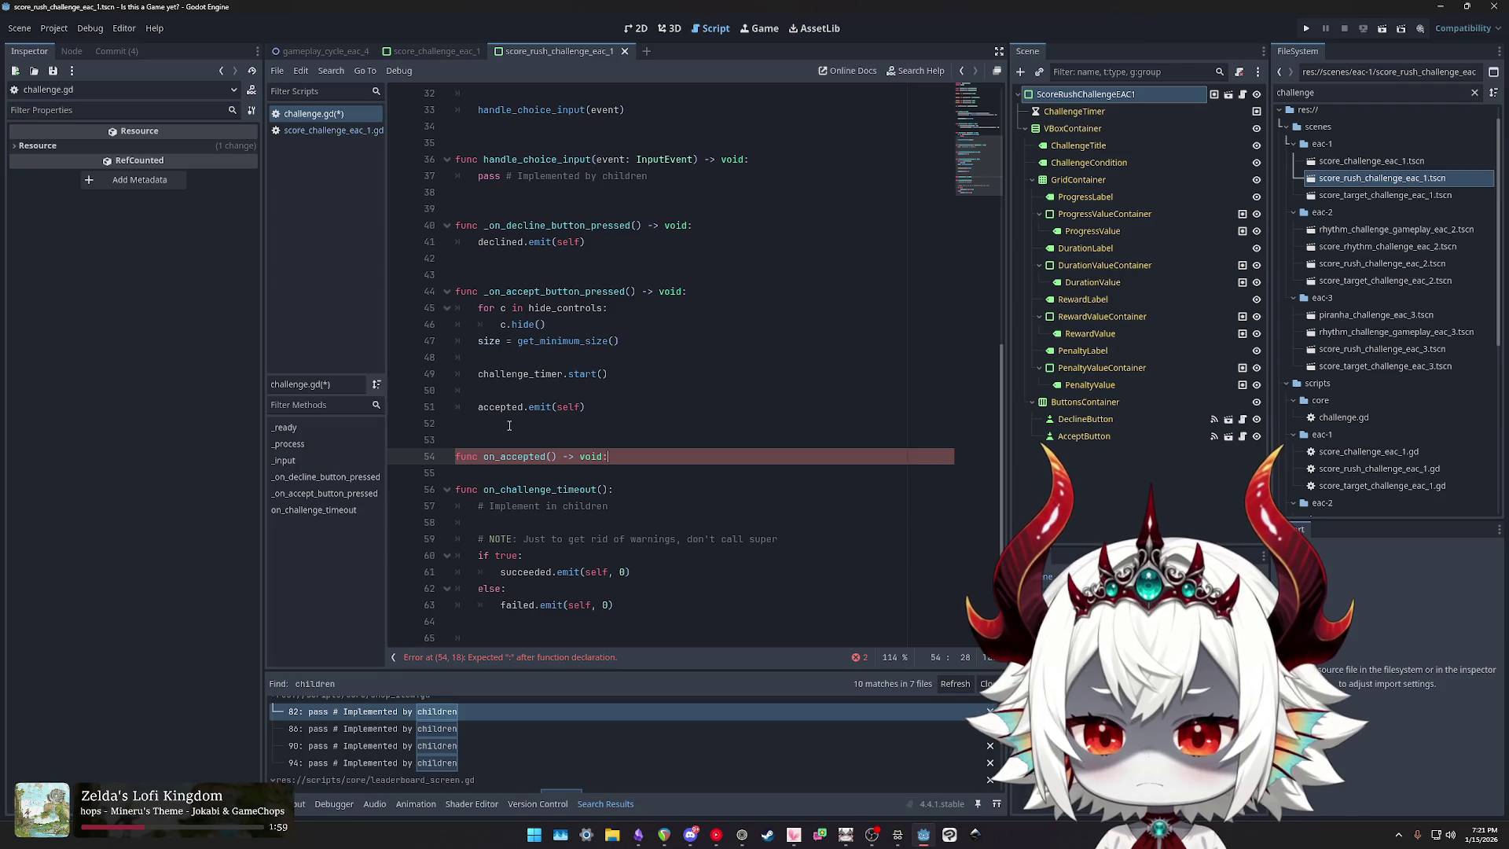
{"action": "key", "text": "Return"}
{"action": "type", "text": "pass"}
{"action": "key", "text": "Return"}
{"action": "key", "text": "Return"}
Step: Add an on_declined() -> void: stub with pass beneath on_accepted
{"action": "key", "text": "BackSpace"}
{"action": "type", "text": "func on_declined() -> "}
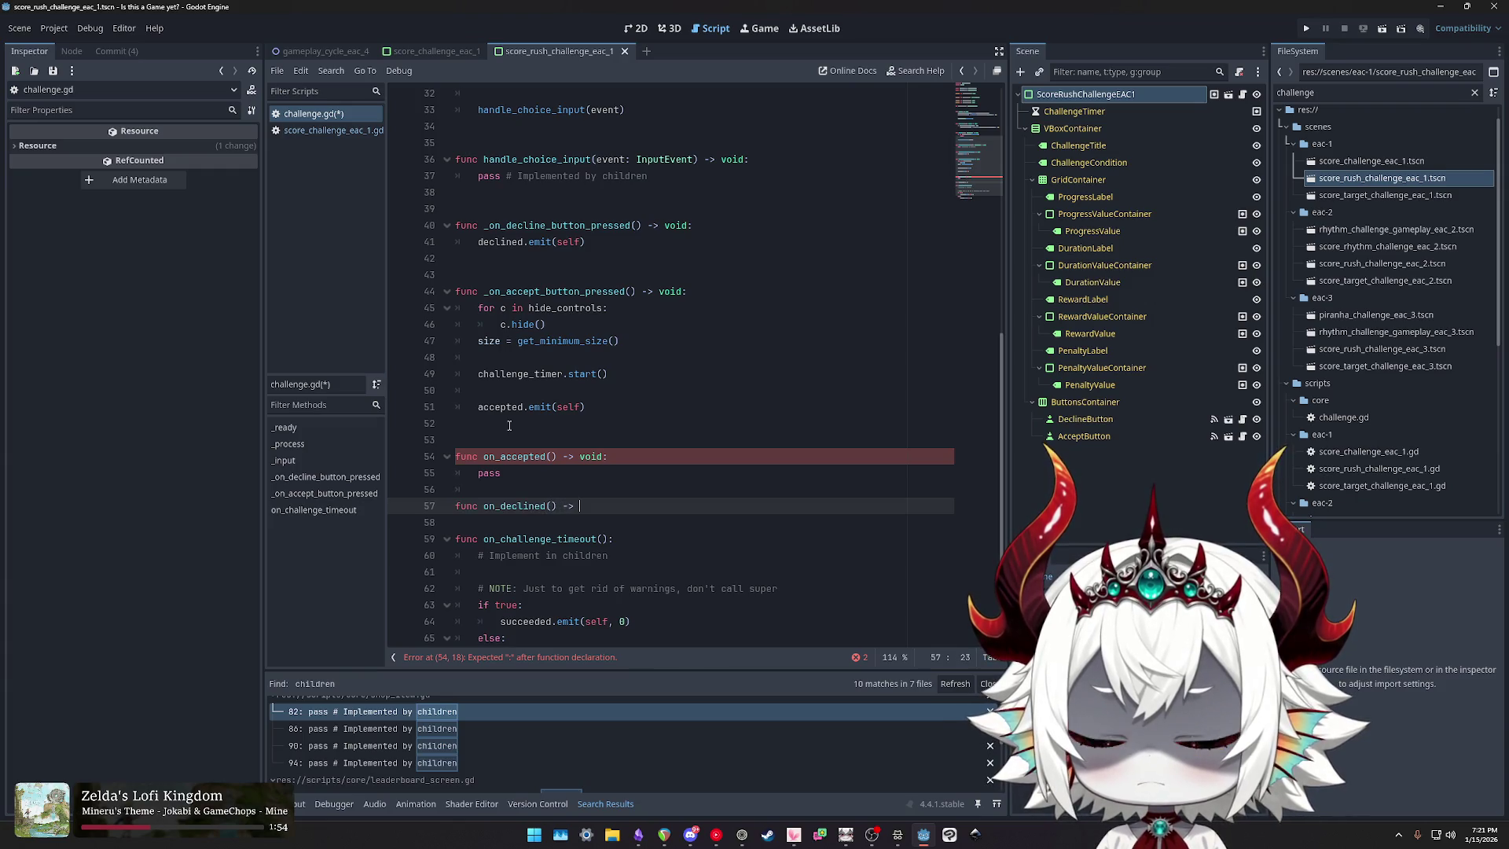
{"action": "type", "text": "void:"}
{"action": "key", "text": "Return"}
{"action": "type", "text": "pass"}
{"action": "key", "text": "Return"}
{"action": "key", "text": "BackSpace"}
{"action": "key", "text": "Up"}
{"action": "key", "text": "Up"}
{"action": "key", "text": "Return"}
Step: Paste declined.emit(self) into on_accepted's body in place of its pass
{"action": "left_click", "coordinate": [534, 225]}
{"action": "double_click", "coordinate": [533, 224]}
{"action": "left_click", "coordinate": [602, 242]}
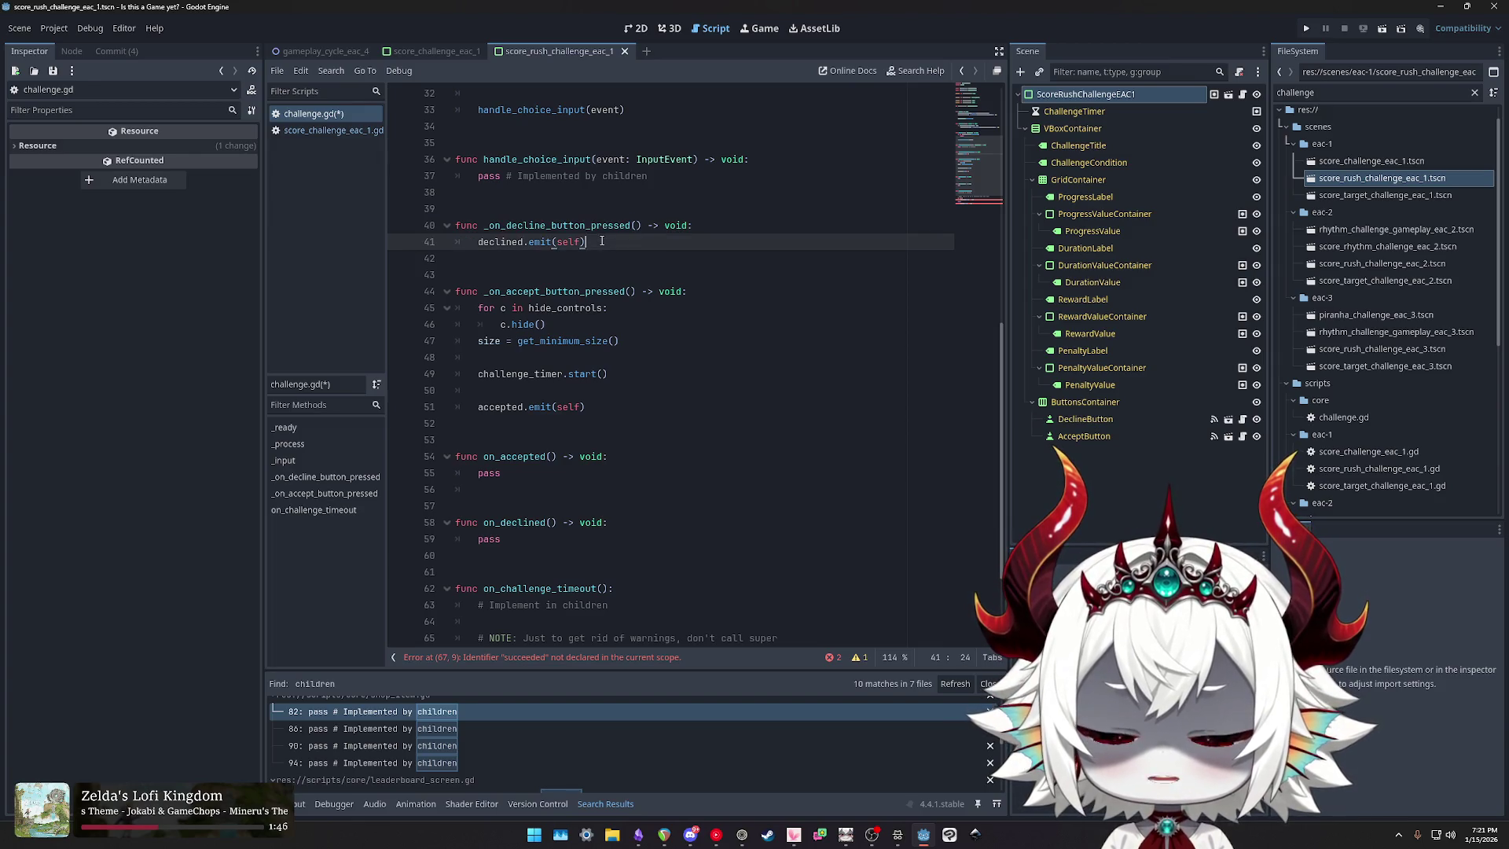
{"action": "double_click", "coordinate": [518, 456]}
{"action": "double_click", "coordinate": [520, 522]}
{"action": "left_click", "coordinate": [627, 461]}
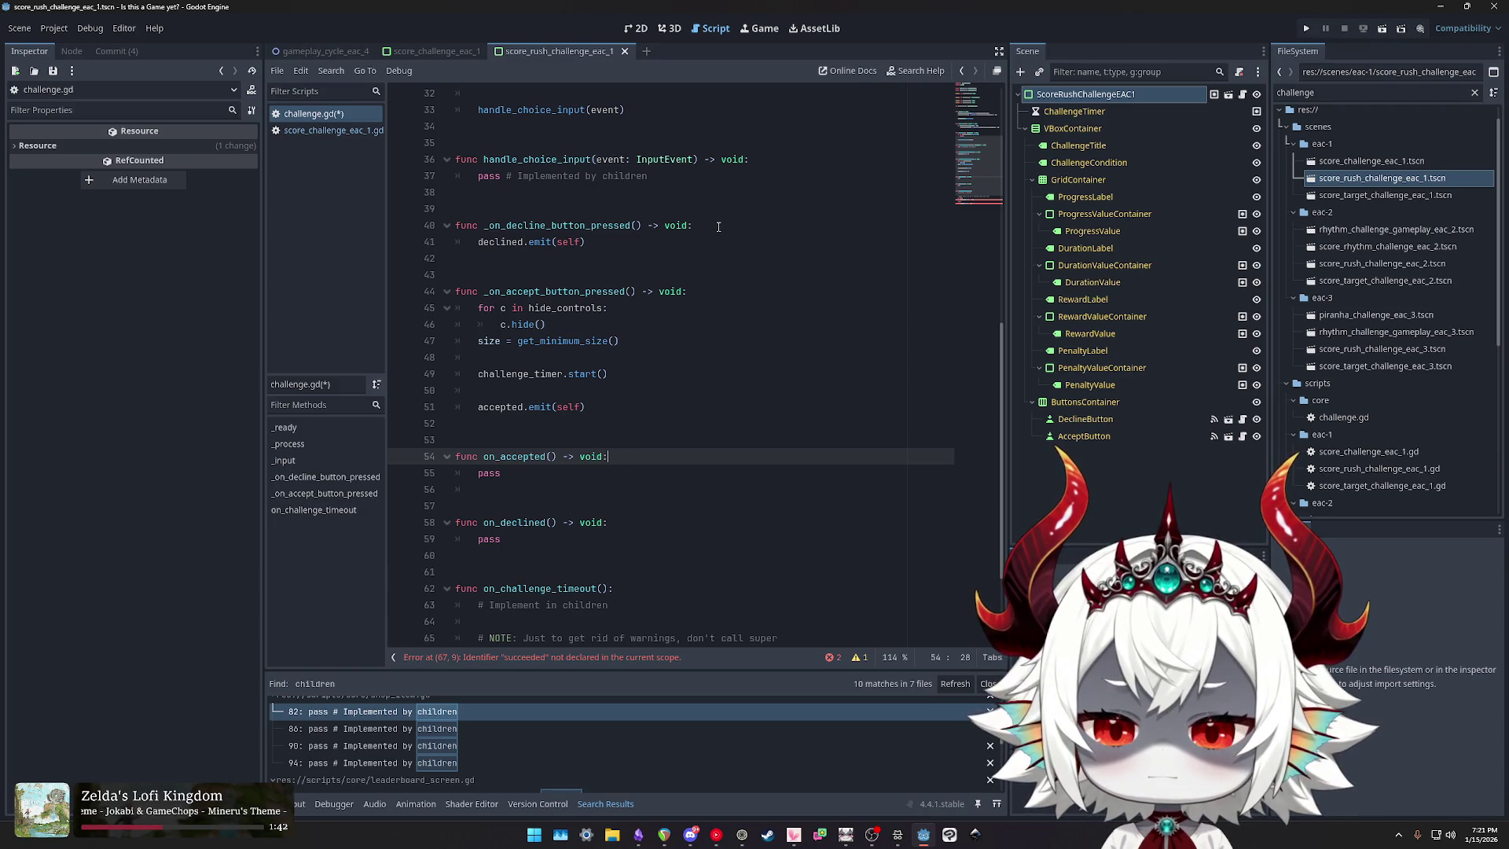
{"action": "left_click", "coordinate": [606, 241]}
{"action": "left_click", "coordinate": [612, 487]}
{"action": "key", "text": "Up"}
{"action": "key", "text": "shift+End"}
{"action": "type", "text": "declined.emit(self)"}
{"action": "key", "text": "Up"}
{"action": "key", "text": "Delete"}
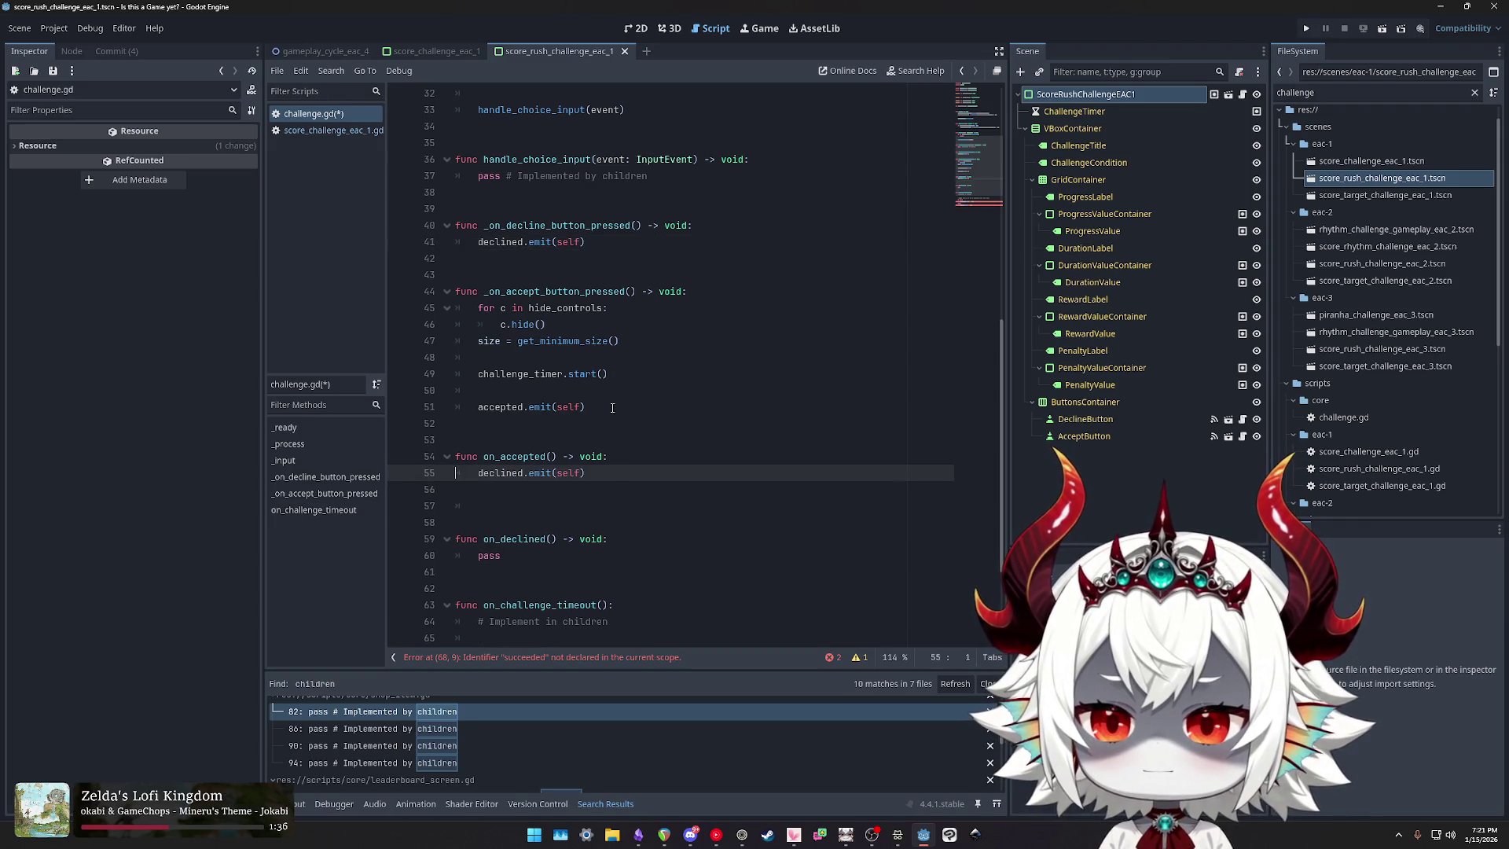
Step: Copy the accept handler's body into on_declined, replacing its pass, and tidy the blank line
{"action": "left_click_drag", "start_coordinate": [612, 408], "coordinate": [424, 310]}
{"action": "key", "text": "ctrl+c"}
{"action": "double_click", "coordinate": [523, 561]}
{"action": "key", "text": "ctrl+v"}
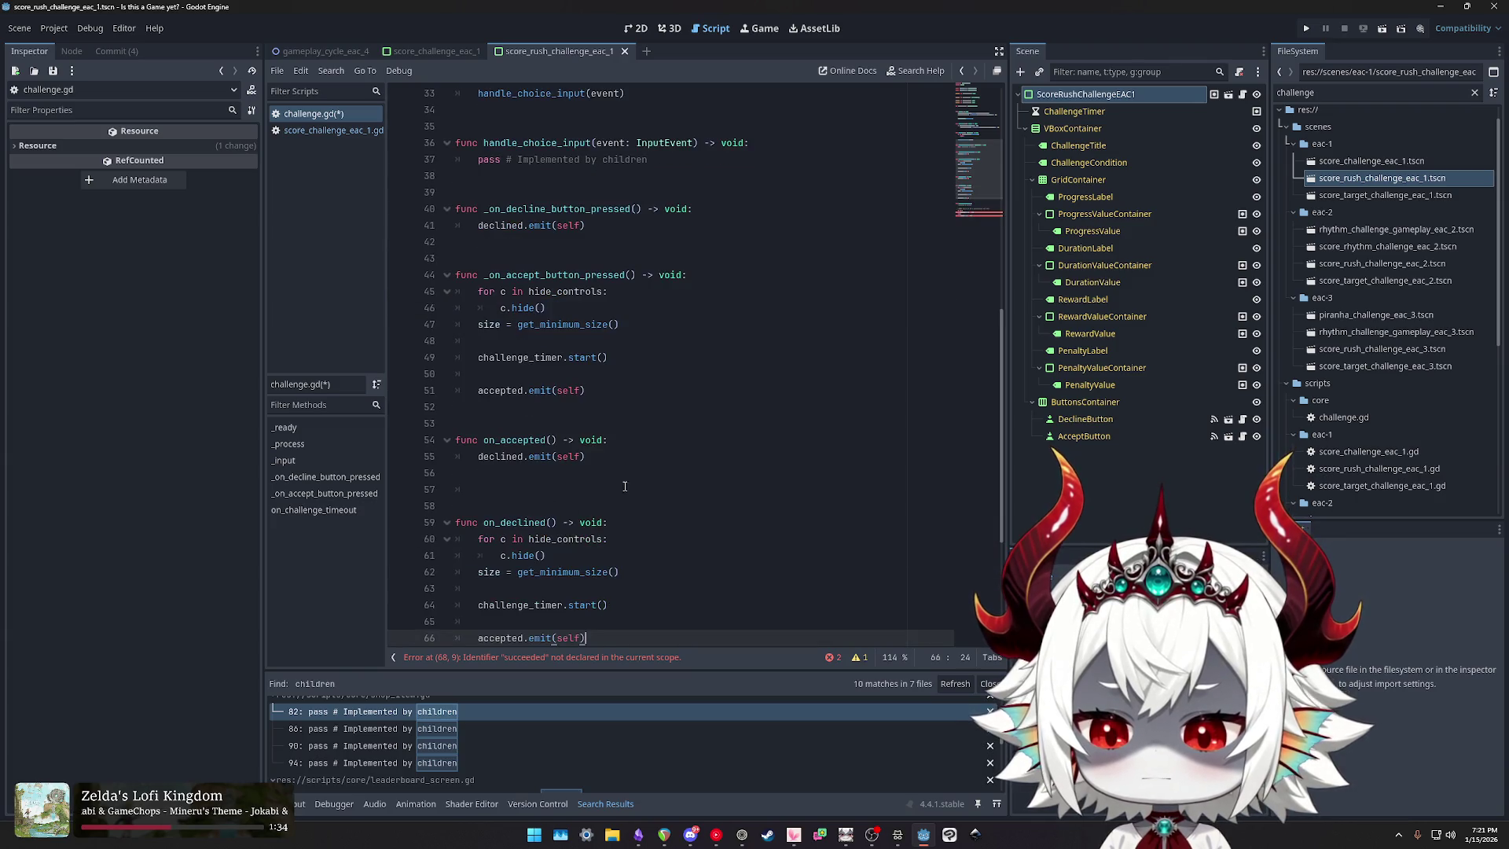
{"action": "scroll", "coordinate": [609, 434], "scroll_direction": "down", "scroll_amount": 1}
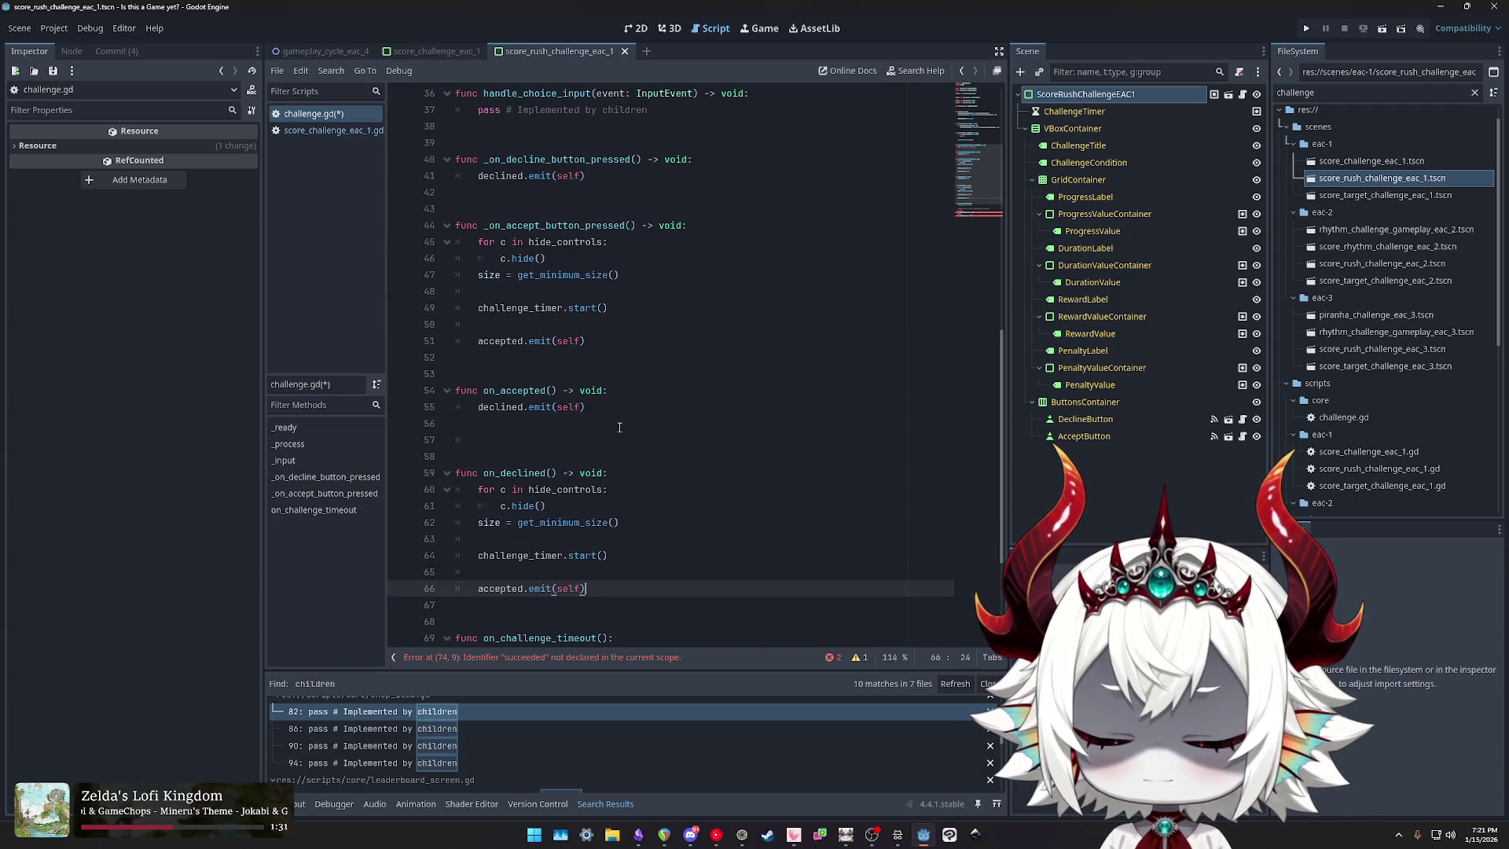
{"action": "left_click", "coordinate": [620, 431]}
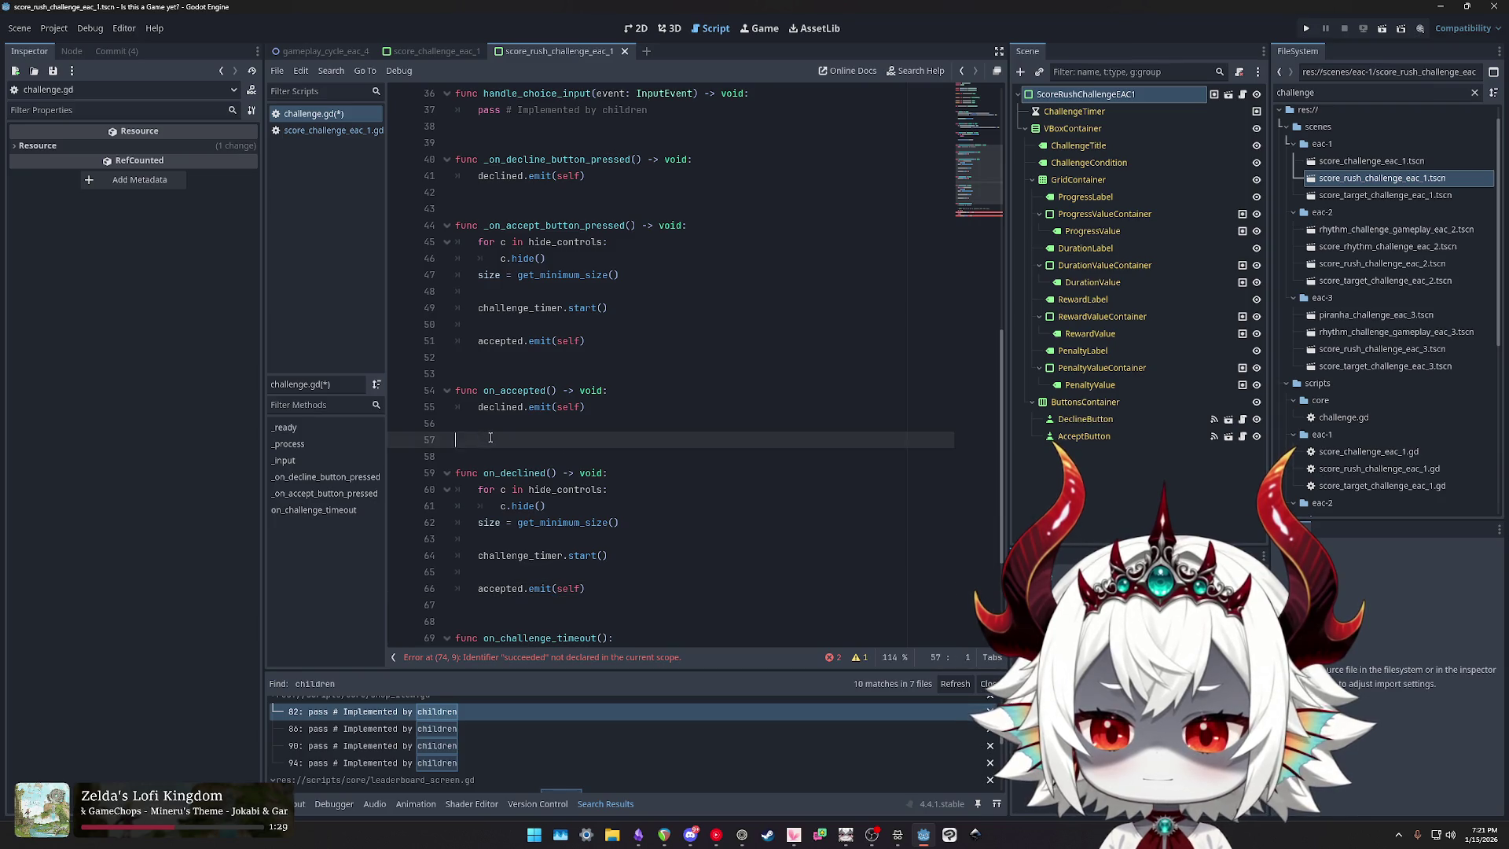
{"action": "key", "text": "BackSpace"}
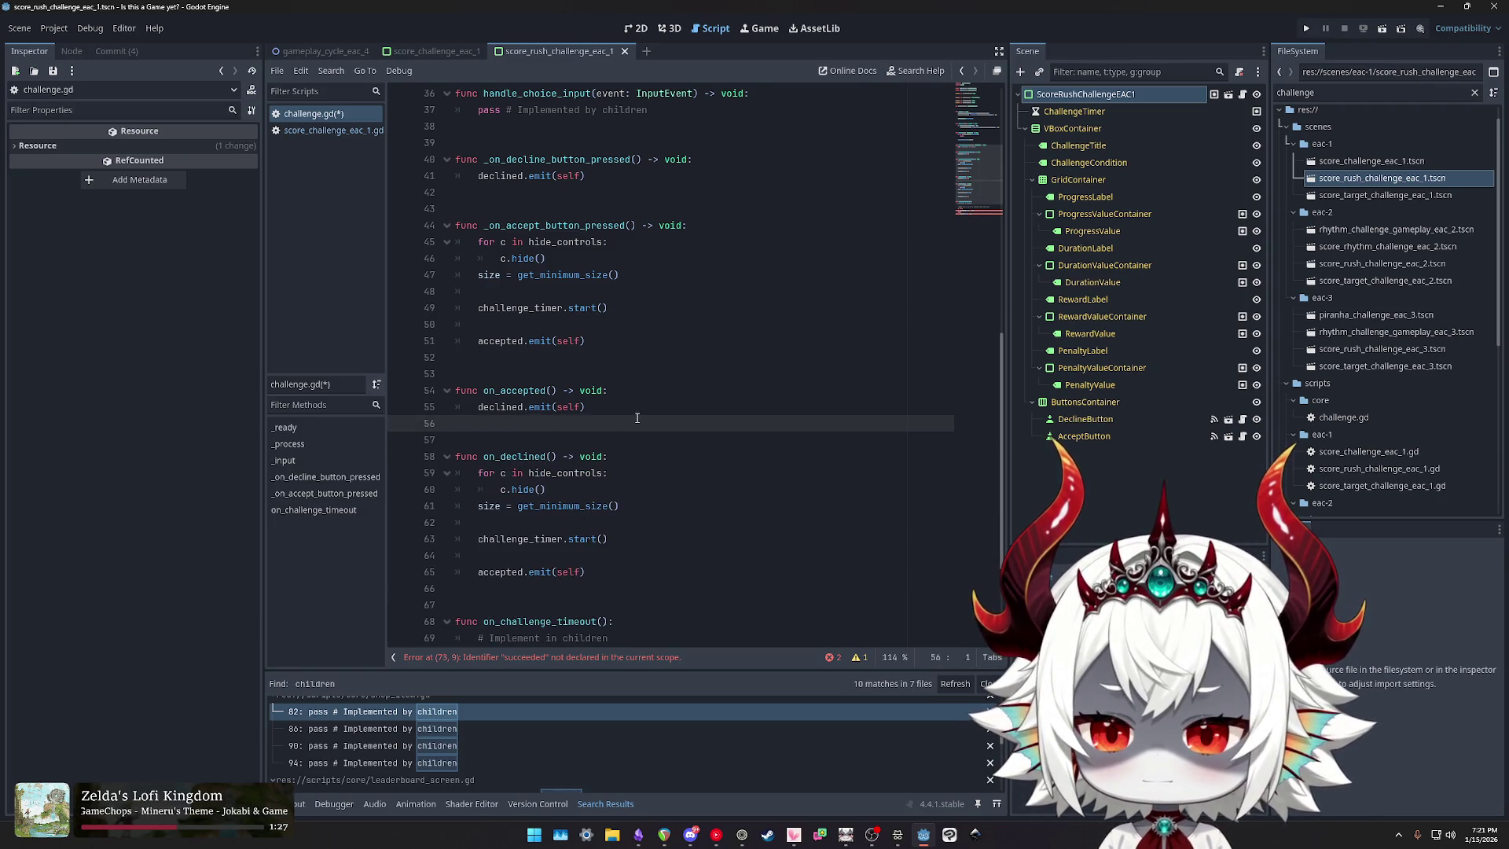
Step: Make the decline handler call on_accepted() and the accept handler call on_declined()
{"action": "scroll", "coordinate": [620, 353], "scroll_direction": "up", "scroll_amount": 2}
{"action": "left_click", "coordinate": [605, 278]}
{"action": "key", "text": "shift+Home"}
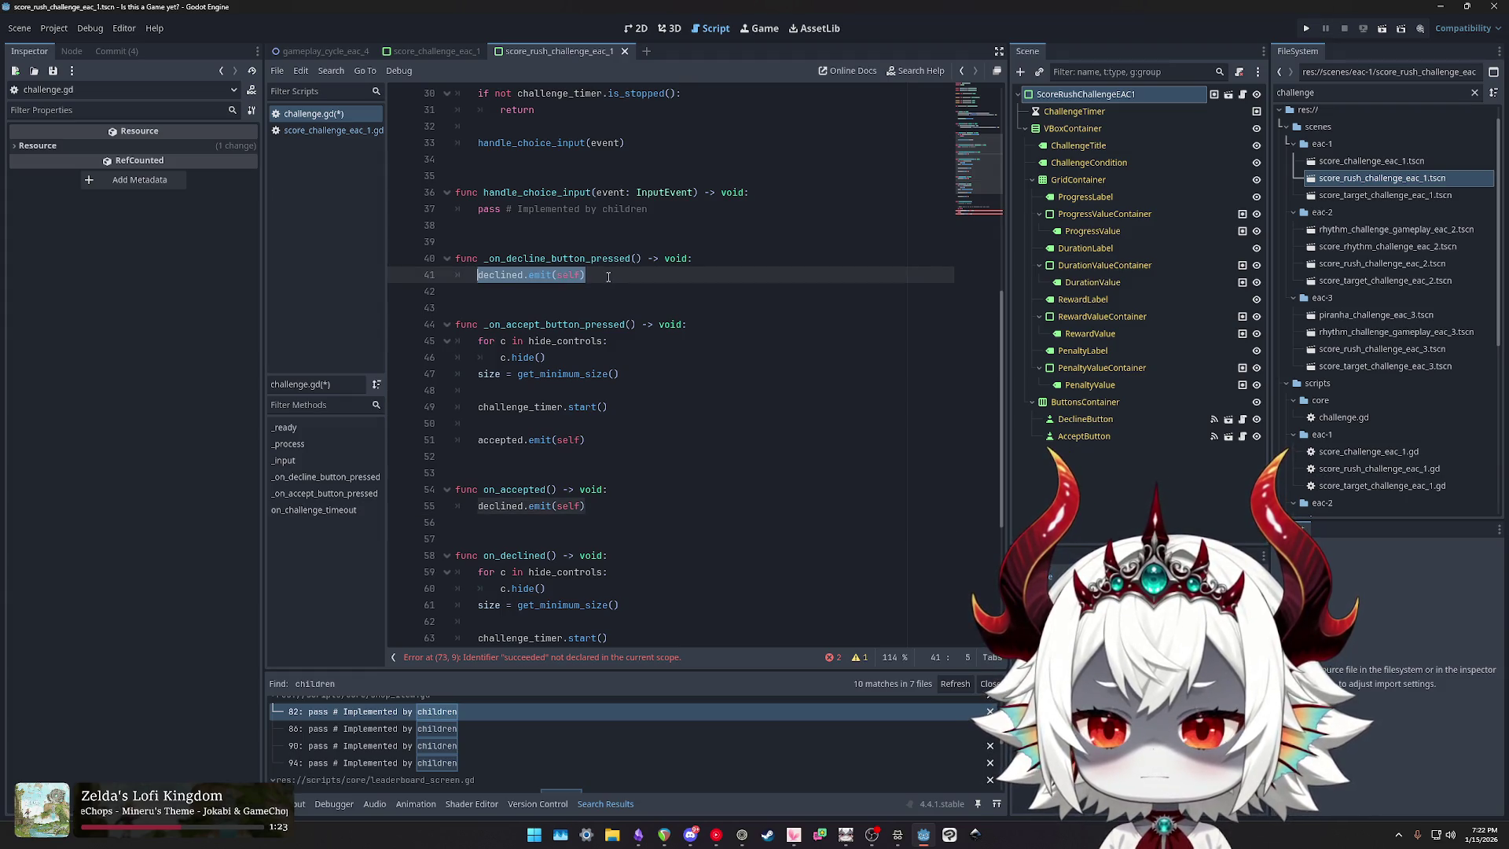
{"action": "type", "text": "on_acc"}
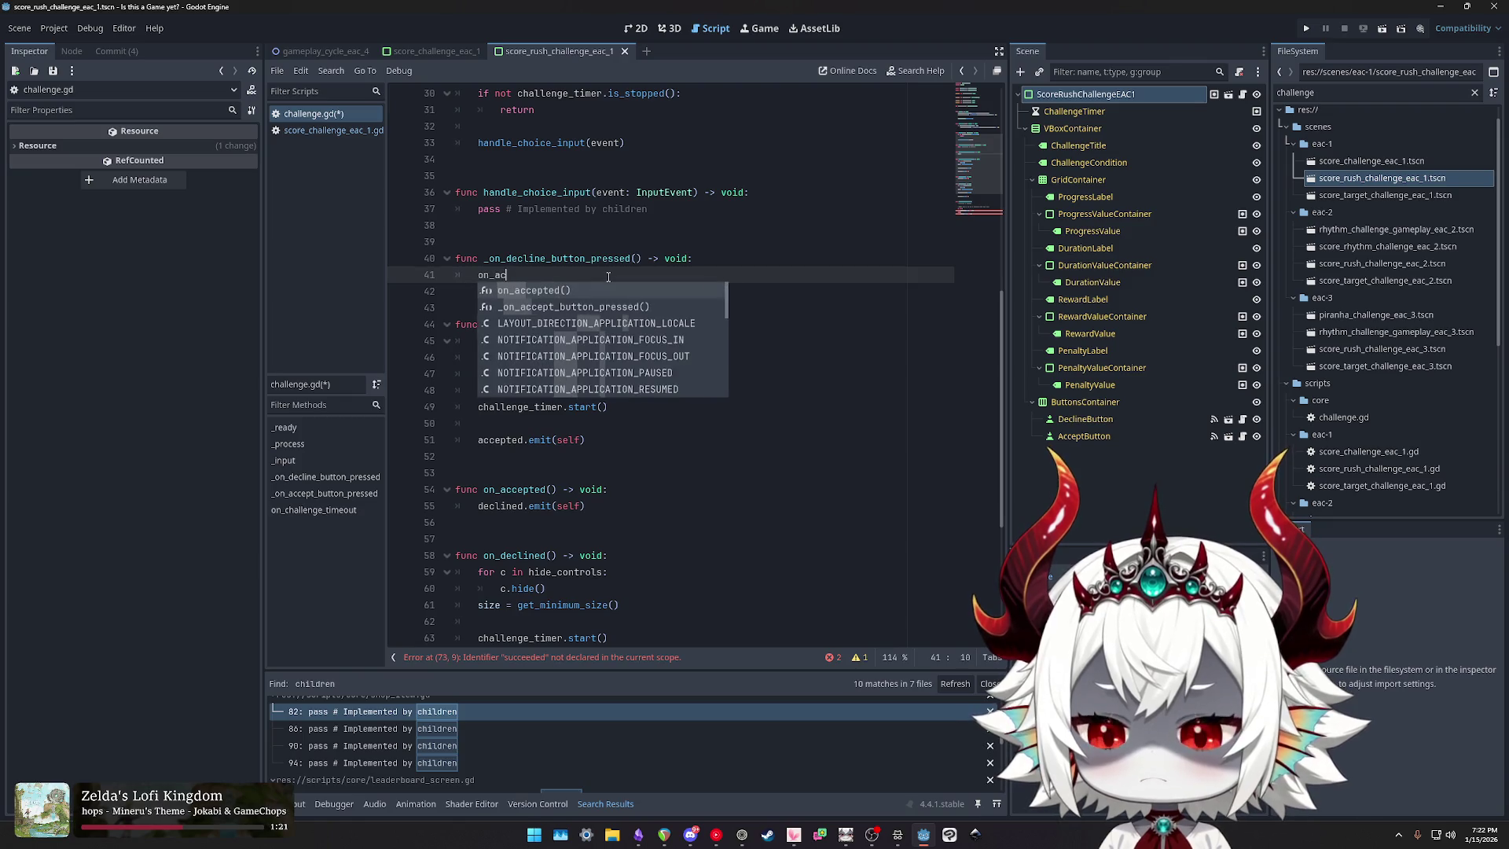
{"action": "key", "text": "Return"}
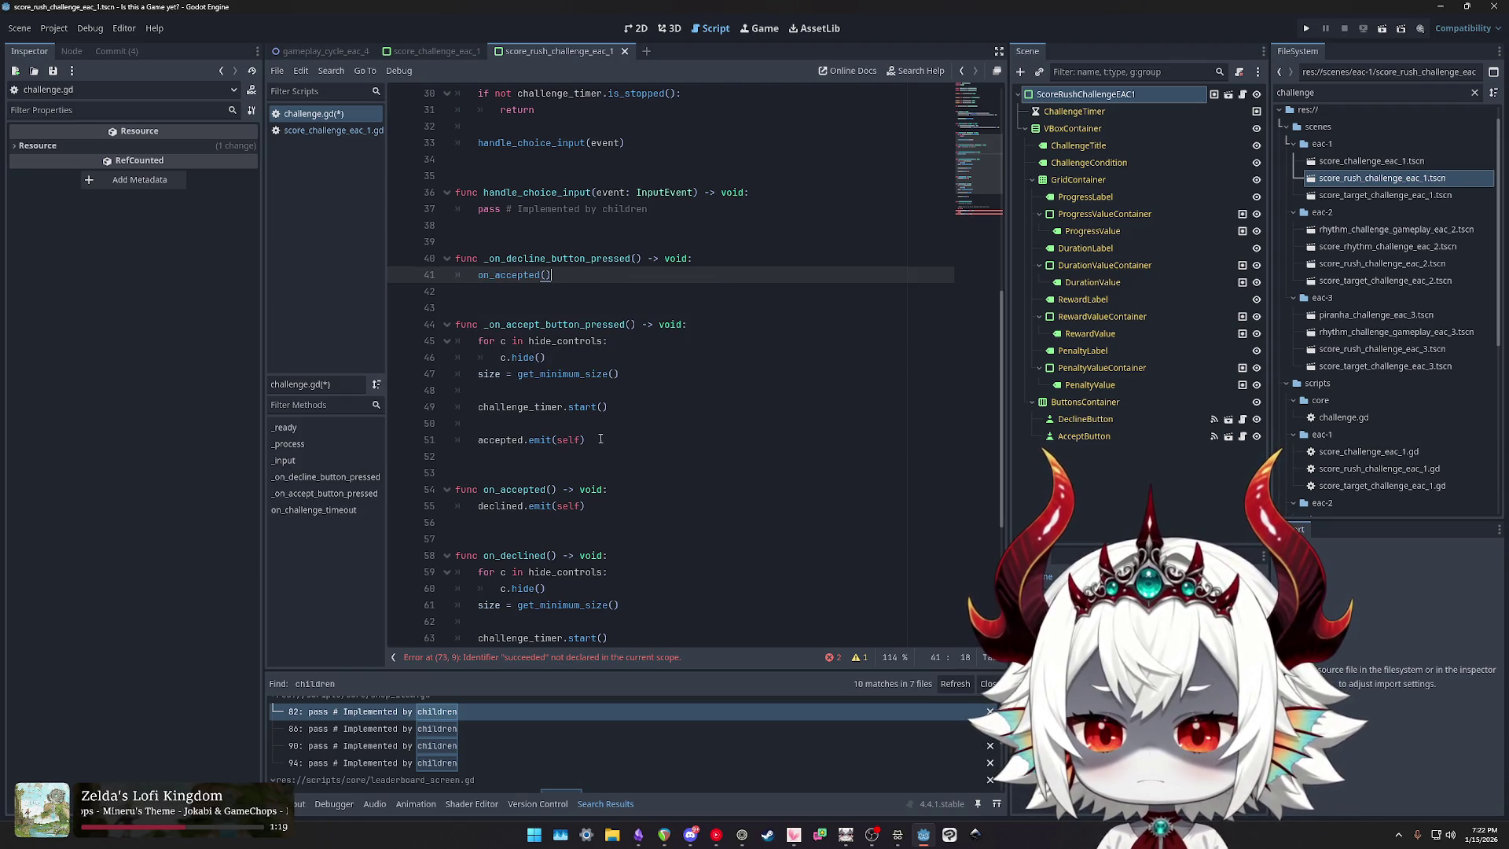
{"action": "left_click_drag", "start_coordinate": [600, 438], "coordinate": [479, 341]}
{"action": "type", "text": "on_de"}
{"action": "key", "text": "Return"}
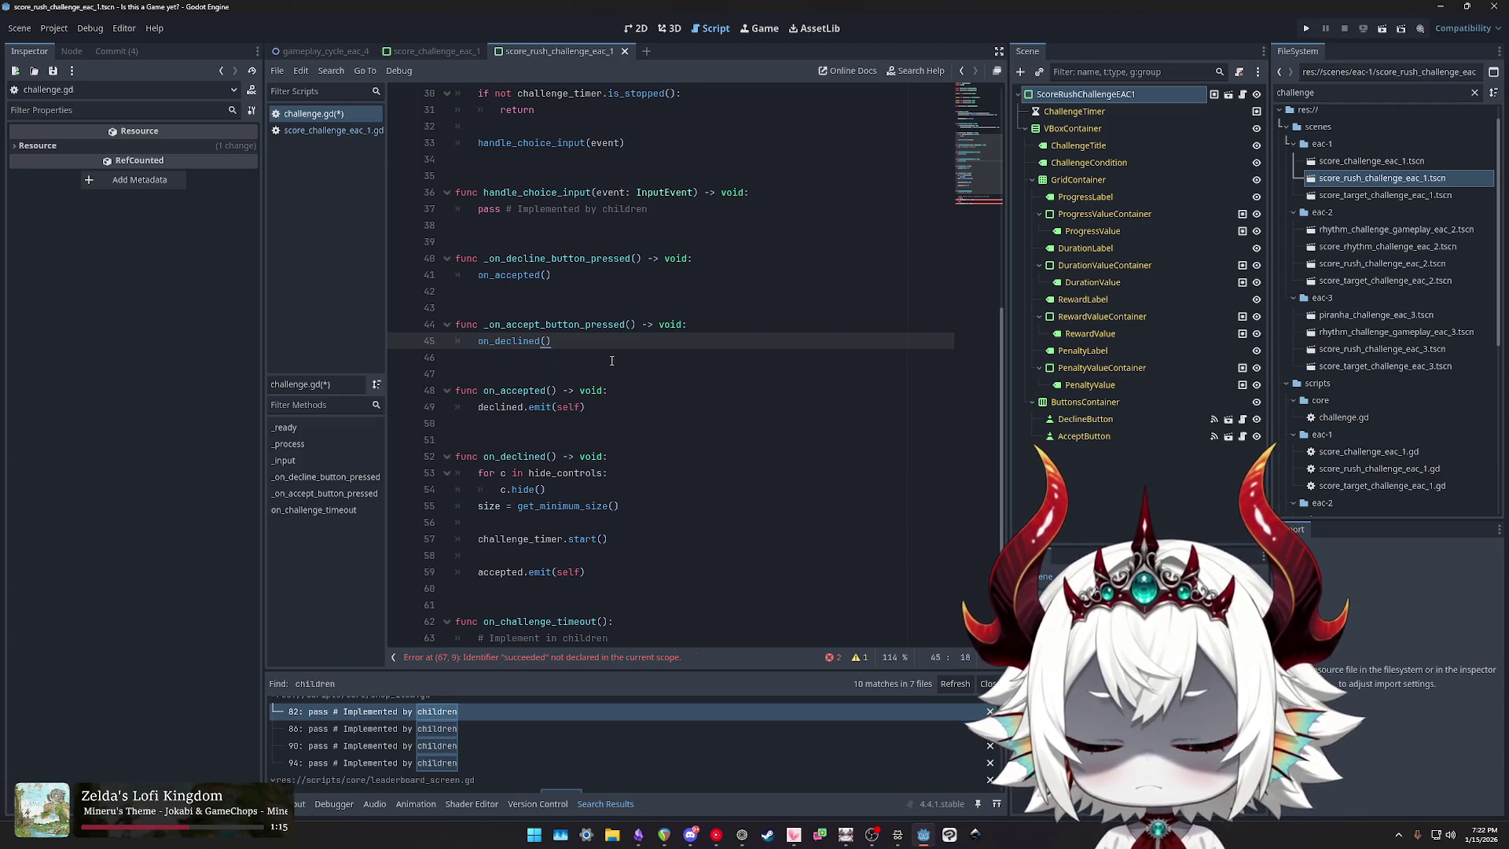
Step: Rename the functions and their calls to accept_challenge and decline_challenge
{"action": "double_click", "coordinate": [510, 275]}
{"action": "type", "text": "accept"}
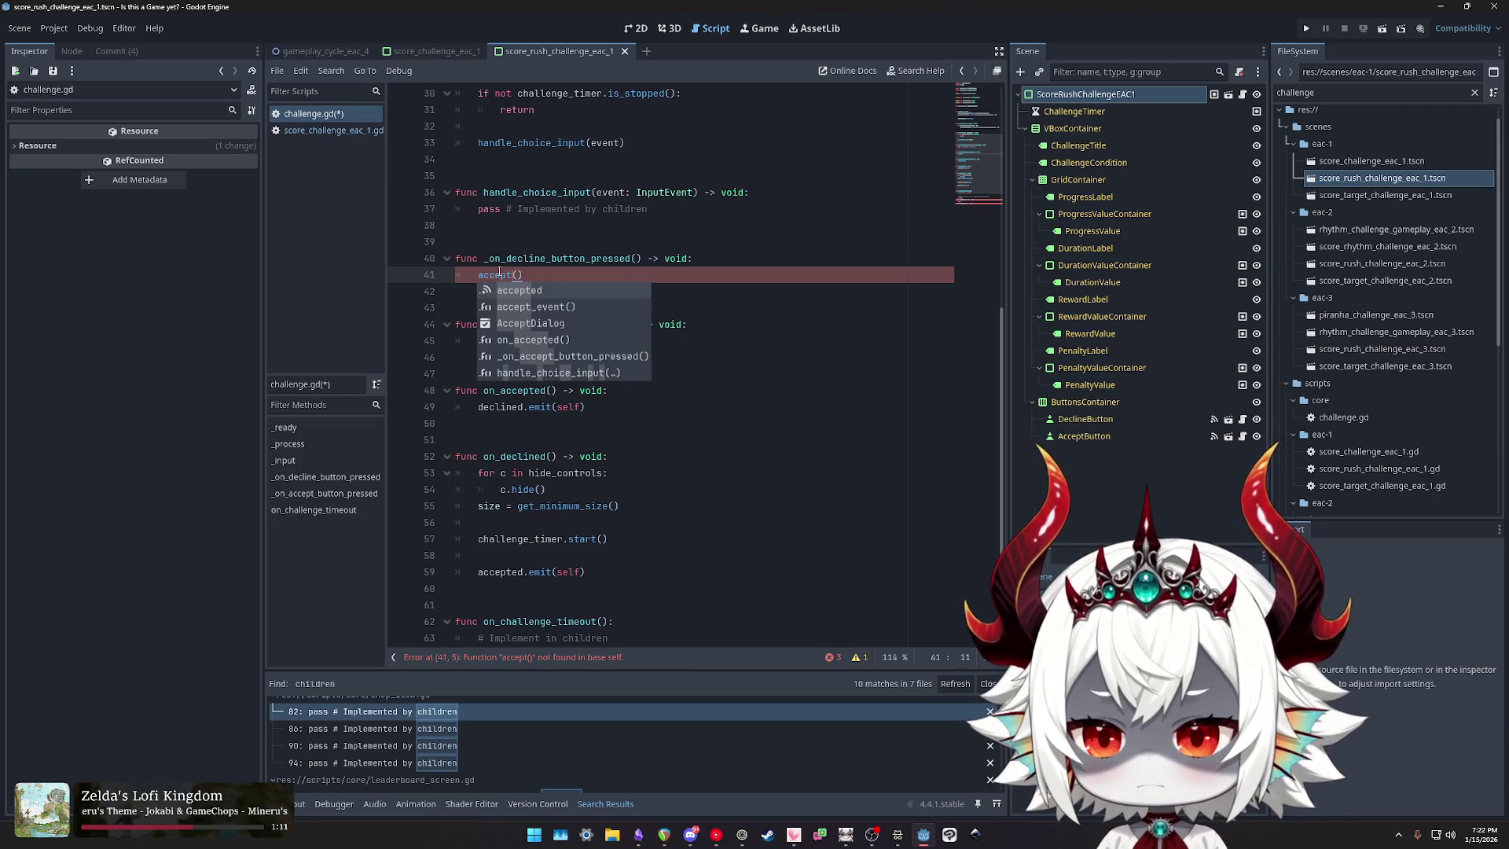
{"action": "double_click", "coordinate": [495, 275]}
{"action": "double_click", "coordinate": [511, 390]}
{"action": "type", "text": "accept"}
{"action": "double_click", "coordinate": [507, 341]}
{"action": "type", "text": "decline_("}
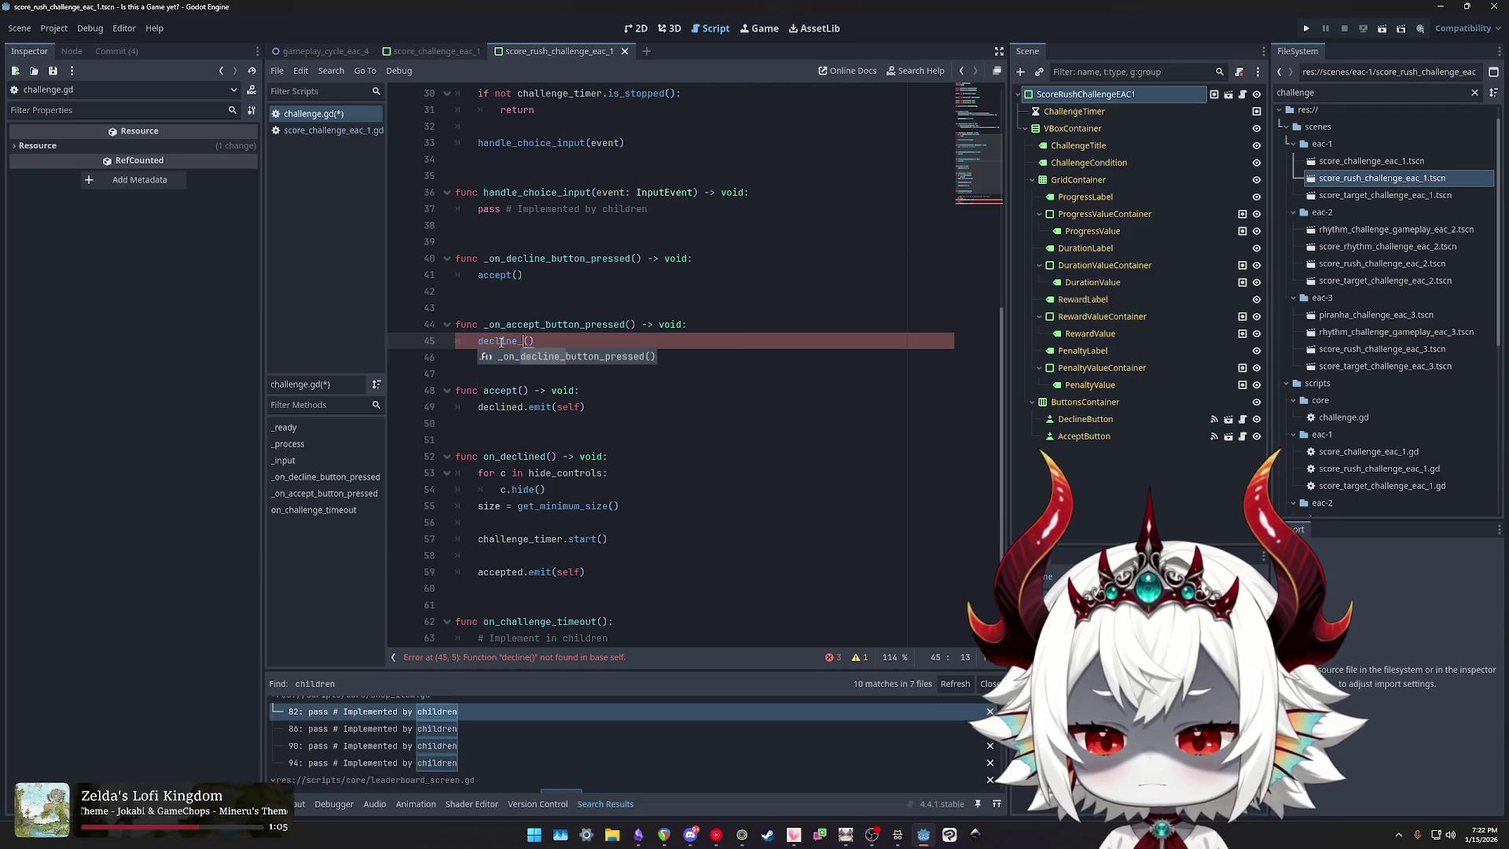
{"action": "type", "text": "challenge"}
{"action": "left_click", "coordinate": [513, 274]}
{"action": "type", "text": "_challenge"}
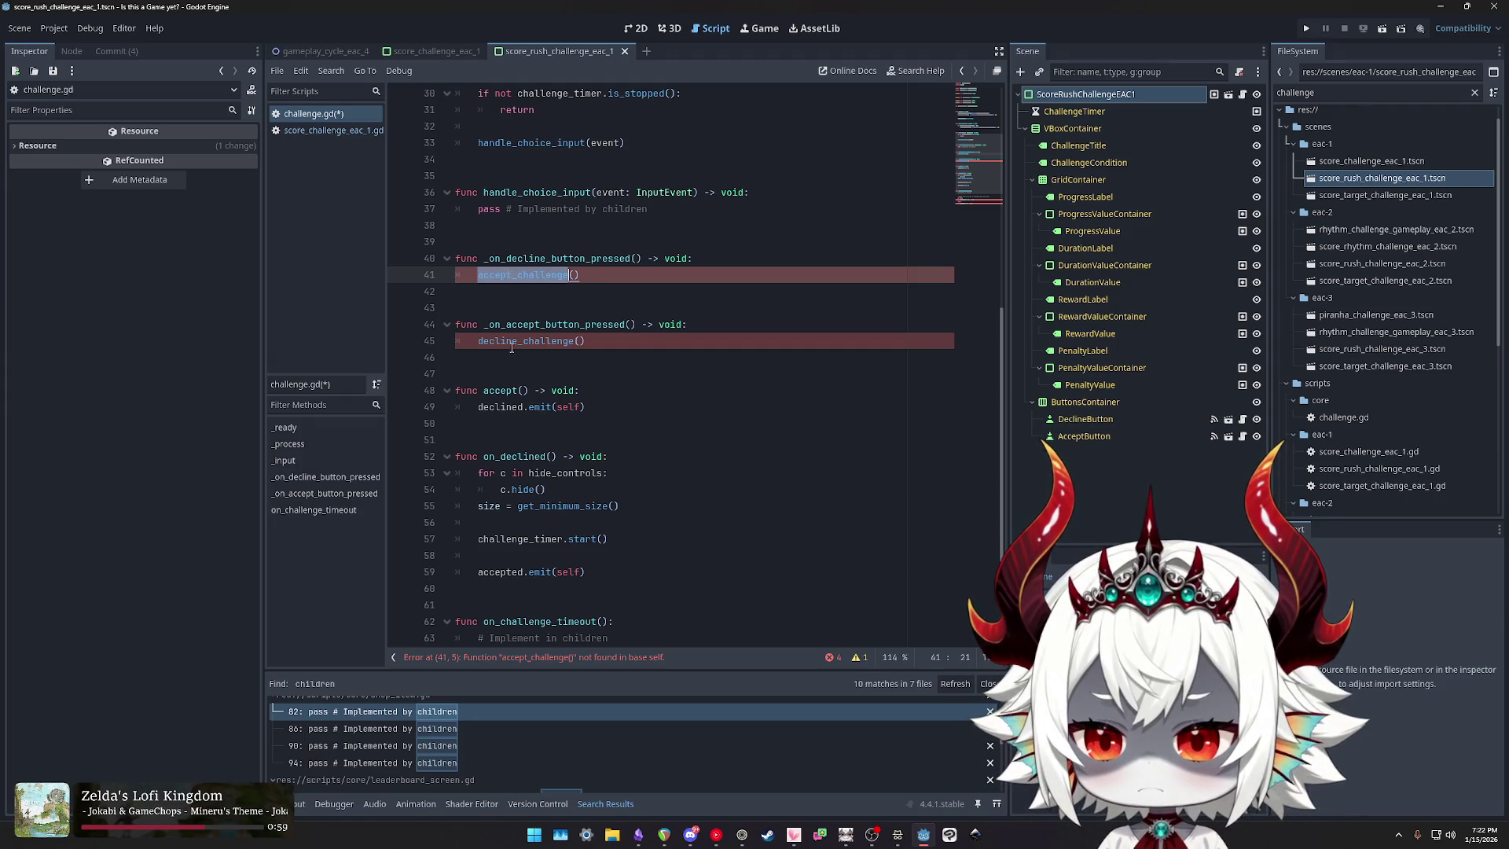
{"action": "left_click", "coordinate": [516, 390]}
{"action": "type", "text": "_challenge"}
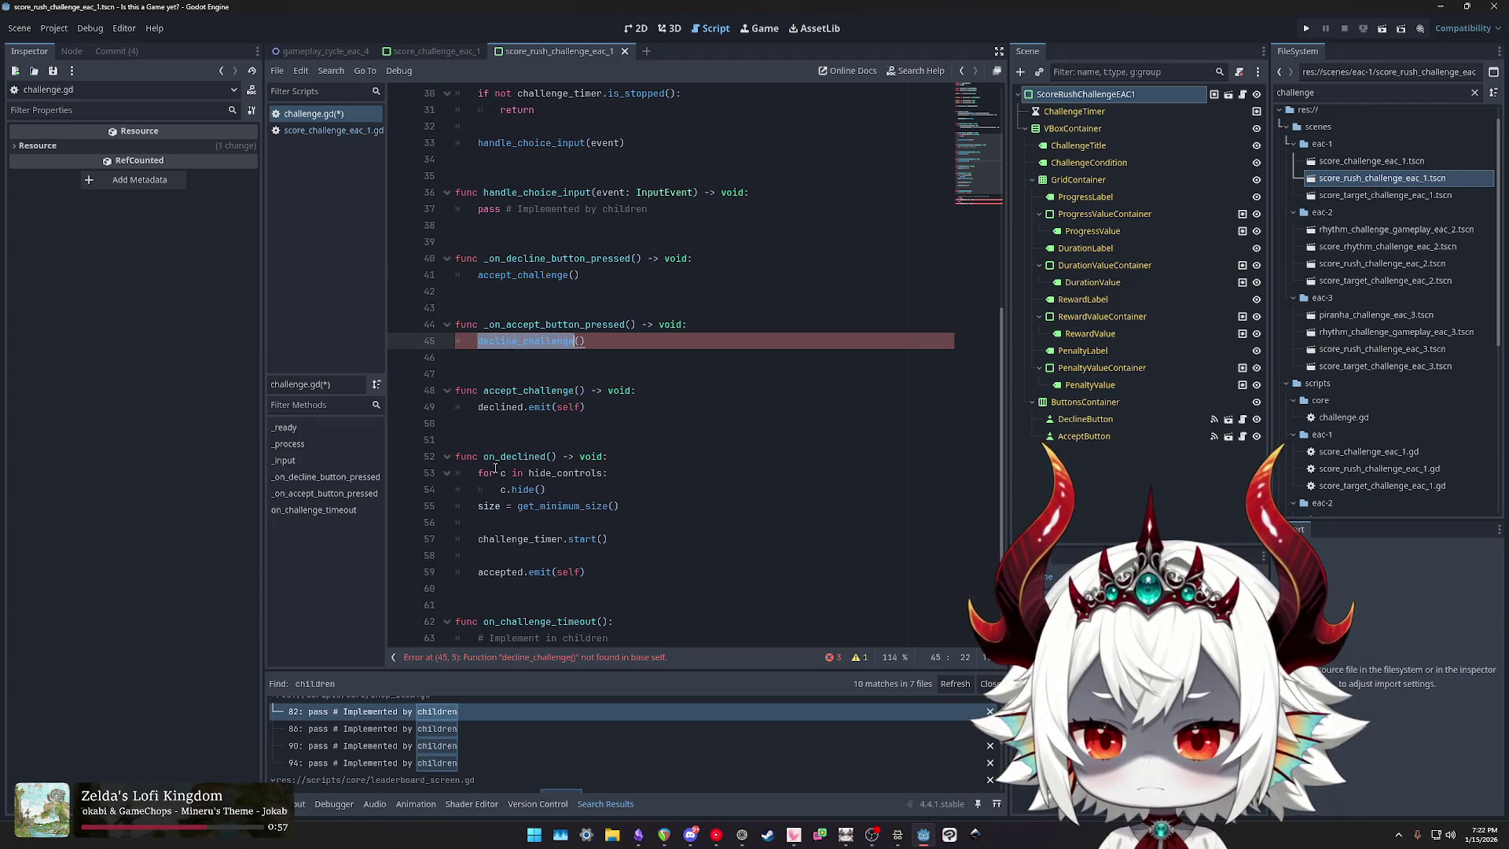
{"action": "double_click", "coordinate": [505, 454]}
{"action": "key", "text": "ctrl+v"}
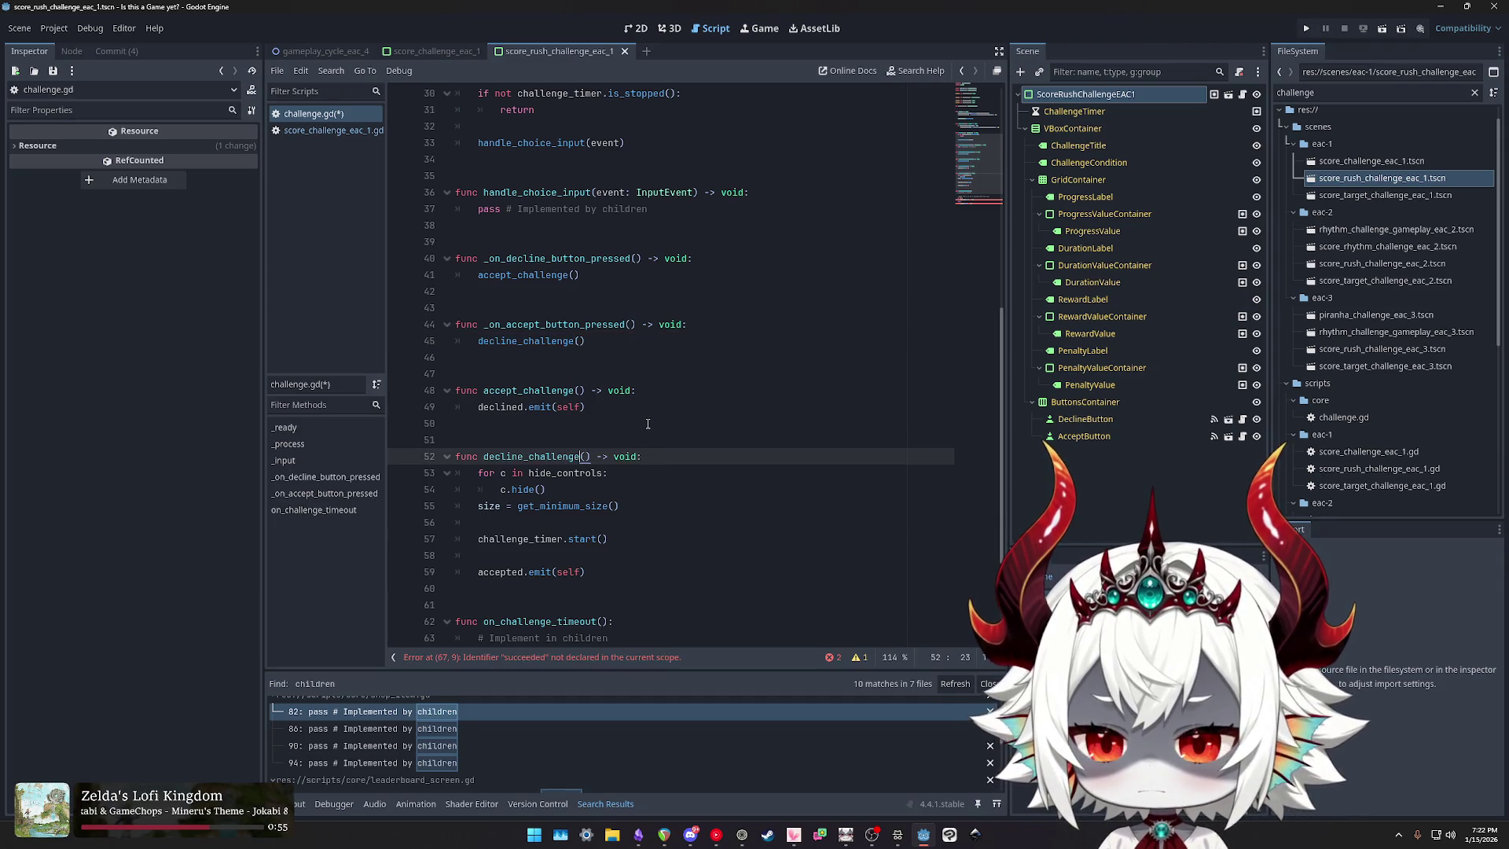
{"action": "scroll", "coordinate": [646, 419], "scroll_direction": "down", "scroll_amount": 2}
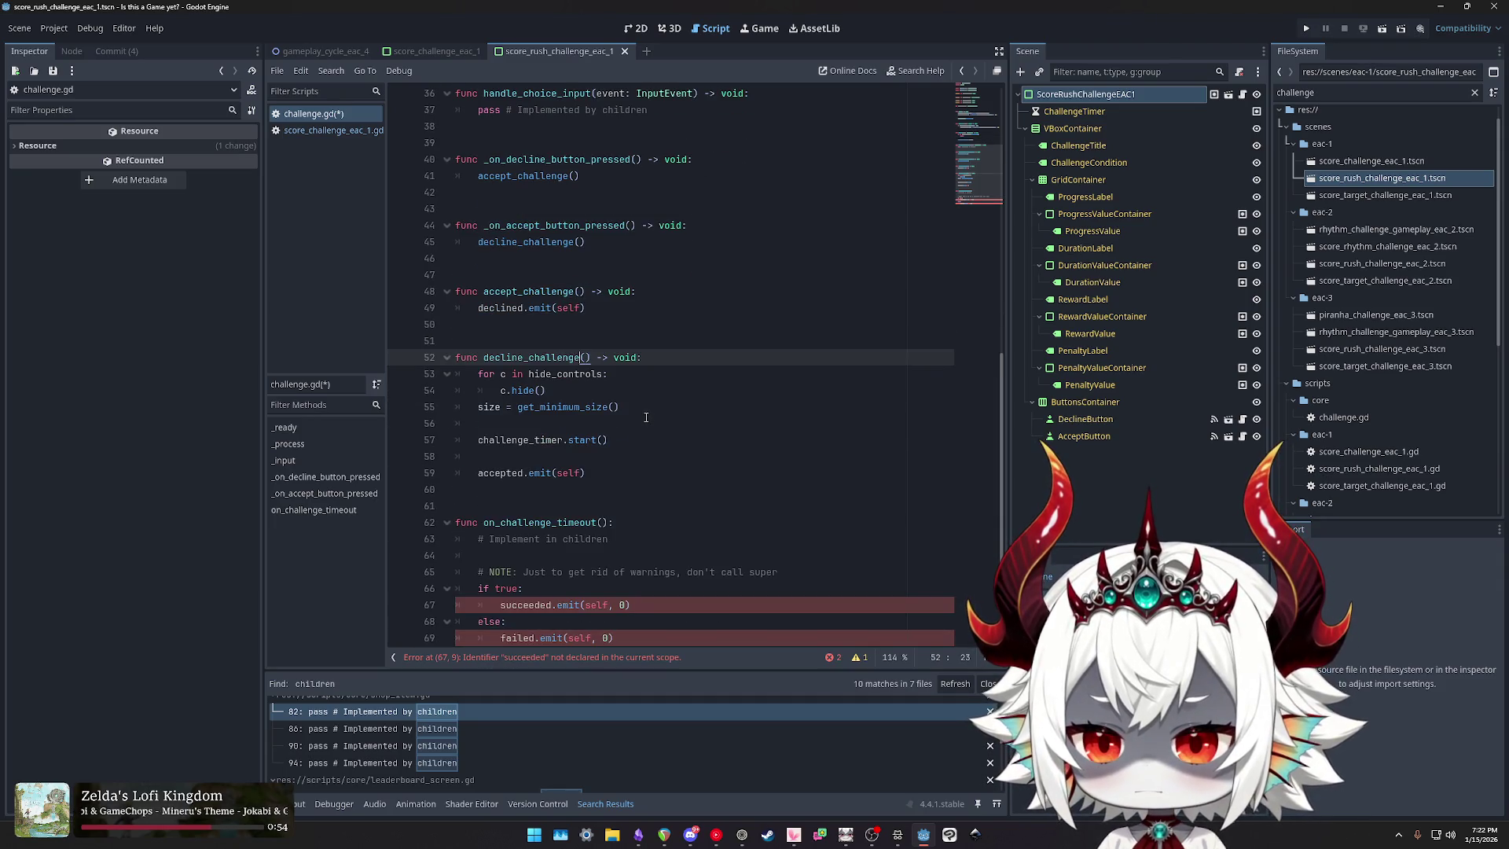
Step: Move handle_choice_input below the button handlers and remove the leftover blank line
{"action": "left_click_drag", "start_coordinate": [623, 475], "coordinate": [430, 311]}
{"action": "scroll", "coordinate": [626, 386], "scroll_direction": "up", "scroll_amount": 7}
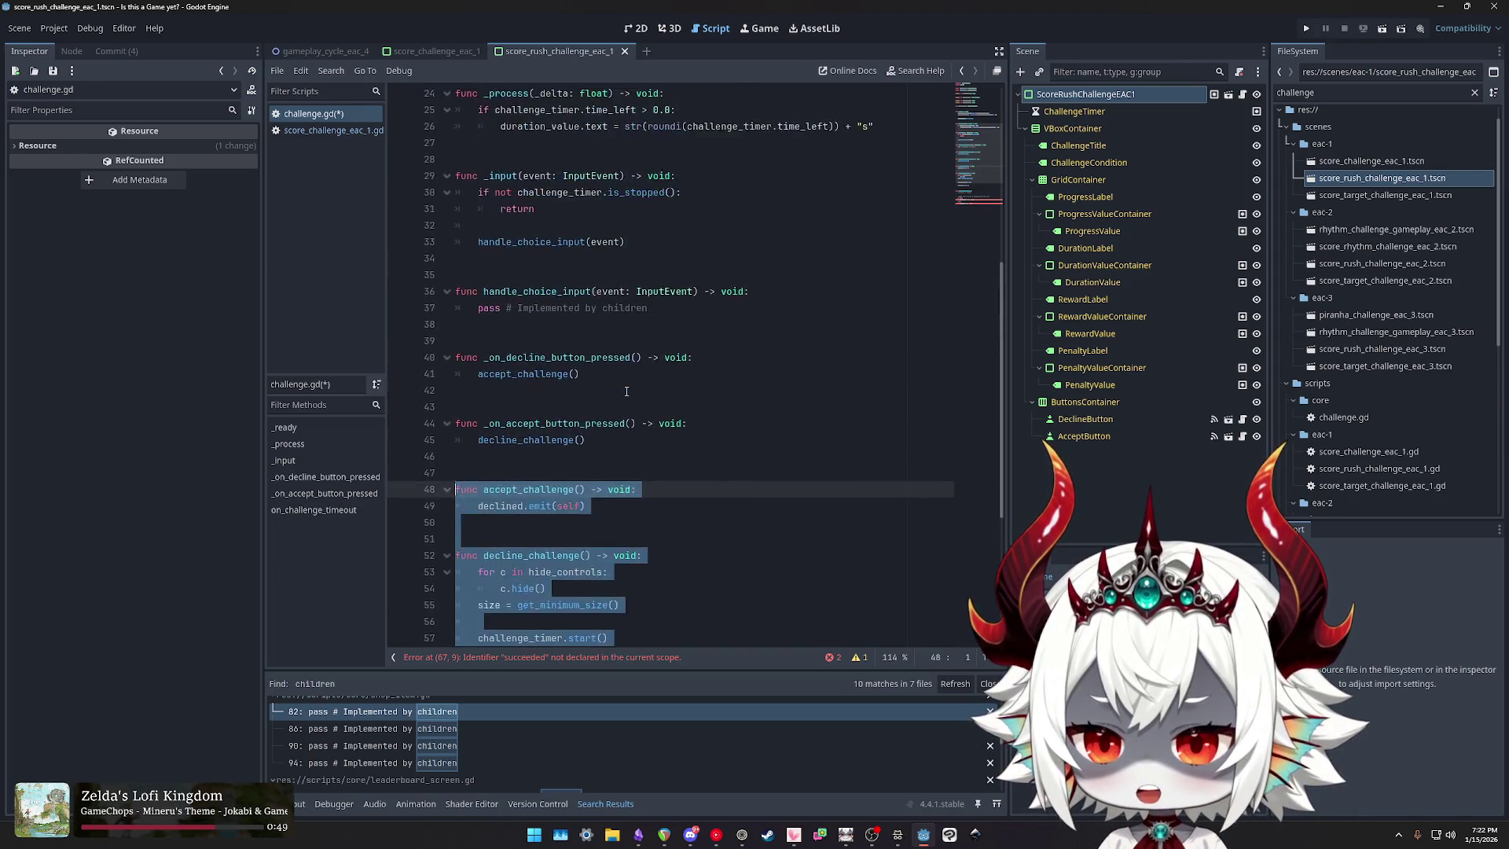
{"action": "scroll", "coordinate": [627, 390], "scroll_direction": "down", "scroll_amount": 4}
{"action": "mouse_move", "coordinate": [649, 259]}
{"action": "left_mouse_down"}
{"action": "mouse_move", "coordinate": [464, 259]}
{"action": "mouse_move", "coordinate": [421, 241]}
{"action": "left_mouse_up"}
{"action": "key", "text": "ctrl+x"}
{"action": "left_click", "coordinate": [556, 406]}
{"action": "key", "text": "Return"}
{"action": "key", "text": "Return"}
{"action": "key", "text": "Up"}
{"action": "key", "text": "ctrl+v"}
{"action": "key", "text": "Return"}
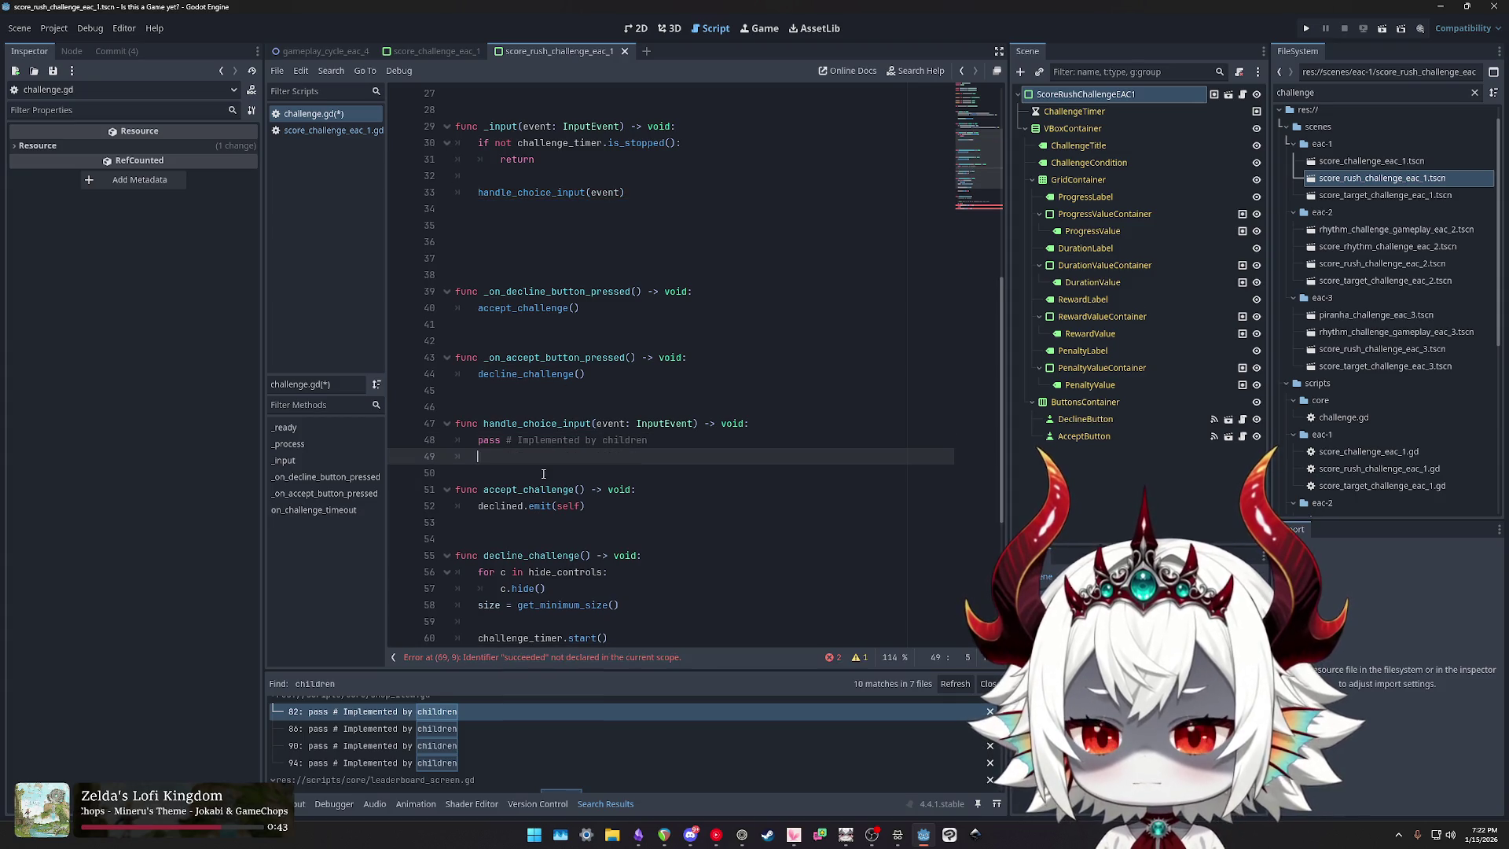
{"action": "left_click", "coordinate": [541, 250]}
{"action": "key", "text": "BackSpace"}
{"action": "key", "text": "BackSpace"}
{"action": "key", "text": "BackSpace"}
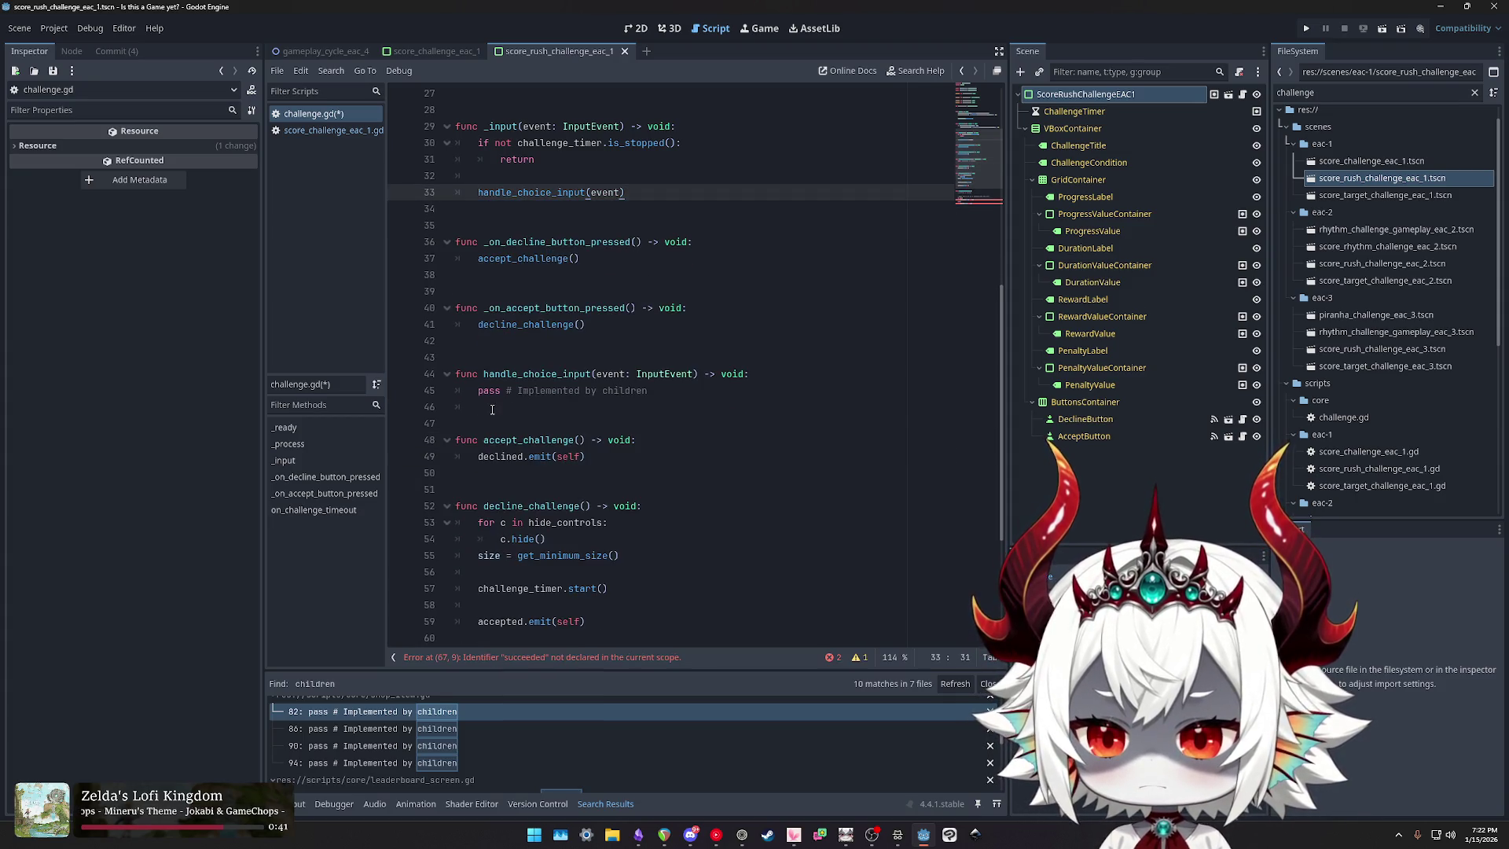
{"action": "left_click", "coordinate": [488, 408]}
Step: Review the placeholder comment, accept_challenge, decline_challenge and handle_choice_input
{"action": "scroll", "coordinate": [592, 378], "scroll_direction": "down", "scroll_amount": 4}
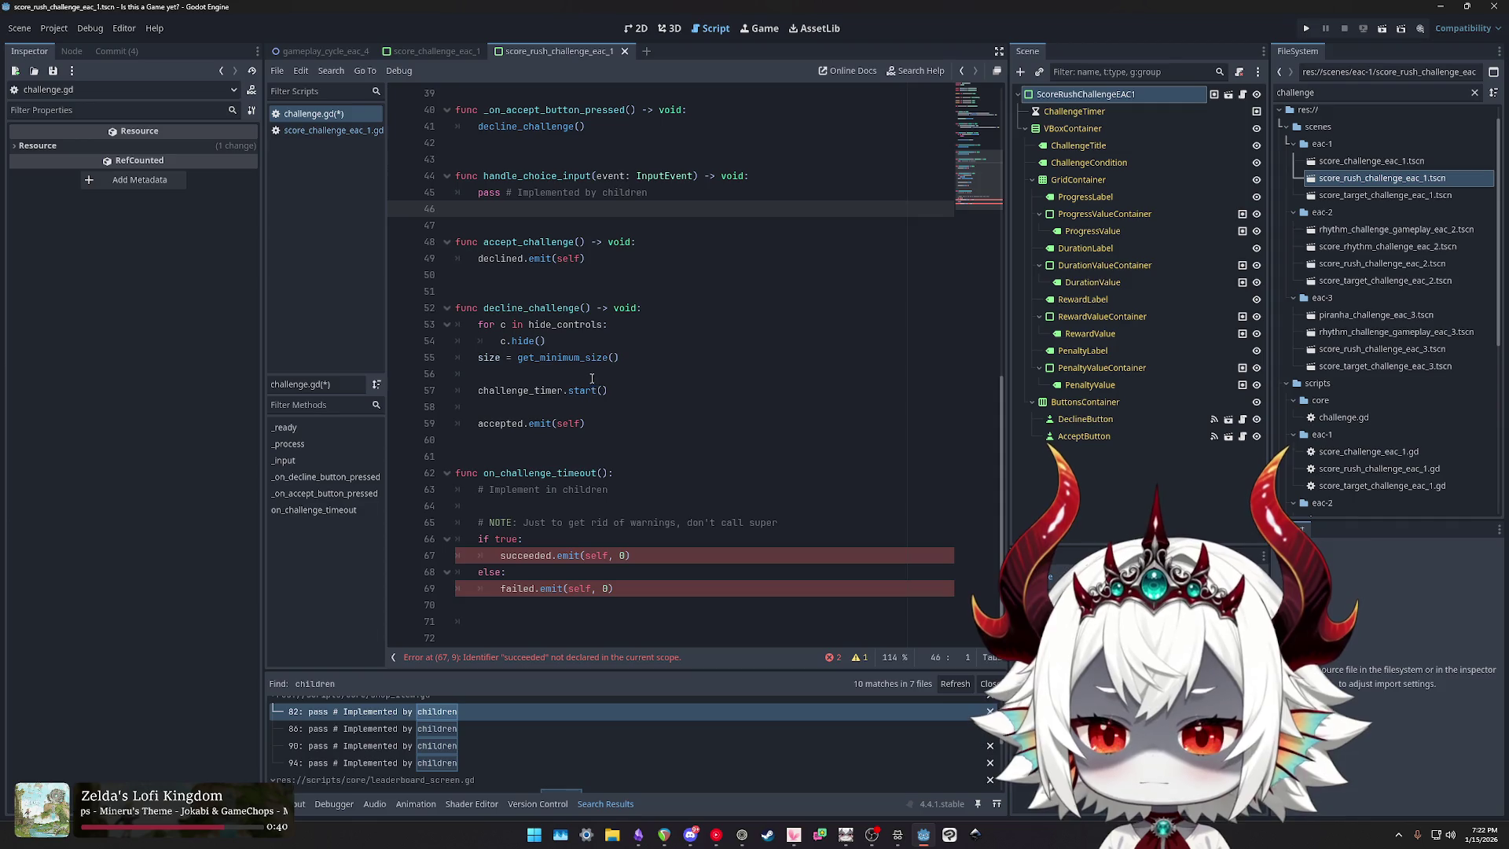
{"action": "left_click", "coordinate": [671, 190]}
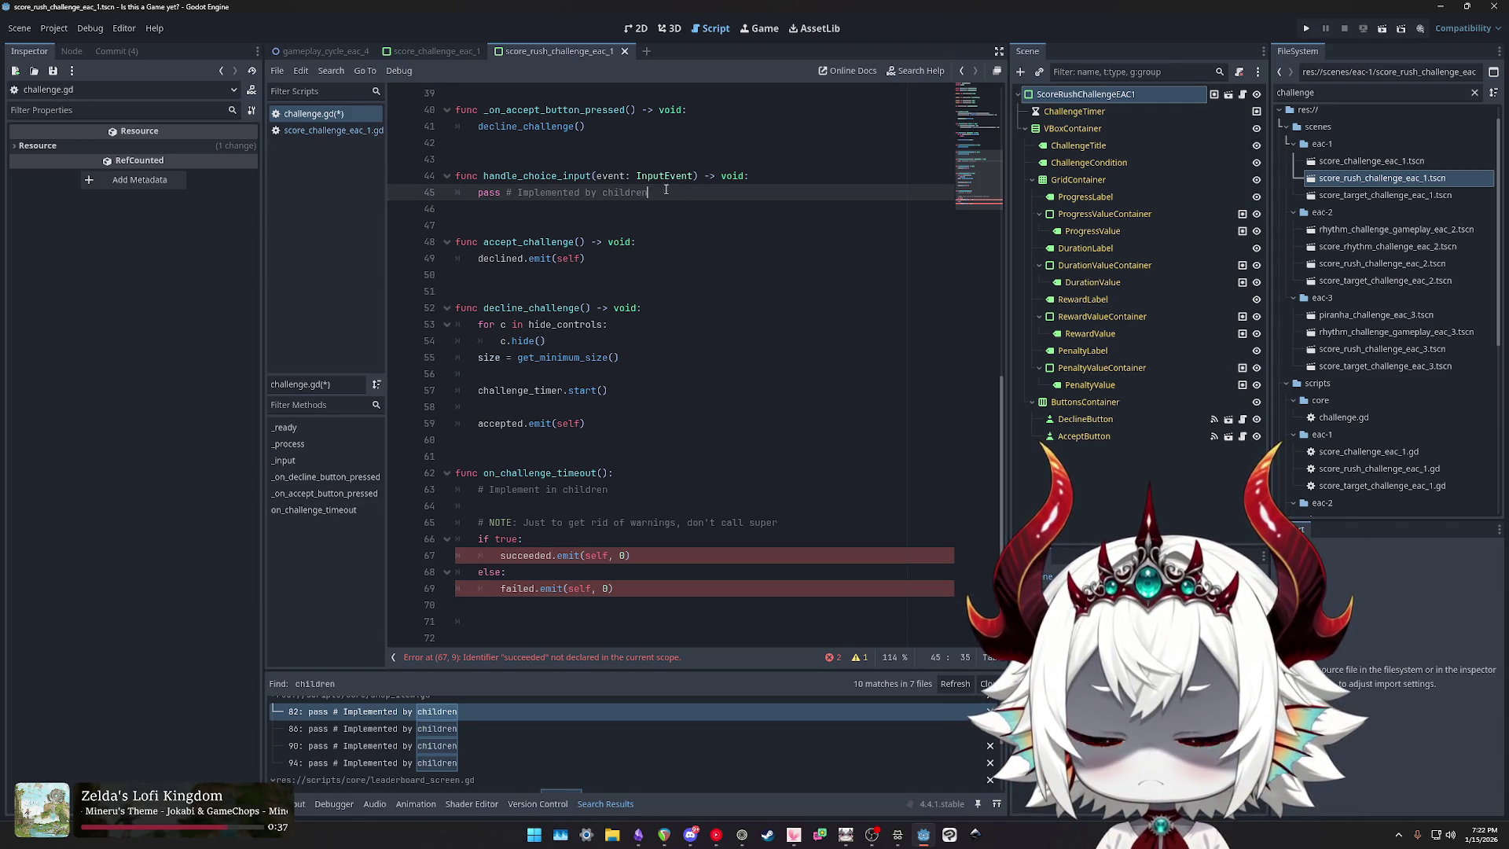
{"action": "key", "text": "ctrl+shift+Left"}
{"action": "key", "text": "ctrl+shift+Left"}
{"action": "key", "text": "ctrl+shift+Left"}
{"action": "double_click", "coordinate": [530, 242]}
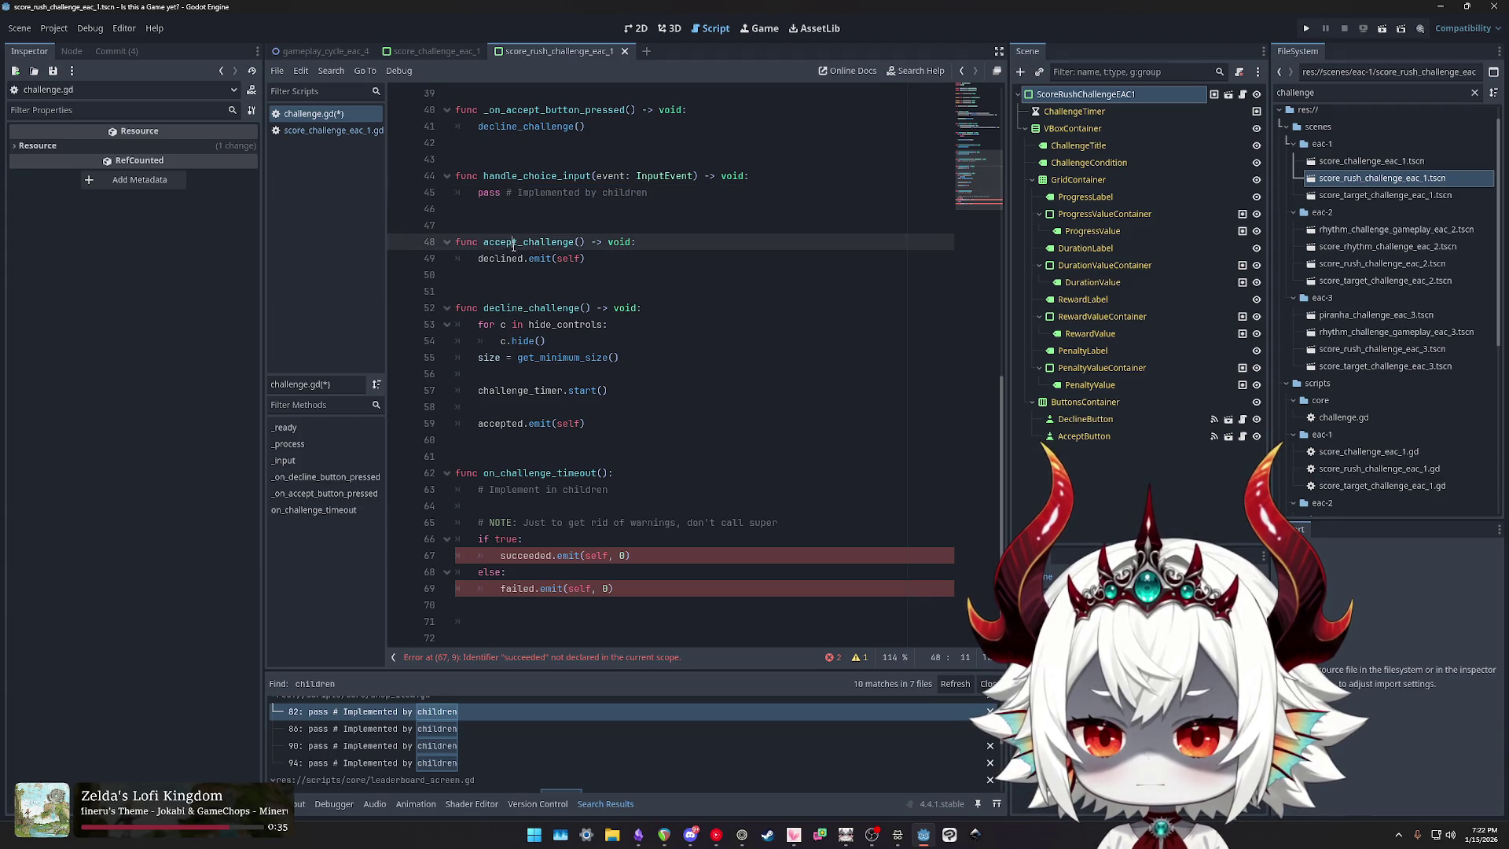
{"action": "double_click", "coordinate": [531, 307]}
{"action": "left_click_drag", "start_coordinate": [586, 423], "coordinate": [417, 249]}
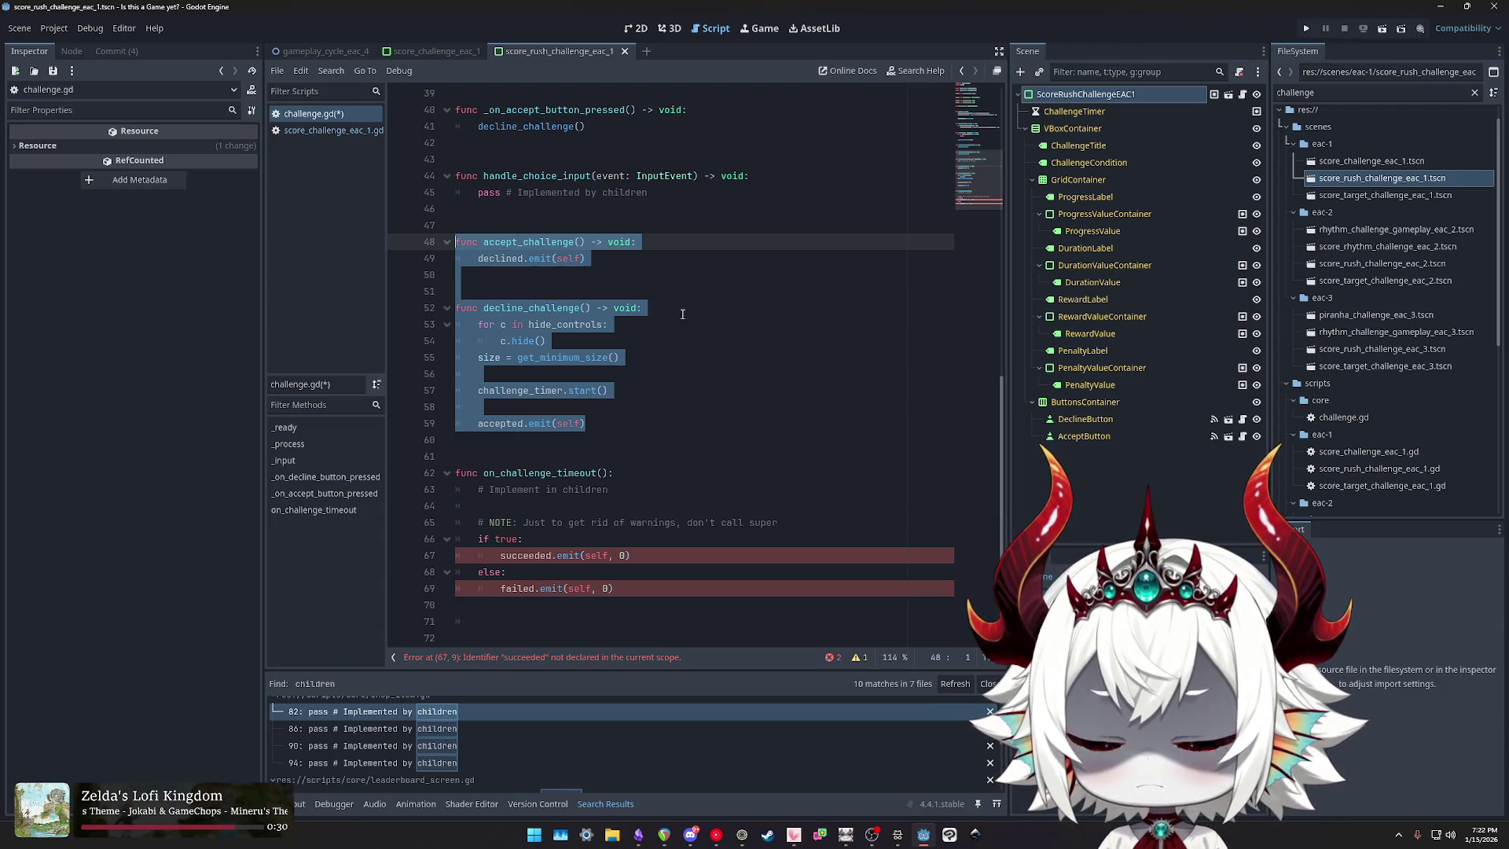
{"action": "double_click", "coordinate": [502, 241]}
{"action": "double_click", "coordinate": [534, 307]}
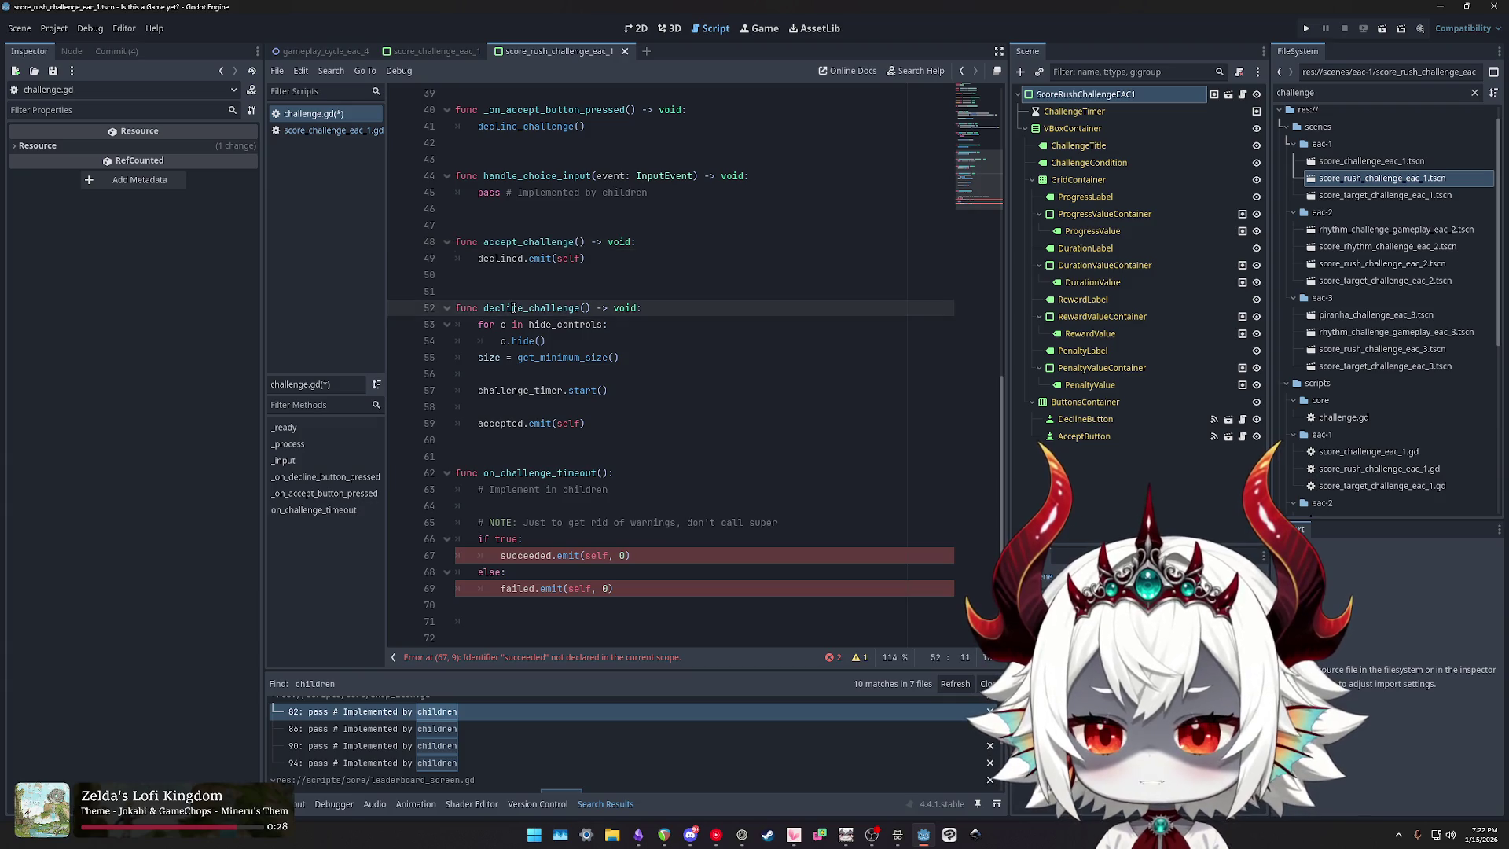
{"action": "double_click", "coordinate": [516, 242]}
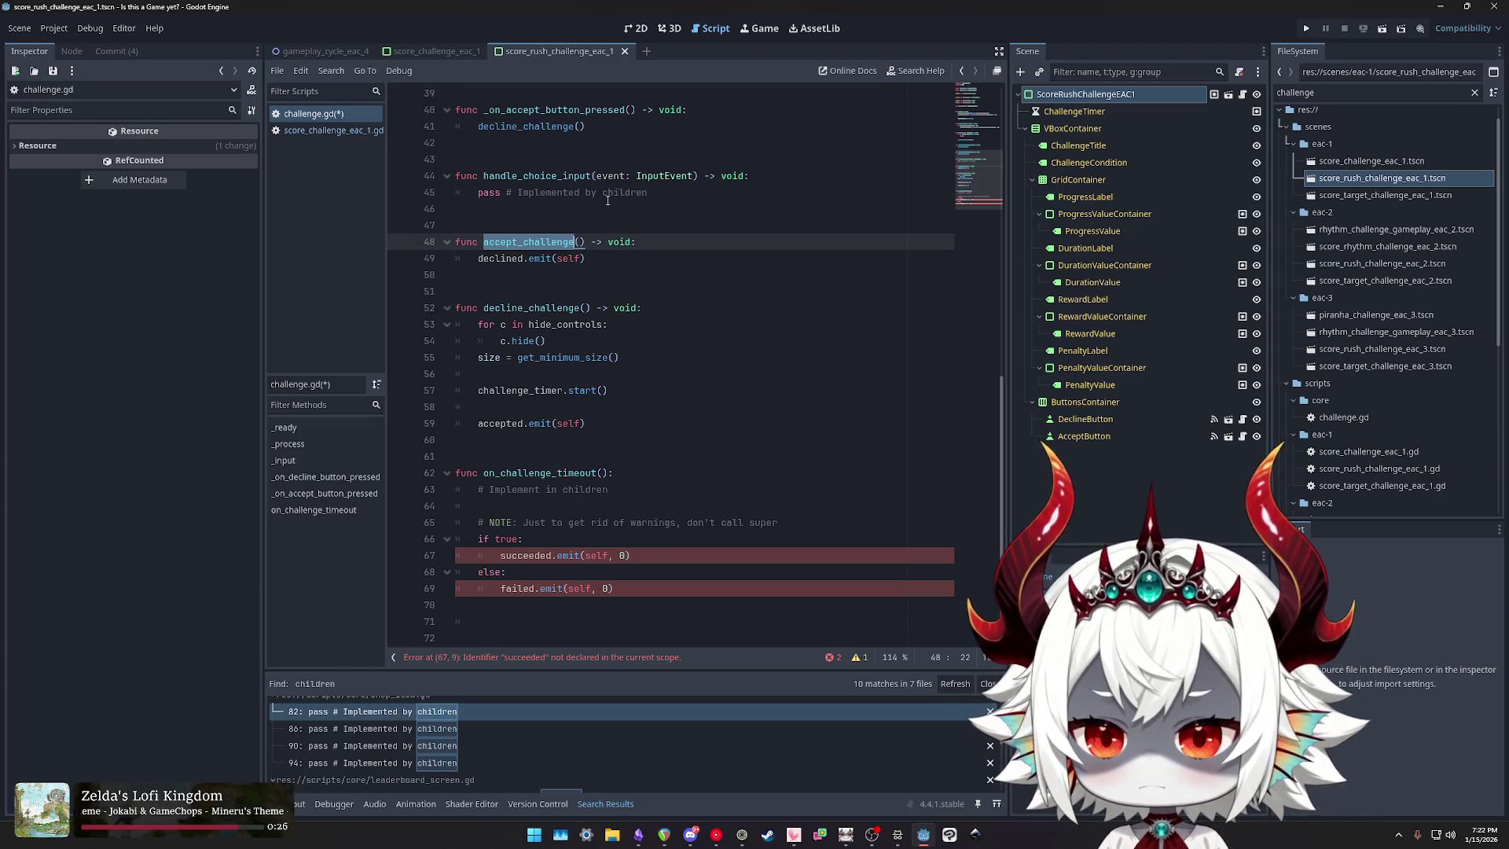
{"action": "double_click", "coordinate": [525, 176]}
{"action": "double_click", "coordinate": [489, 192]}
{"action": "double_click", "coordinate": [525, 176]}
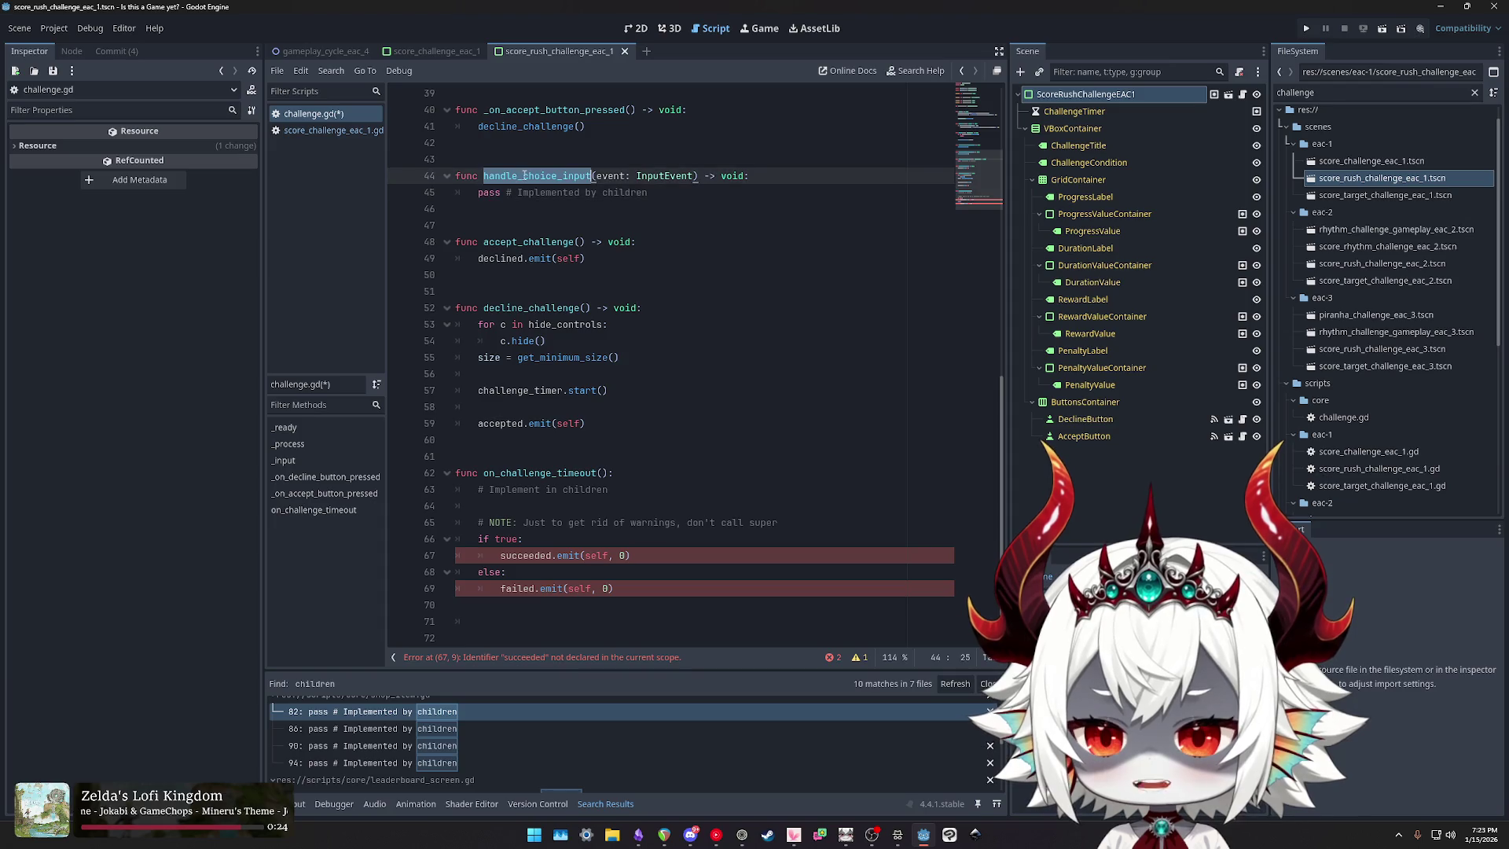
Step: Inspect on_challenge_timeout's succeeded and failed emit lines, then open score_challenge_eac_1.gd
{"action": "scroll", "coordinate": [617, 279], "scroll_direction": "up", "scroll_amount": 3}
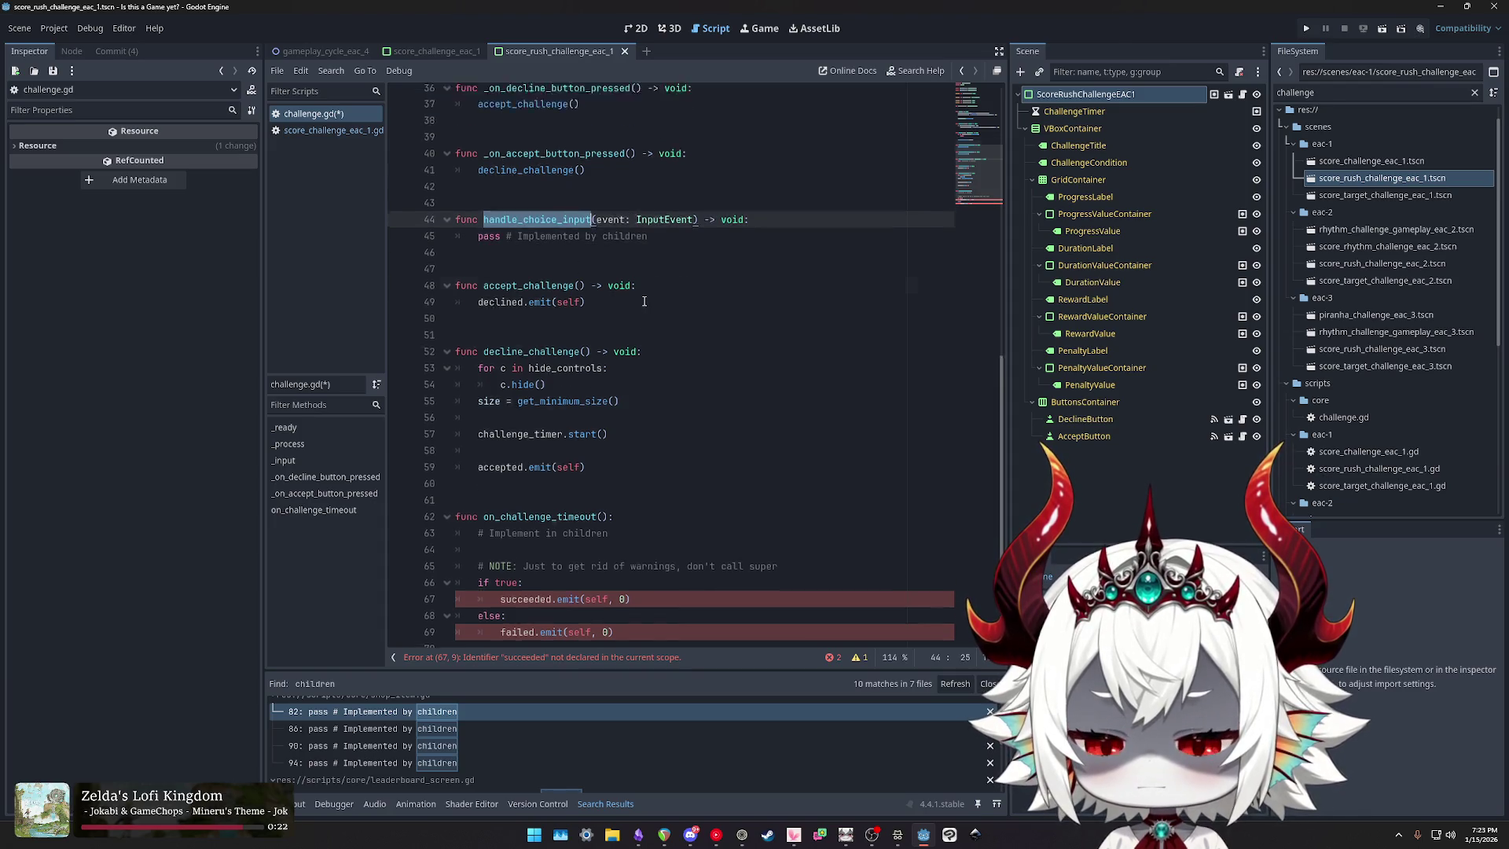
{"action": "scroll", "coordinate": [636, 295], "scroll_direction": "down", "scroll_amount": 3}
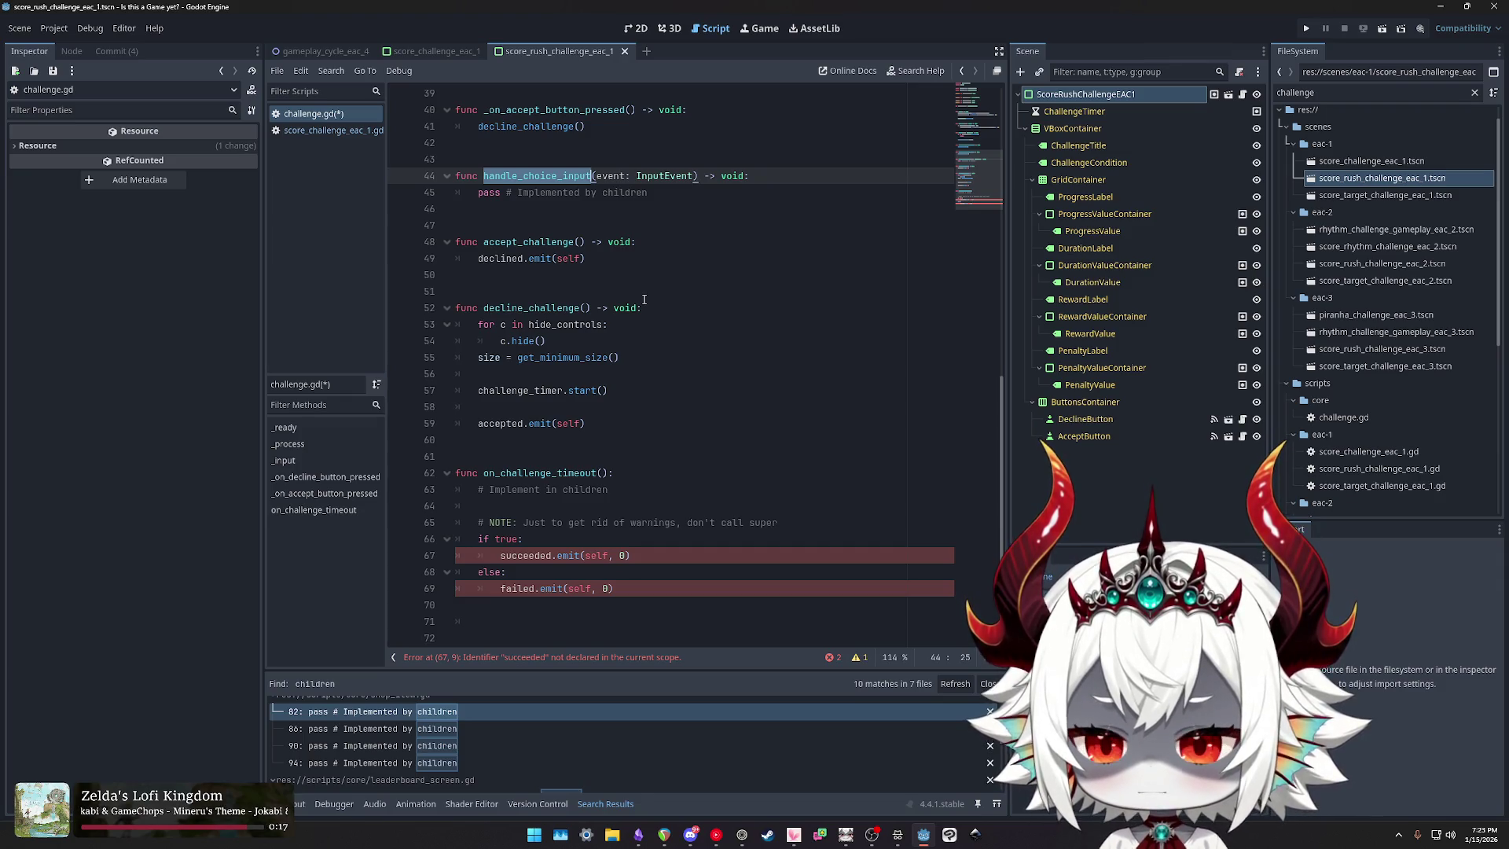
{"action": "scroll", "coordinate": [644, 299], "scroll_direction": "down", "scroll_amount": 1}
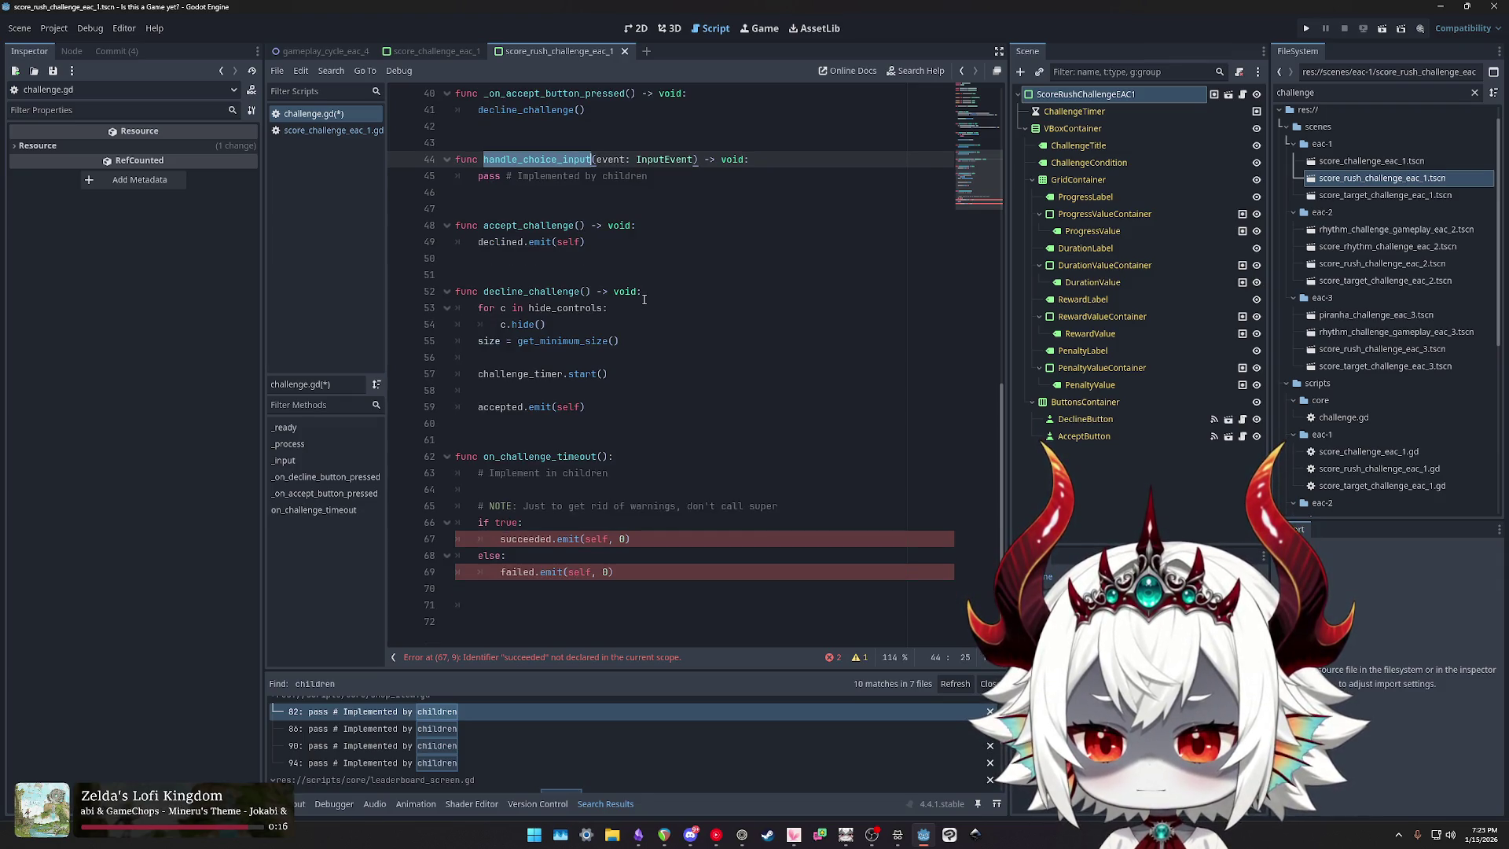
{"action": "left_click", "coordinate": [641, 444]}
{"action": "double_click", "coordinate": [609, 473]}
{"action": "left_click", "coordinate": [566, 522]}
{"action": "left_click", "coordinate": [651, 541]}
{"action": "left_click", "coordinate": [625, 572]}
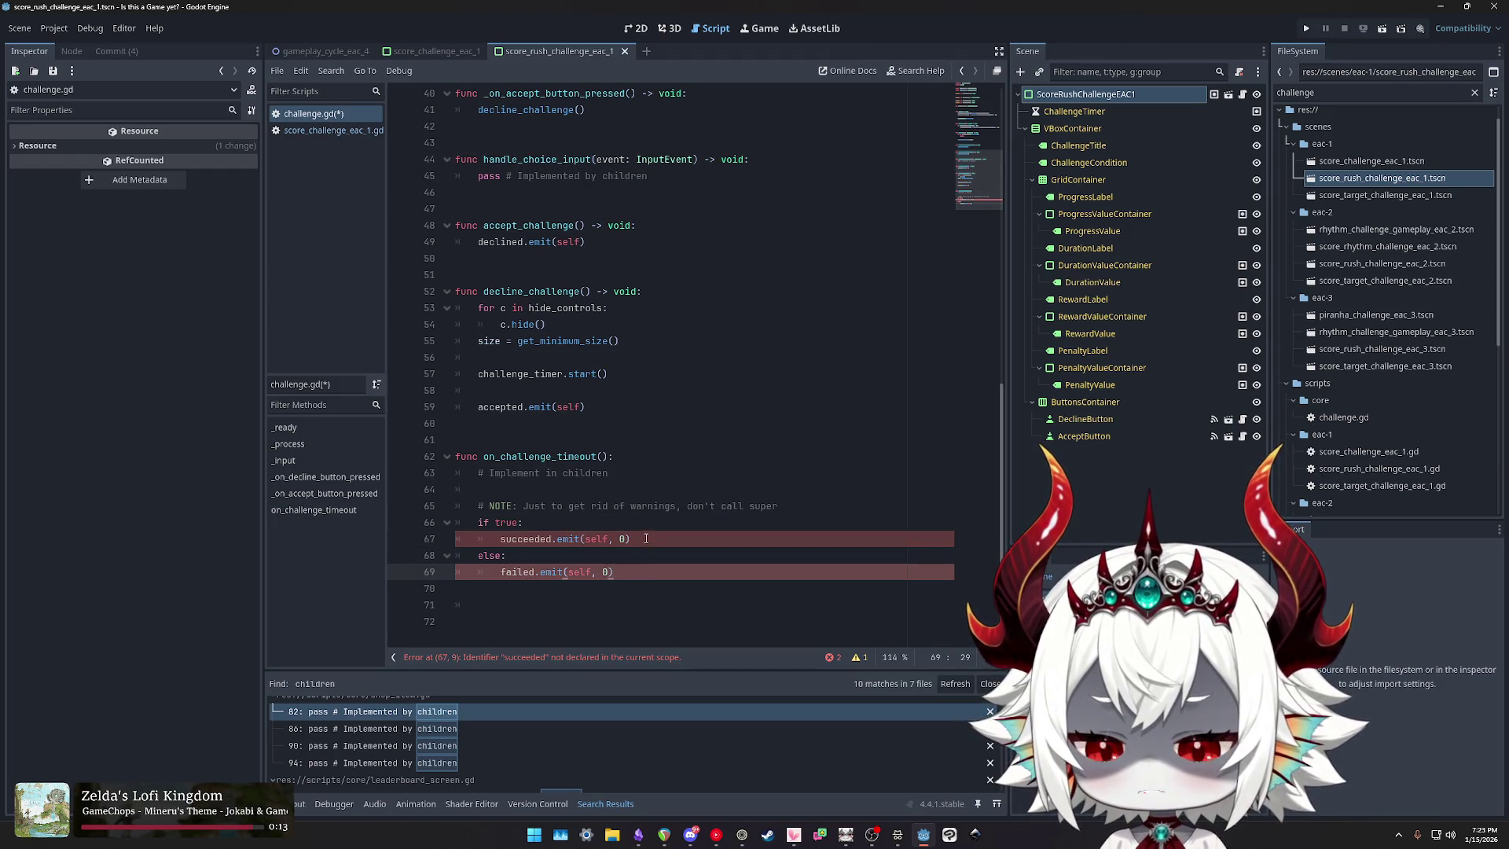
{"action": "left_click", "coordinate": [608, 540]}
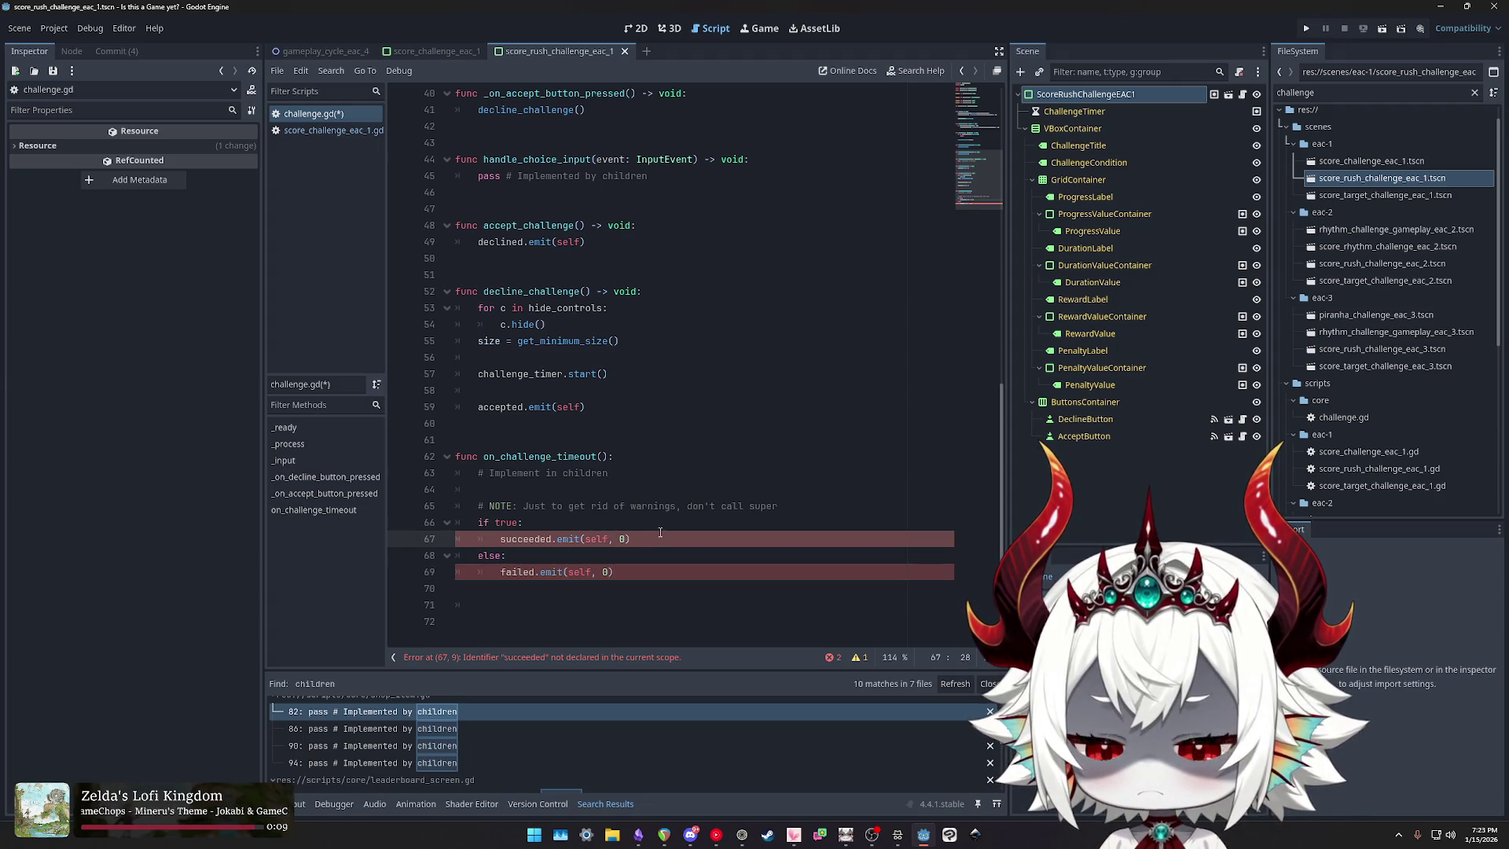
{"action": "scroll", "coordinate": [660, 532], "scroll_direction": "up", "scroll_amount": 13}
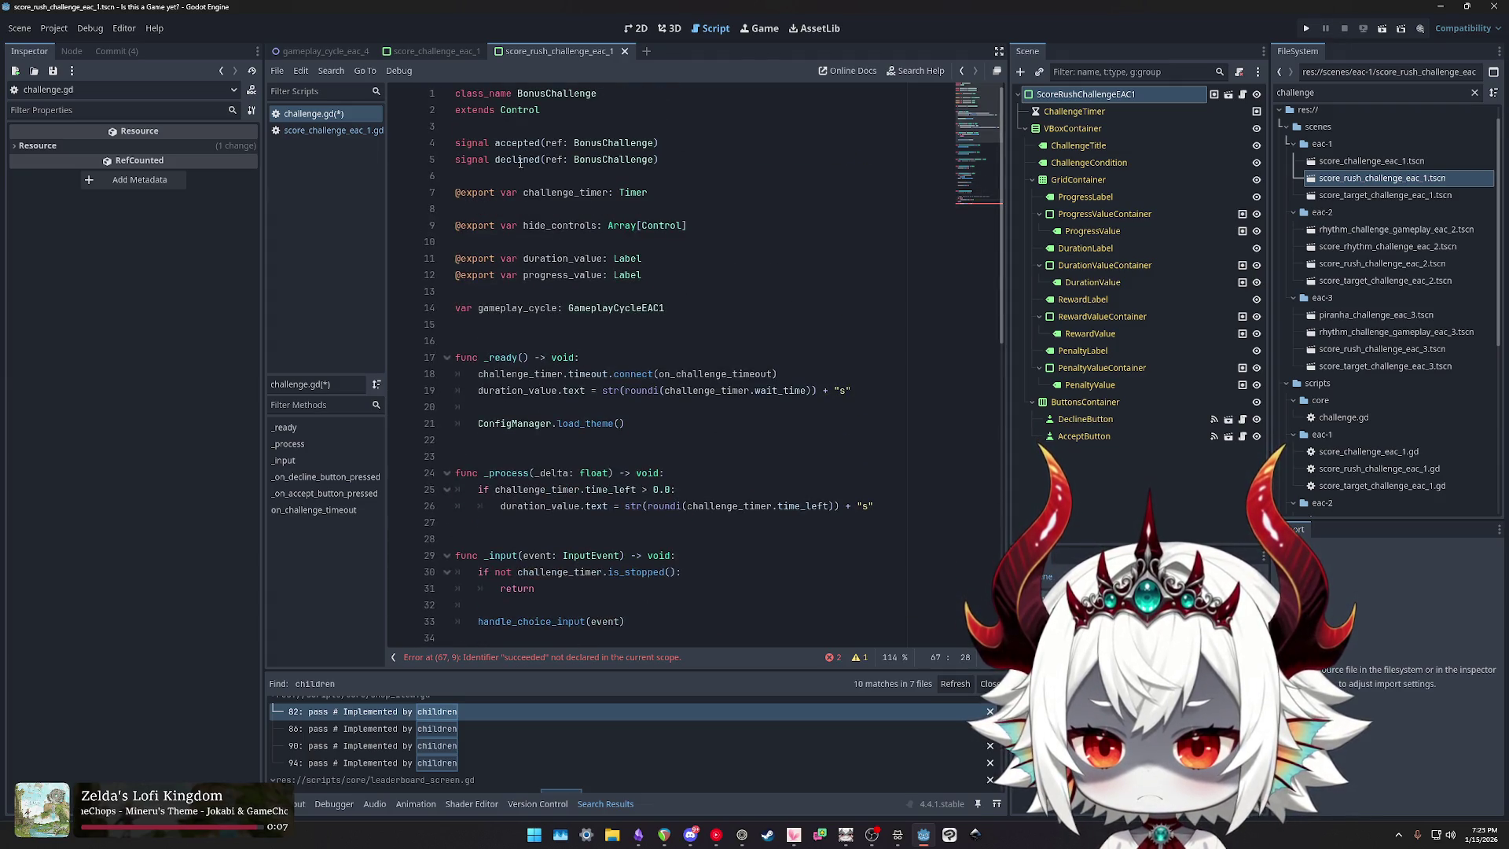
{"action": "left_click", "coordinate": [333, 130]}
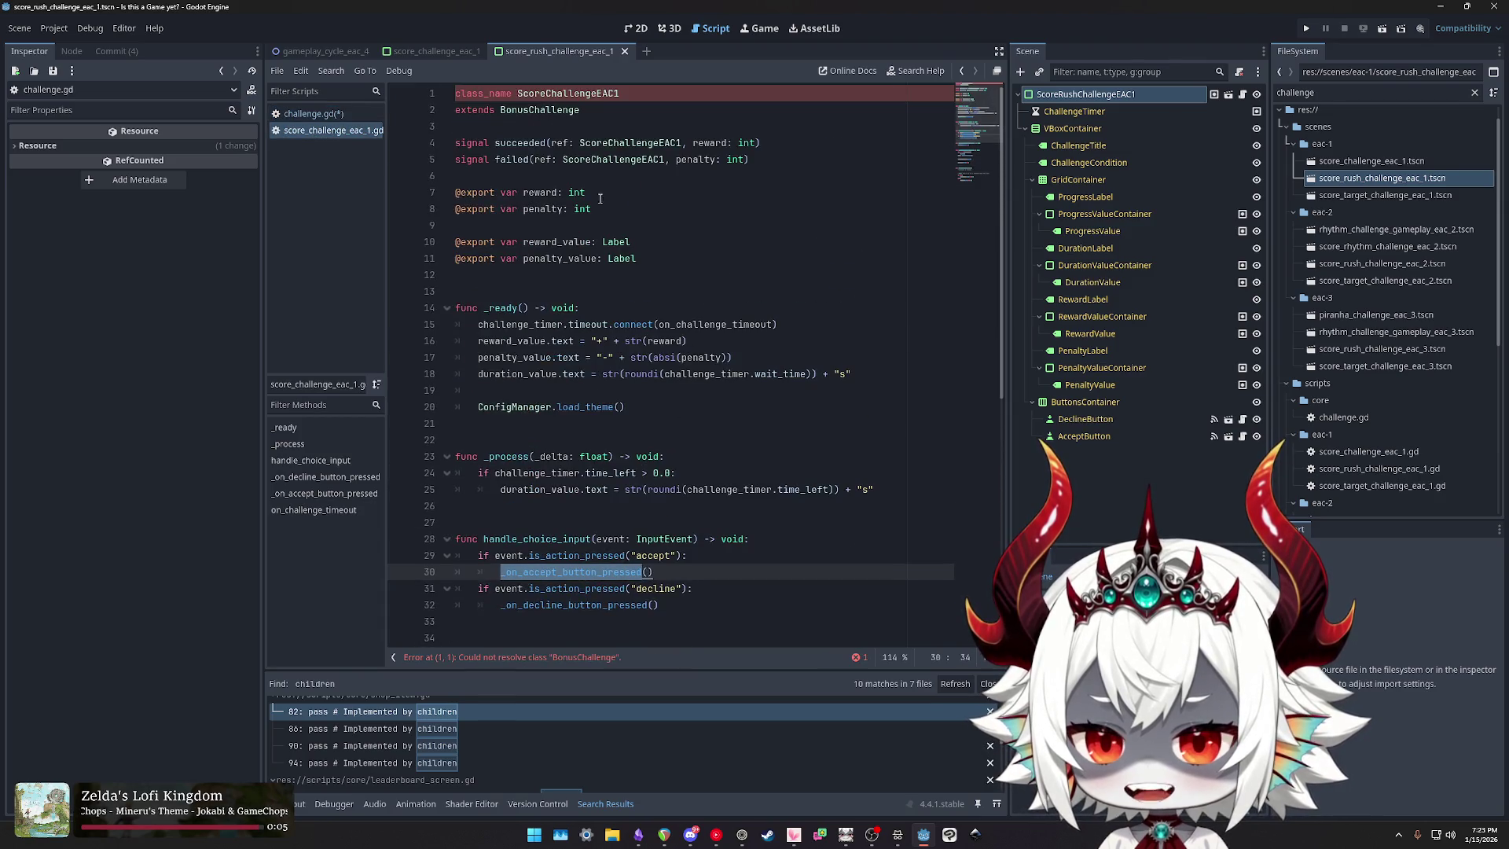
{"action": "double_click", "coordinate": [520, 146]}
{"action": "double_click", "coordinate": [511, 160]}
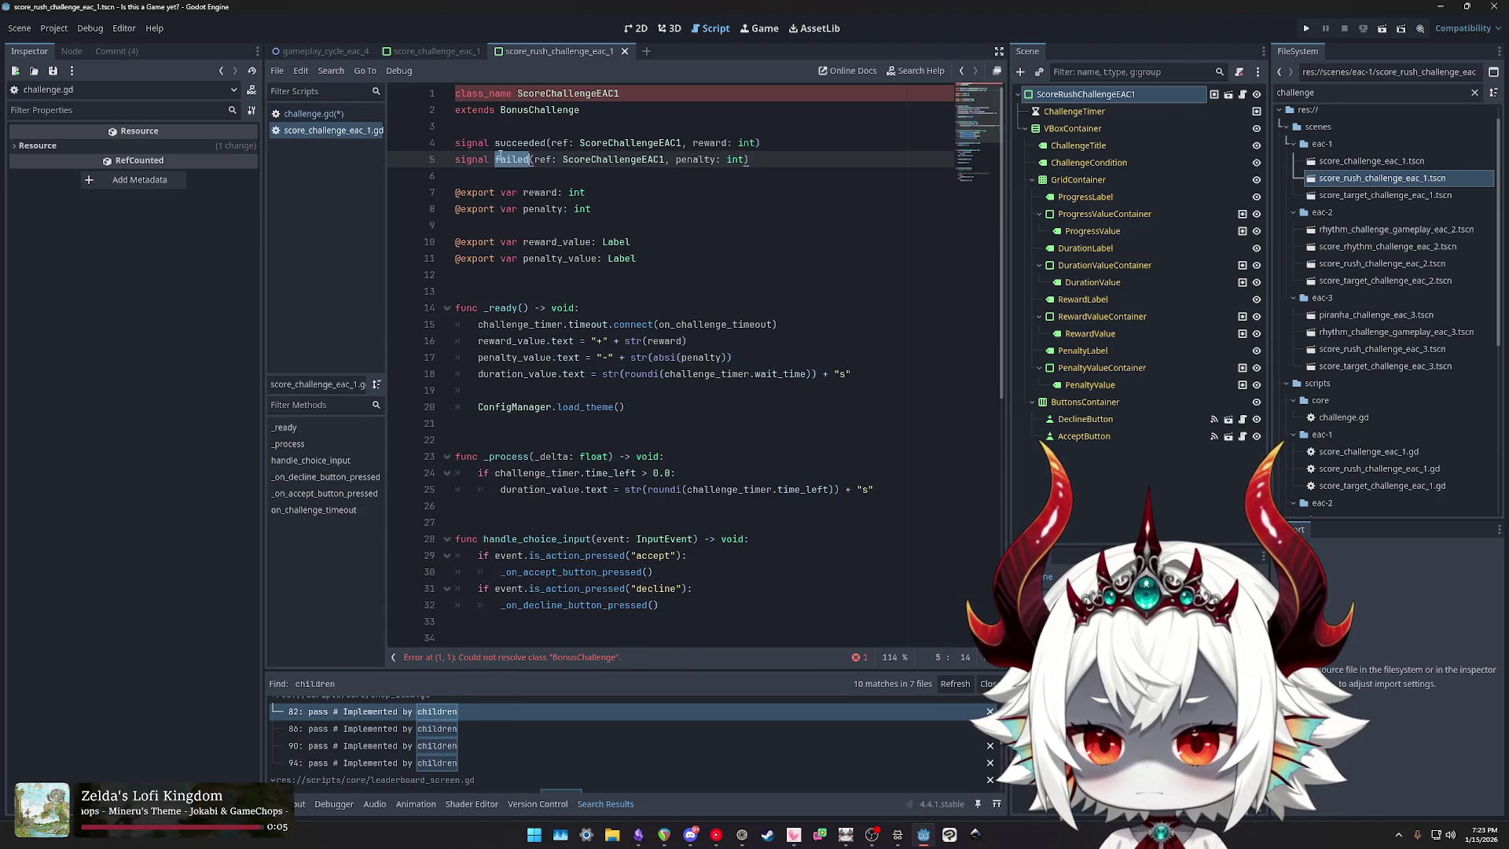
{"action": "left_click", "coordinate": [312, 114]}
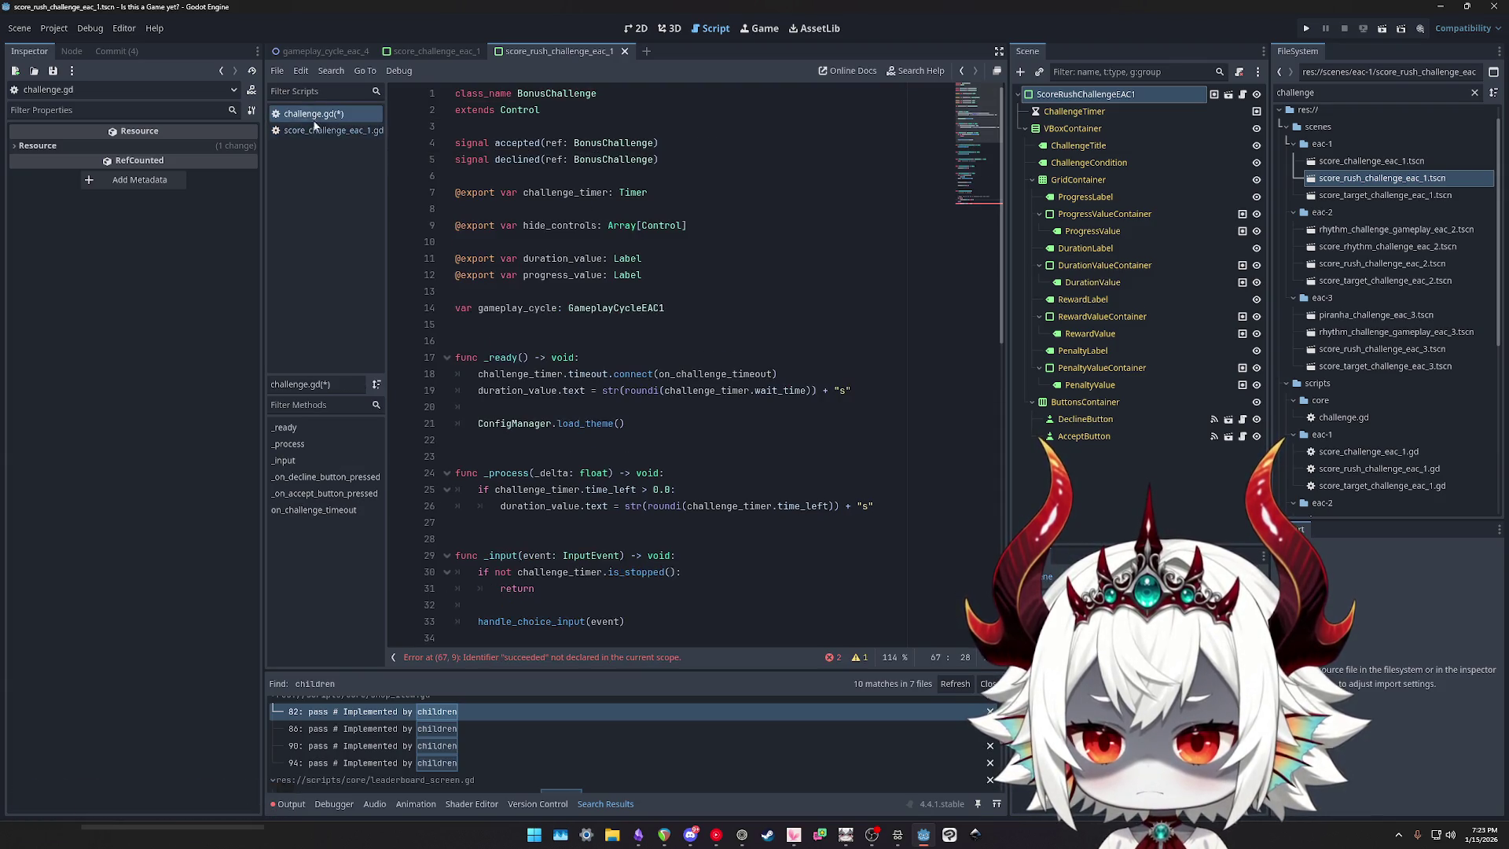
{"action": "scroll", "coordinate": [650, 466], "scroll_direction": "down", "scroll_amount": 10}
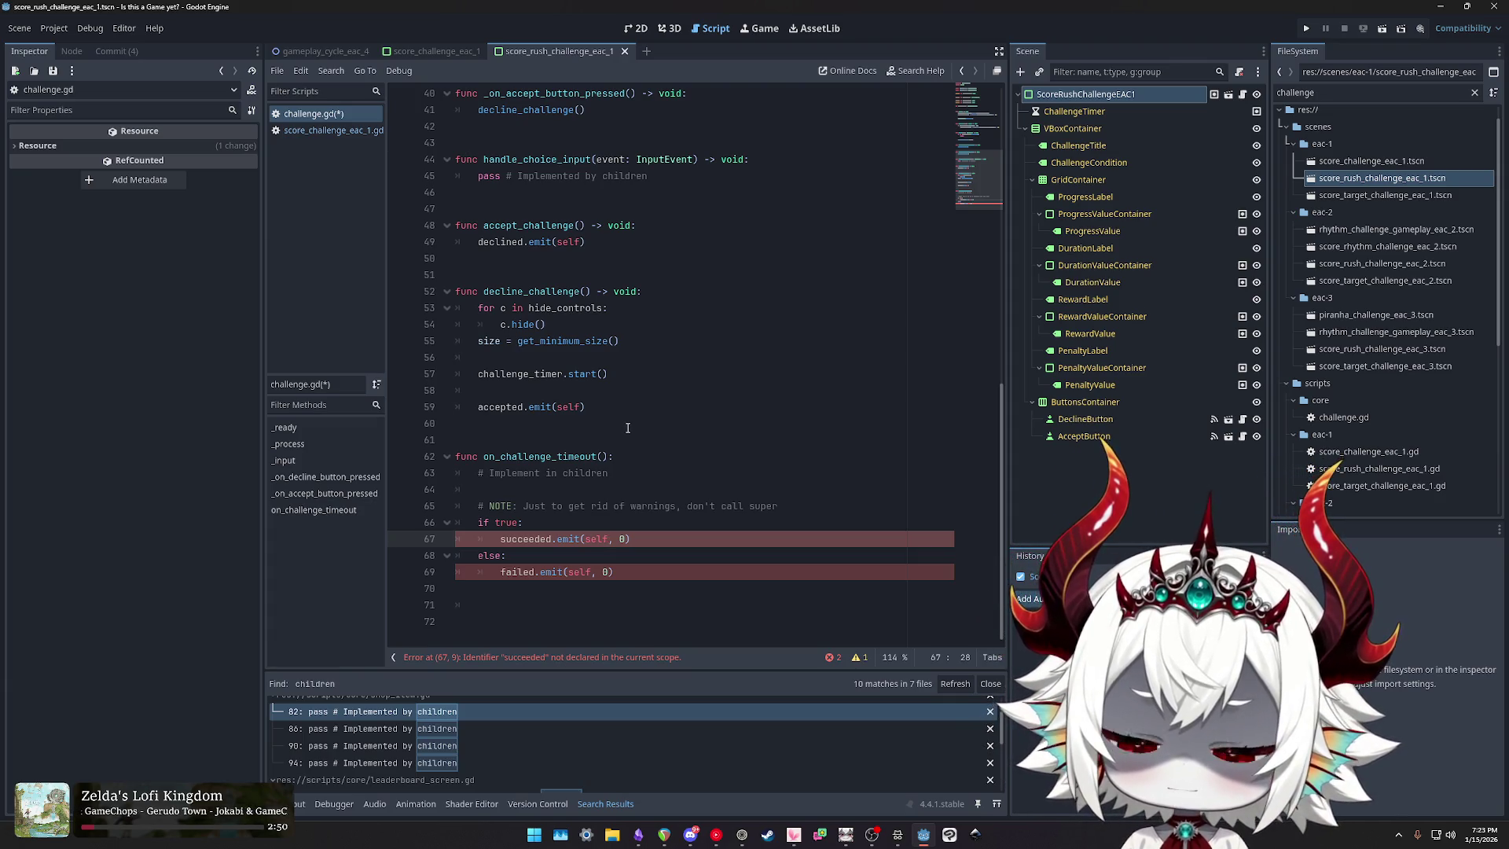
{"action": "triple_click", "coordinate": [521, 456]}
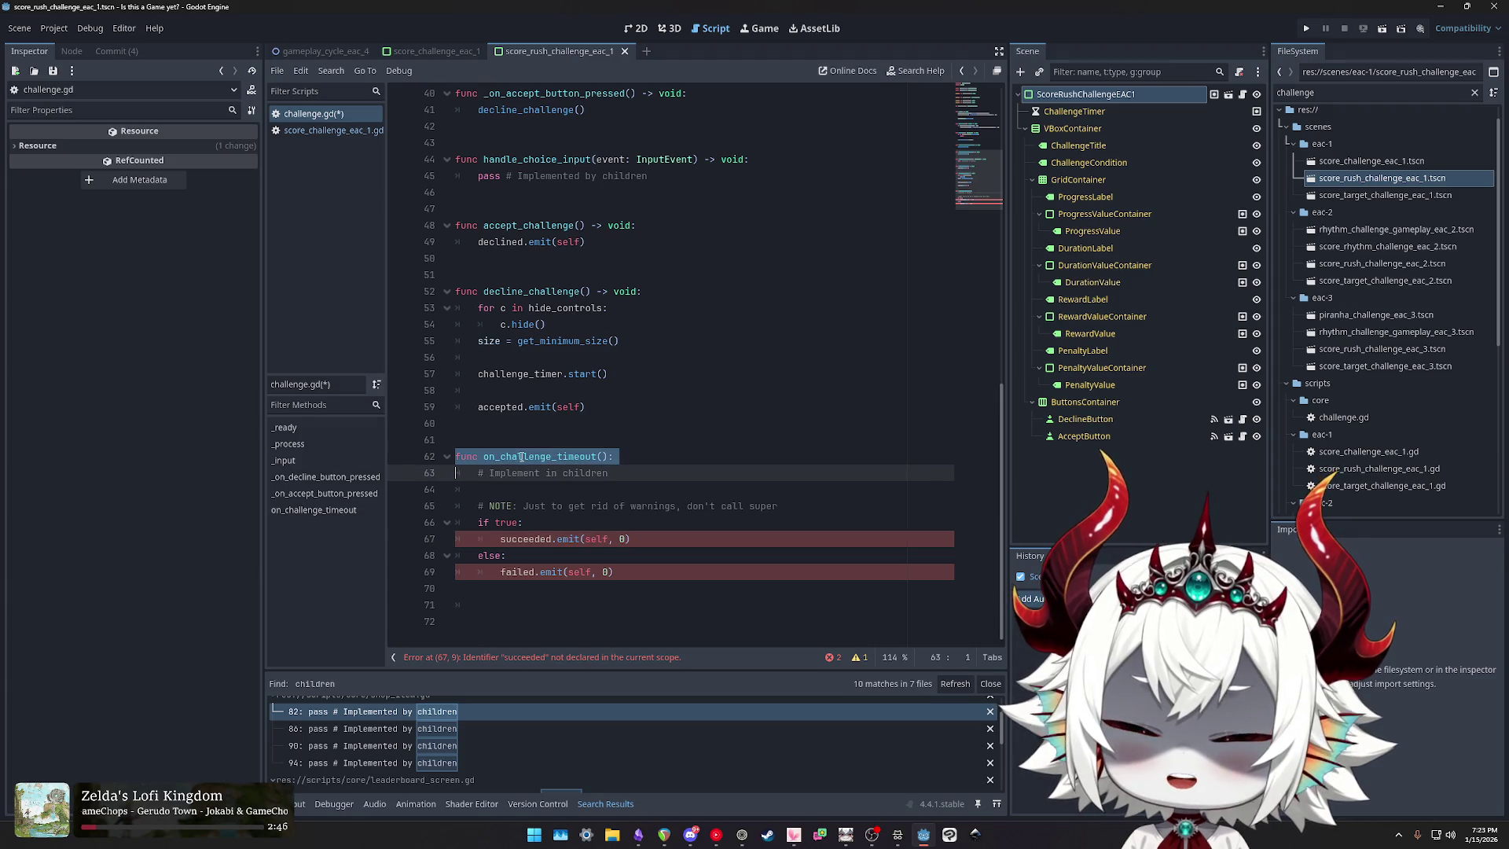
{"action": "left_click", "coordinate": [625, 456]}
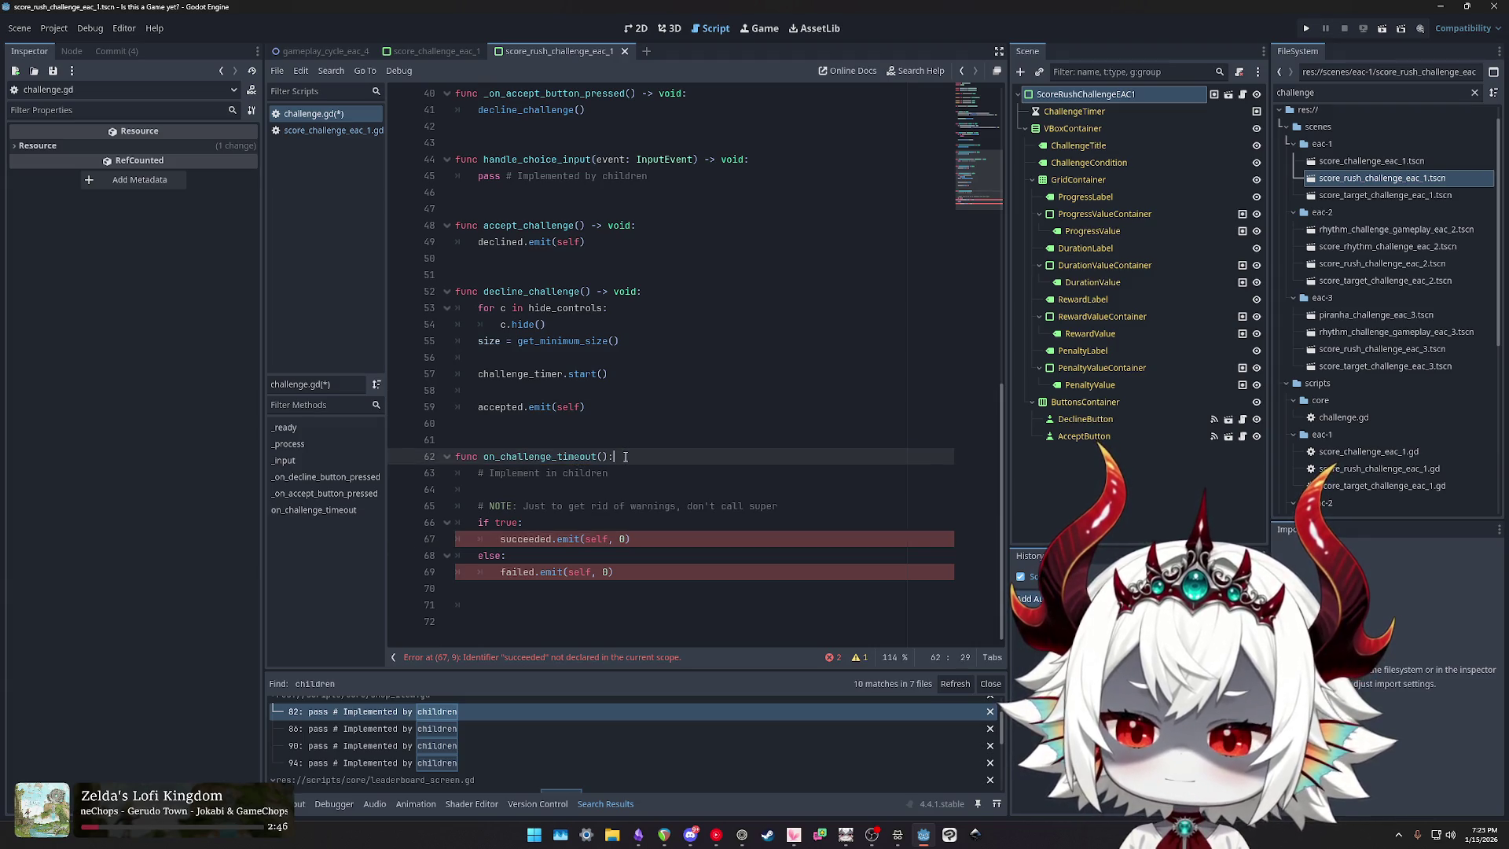
{"action": "left_click", "coordinate": [569, 538]}
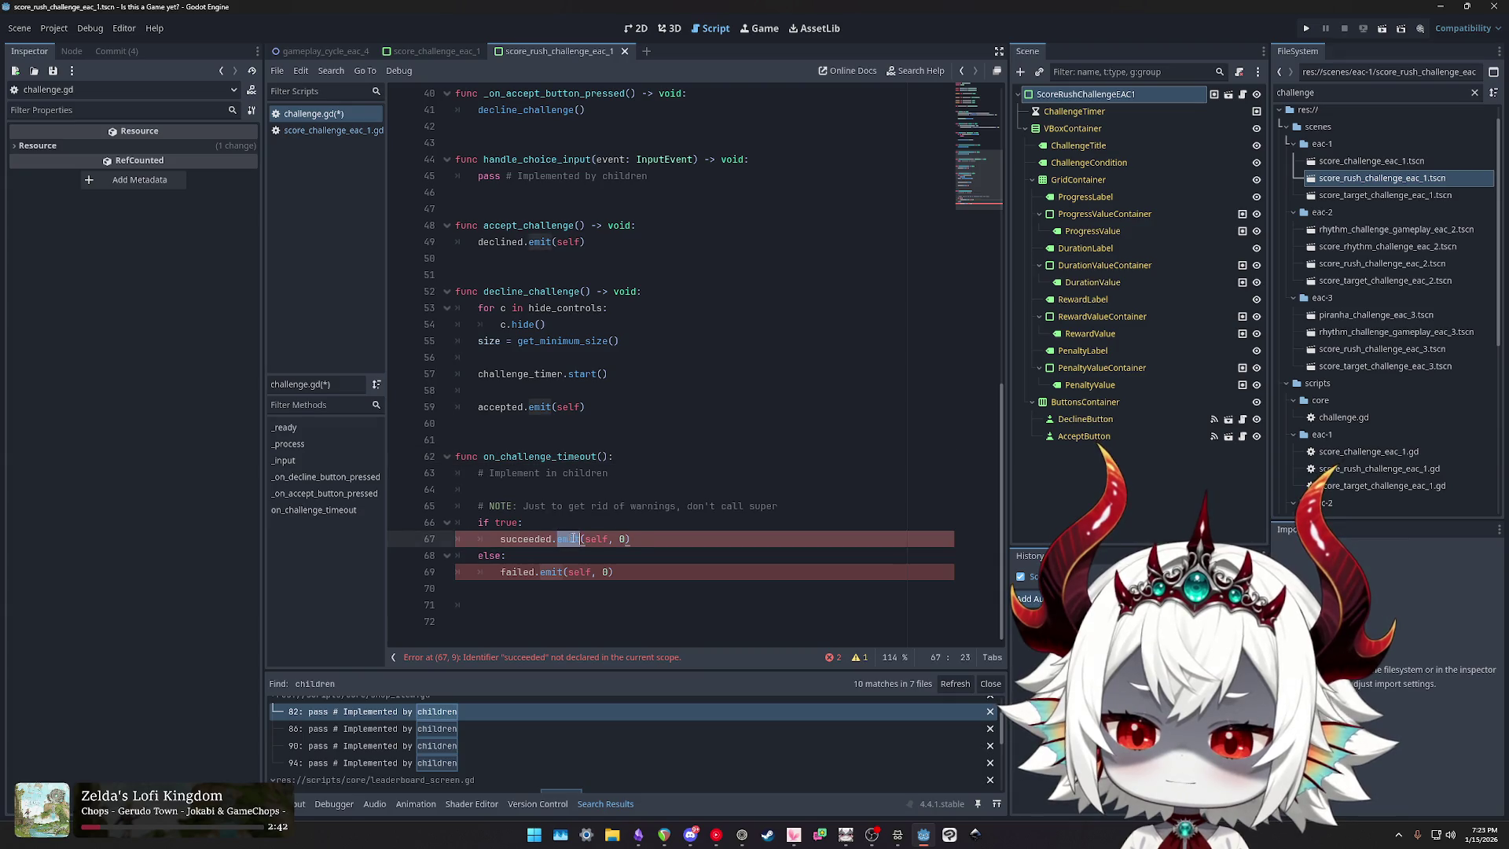
{"action": "key", "text": "End"}
{"action": "key", "text": "shift+Home"}
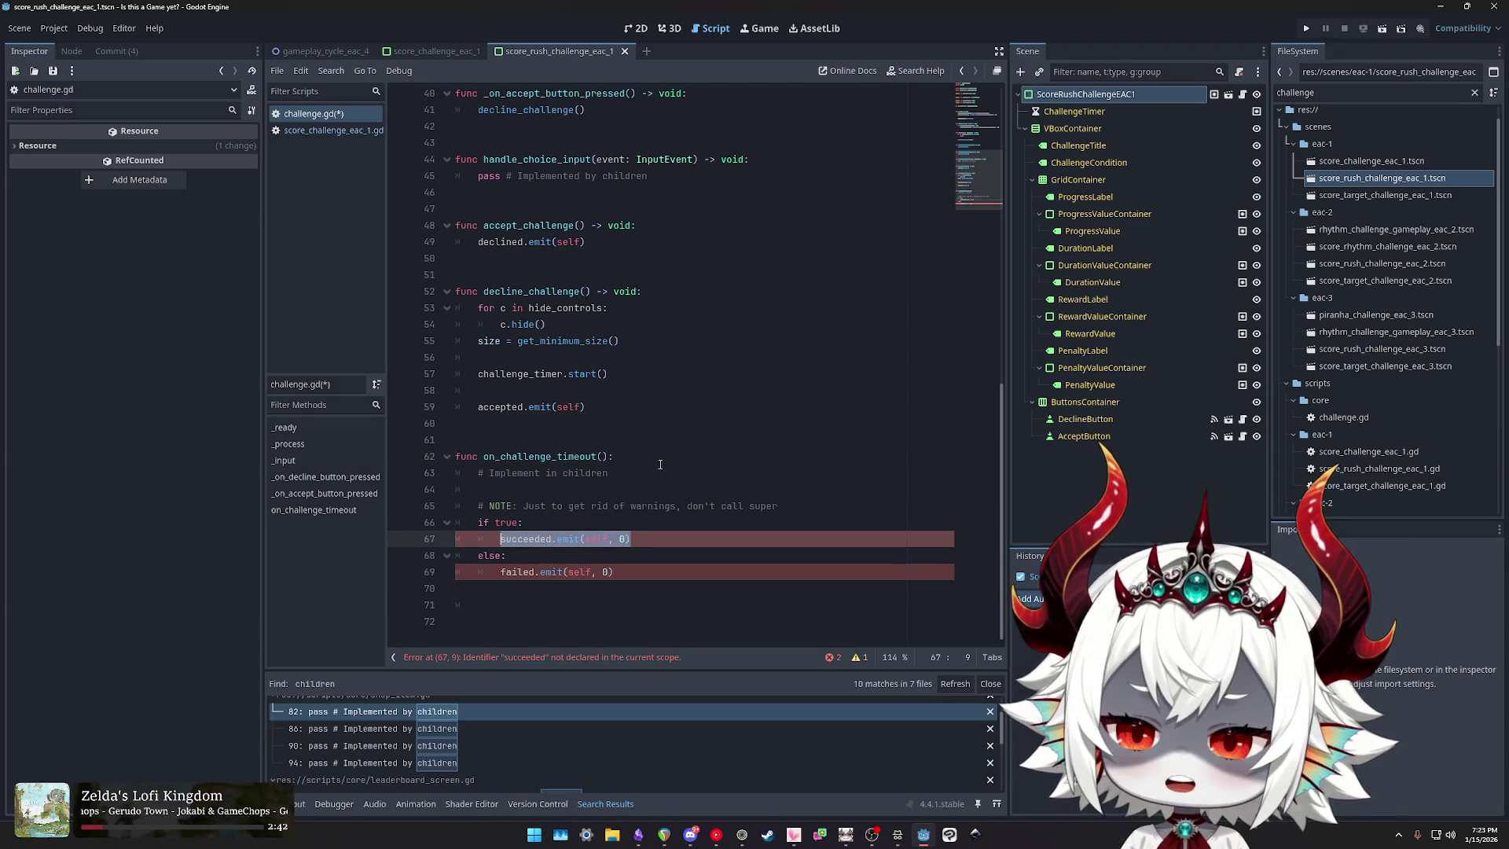
{"action": "scroll", "coordinate": [662, 456], "scroll_direction": "up", "scroll_amount": 10}
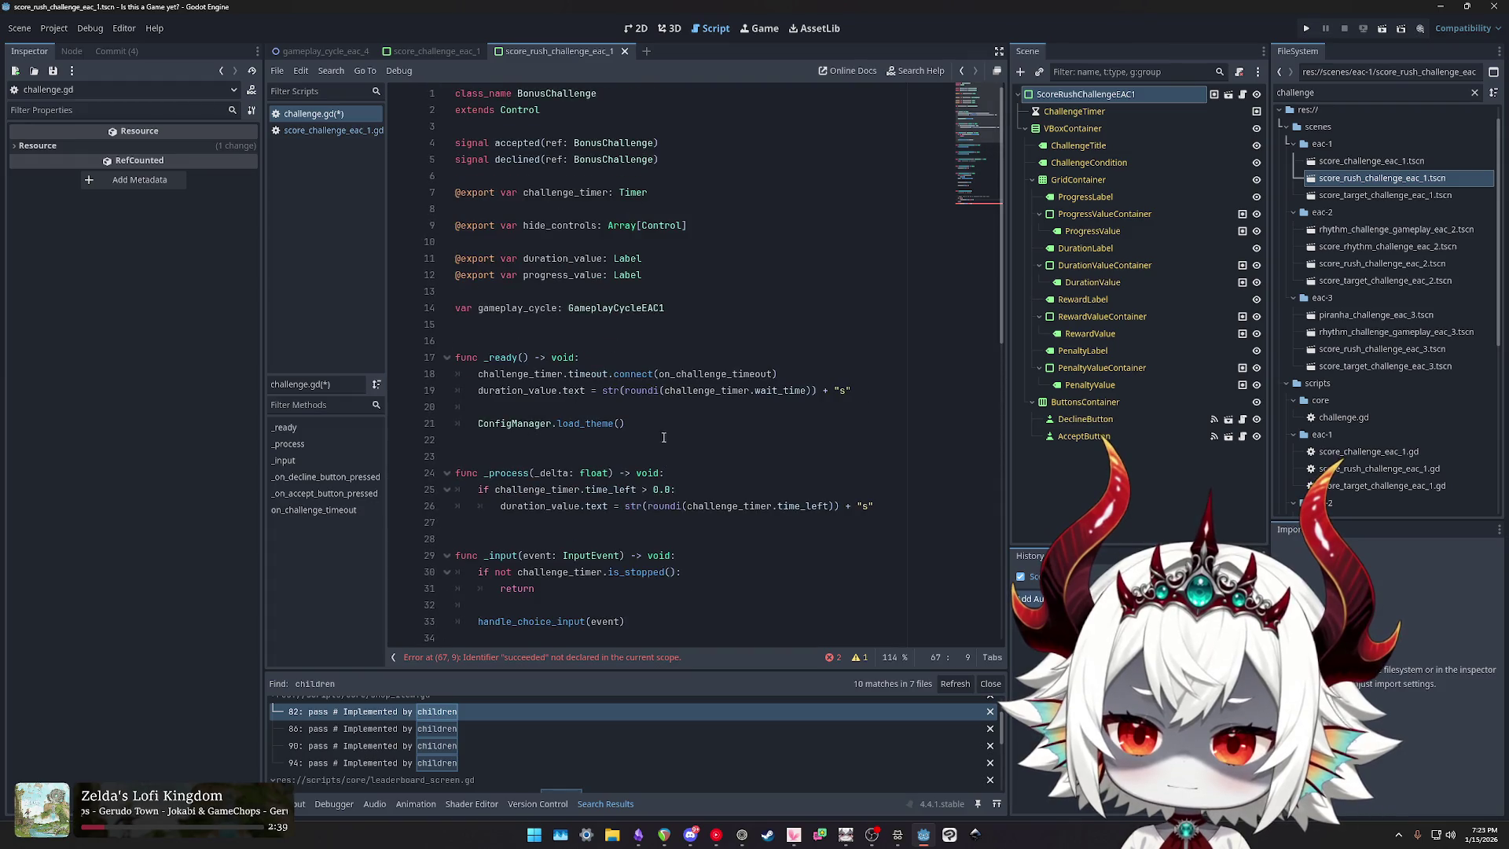
{"action": "mouse_move", "coordinate": [498, 142]}
{"action": "left_mouse_down"}
{"action": "mouse_move", "coordinate": [659, 142]}
{"action": "mouse_move", "coordinate": [445, 139]}
{"action": "left_mouse_up"}
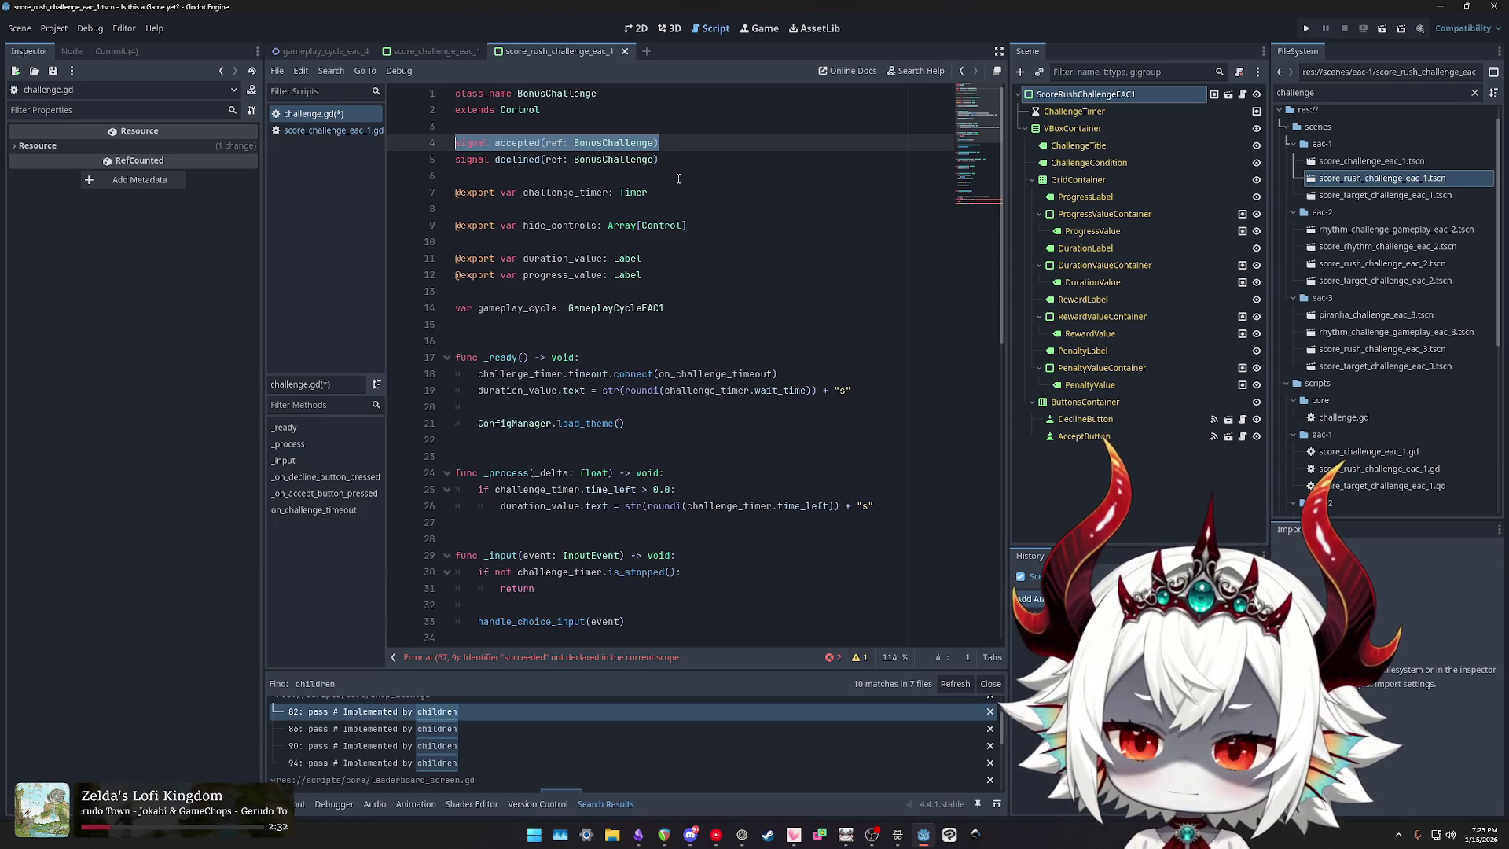
{"action": "scroll", "coordinate": [678, 180], "scroll_direction": "down", "scroll_amount": 10}
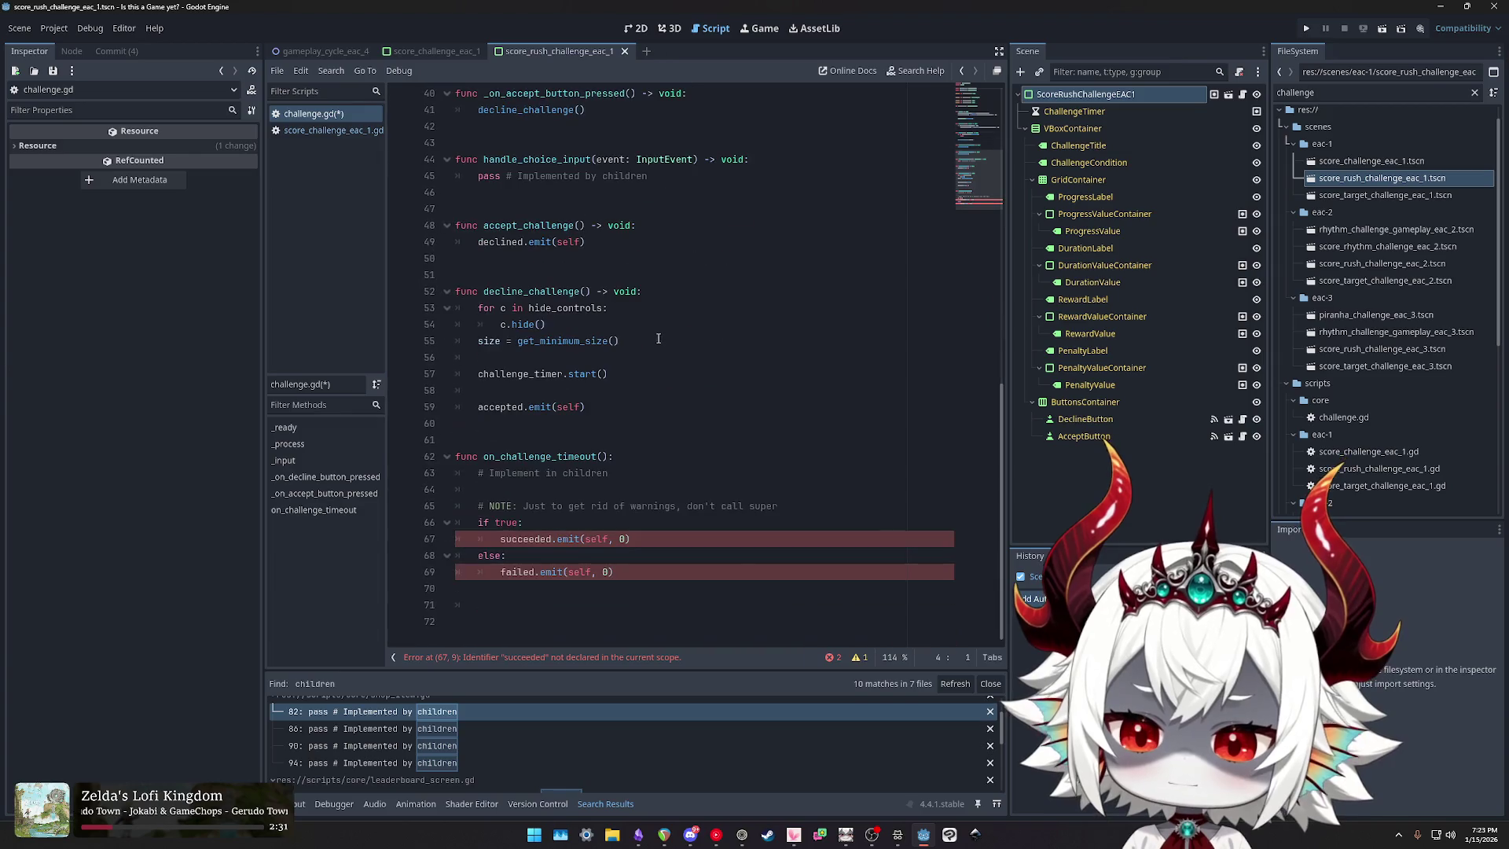
{"action": "left_click_drag", "start_coordinate": [622, 565], "coordinate": [463, 468]}
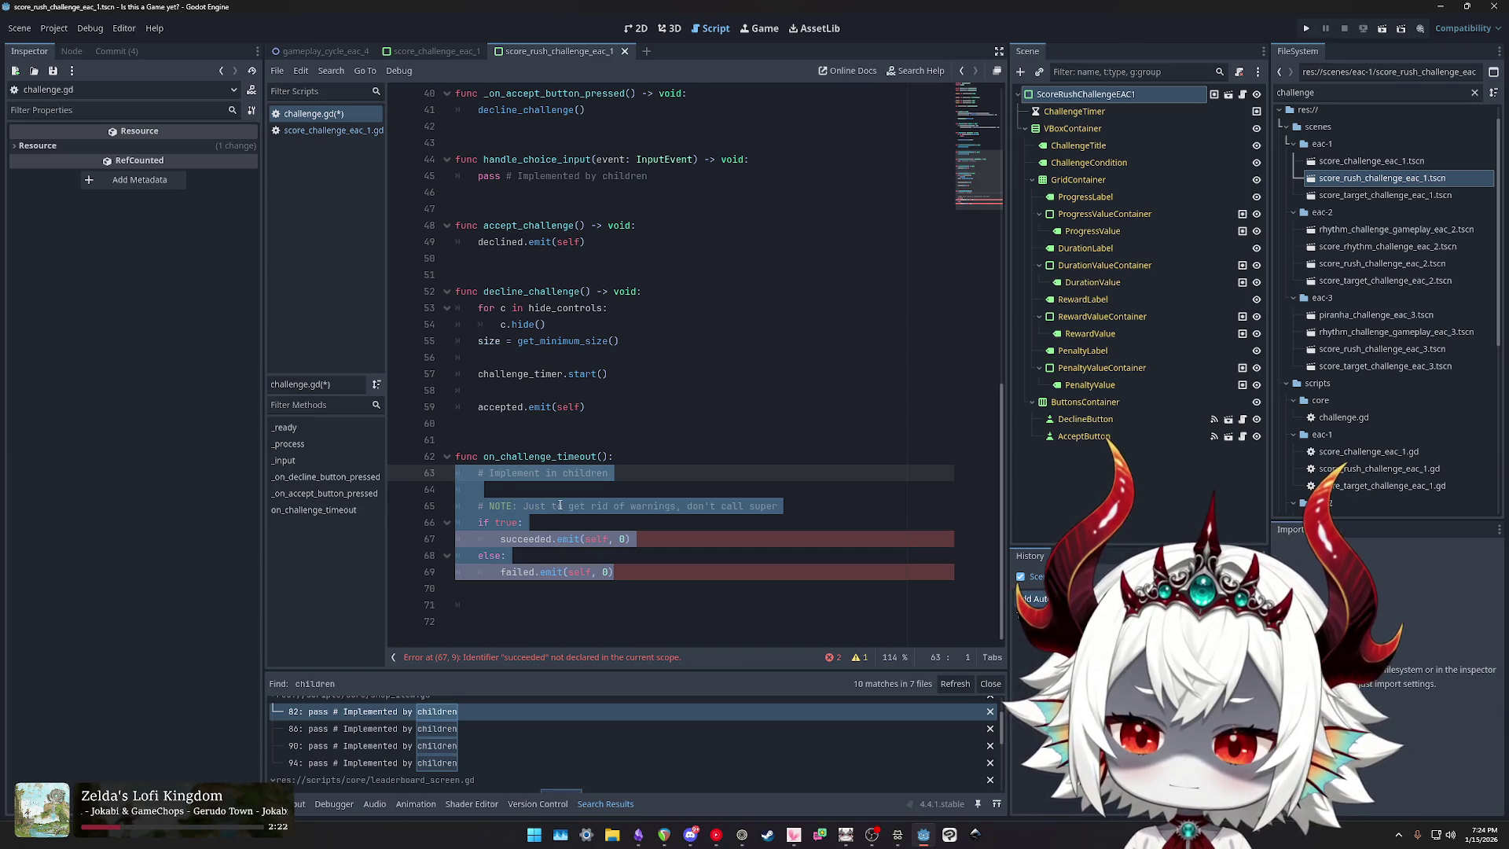
{"action": "left_click", "coordinate": [331, 131]}
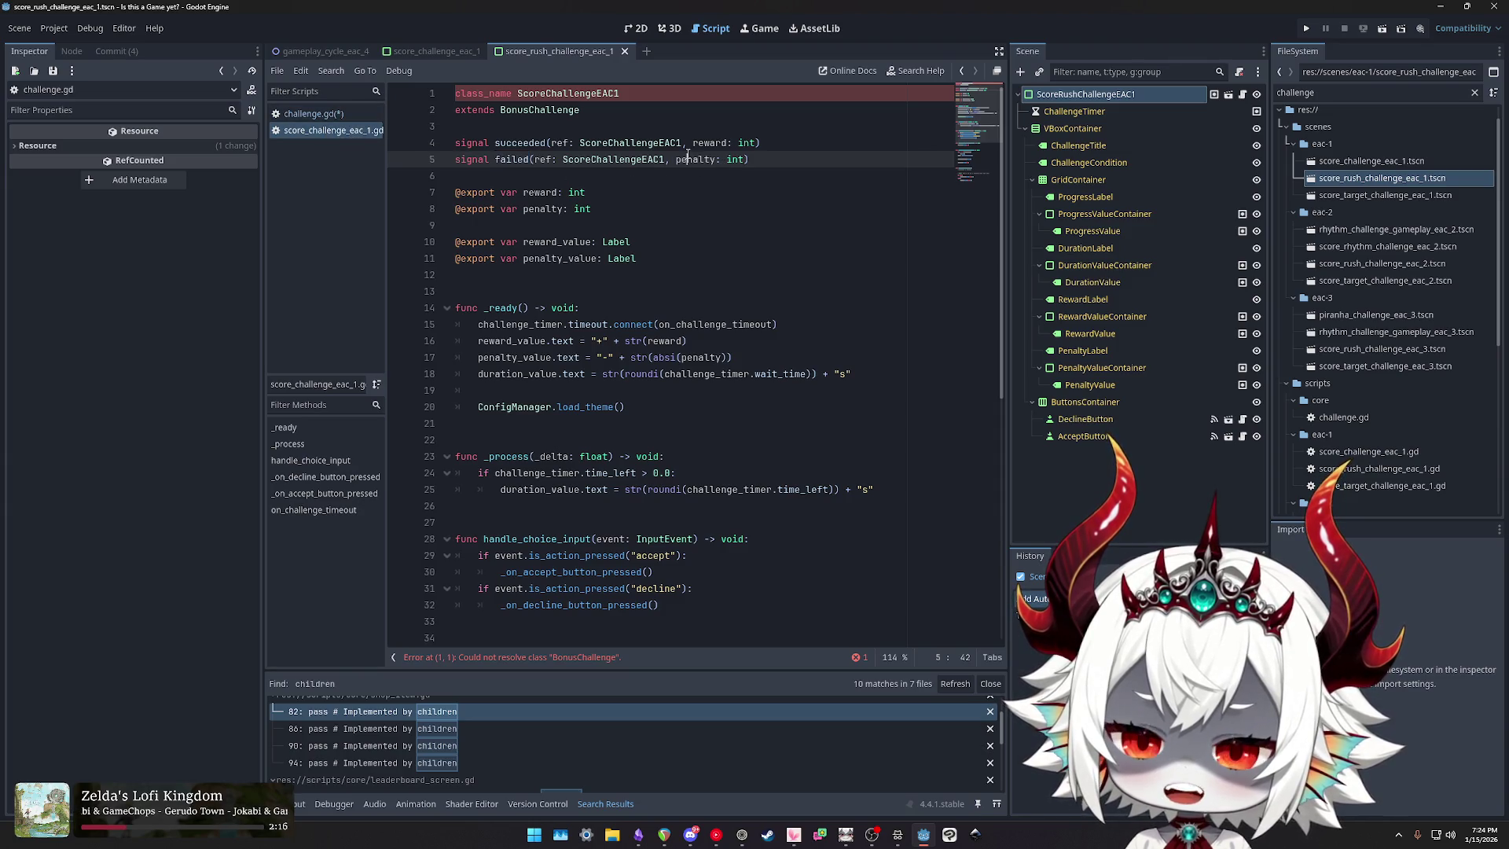
Step: Inspect the succeeded and failed signal declarations on lines 4–5, then return to challenge.gd
{"action": "double_click", "coordinate": [707, 142]}
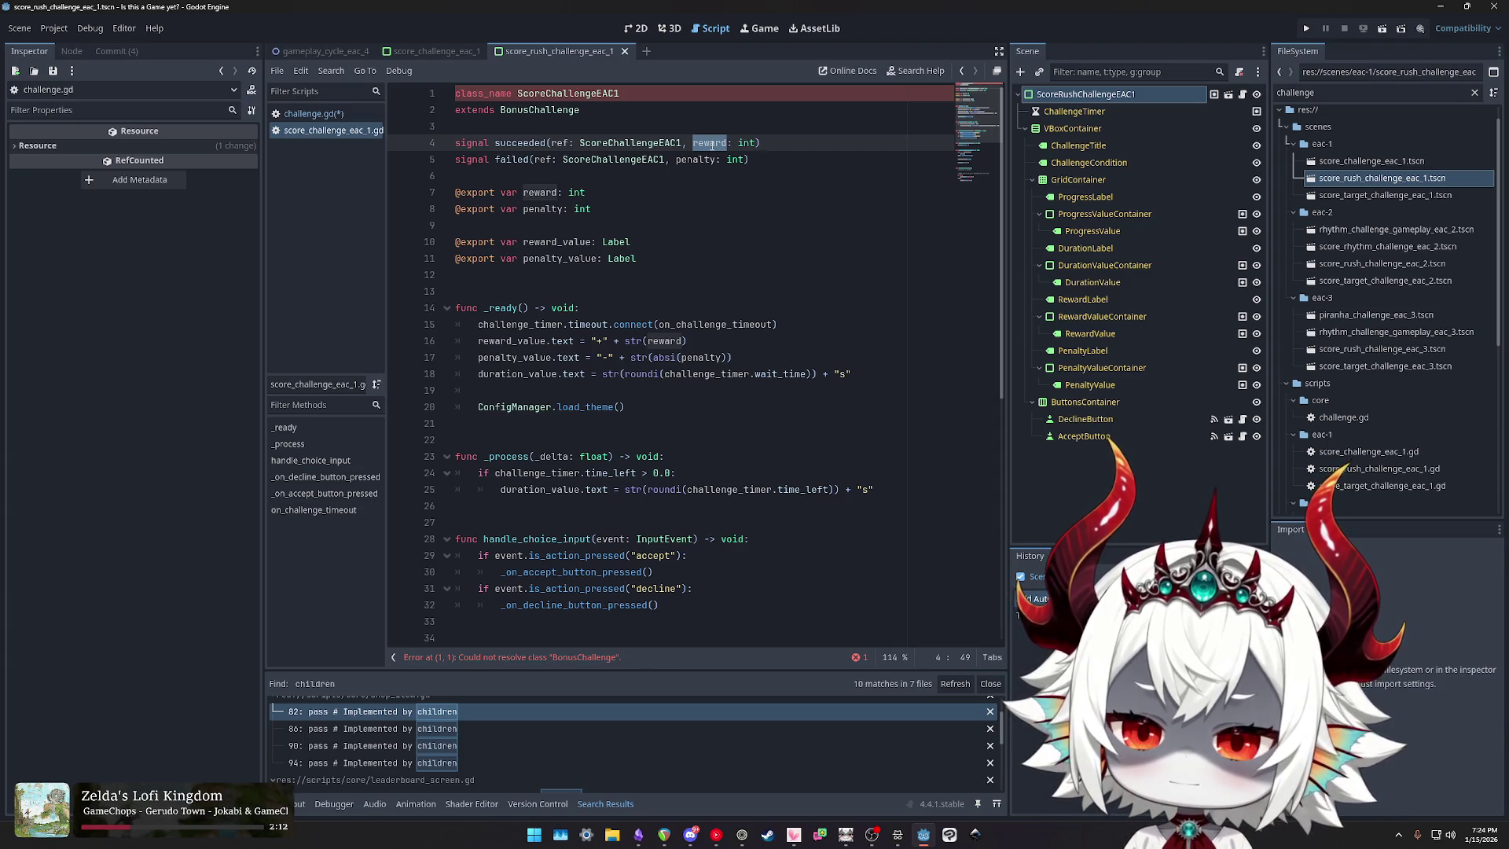
{"action": "left_click_drag", "start_coordinate": [774, 156], "coordinate": [436, 139]}
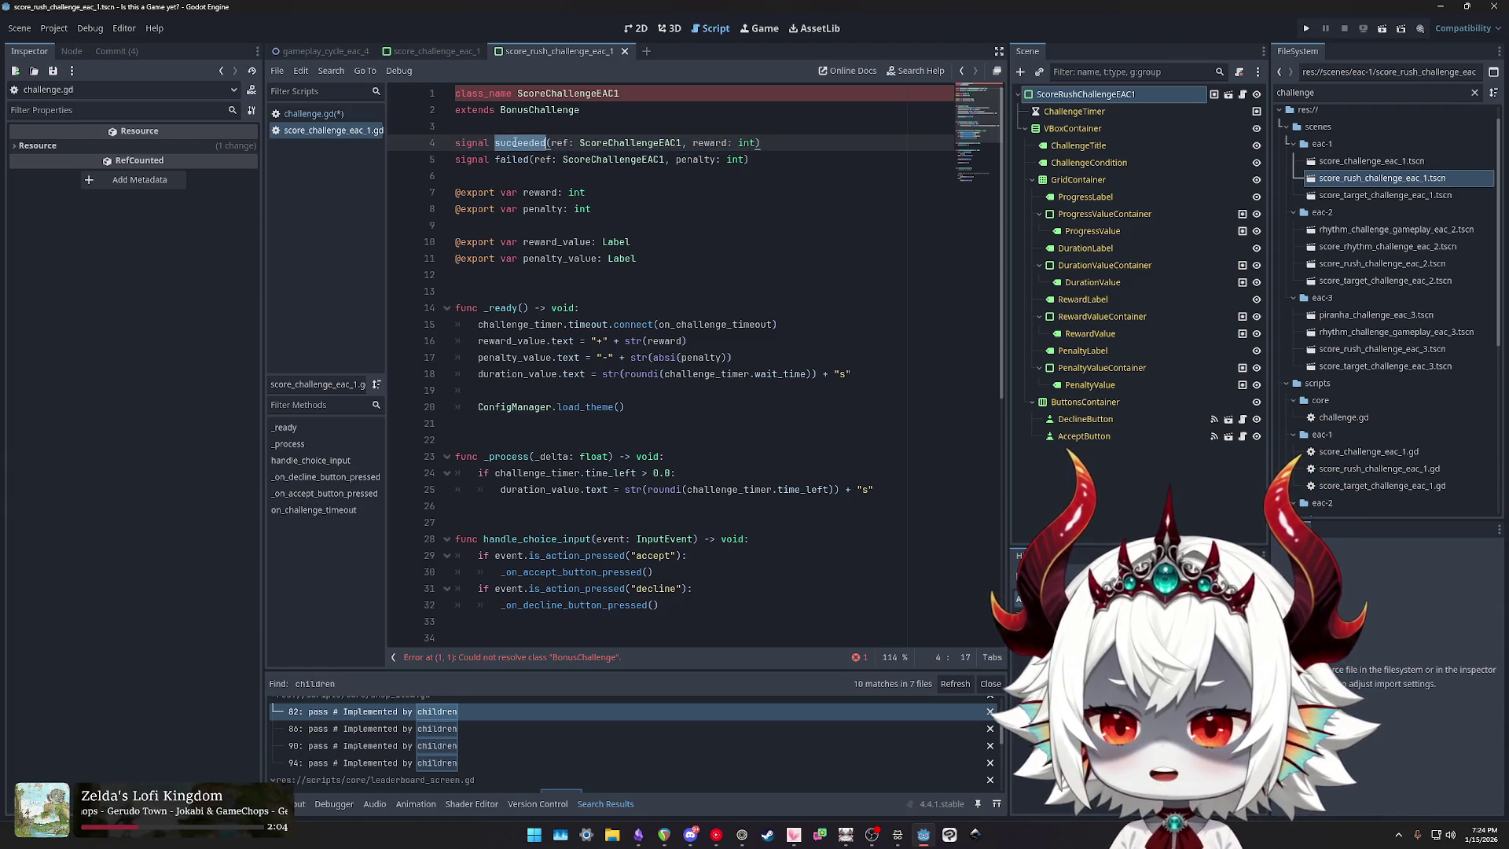
{"action": "double_click", "coordinate": [508, 159]}
{"action": "left_click", "coordinate": [784, 162]}
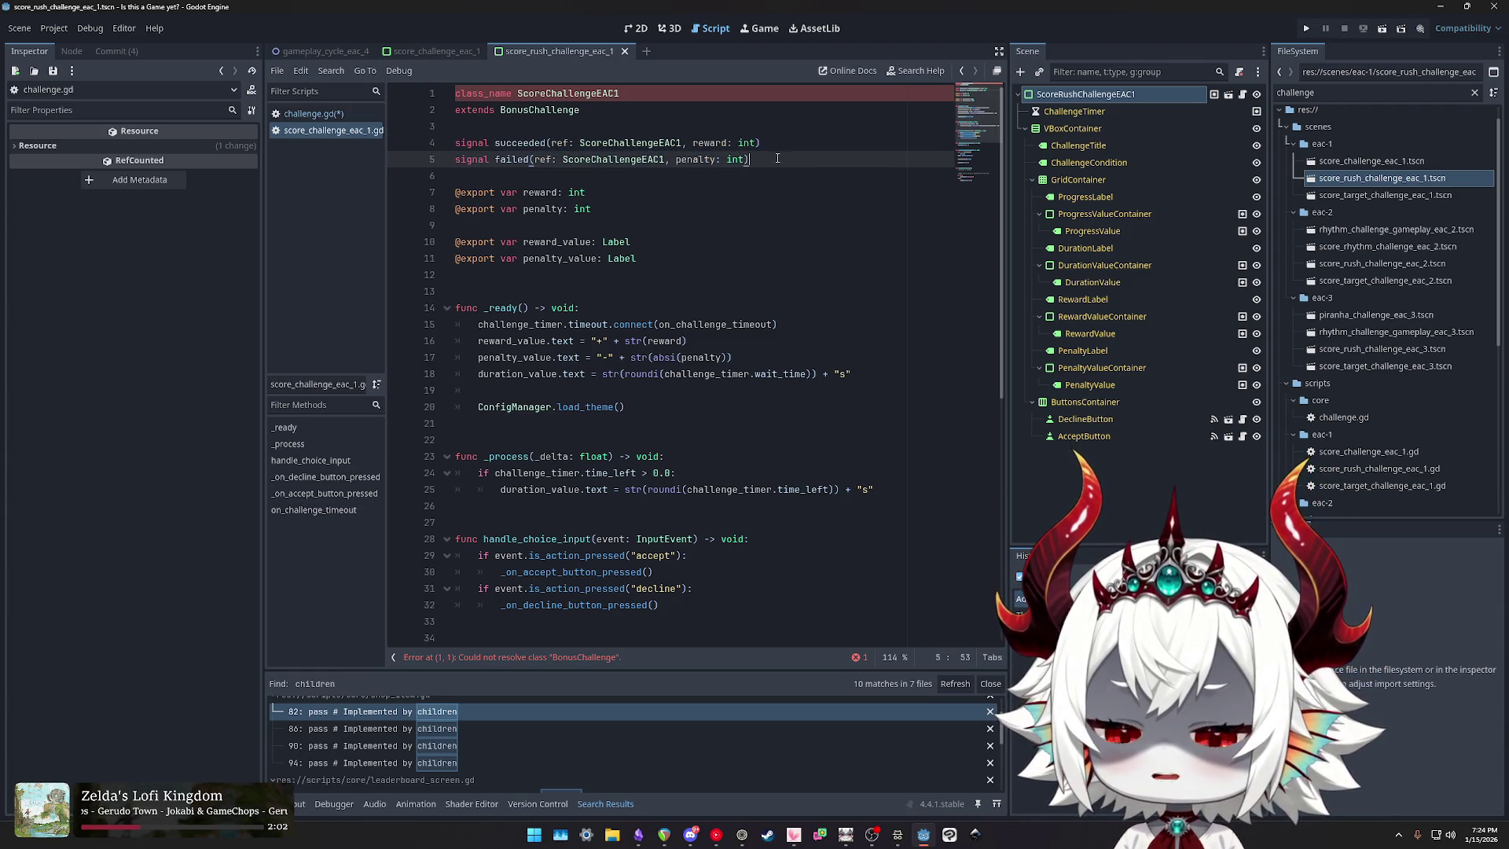
{"action": "left_click_drag", "start_coordinate": [783, 158], "coordinate": [455, 142]}
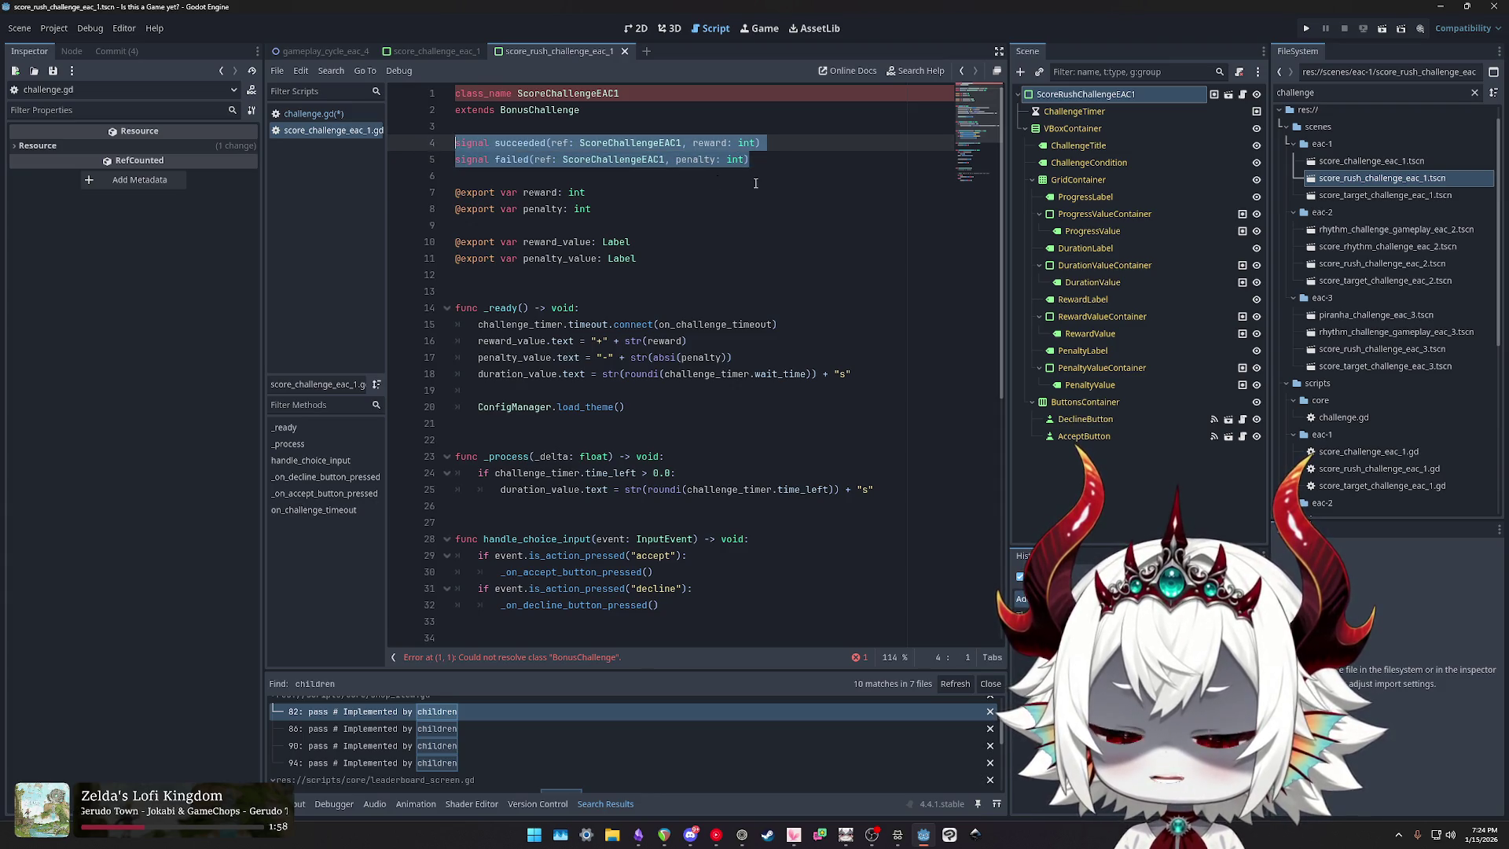
{"action": "left_click", "coordinate": [314, 115]}
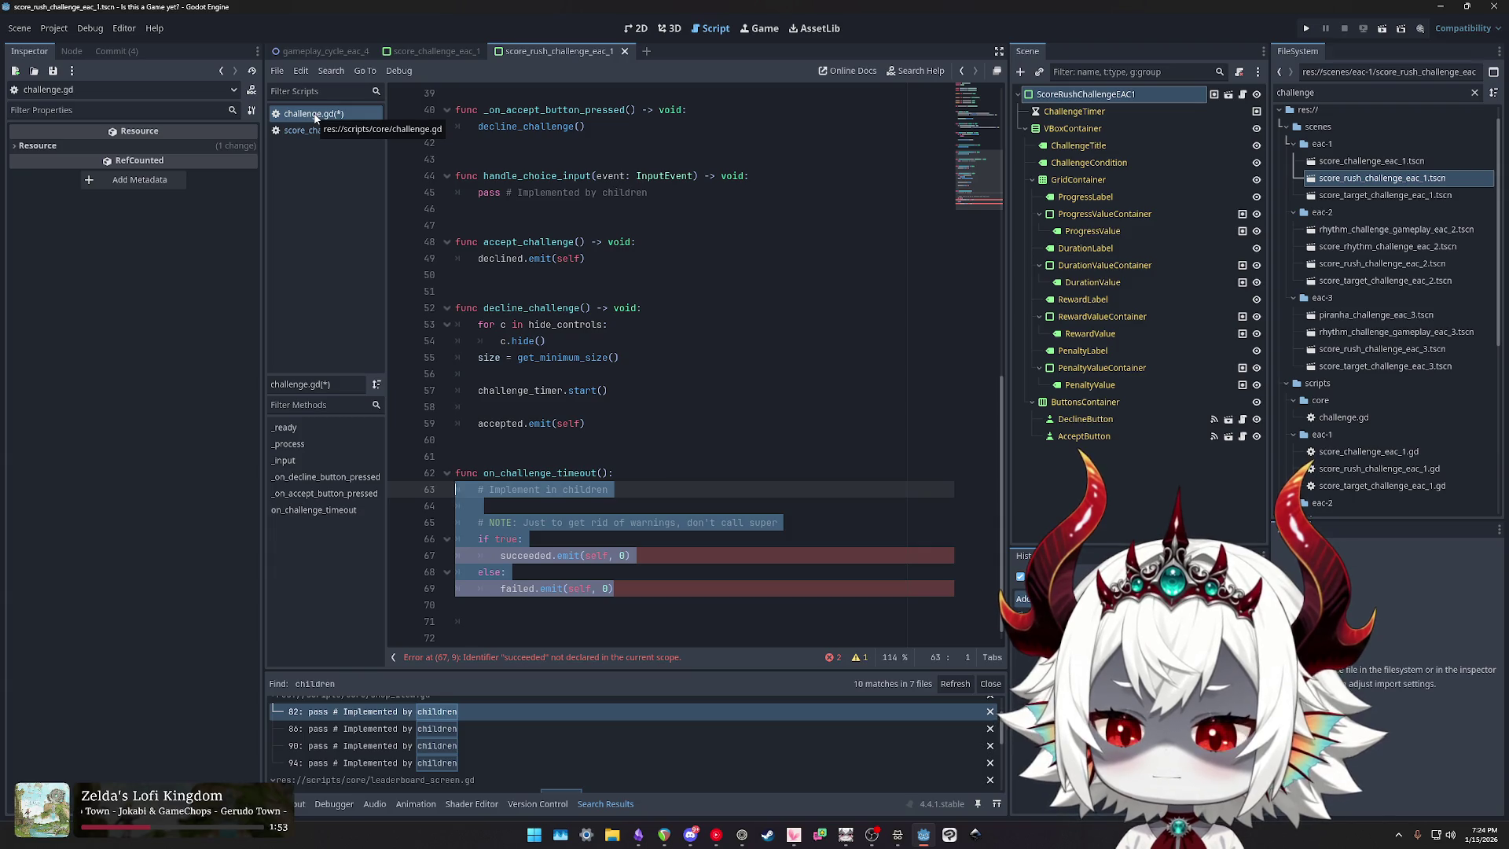
Step: Insert pass before the comment inside on_challenge_timeout
{"action": "left_click", "coordinate": [583, 556]}
{"action": "double_click", "coordinate": [529, 473]}
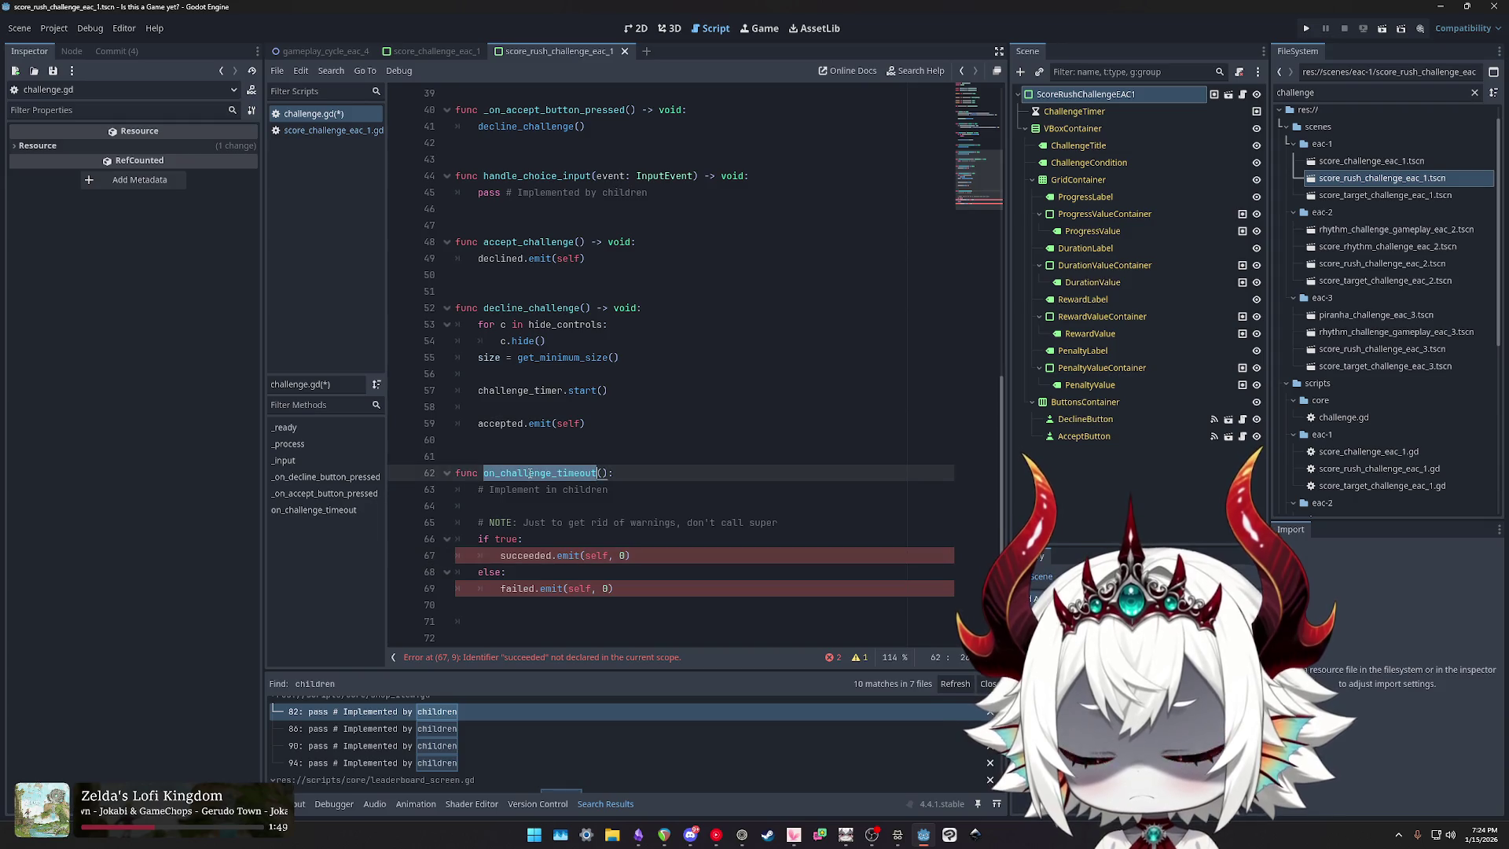
{"action": "left_click", "coordinate": [645, 488]}
{"action": "type", "text": "pass"}
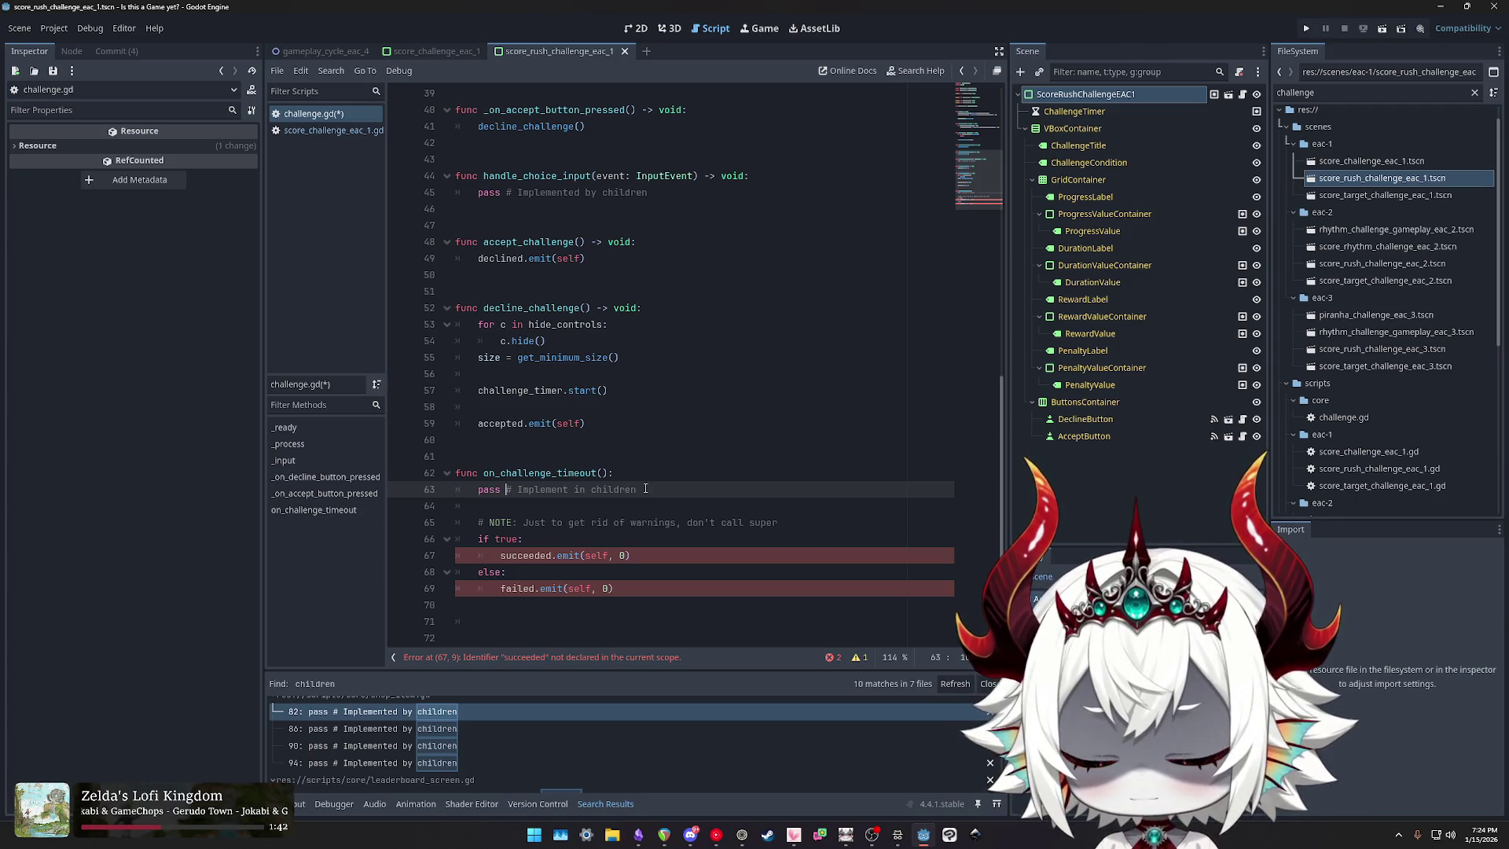
{"action": "scroll", "coordinate": [660, 471], "scroll_direction": "up", "scroll_amount": 10}
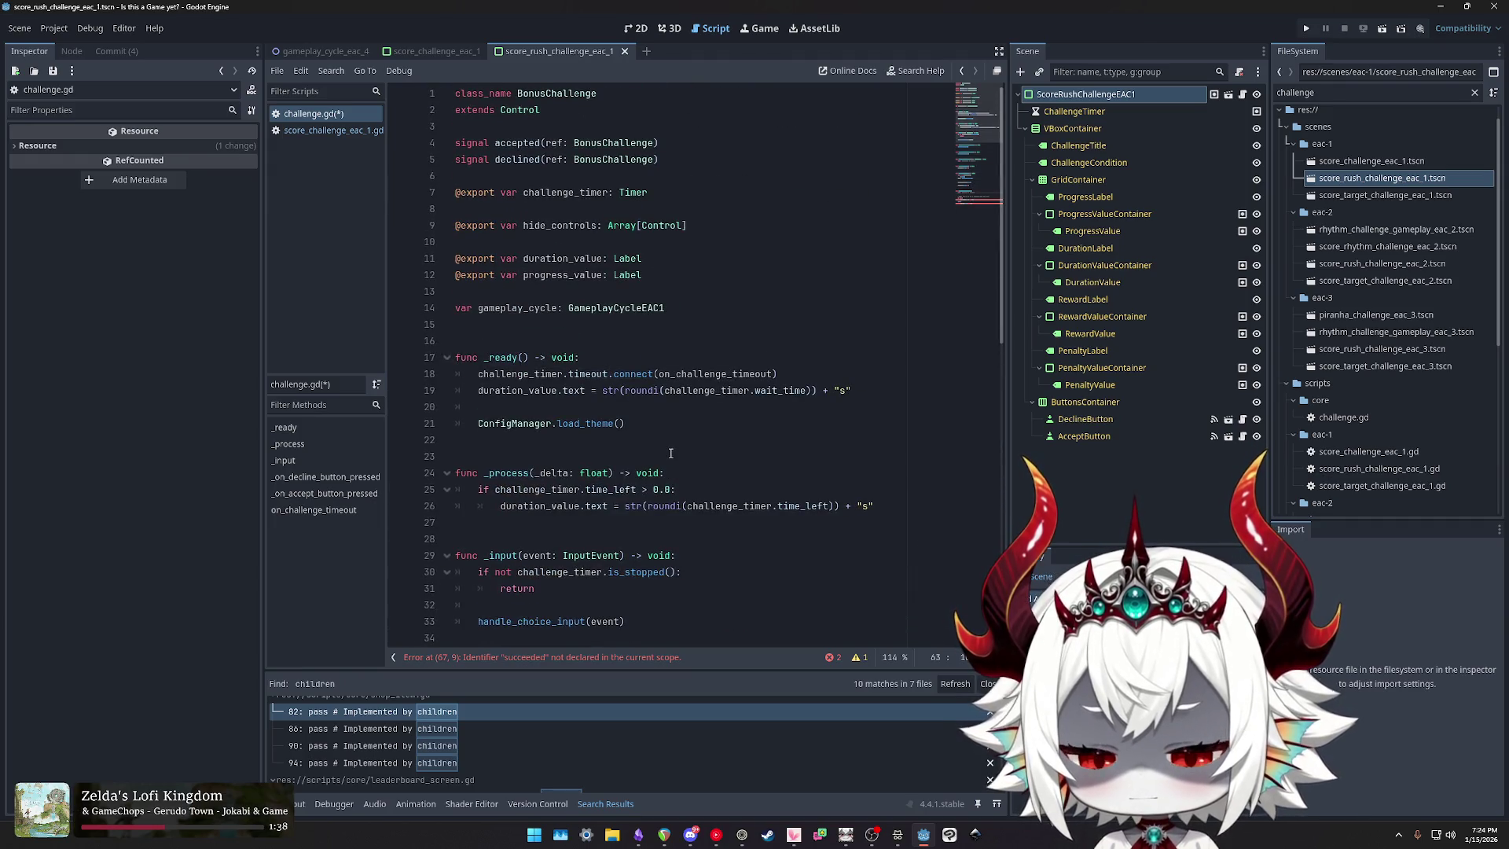
{"action": "scroll", "coordinate": [670, 454], "scroll_direction": "down", "scroll_amount": 10}
Step: Delete the warnings NOTE line and the if true/else emit block, and adjust the comment wording
{"action": "left_click", "coordinate": [571, 506]}
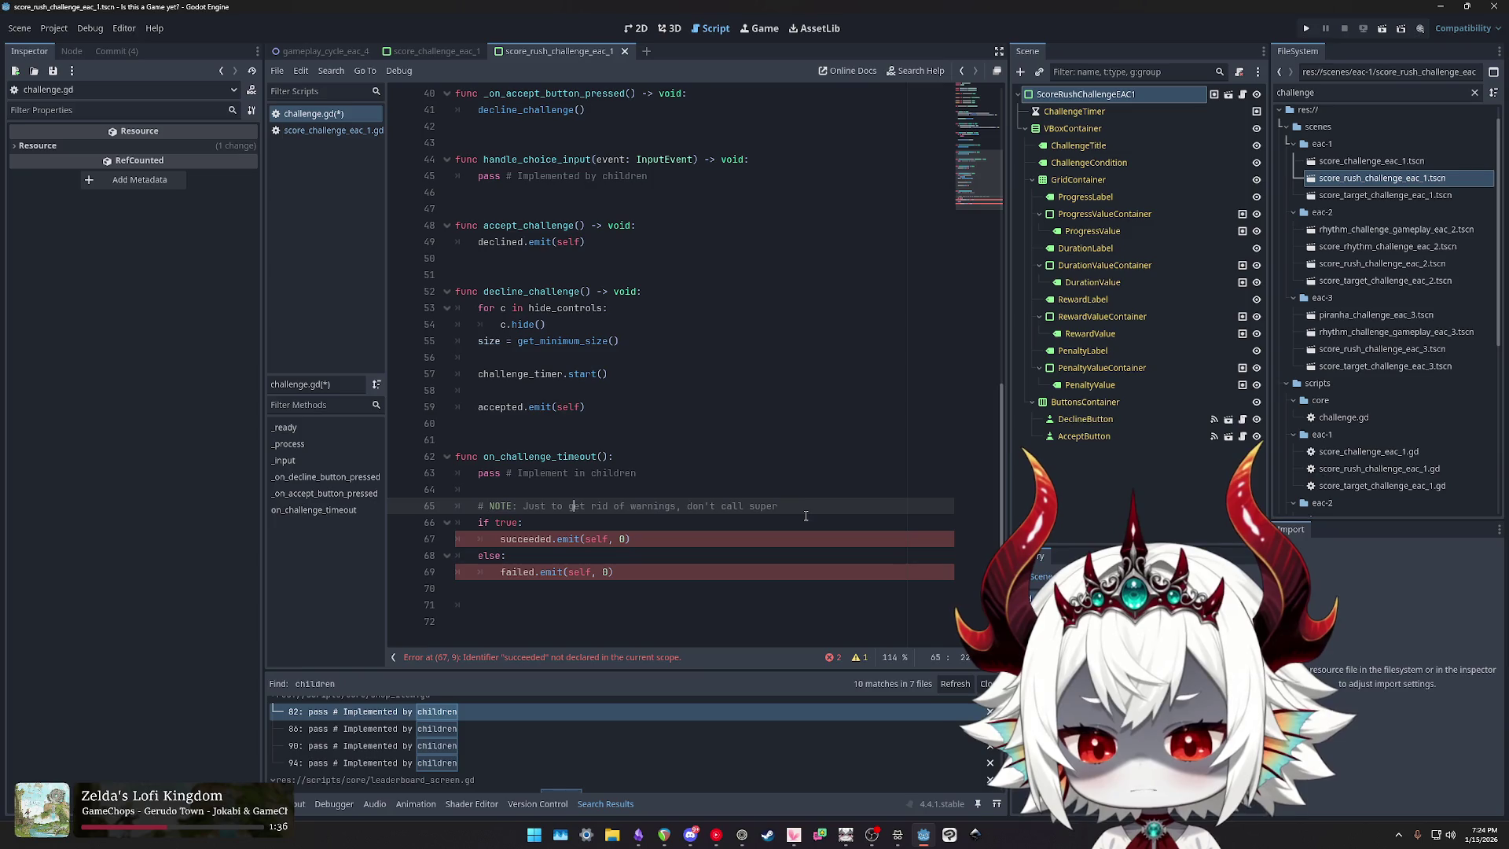
{"action": "key", "text": "shift+Home"}
{"action": "key", "text": "BackSpace"}
{"action": "key", "text": "BackSpace"}
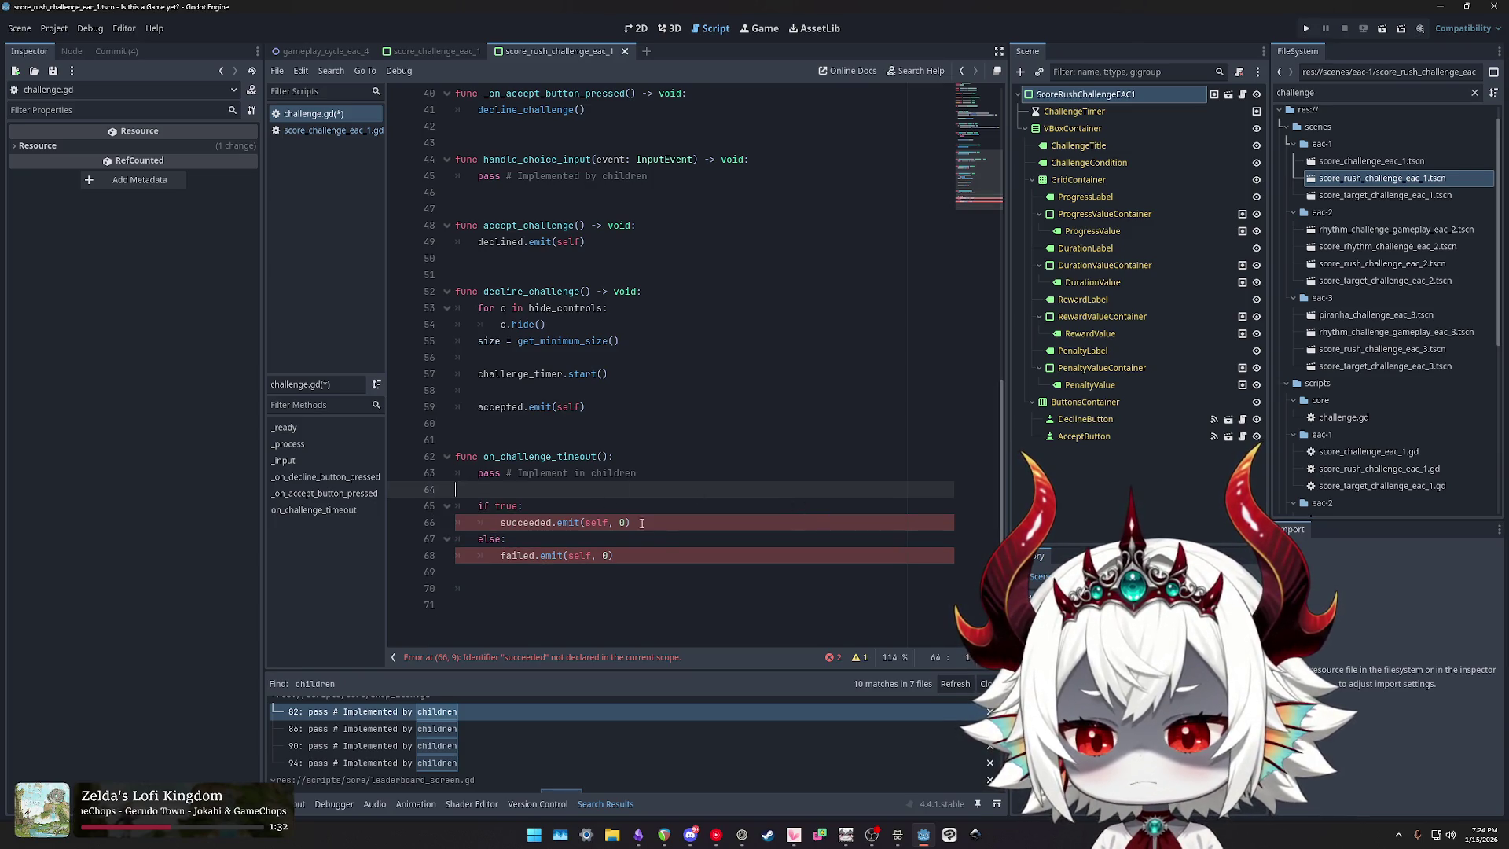
{"action": "left_click_drag", "start_coordinate": [639, 552], "coordinate": [383, 511]}
{"action": "key", "text": "ctrl+c"}
{"action": "key", "text": "BackSpace"}
{"action": "key", "text": "BackSpace"}
{"action": "key", "text": "BackSpace"}
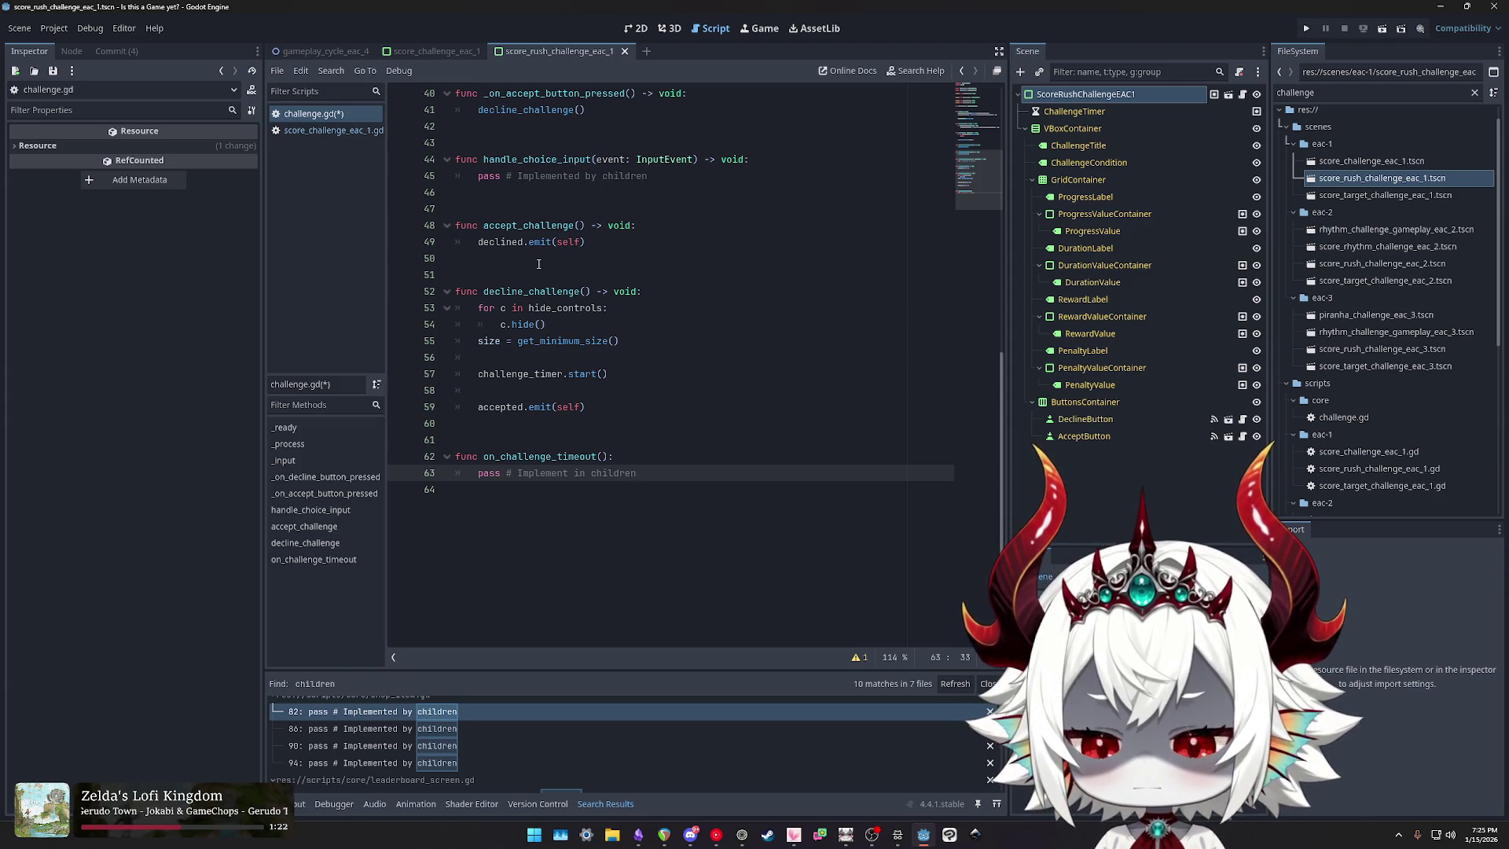
{"action": "left_click", "coordinate": [573, 475]}
{"action": "type", "text": "ed"}
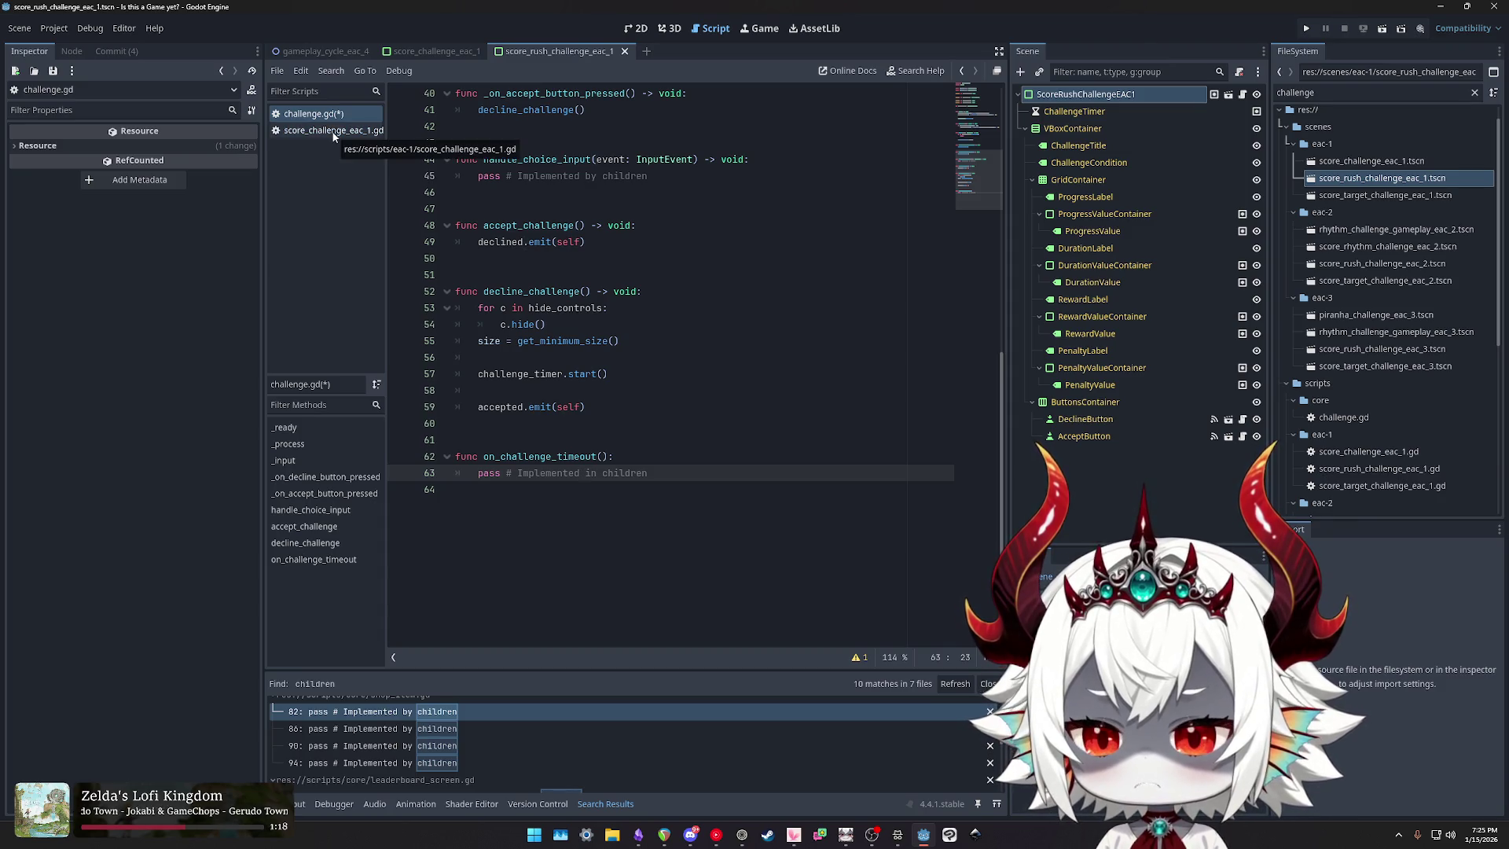
Step: Remove the pasted succeed/fail if-else from challenge.gd's timeout stub and save challenge.gd
{"action": "left_click", "coordinate": [675, 475]}
{"action": "key", "text": "Up"}
{"action": "key", "text": "Return"}
{"action": "key", "text": "ctrl+v"}
{"action": "key", "text": "Up"}
{"action": "key", "text": "Up"}
{"action": "key", "text": "Up"}
{"action": "key", "text": "shift+Tab"}
{"action": "key", "text": "Down"}
{"action": "key", "text": "Down"}
{"action": "key", "text": "Down"}
{"action": "key", "text": "shift+Up"}
{"action": "key", "text": "shift+Up"}
{"action": "key", "text": "shift+Up"}
{"action": "key", "text": "shift+Up"}
{"action": "key", "text": "shift+Home"}
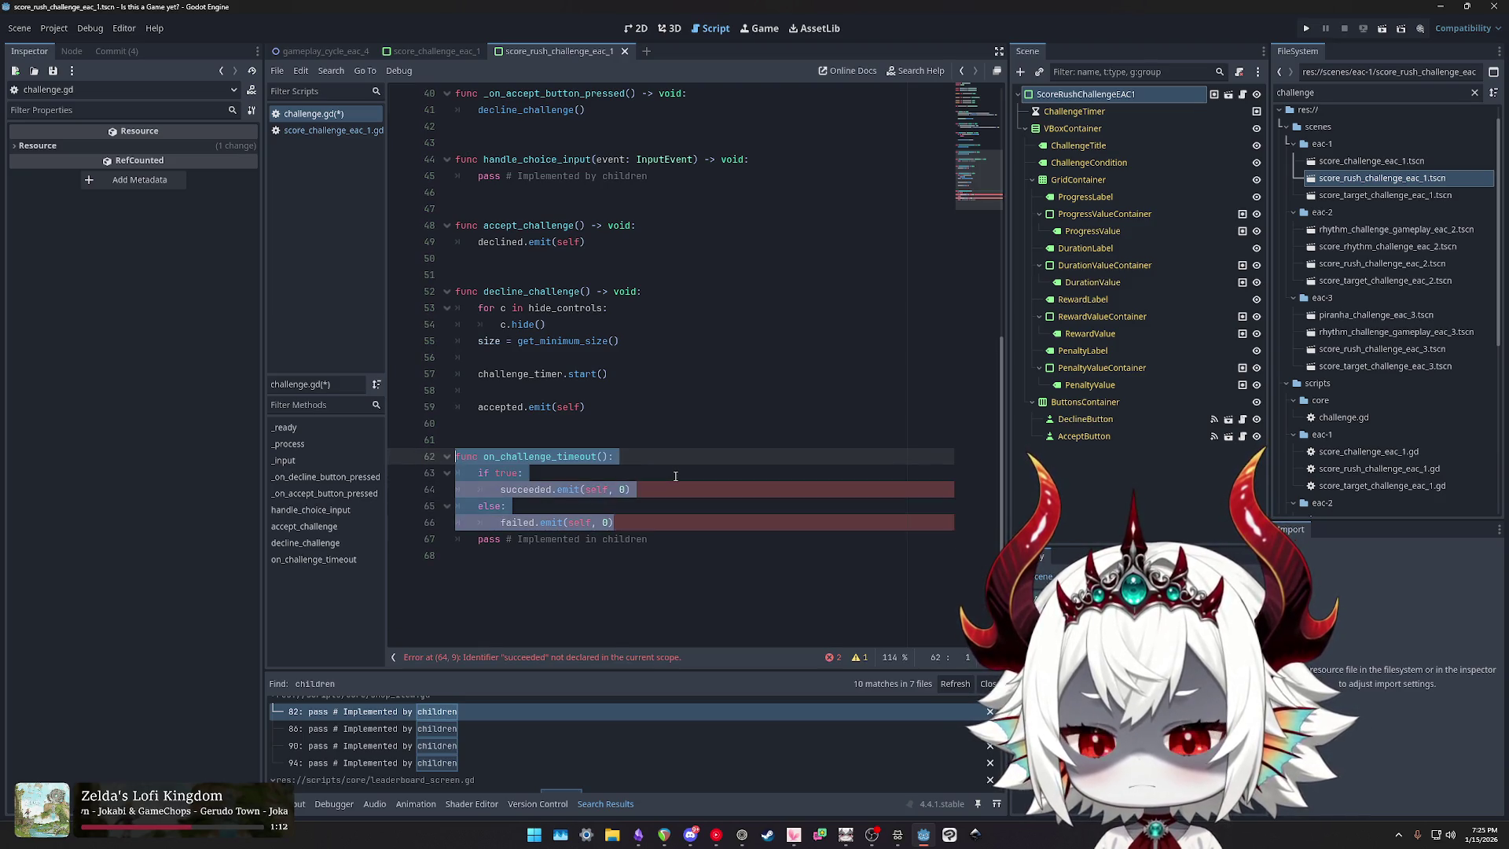
{"action": "key", "text": "shift+Down"}
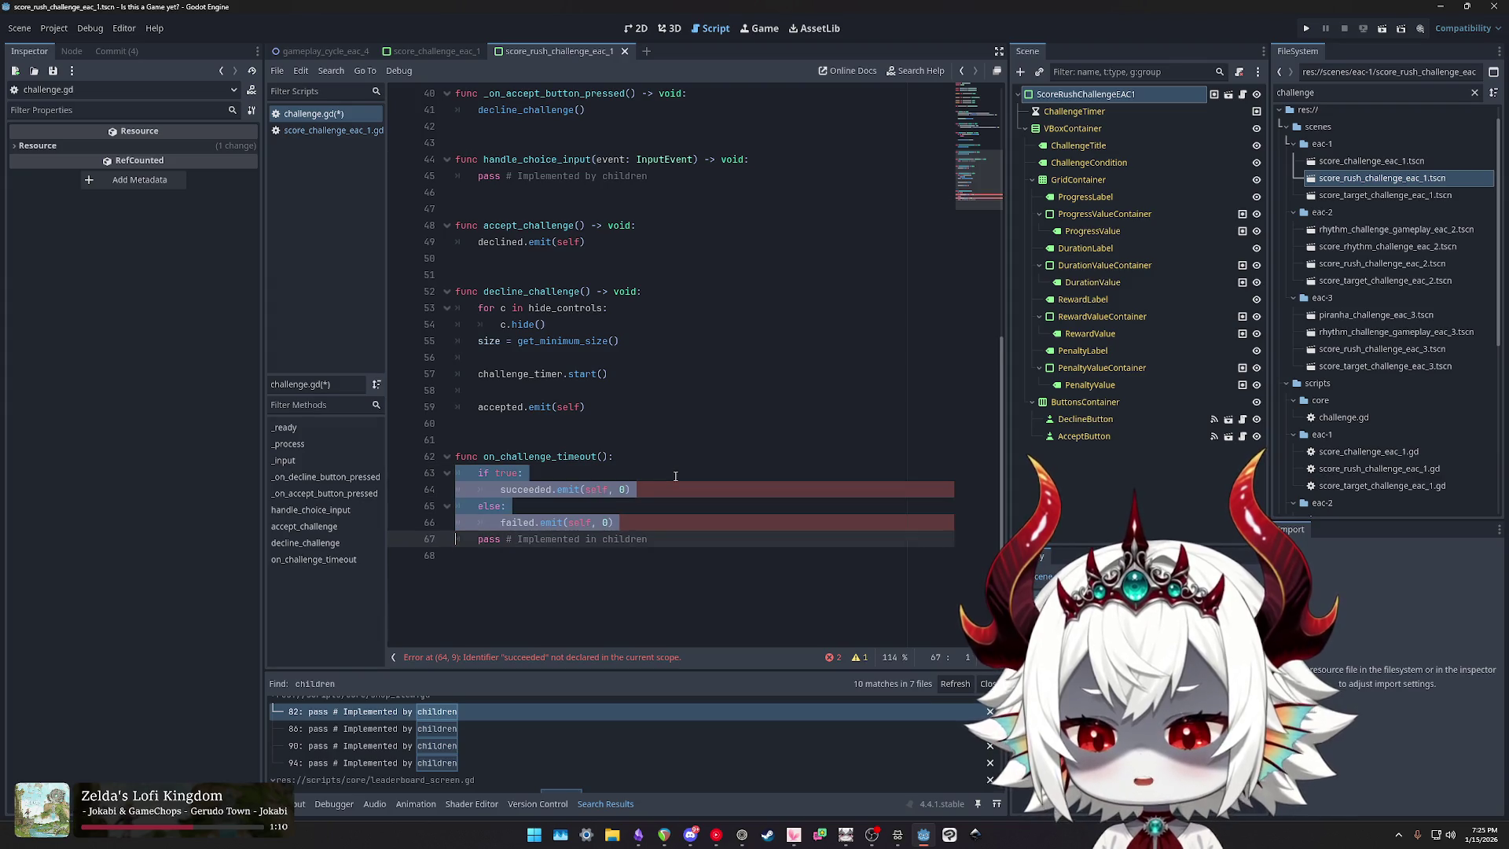
{"action": "key", "text": "Delete"}
{"action": "key", "text": "Delete"}
{"action": "key", "text": "ctrl+s"}
Step: Delete the comment and trailing blank lines from score_challenge_eac_1.gd's on_challenge_timeout and save
{"action": "left_click", "coordinate": [330, 129]}
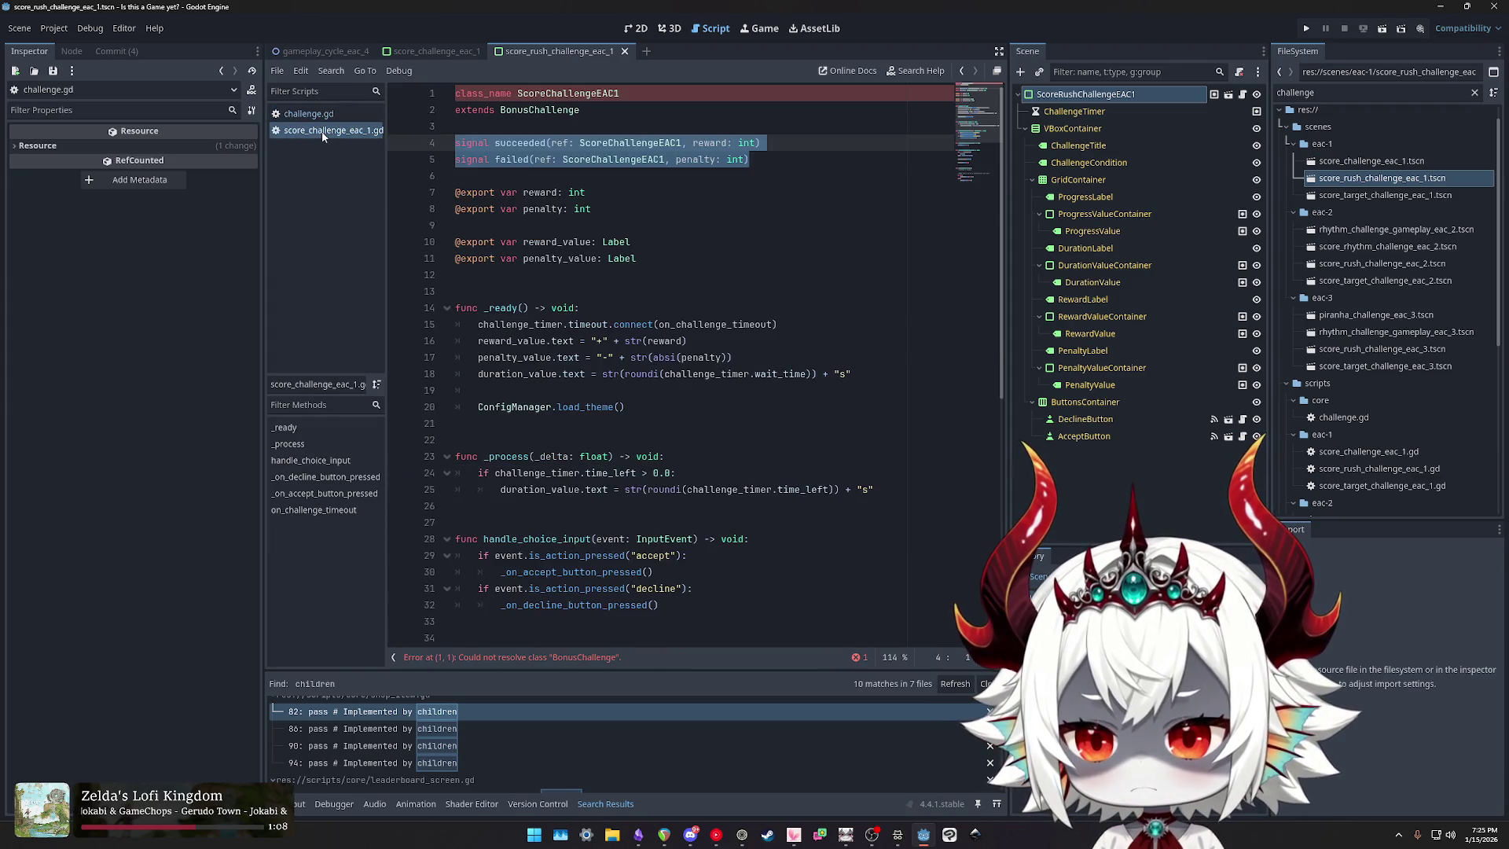
{"action": "scroll", "coordinate": [654, 434], "scroll_direction": "down", "scroll_amount": 5}
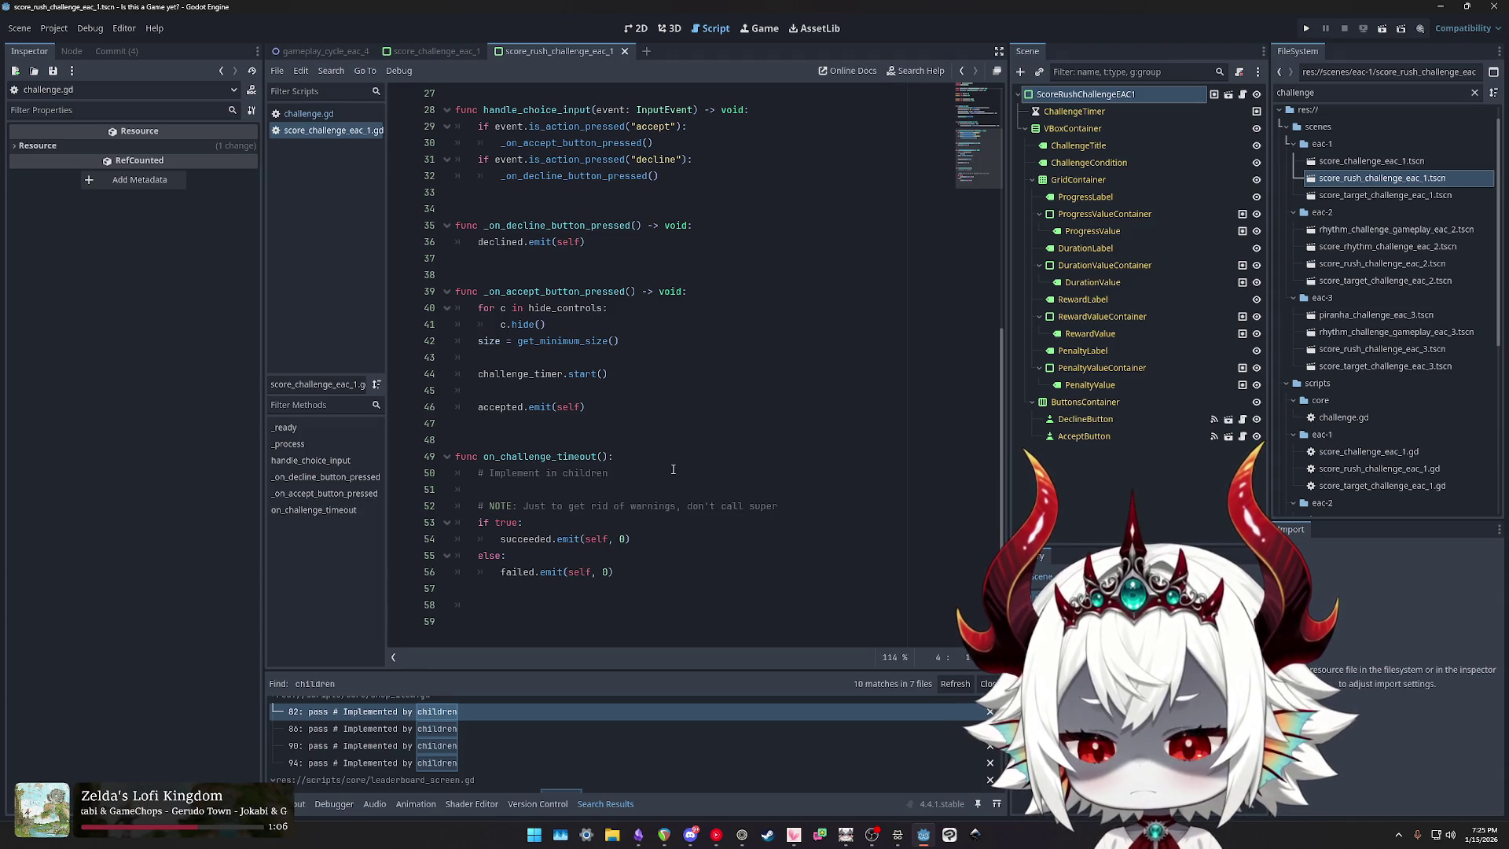
{"action": "mouse_move", "coordinate": [640, 568]}
{"action": "left_mouse_down"}
{"action": "mouse_move", "coordinate": [503, 473]}
{"action": "mouse_move", "coordinate": [613, 456]}
{"action": "left_mouse_up"}
{"action": "key", "text": "Delete"}
{"action": "left_click", "coordinate": [547, 565]}
{"action": "key", "text": "BackSpace"}
{"action": "key", "text": "BackSpace"}
{"action": "key", "text": "BackSpace"}
{"action": "key", "text": "Return"}
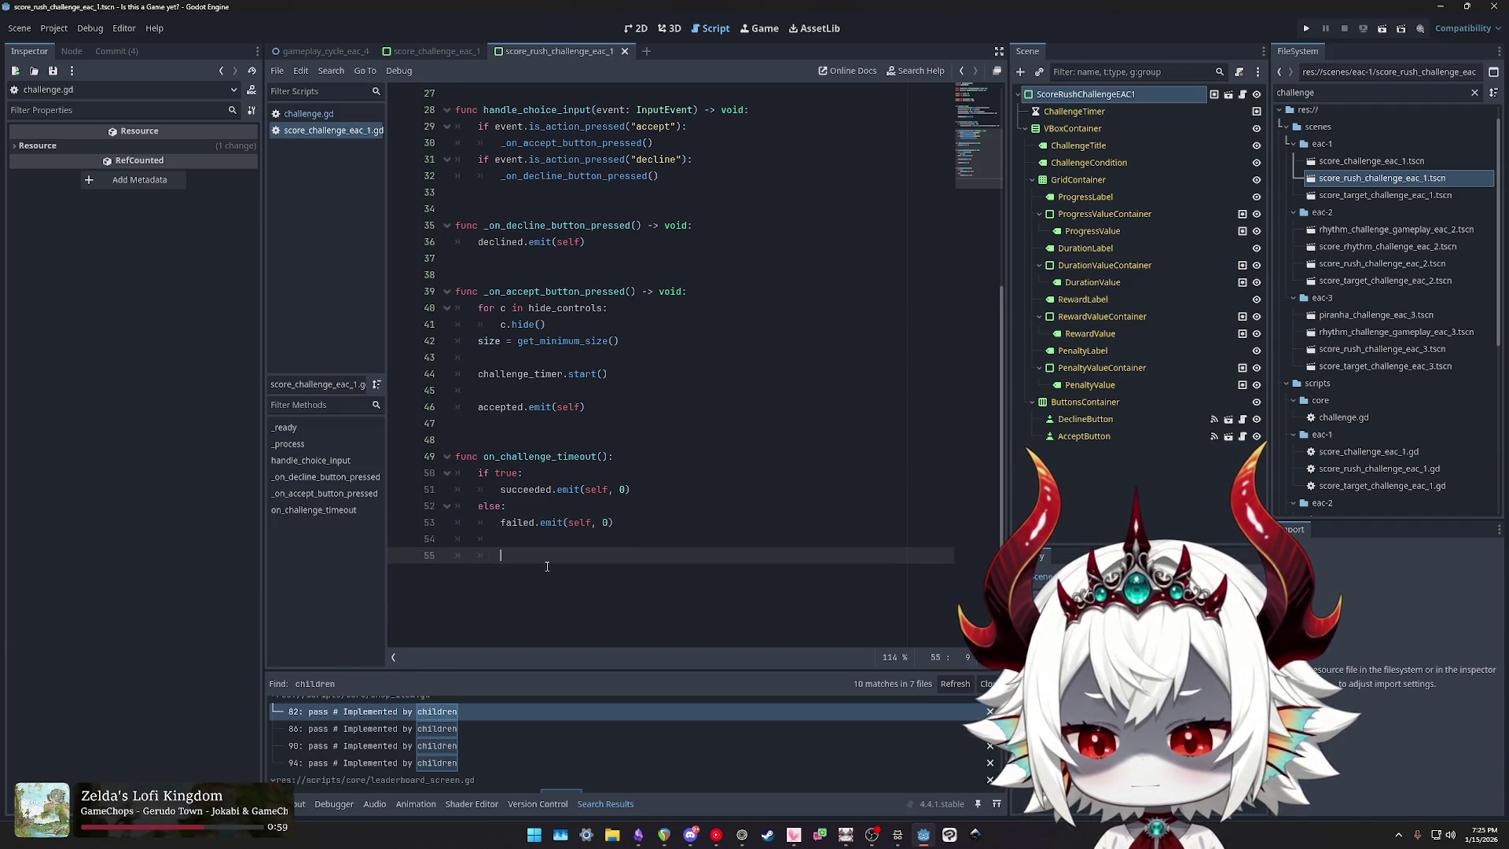
{"action": "key", "text": "ctrl+s"}
Step: Locate the _on_accept_button_pressed definition and its uses, then switch to challenge.gd
{"action": "left_click", "coordinate": [543, 422]}
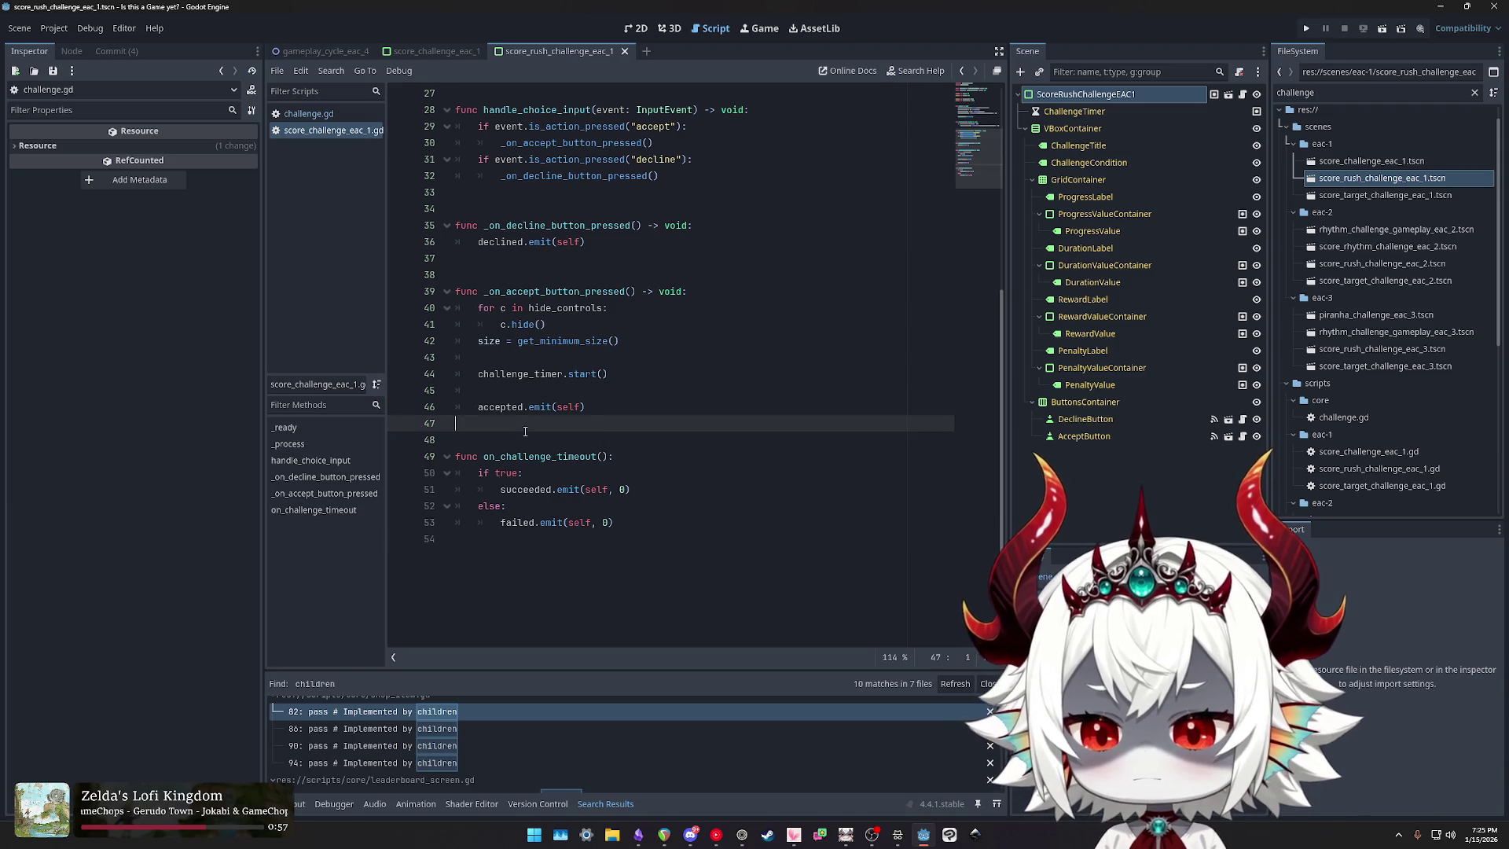
{"action": "left_click", "coordinate": [498, 229]}
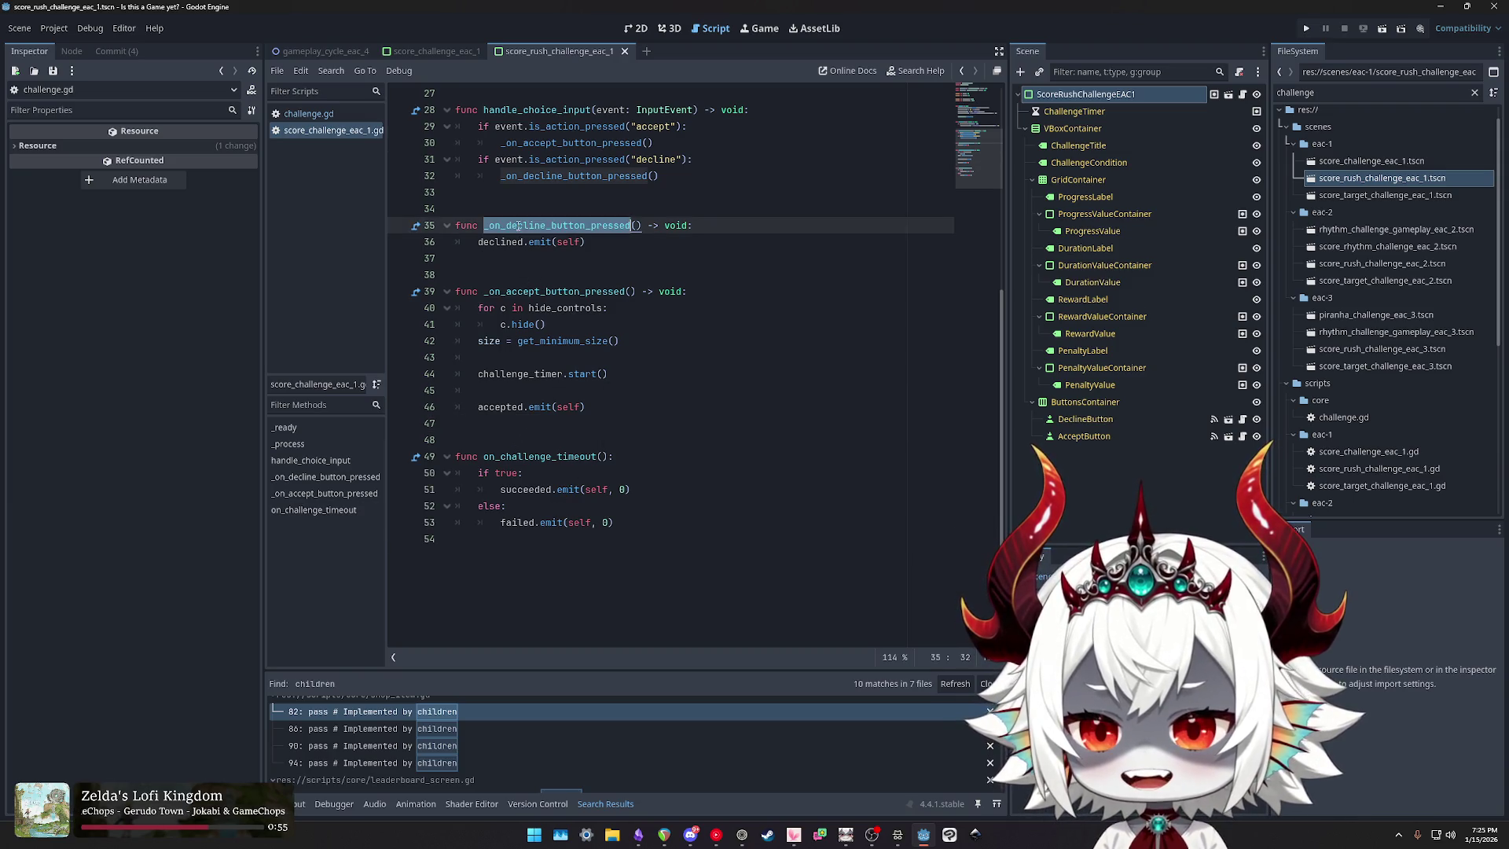
{"action": "double_click", "coordinate": [554, 291]}
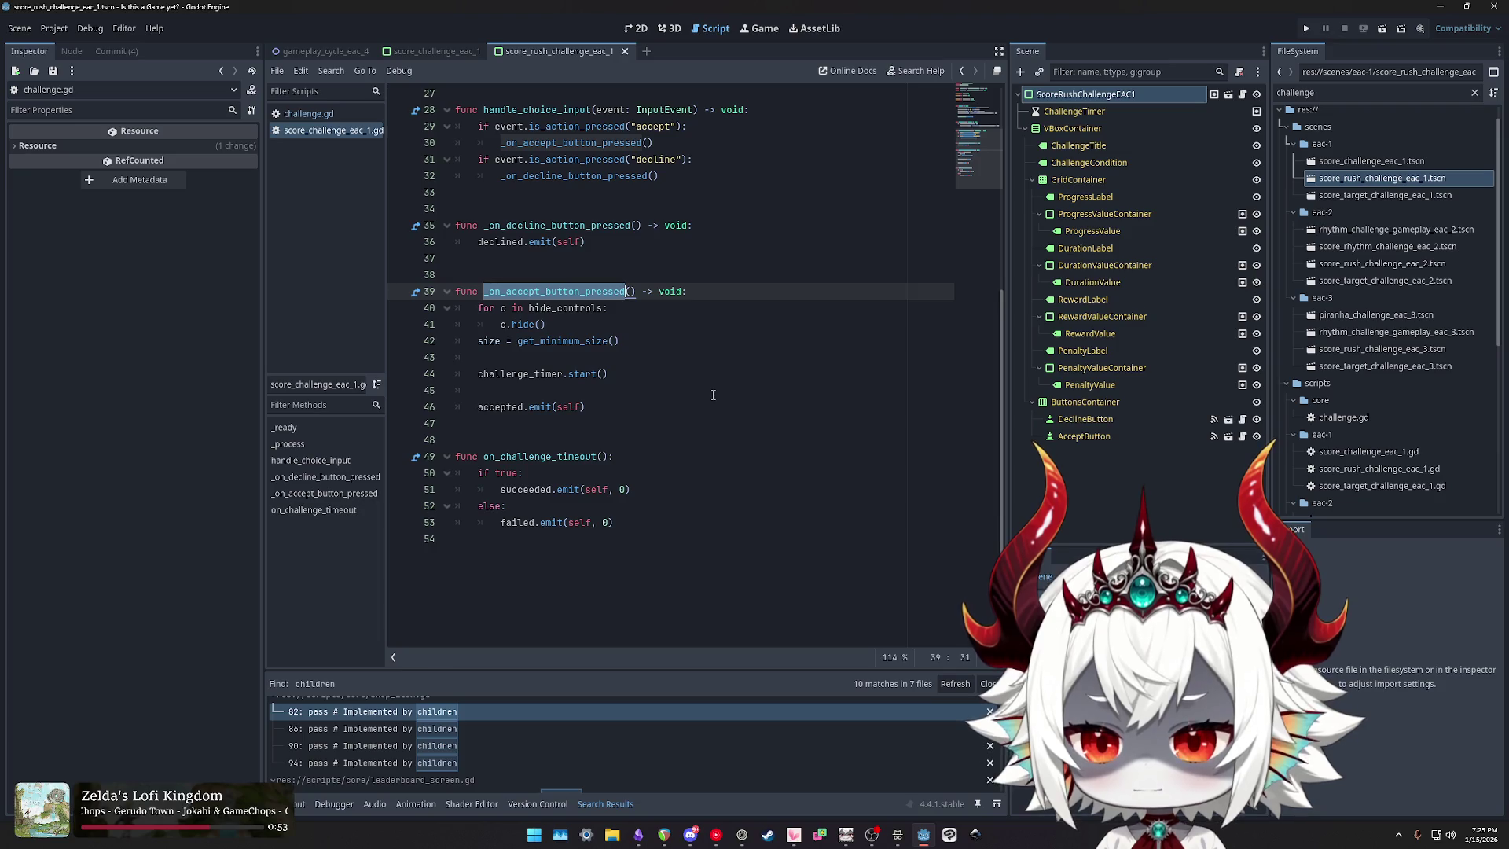
{"action": "scroll", "coordinate": [672, 397], "scroll_direction": "up", "scroll_amount": 3}
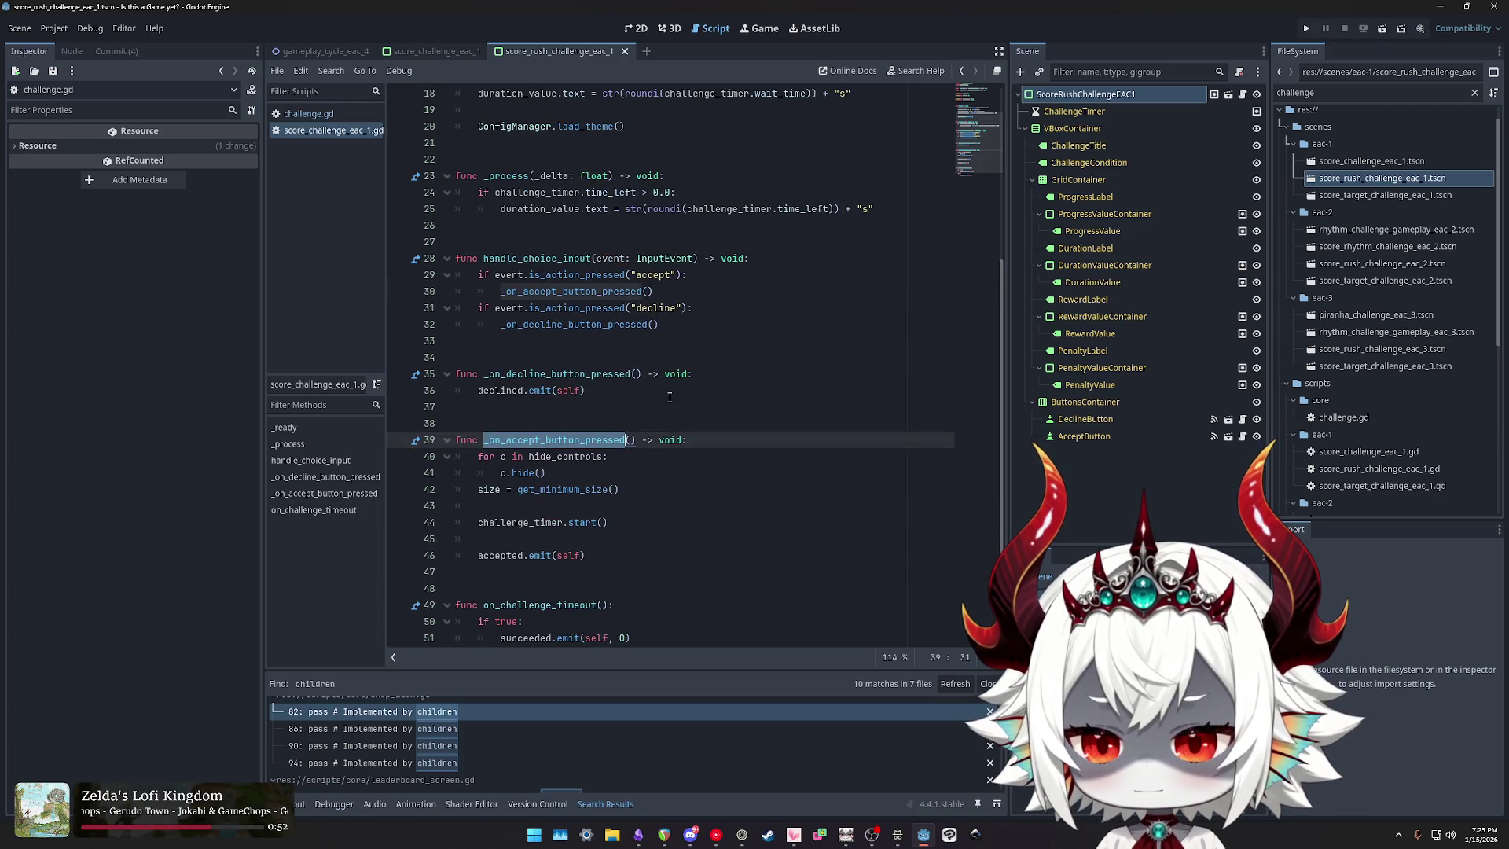
{"action": "left_click", "coordinate": [548, 374]}
{"action": "left_click", "coordinate": [544, 439]}
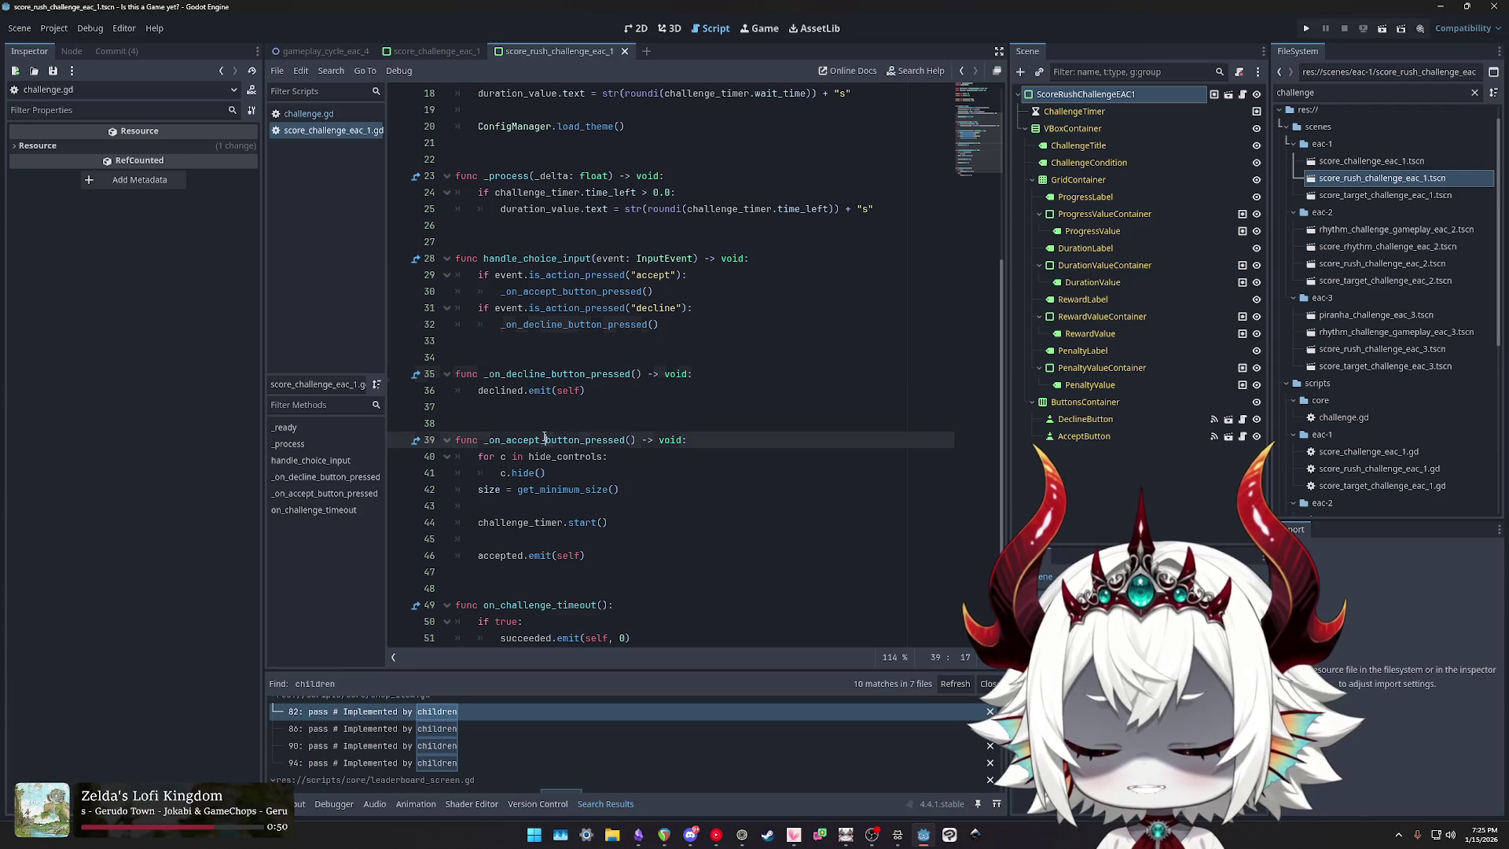
{"action": "double_click", "coordinate": [545, 439]}
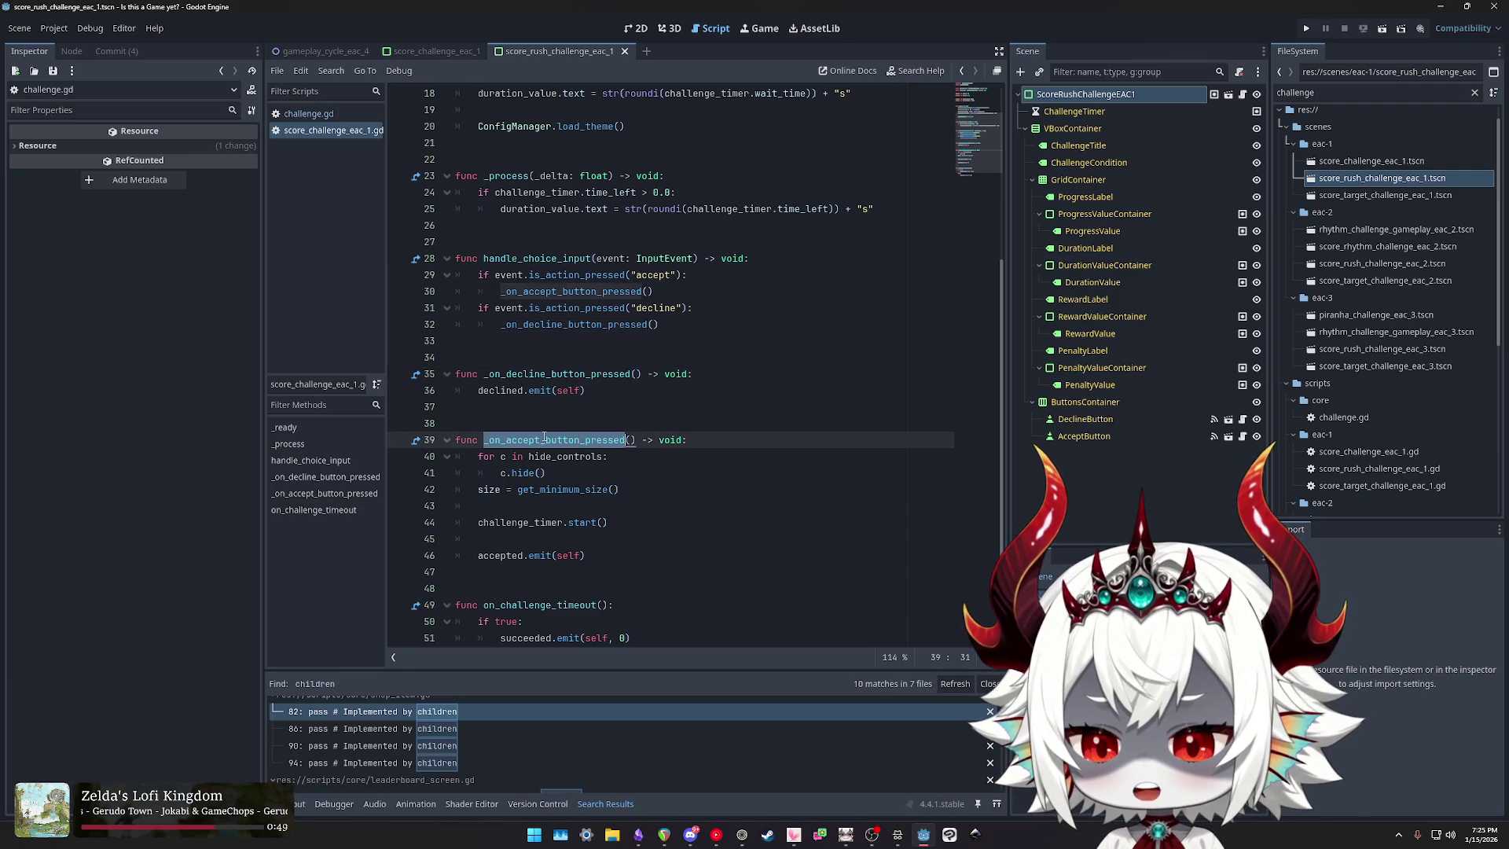
{"action": "left_click", "coordinate": [303, 115]}
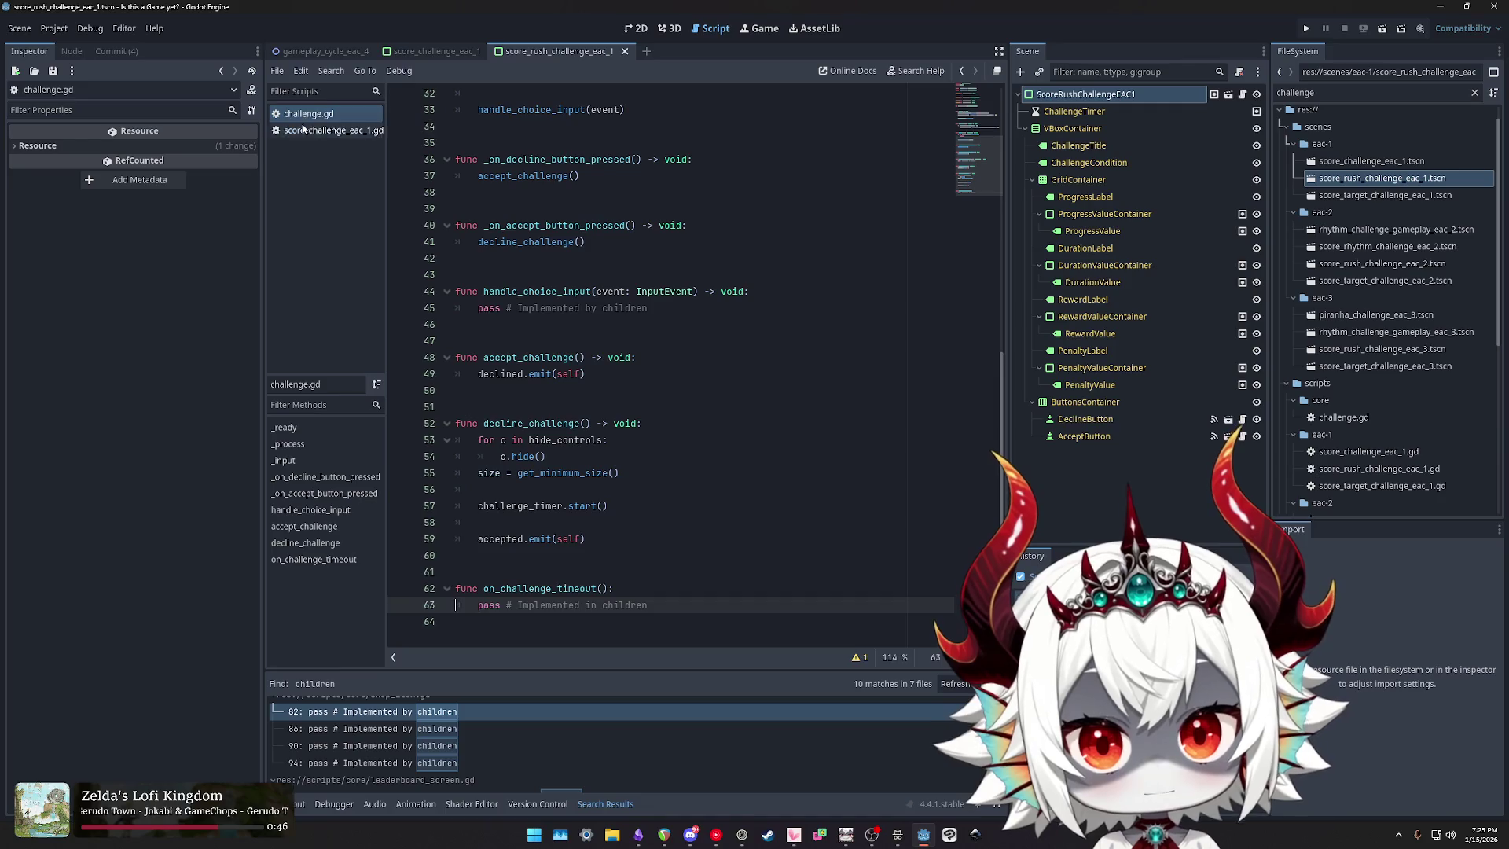
Step: In score_challenge_eac_1.gd, delete both button-handler functions on lines 35–46
{"action": "left_click", "coordinate": [303, 131]}
{"action": "left_click_drag", "start_coordinate": [686, 555], "coordinate": [687, 357]}
{"action": "key", "text": "BackSpace"}
{"action": "key", "text": "BackSpace"}
{"action": "key", "text": "BackSpace"}
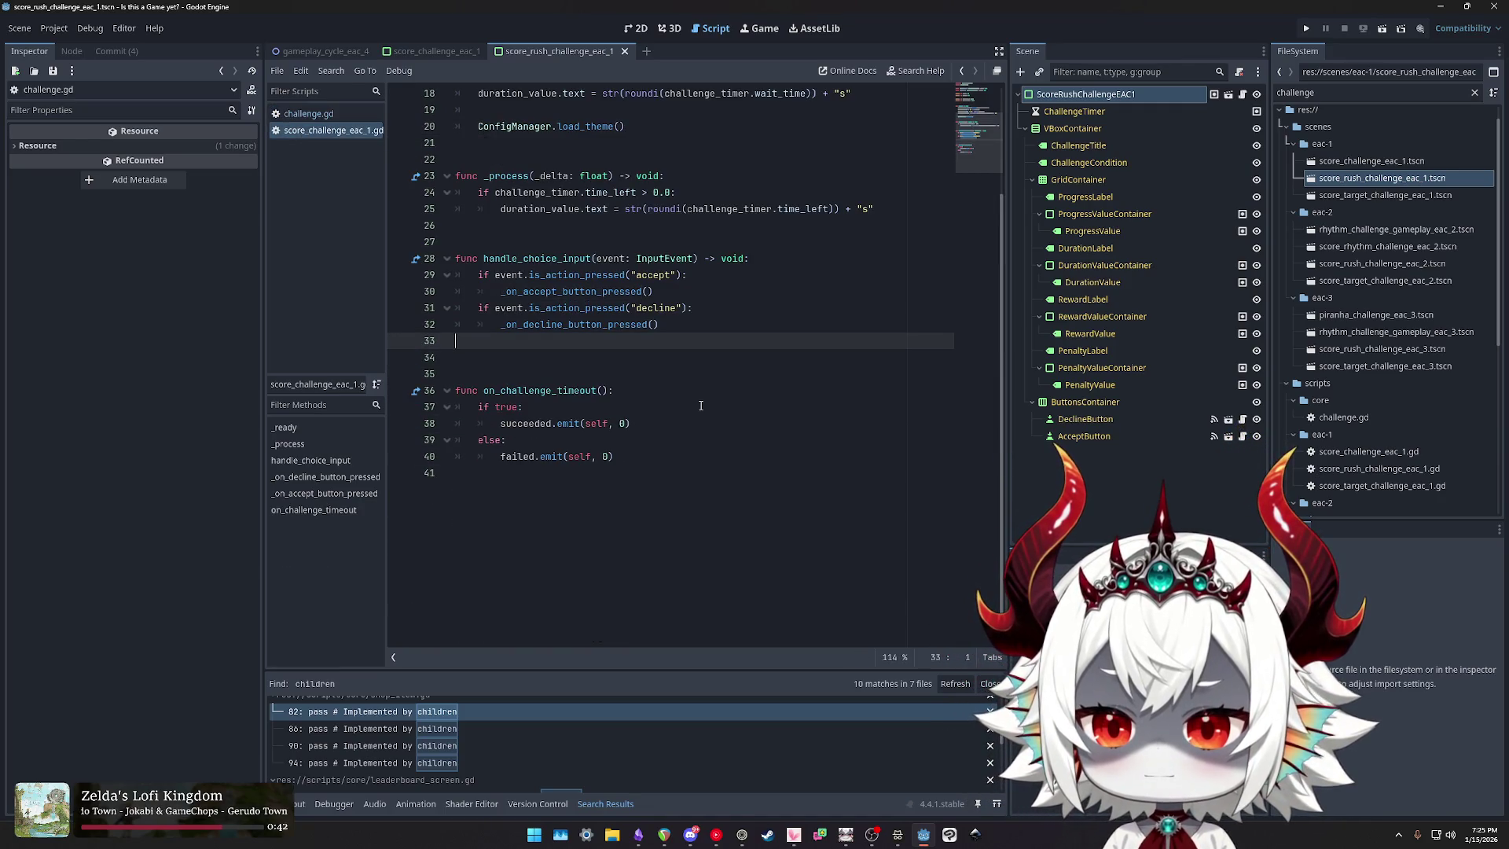
Step: Select the accept branch on lines 29–30 and compare it with the base challenge.gd script
{"action": "double_click", "coordinate": [547, 291]}
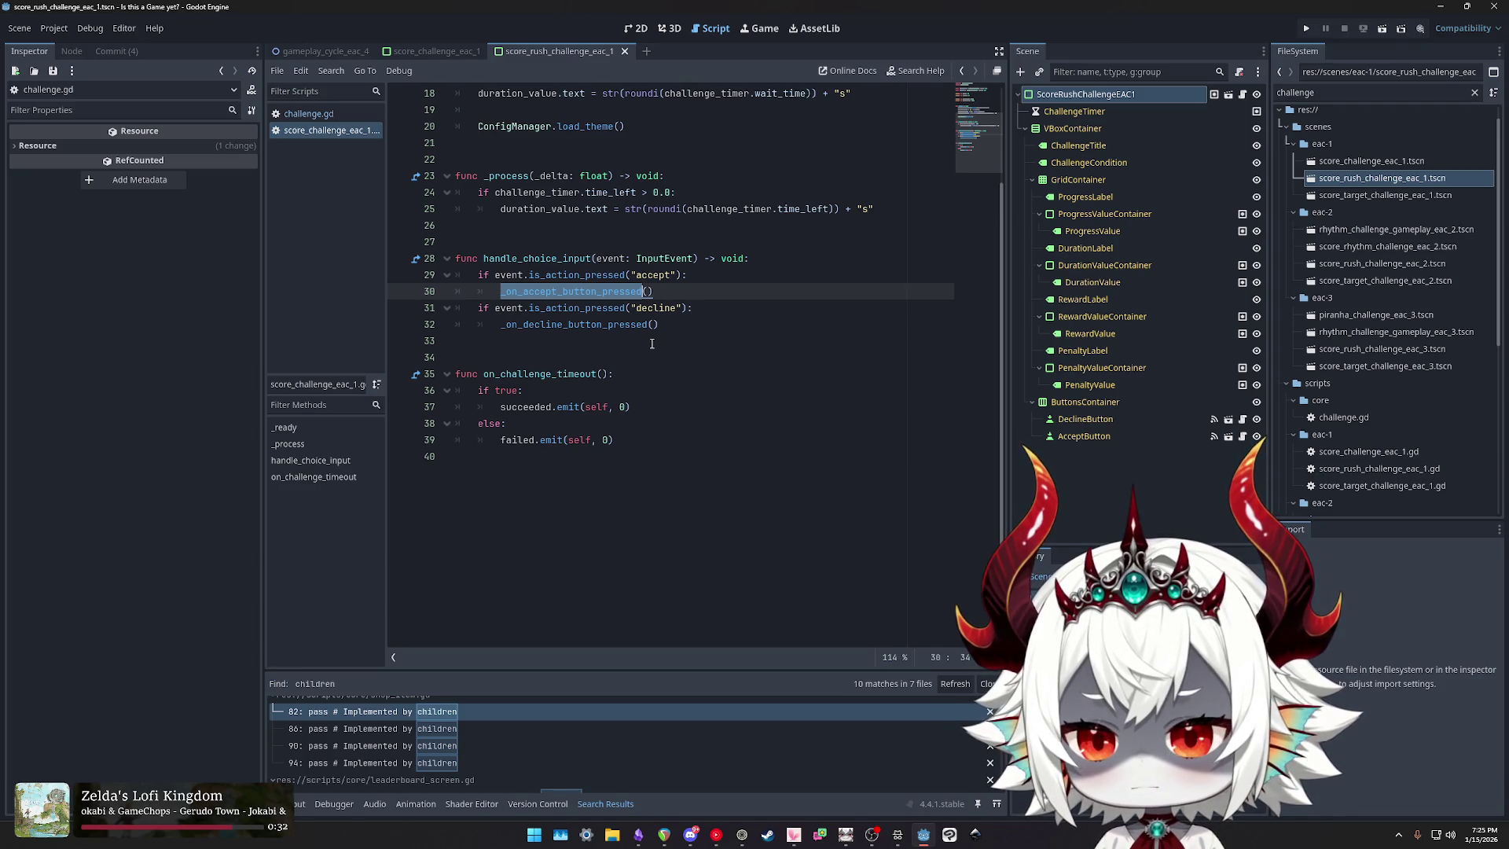
{"action": "left_click", "coordinate": [661, 322]}
{"action": "left_click", "coordinate": [667, 289]}
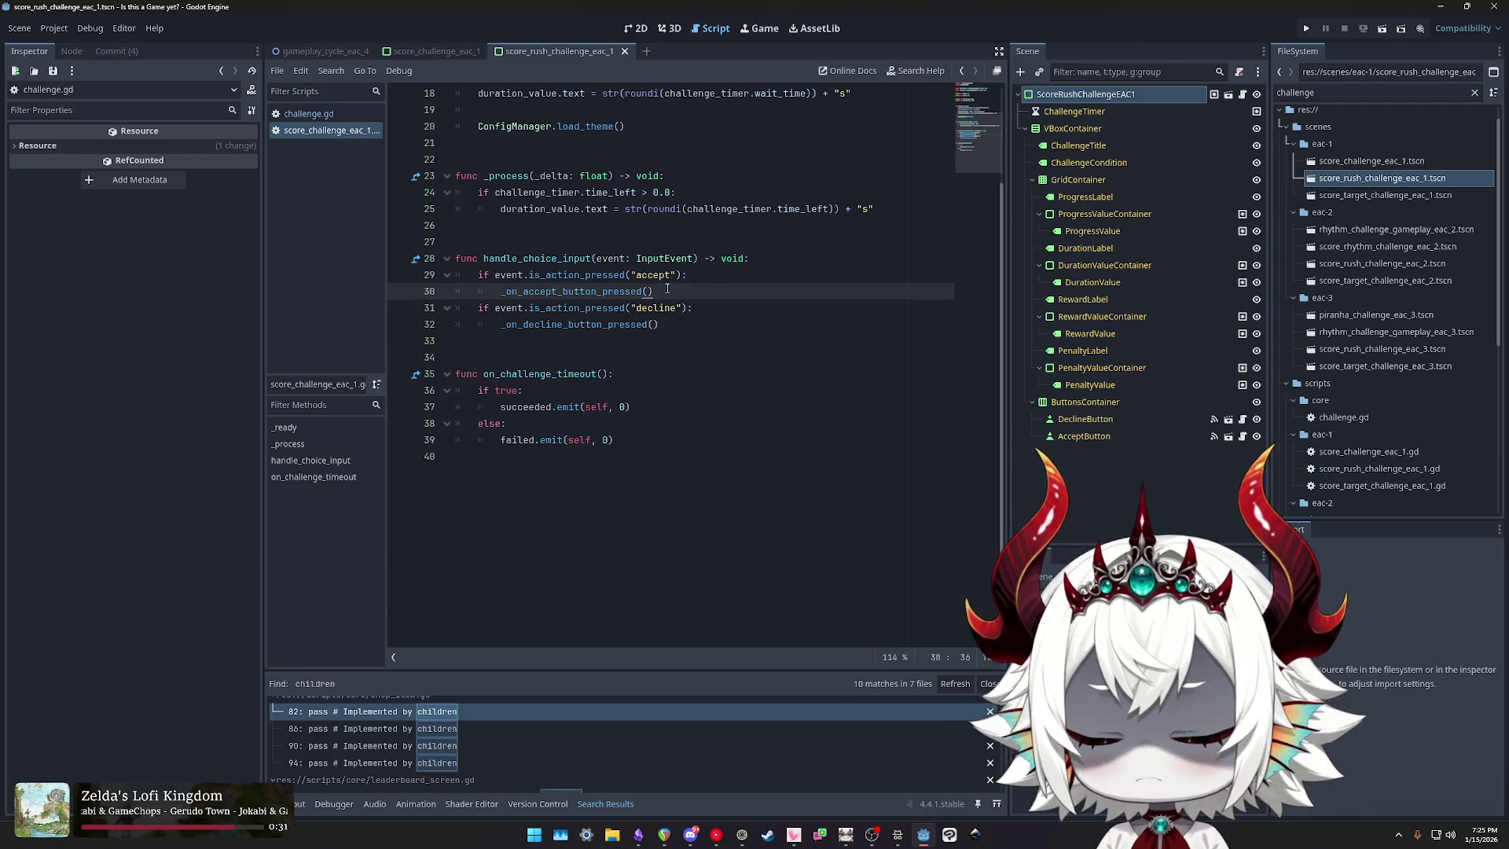
{"action": "left_click", "coordinate": [699, 274]}
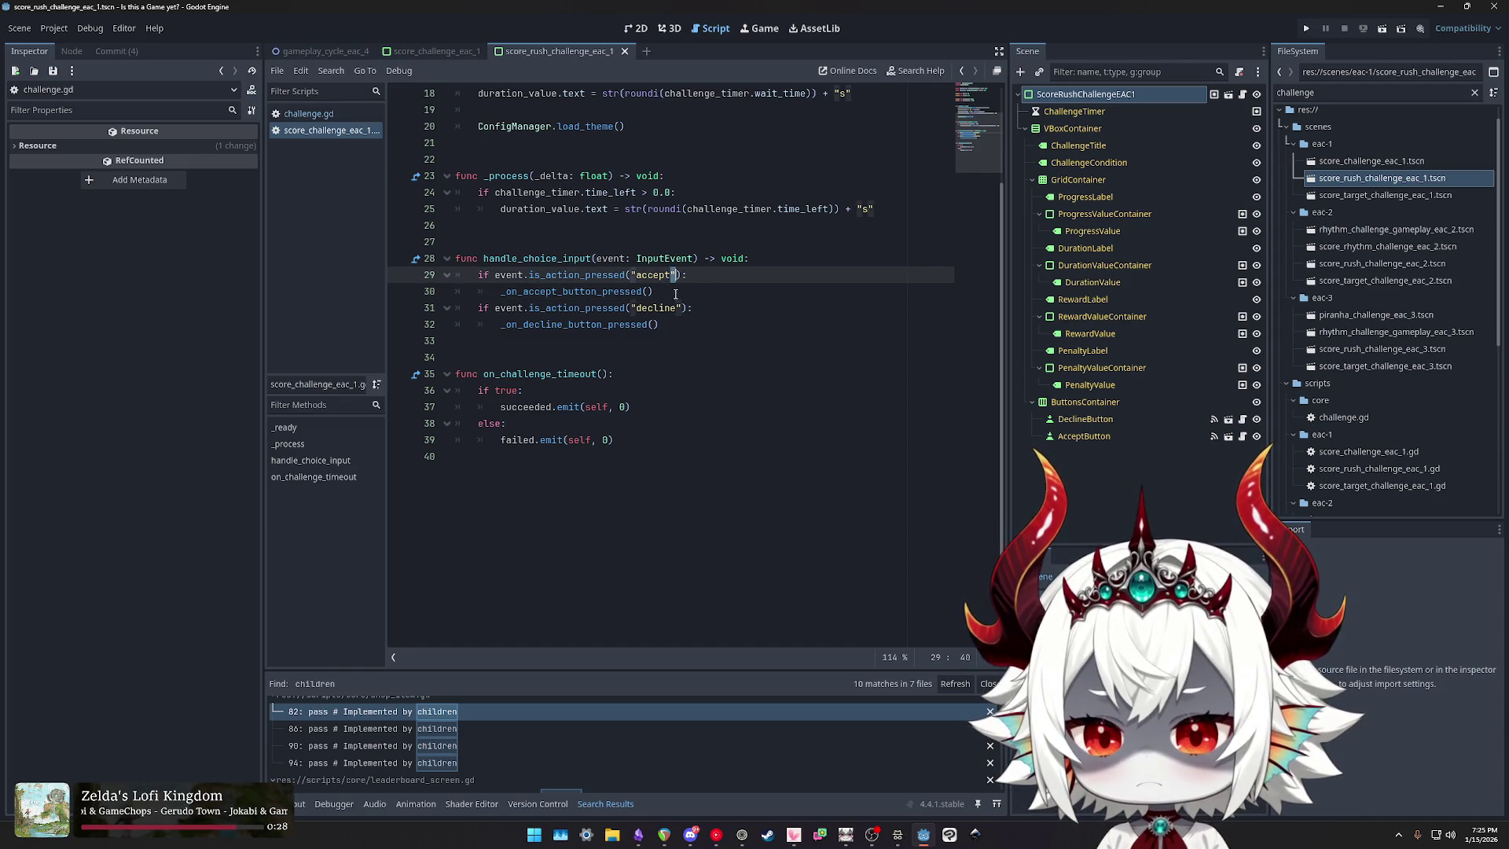
{"action": "left_click_drag", "start_coordinate": [674, 291], "coordinate": [462, 273]}
{"action": "left_click", "coordinate": [539, 289], "text": "ctrl"}
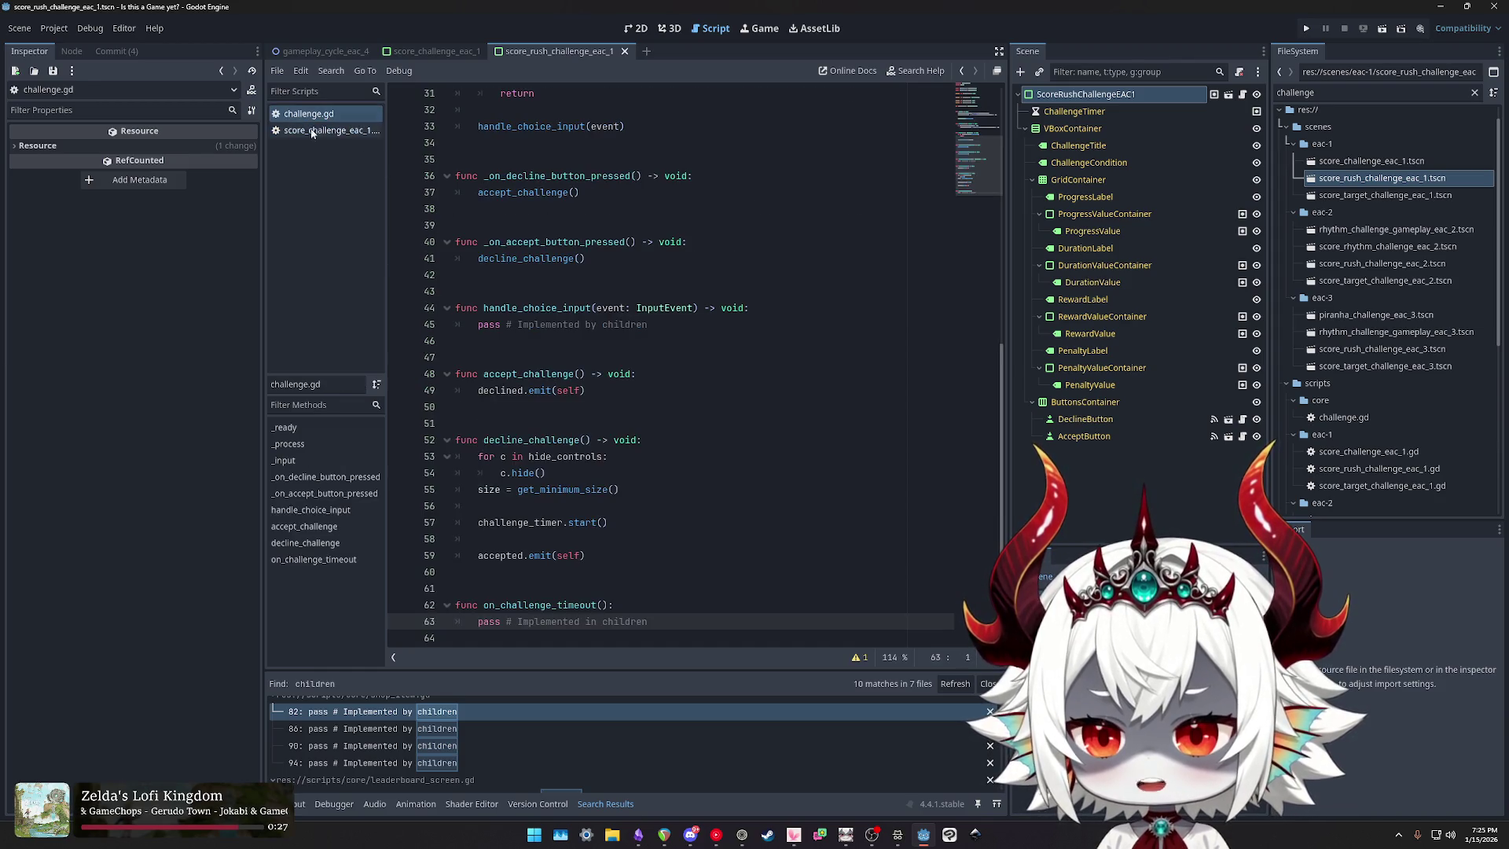
{"action": "scroll", "coordinate": [691, 355], "scroll_direction": "down", "scroll_amount": 1}
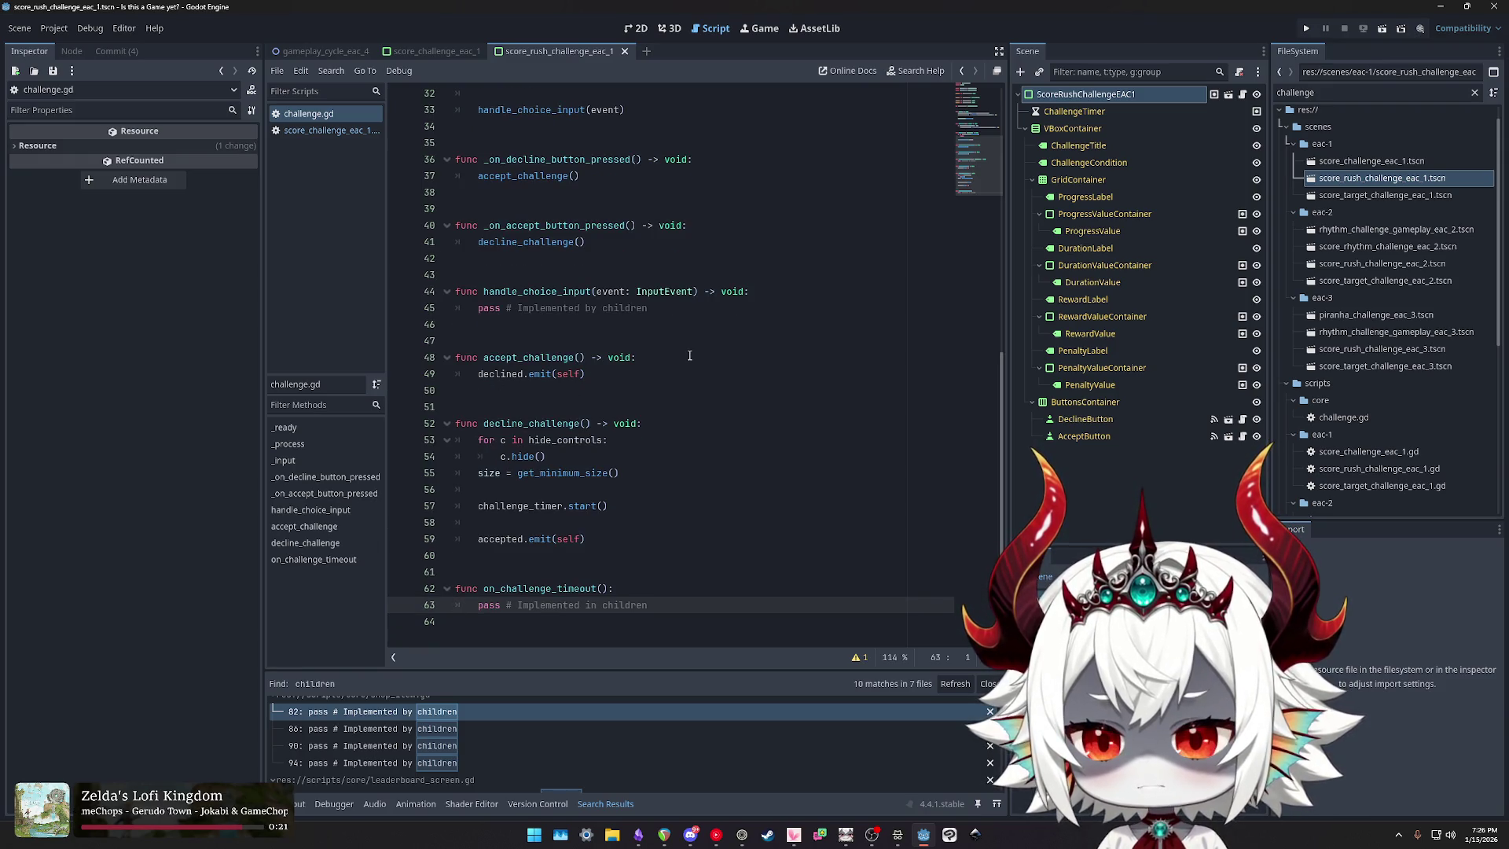
Step: Compare challenge.gd with score_challenge_eac_1.gd by switching between the two scripts
{"action": "left_click", "coordinate": [324, 131]}
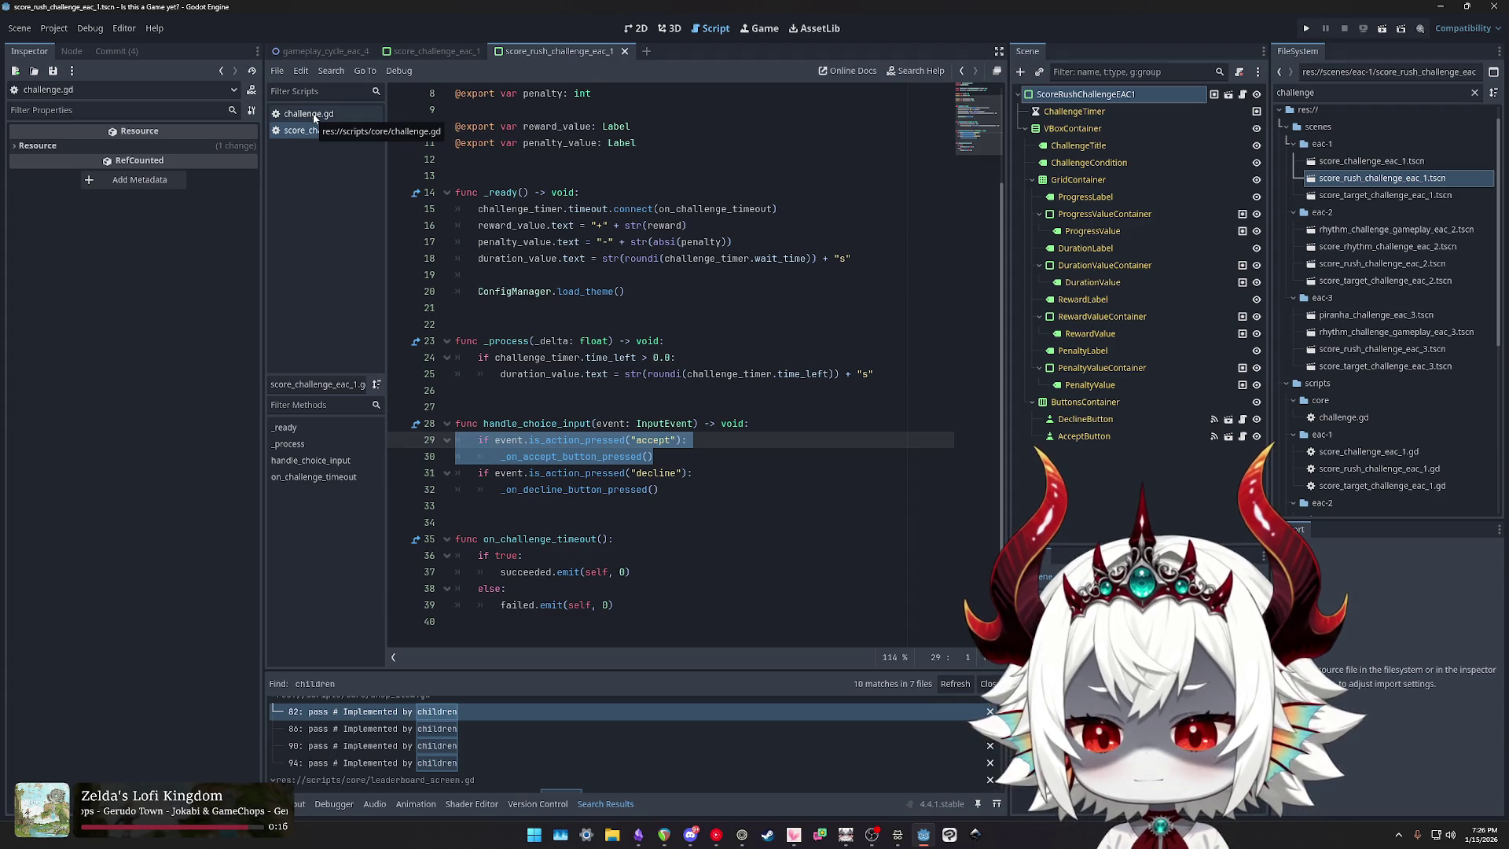
{"action": "left_click", "coordinate": [314, 116]}
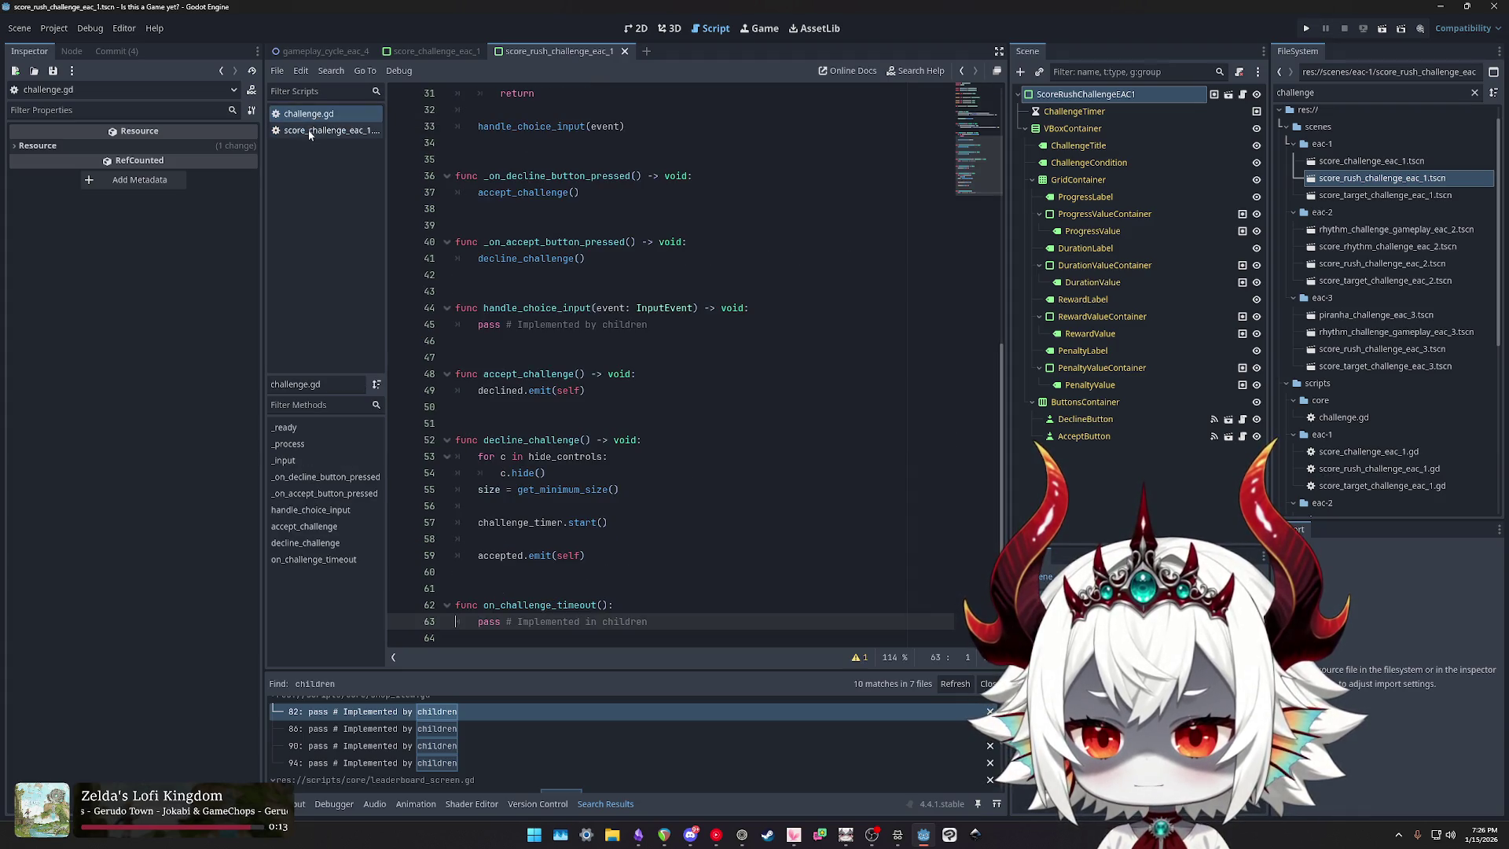
{"action": "left_click", "coordinate": [310, 132]}
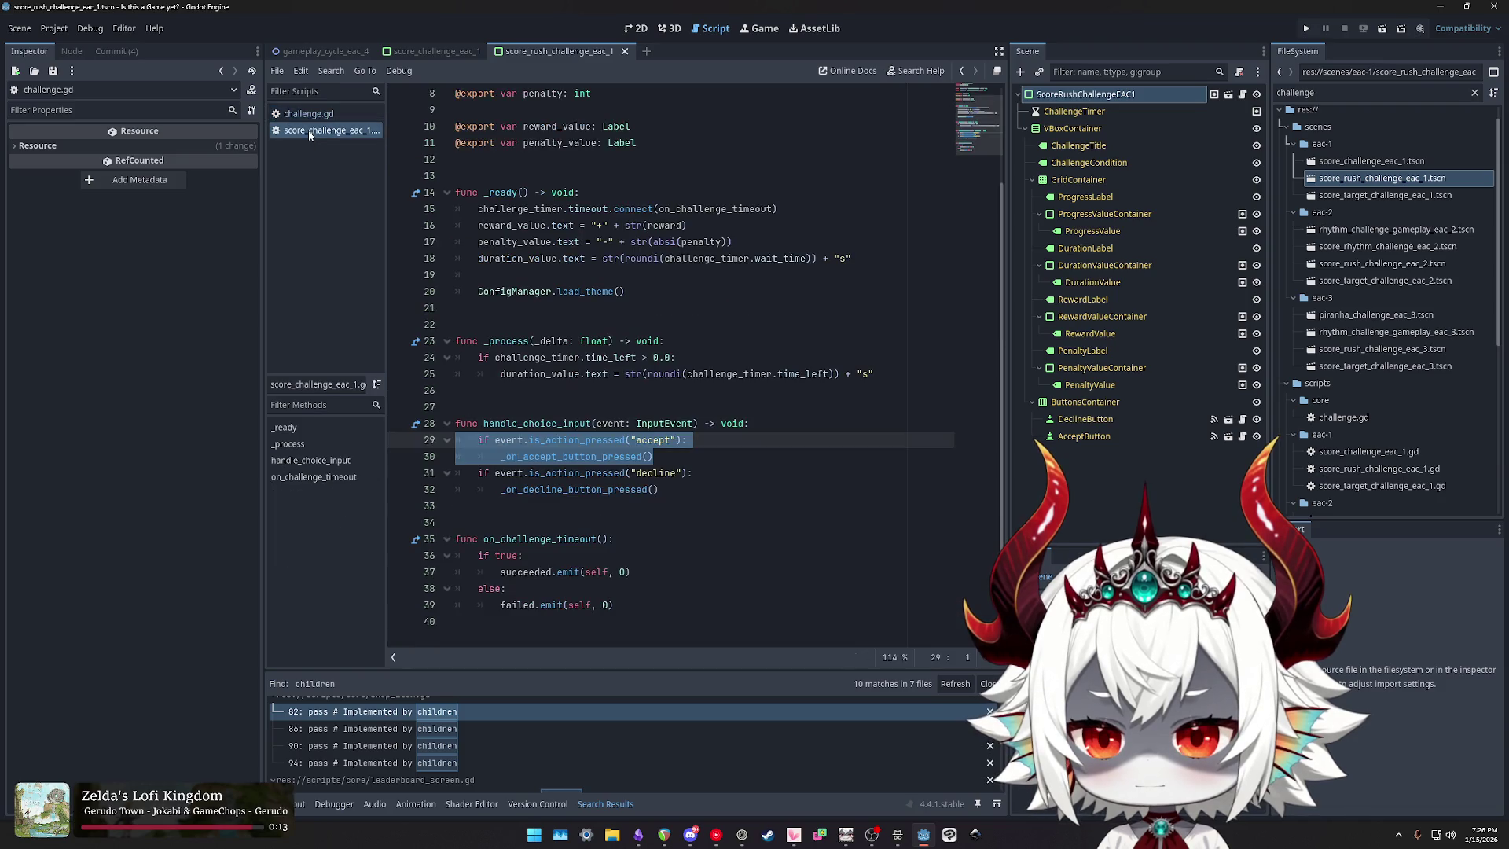
{"action": "left_click", "coordinate": [310, 115]}
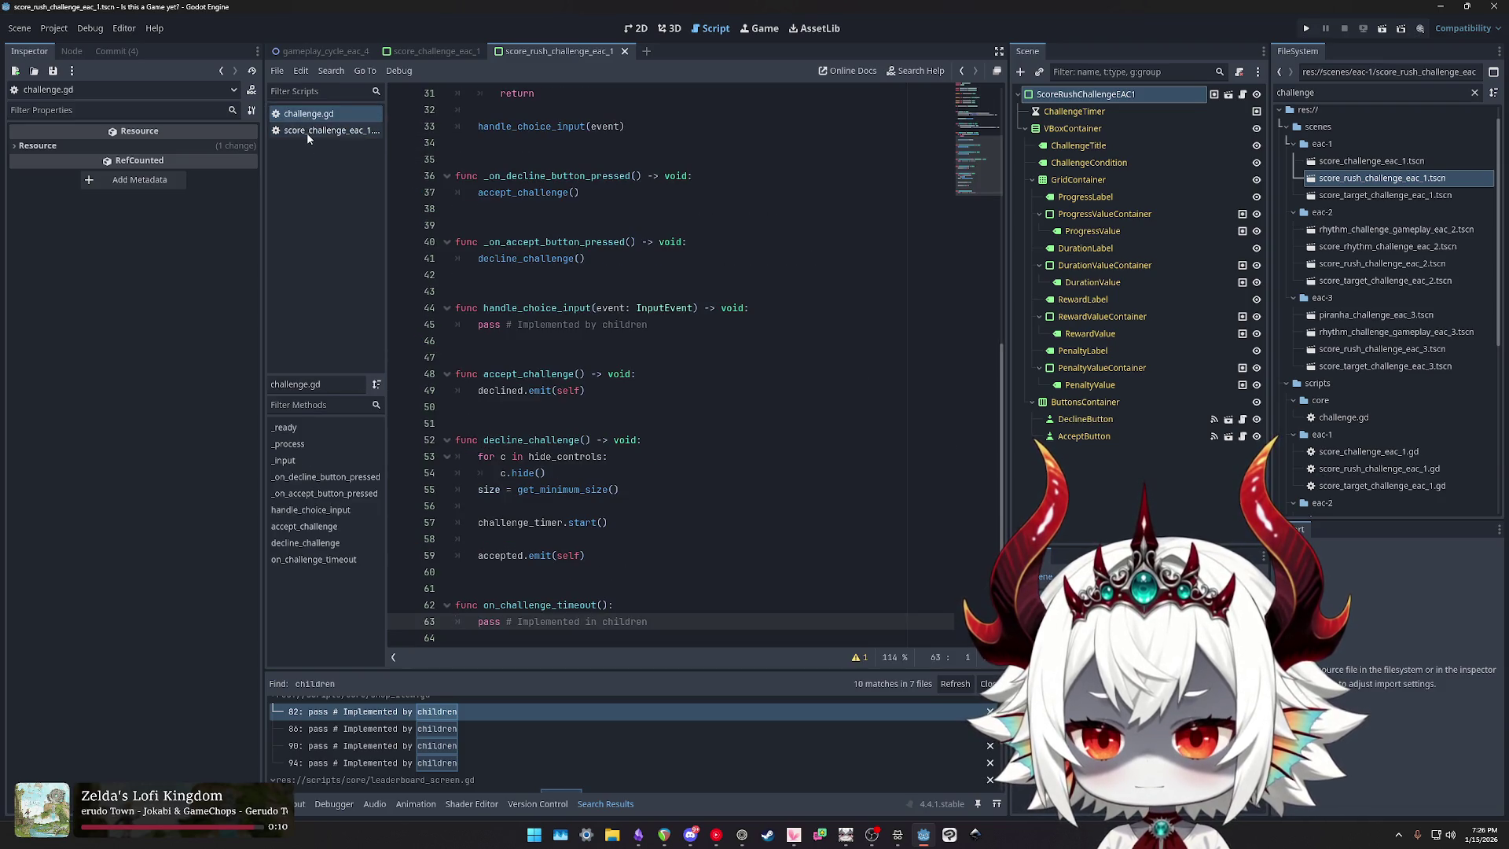
{"action": "left_click", "coordinate": [307, 132]}
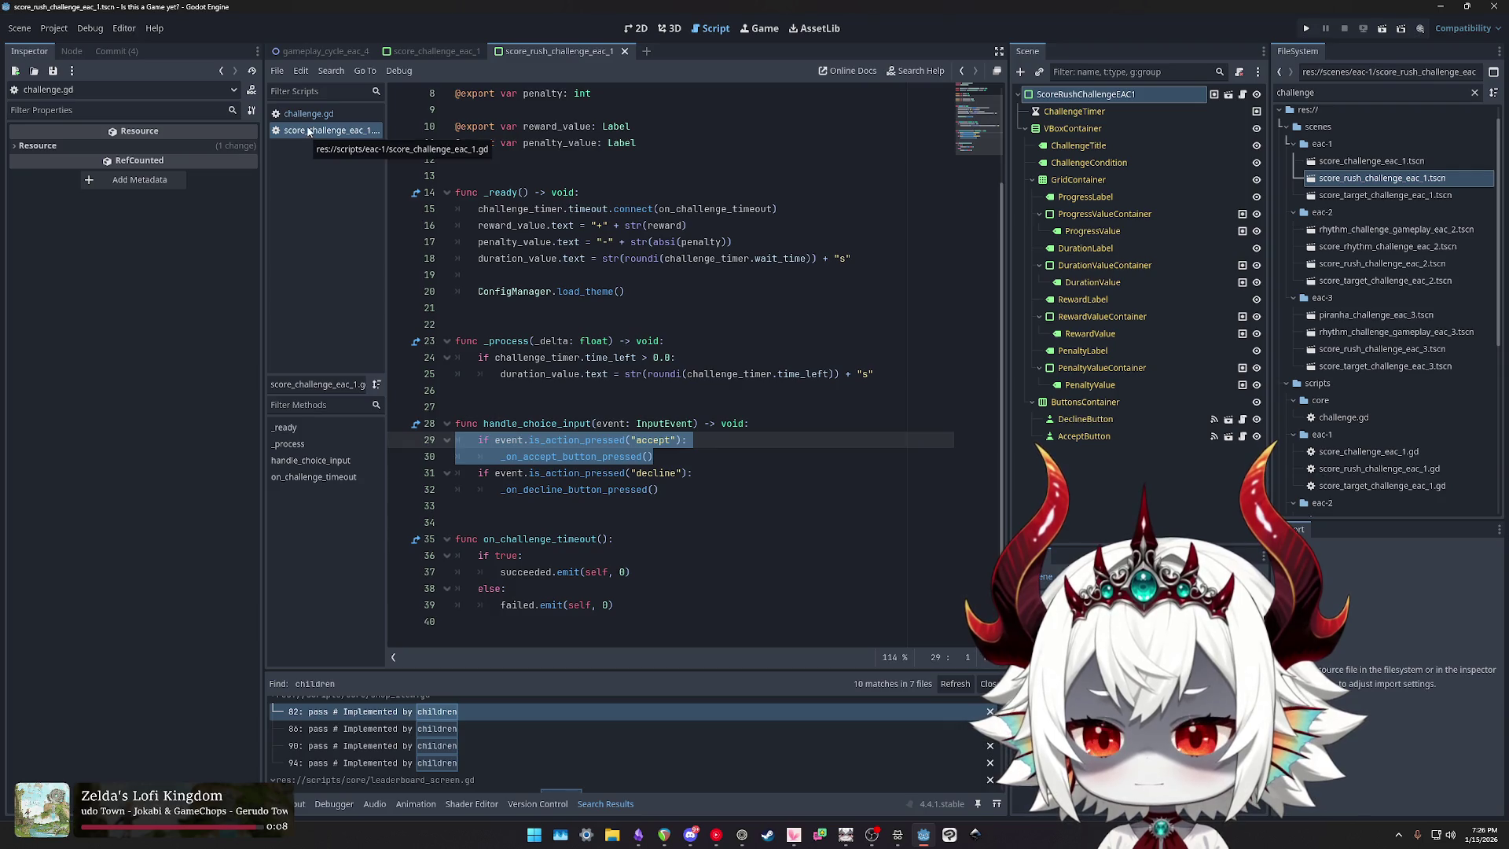
{"action": "left_click", "coordinate": [309, 127]}
{"action": "left_click", "coordinate": [309, 114]}
Step: Move _on_accept_button_pressed above _on_decline_button_pressed in challenge.gd with Alt+Up
{"action": "left_click_drag", "start_coordinate": [585, 259], "coordinate": [449, 238]}
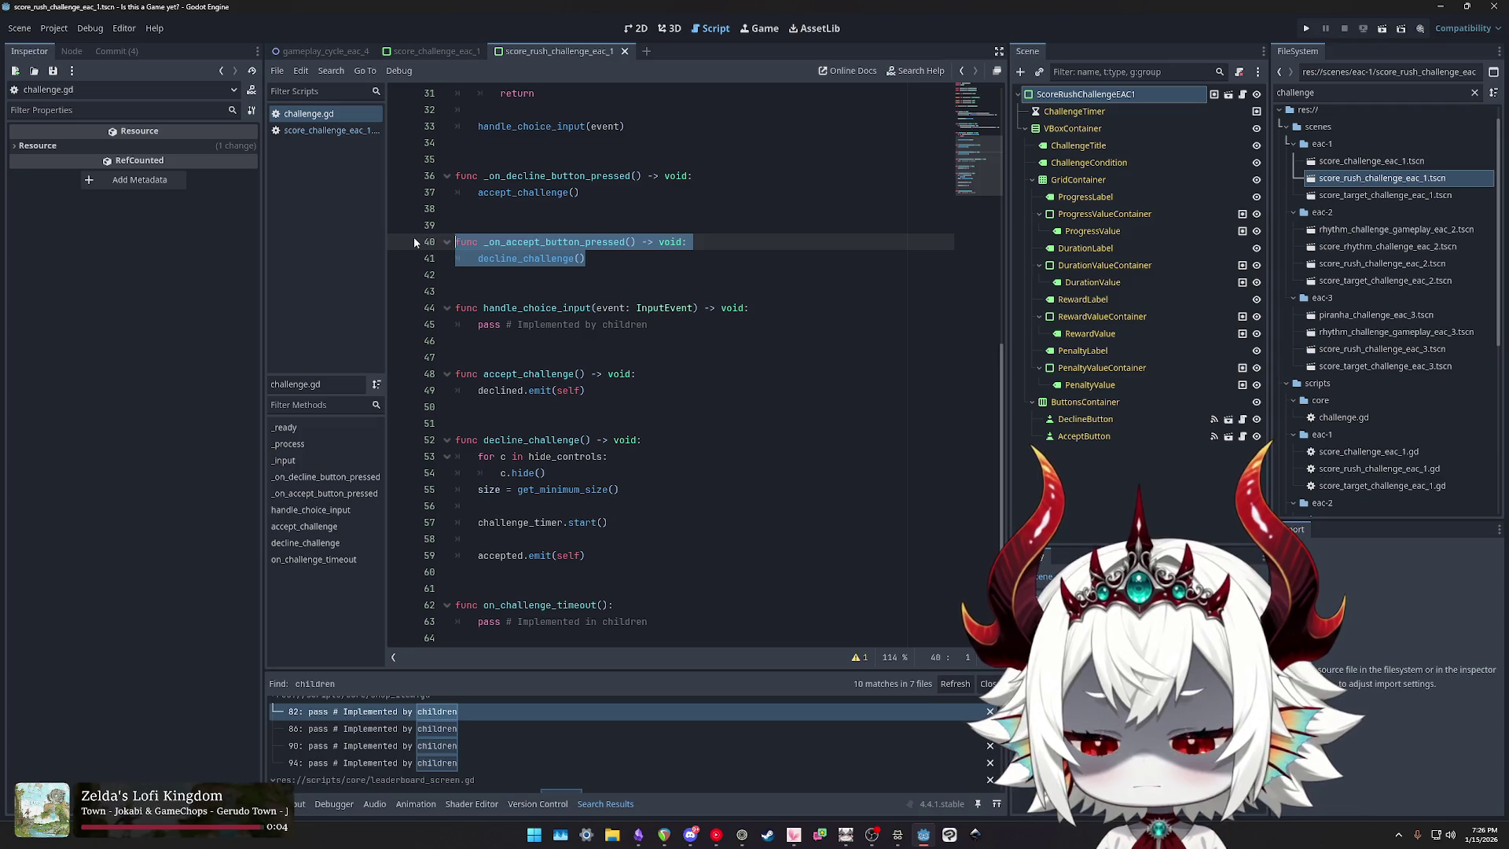
{"action": "key", "text": "alt+Up"}
{"action": "key", "text": "alt+Up"}
{"action": "key", "text": "alt+Up"}
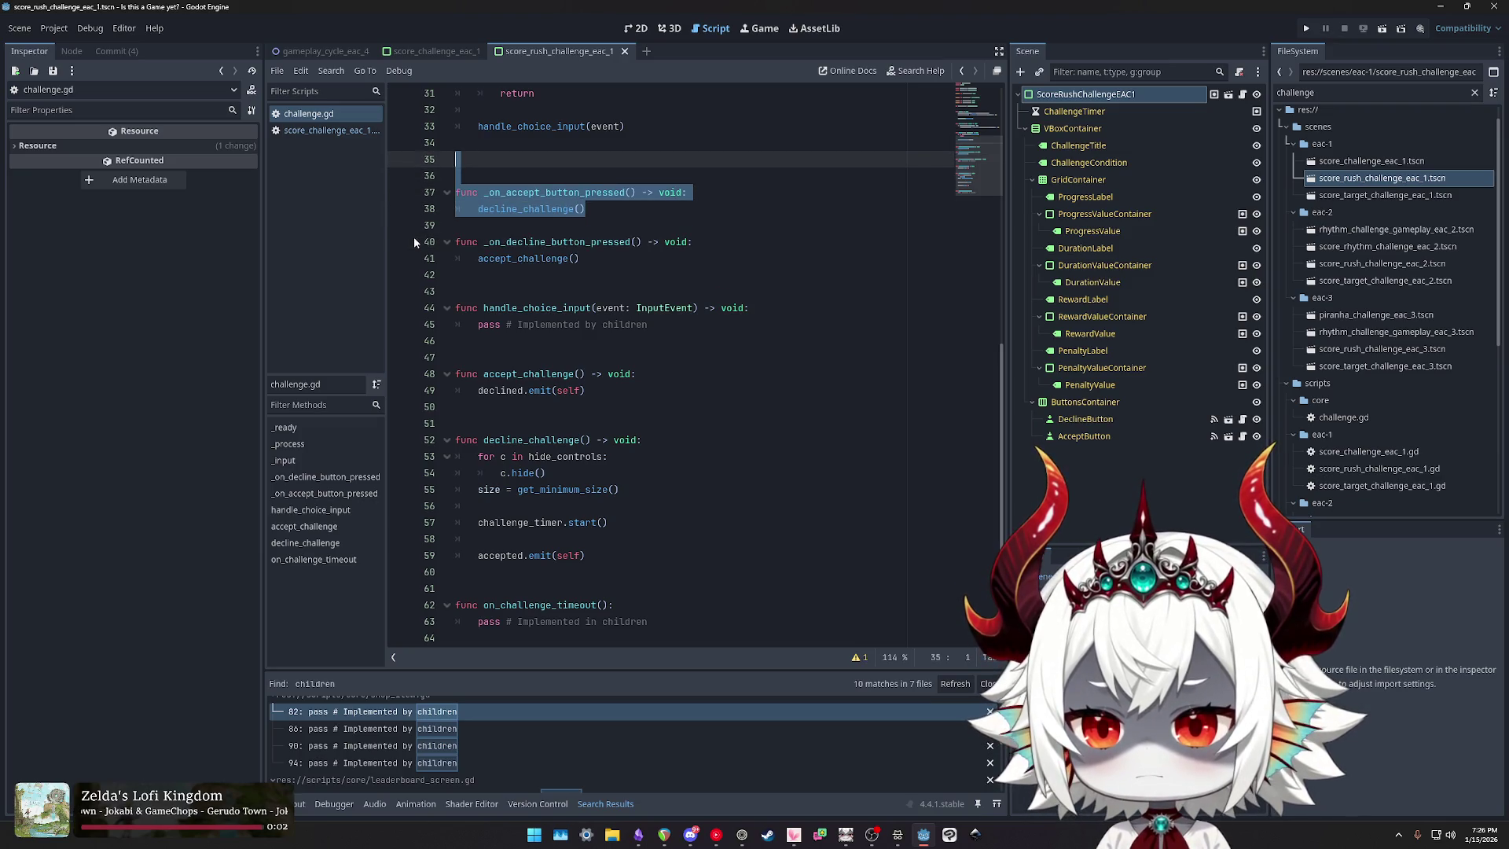
{"action": "left_click", "coordinate": [715, 209]}
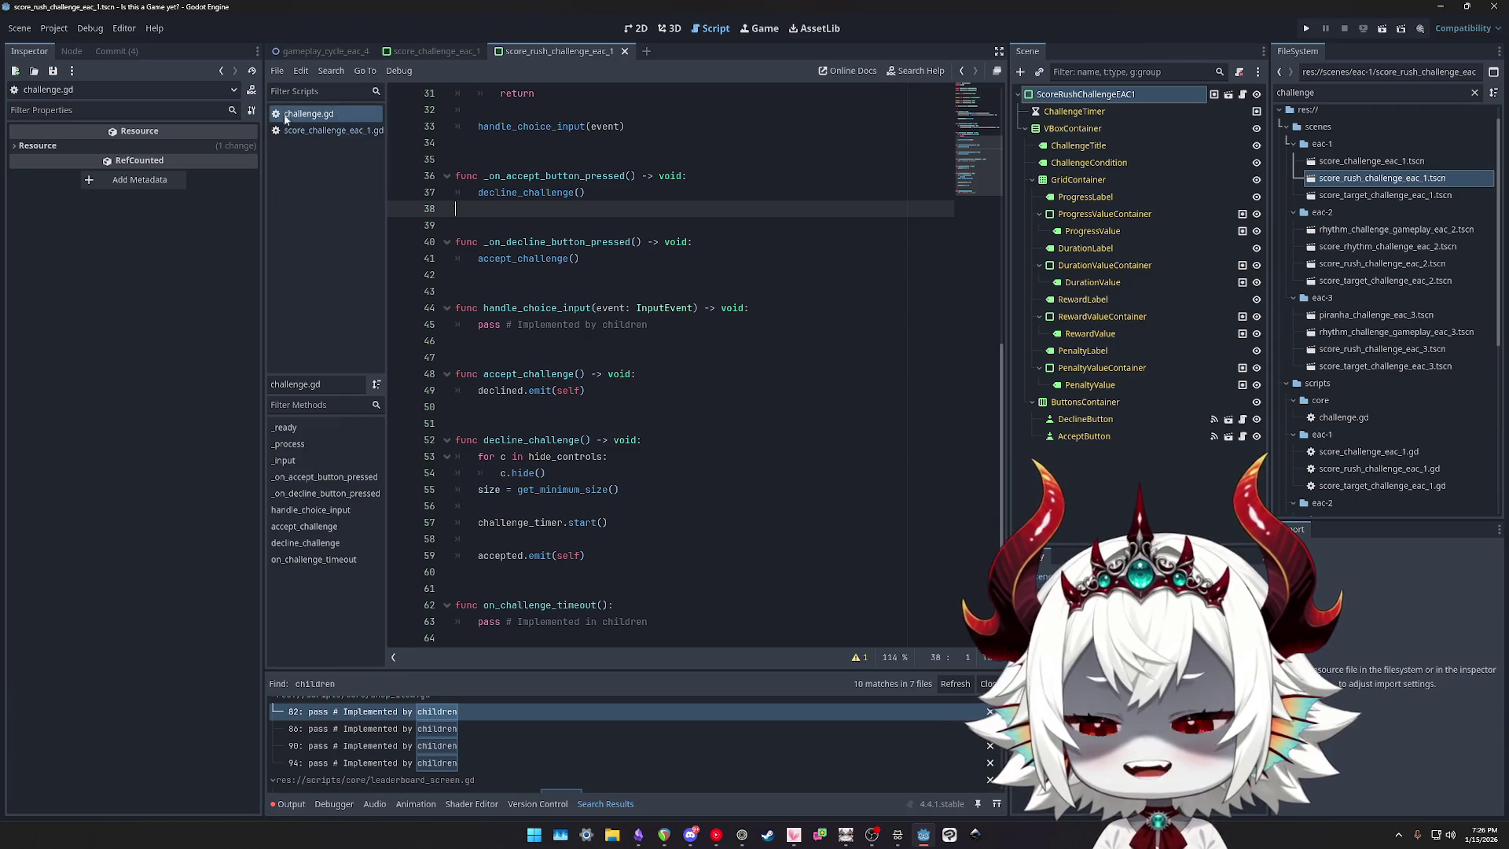
{"action": "left_click", "coordinate": [310, 133]}
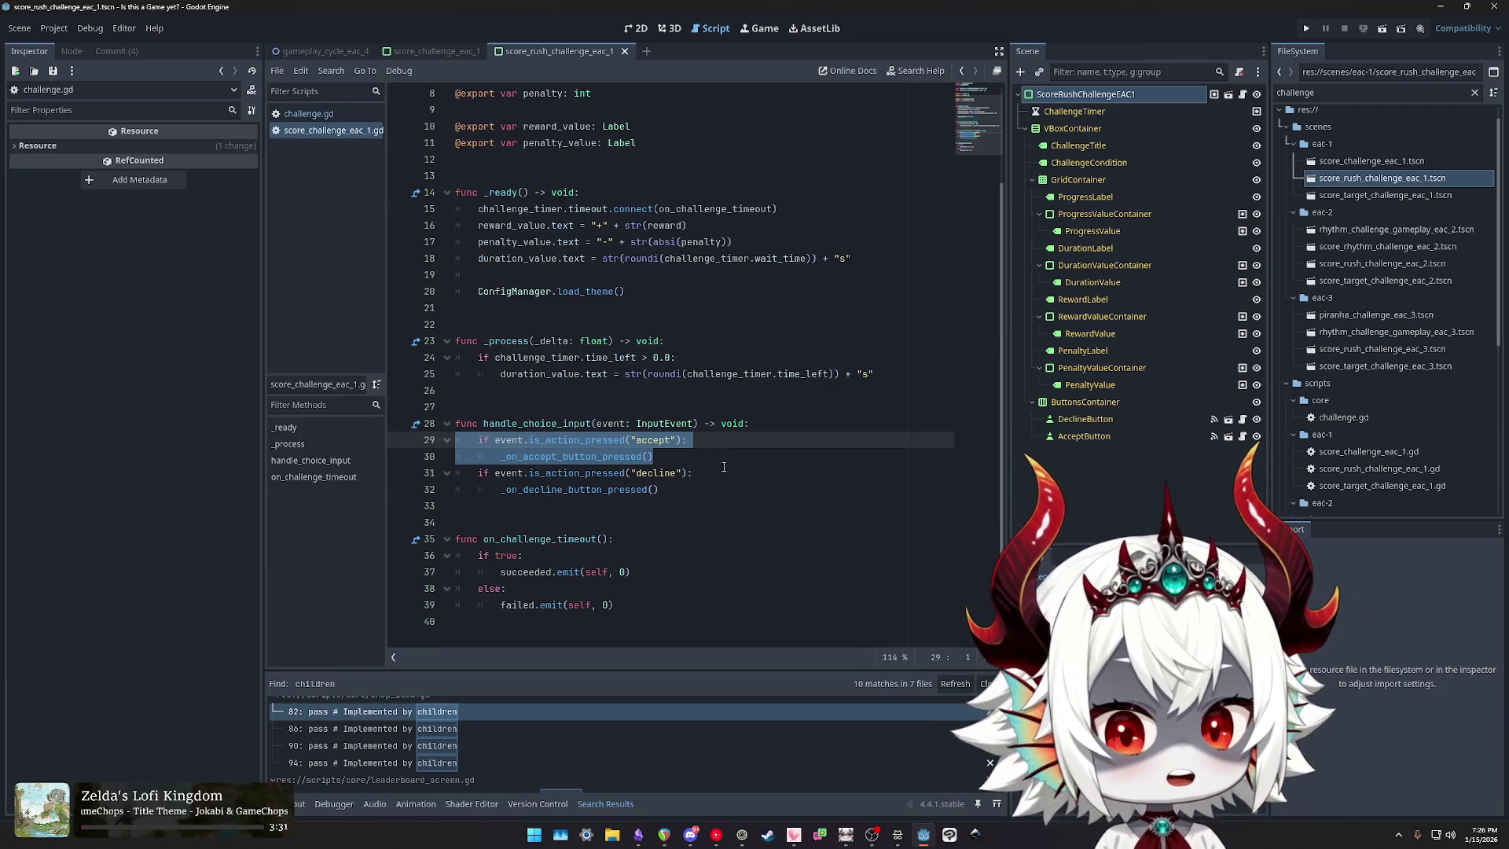
{"action": "left_click", "coordinate": [310, 117]}
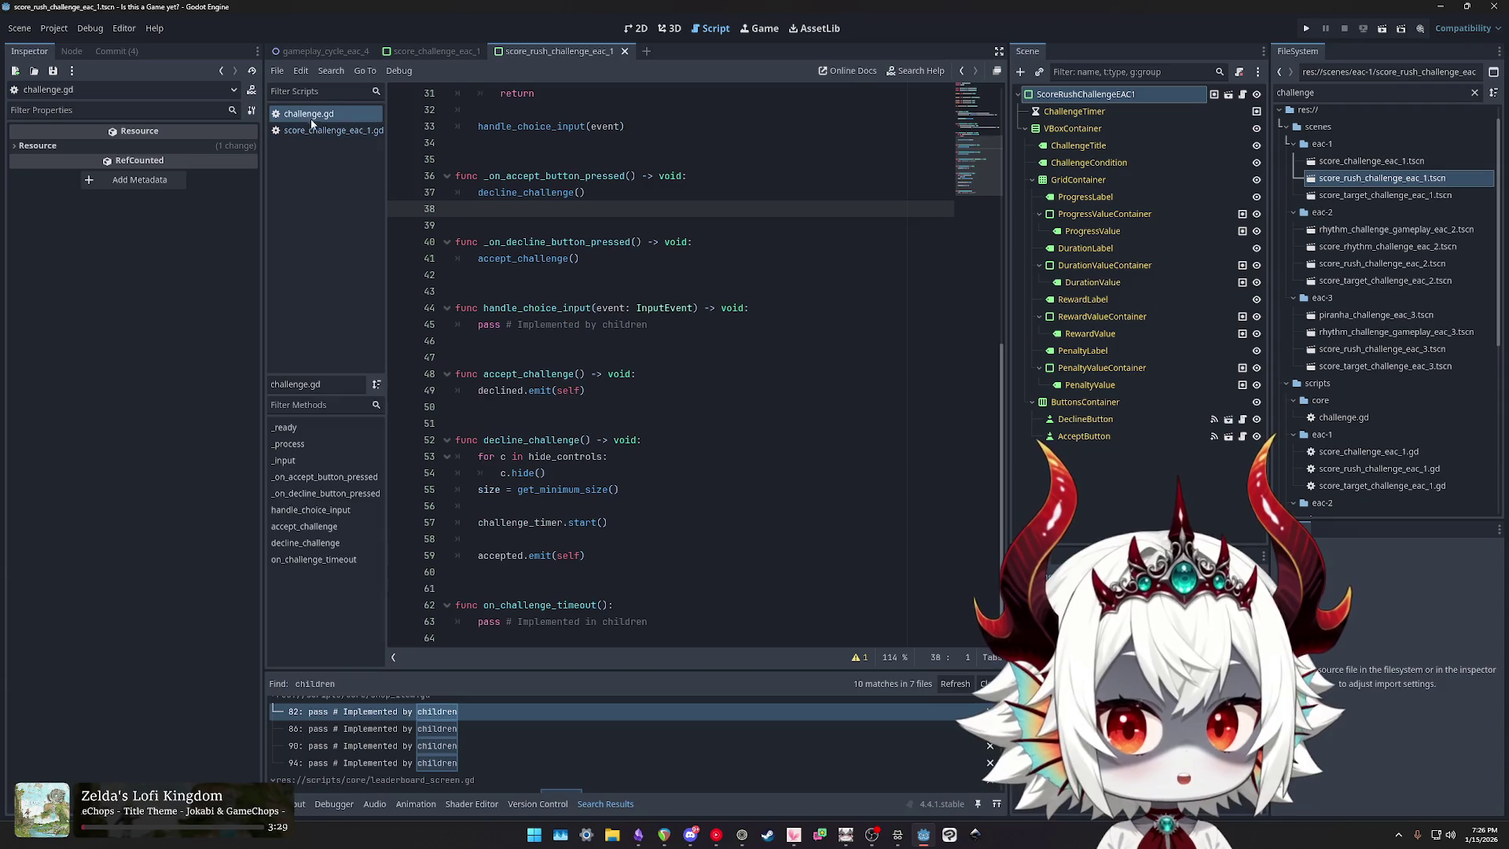
{"action": "left_click", "coordinate": [346, 133]}
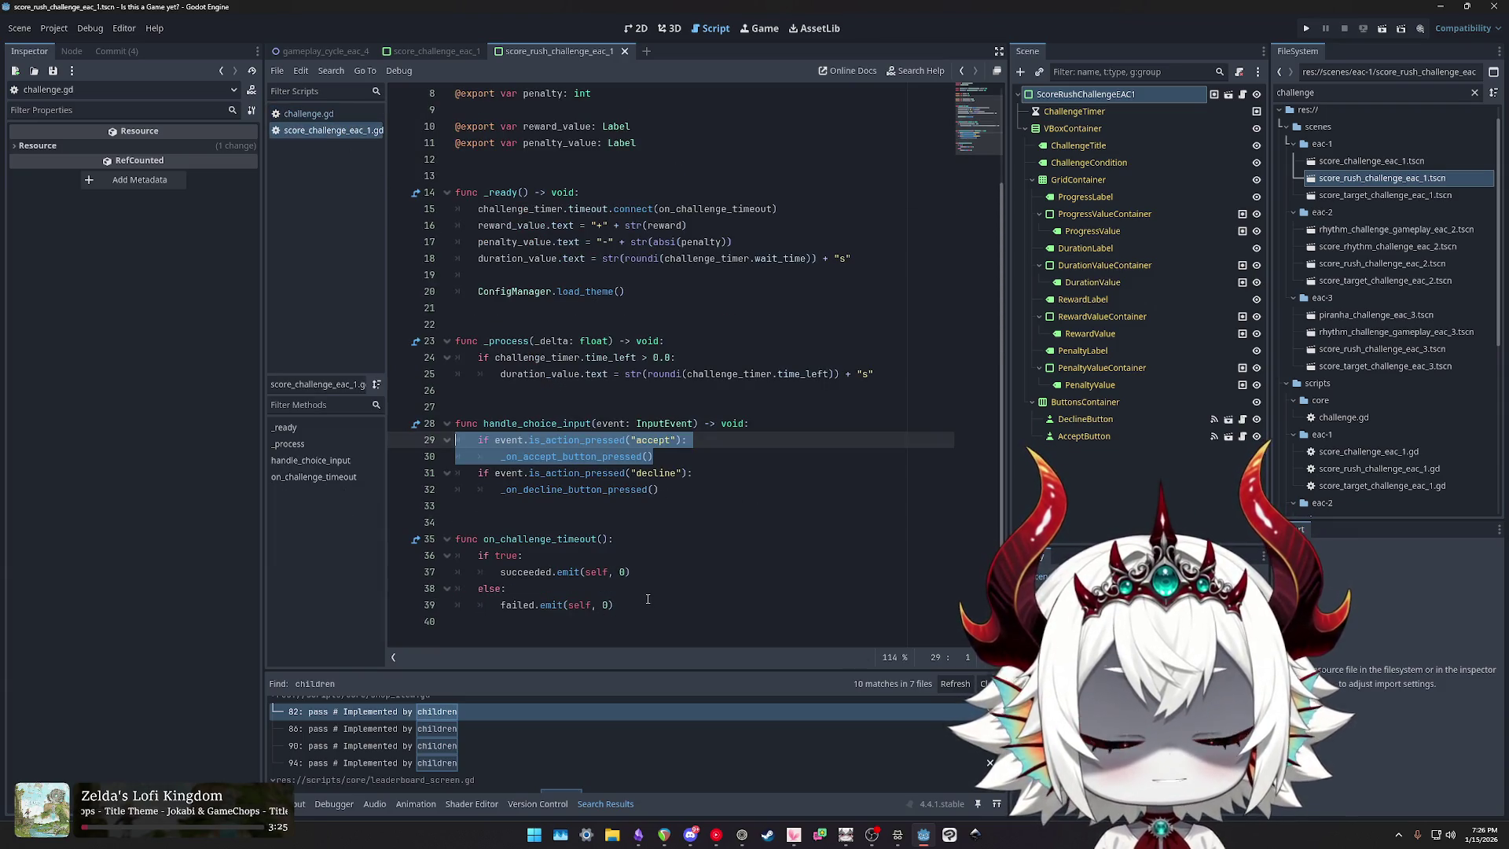
{"action": "left_click", "coordinate": [636, 571]}
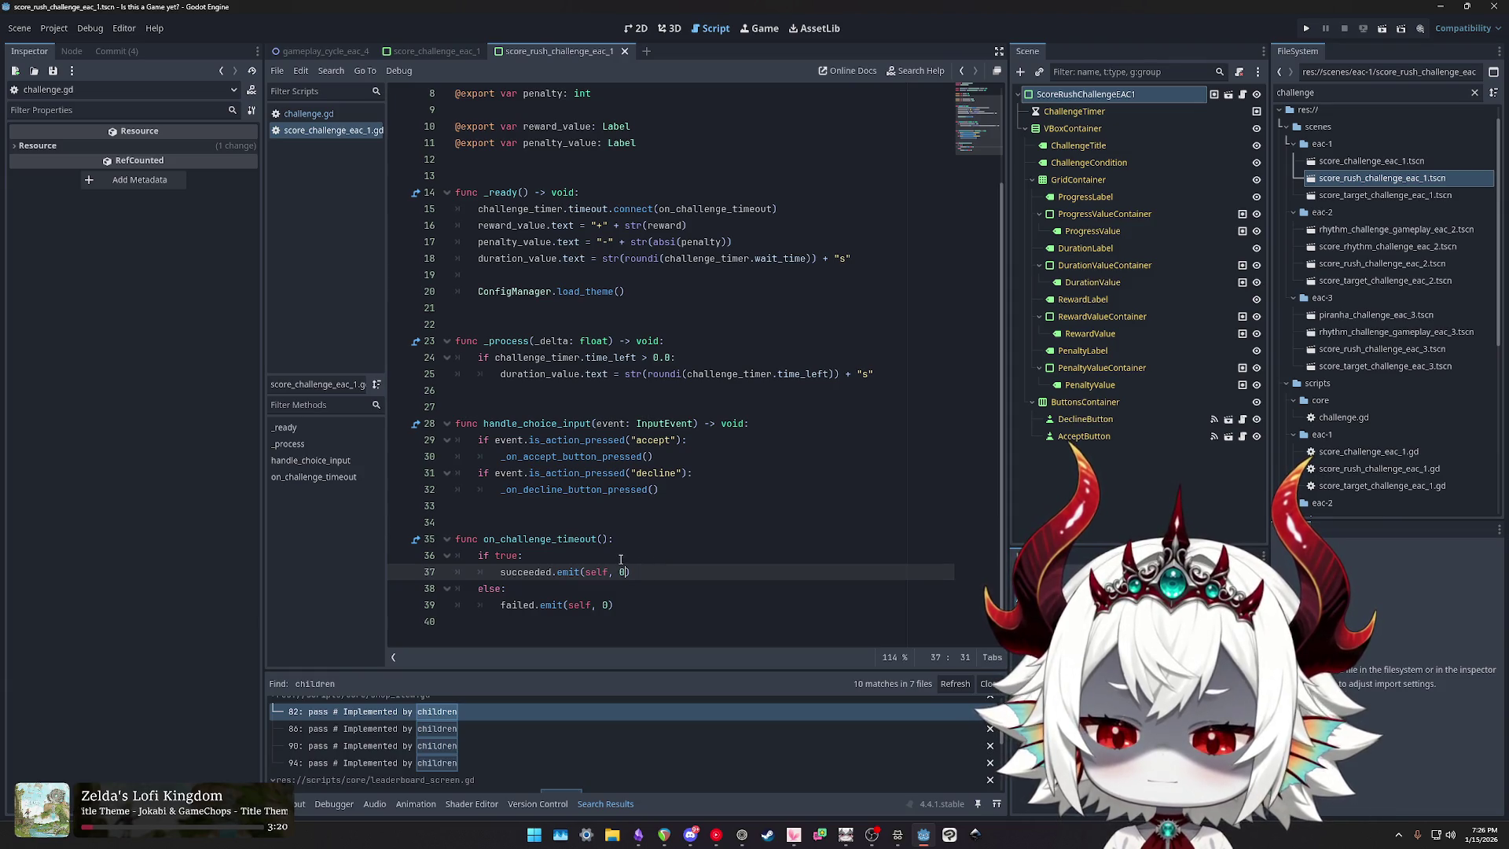
Step: Review the succeeded/failed timeout code, then open the score_target_challenge_eac_1.tscn scene
{"action": "scroll", "coordinate": [621, 560], "scroll_direction": "up", "scroll_amount": 3}
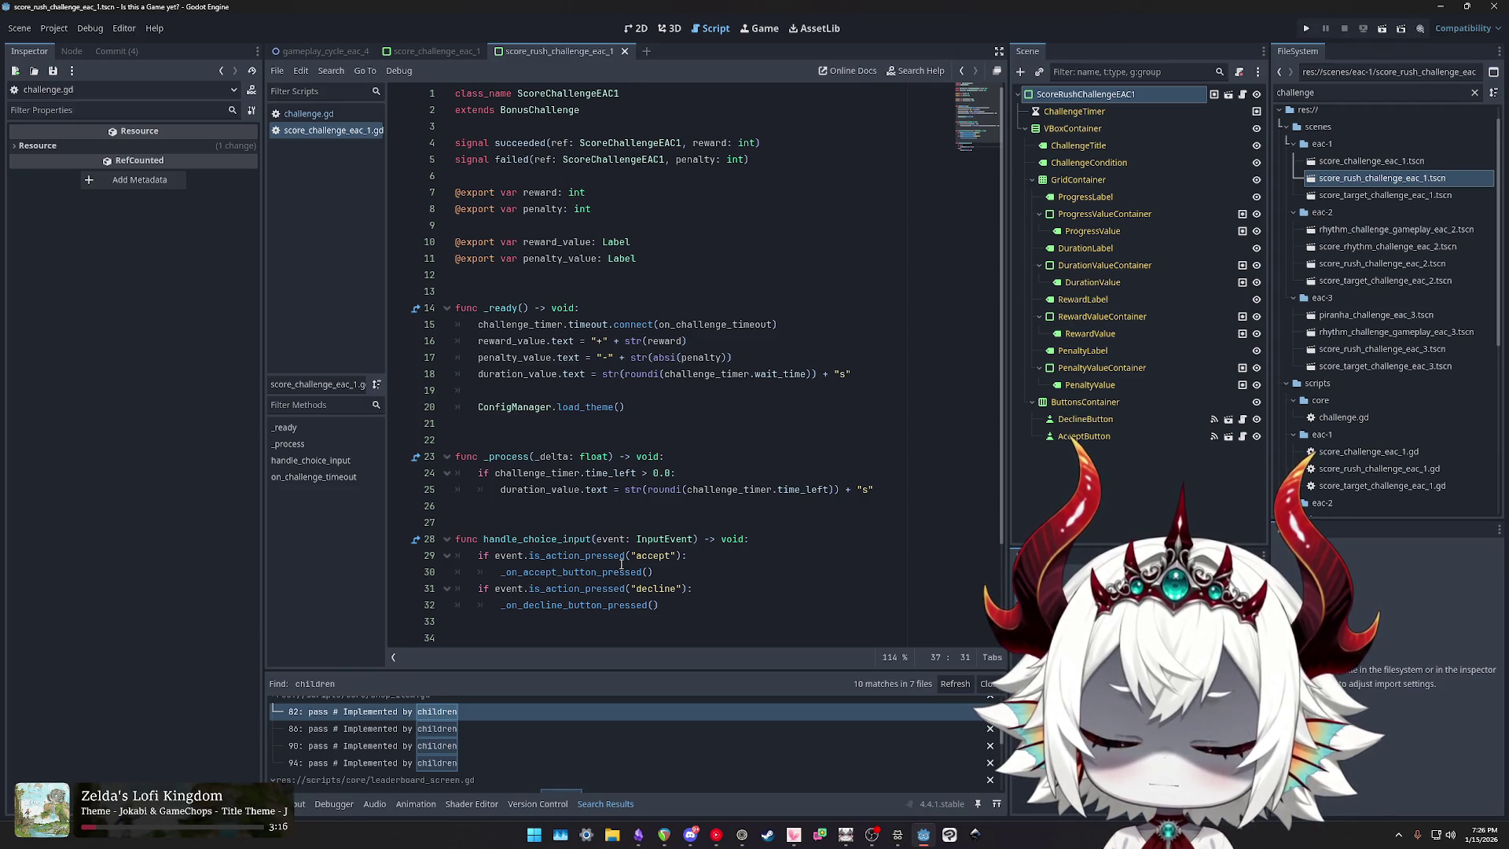
{"action": "scroll", "coordinate": [620, 564], "scroll_direction": "down", "scroll_amount": 3}
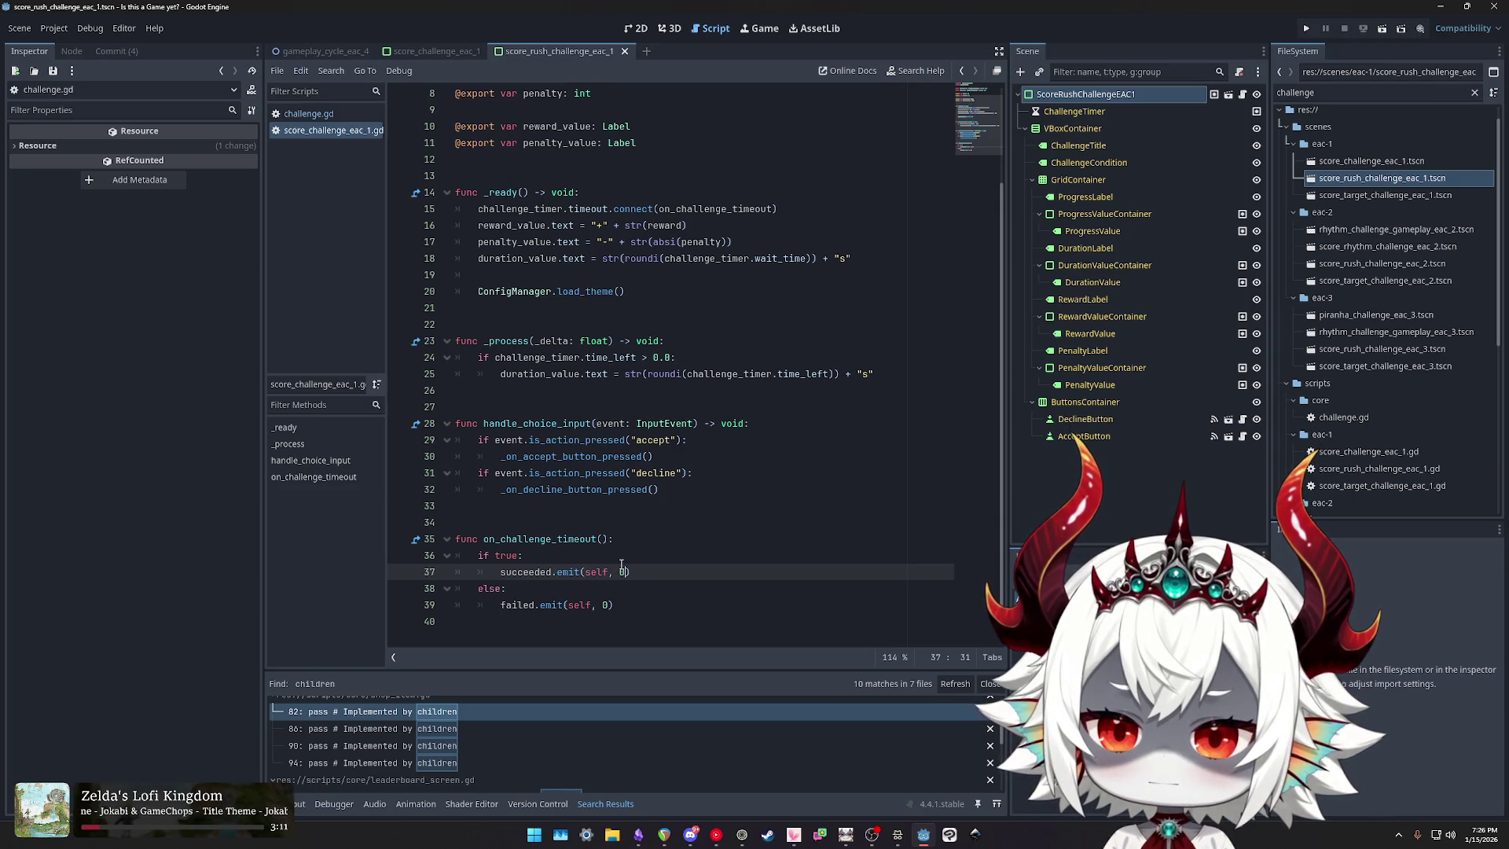
{"action": "scroll", "coordinate": [620, 564], "scroll_direction": "up", "scroll_amount": 3}
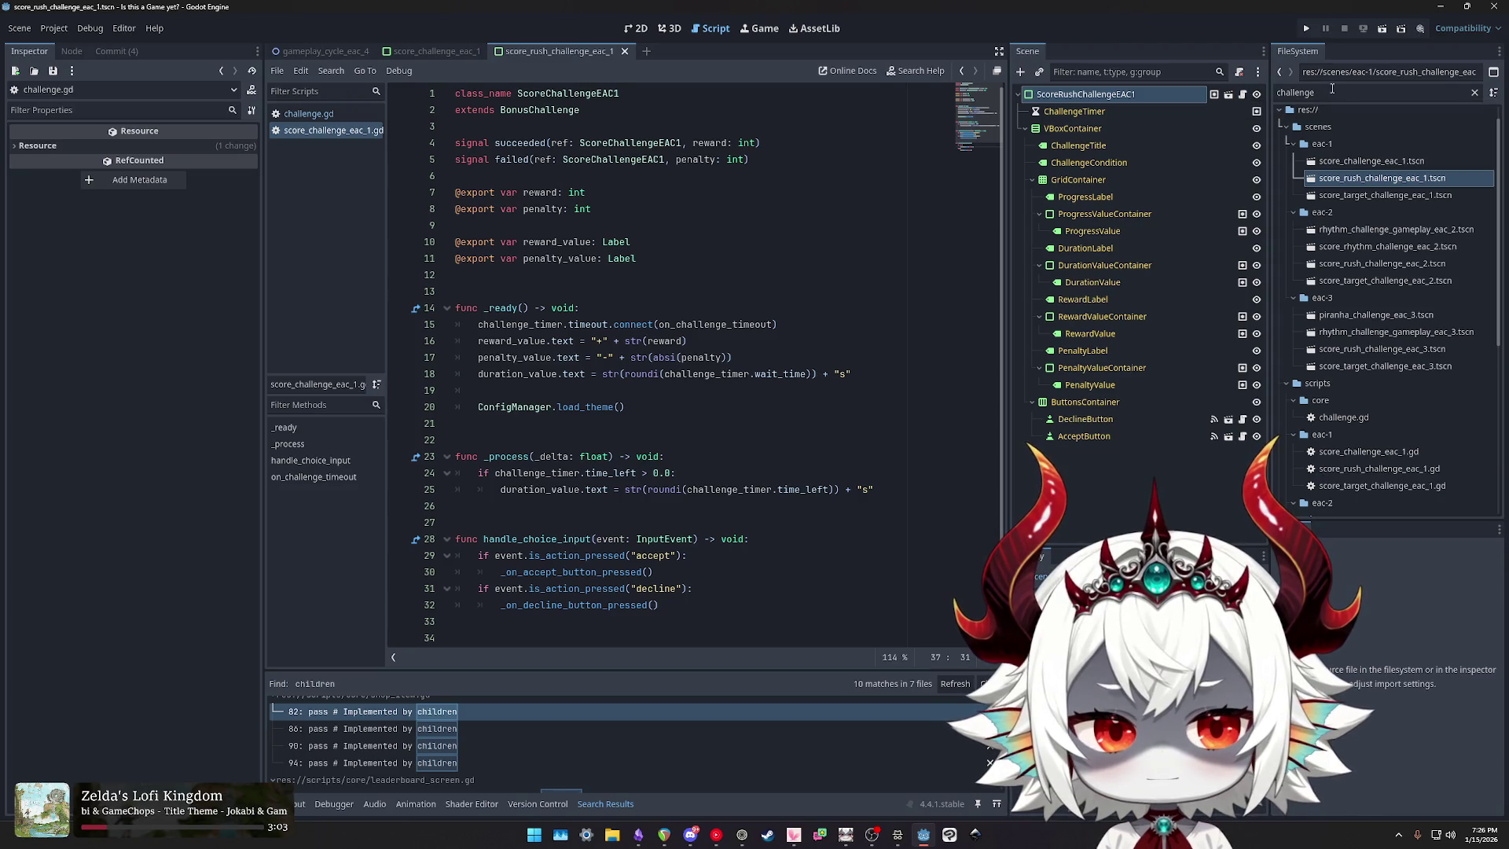
{"action": "double_click", "coordinate": [1367, 198]}
Step: Check the score target script's extends line, then open score_rush_challenge_eac_1.tscn and its script
{"action": "left_click", "coordinate": [1214, 94]}
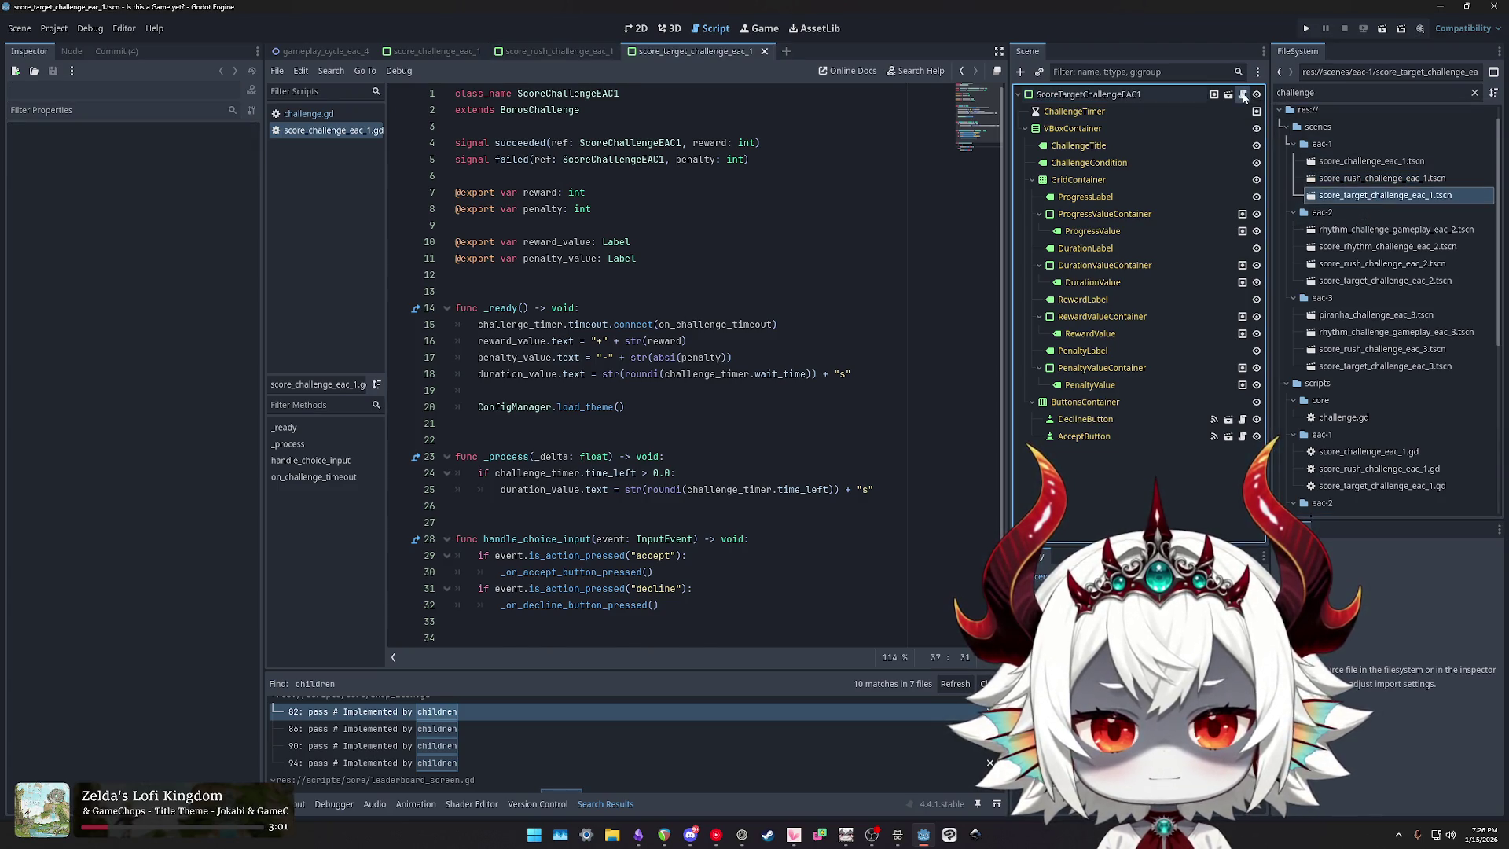
{"action": "left_click_drag", "start_coordinate": [604, 92], "coordinate": [424, 94]}
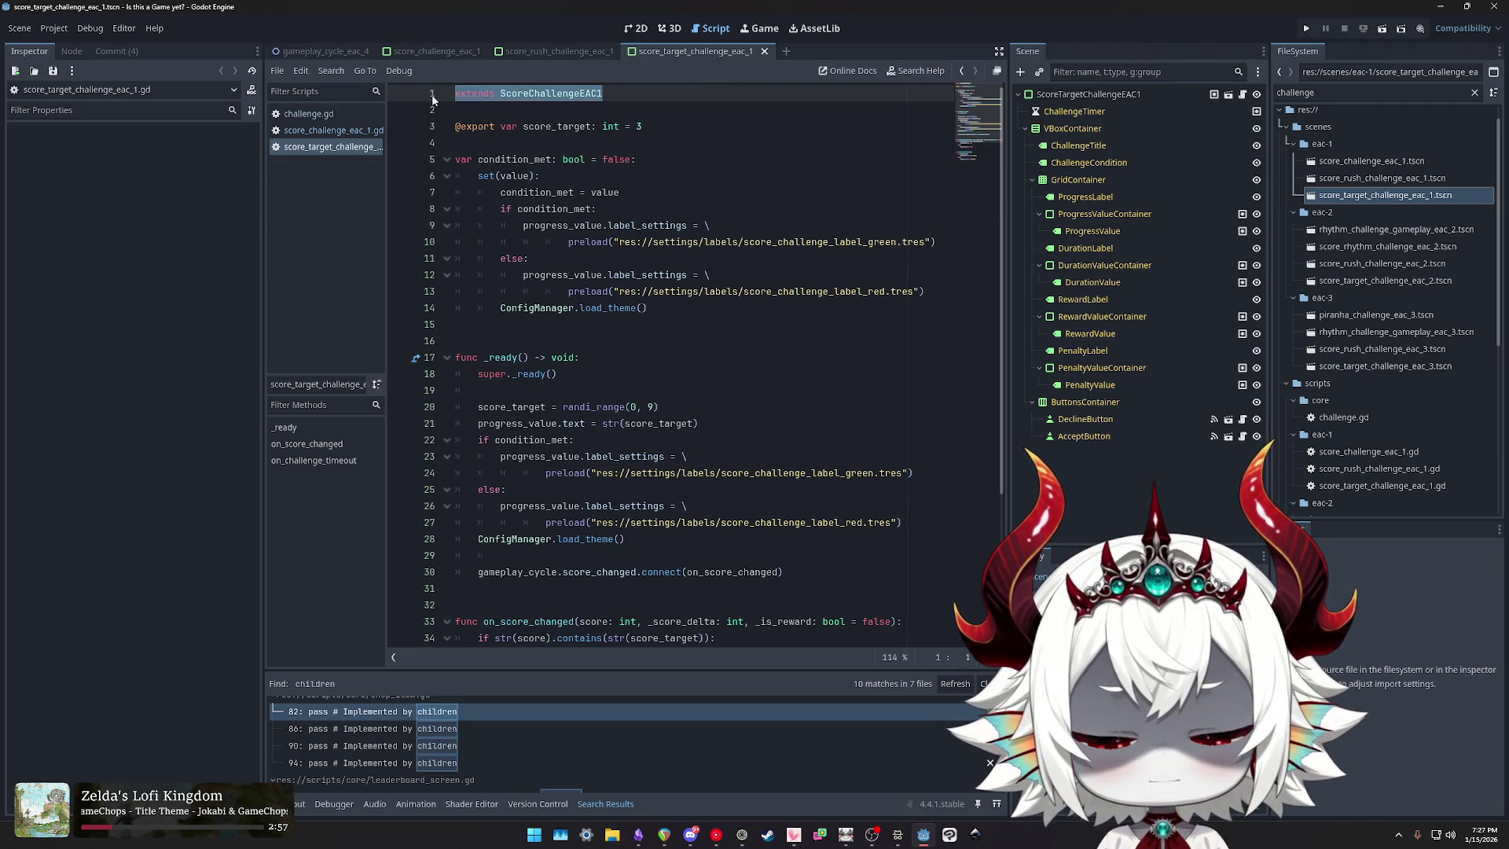
{"action": "left_click", "coordinate": [329, 134]}
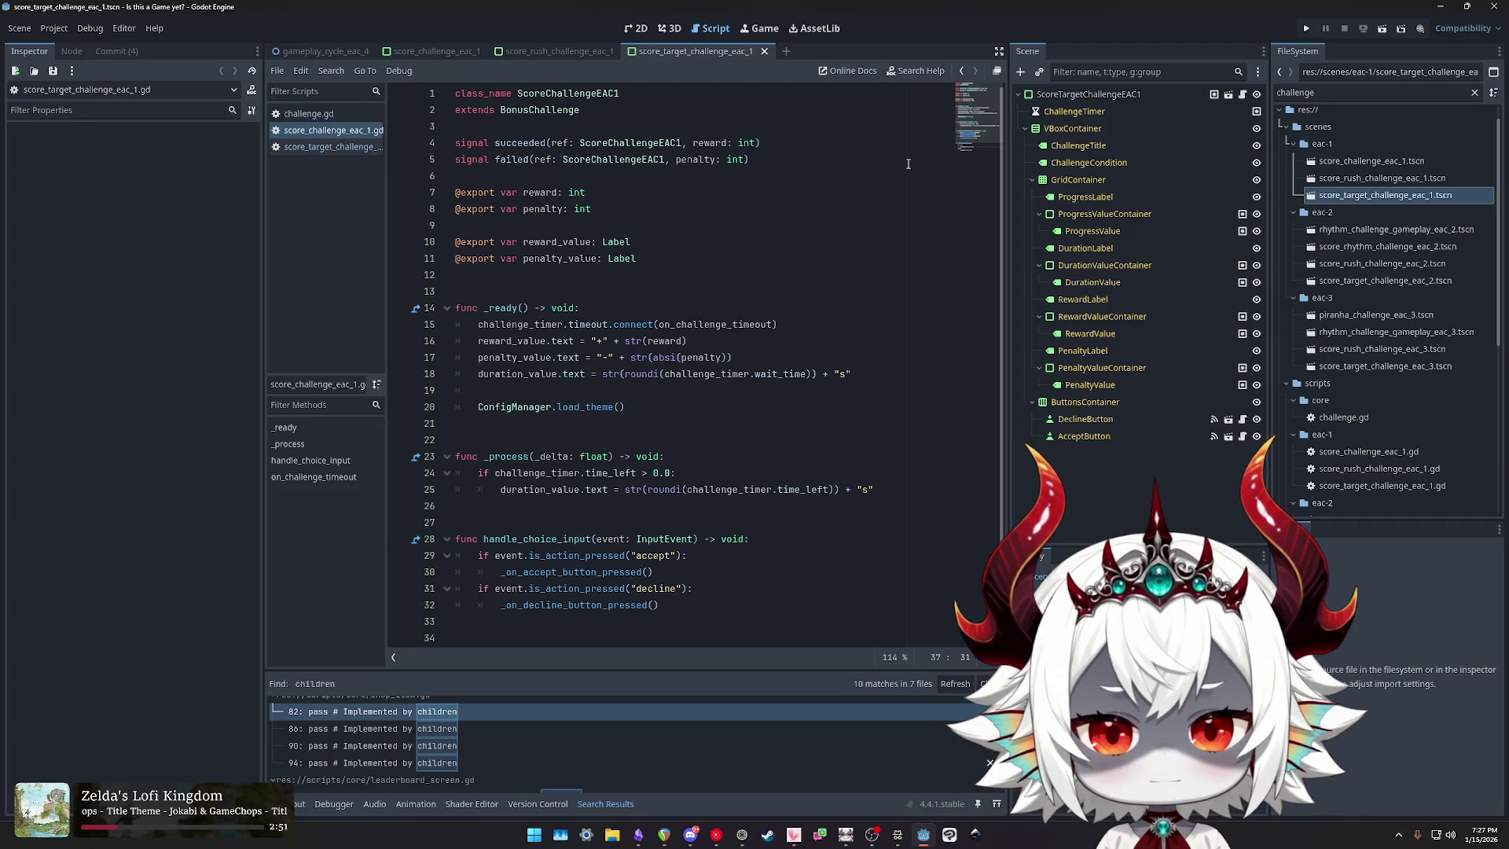
{"action": "left_click", "coordinate": [1343, 179]}
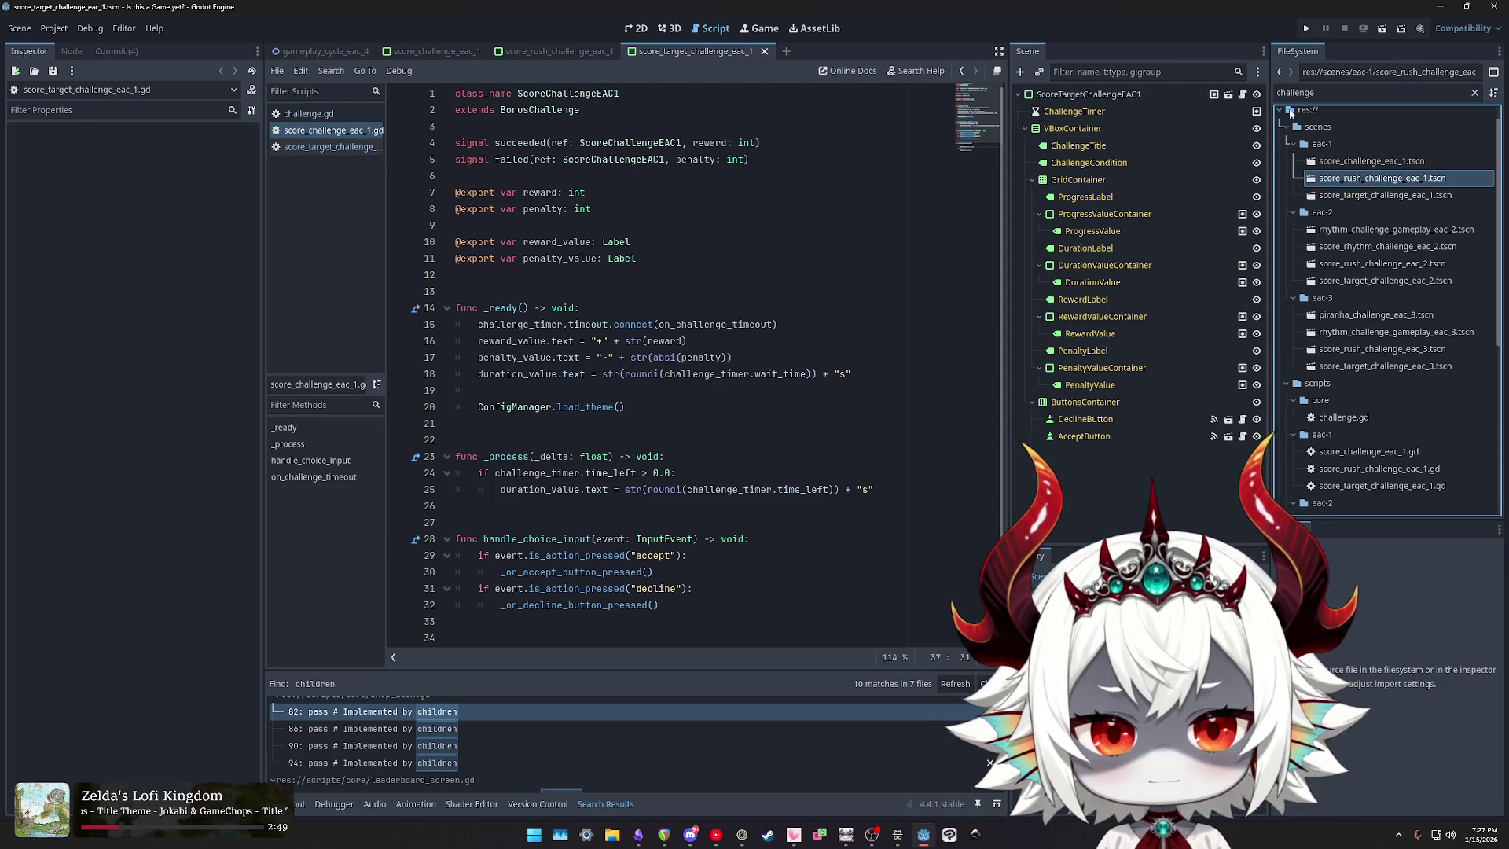
{"action": "double_click", "coordinate": [1381, 177]}
{"action": "left_click", "coordinate": [1243, 93]}
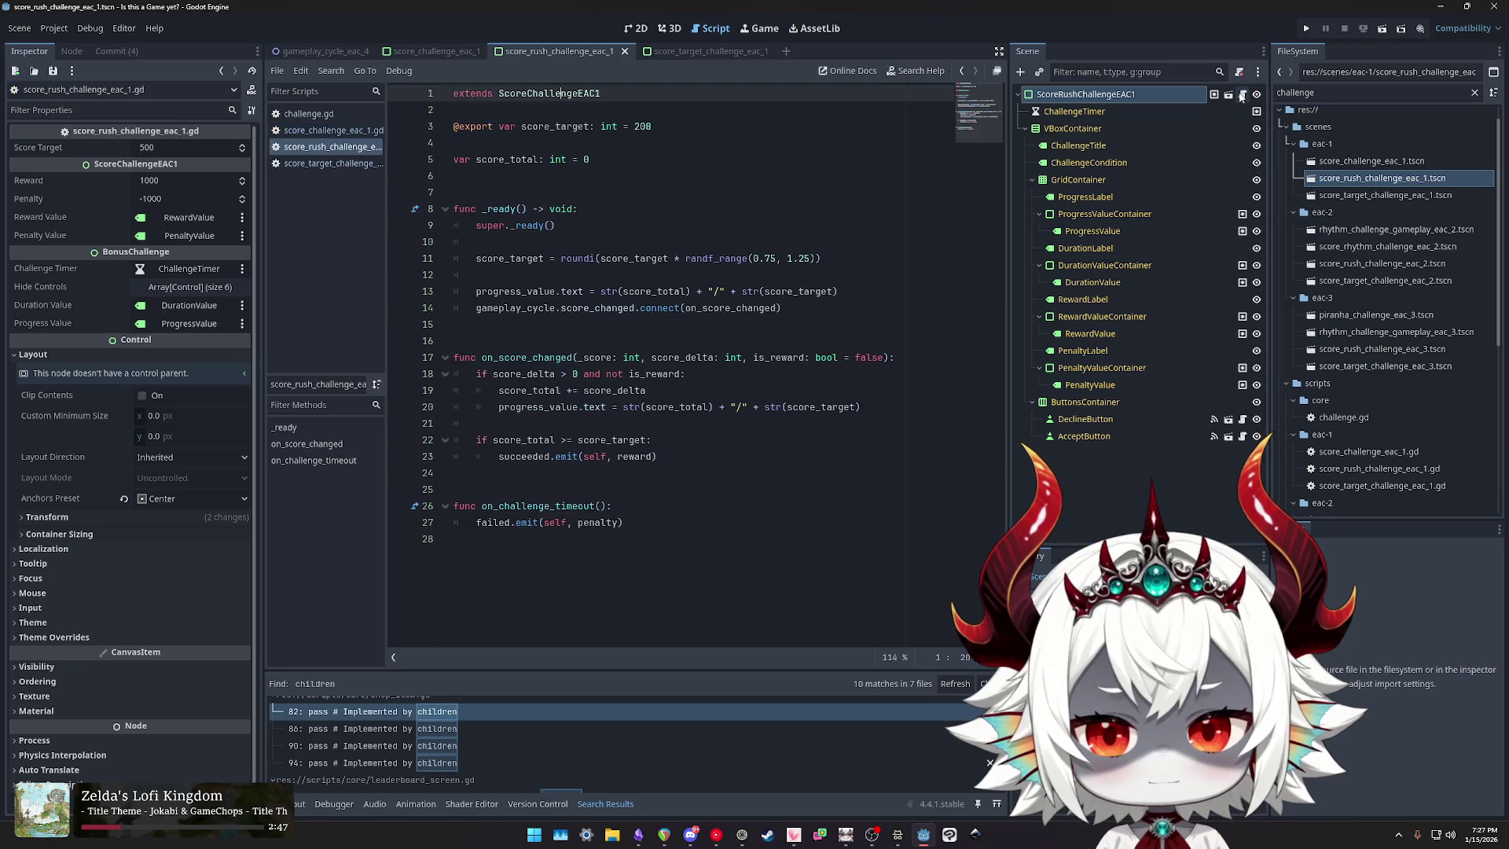
Step: Select on_challenge_timeout in the score target script (lines 40–44) and score rush script (lines 25–27)
{"action": "left_click", "coordinate": [276, 164]}
{"action": "left_click", "coordinate": [313, 147]}
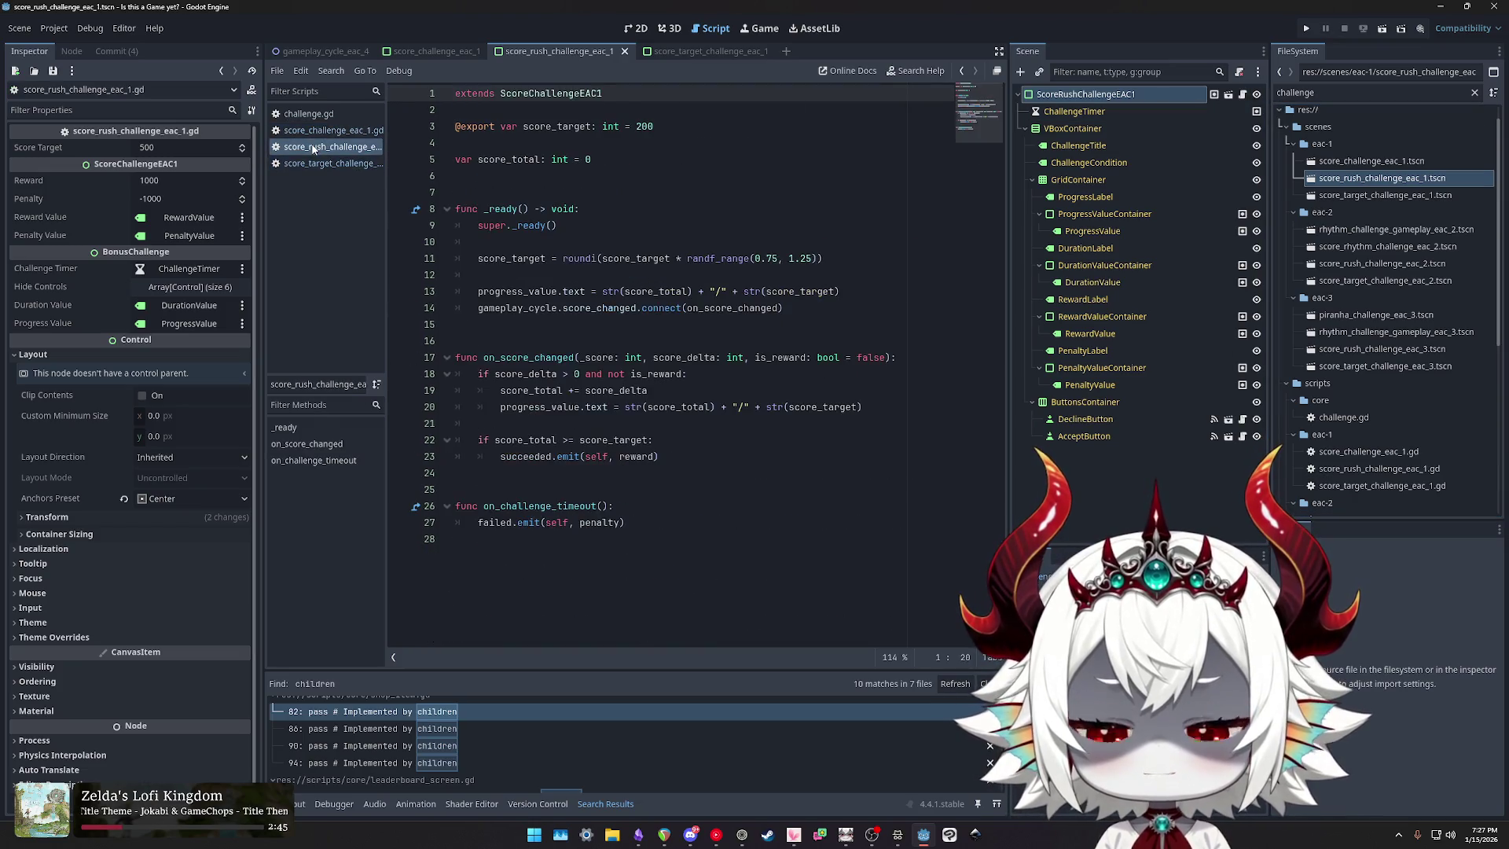
{"action": "left_click", "coordinate": [313, 164]}
{"action": "scroll", "coordinate": [650, 289], "scroll_direction": "down", "scroll_amount": 3}
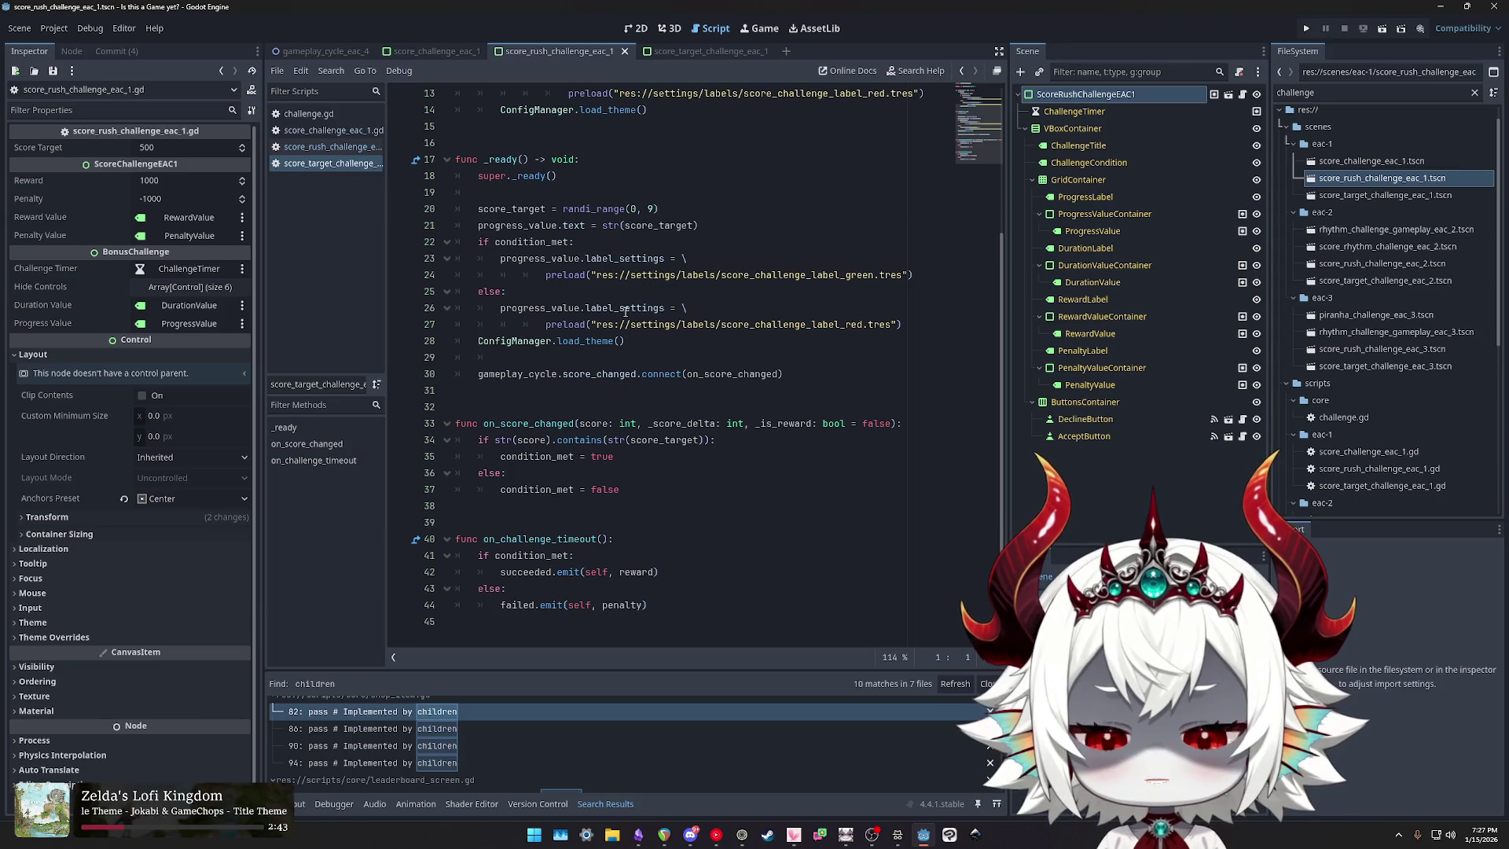
{"action": "mouse_move", "coordinate": [648, 605]}
{"action": "left_mouse_down"}
{"action": "mouse_move", "coordinate": [511, 589]}
{"action": "mouse_move", "coordinate": [430, 549]}
{"action": "left_mouse_up"}
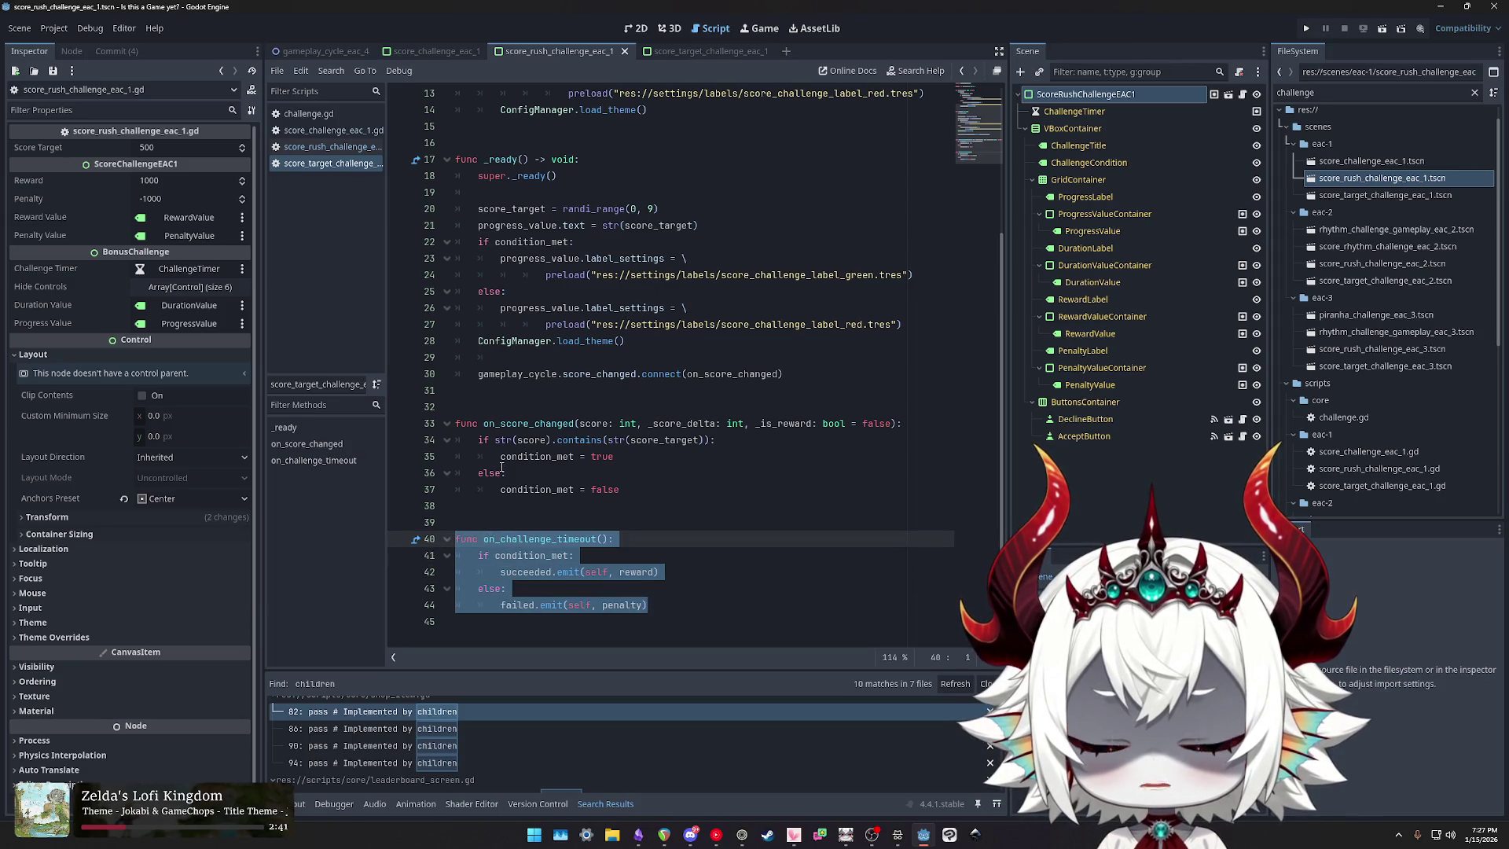
{"action": "left_click", "coordinate": [330, 149]}
{"action": "left_click_drag", "start_coordinate": [656, 530], "coordinate": [424, 491]}
Step: Check the on_challenge_timeout stub at line 63 of the base challenge.gd
{"action": "left_click", "coordinate": [323, 165]}
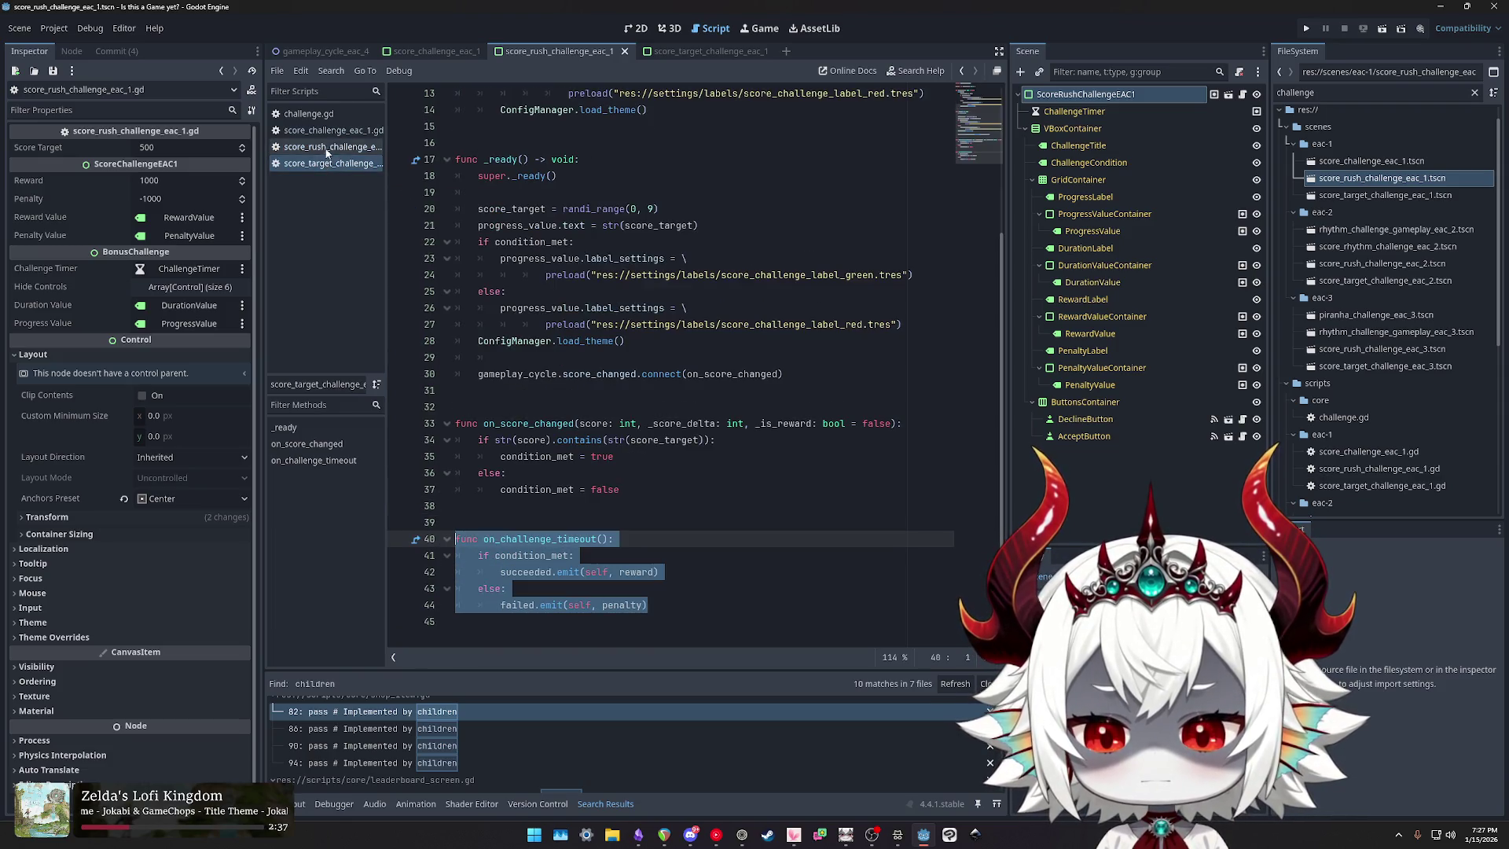
{"action": "left_click", "coordinate": [324, 132]}
{"action": "left_click", "coordinate": [309, 114]}
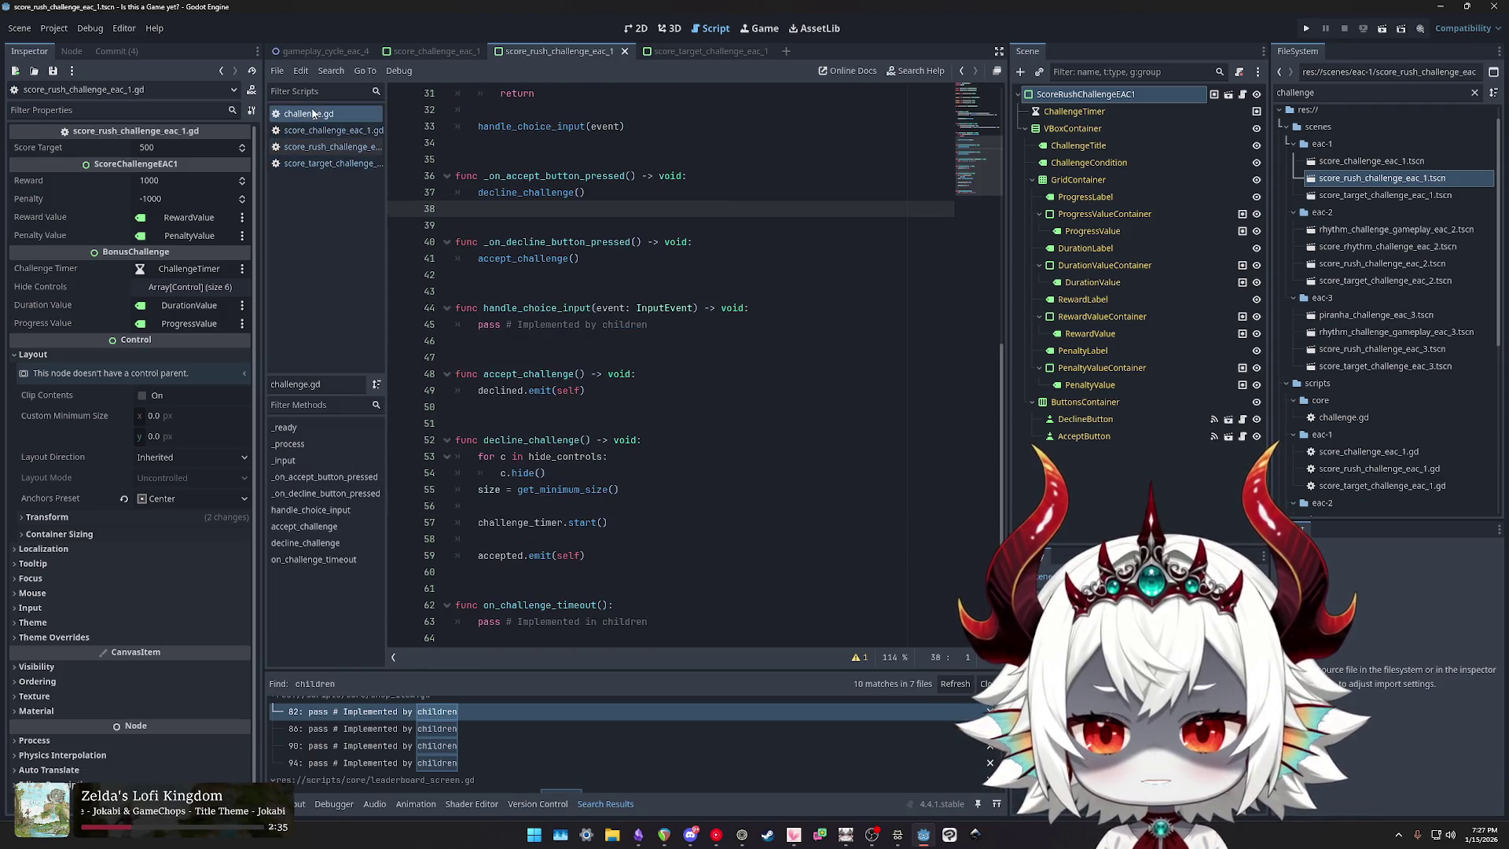
{"action": "left_click", "coordinate": [665, 621]}
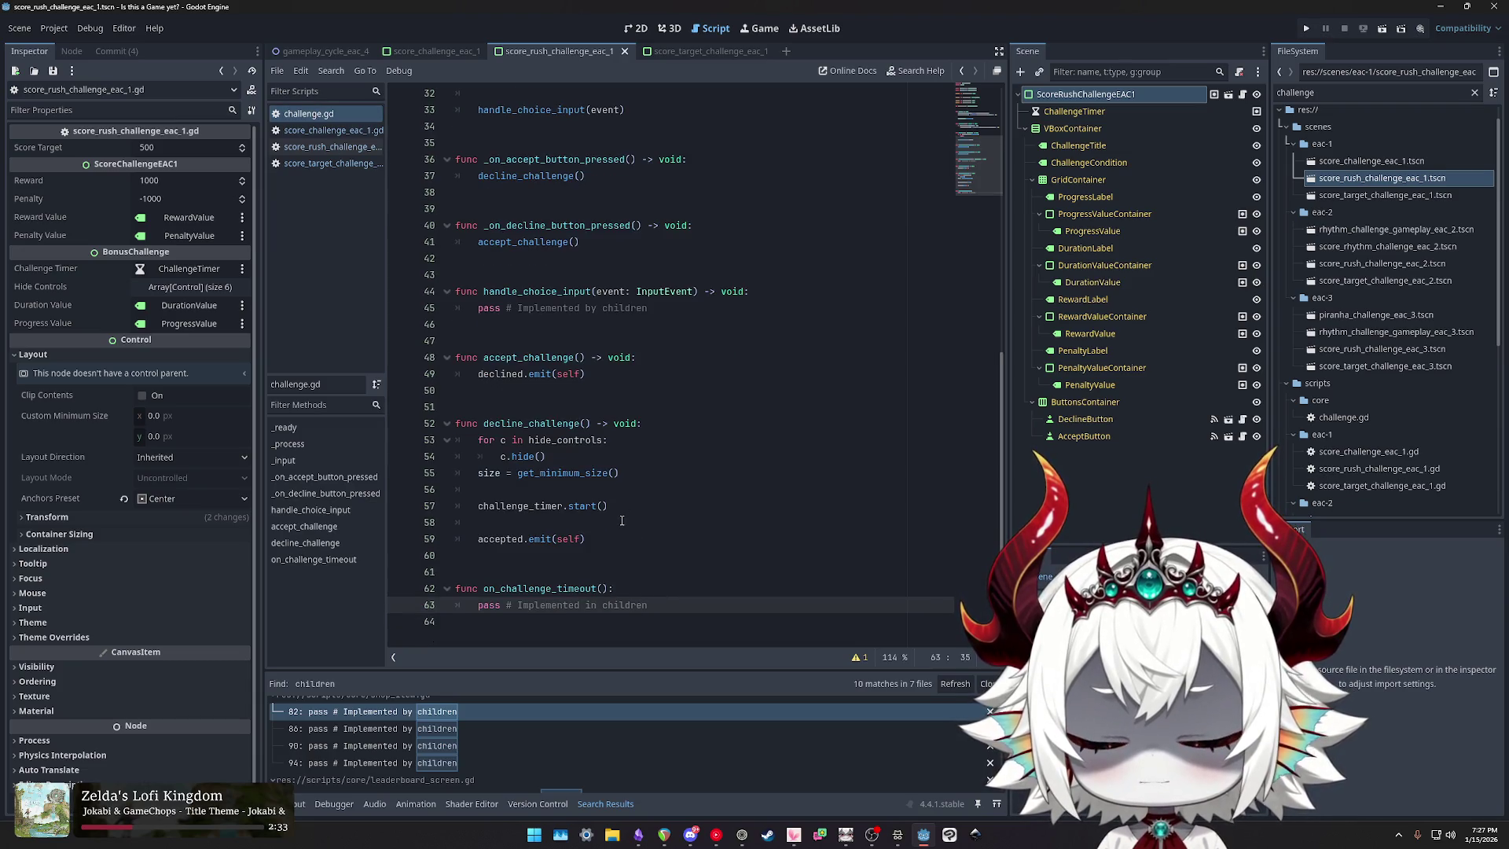
Step: Revisit the score rush and score target scripts, ending on score_challenge_eac_1.gd
{"action": "left_click", "coordinate": [319, 130]}
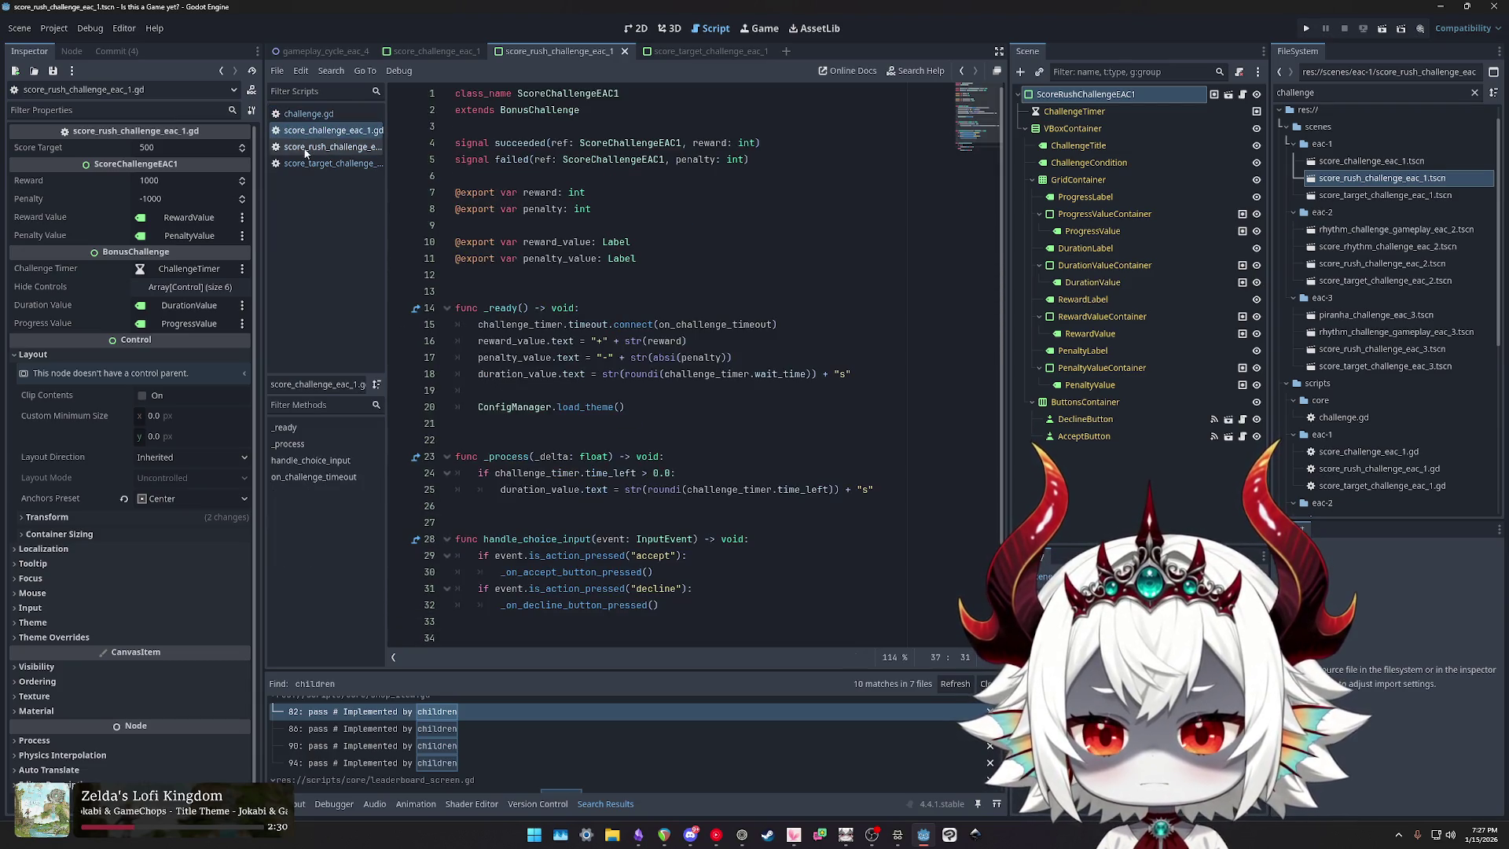
{"action": "left_click", "coordinate": [308, 149]}
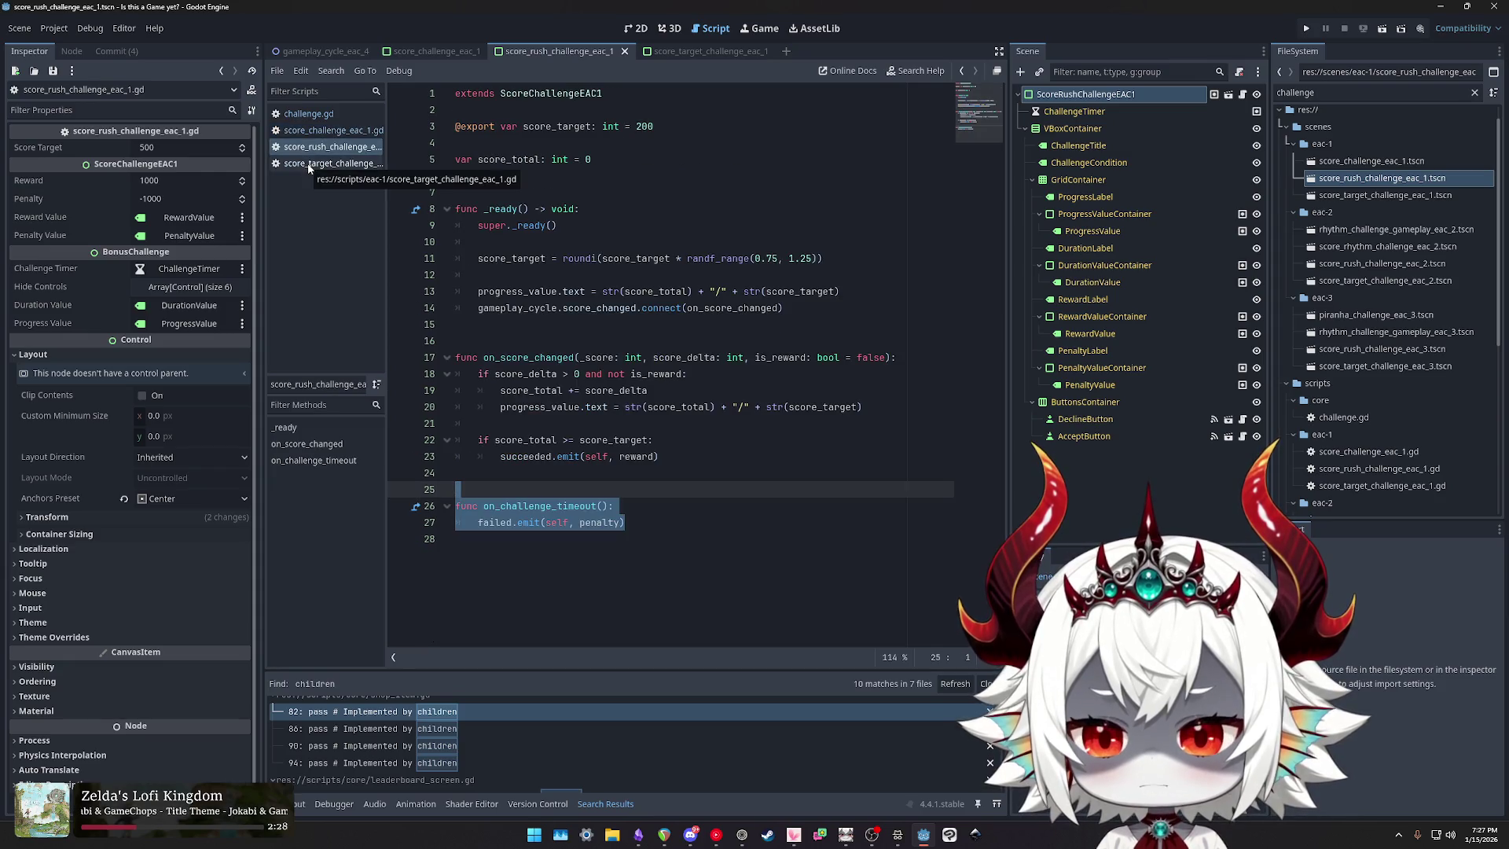
{"action": "left_click", "coordinate": [309, 163]}
{"action": "left_click", "coordinate": [311, 147]}
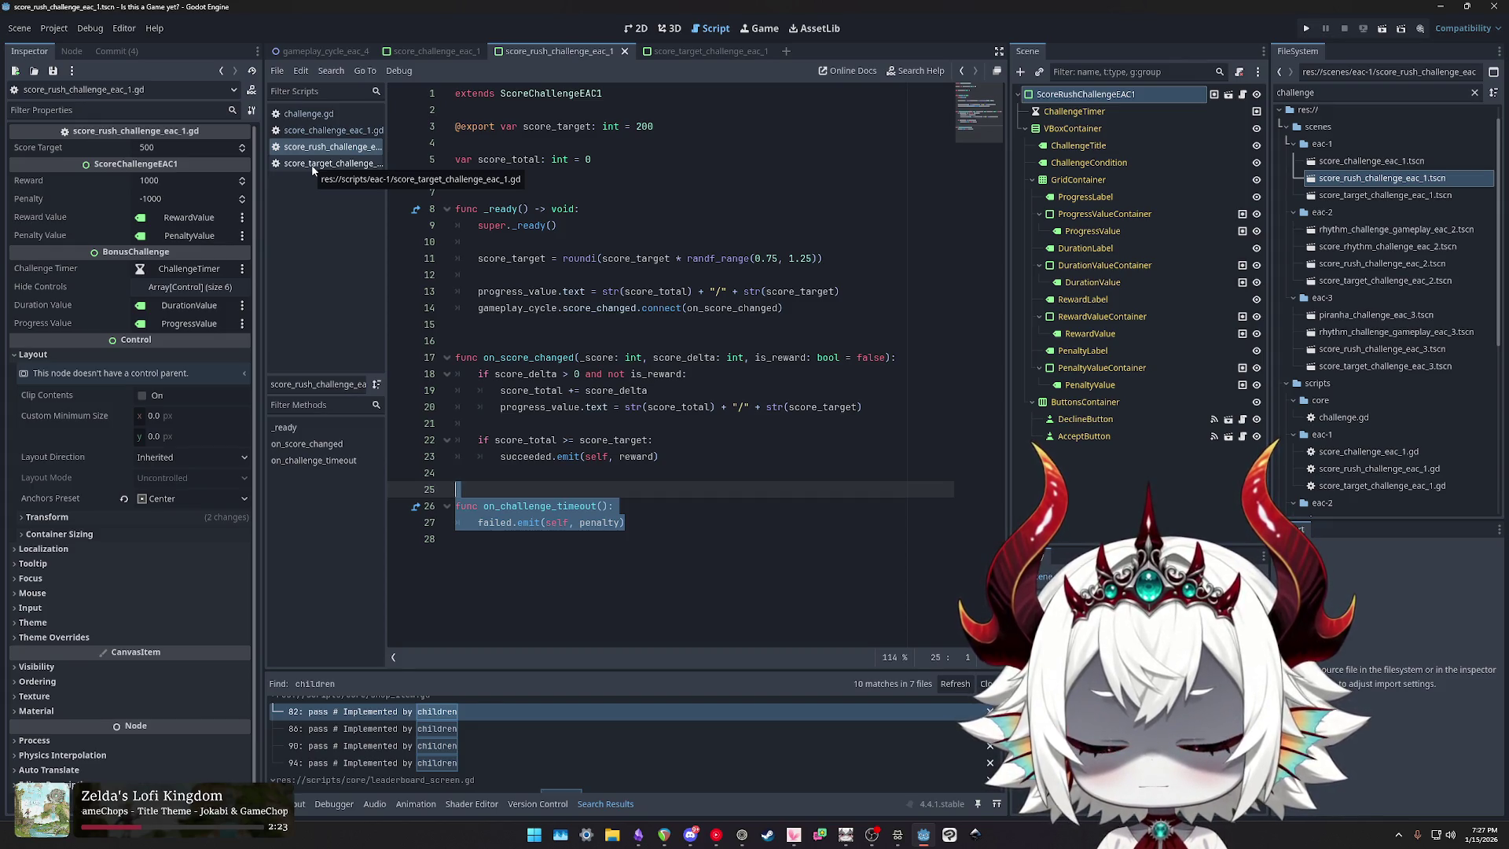
{"action": "left_click", "coordinate": [312, 165]}
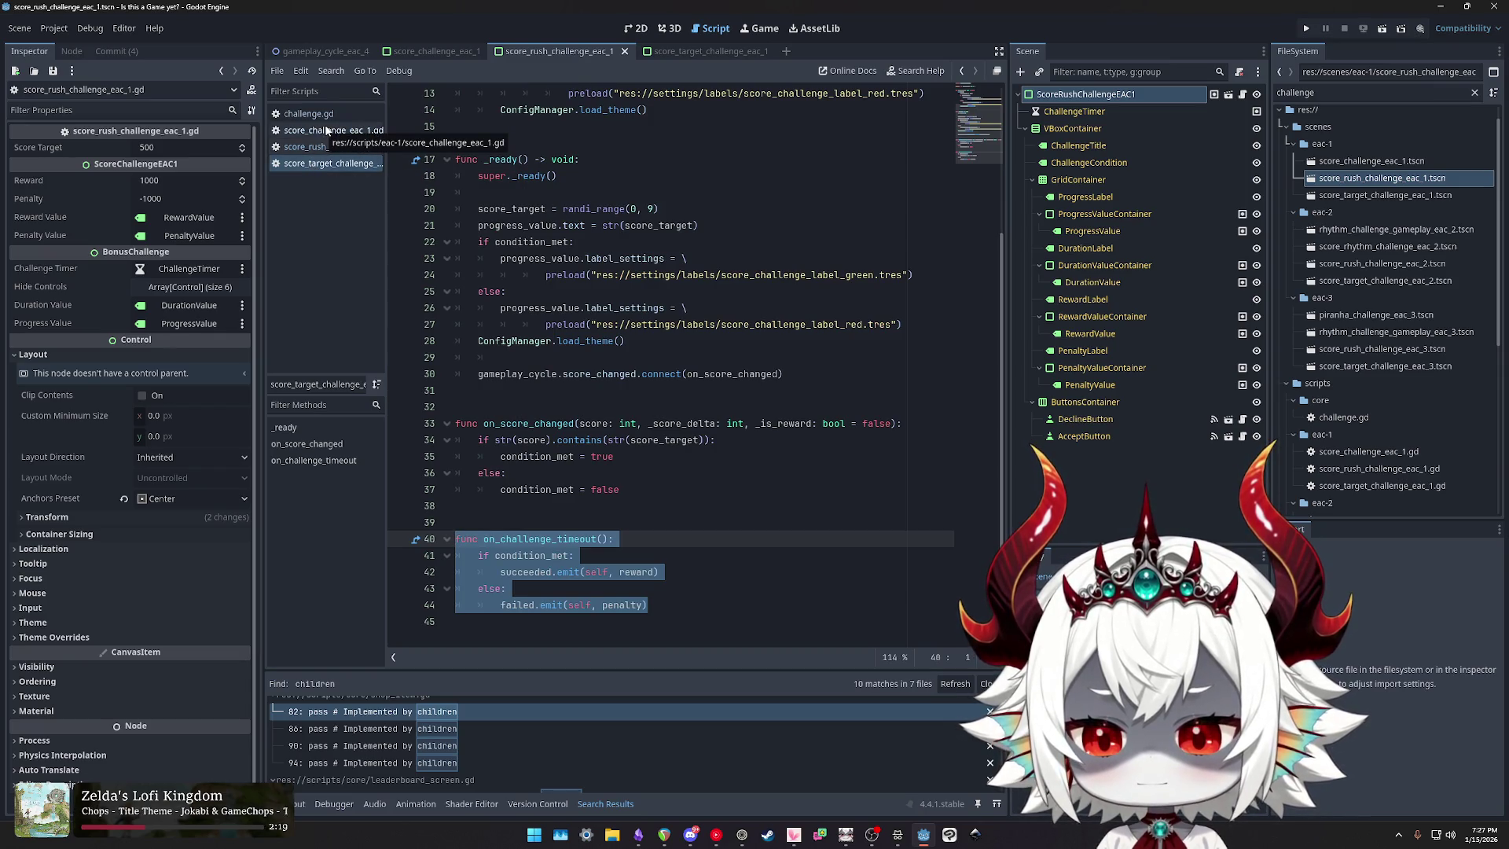
{"action": "left_click", "coordinate": [325, 131]}
{"action": "left_click", "coordinate": [322, 143]}
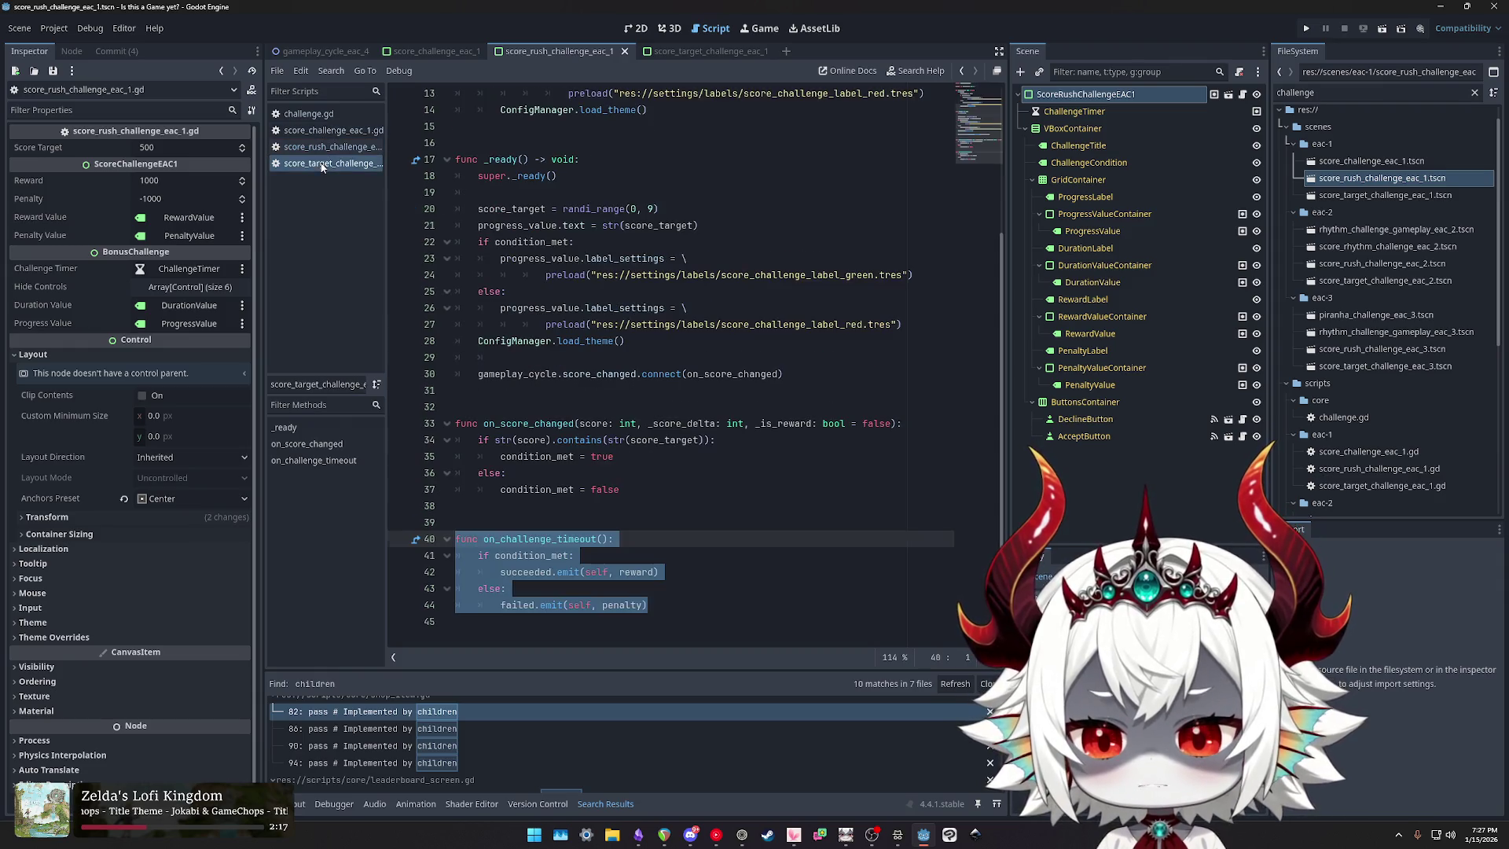
{"action": "left_click", "coordinate": [325, 131]}
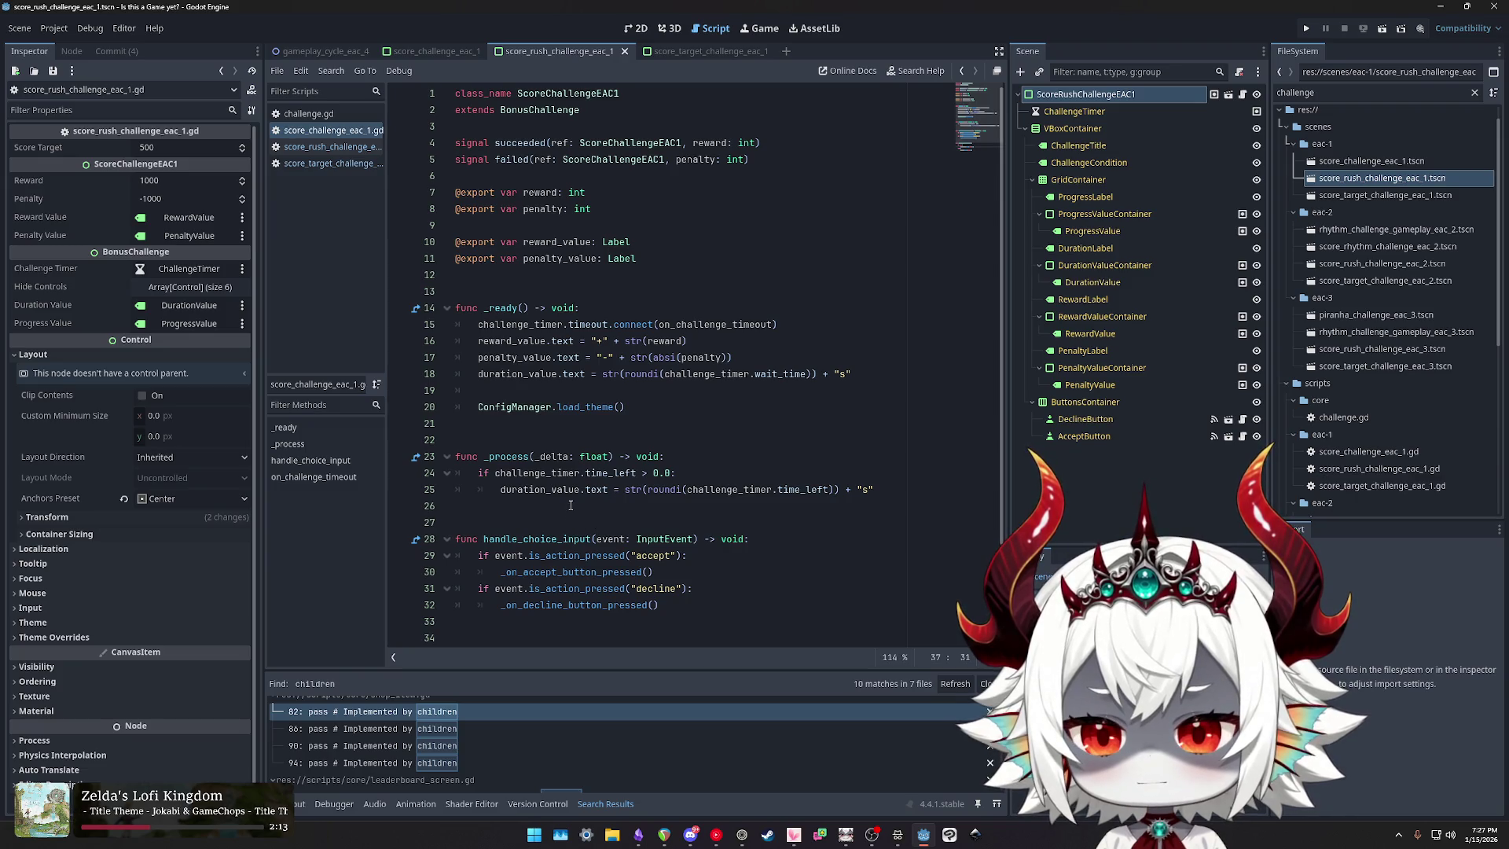
Step: Review the placeholder true condition and succeed/fail branches, then open rhythm_challenge_gameplay_eac_2.tscn
{"action": "scroll", "coordinate": [570, 505], "scroll_direction": "down", "scroll_amount": 2}
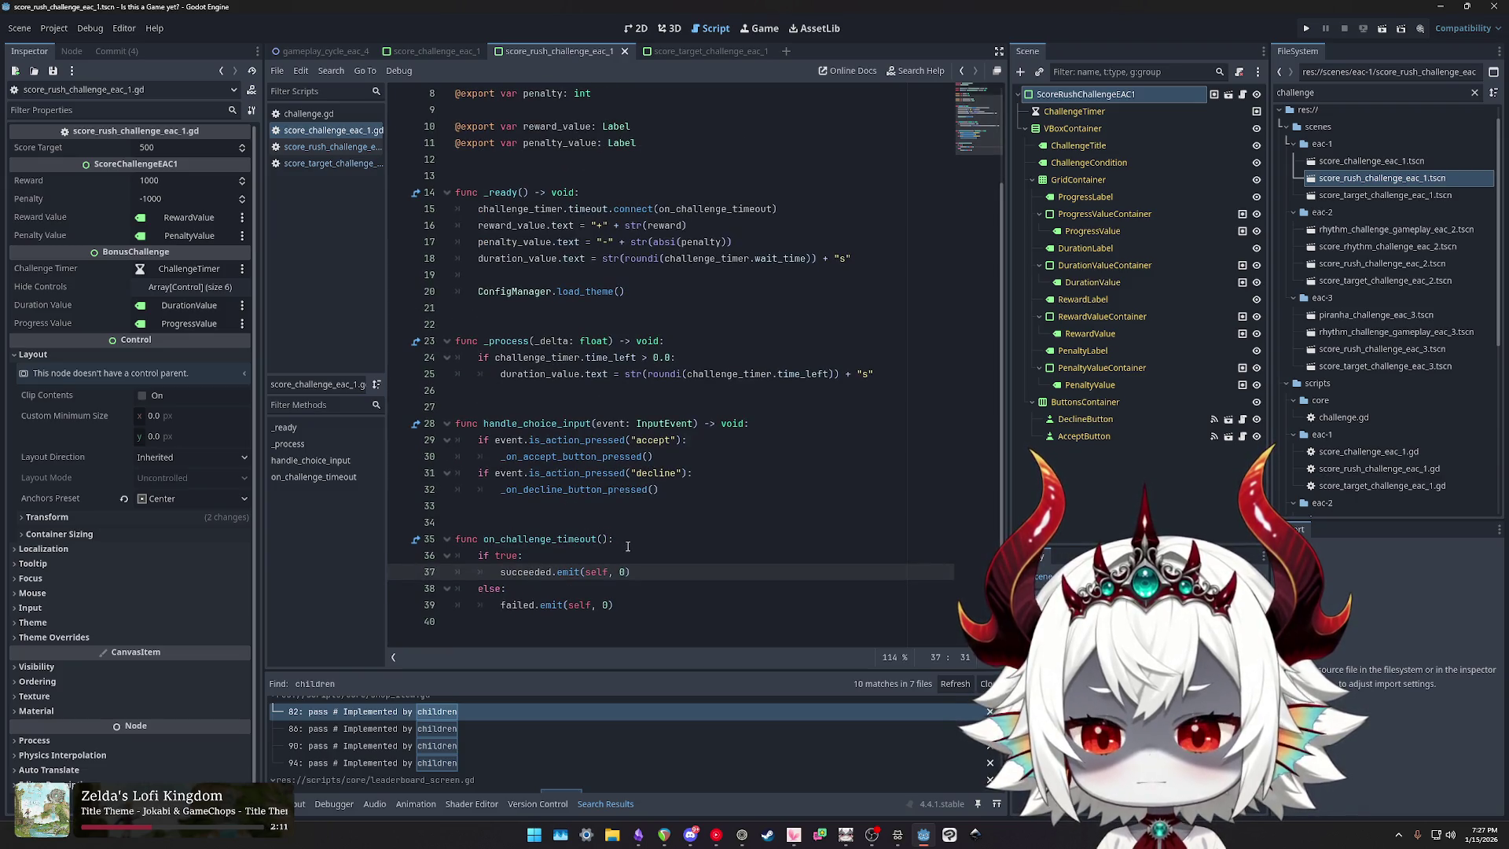
{"action": "double_click", "coordinate": [507, 556]}
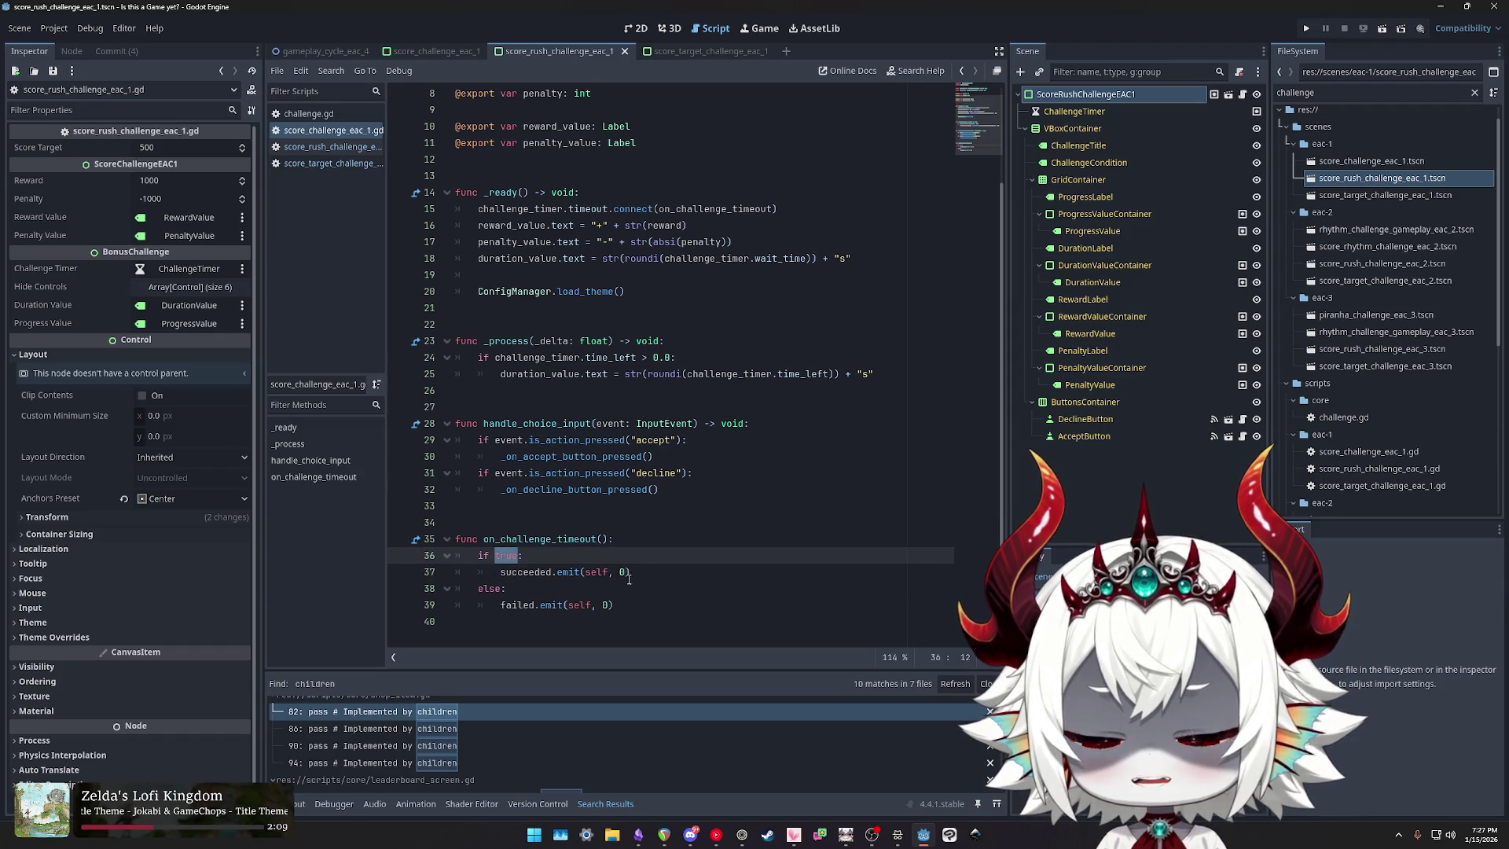
{"action": "mouse_move", "coordinate": [429, 573]}
{"action": "left_mouse_down"}
{"action": "mouse_move", "coordinate": [430, 555]}
{"action": "mouse_move", "coordinate": [429, 604]}
{"action": "mouse_move", "coordinate": [430, 589]}
{"action": "left_mouse_up"}
{"action": "double_click", "coordinate": [550, 539]}
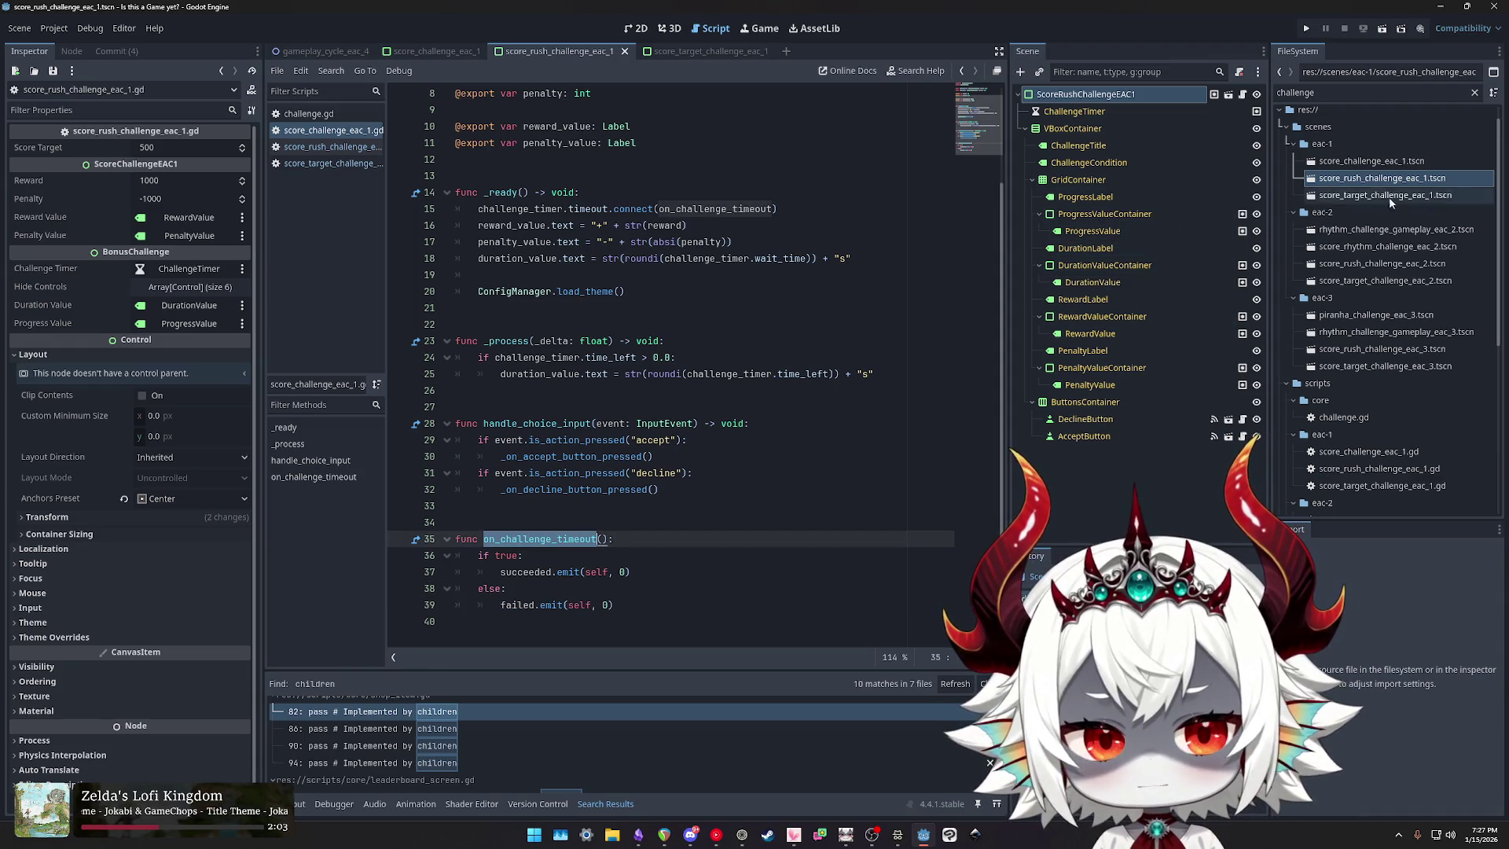
{"action": "double_click", "coordinate": [1380, 230]}
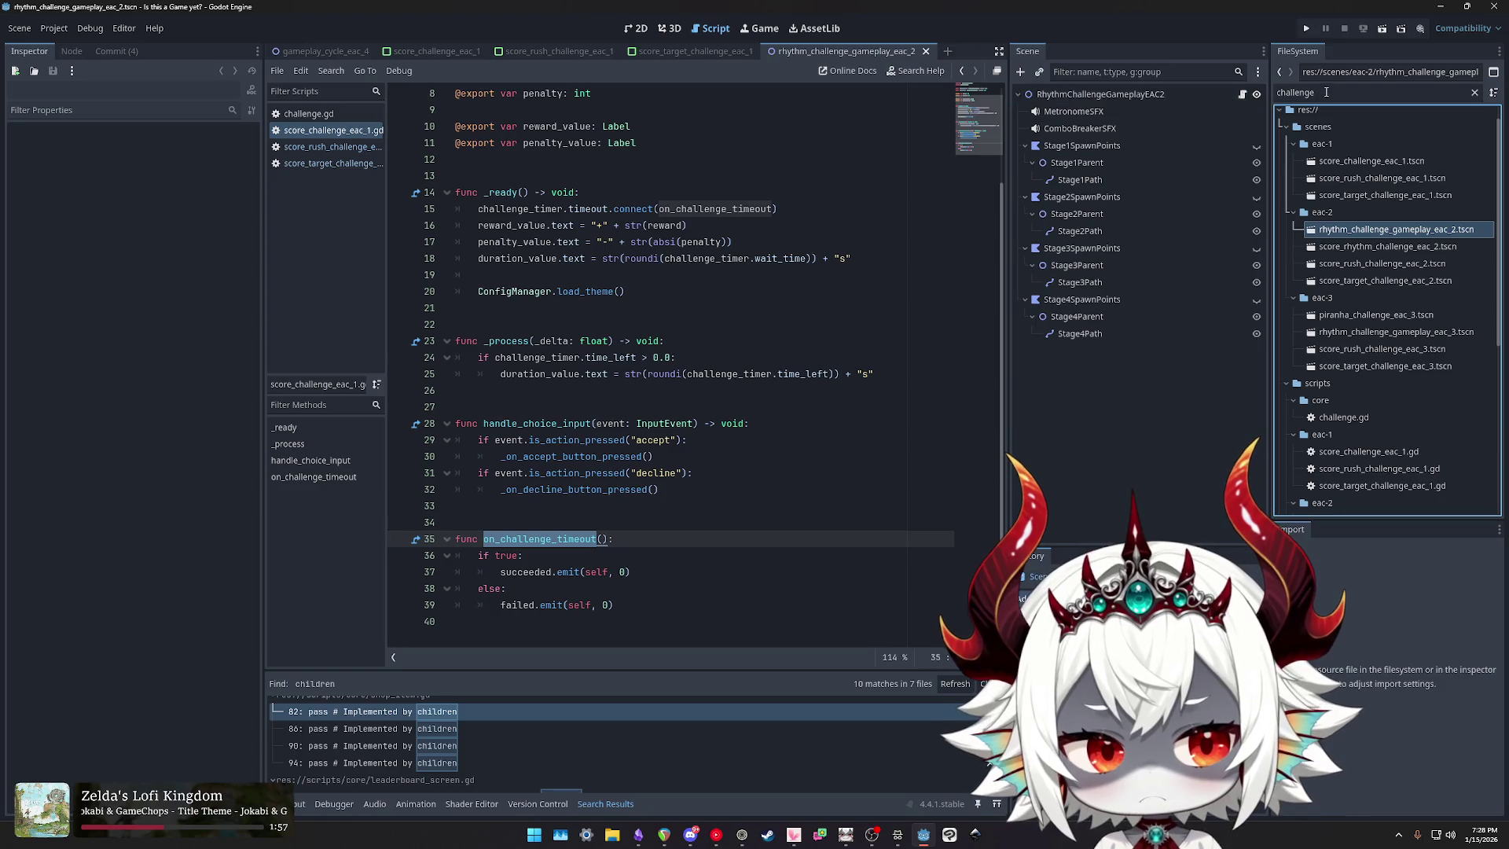
Step: Open piranha_challenge_eac_3.gd from scripts/eac-3 and select on_challenge_timeout on line 17
{"action": "scroll", "coordinate": [1364, 276], "scroll_direction": "down", "scroll_amount": 5}
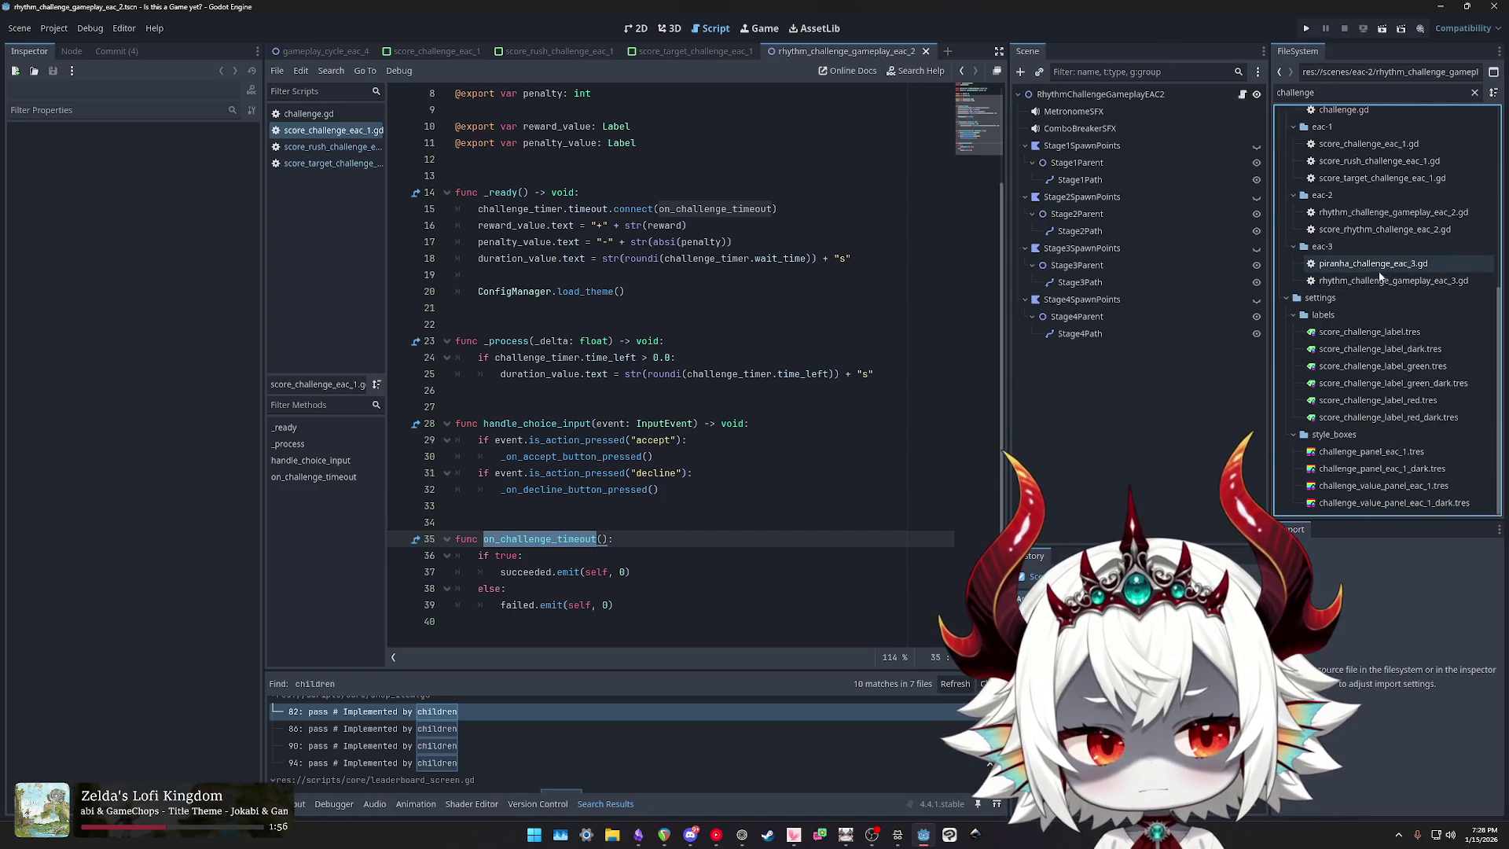
{"action": "scroll", "coordinate": [1377, 385], "scroll_direction": "up", "scroll_amount": 2}
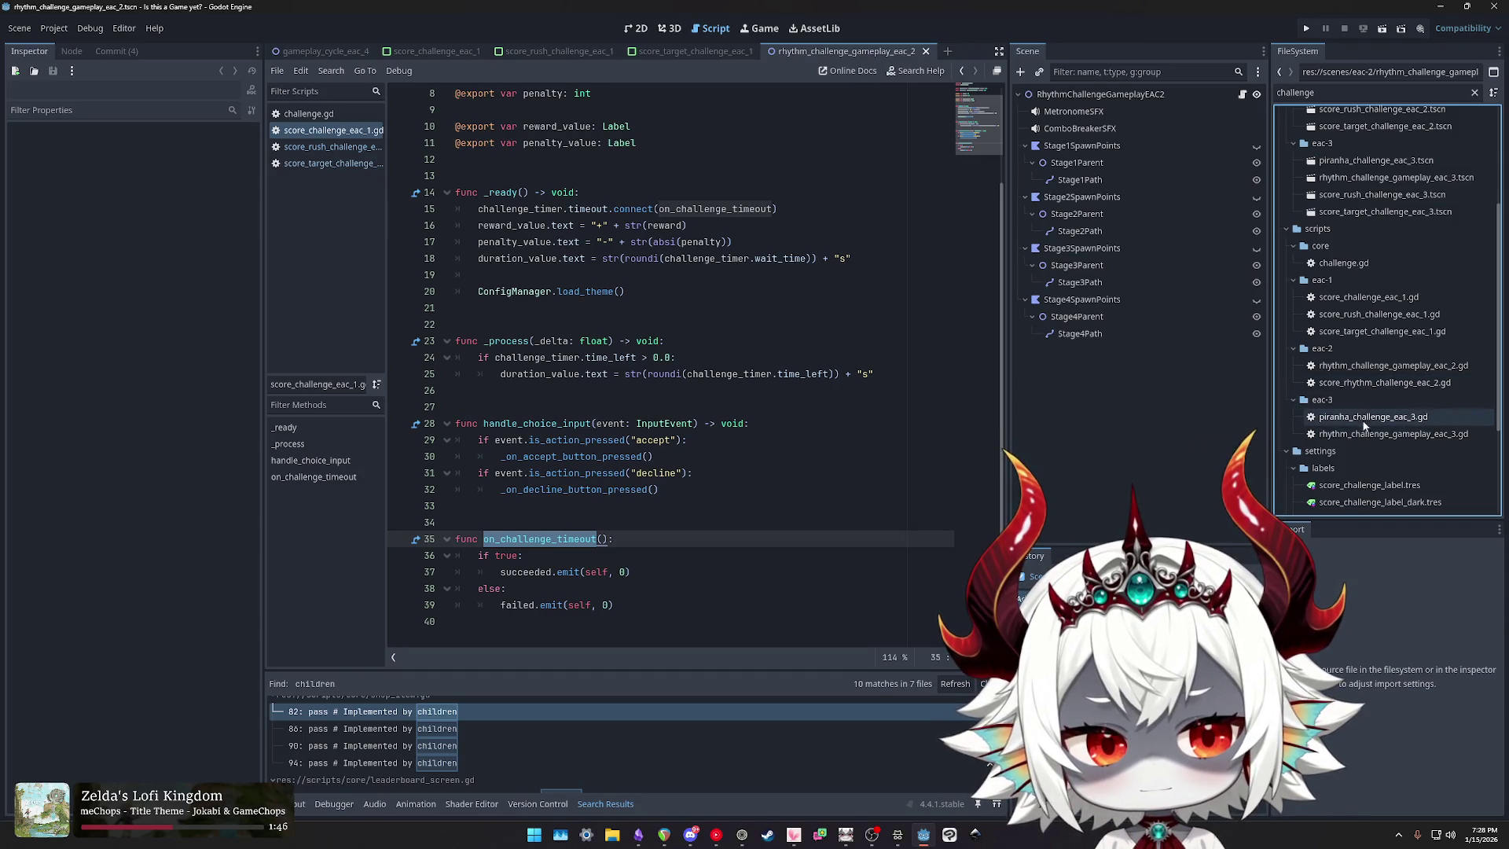
{"action": "double_click", "coordinate": [1365, 419]}
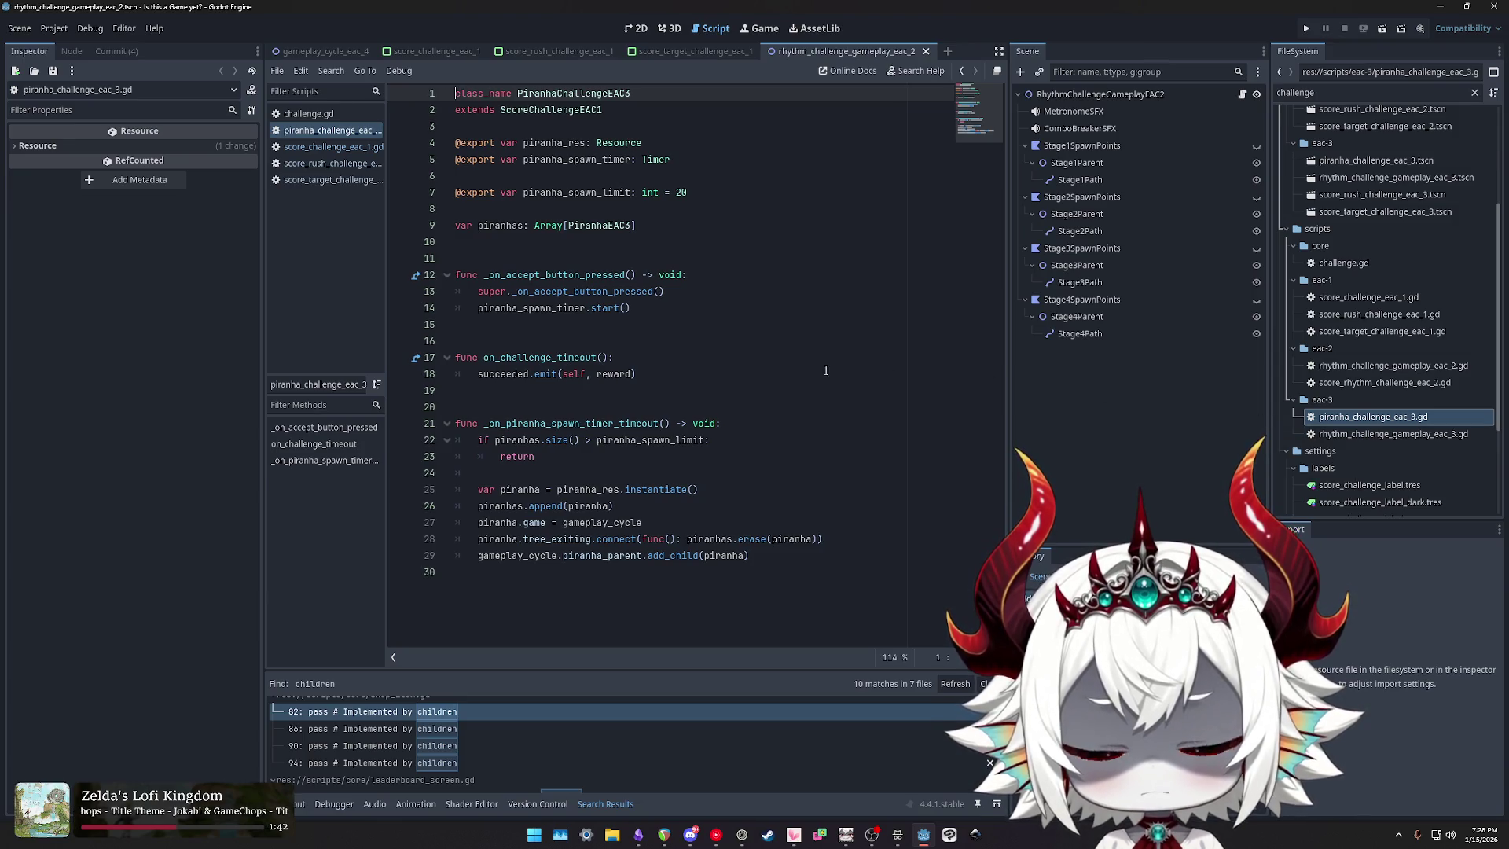
{"action": "double_click", "coordinate": [497, 359]}
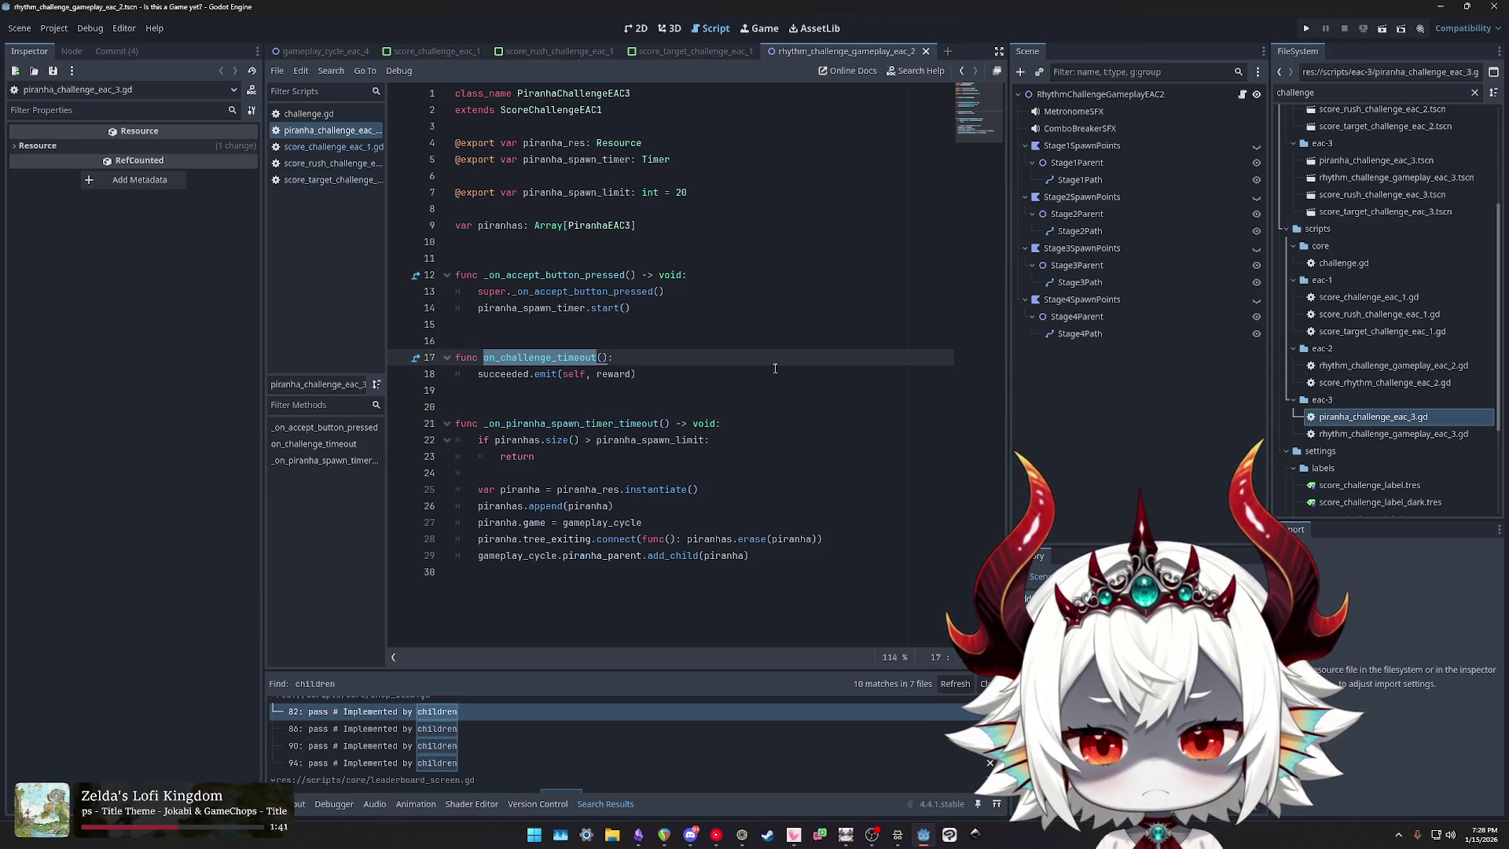
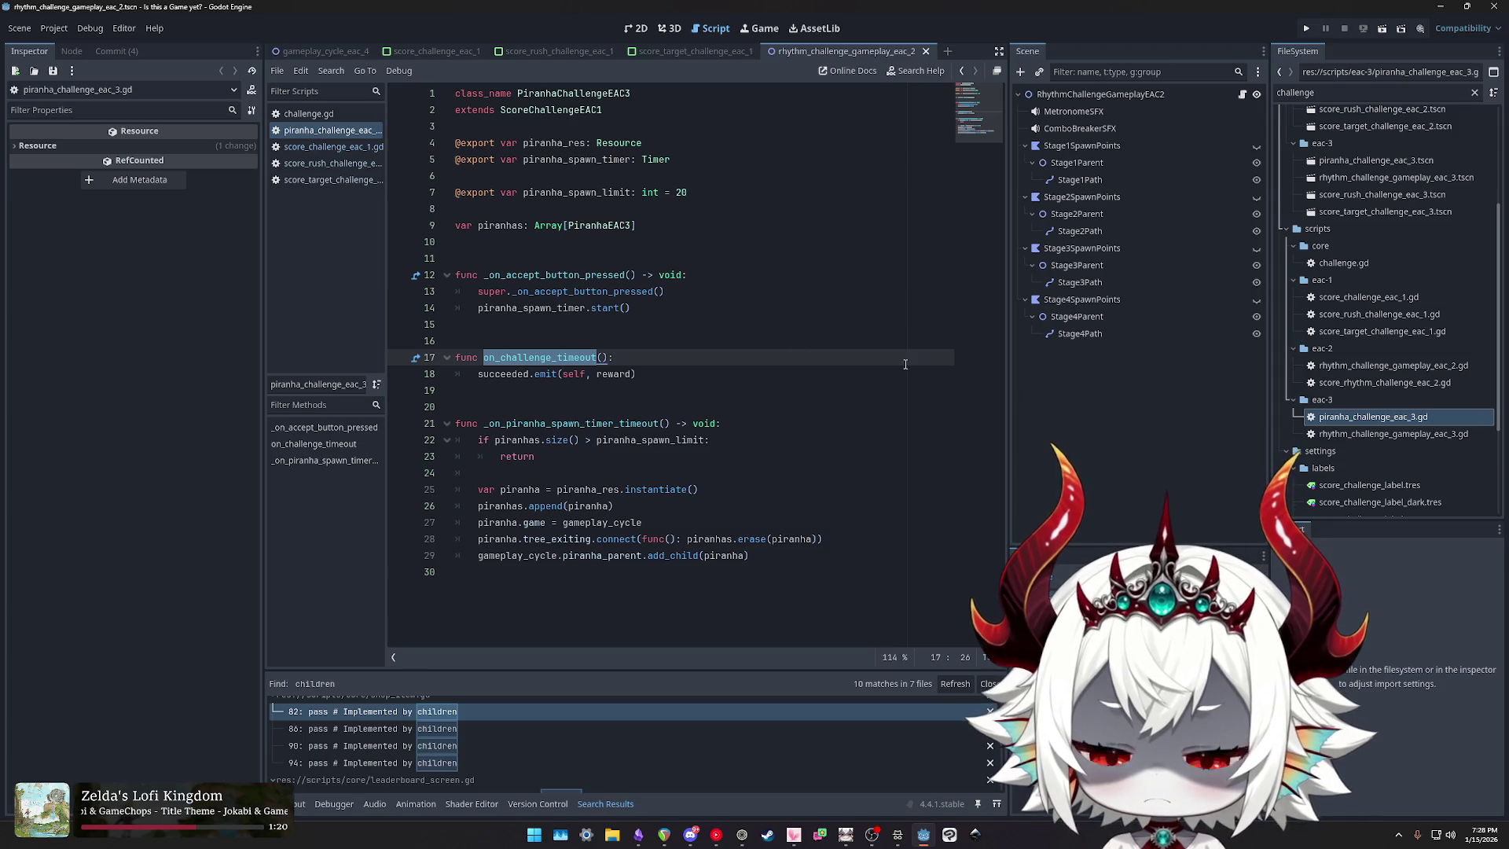
Step: Open the score rush EAC3 scene along with the score rush EAC1 and rhythm gameplay EAC3 scripts
{"action": "double_click", "coordinate": [1381, 194]}
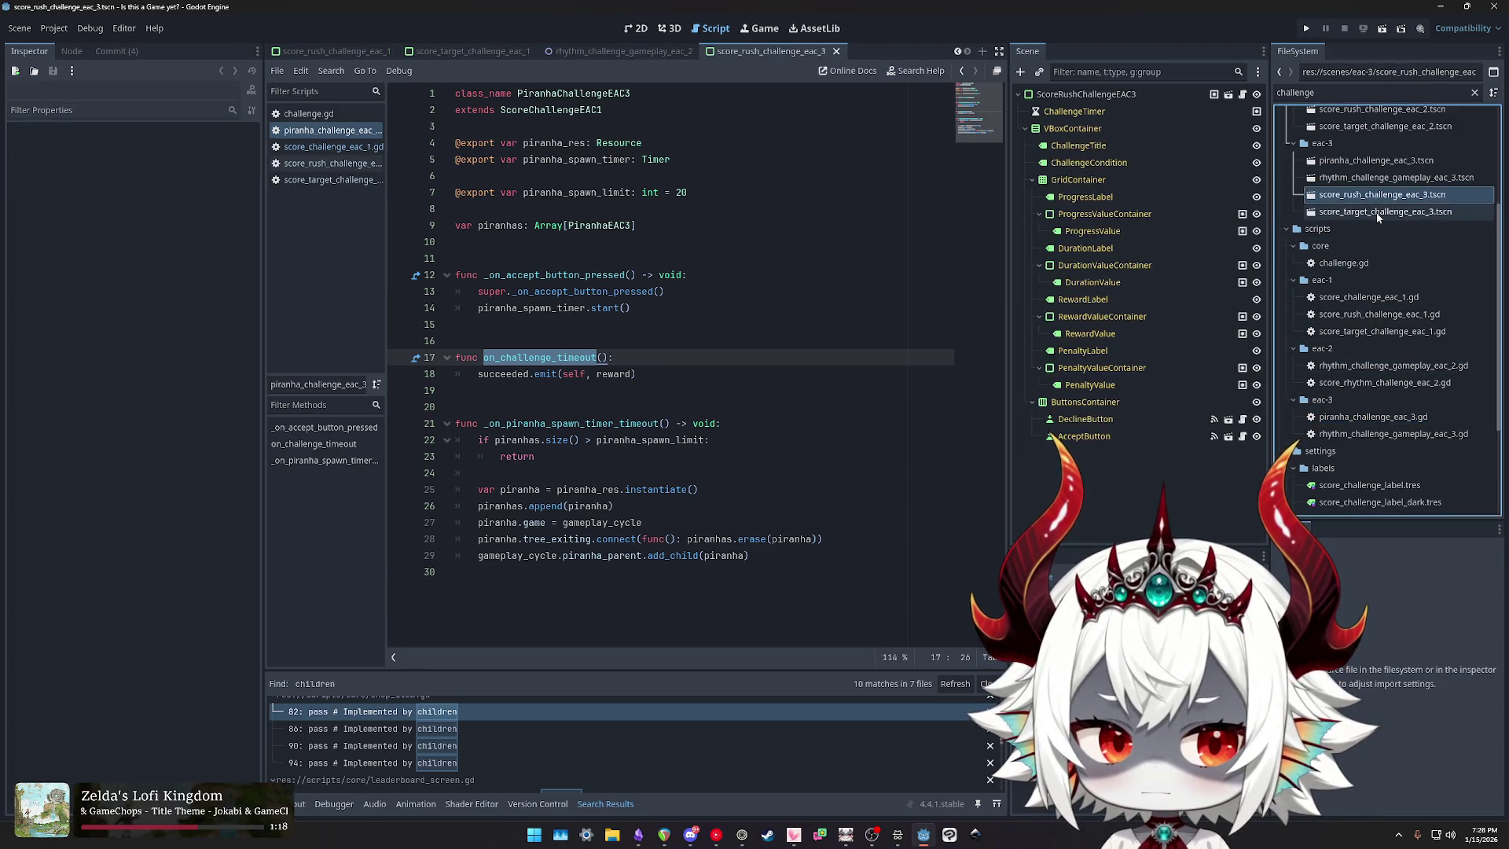
{"action": "double_click", "coordinate": [1362, 314]}
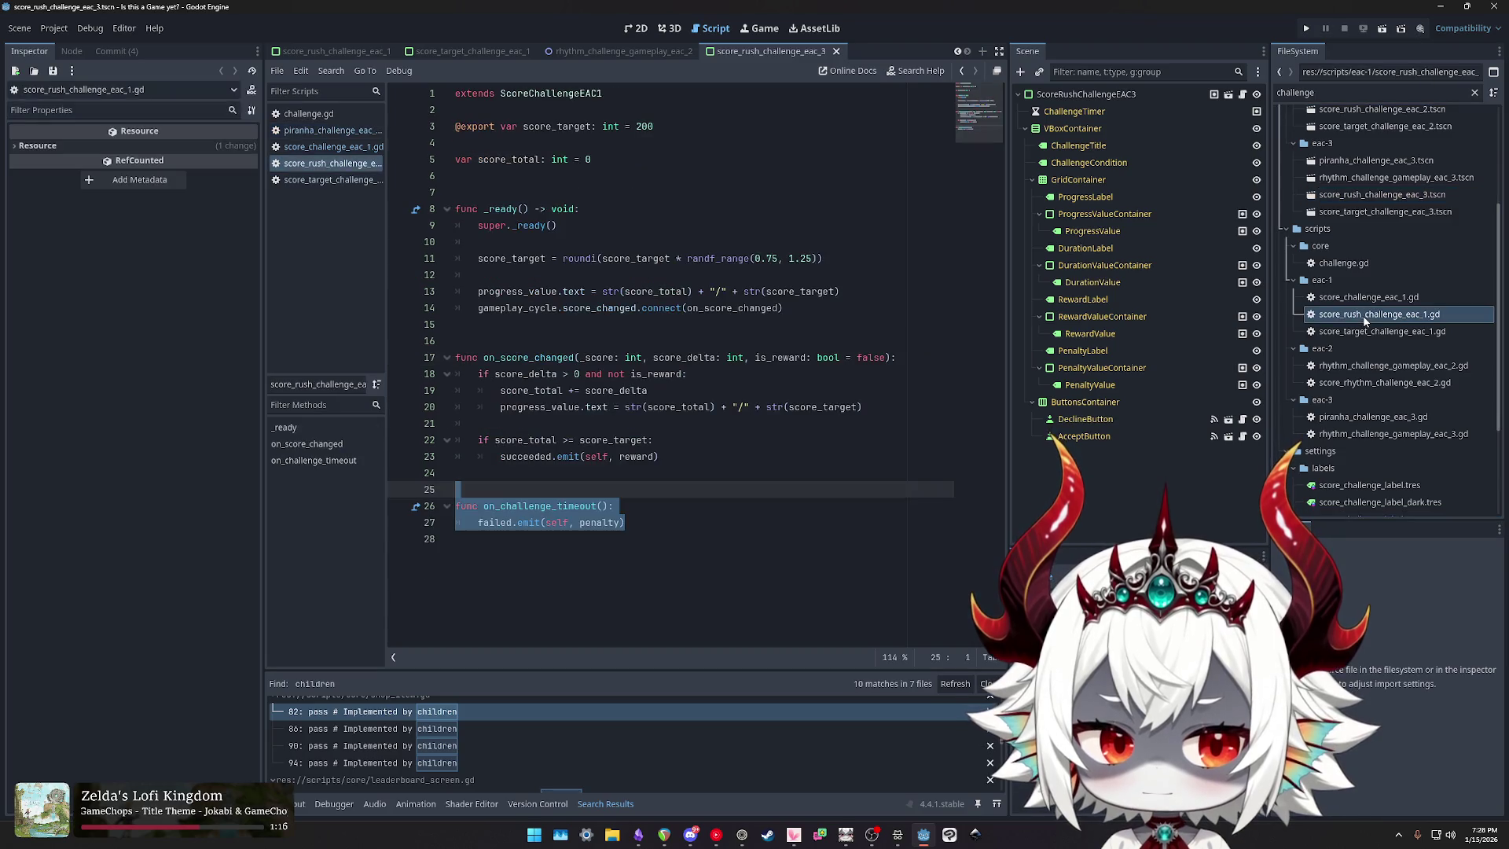
{"action": "scroll", "coordinate": [1376, 405], "scroll_direction": "down", "scroll_amount": 3}
{"action": "double_click", "coordinate": [1383, 280]}
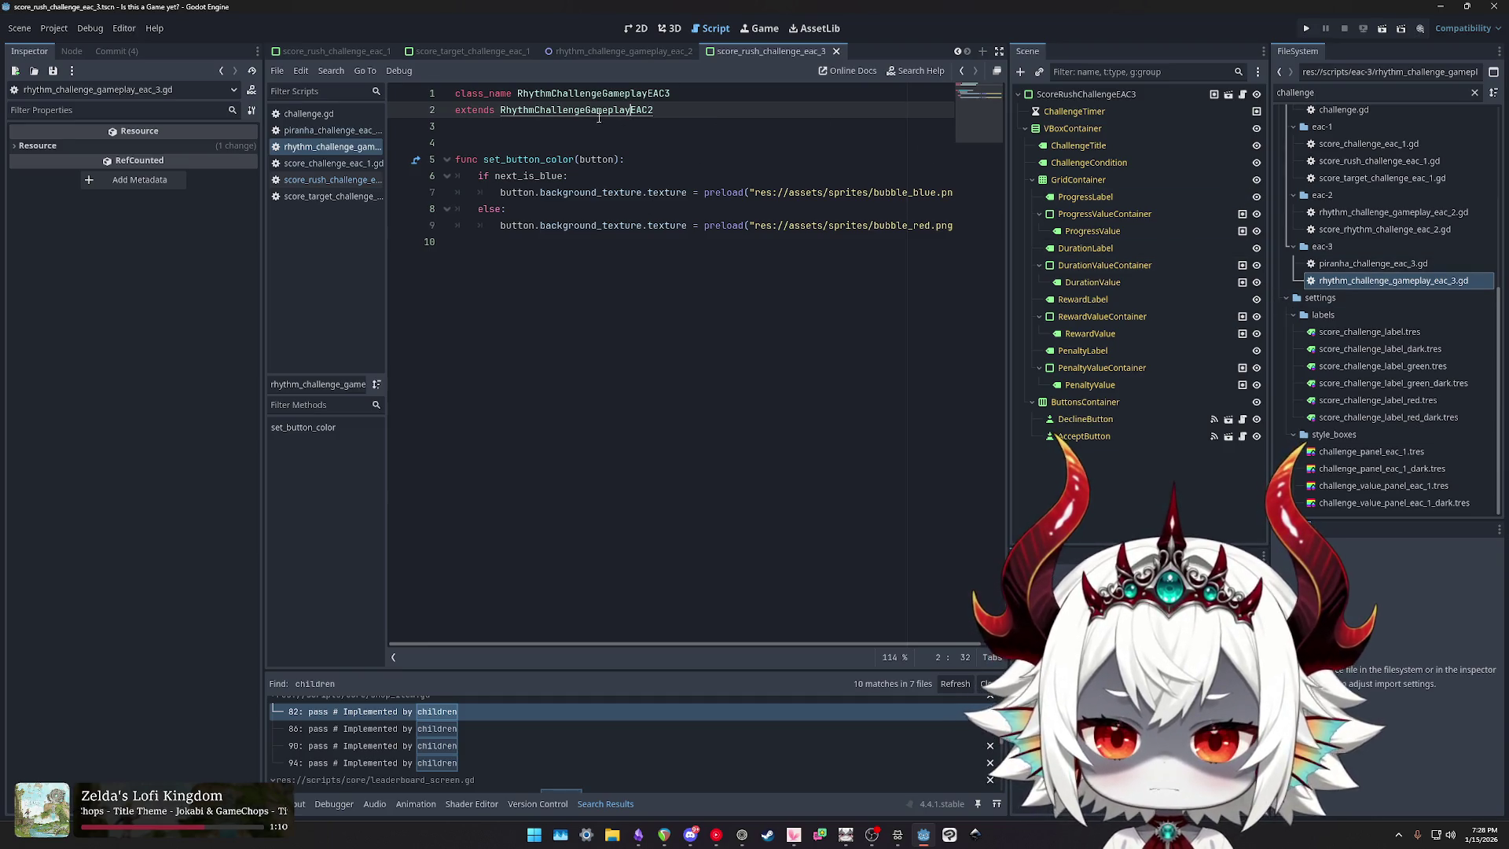
Step: Follow the parent scripts through RhythmChallengeGameplayEAC2 and piranha to ScoreChallengeEAC1's on_challenge_timeout
{"action": "left_click", "coordinate": [598, 115], "text": "ctrl"}
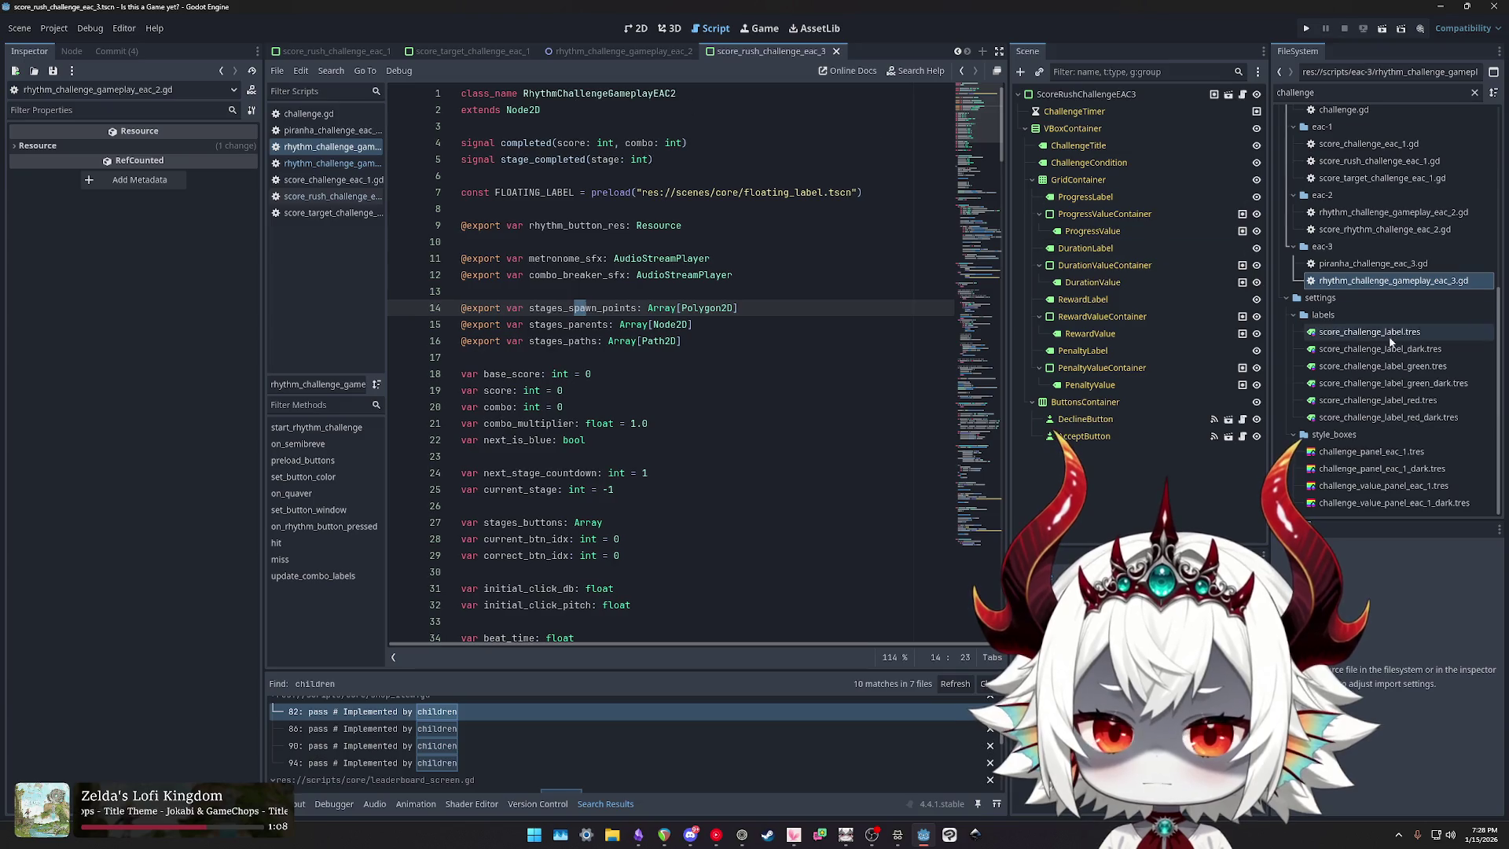
{"action": "double_click", "coordinate": [1372, 263]}
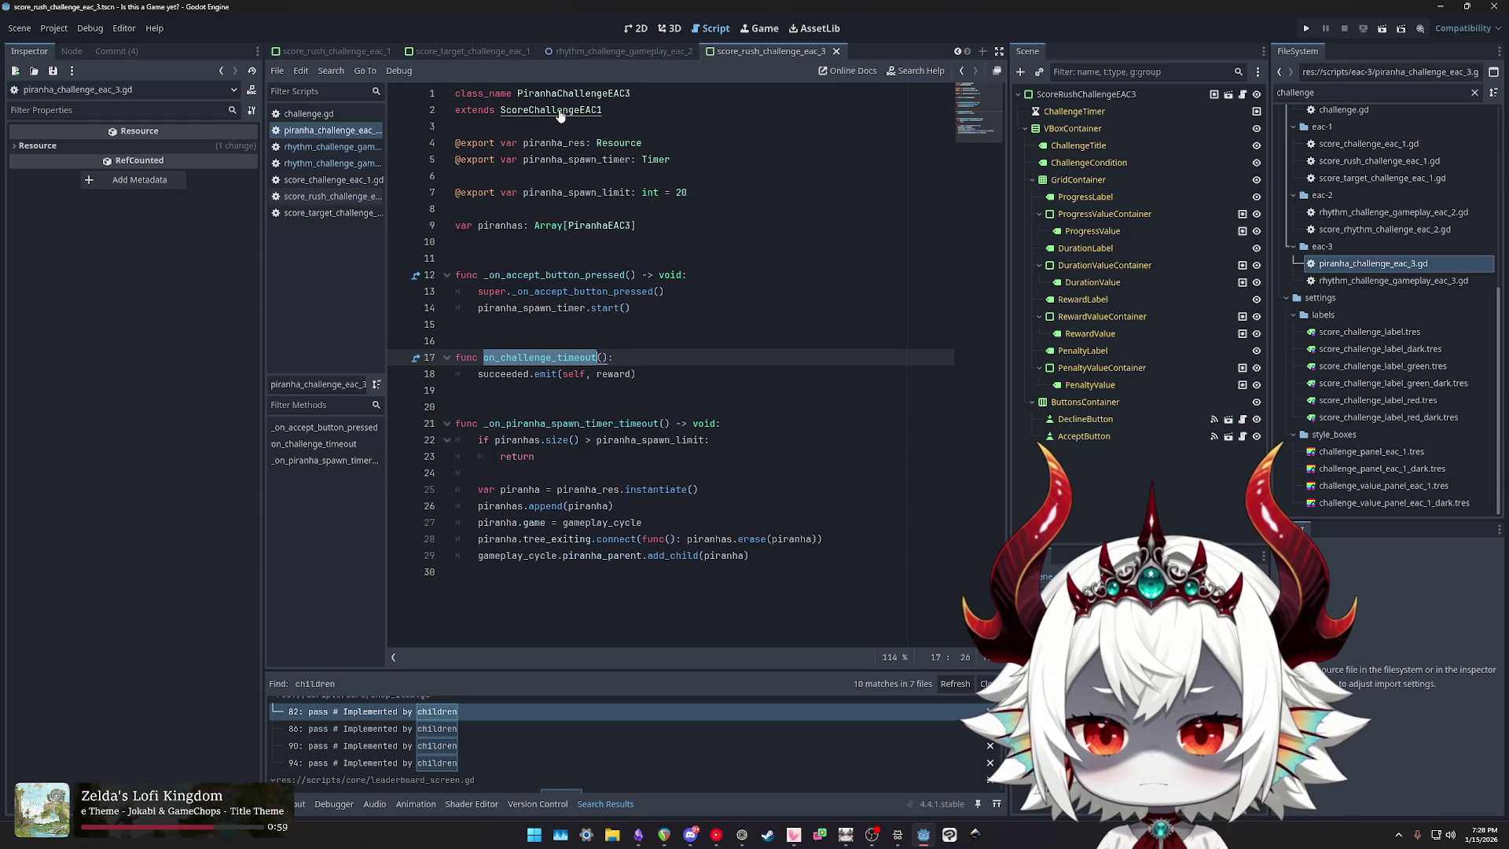
{"action": "left_click", "coordinate": [560, 115], "text": "ctrl"}
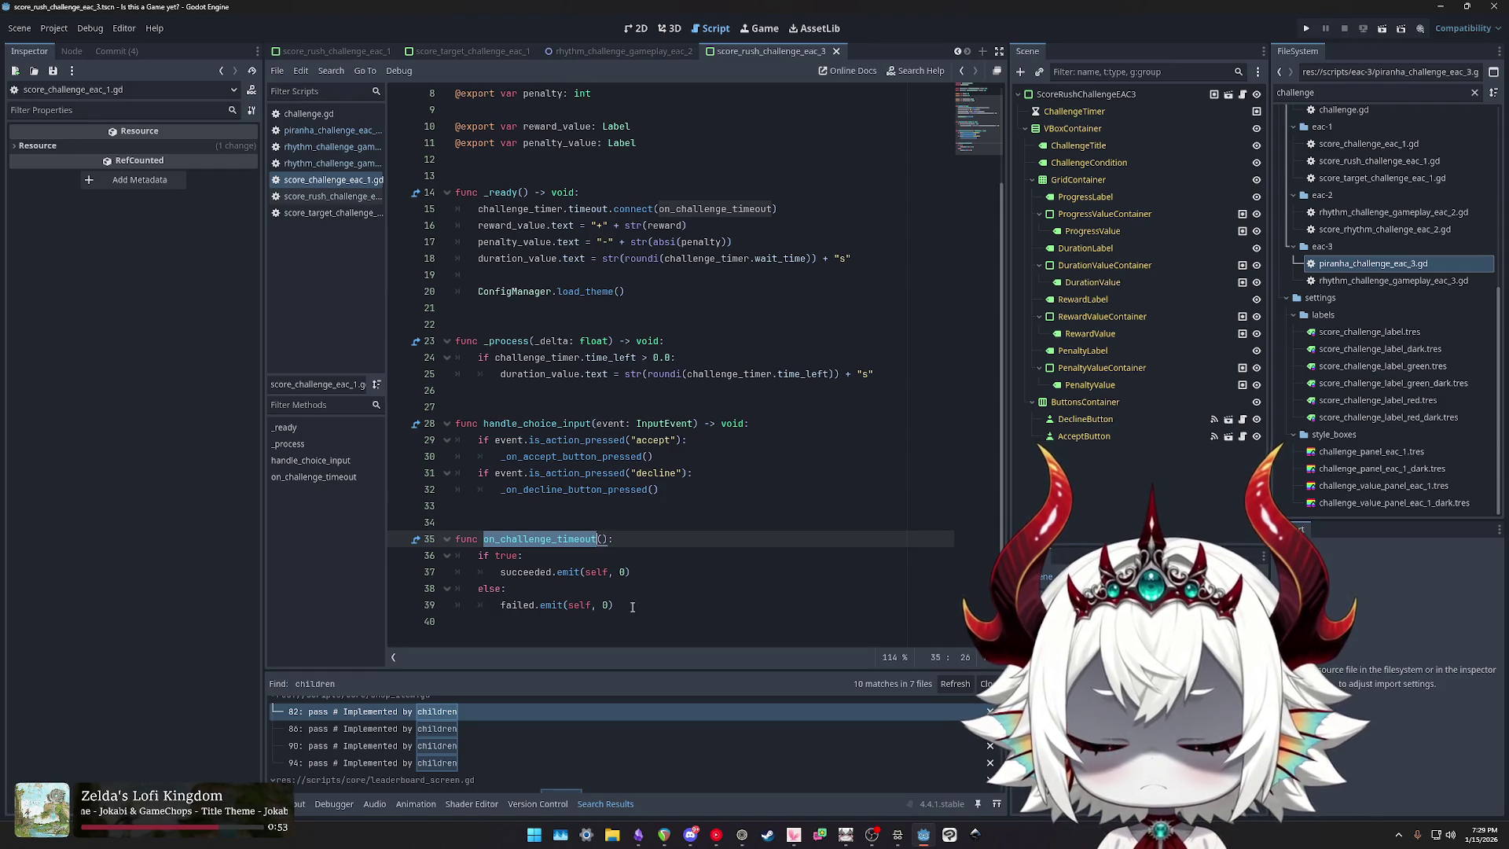
Step: Replace the base timeout's if/else with 'pass # Implemented in Children', then open piranha_challenge_eac_3.gd
{"action": "left_click_drag", "start_coordinate": [492, 557], "coordinate": [478, 556]}
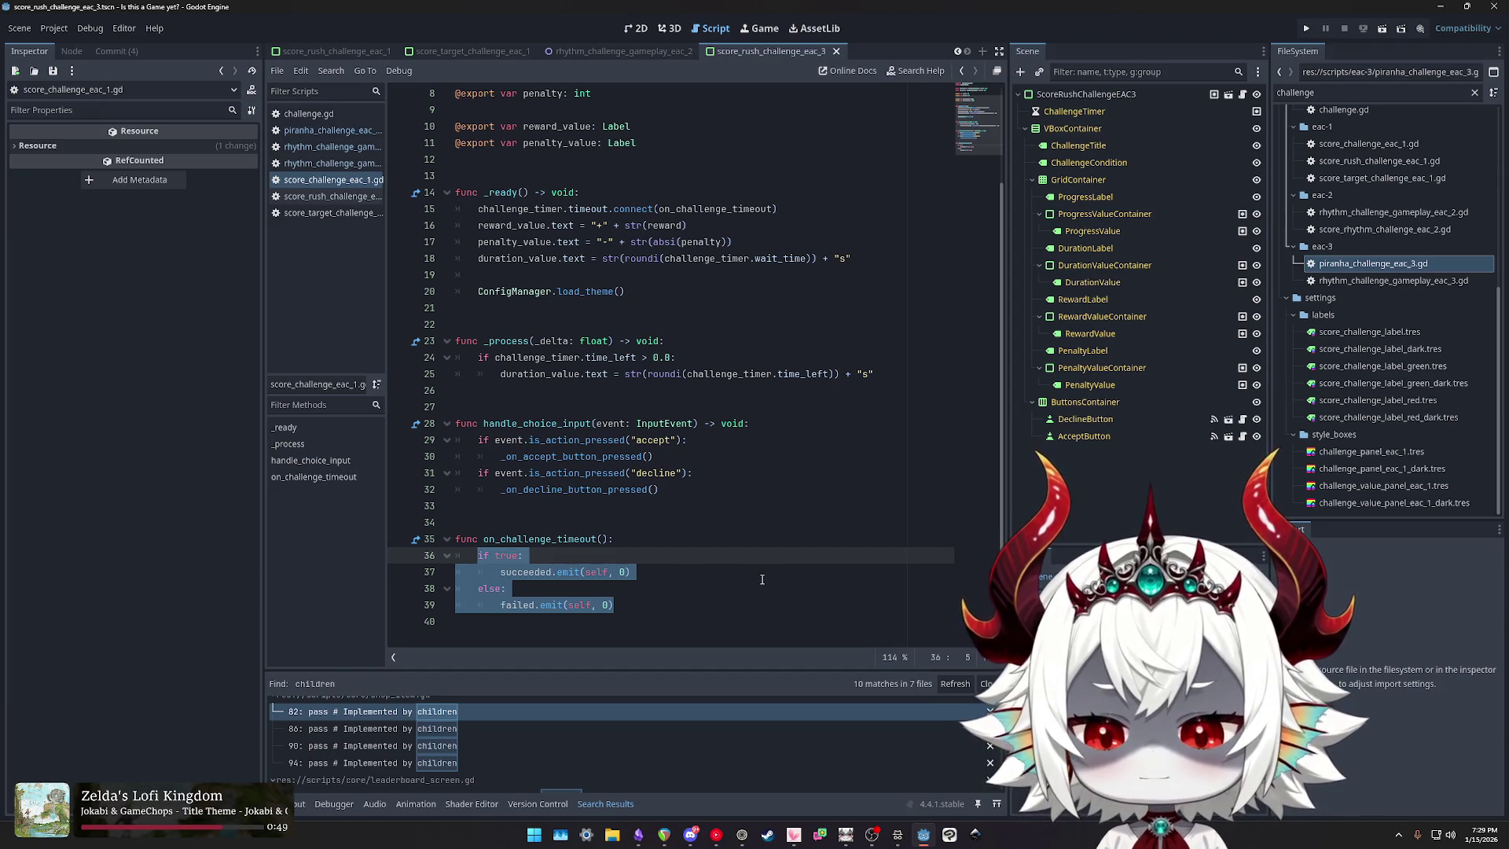
{"action": "type", "text": "pass # Implemented in"}
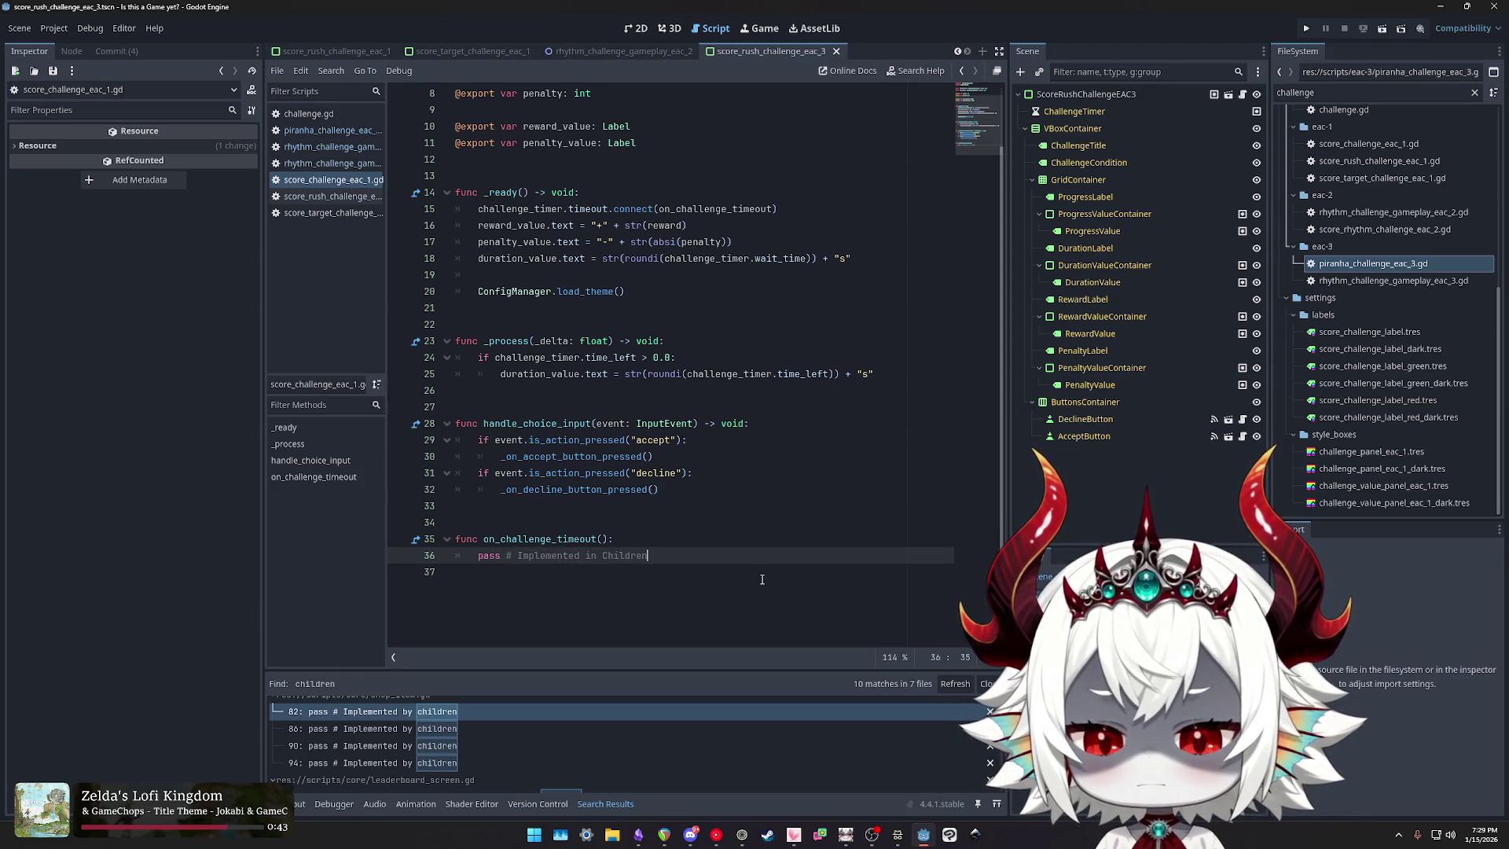
{"action": "double_click", "coordinate": [1346, 265]}
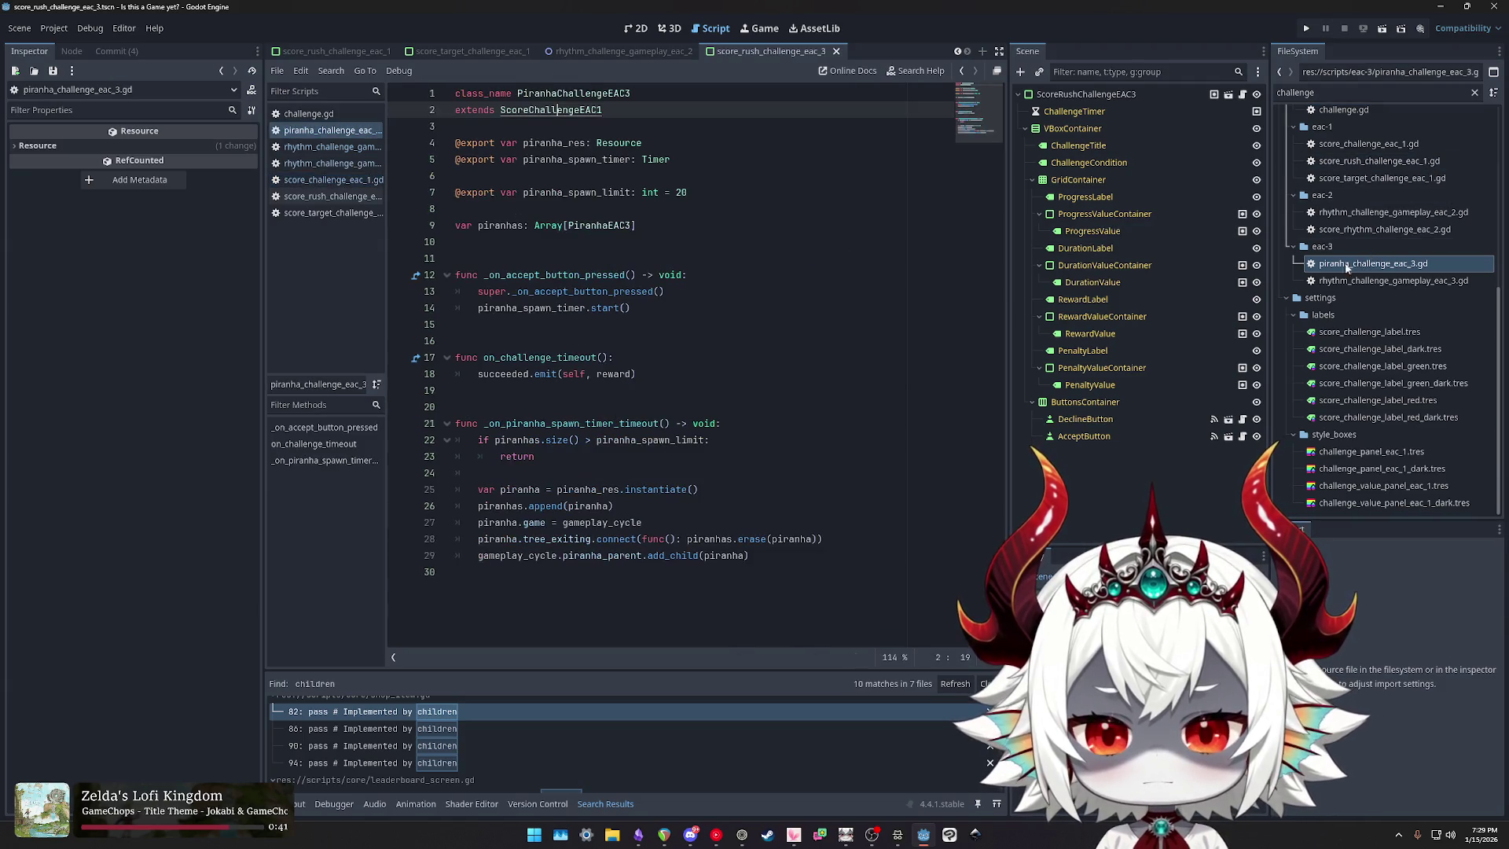
Step: Move piranha's on_challenge_timeout below the spawn-timer function, save, then open rhythm_challenge_gameplay_eac_3.gd
{"action": "mouse_move", "coordinate": [636, 374]}
{"action": "left_mouse_down"}
{"action": "mouse_move", "coordinate": [464, 373]}
{"action": "mouse_move", "coordinate": [389, 345]}
{"action": "left_mouse_up"}
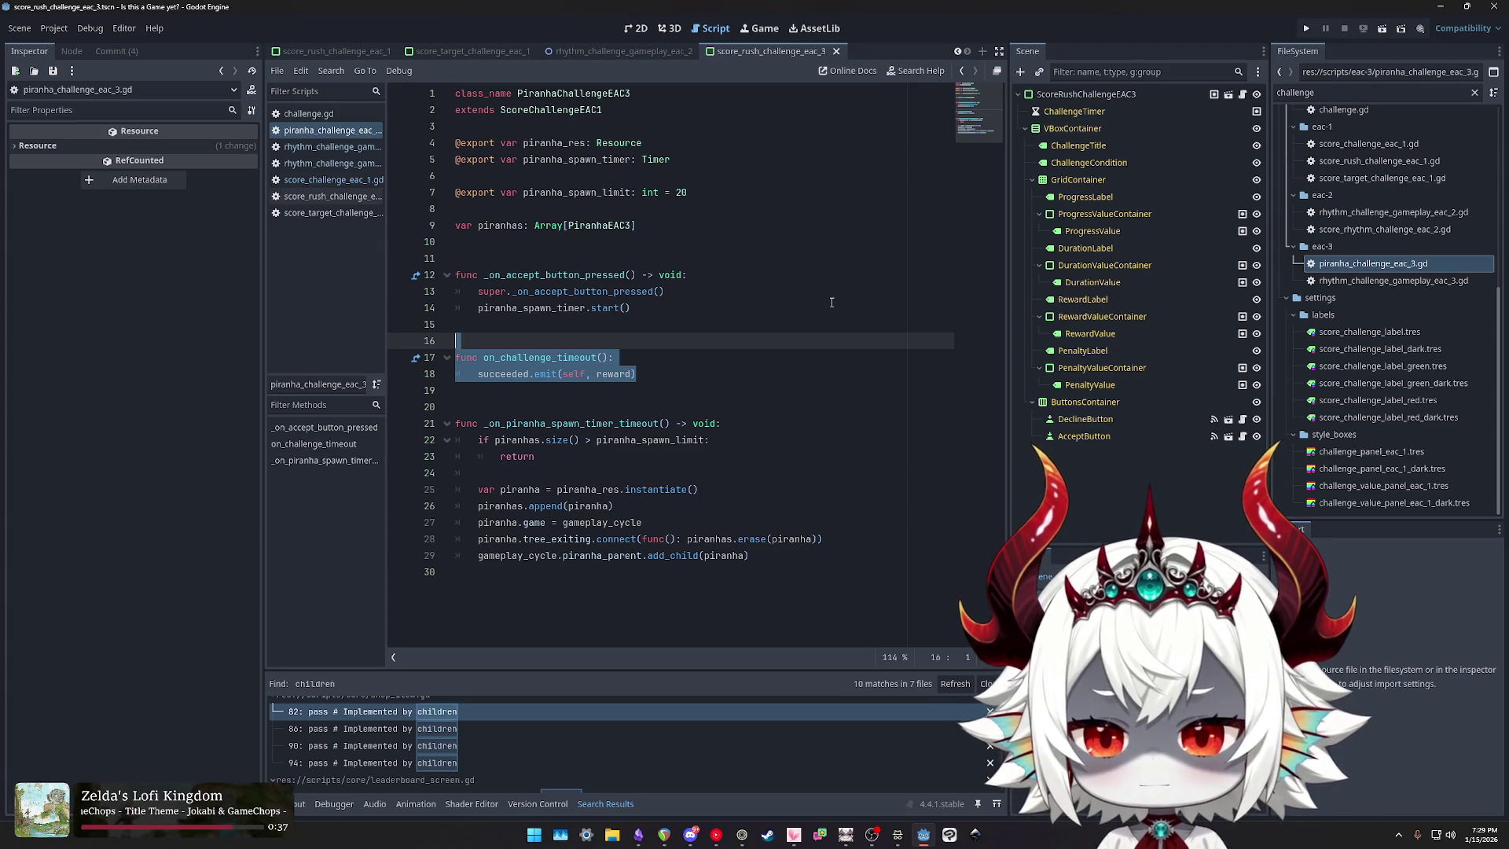
{"action": "key", "text": "shift+Up"}
{"action": "key", "text": "alt+Down"}
{"action": "key", "text": "alt+Down"}
{"action": "key", "text": "alt+Down"}
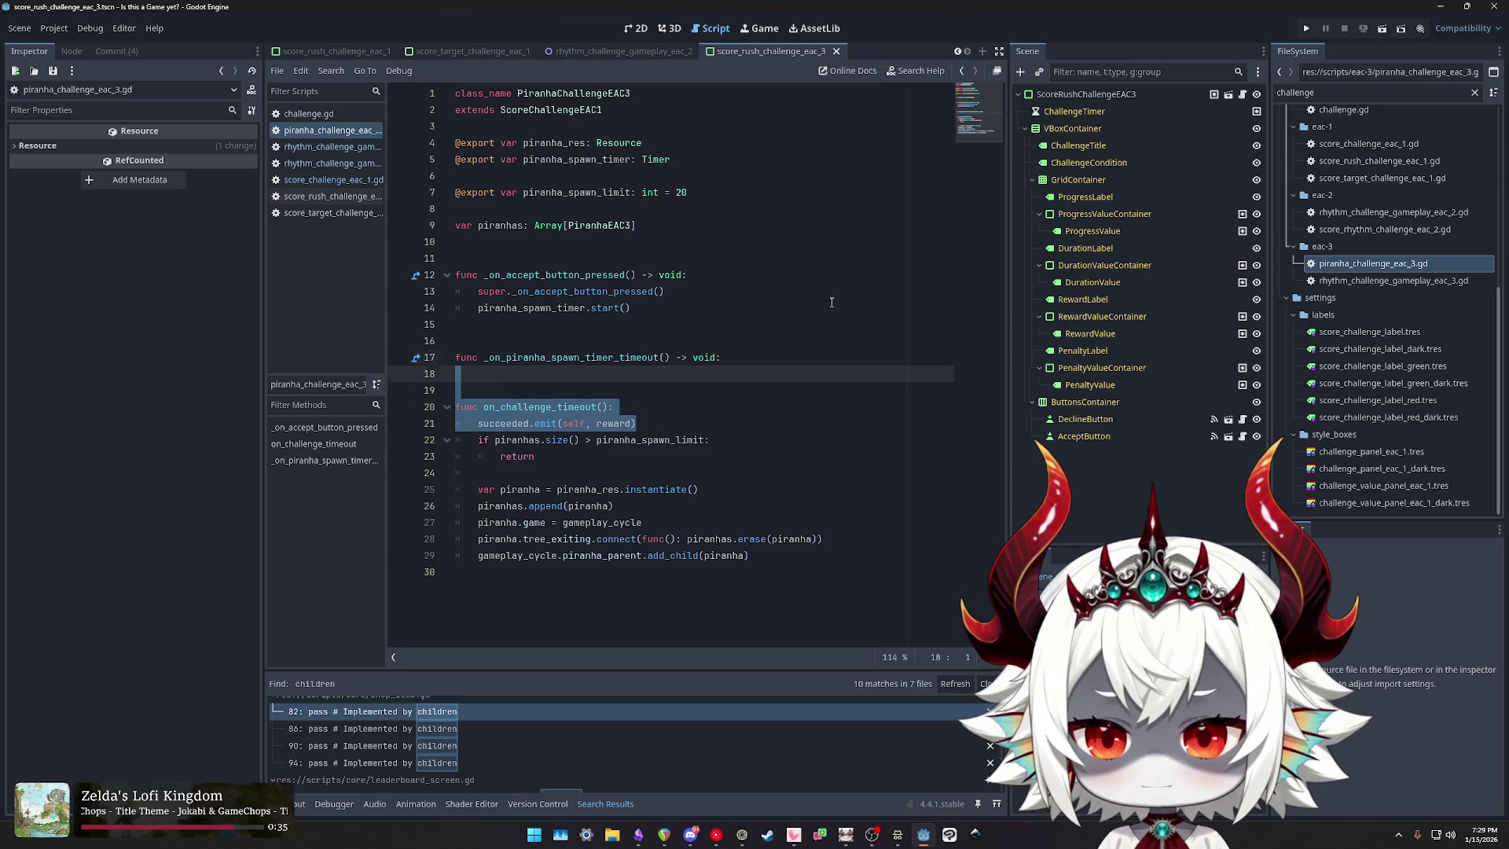
{"action": "key", "text": "ctrl+s"}
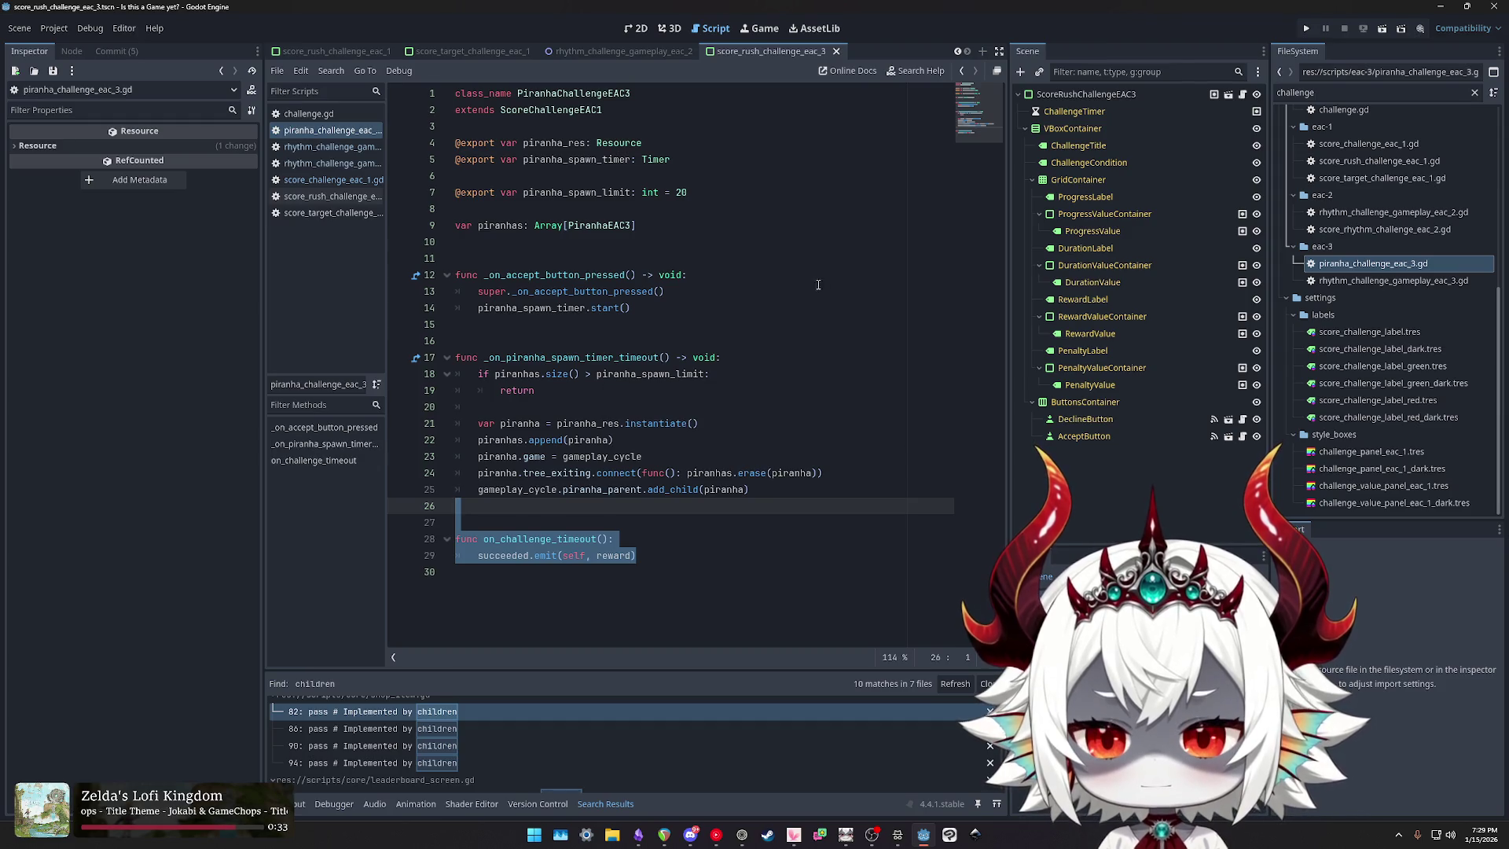
{"action": "double_click", "coordinate": [1375, 283]}
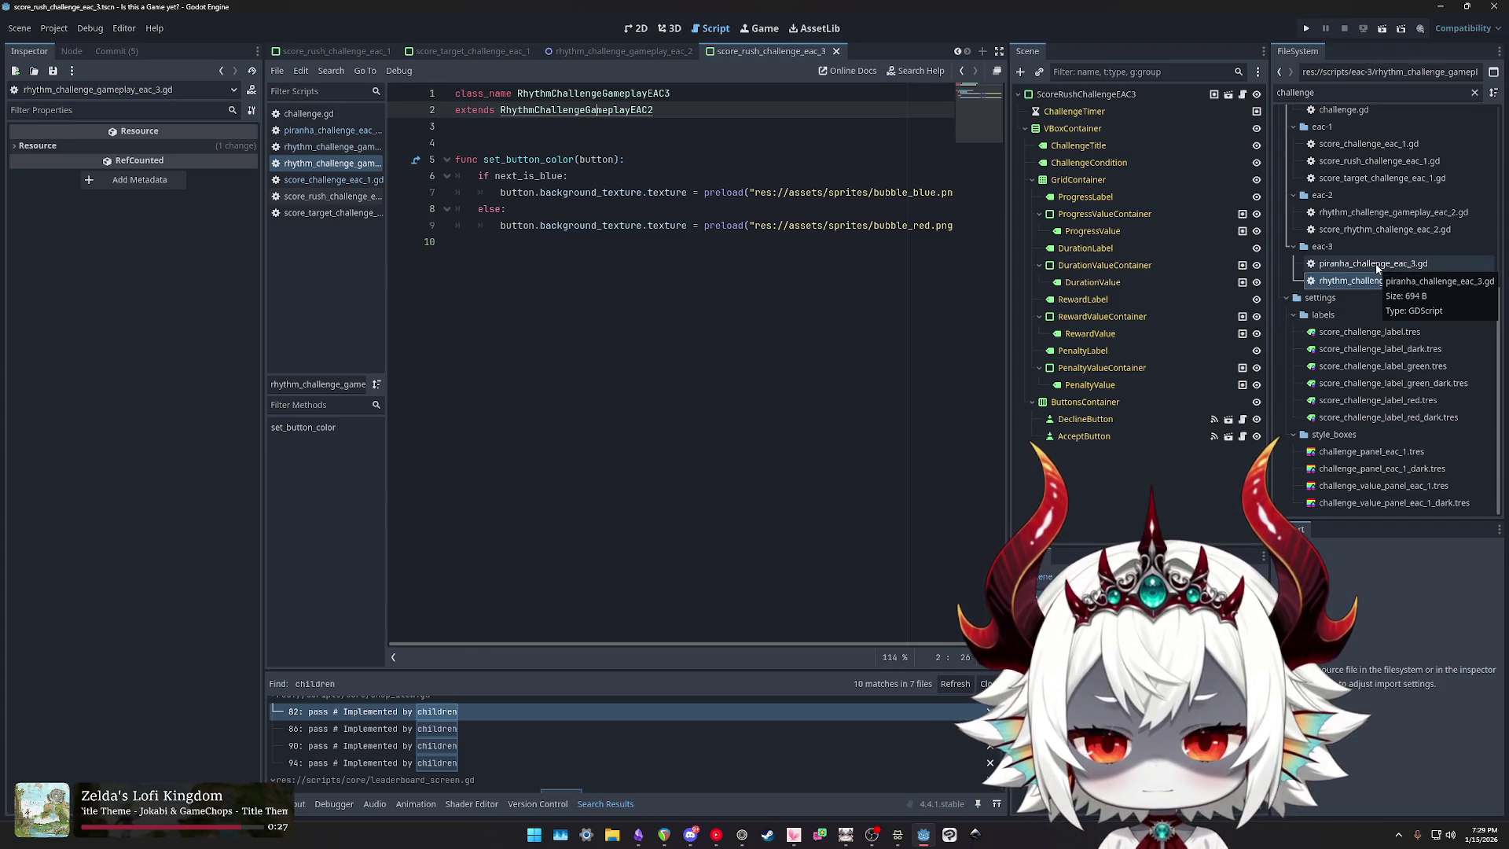
Step: Flip between the piranha and rhythm gameplay scripts, then open score_rhythm_challenge_eac_2.gd
{"action": "double_click", "coordinate": [1375, 264]}
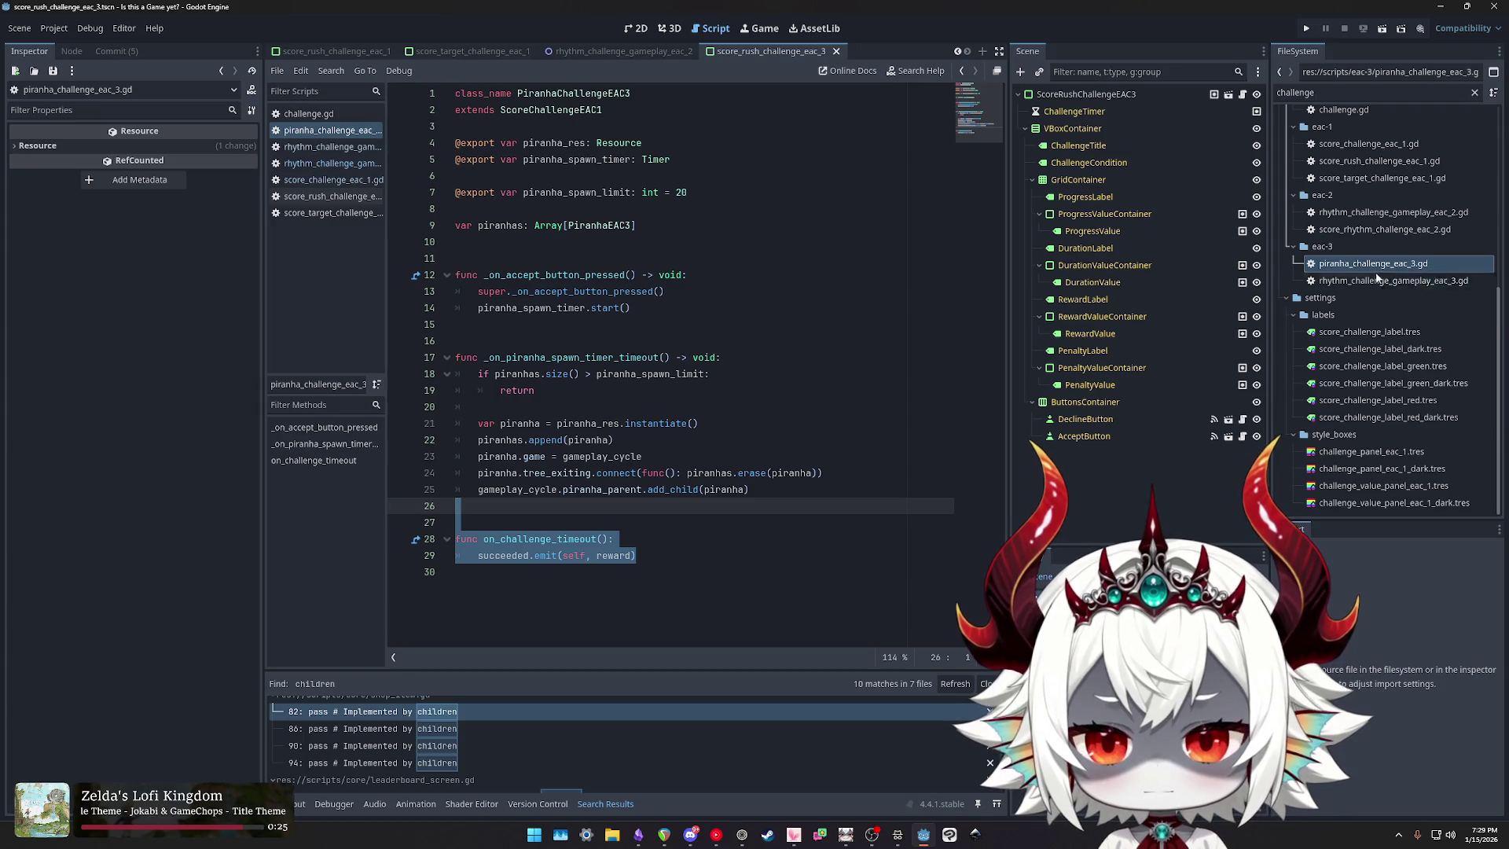
{"action": "double_click", "coordinate": [1375, 279]}
{"action": "double_click", "coordinate": [1375, 264]}
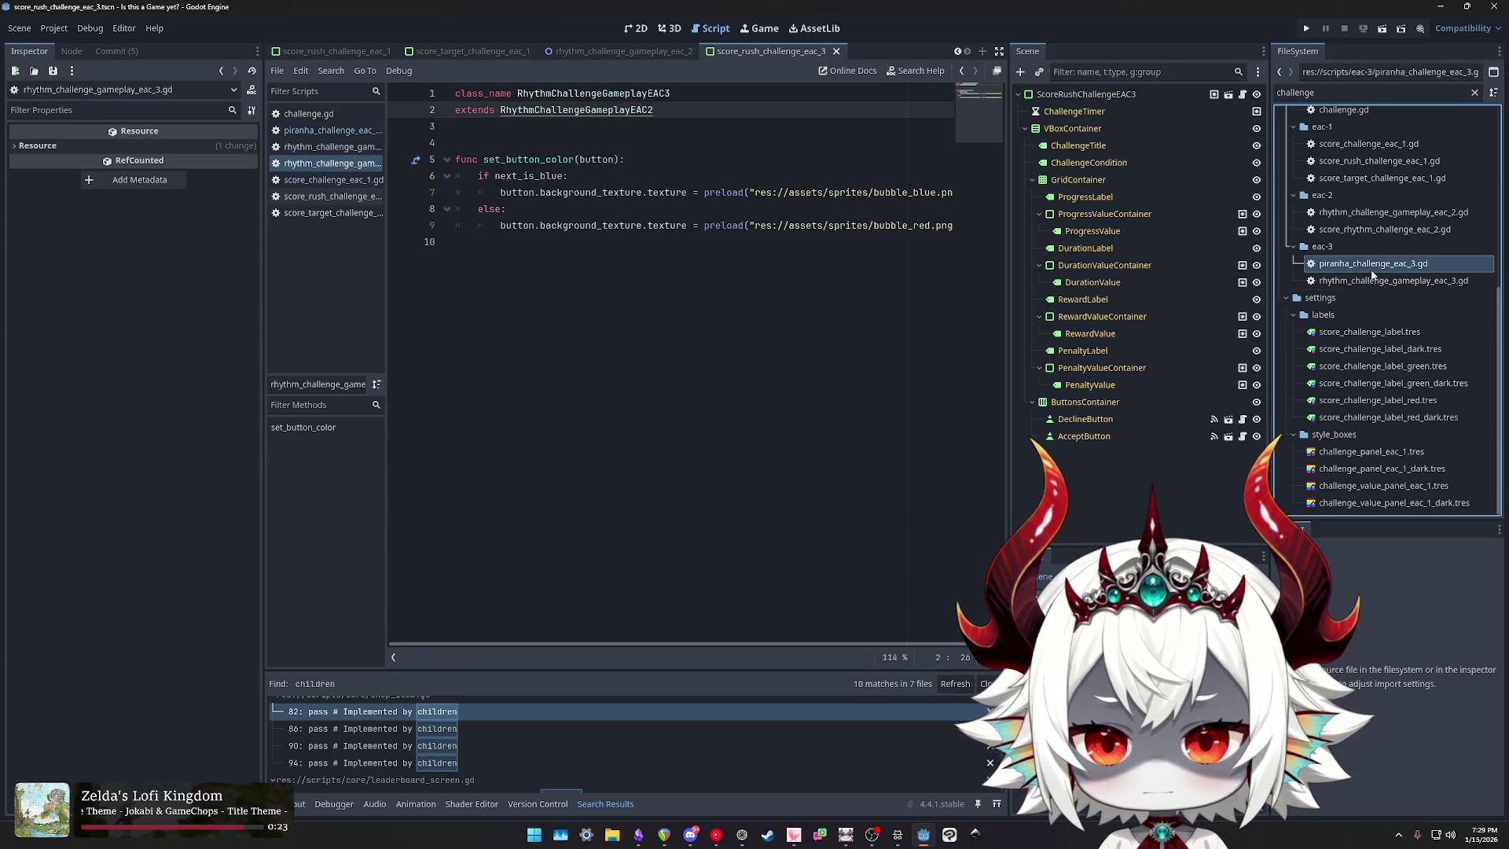
{"action": "double_click", "coordinate": [1376, 229]}
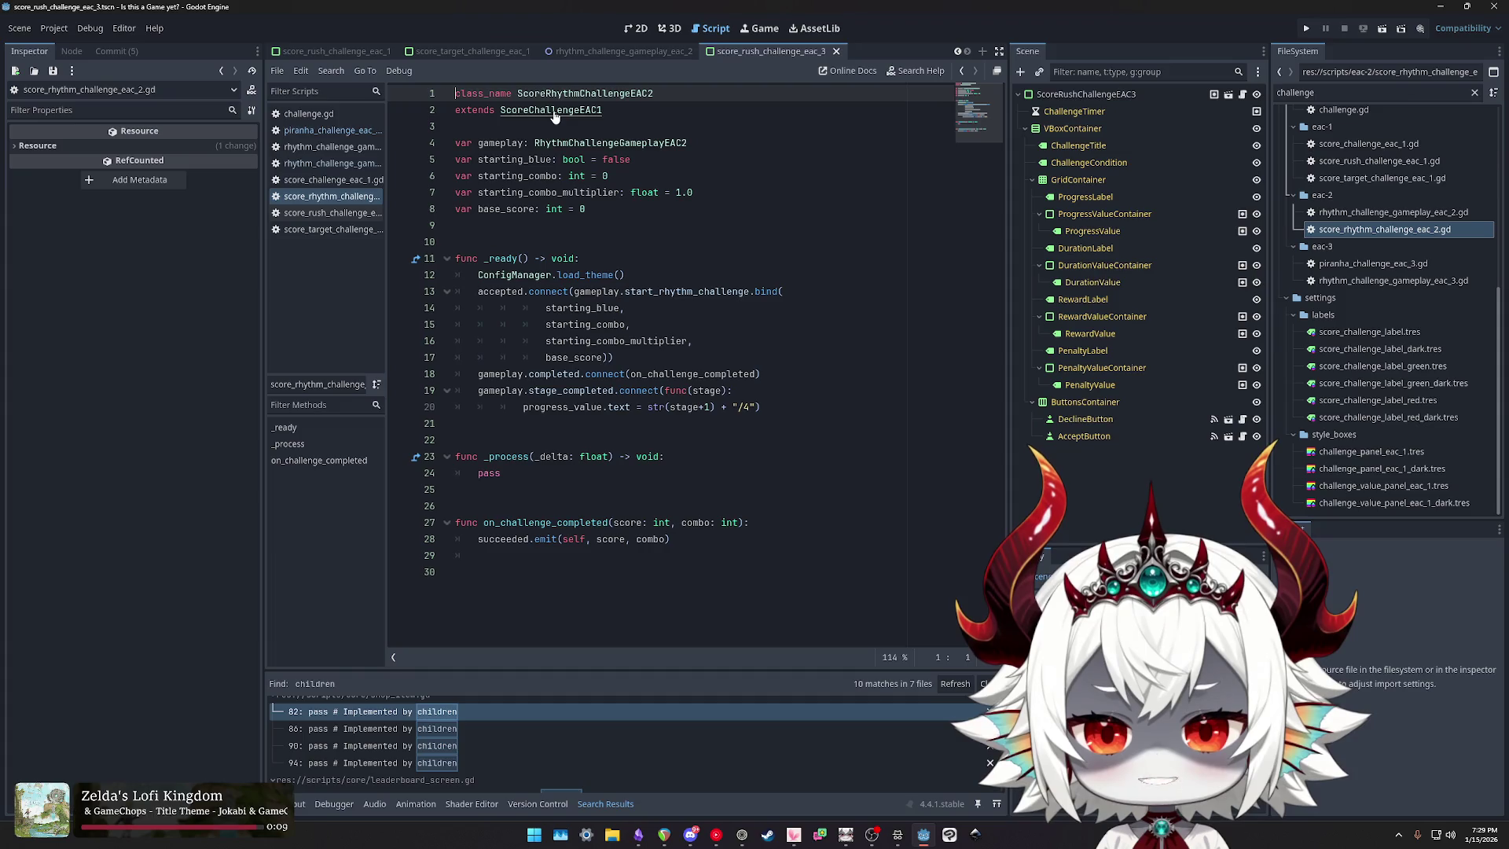
Step: Undo the pass edit in ScoreChallengeEAC1, bringing back the if/else on_challenge_timeout body
{"action": "left_click", "coordinate": [533, 521]}
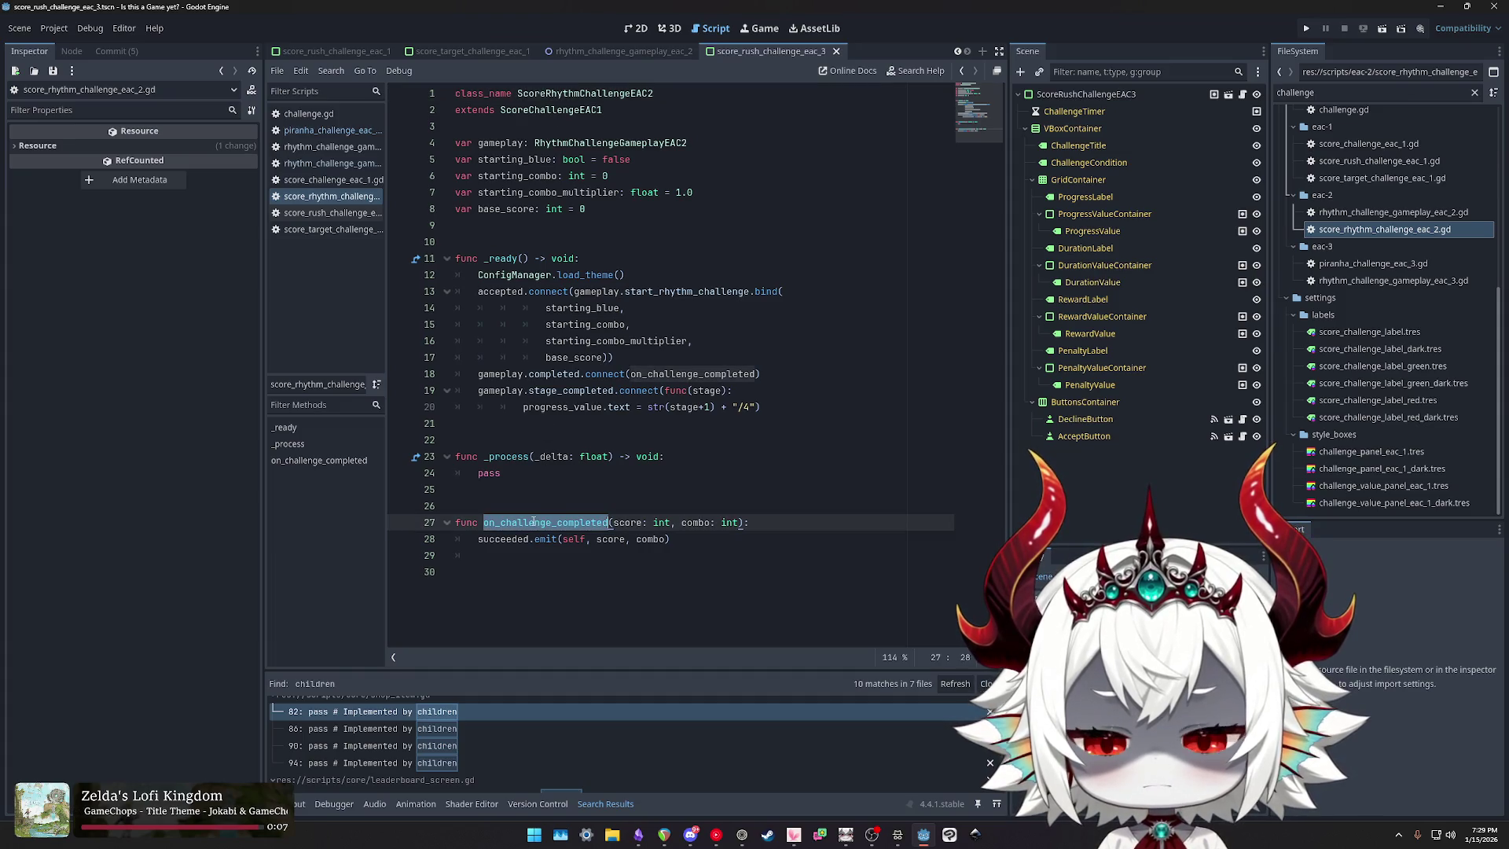
{"action": "left_click", "coordinate": [554, 109], "text": "ctrl"}
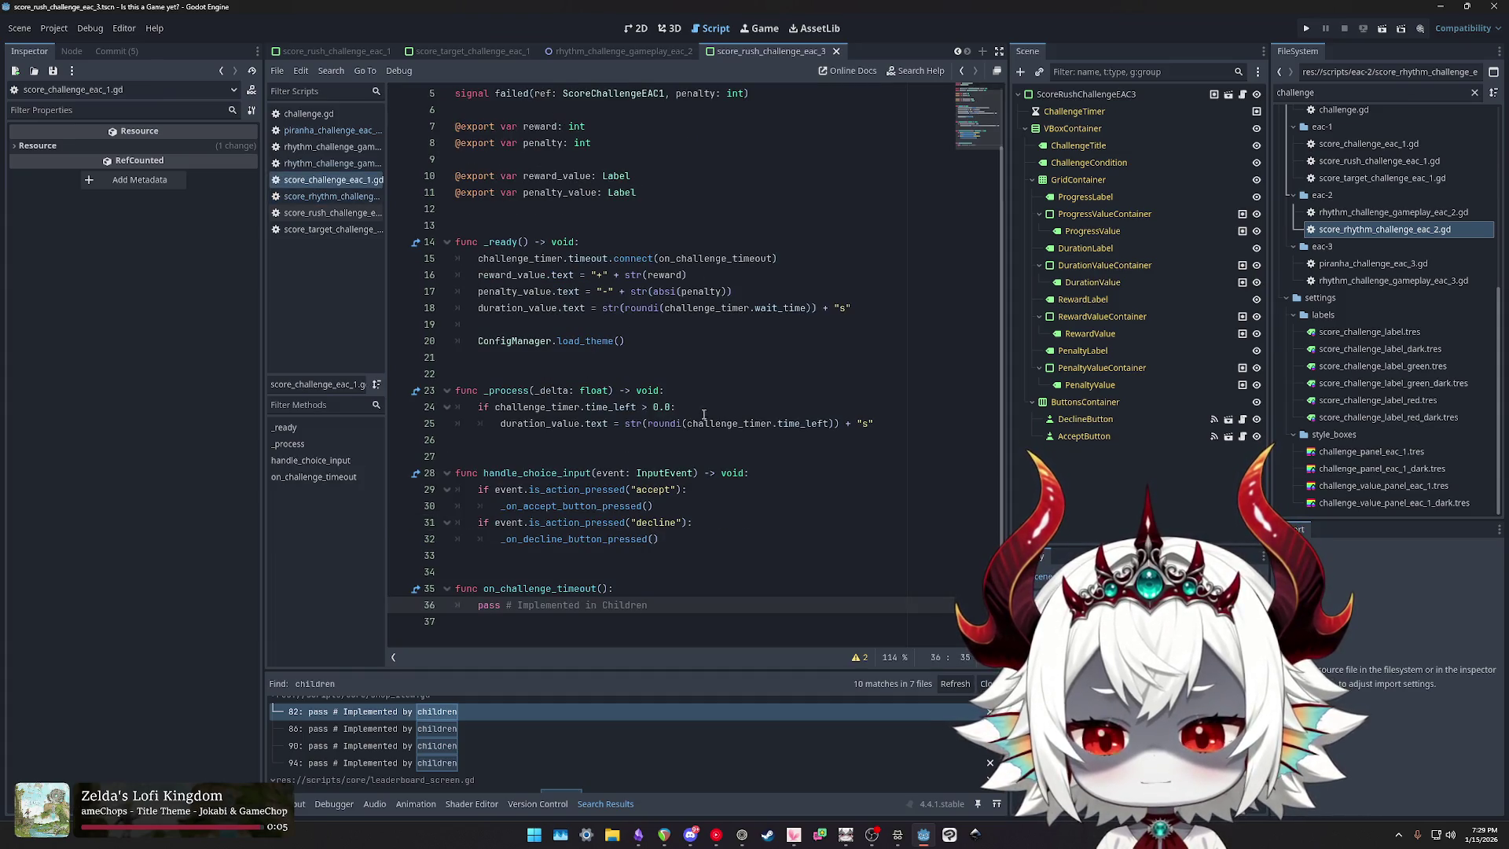
{"action": "key", "text": "ctrl+z"}
{"action": "scroll", "coordinate": [720, 473], "scroll_direction": "down", "scroll_amount": 1}
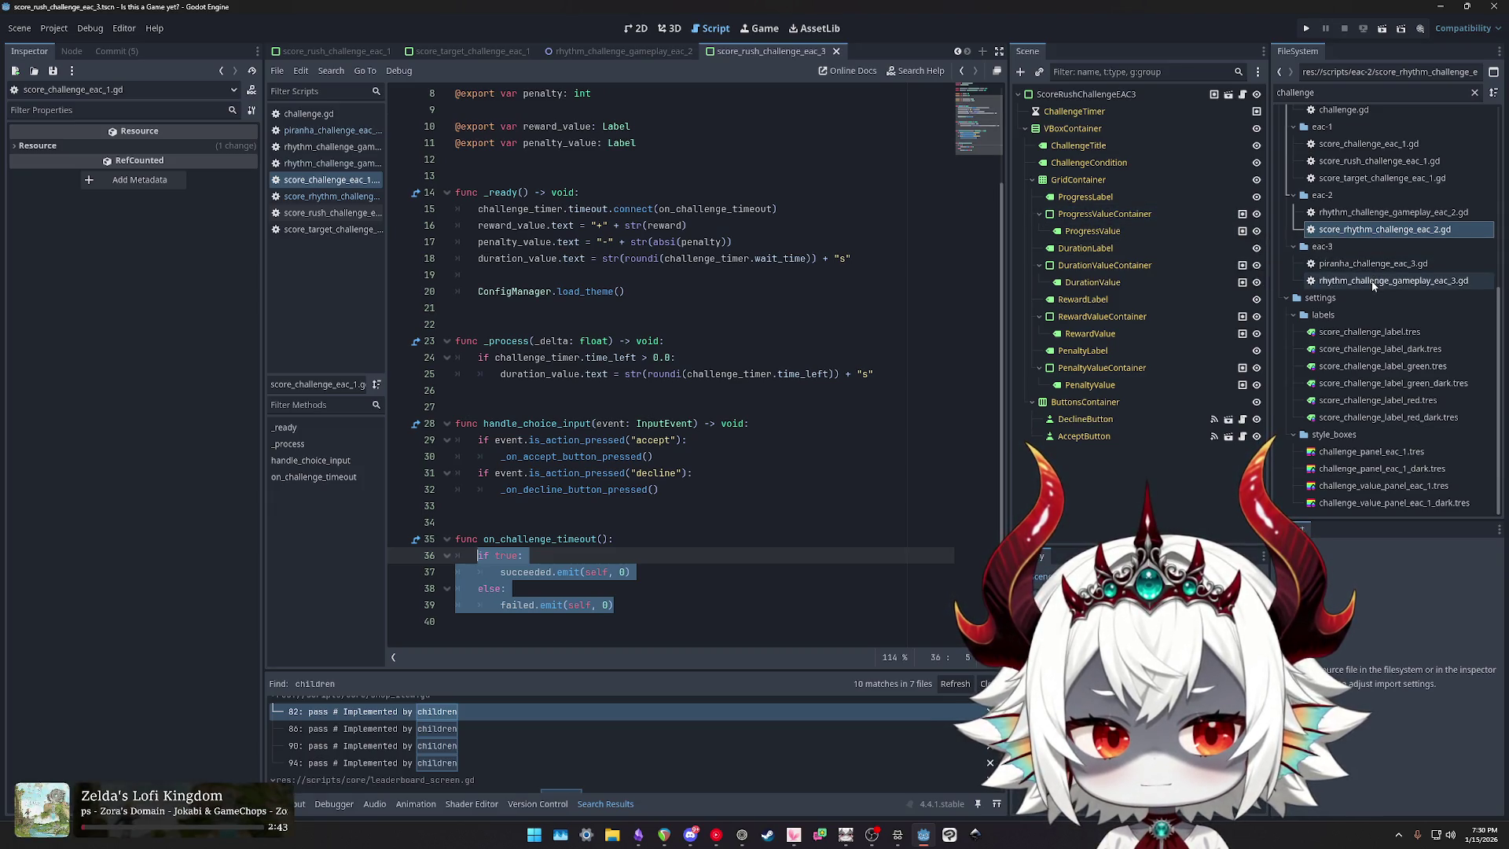
{"action": "double_click", "coordinate": [1382, 229]}
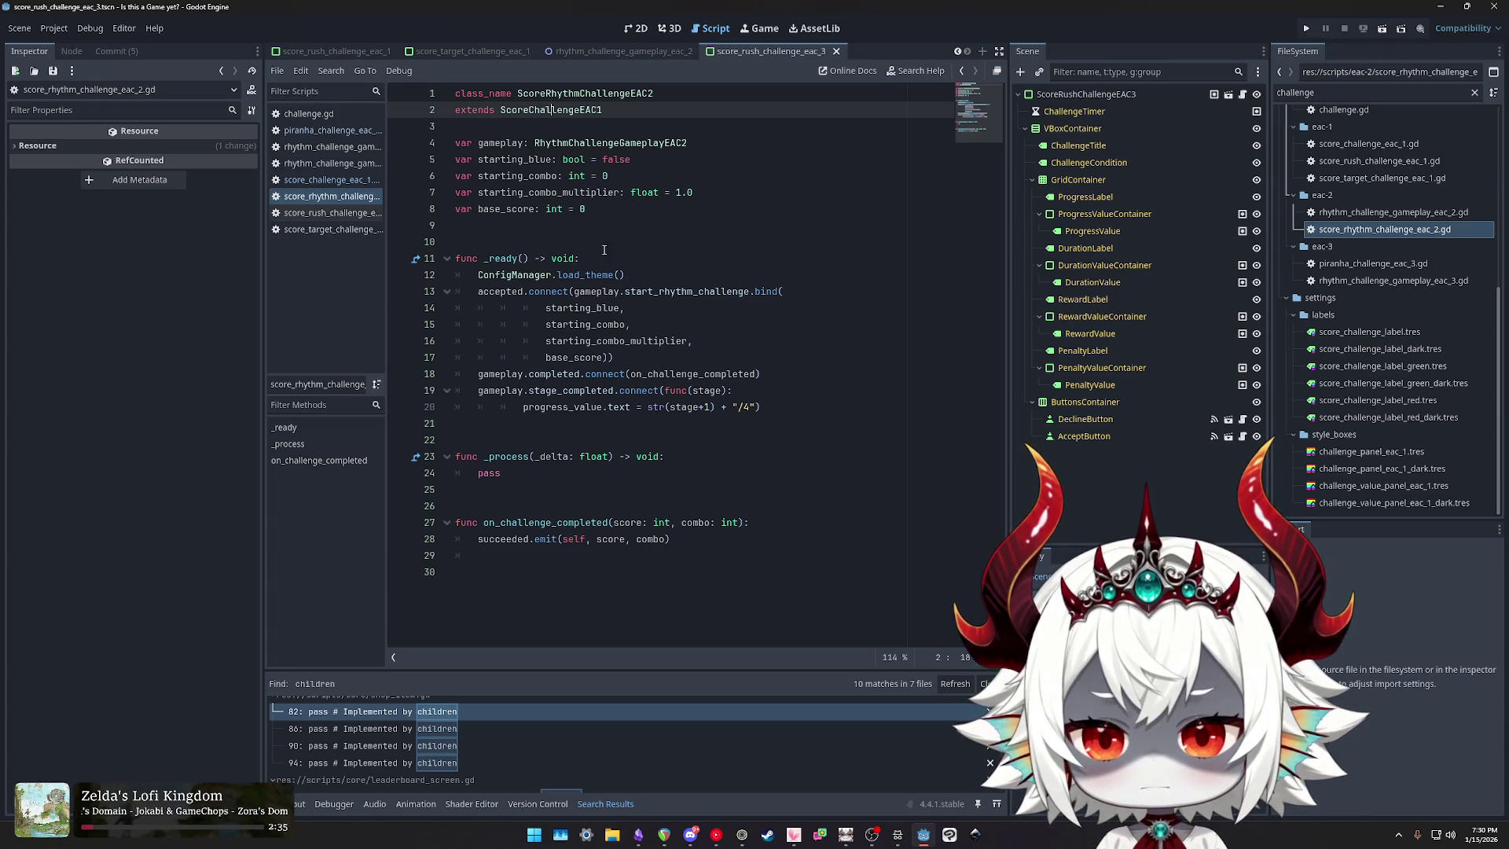
{"action": "left_click", "coordinate": [575, 110], "text": "ctrl"}
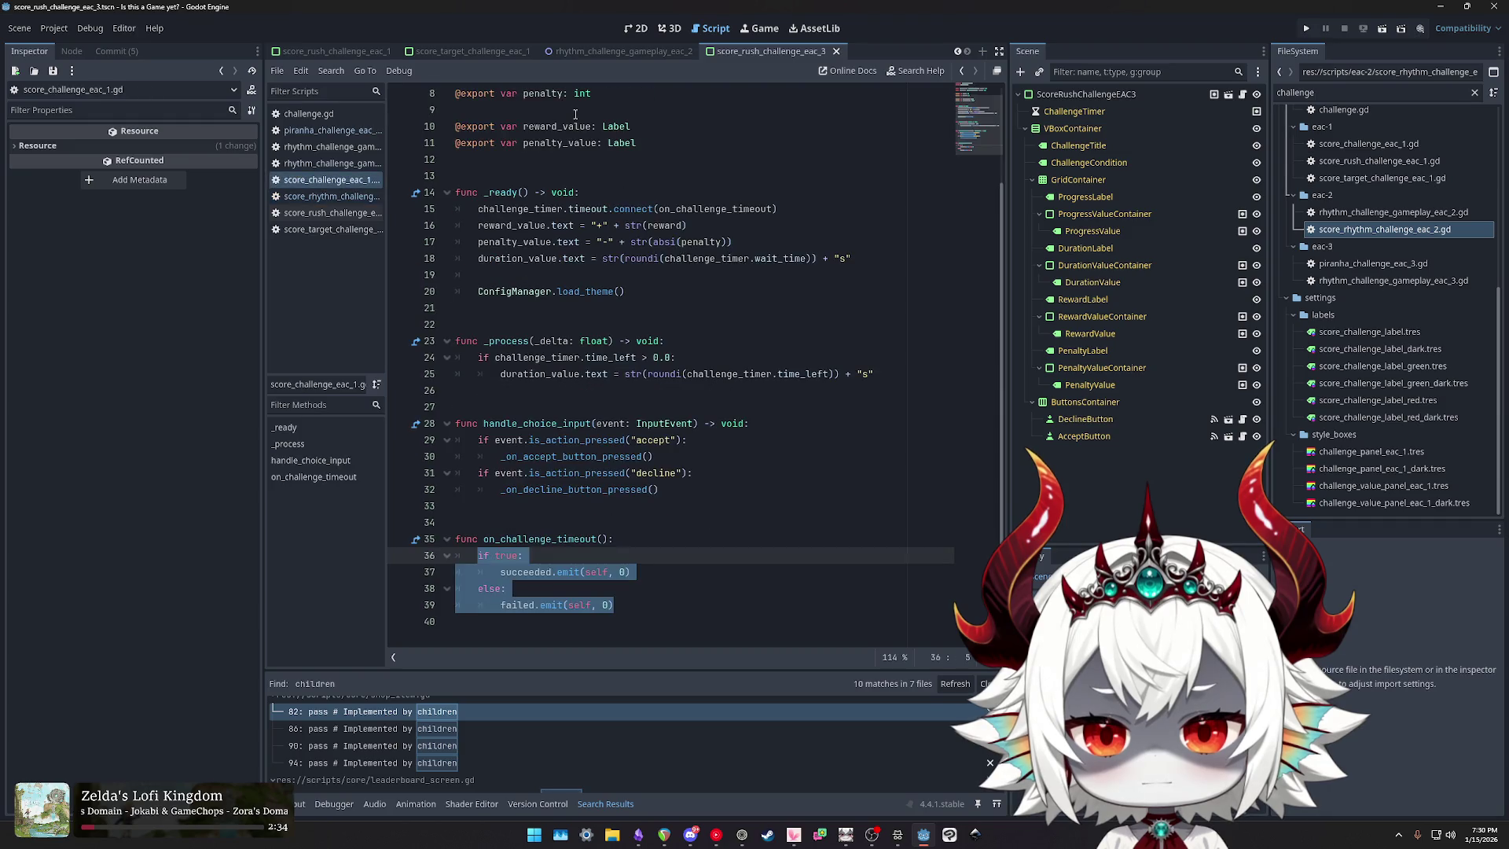
Step: Remove the decline/accept button handlers from score_challenge_eac_1.gd and save it
{"action": "left_click", "coordinate": [601, 508]}
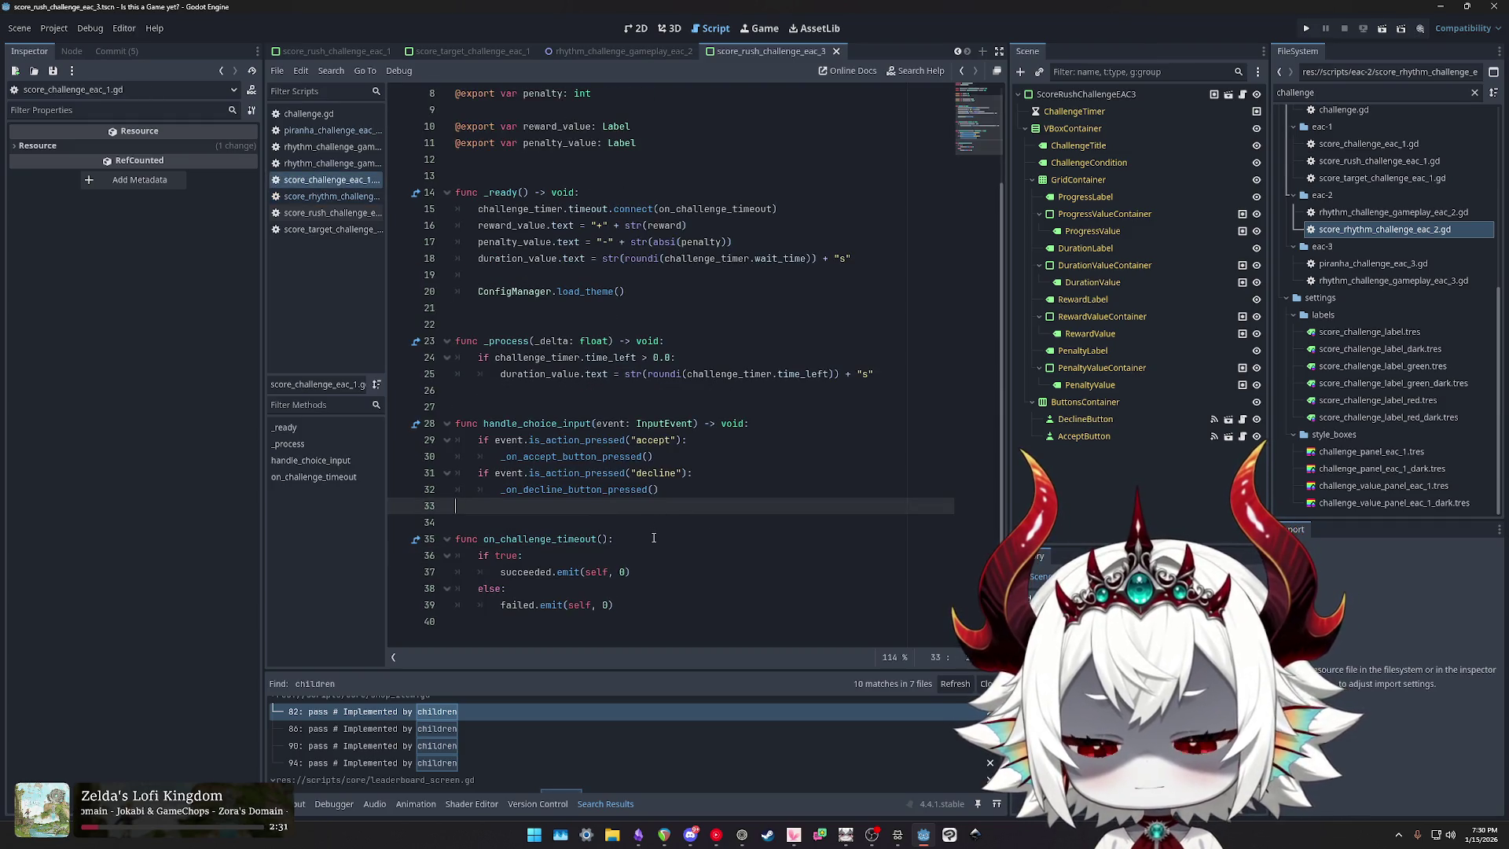
{"action": "key", "text": "ctrl+z"}
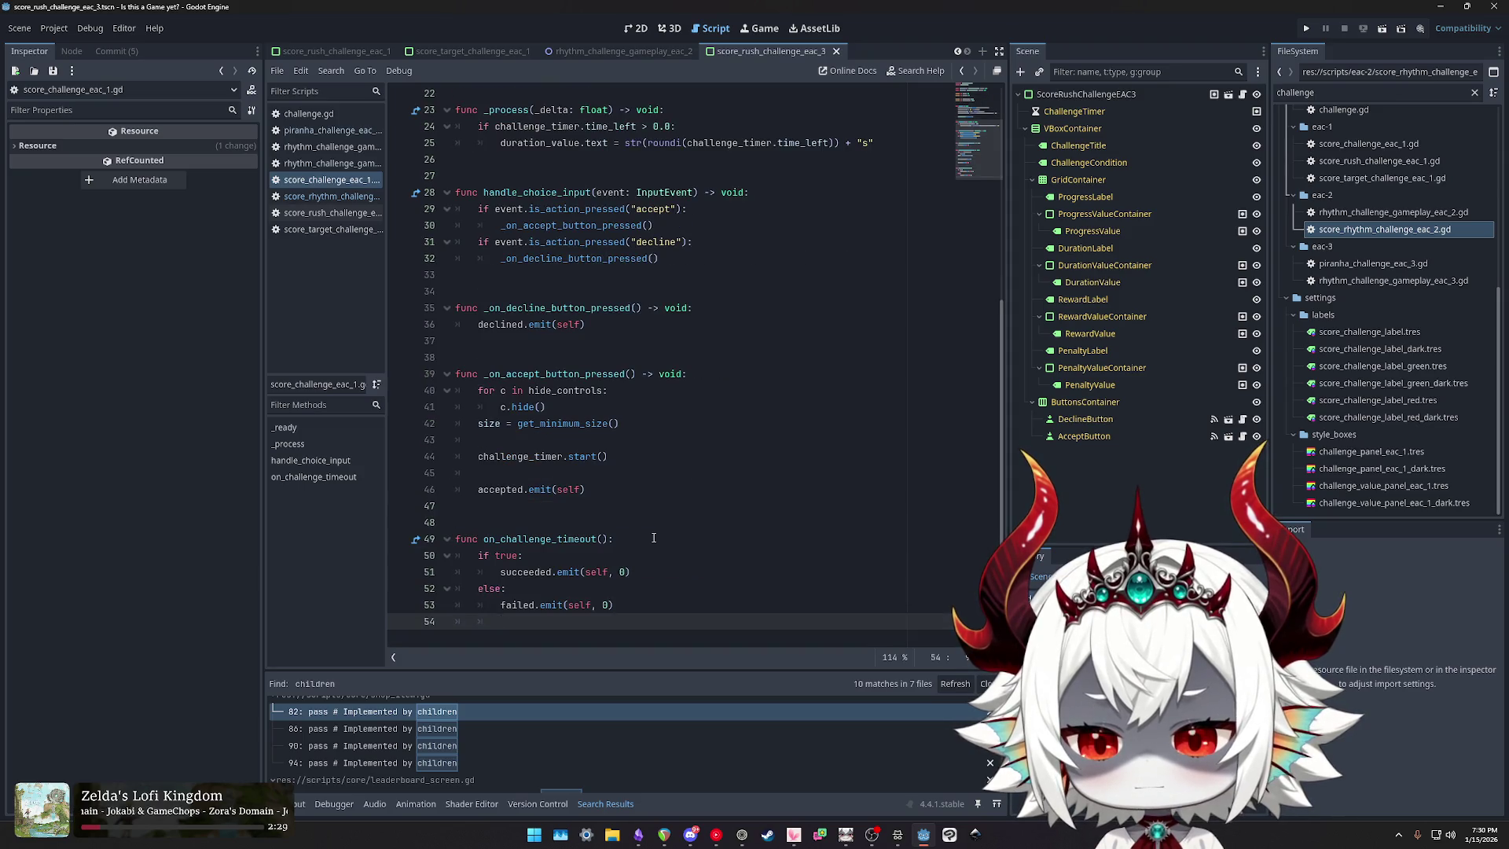
{"action": "key", "text": "ctrl+z"}
{"action": "key", "text": "ctrl+z"}
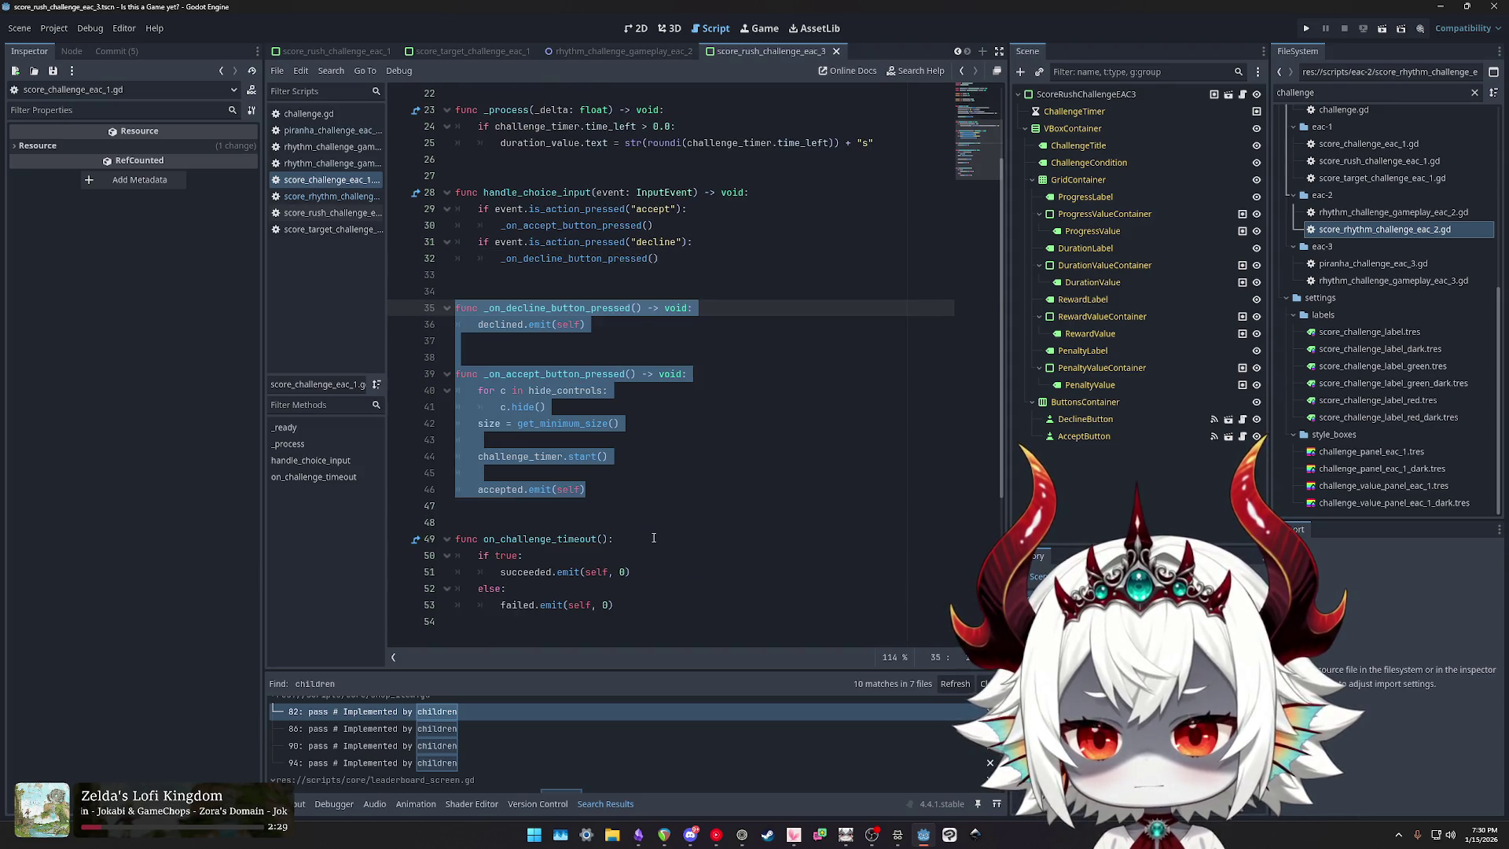
{"action": "key", "text": "ctrl+z"}
{"action": "key", "text": "ctrl+s"}
Step: Switch through the score rhythm EAC2 and rhythm gameplay EAC3 scripts to rhythm_challenge_gameplay_eac_2.gd
{"action": "scroll", "coordinate": [672, 344], "scroll_direction": "up", "scroll_amount": 5}
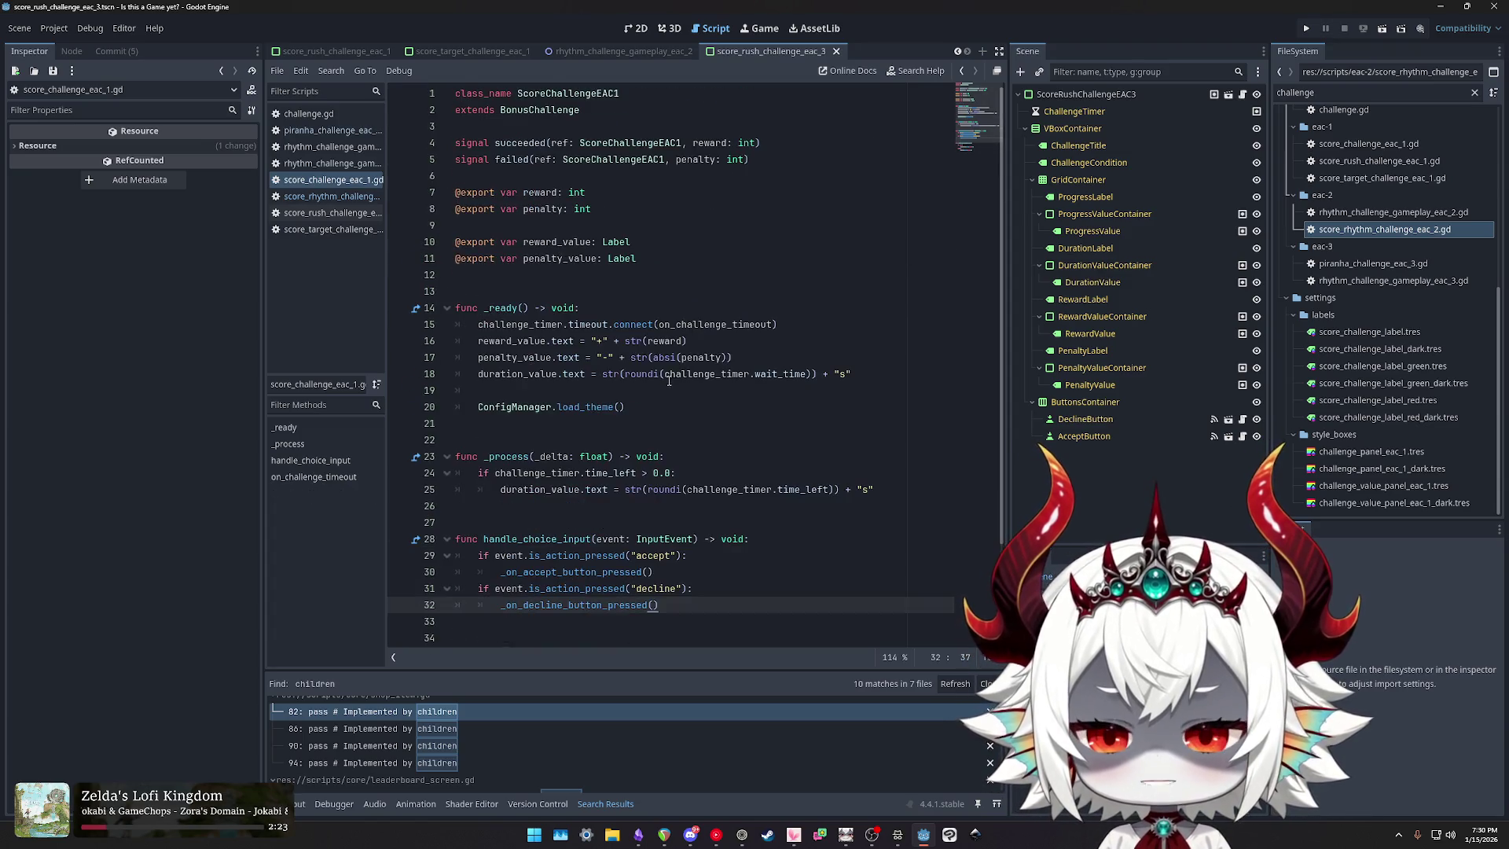
{"action": "scroll", "coordinate": [673, 386], "scroll_direction": "down", "scroll_amount": 3}
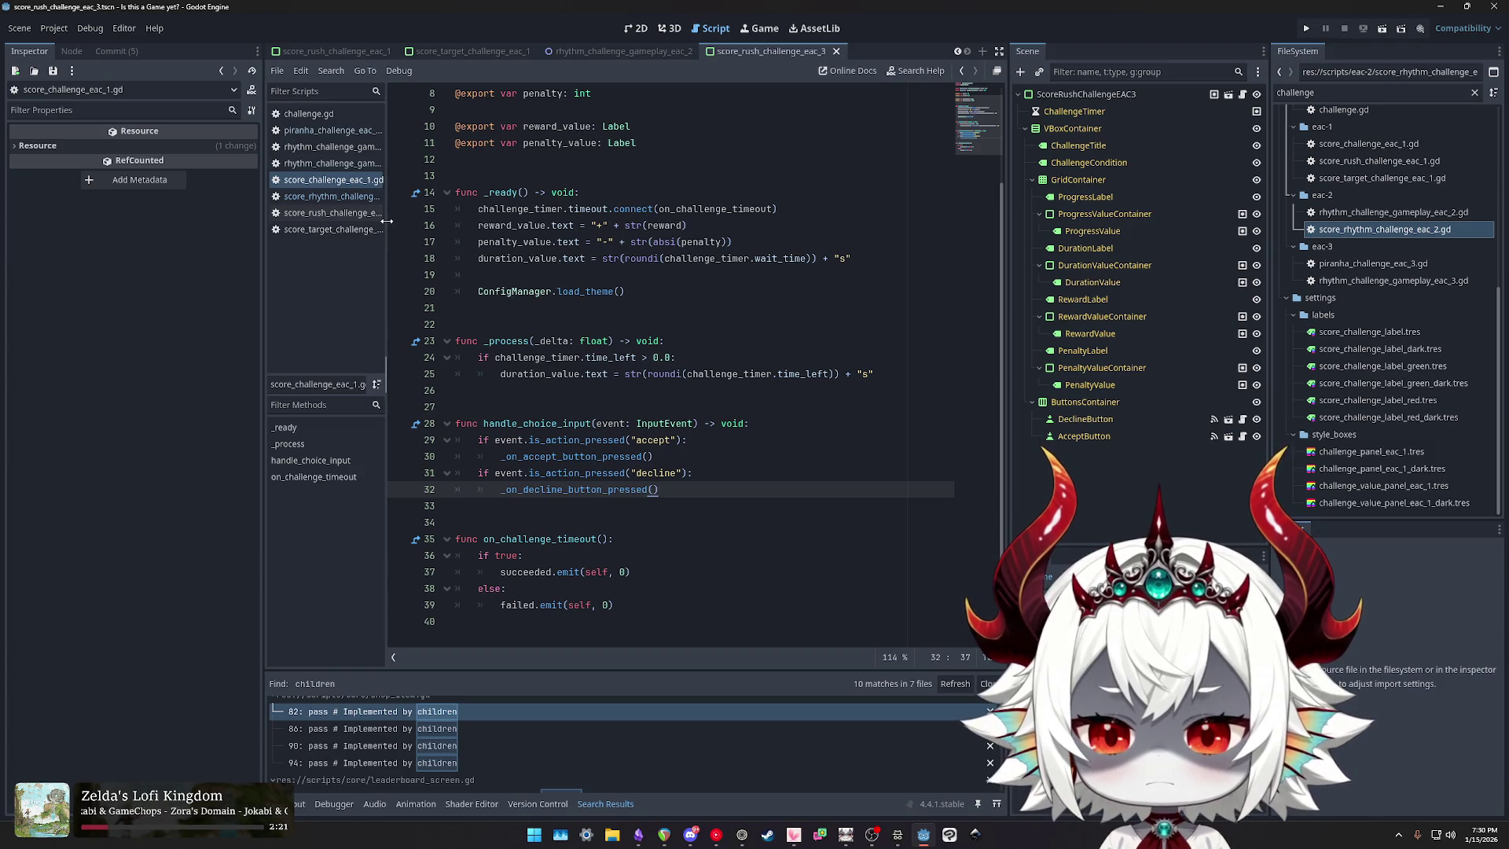
{"action": "left_click", "coordinate": [333, 196]}
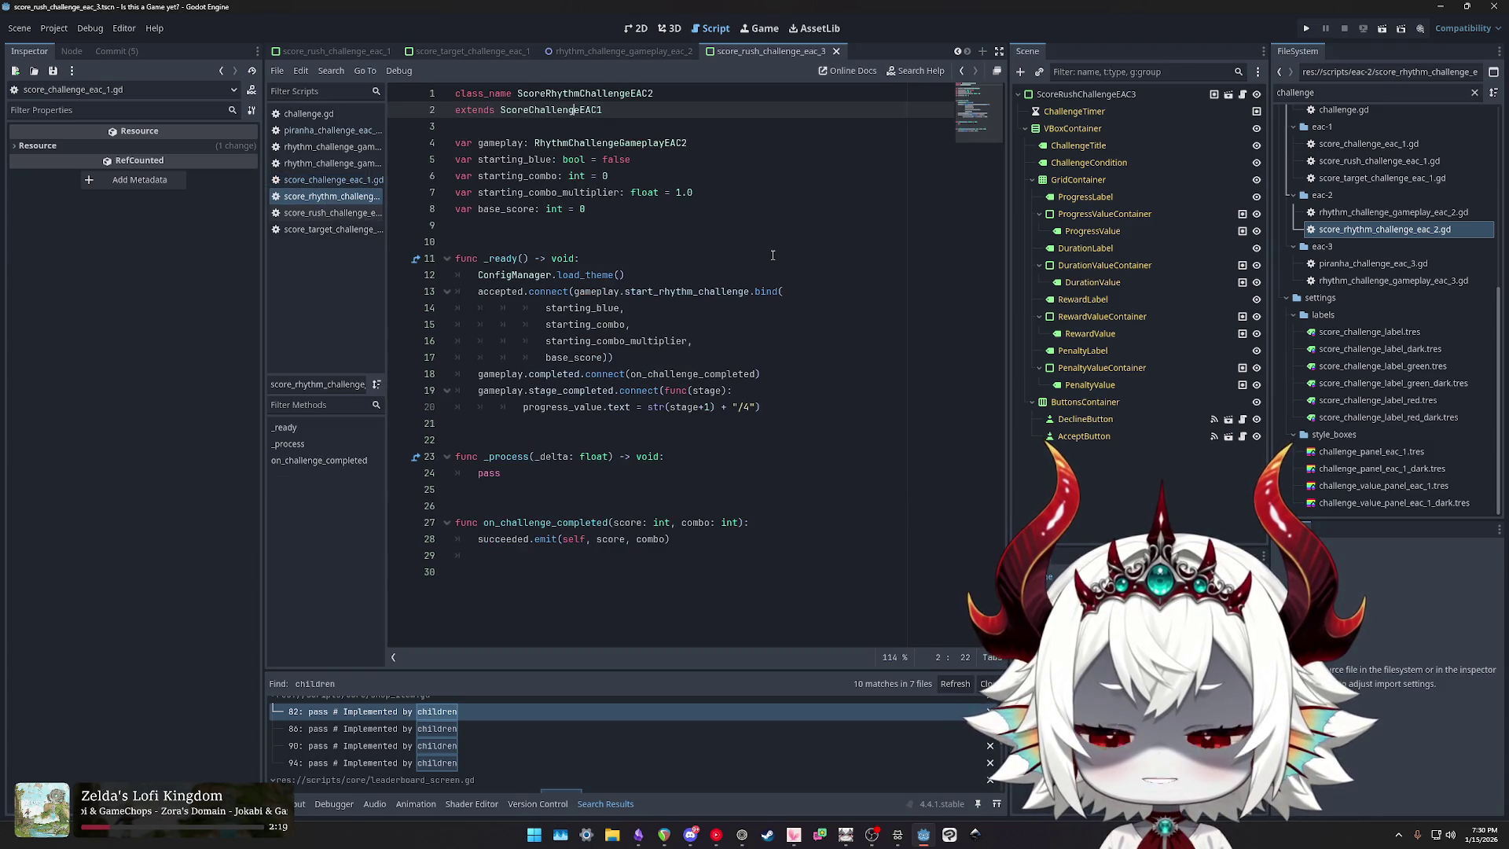
{"action": "left_click", "coordinate": [330, 165]}
{"action": "left_click", "coordinate": [333, 148]}
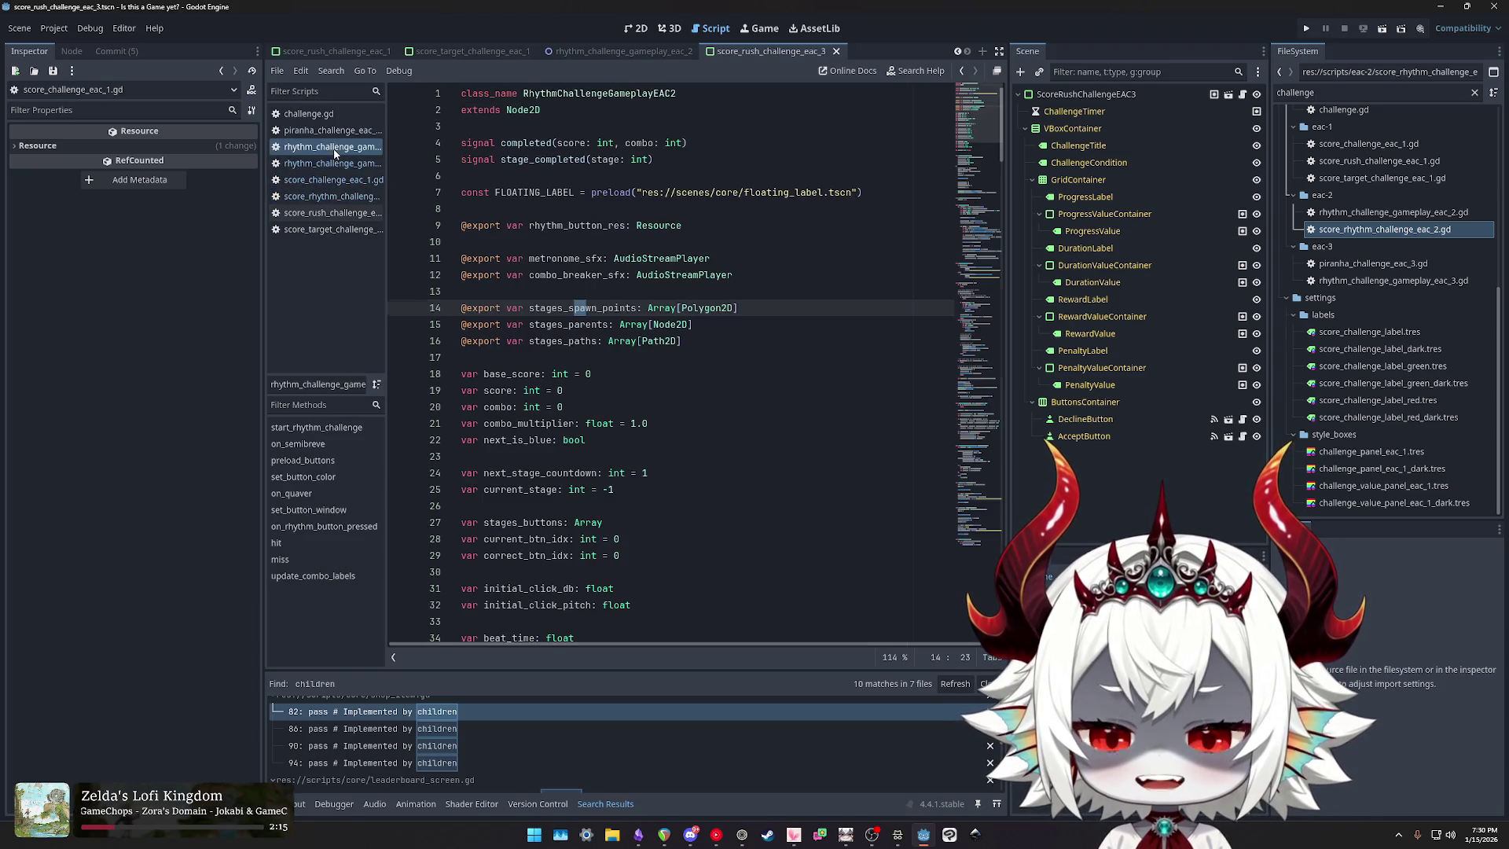
Step: Compare challenge.gd, the score target and score rhythm scripts with ScoreChallengeEAC1's timeout and handle_choice_input
{"action": "scroll", "coordinate": [722, 268], "scroll_direction": "down", "scroll_amount": 3}
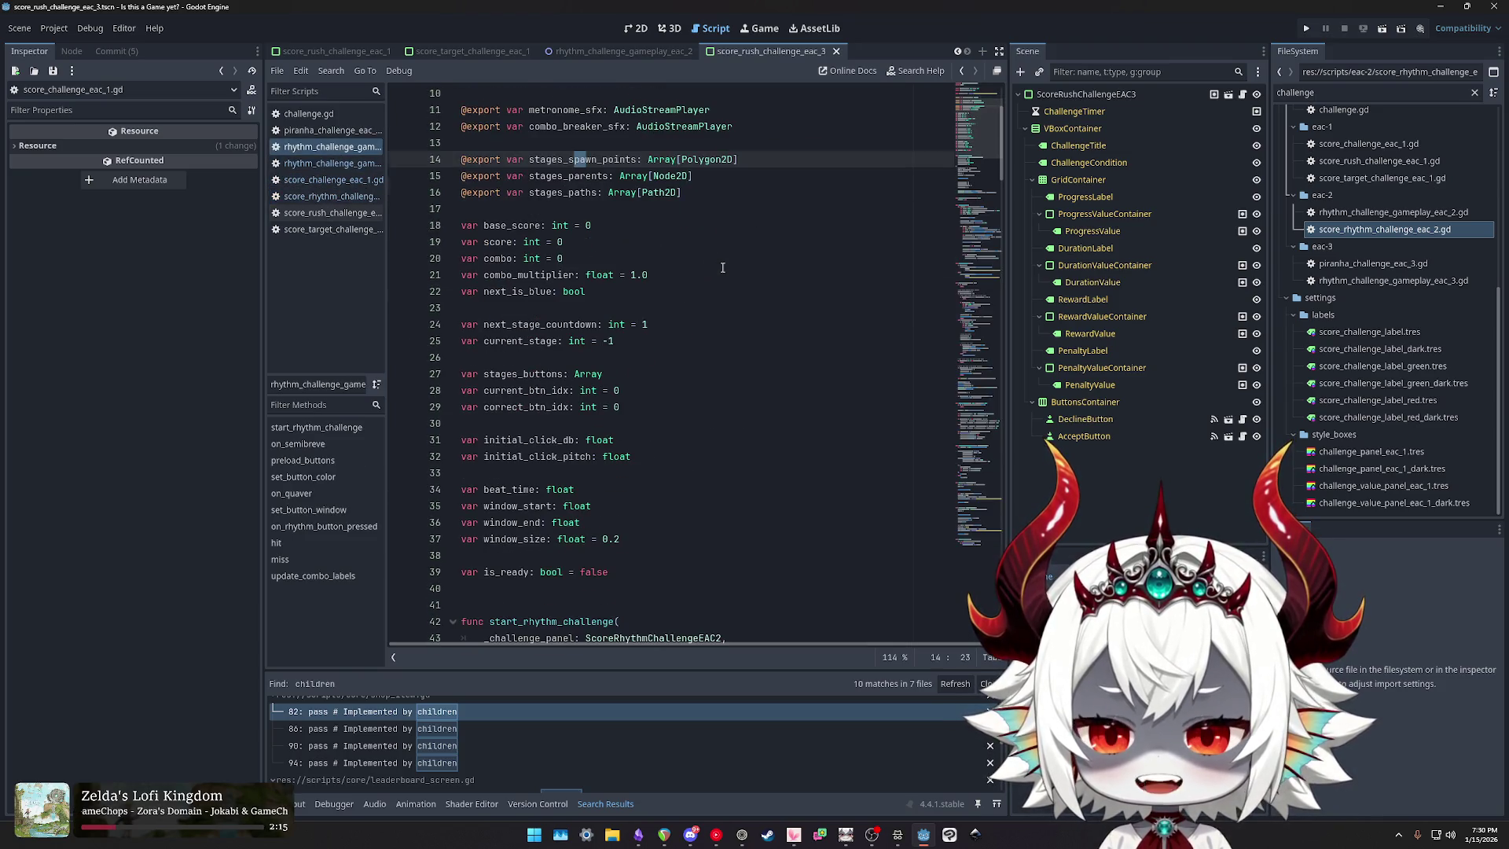
{"action": "left_click", "coordinate": [303, 116]}
{"action": "scroll", "coordinate": [707, 299], "scroll_direction": "down", "scroll_amount": 1}
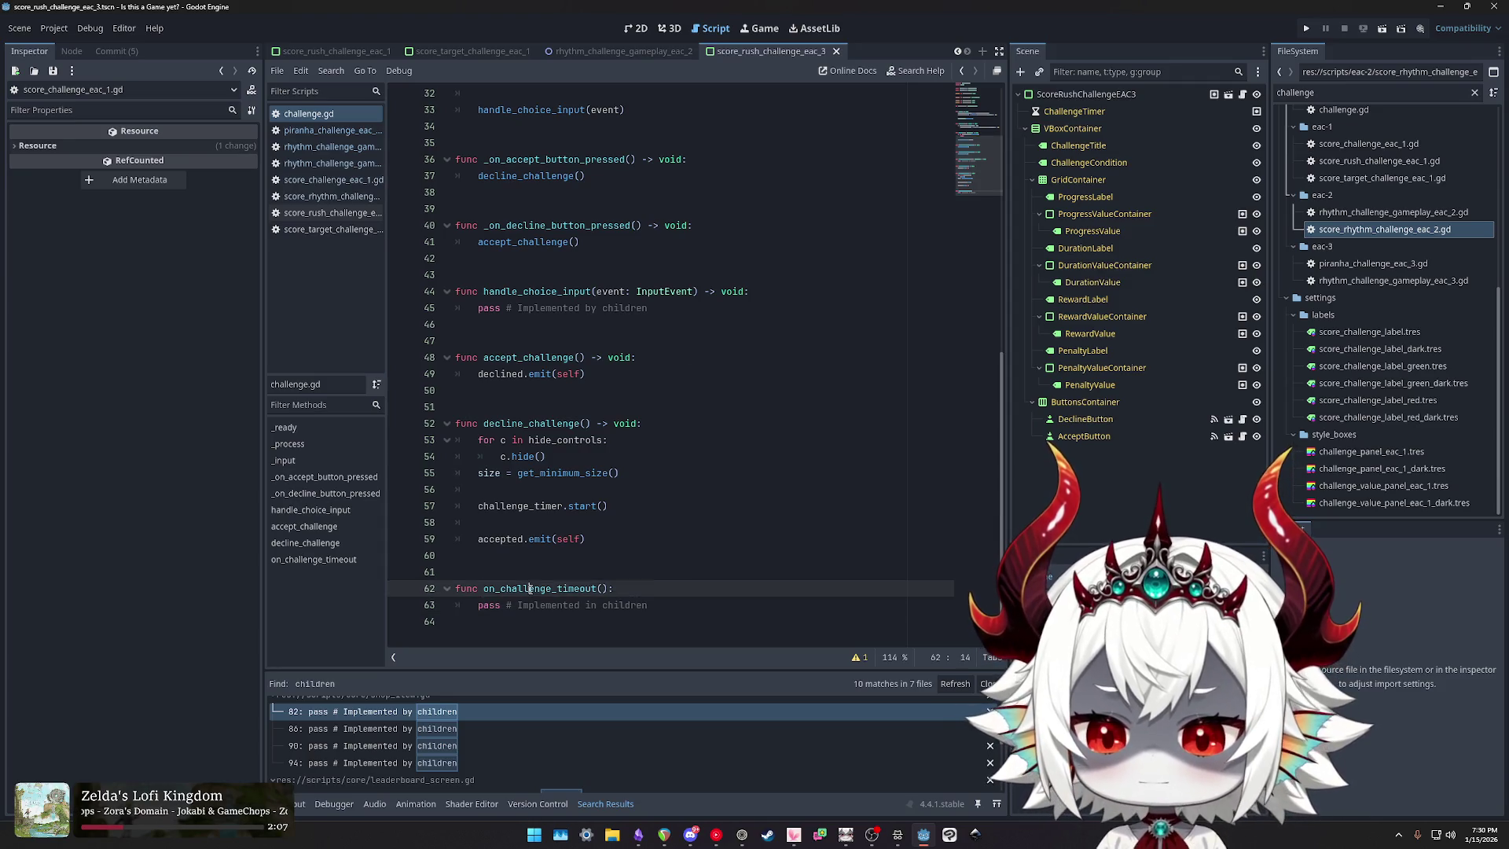
{"action": "left_click", "coordinate": [332, 229]}
{"action": "left_click", "coordinate": [330, 196]}
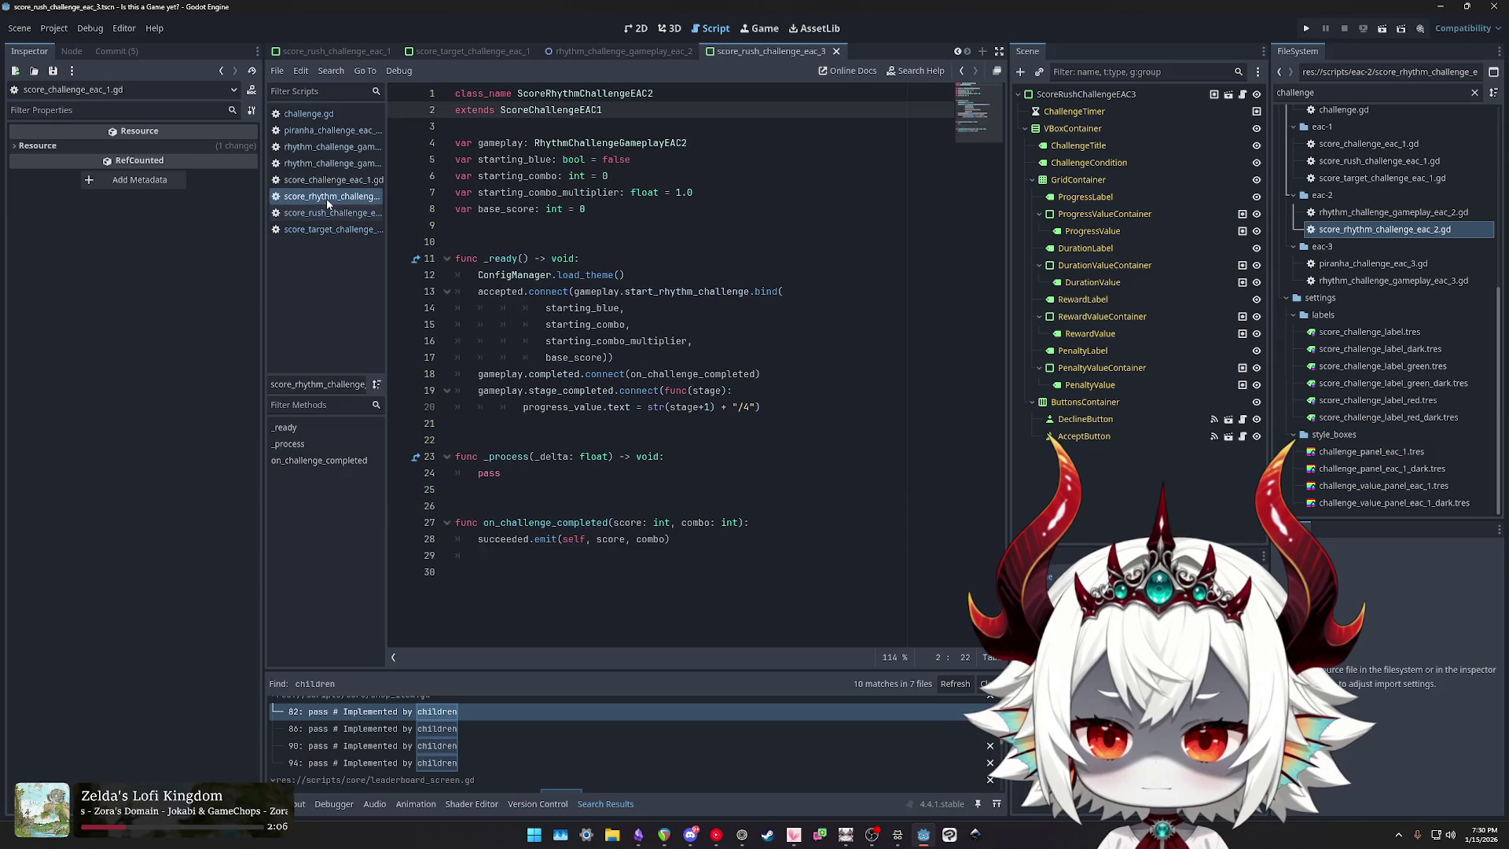
{"action": "double_click", "coordinate": [550, 524]}
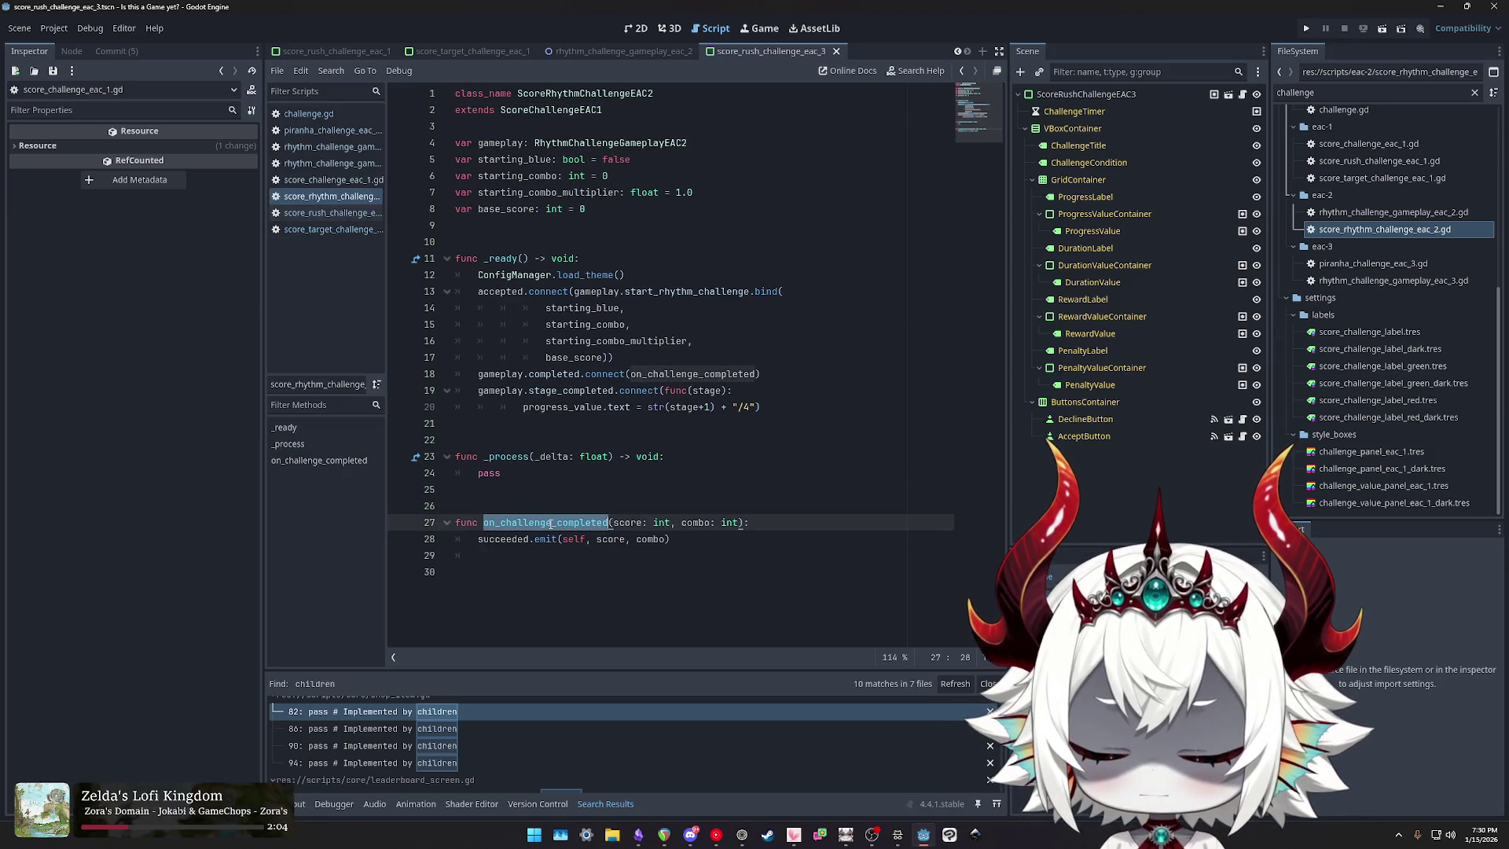
{"action": "left_click", "coordinate": [552, 110]}
{"action": "left_click", "coordinate": [551, 110], "text": "ctrl"}
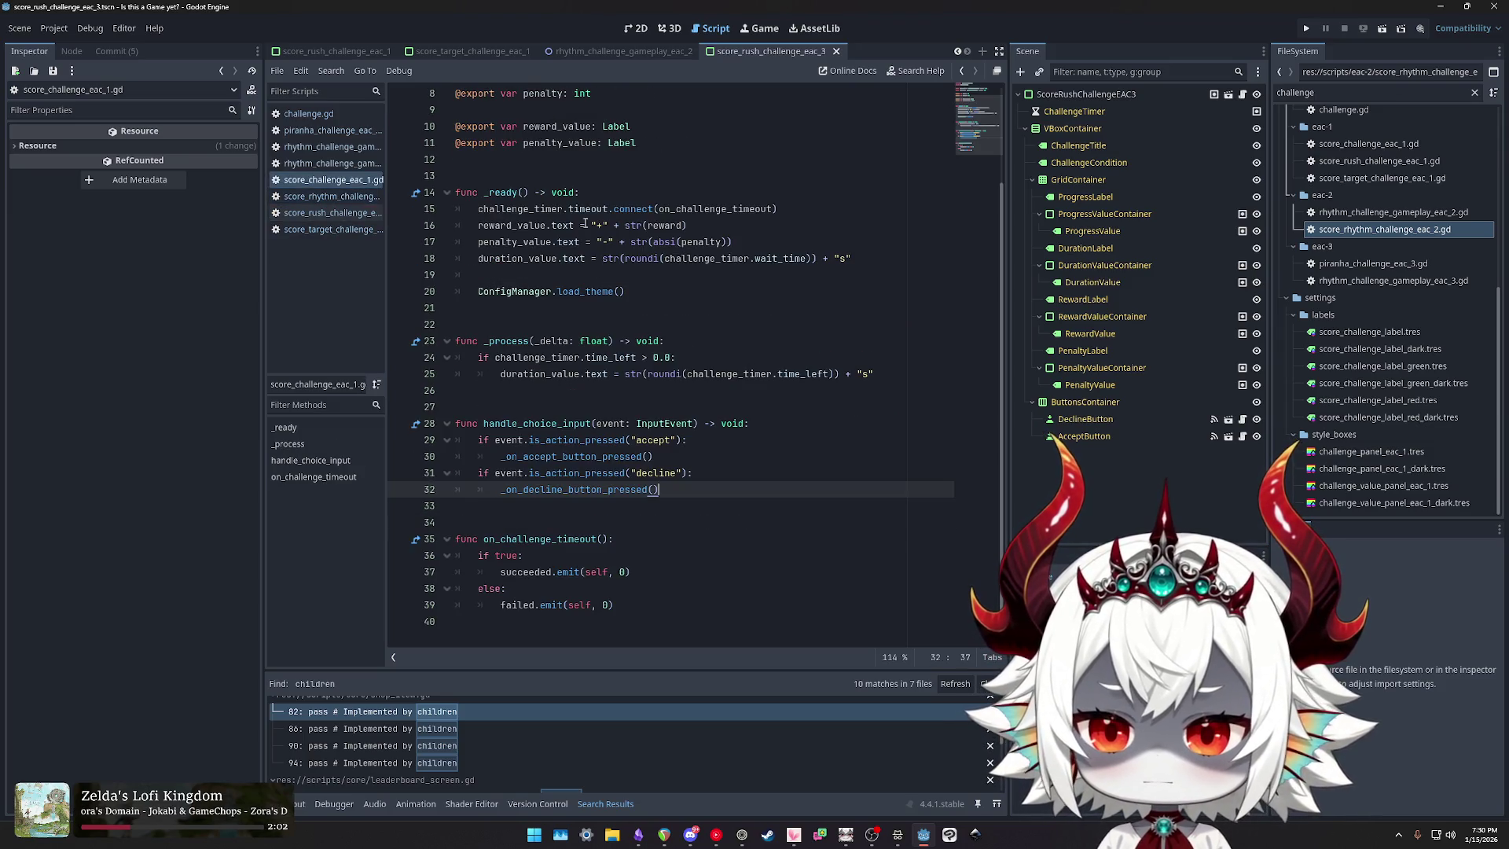
{"action": "left_click", "coordinate": [626, 539]}
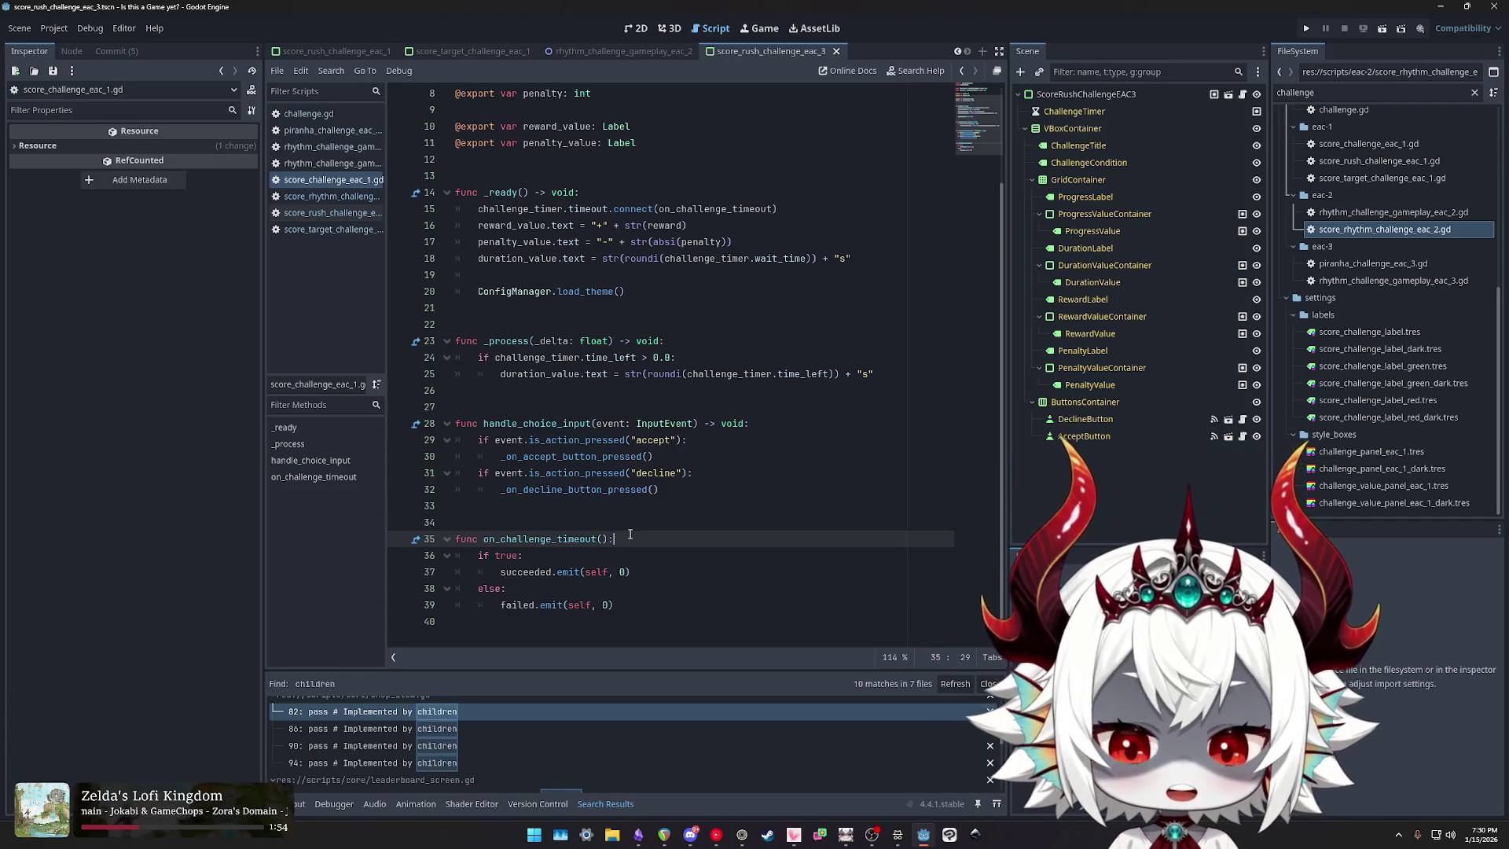
{"action": "double_click", "coordinate": [516, 423]}
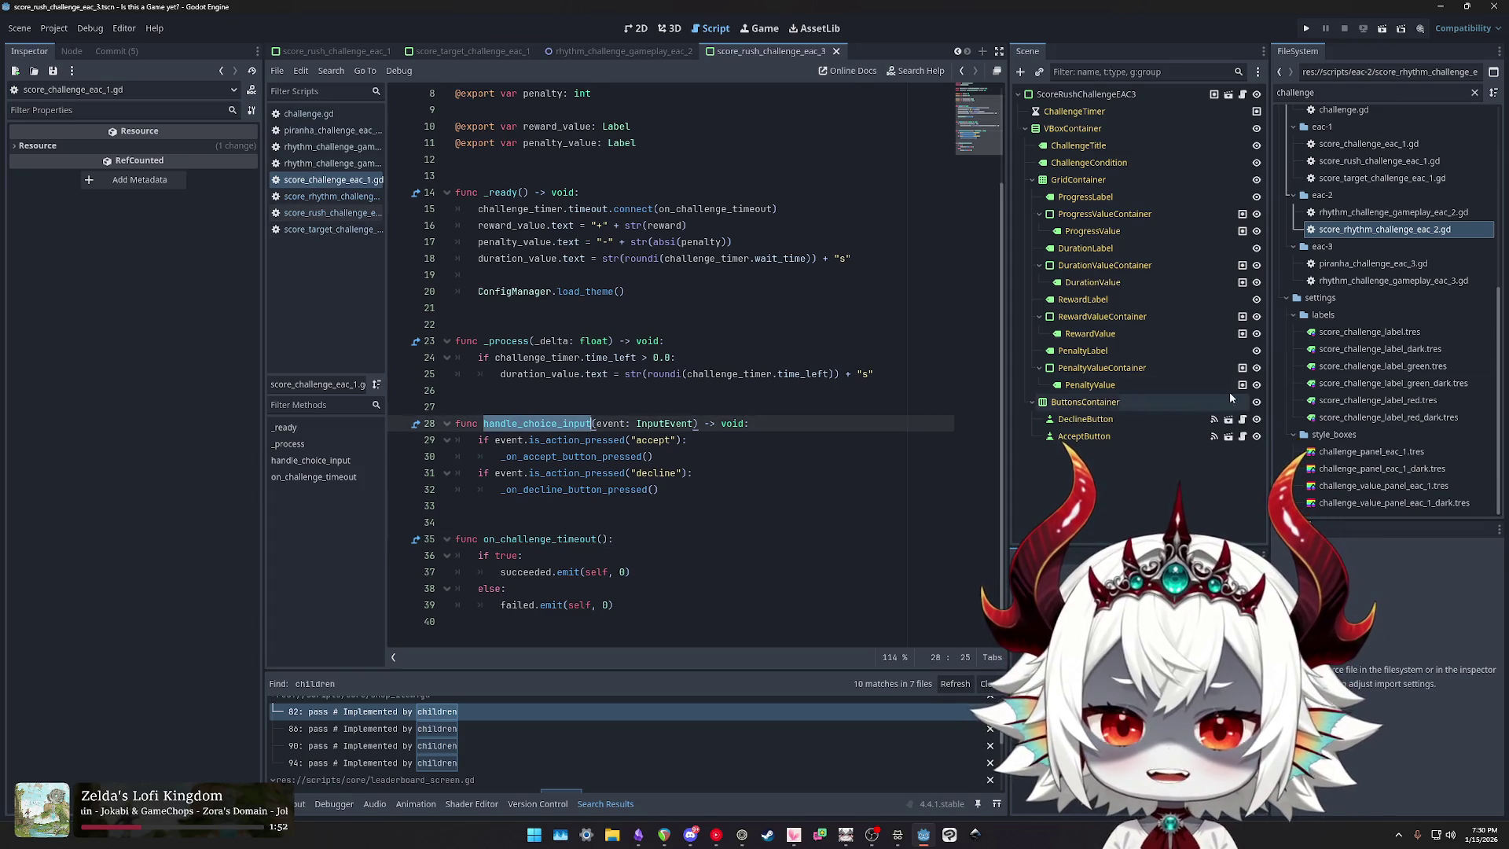
Step: Review the score rhythm, score rush and score_challenge_eac_1 scripts, then return to challenge.gd
{"action": "left_click", "coordinate": [330, 195]}
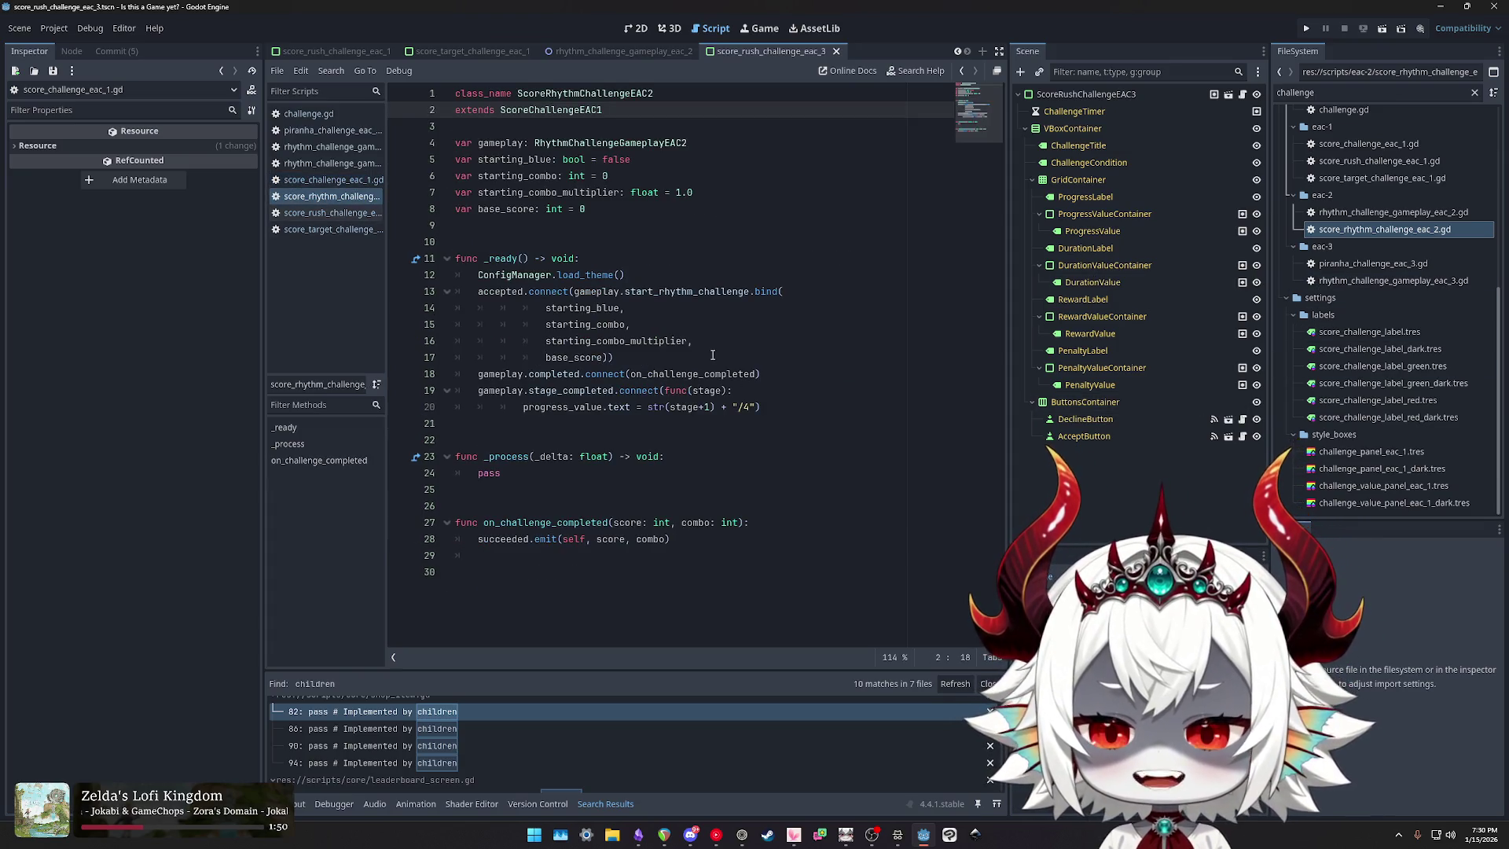
{"action": "left_click", "coordinate": [303, 213]}
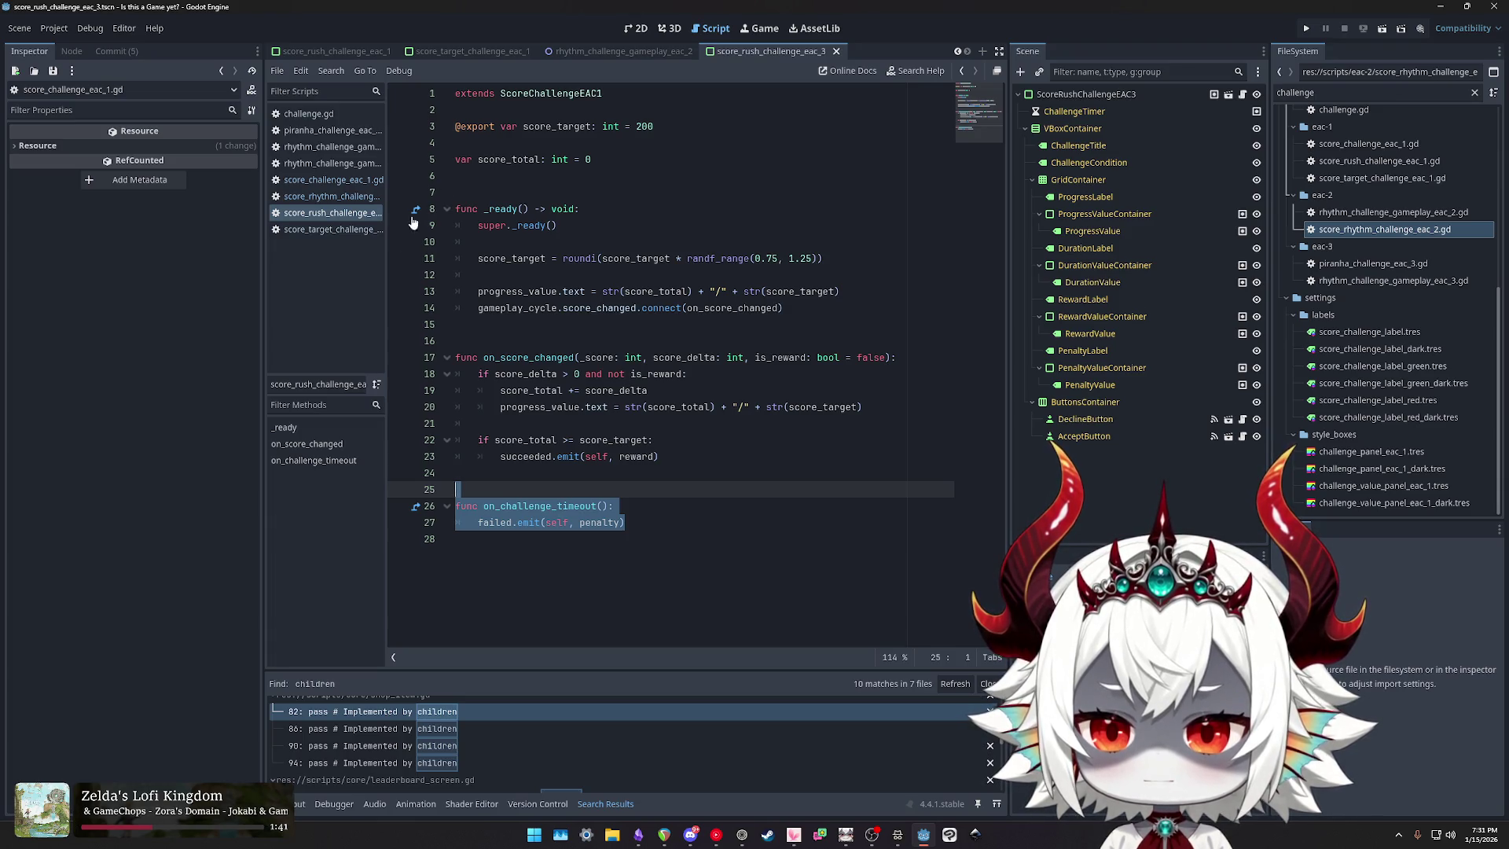
{"action": "left_click", "coordinate": [314, 205]}
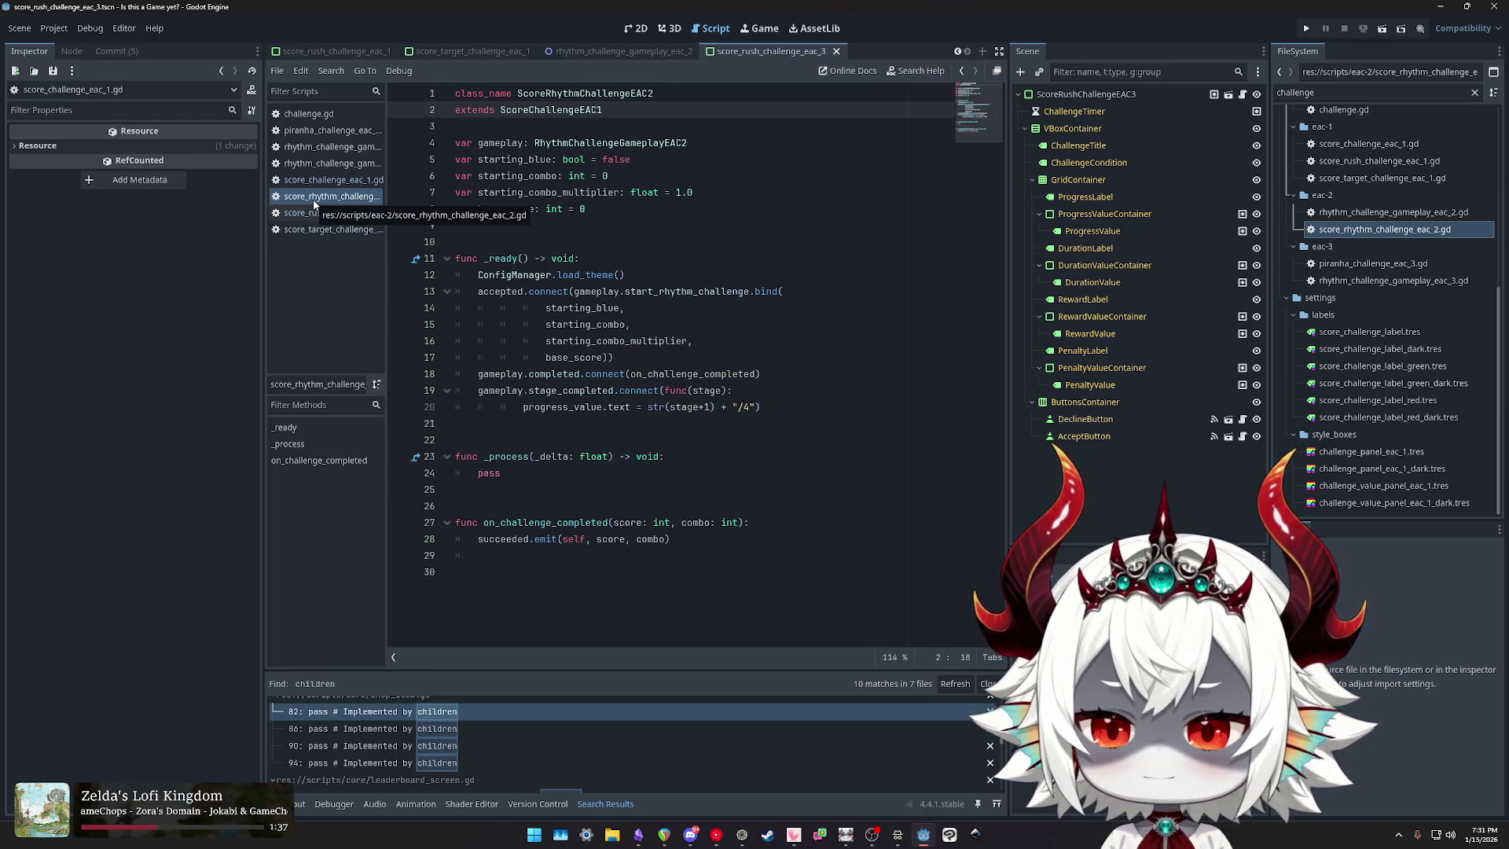
{"action": "left_click", "coordinate": [328, 182]}
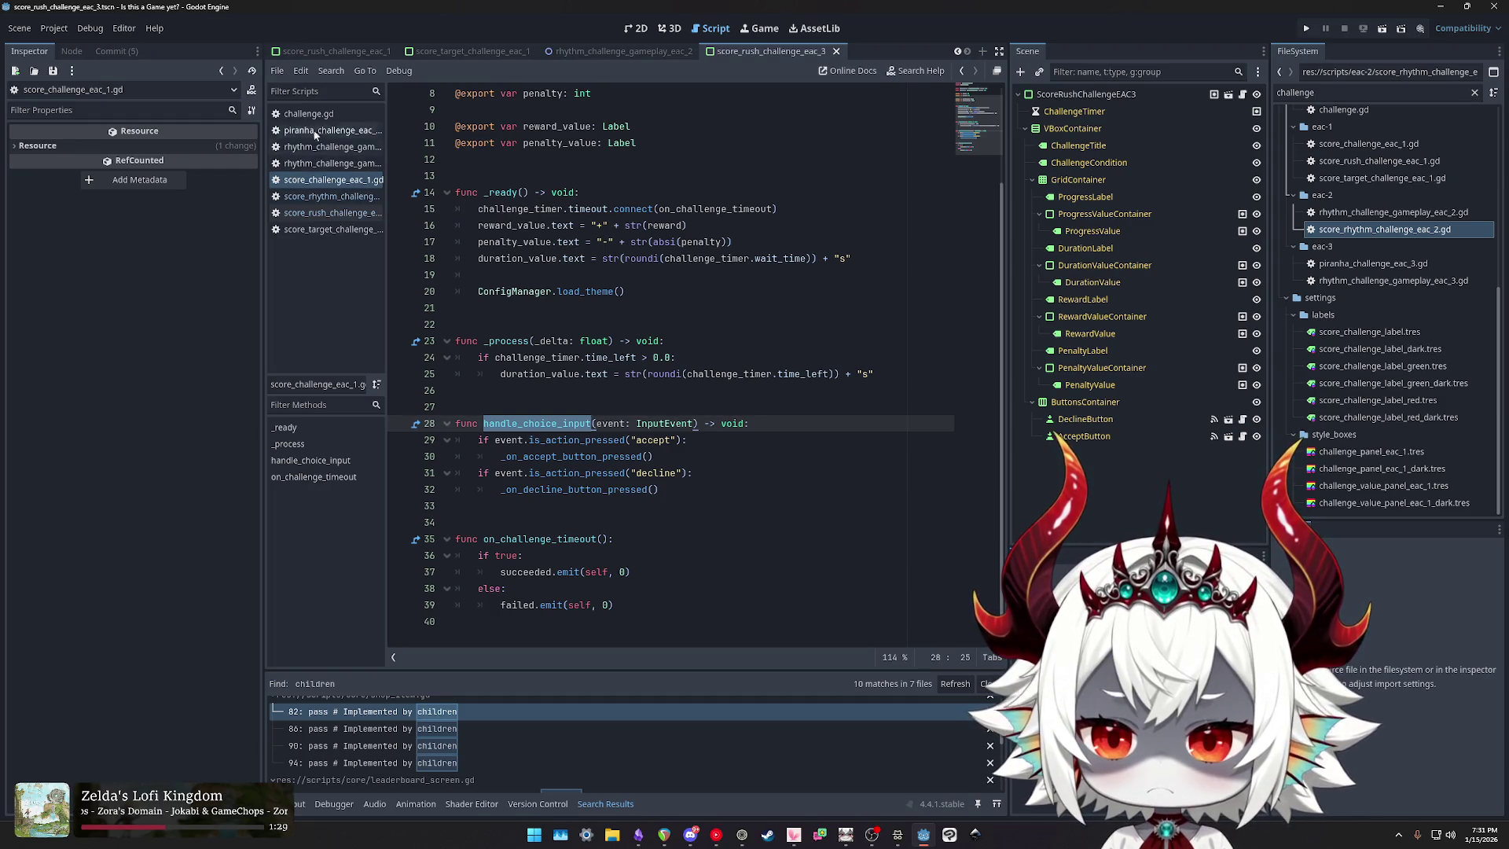
{"action": "scroll", "coordinate": [685, 226], "scroll_direction": "up", "scroll_amount": 3}
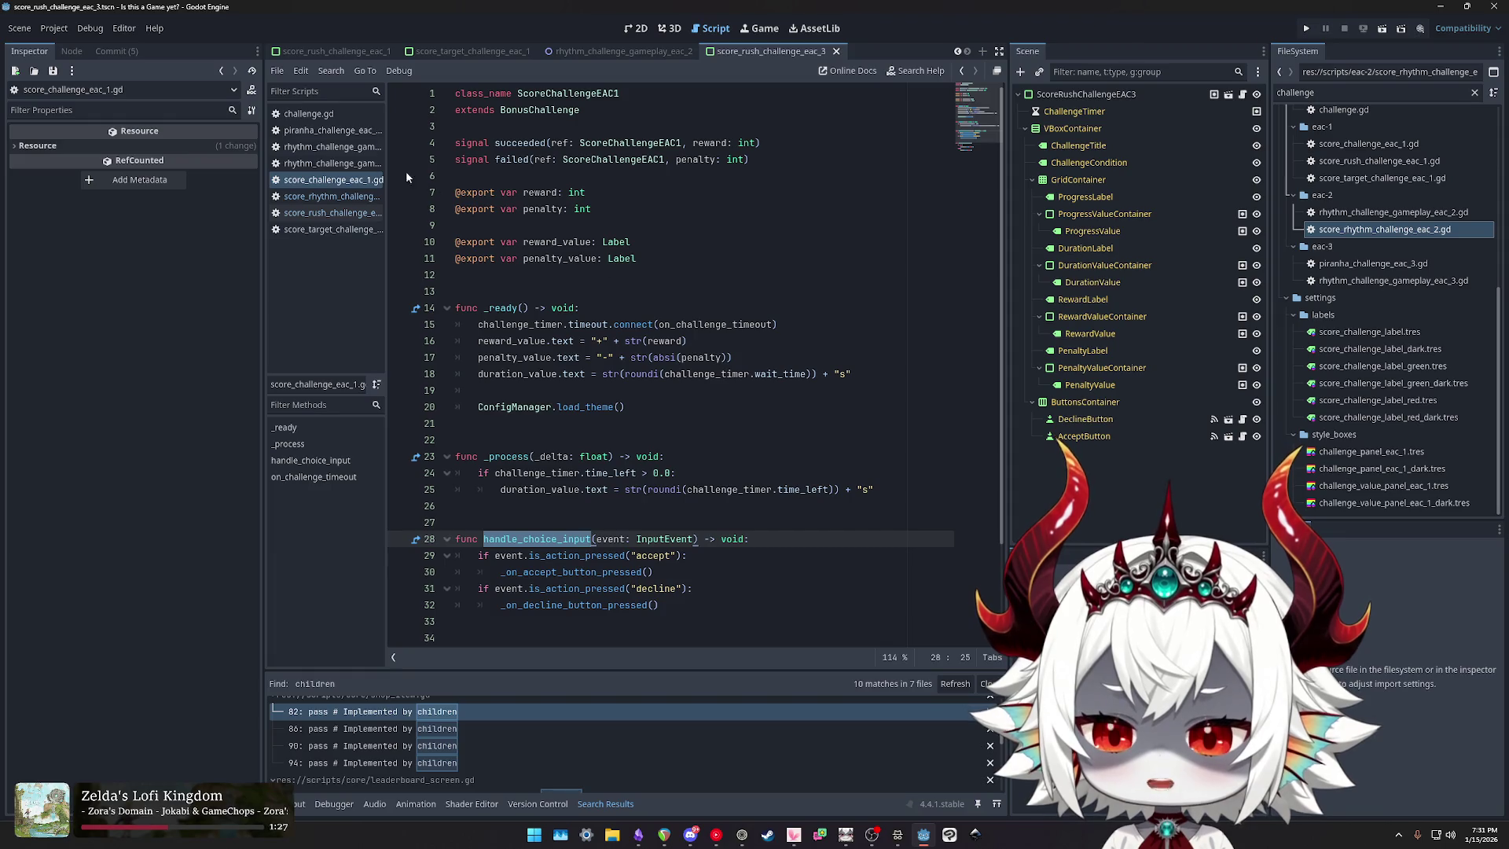
{"action": "left_click", "coordinate": [309, 116]}
{"action": "left_click", "coordinate": [309, 115]}
Step: Rename challenge.gd in FileSystem to bonus_challenge.gd by adding the 'bonus_' prefix
{"action": "right_click", "coordinate": [309, 116]}
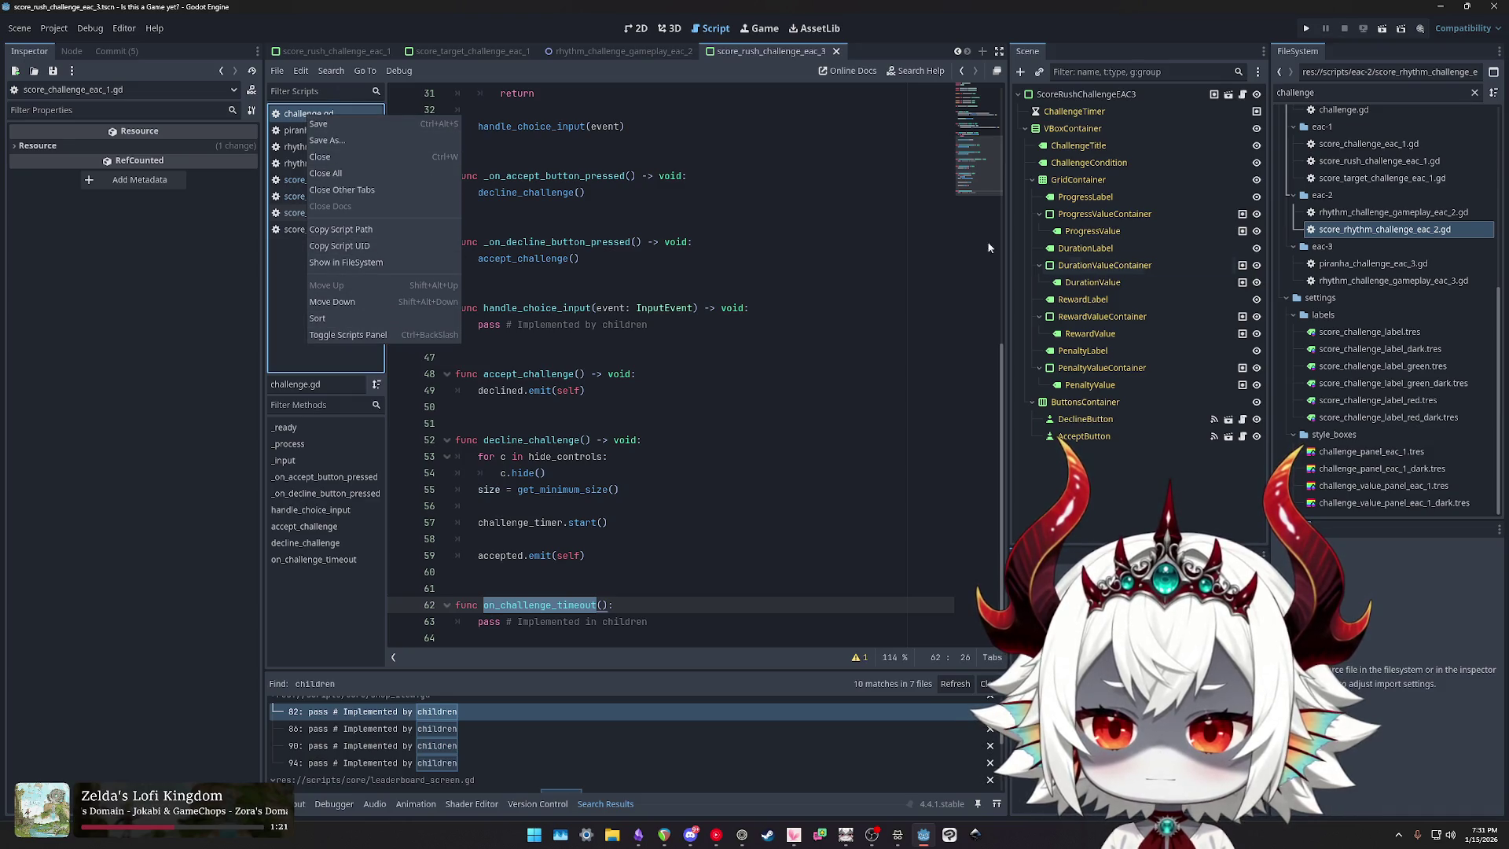
{"action": "left_click", "coordinate": [1346, 94]}
{"action": "scroll", "coordinate": [1350, 275], "scroll_direction": "up", "scroll_amount": 3}
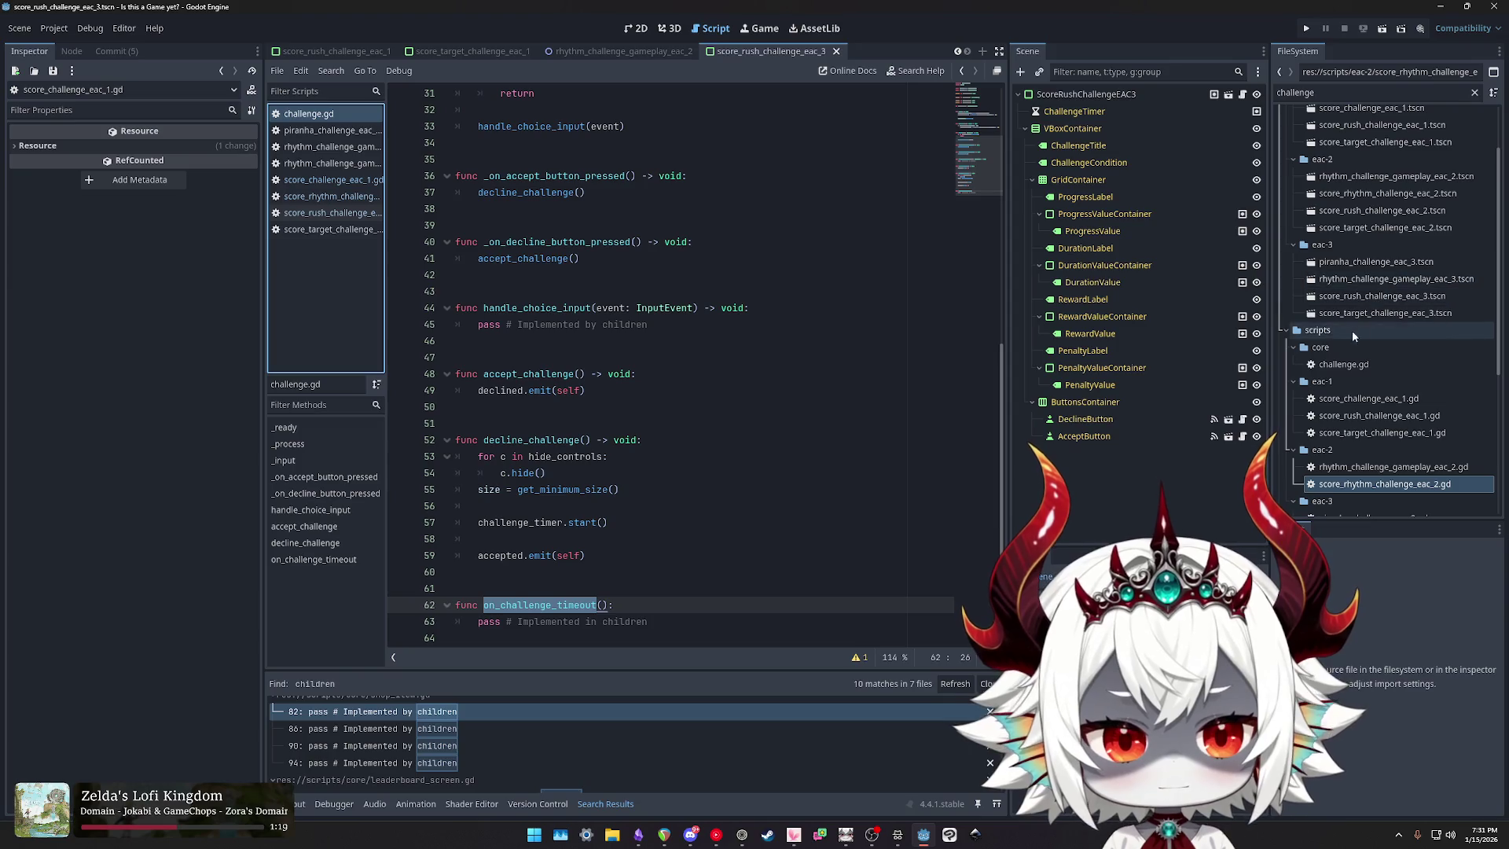
{"action": "left_click", "coordinate": [1340, 366]}
{"action": "key", "text": "F2"}
{"action": "key", "text": "Home"}
{"action": "type", "text": "bonus_"}
{"action": "key", "text": "Return"}
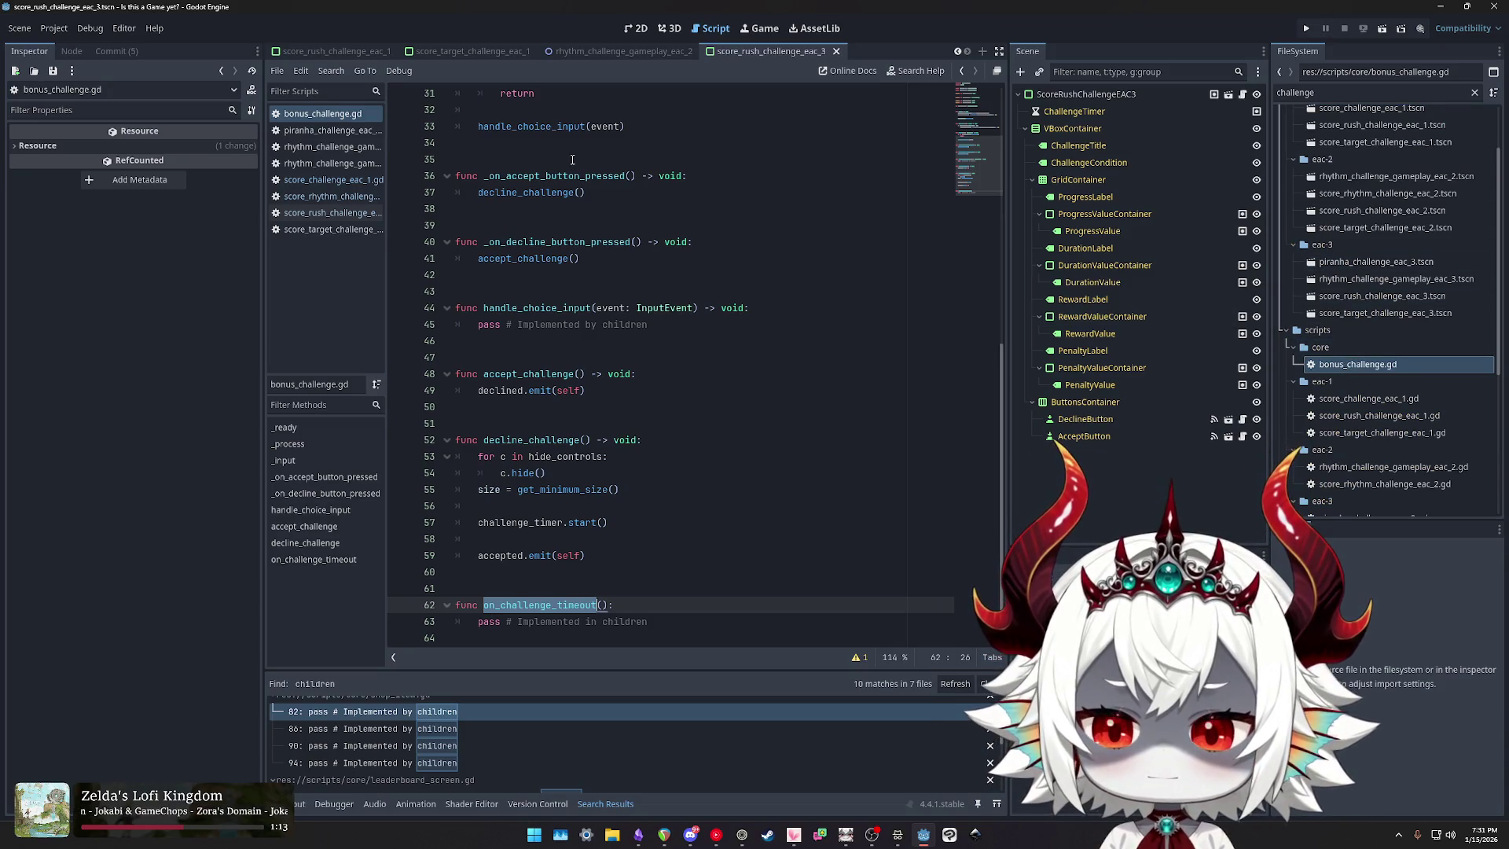
{"action": "scroll", "coordinate": [637, 212], "scroll_direction": "up", "scroll_amount": 10}
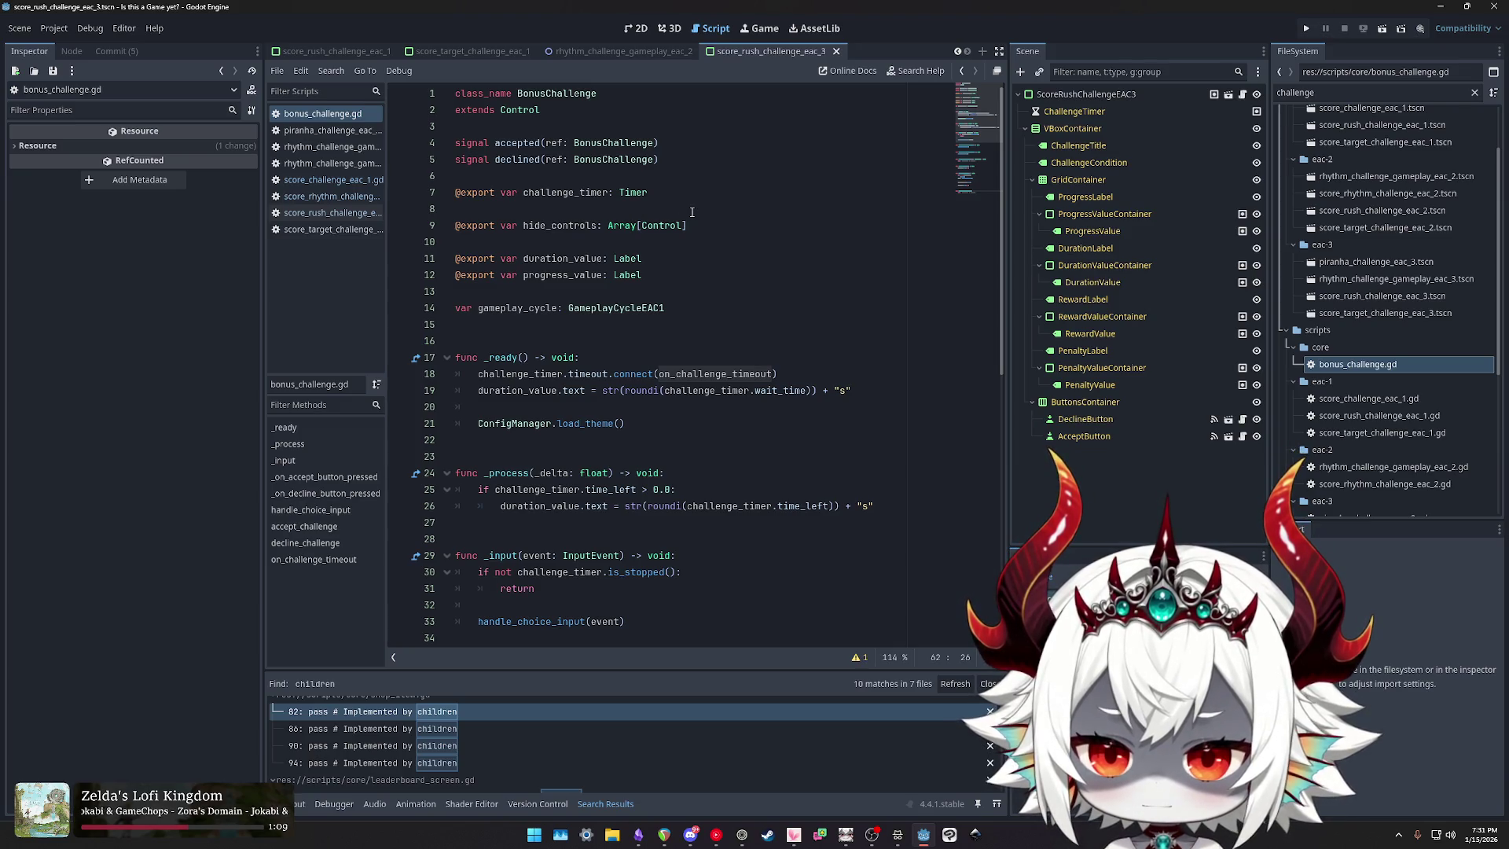
Step: Select the _ready function body, lines 18–21, in bonus_challenge.gd
{"action": "scroll", "coordinate": [692, 212], "scroll_direction": "down", "scroll_amount": 1}
{"action": "scroll", "coordinate": [692, 212], "scroll_direction": "down", "scroll_amount": 1}
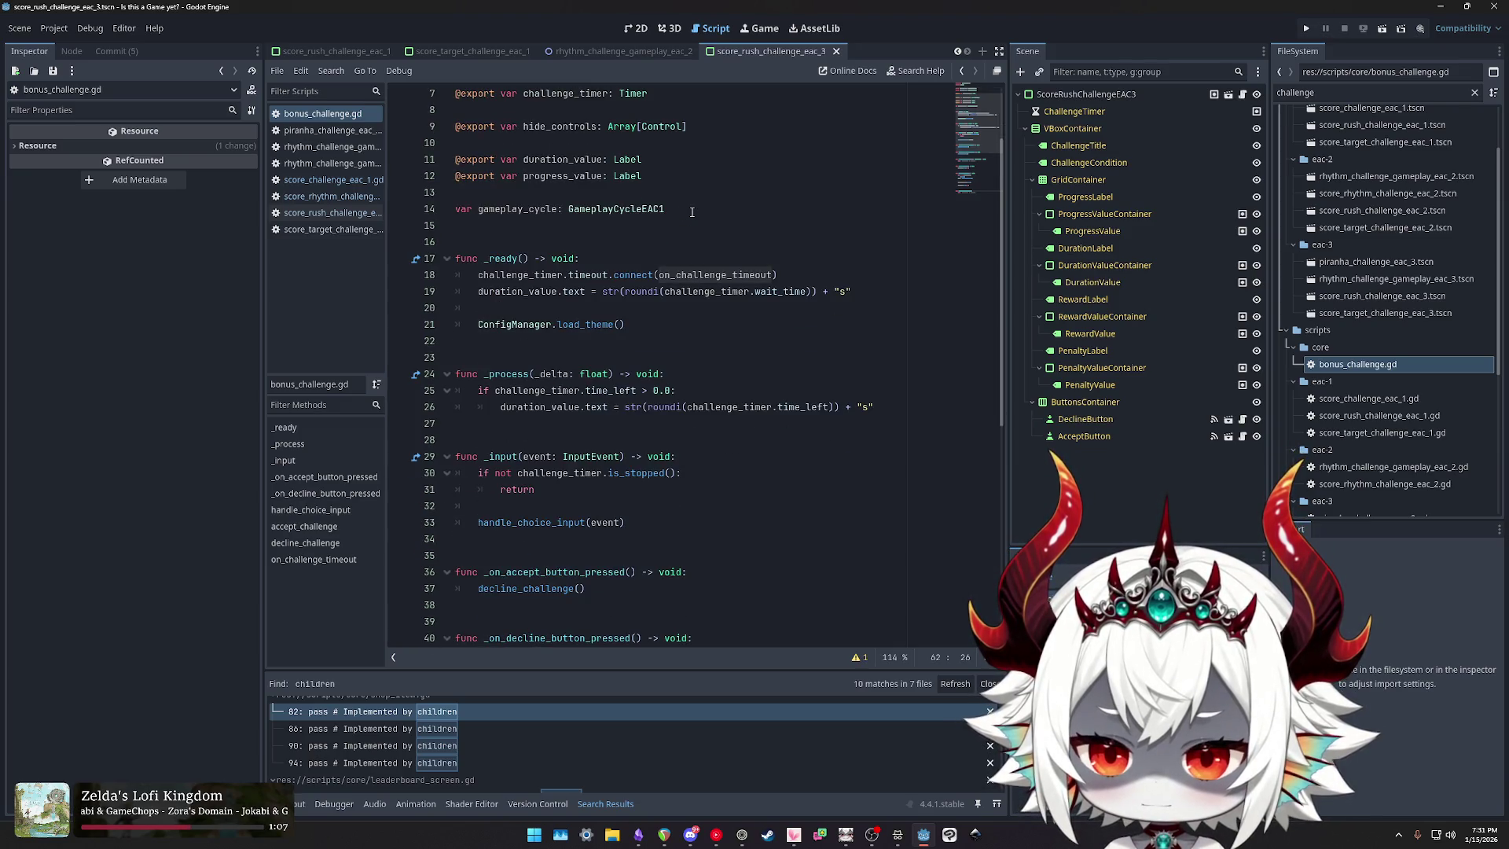
{"action": "left_click", "coordinate": [665, 258]}
{"action": "left_click_drag", "start_coordinate": [626, 324], "coordinate": [436, 271]}
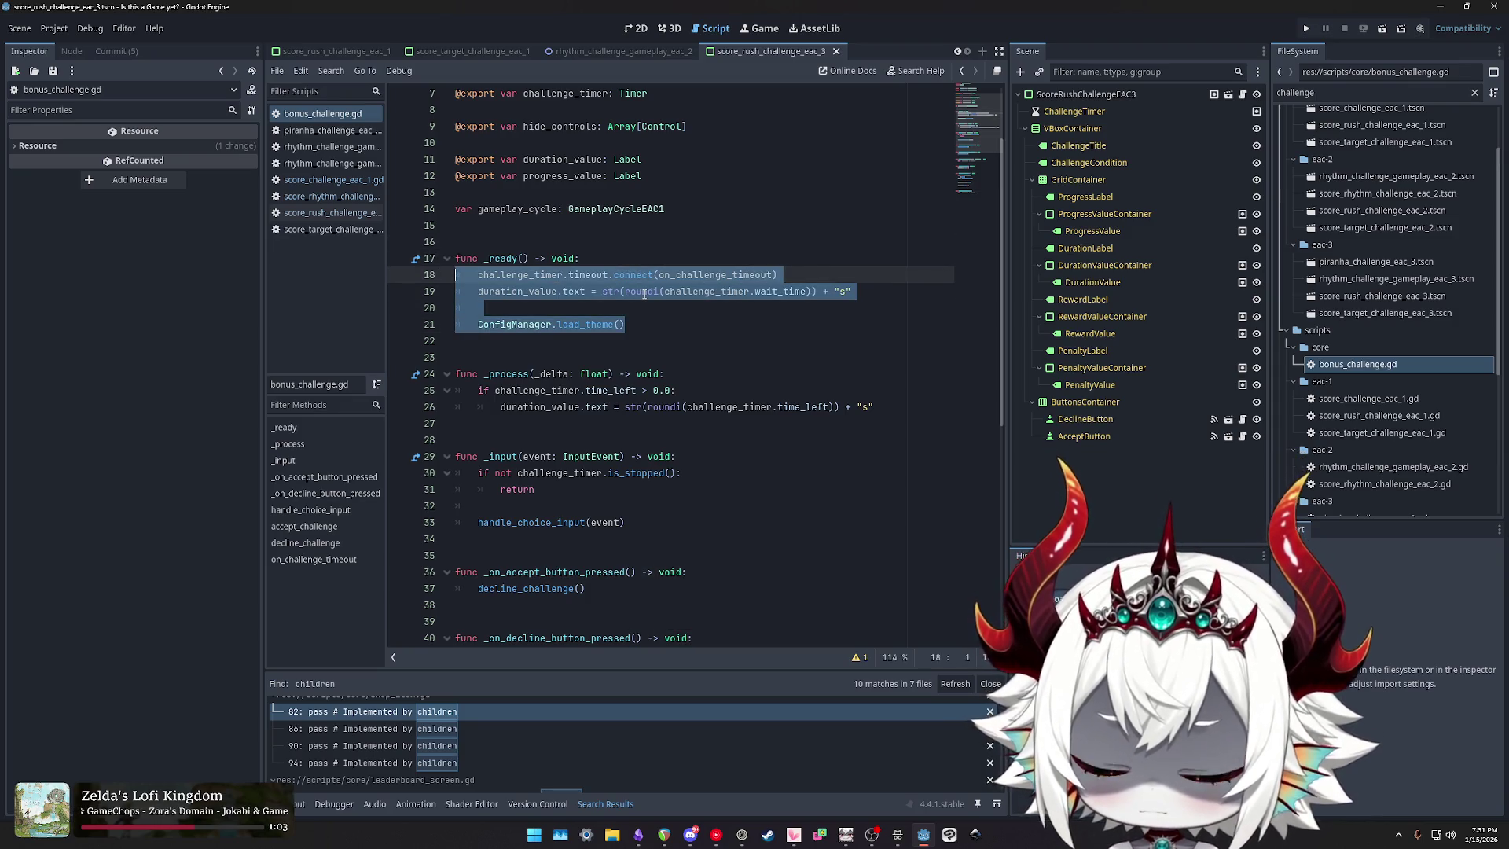
Step: View the piranha script, then the rhythm gameplay script's preload_buttons, closing its duplicate entry
{"action": "left_click", "coordinate": [330, 132]}
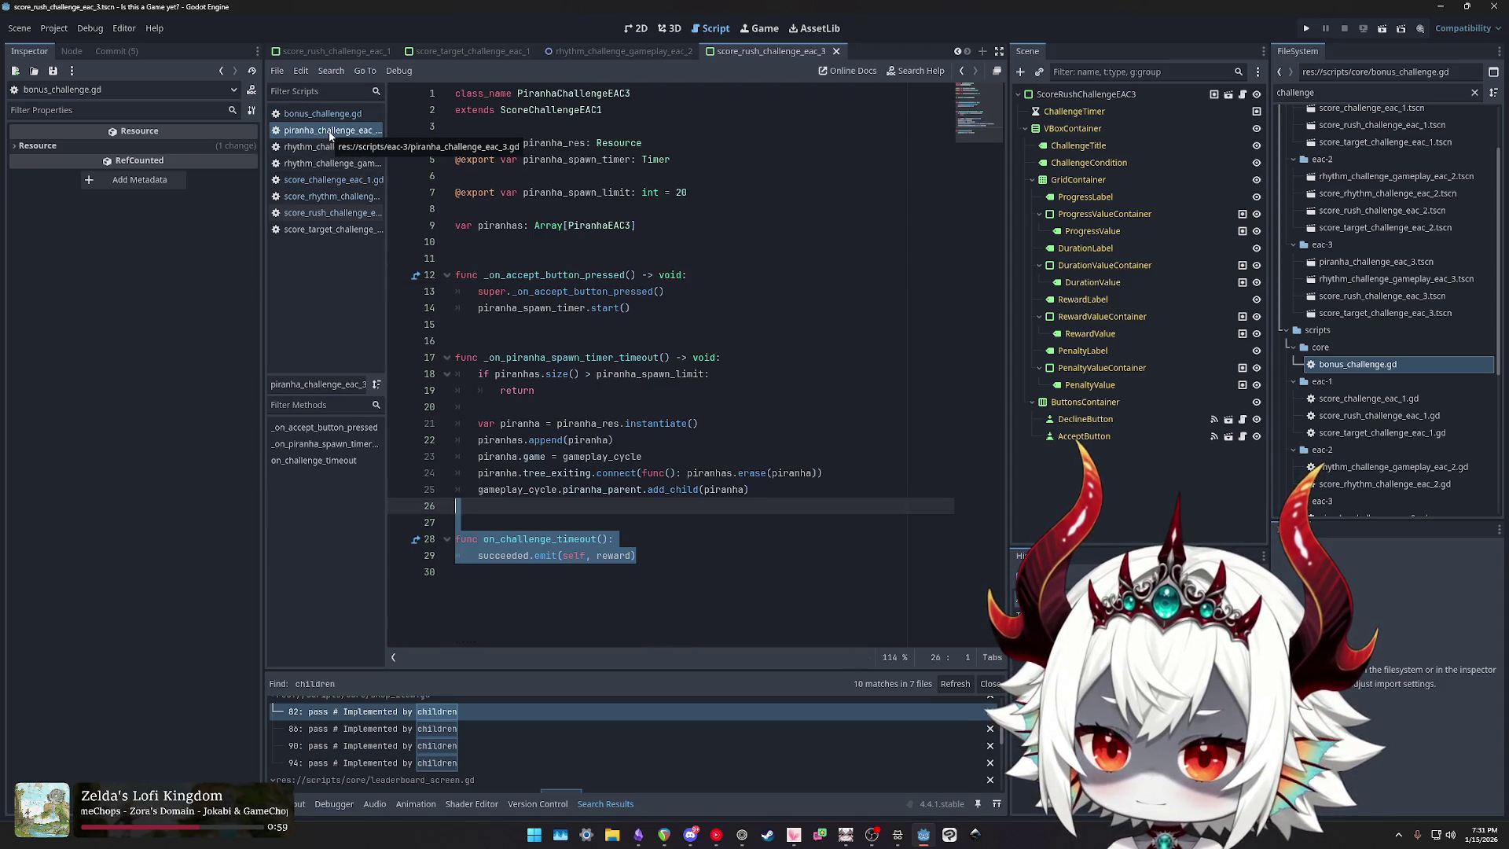
{"action": "left_click", "coordinate": [318, 150]}
{"action": "scroll", "coordinate": [691, 323], "scroll_direction": "up", "scroll_amount": 3}
{"action": "scroll", "coordinate": [691, 323], "scroll_direction": "down", "scroll_amount": 20}
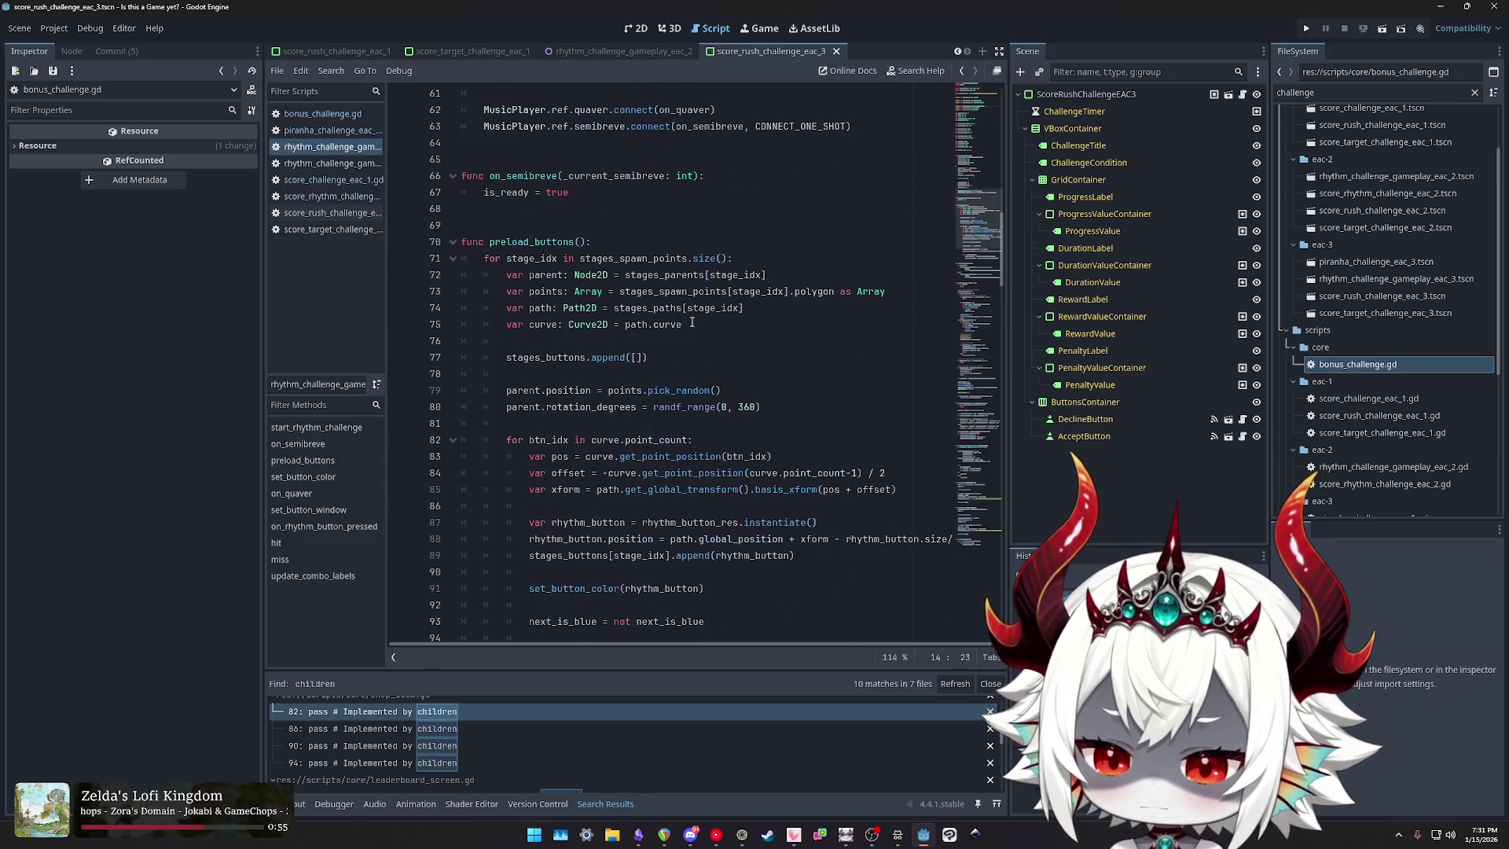
{"action": "middle_click", "coordinate": [339, 149]}
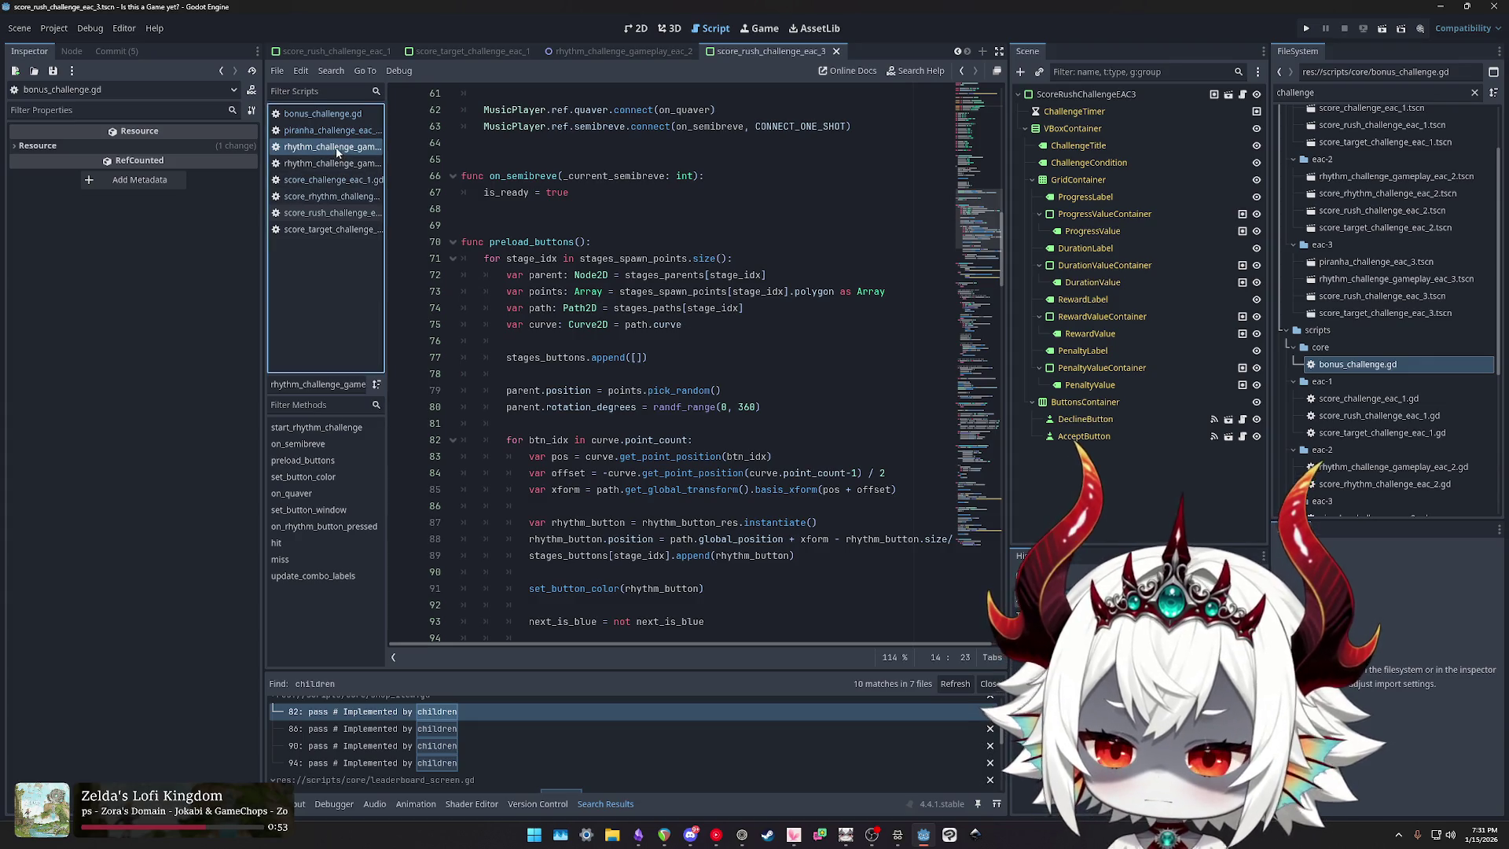
Step: Close the remaining rhythm gameplay script and move score rush up and score target third
{"action": "middle_click", "coordinate": [354, 148]}
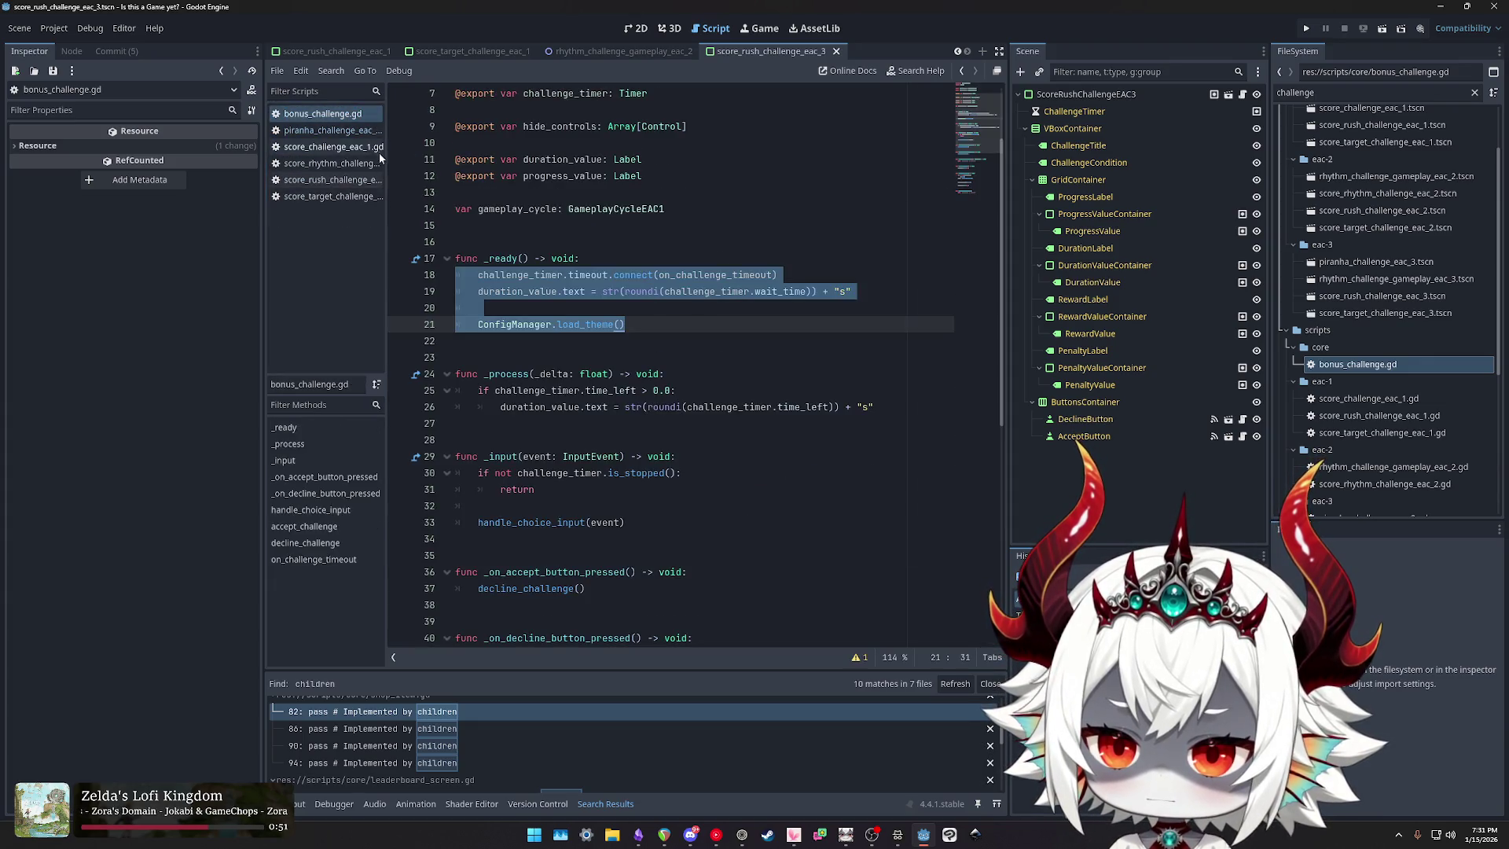
{"action": "left_click", "coordinate": [330, 148]}
{"action": "key", "text": "Up"}
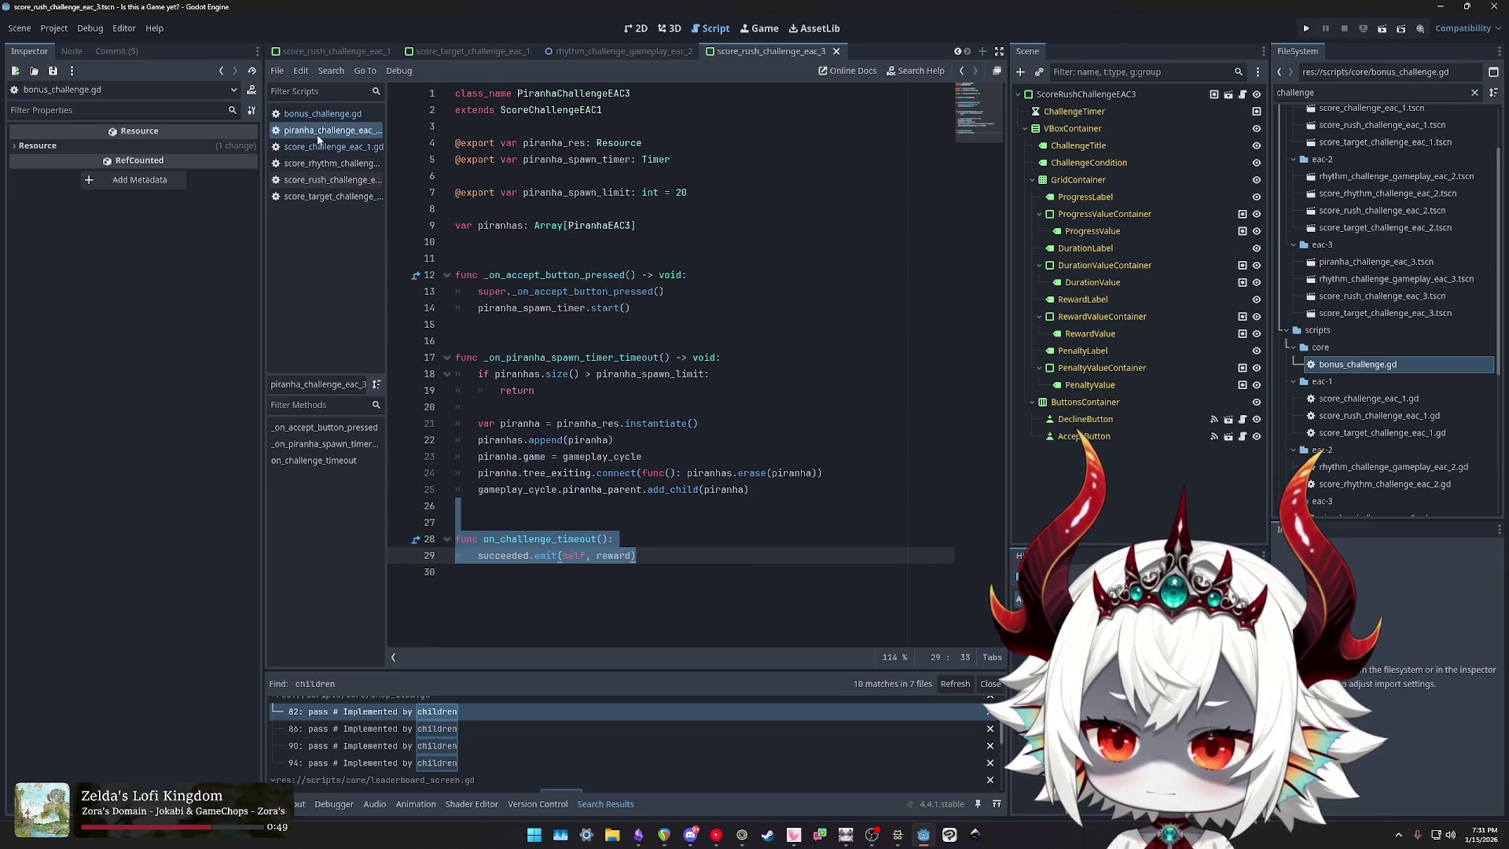
{"action": "key", "text": "Down"}
{"action": "left_click_drag", "start_coordinate": [321, 179], "coordinate": [326, 131]}
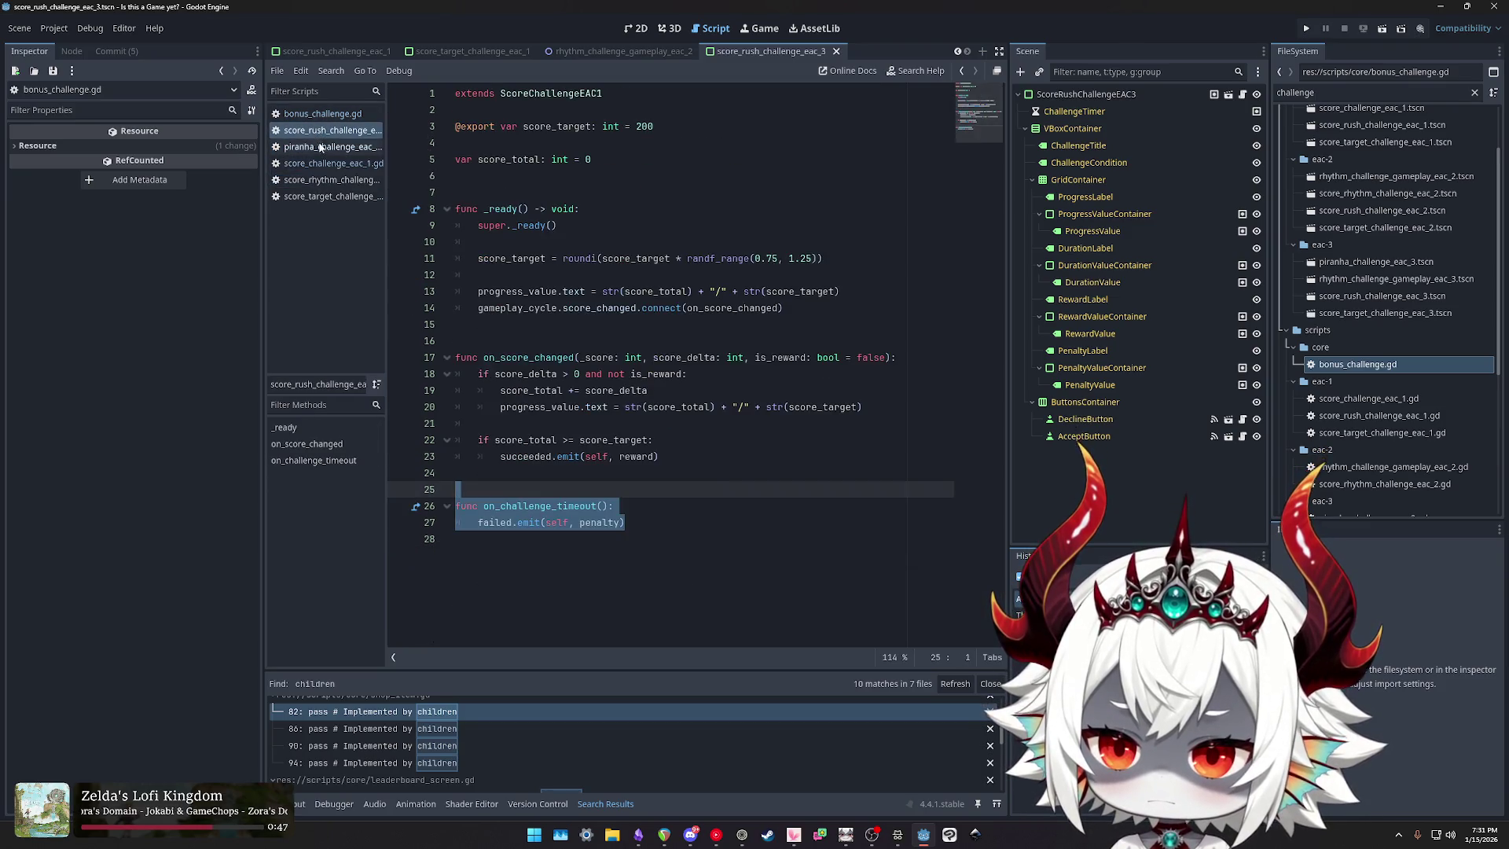
{"action": "left_click_drag", "start_coordinate": [329, 199], "coordinate": [328, 154]}
Step: Move score_challenge_eac_1.gd to second in the open scripts list, then check the piranha script
{"action": "left_click", "coordinate": [329, 163]}
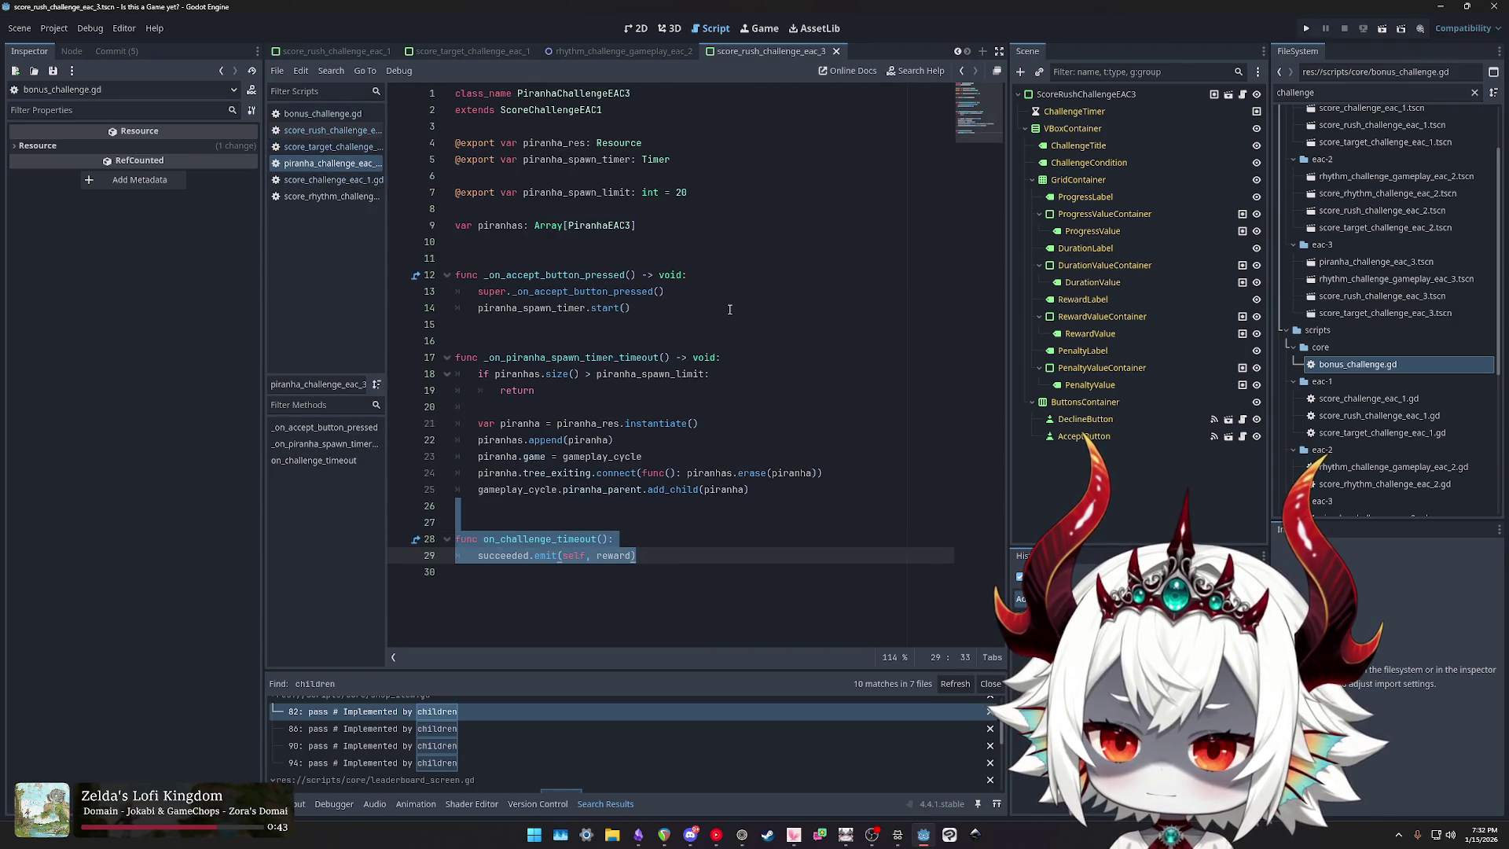
{"action": "left_click", "coordinate": [328, 179]}
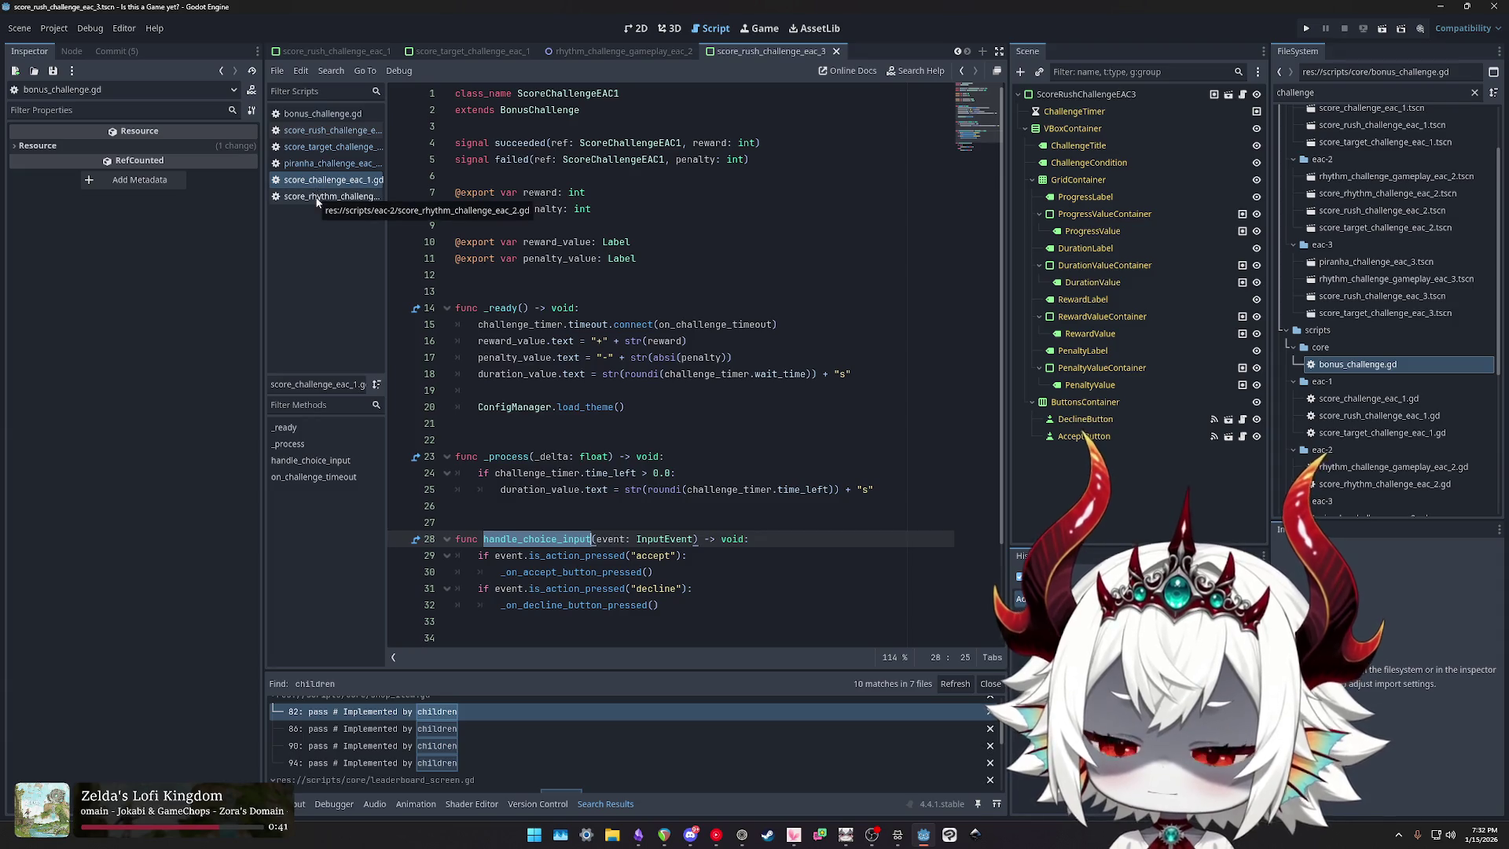
{"action": "left_click_drag", "start_coordinate": [320, 184], "coordinate": [331, 131]}
{"action": "key", "text": "Down"}
{"action": "key", "text": "Down"}
{"action": "key", "text": "Down"}
{"action": "key", "text": "Up"}
{"action": "left_click", "coordinate": [318, 149]}
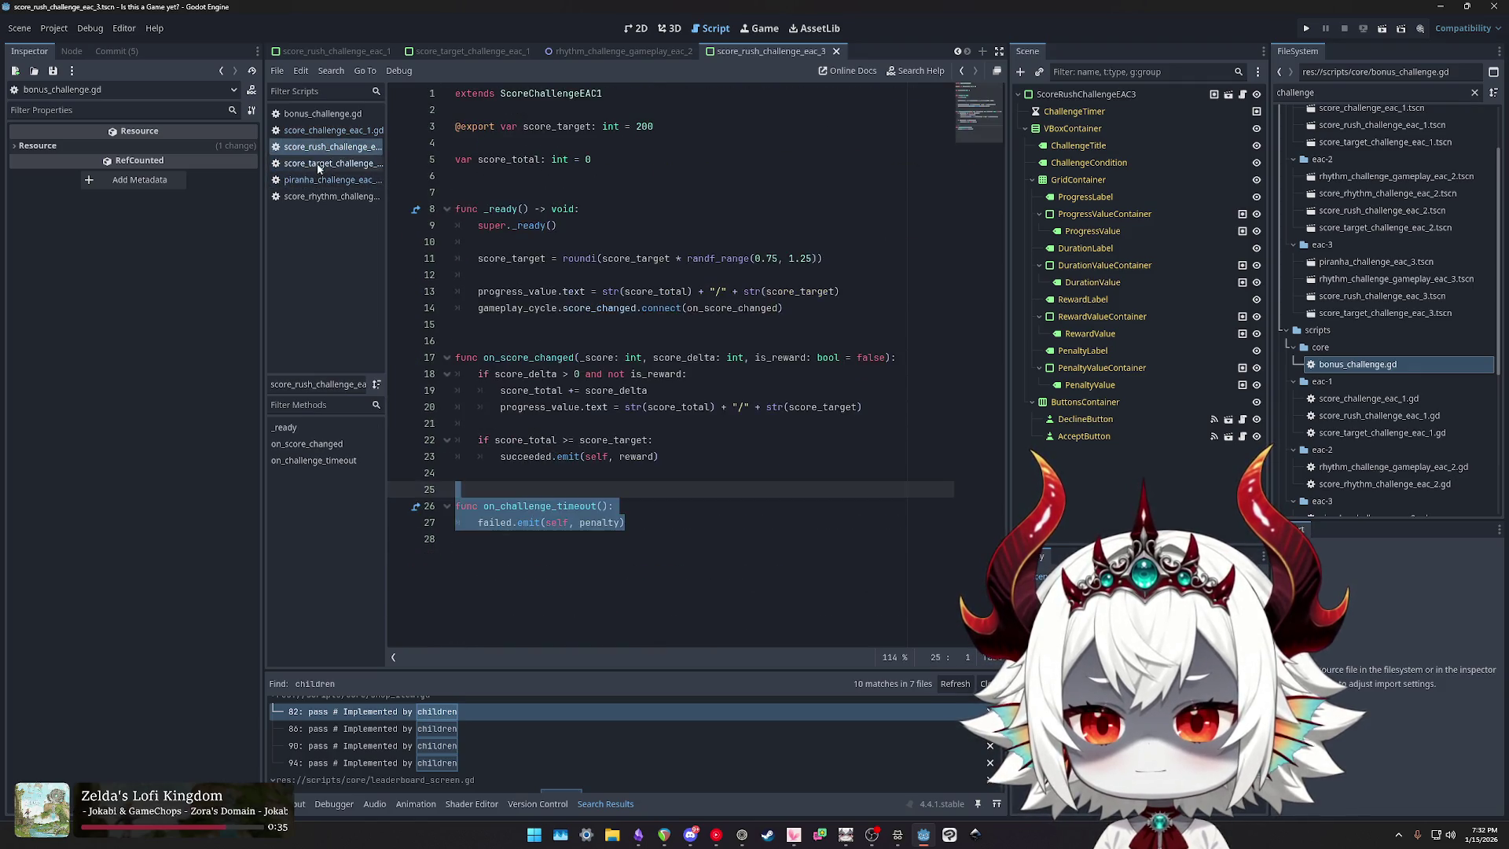
{"action": "left_click", "coordinate": [320, 186]}
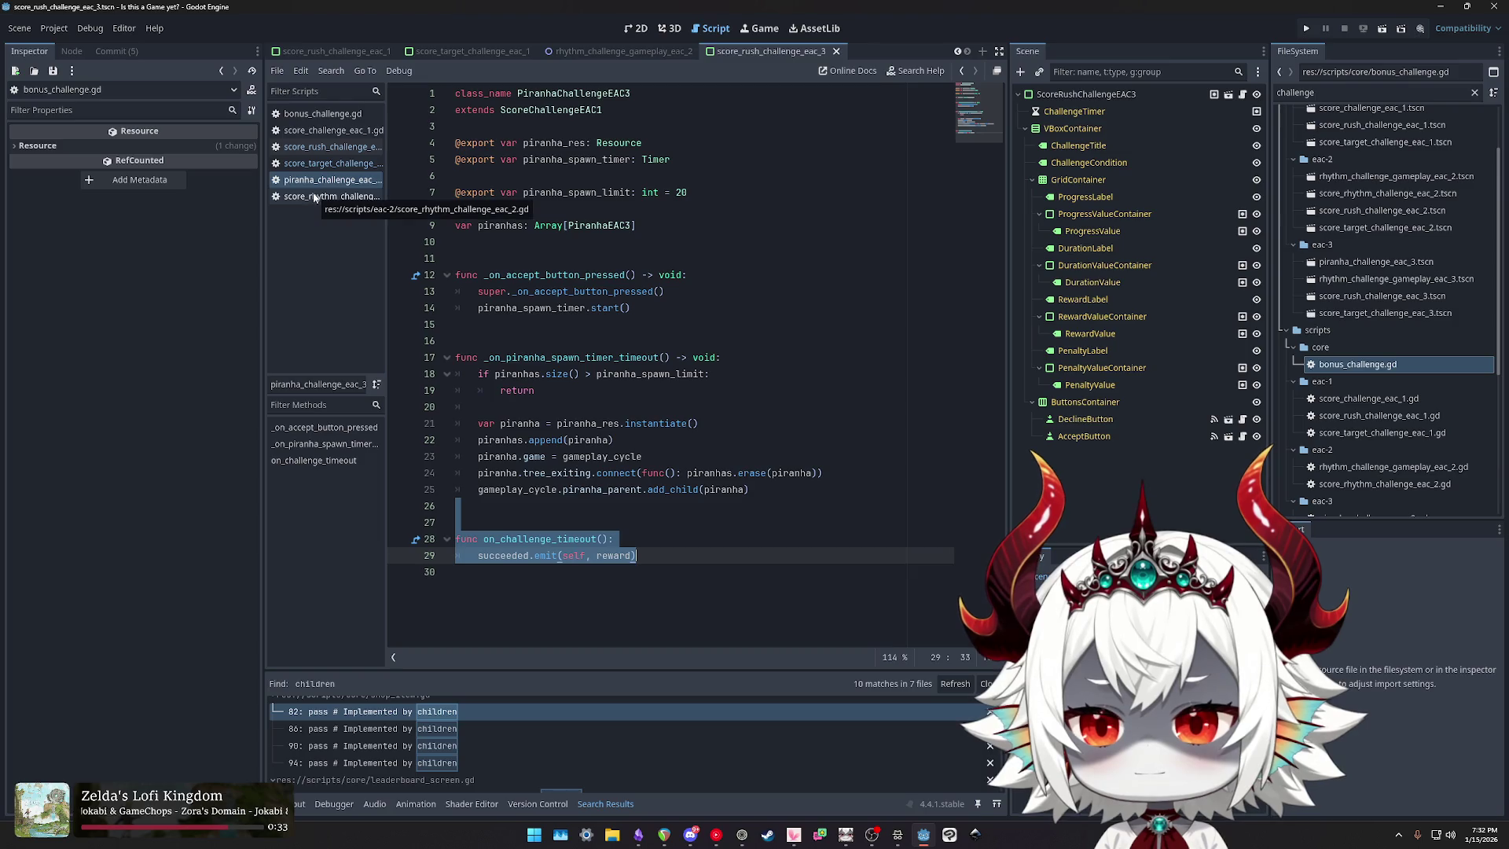
Step: Cycle through the score rhythm, piranha and score target scripts, ending on score_challenge_eac_1.gd
{"action": "left_click", "coordinate": [315, 196]}
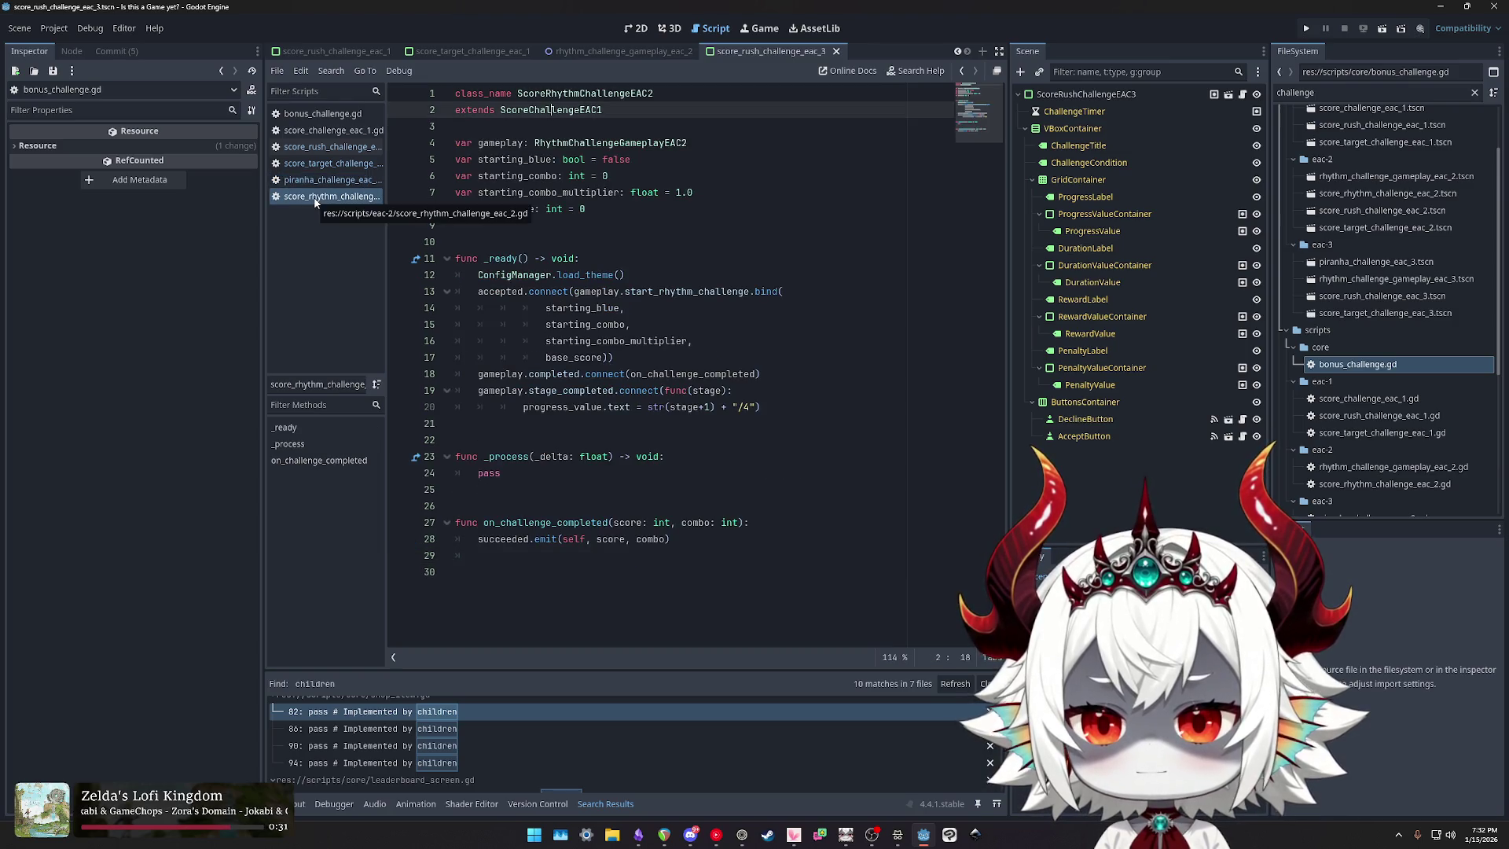
{"action": "left_click", "coordinate": [315, 182]}
{"action": "left_click", "coordinate": [312, 198]}
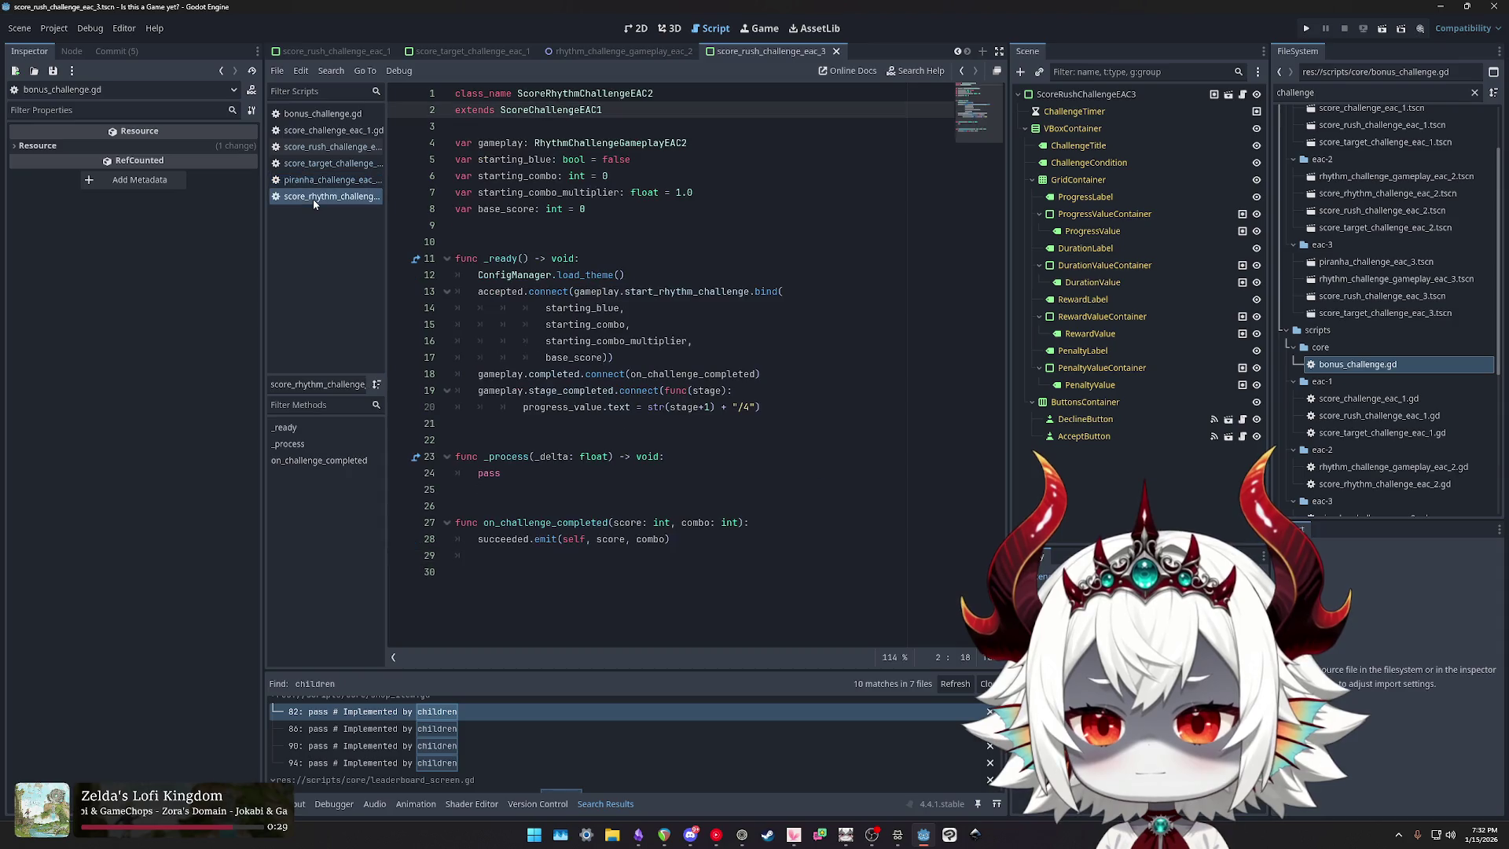
{"action": "left_click", "coordinate": [313, 180]}
{"action": "left_click", "coordinate": [317, 163]}
{"action": "left_click", "coordinate": [316, 147]}
{"action": "left_click", "coordinate": [316, 162]}
{"action": "left_click", "coordinate": [314, 180]}
{"action": "left_click", "coordinate": [314, 197]}
{"action": "left_click", "coordinate": [311, 182]}
{"action": "left_click", "coordinate": [311, 196]}
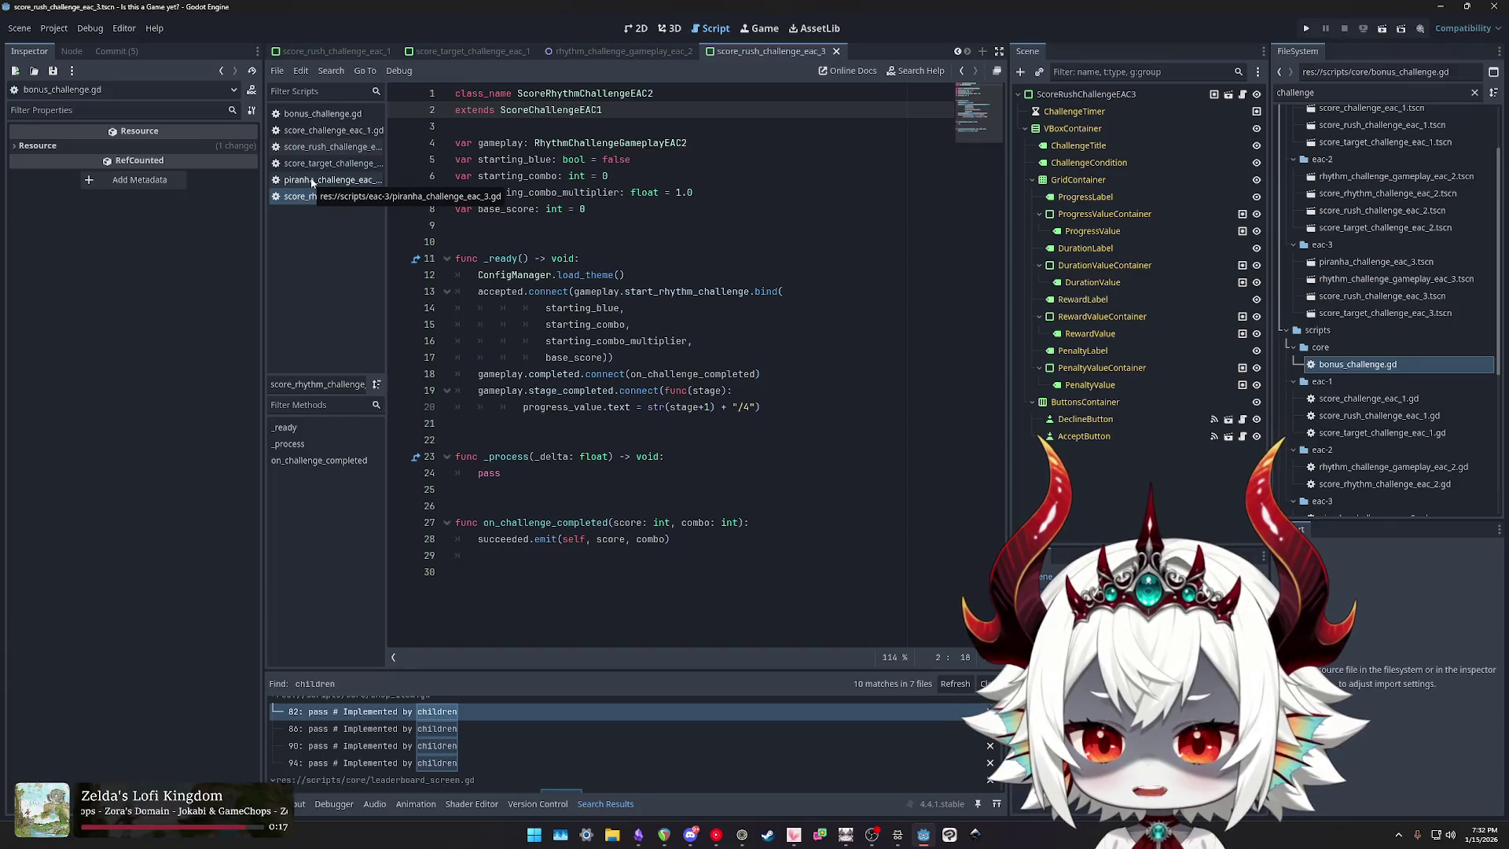
{"action": "left_click", "coordinate": [326, 129]}
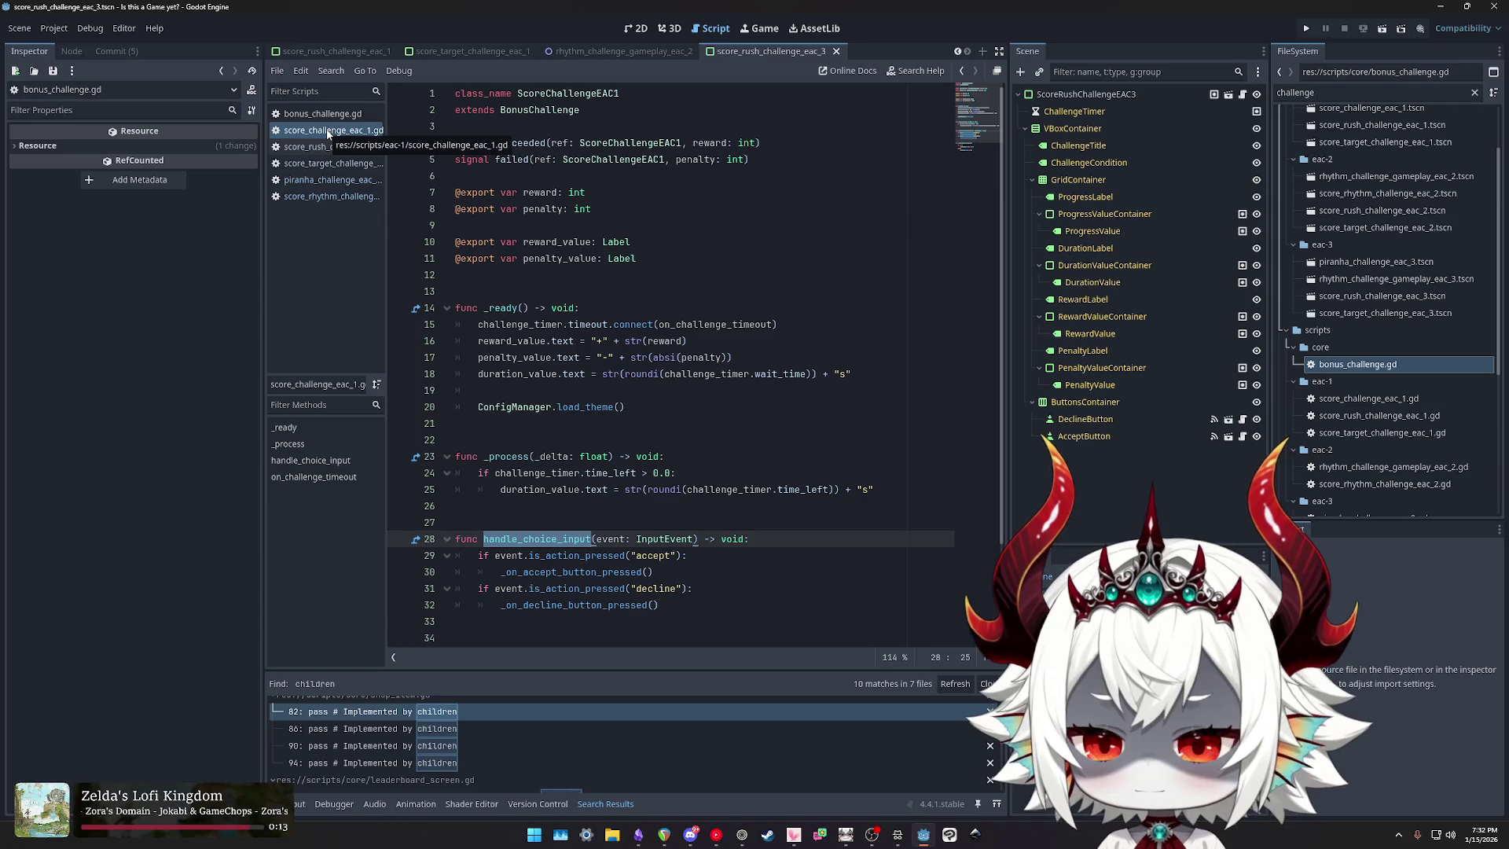
Step: Compare the child _ready code with score_challenge_eac_1's reward_value, penalty_value and duration_value
{"action": "left_click", "coordinate": [325, 198]}
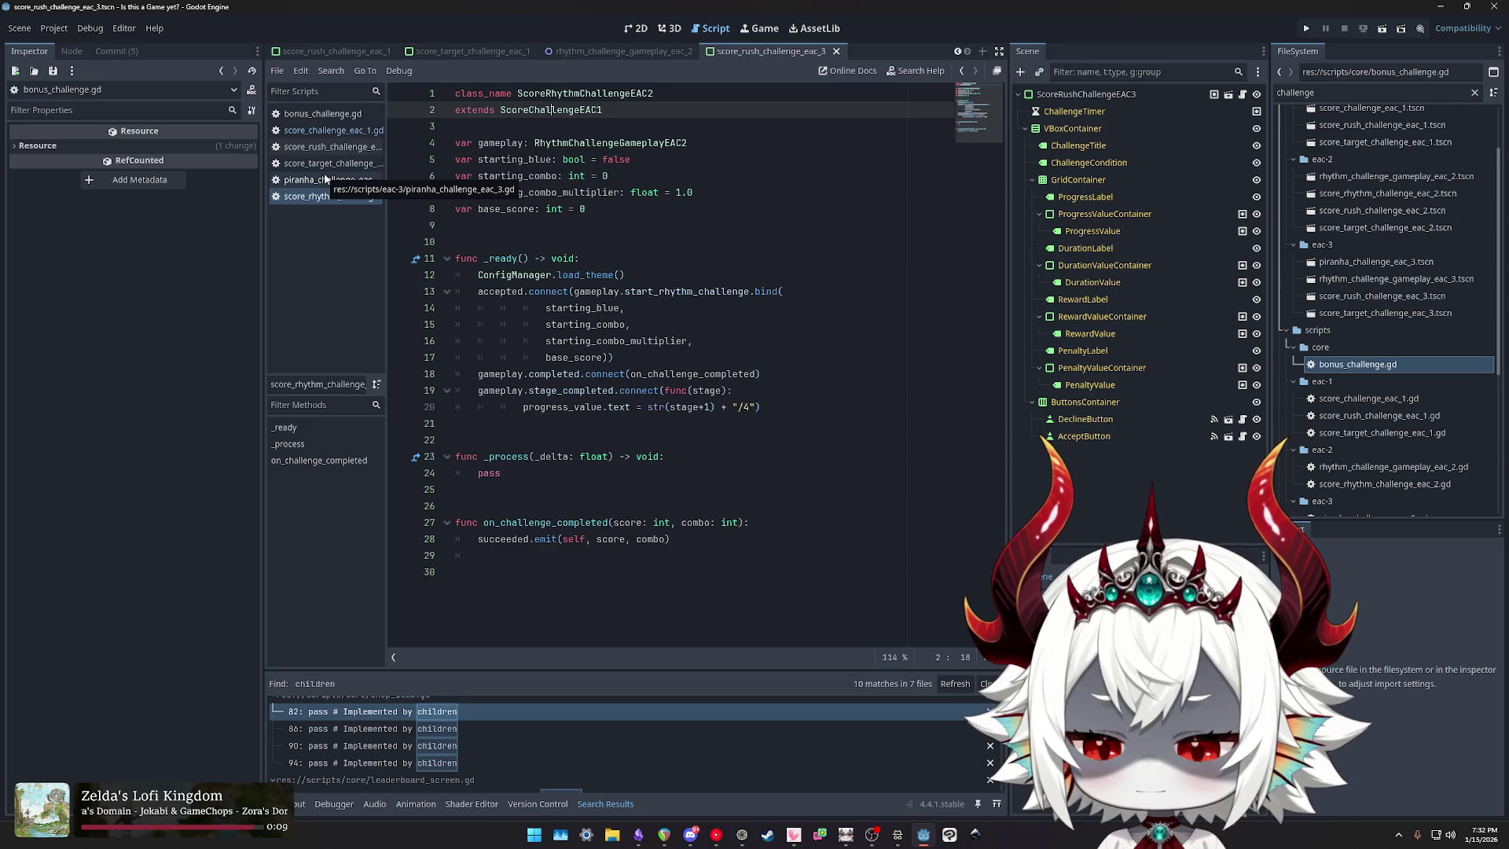
{"action": "left_click", "coordinate": [325, 179]}
{"action": "left_click", "coordinate": [326, 165]}
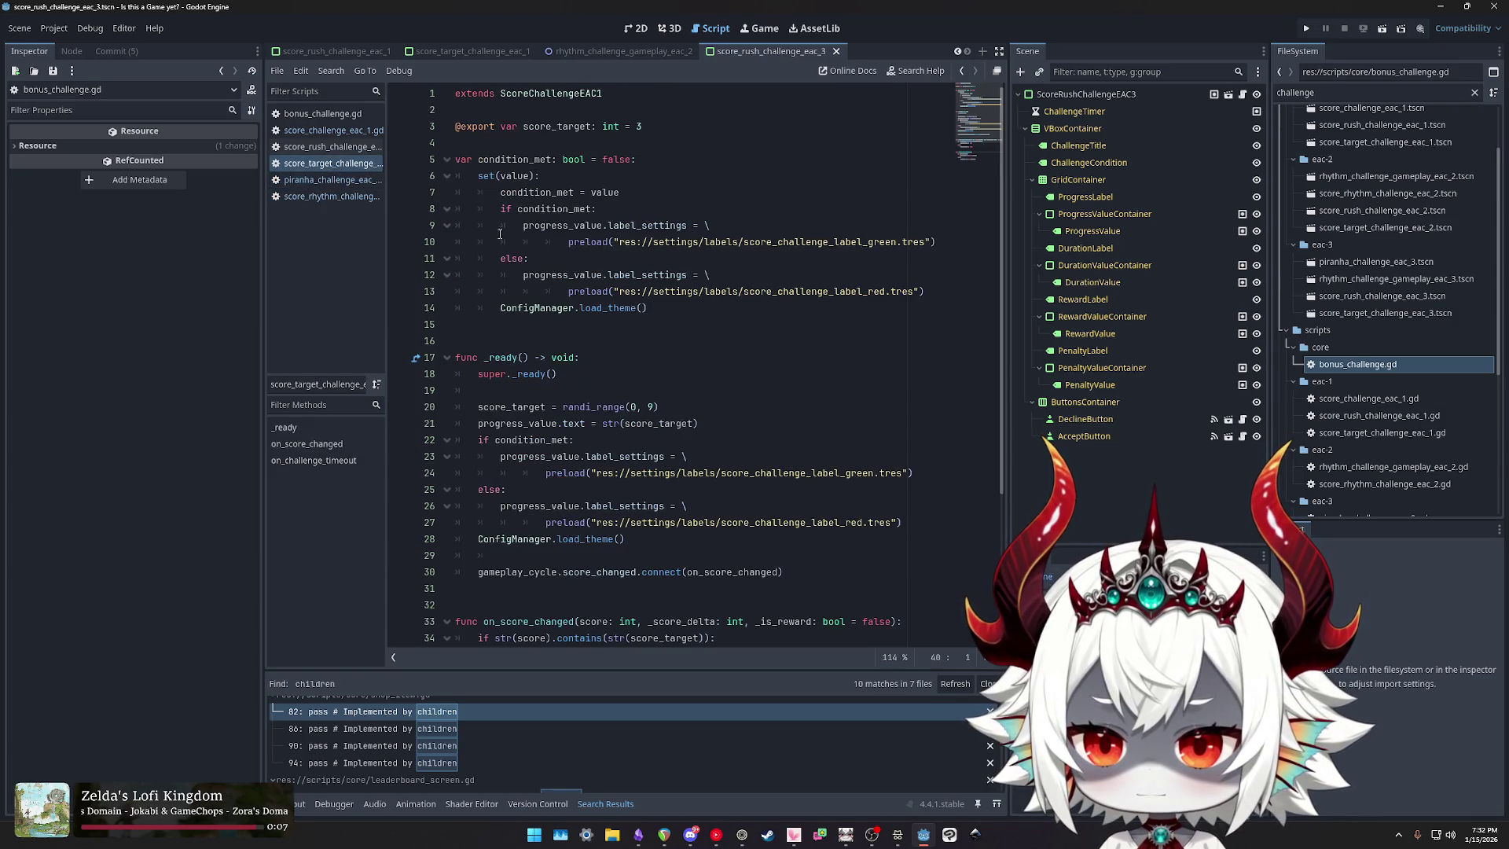
{"action": "left_click_drag", "start_coordinate": [585, 376], "coordinate": [401, 362]}
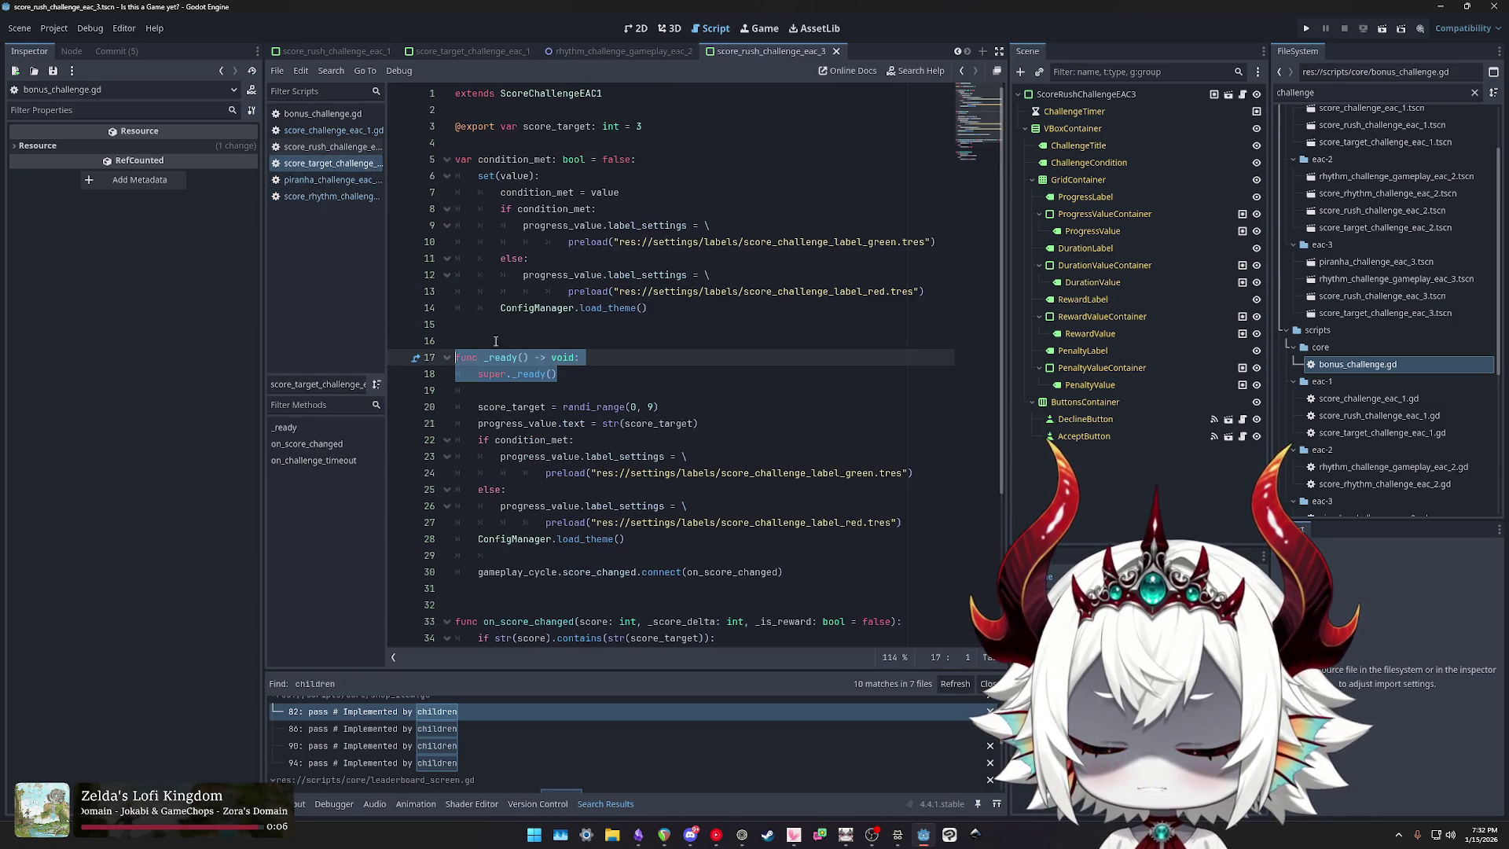
{"action": "left_click", "coordinate": [337, 198]}
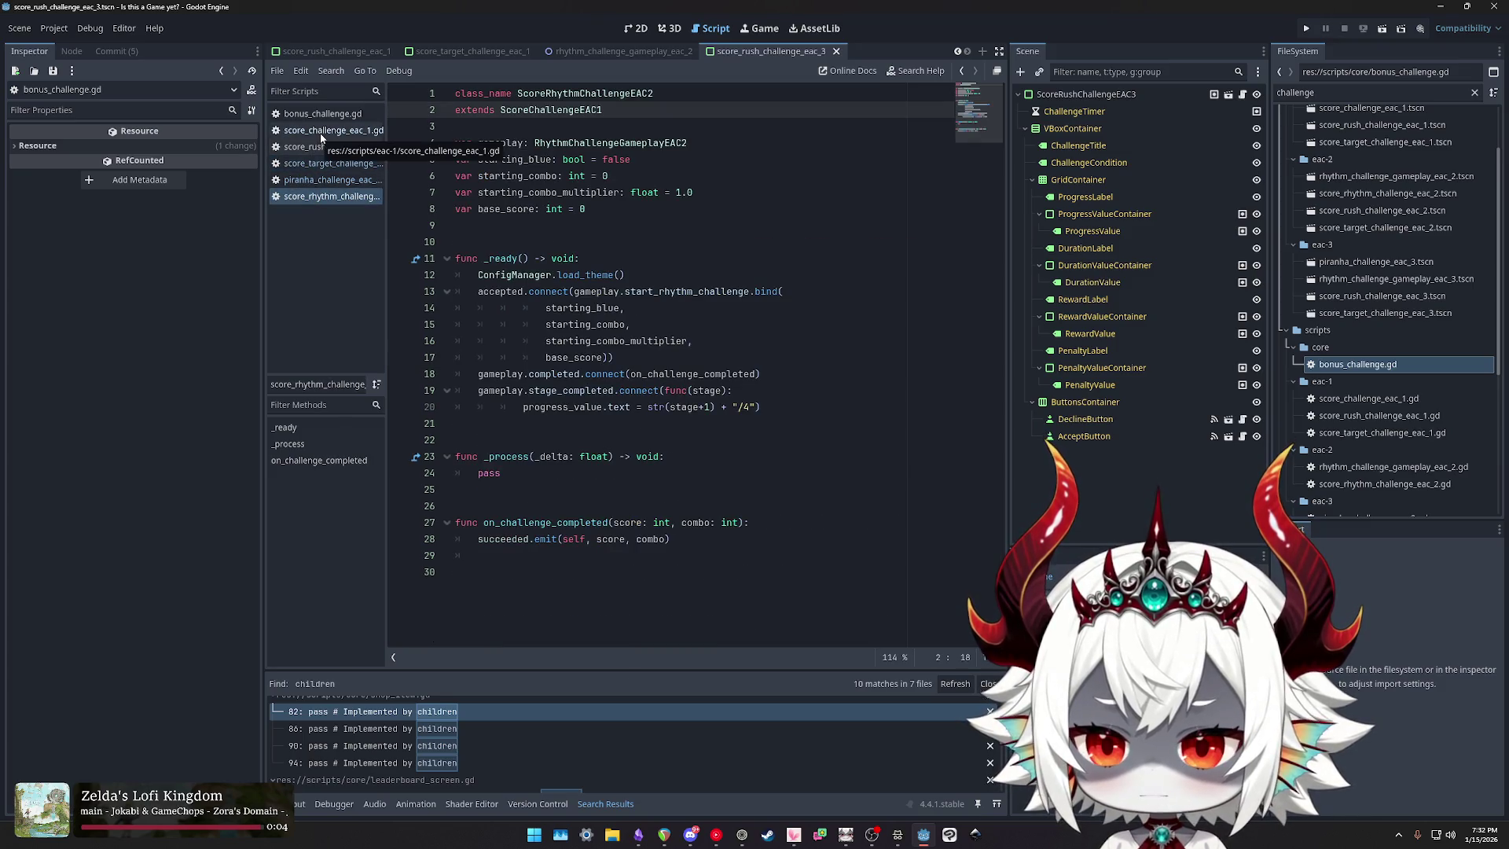
{"action": "left_click", "coordinate": [320, 132]}
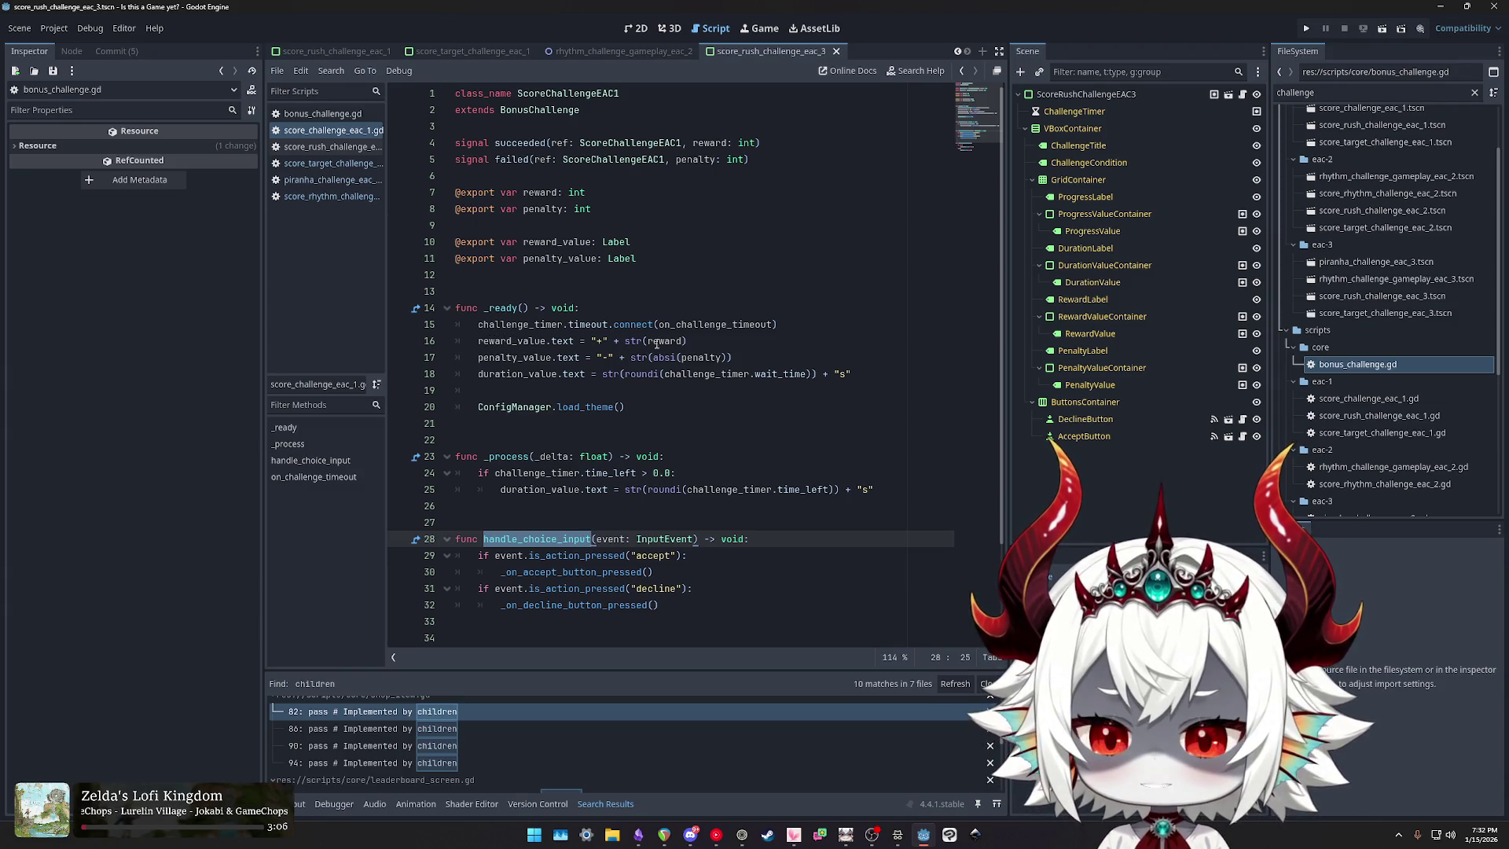
{"action": "double_click", "coordinate": [519, 341]}
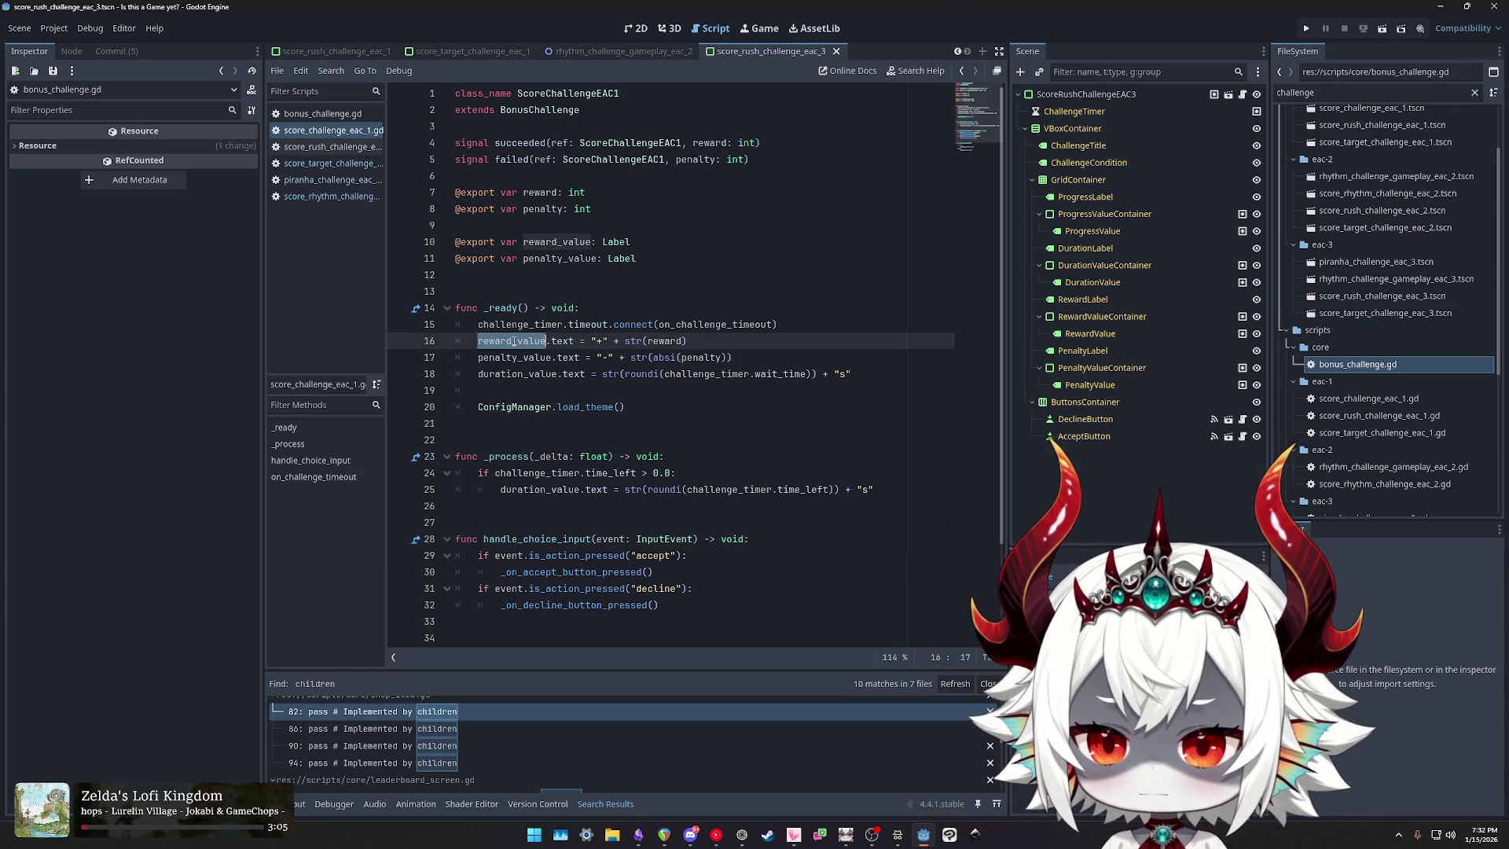
{"action": "double_click", "coordinate": [507, 355]}
{"action": "double_click", "coordinate": [503, 374]}
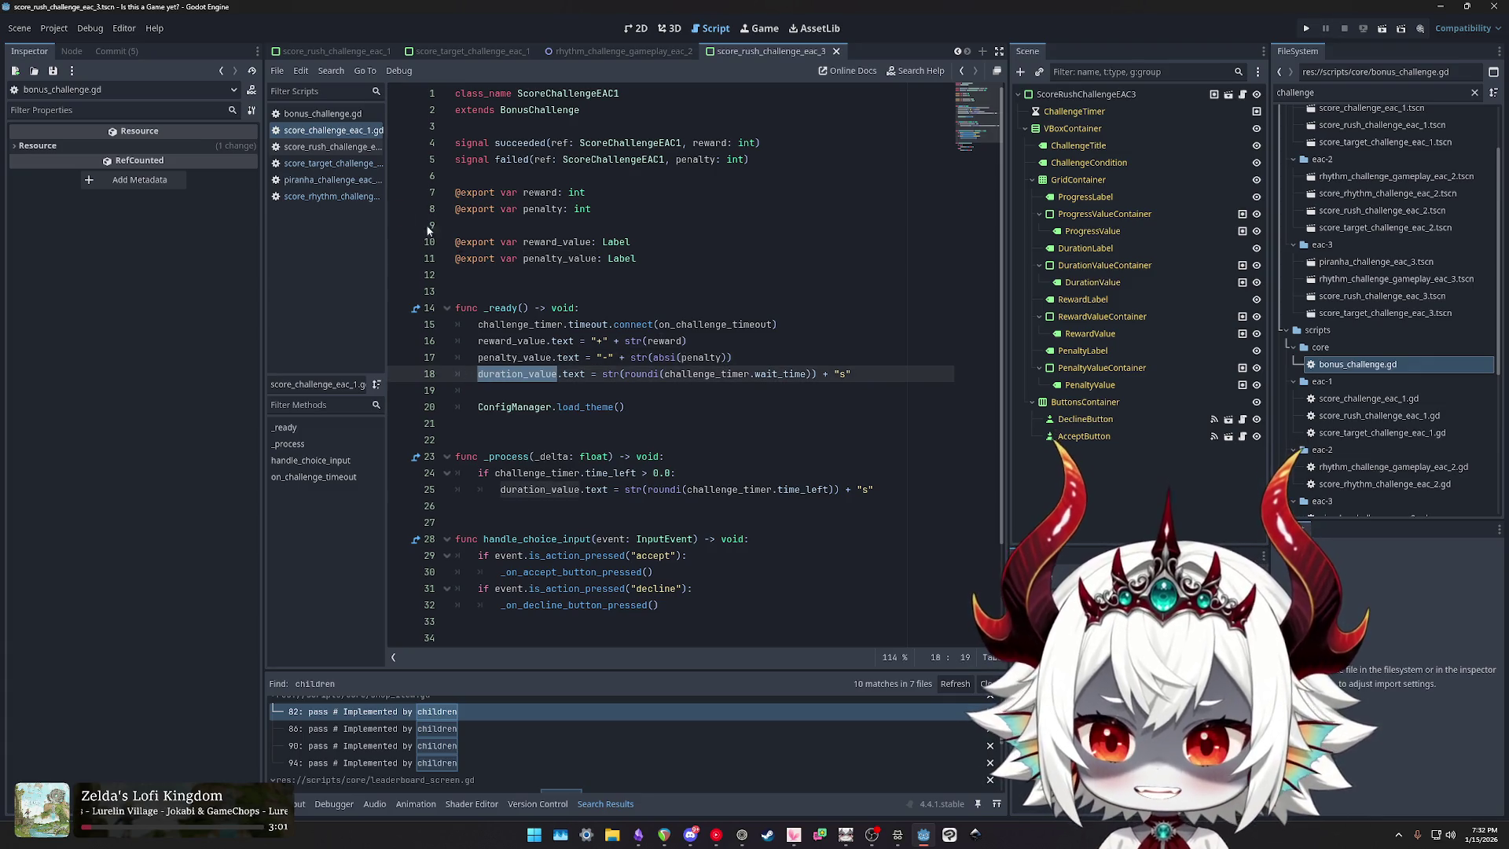
Step: Compare the piranha and rhythm challenge scripts, then view score_target_challenge_eac_1.gd
{"action": "left_click", "coordinate": [324, 181]}
{"action": "left_click", "coordinate": [320, 200]}
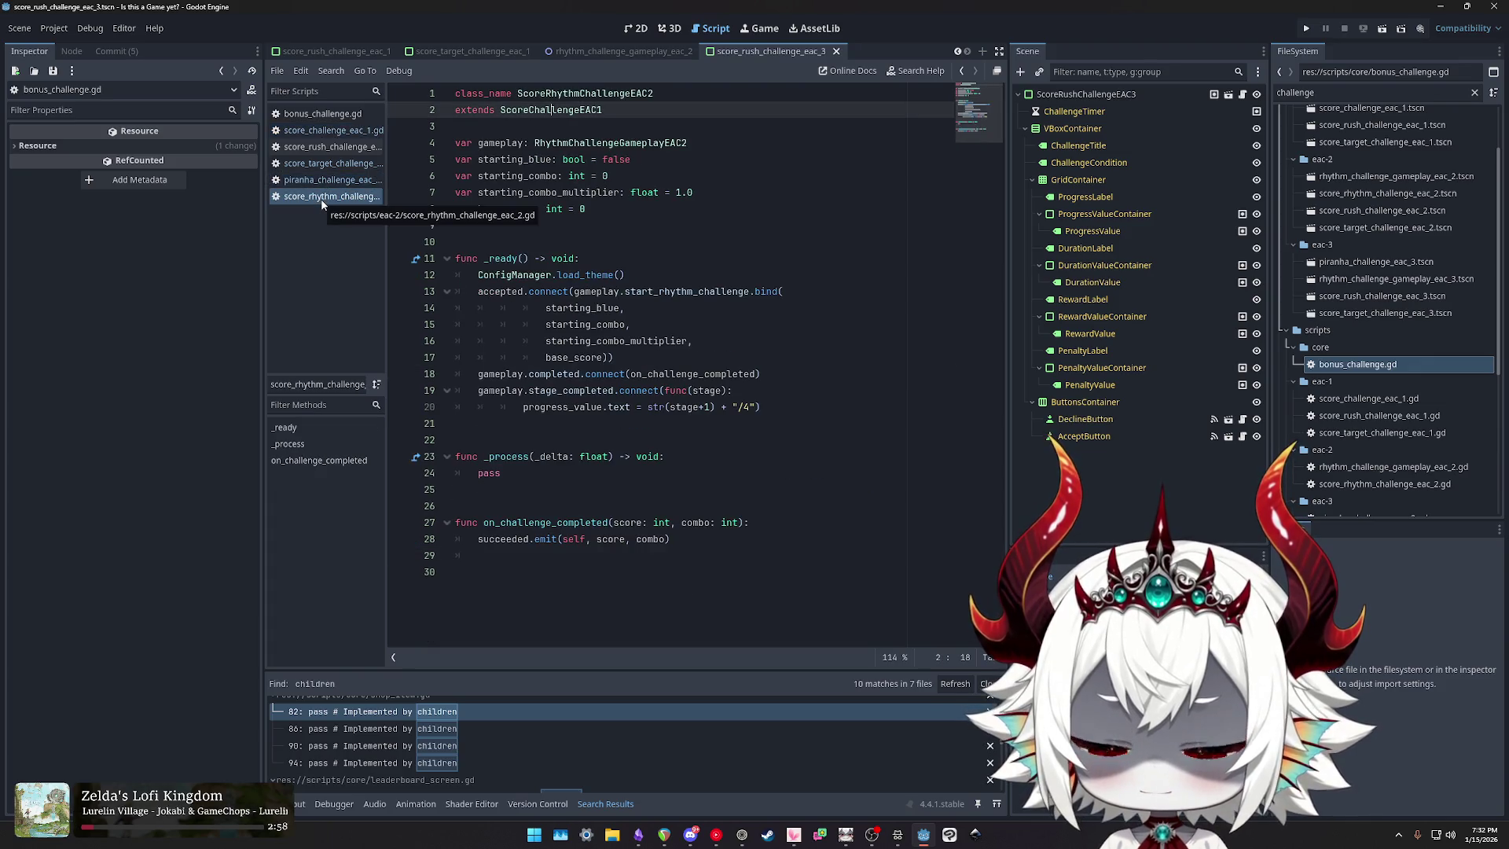
{"action": "left_click", "coordinate": [321, 193]}
{"action": "left_click", "coordinate": [320, 183]}
{"action": "left_click", "coordinate": [322, 198]}
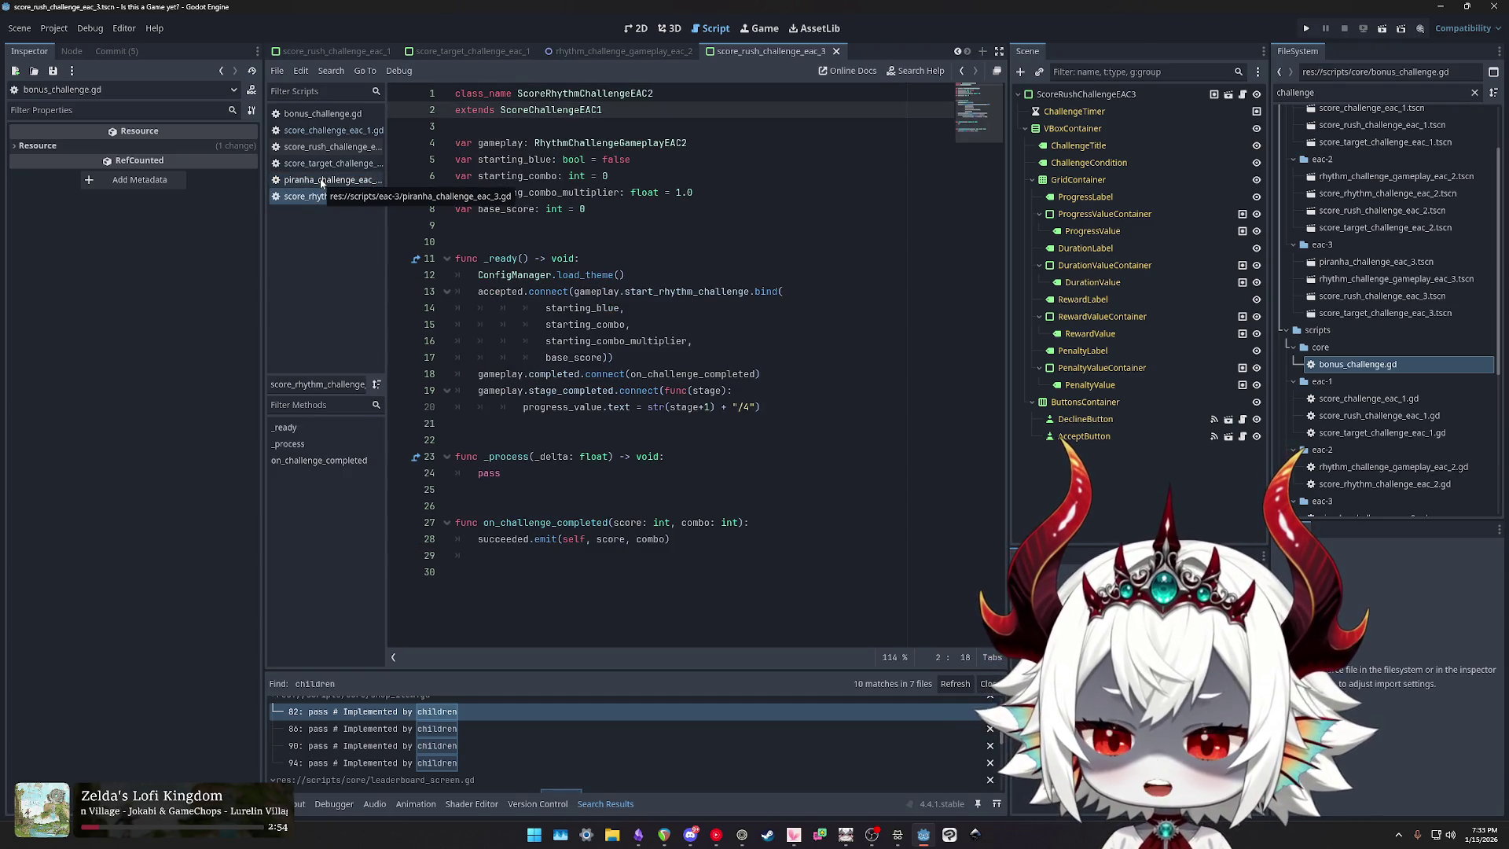
{"action": "left_click", "coordinate": [321, 181]}
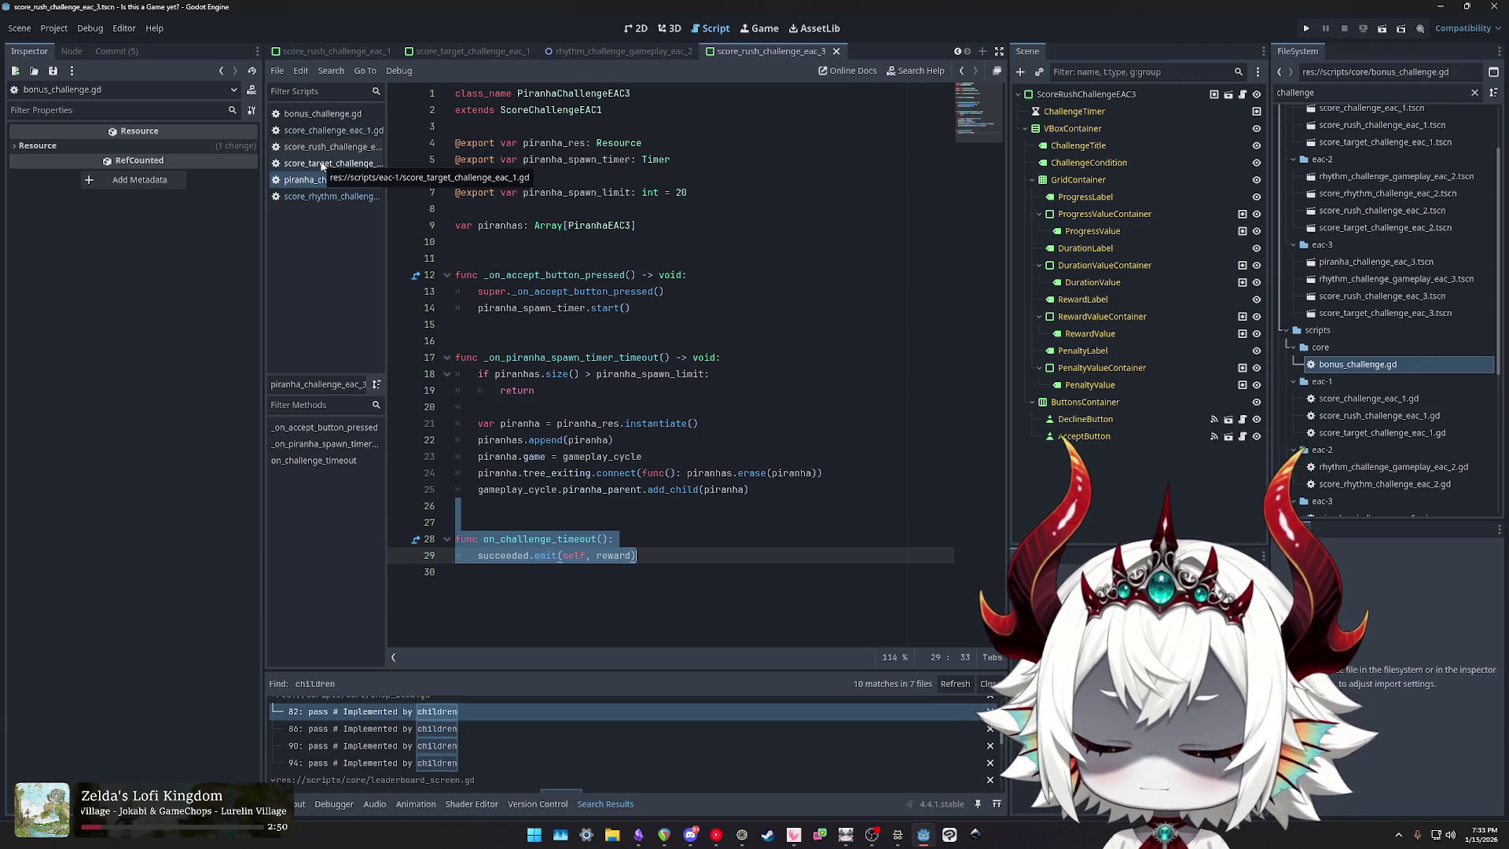
{"action": "left_click", "coordinate": [322, 165]}
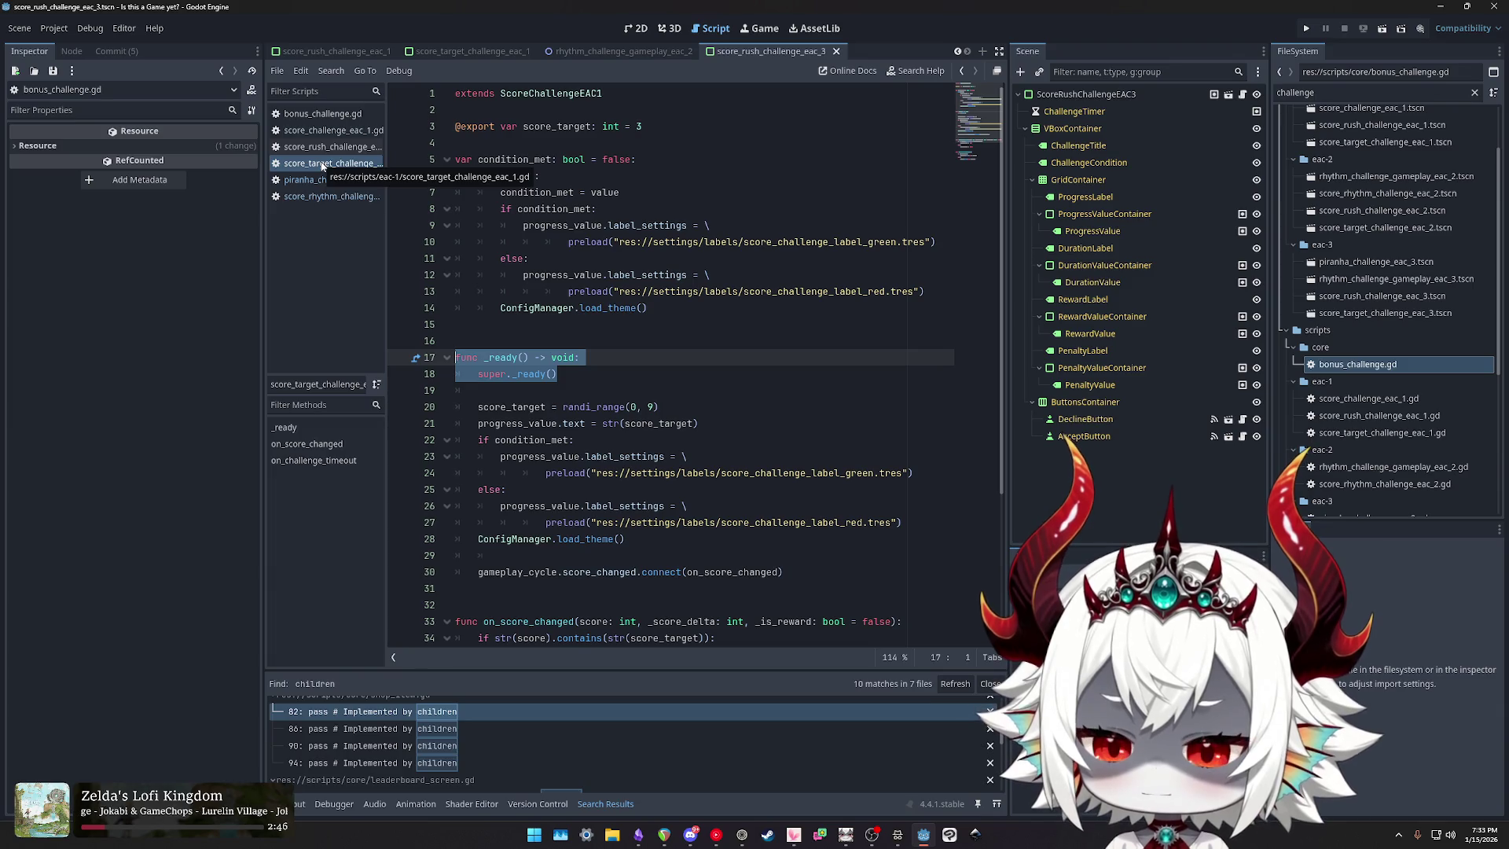
Step: Open bonus_challenge.gd, clear the selection, and run the game to test the refactor
{"action": "left_click", "coordinate": [323, 147]}
{"action": "left_click", "coordinate": [324, 120]}
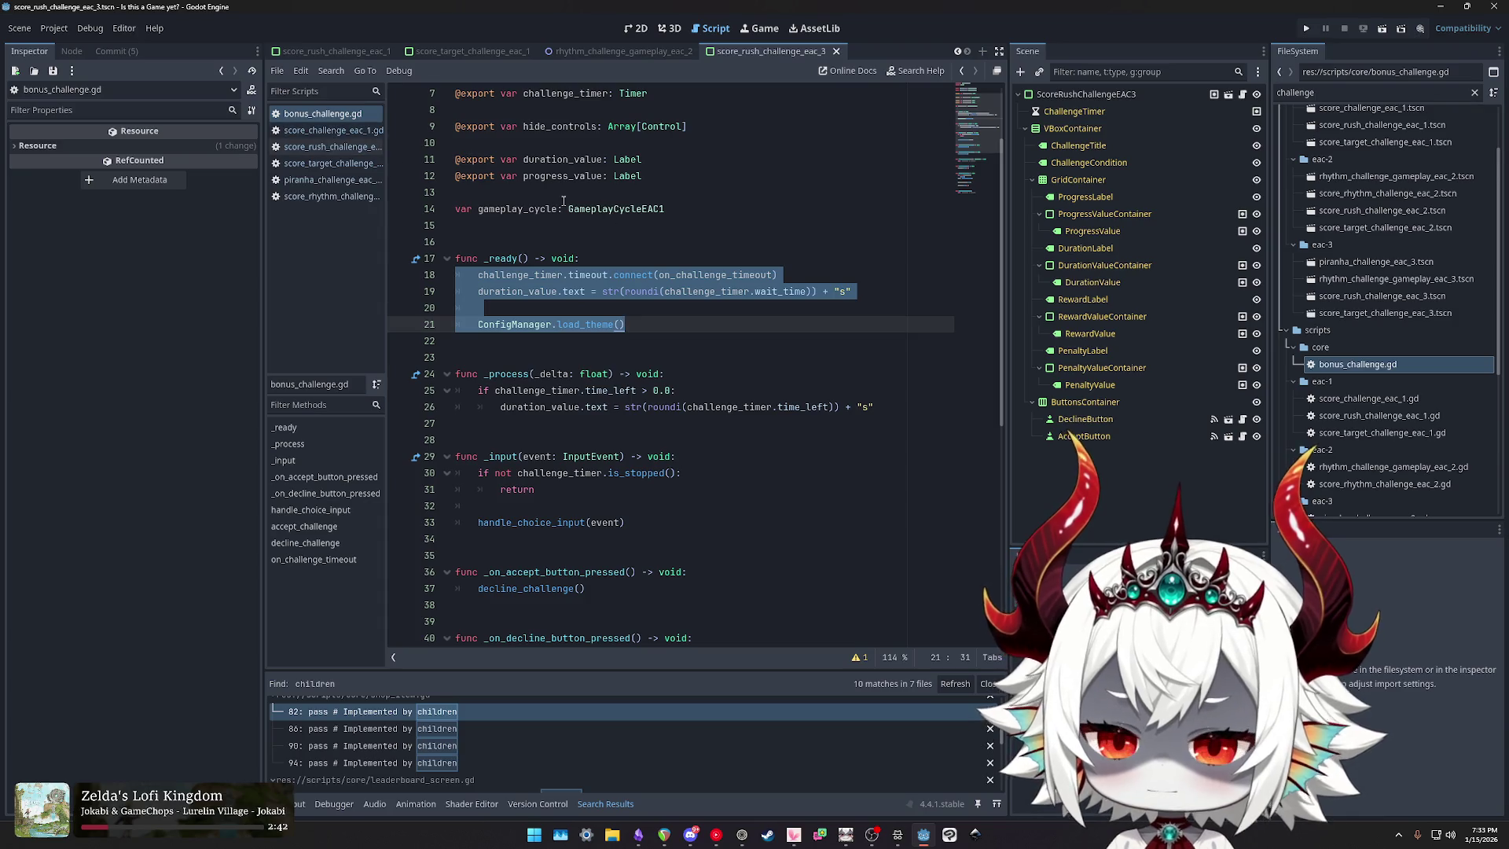
{"action": "left_click", "coordinate": [758, 191]}
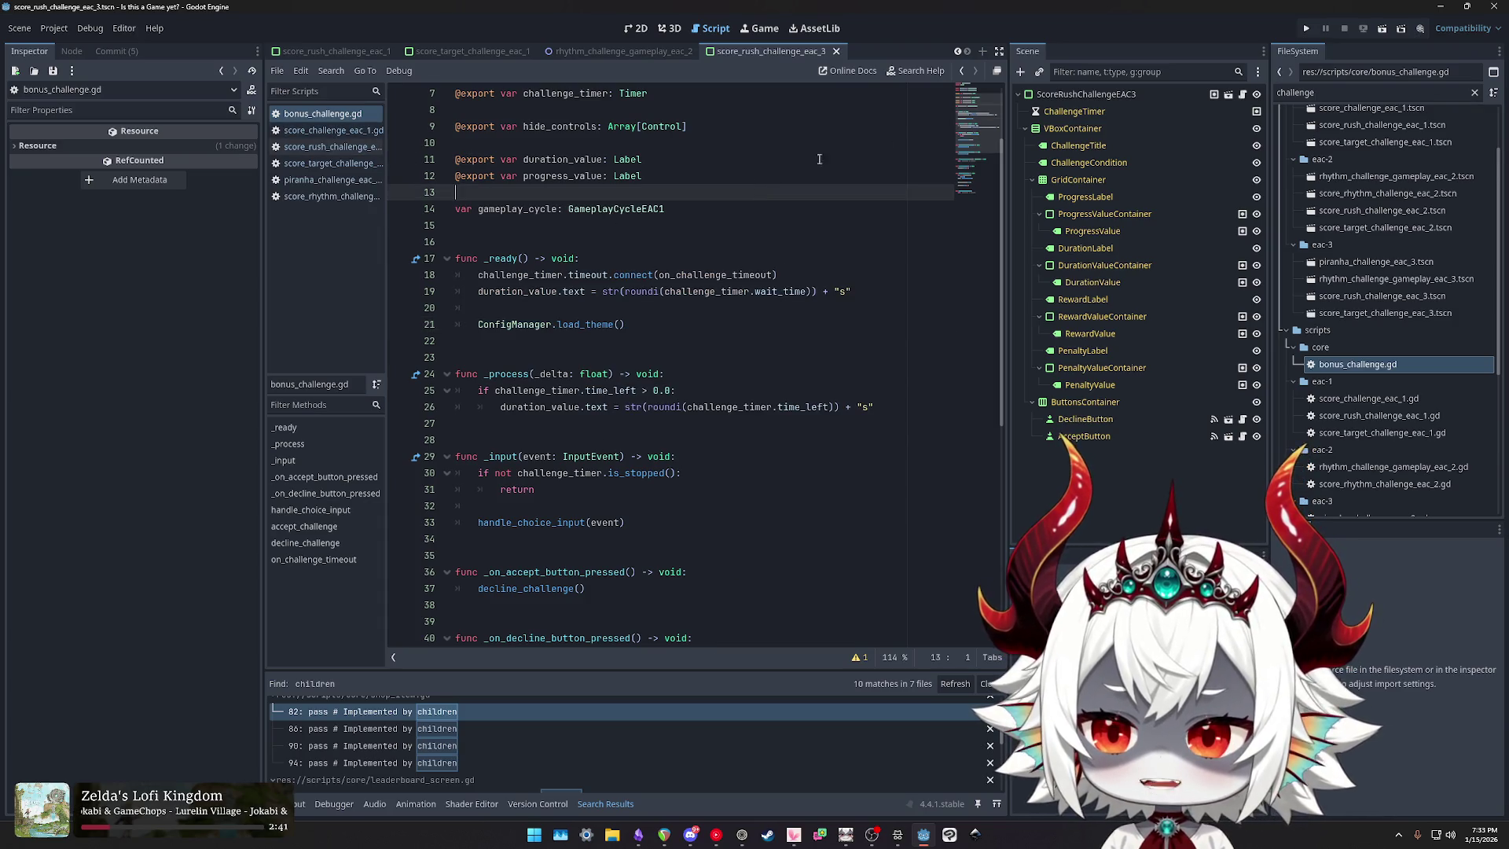
{"action": "left_click", "coordinate": [1306, 28]}
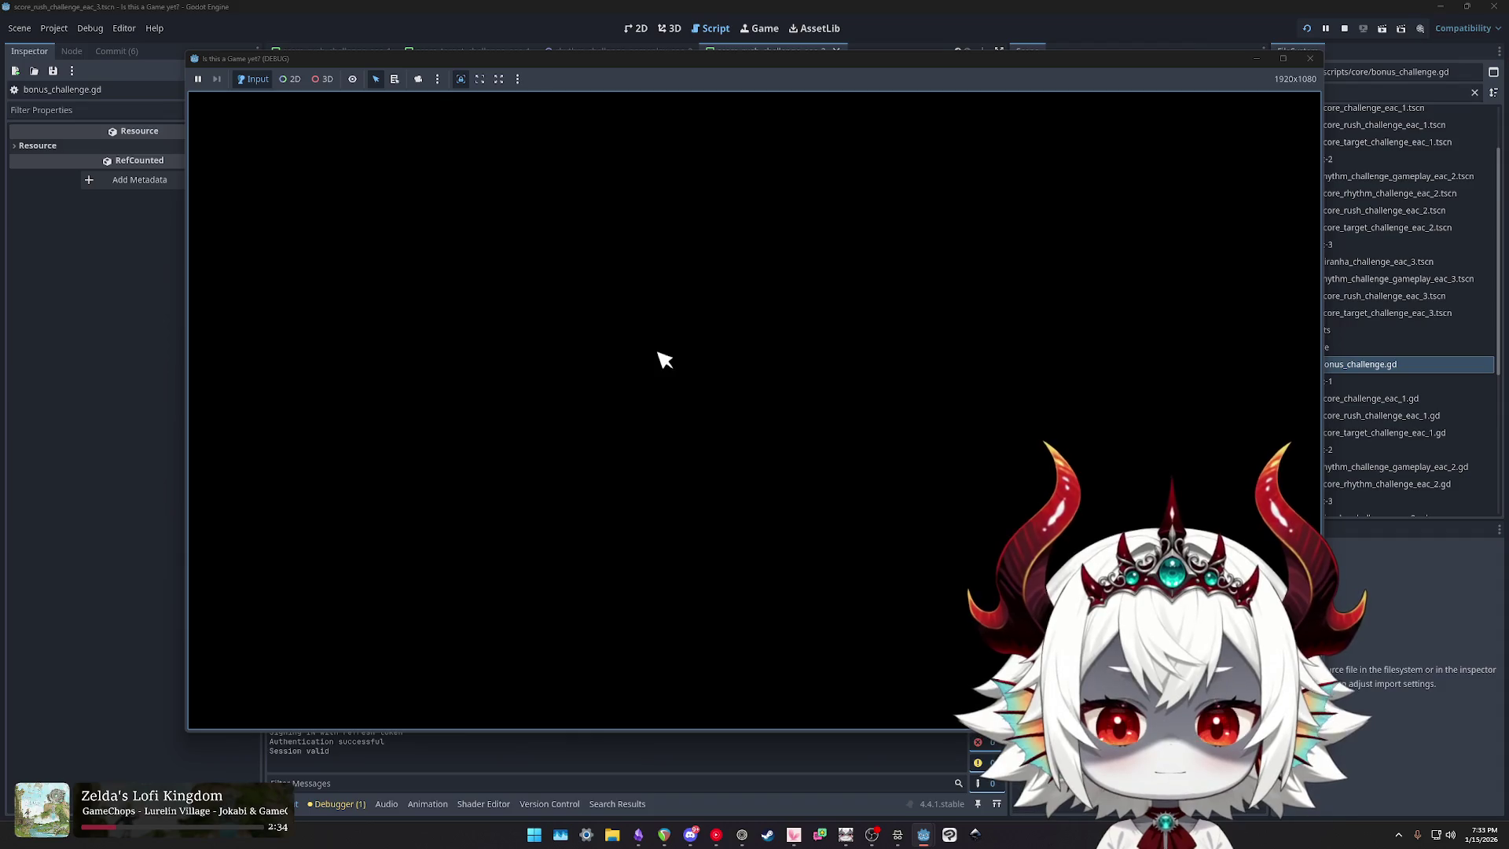
Step: Answer the game's opening question, dismiss the welcome popup and start from the main menu
{"action": "left_click", "coordinate": [673, 488]}
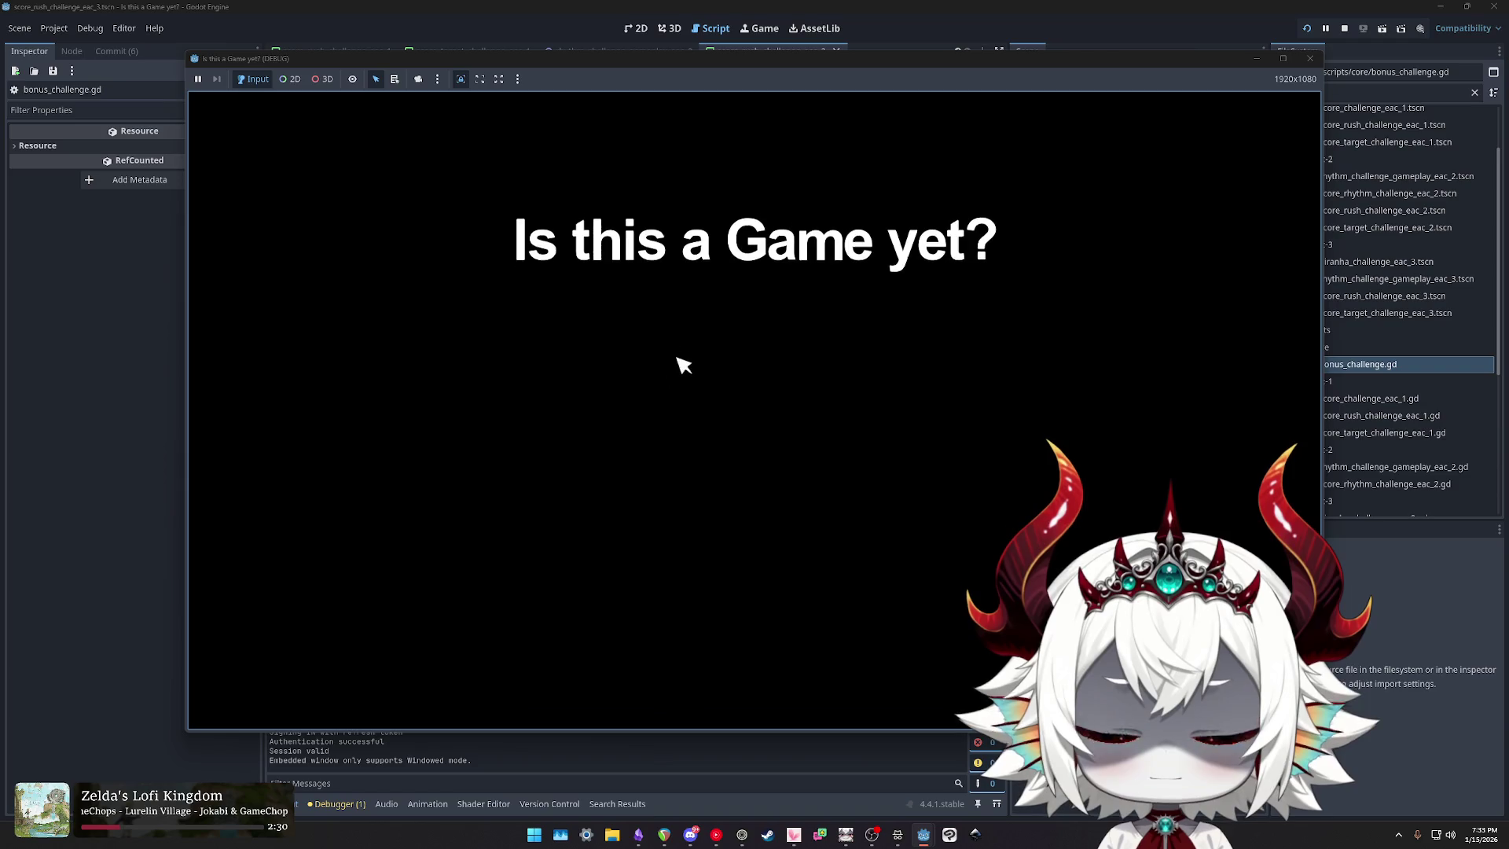
{"action": "left_click", "coordinate": [766, 589]}
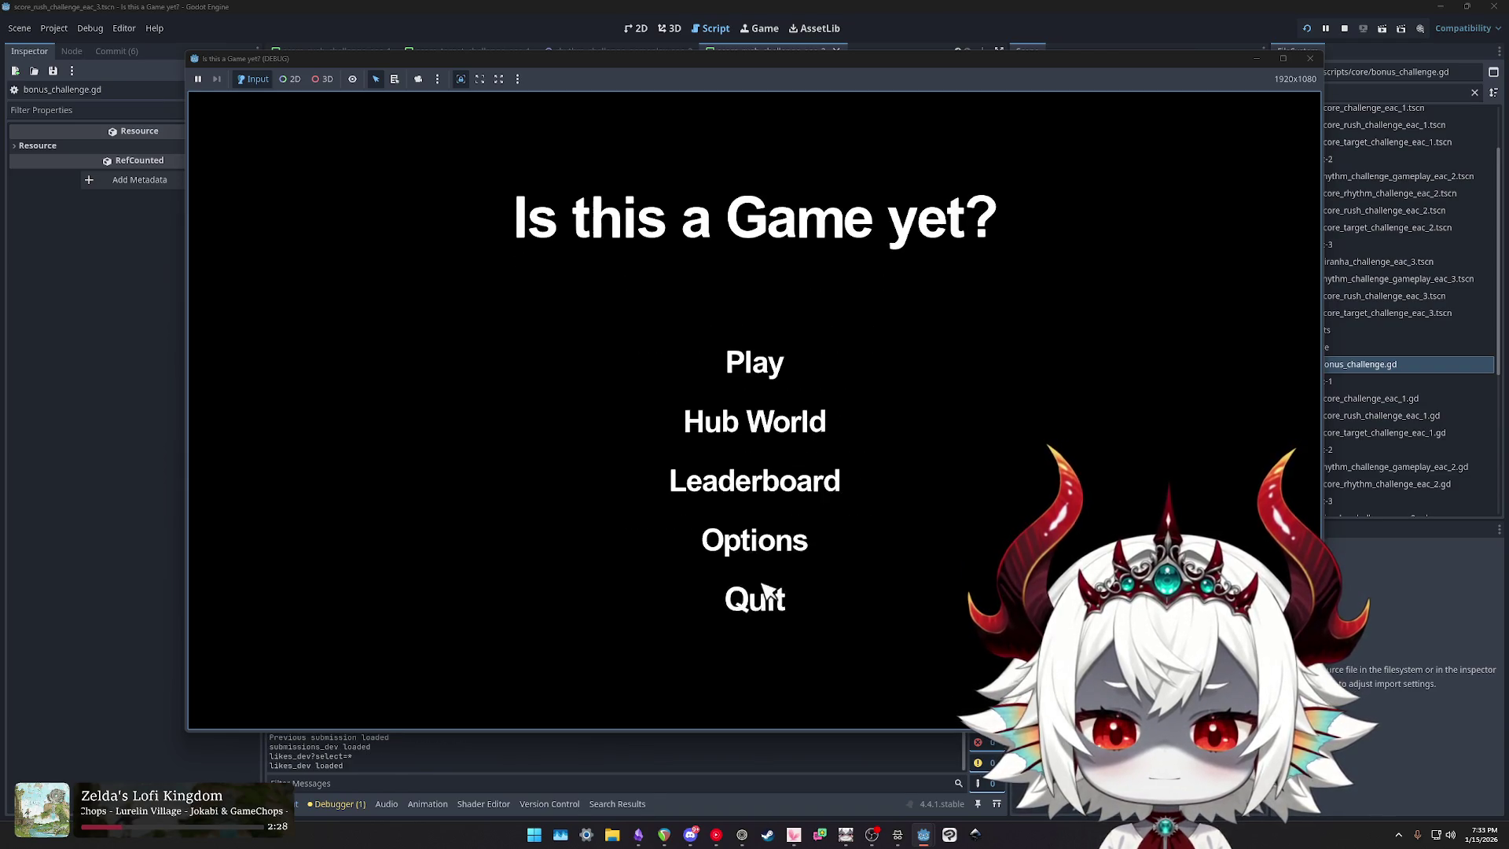
{"action": "left_click", "coordinate": [766, 358]}
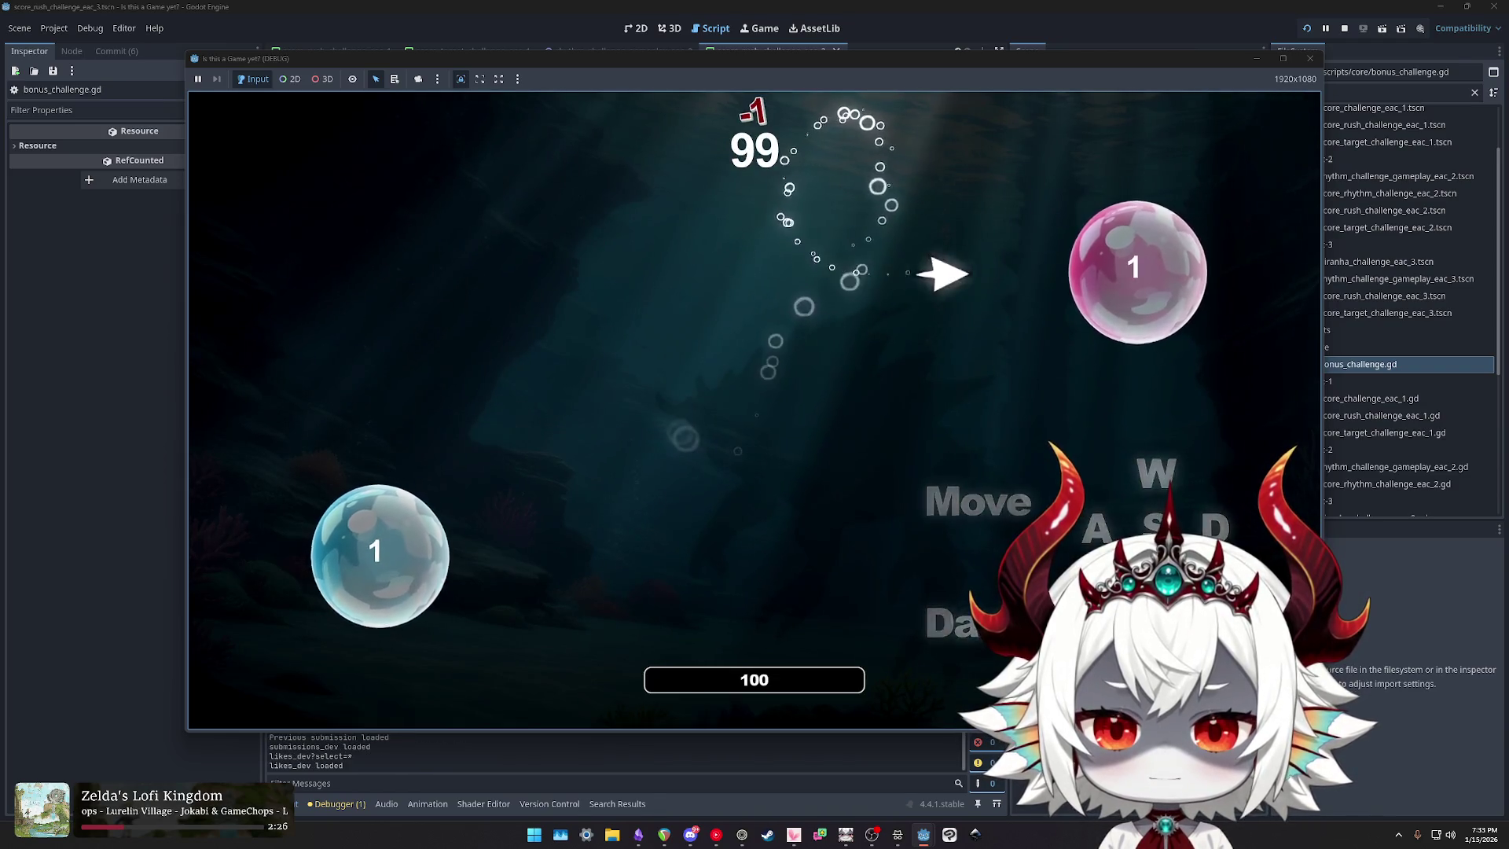
Step: Pop bubbles until a challenge appears, accept Score Rush and fill its progress
{"action": "key", "text": "a"}
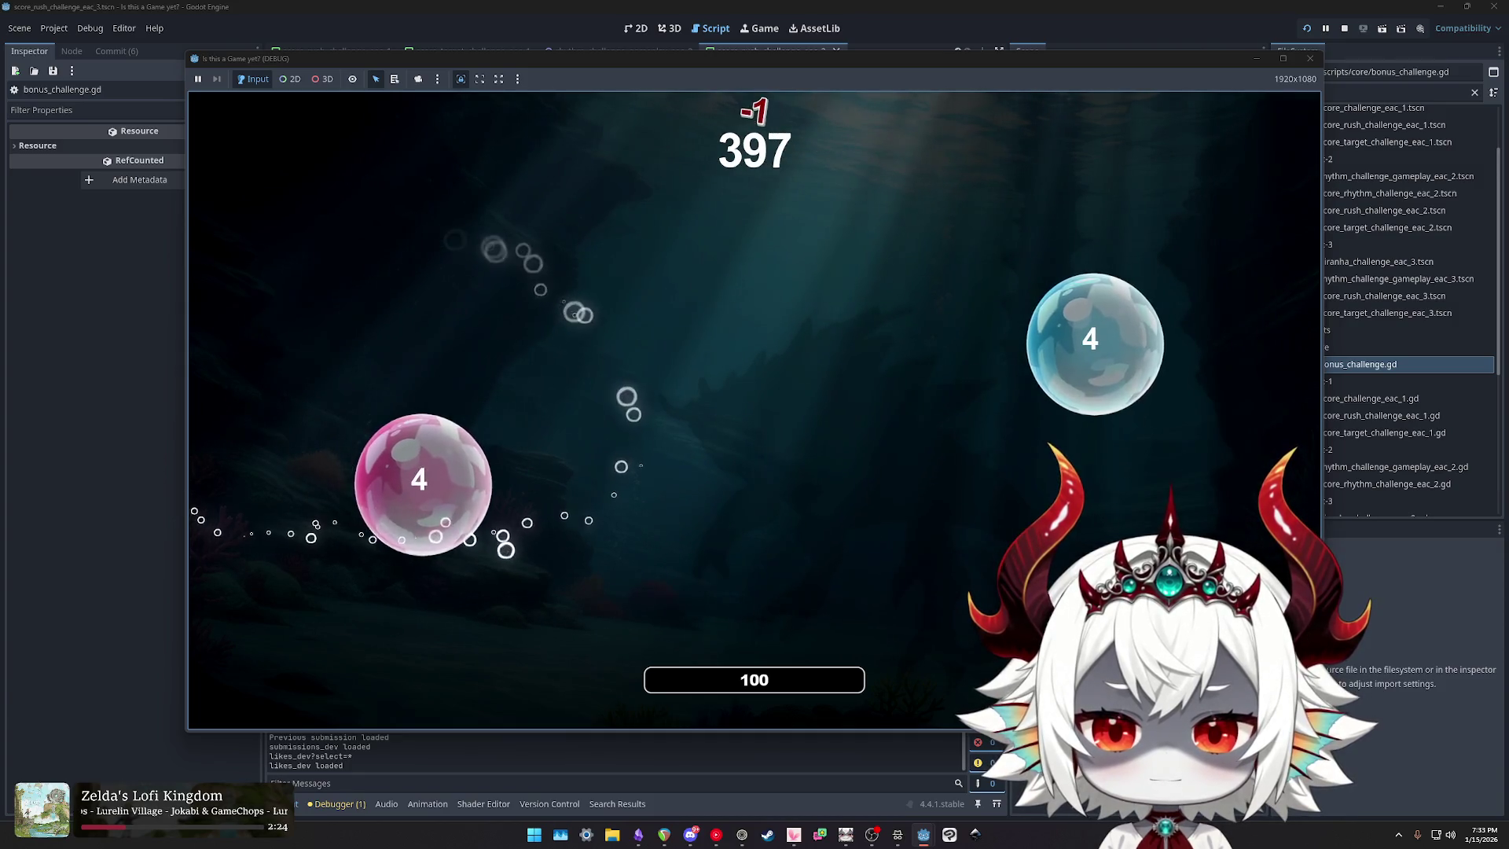
{"action": "key", "text": "a"}
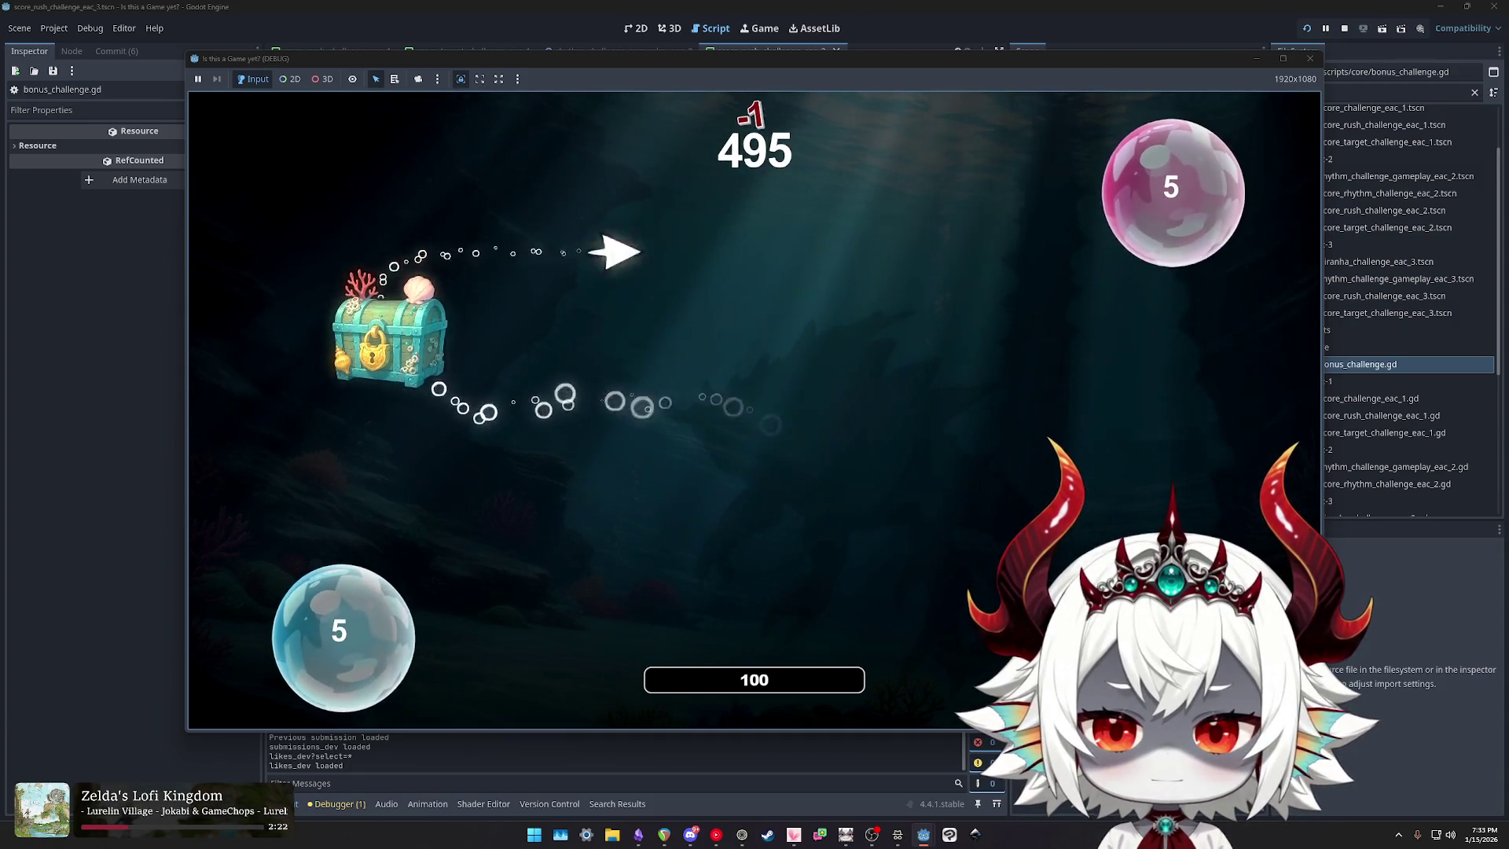
{"action": "key", "text": "a"}
{"action": "key", "text": "a"}
{"action": "key", "text": "a"}
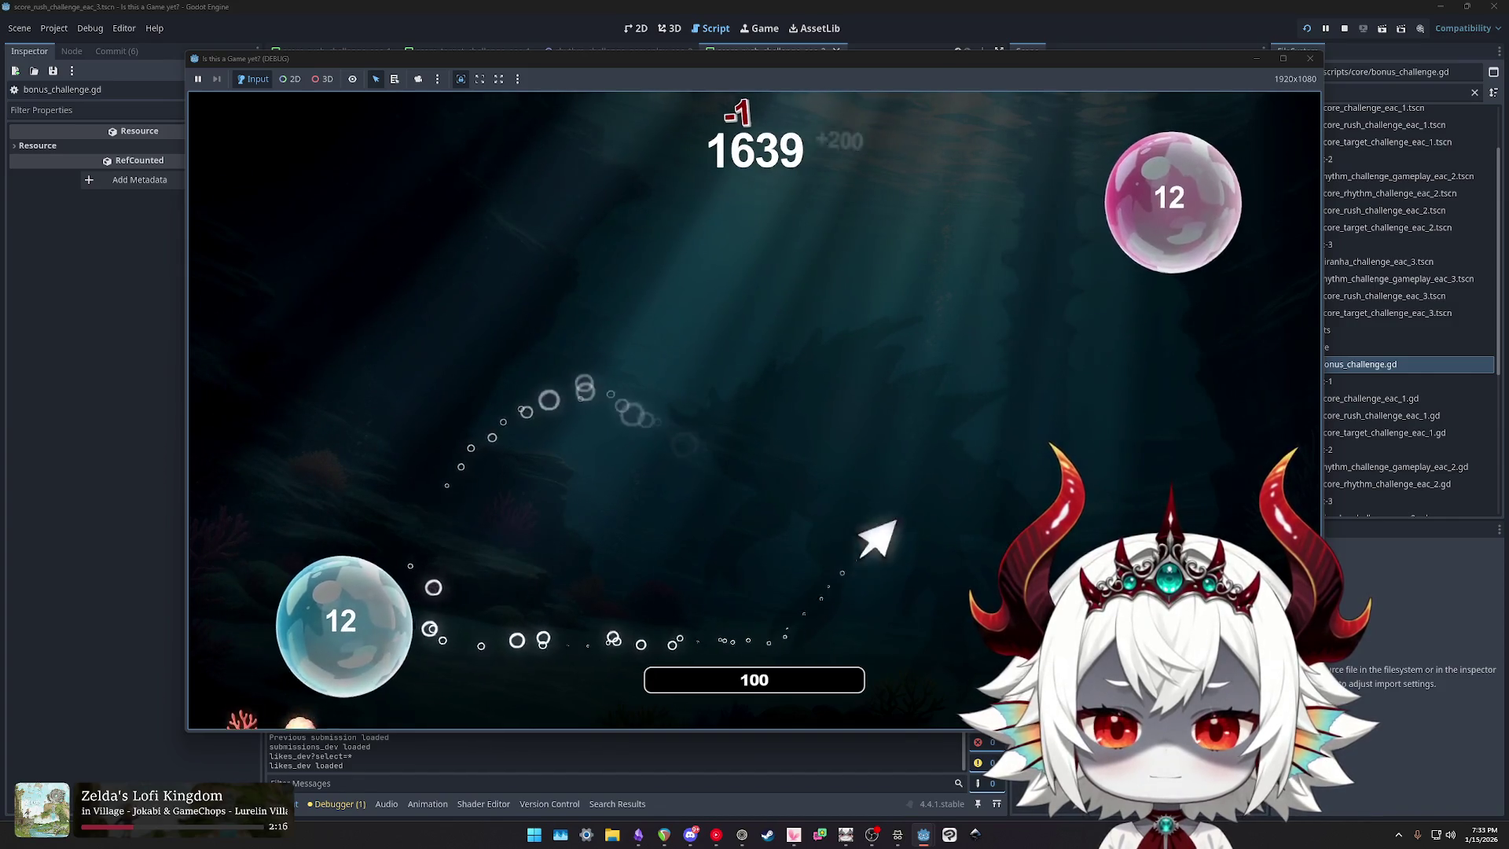
{"action": "key", "text": "a"}
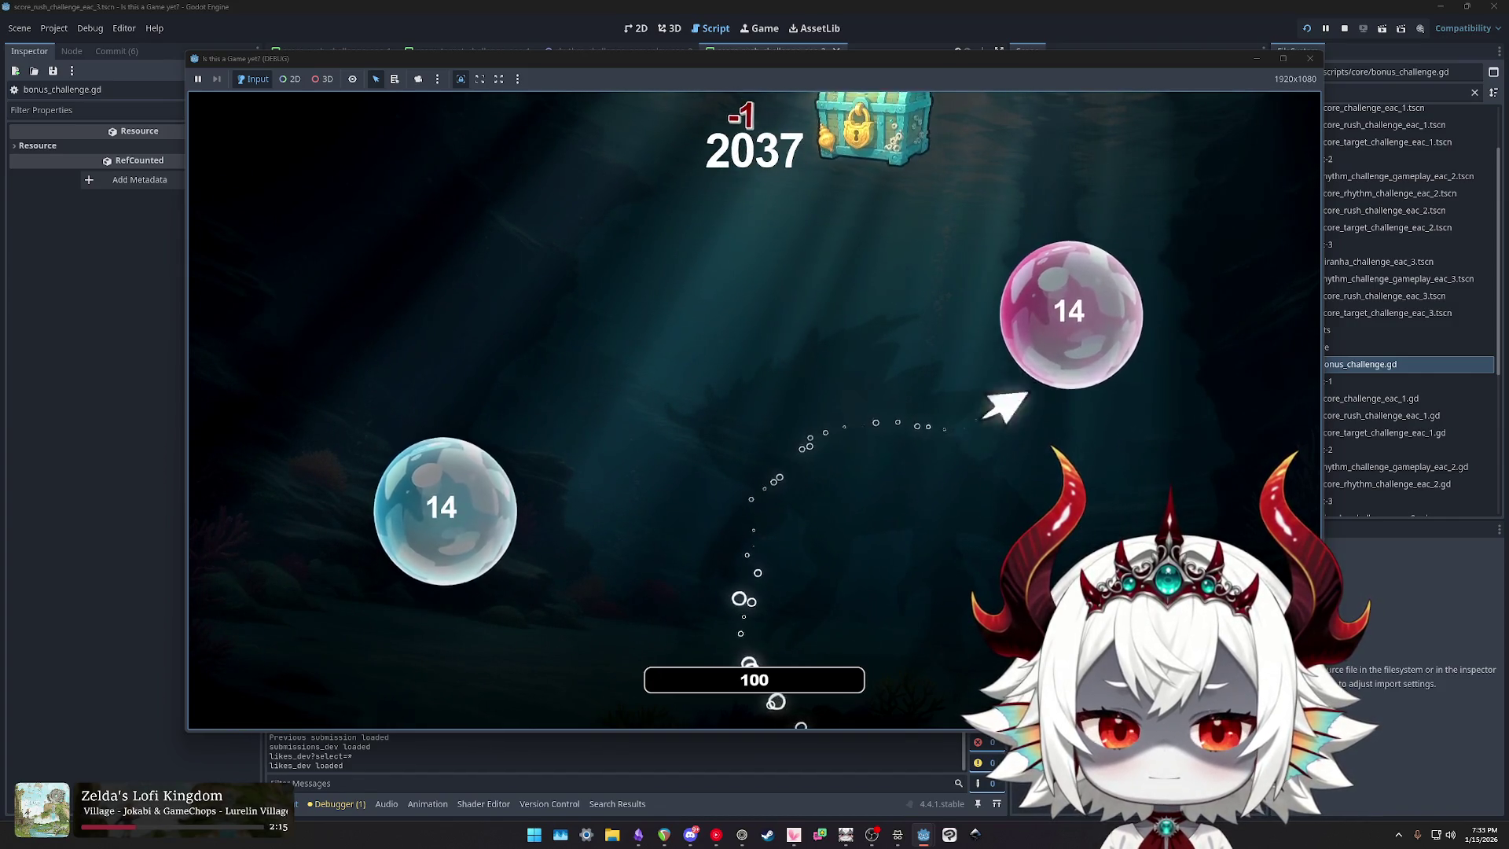
{"action": "key", "text": "a"}
{"action": "key", "text": "a"}
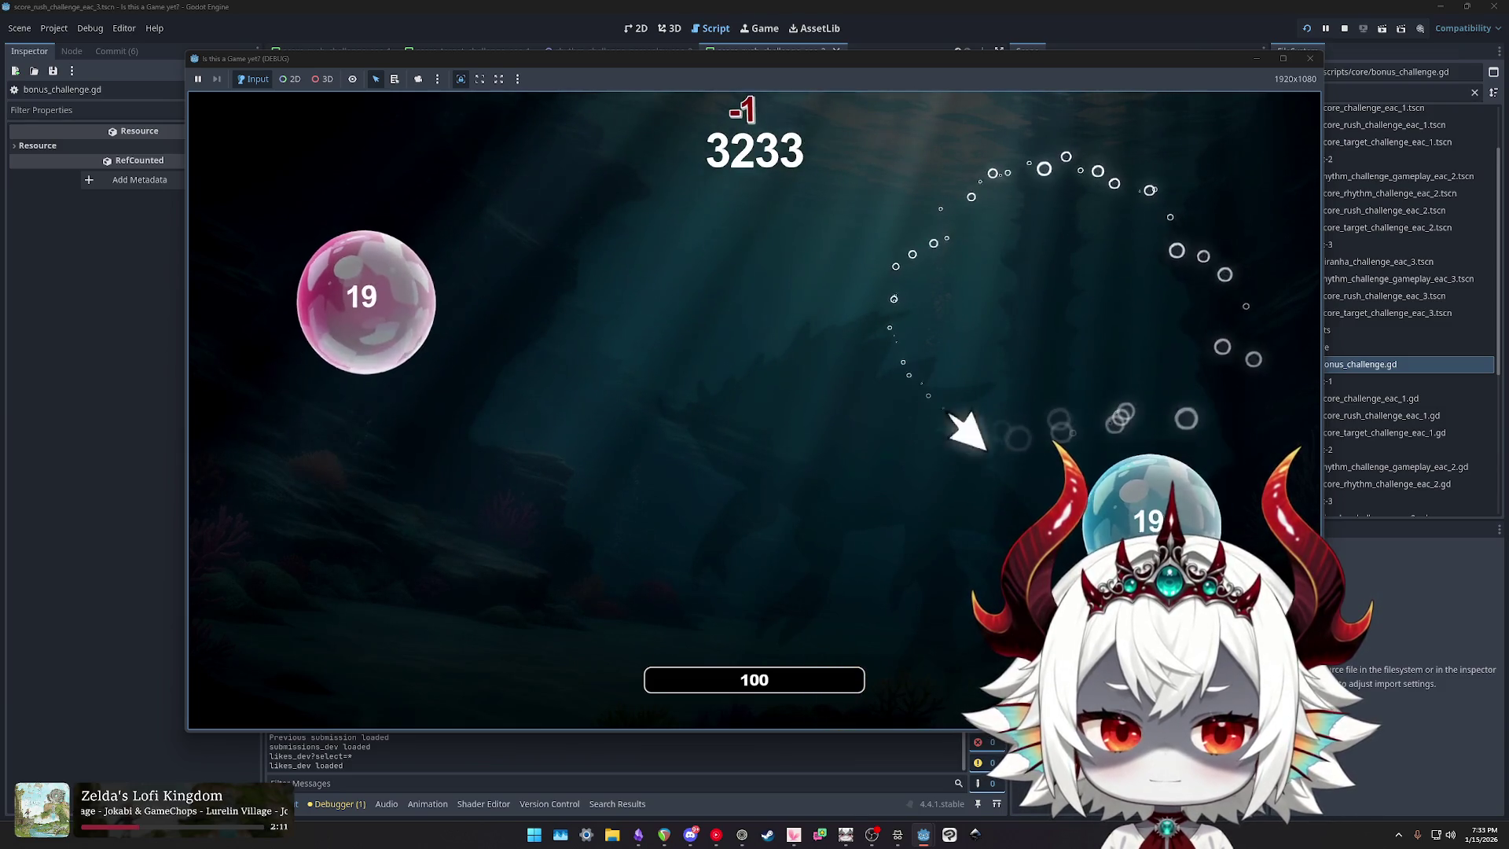
{"action": "key", "text": "a"}
{"action": "key", "text": "a"}
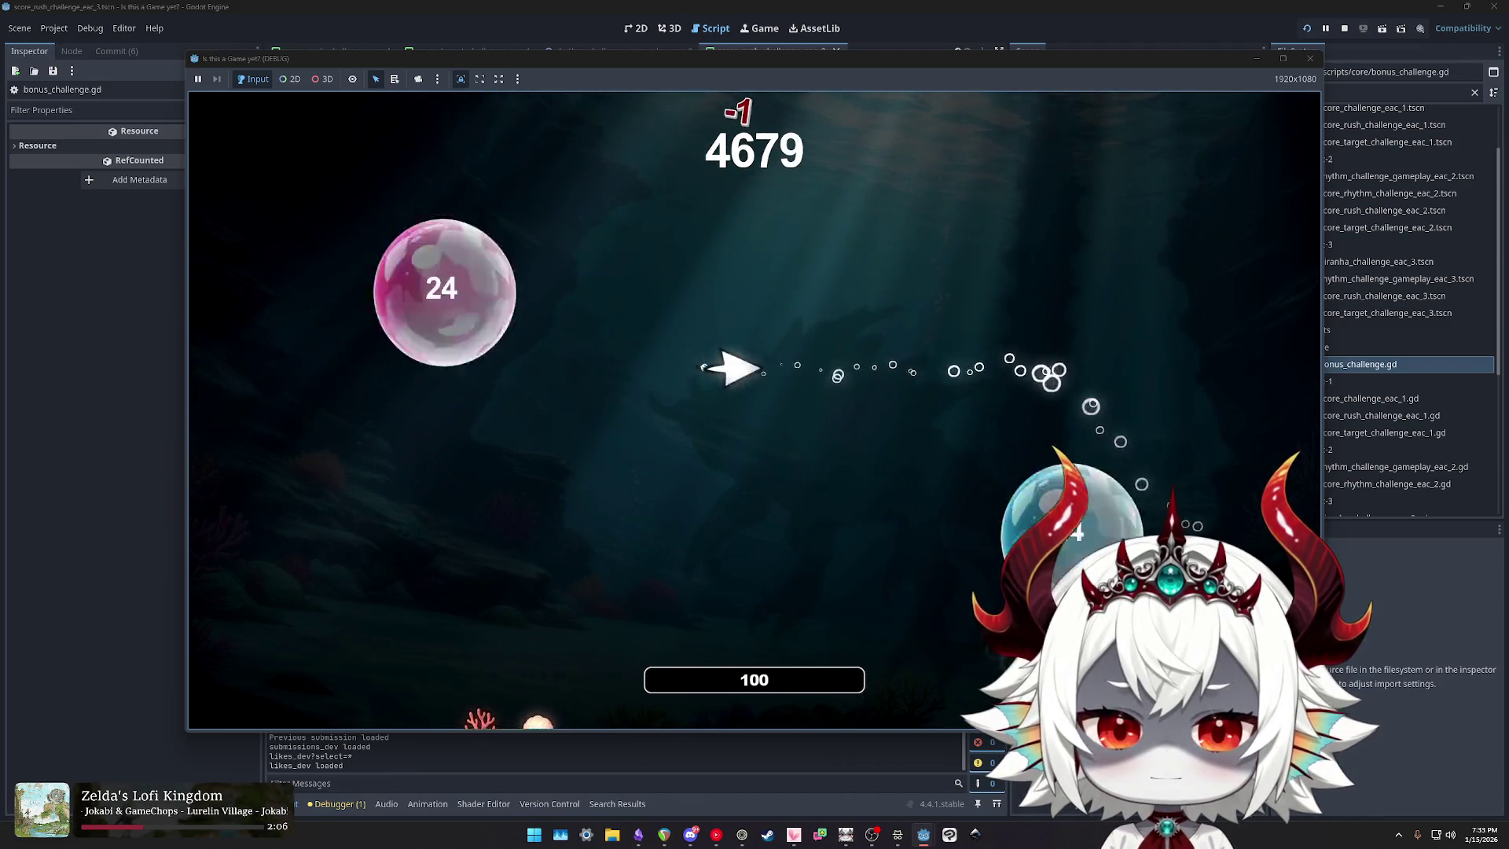
{"action": "key", "text": "a"}
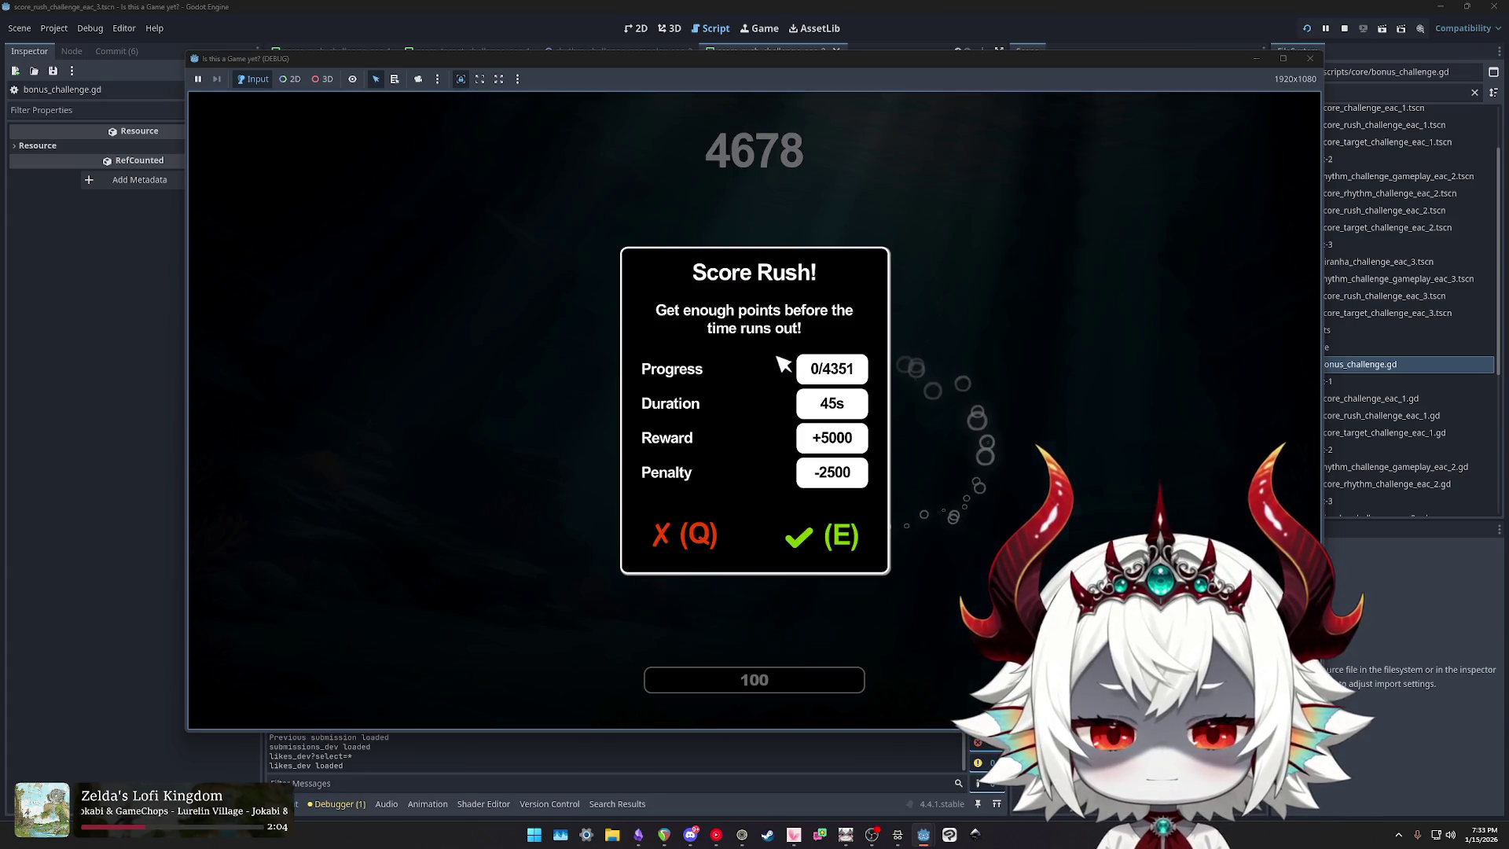
{"action": "key", "text": "e"}
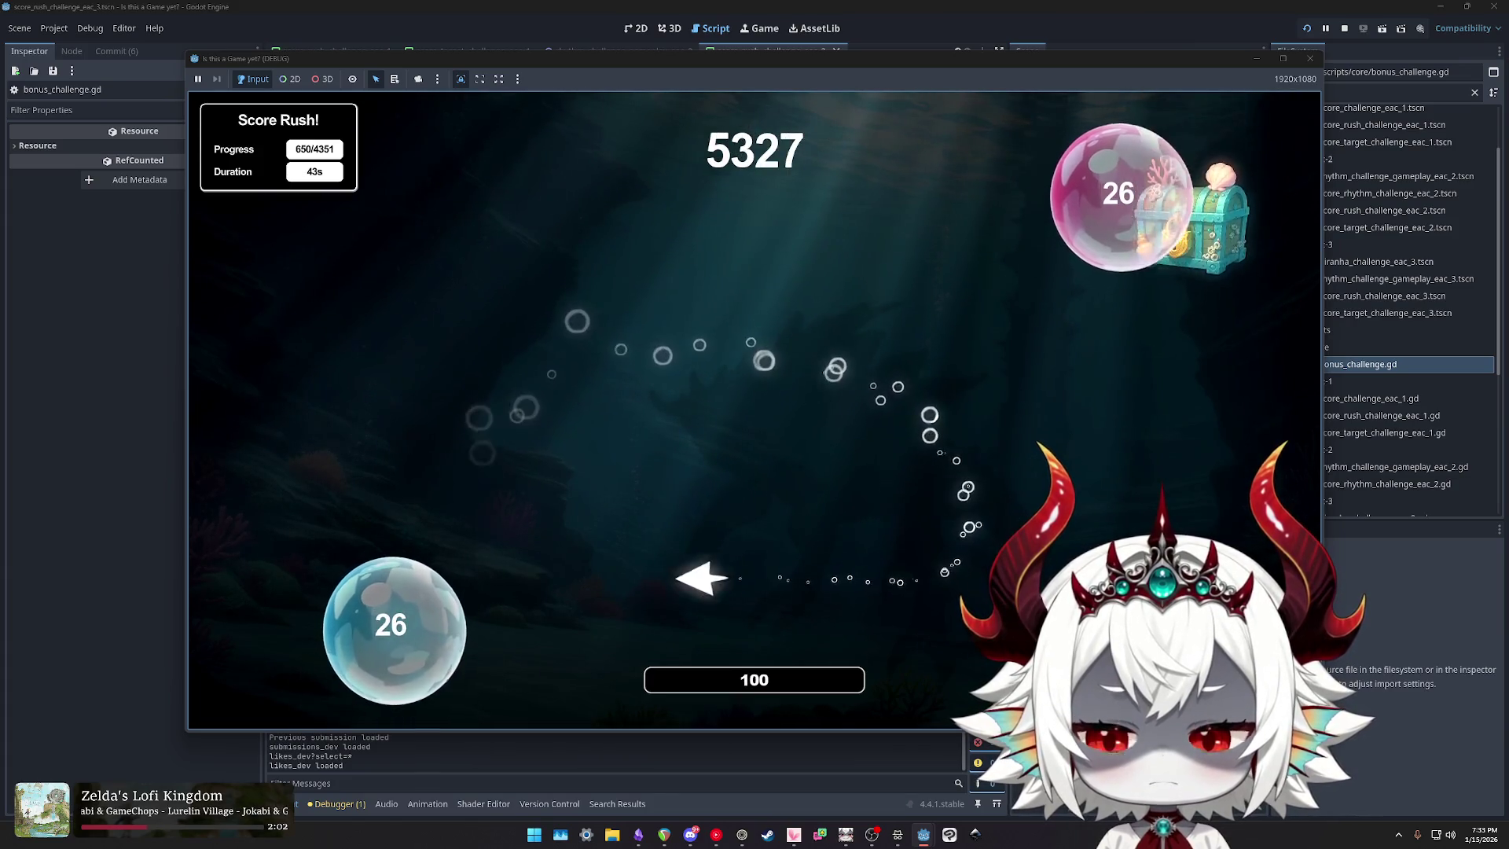
{"action": "key", "text": "a"}
{"action": "key", "text": "a"}
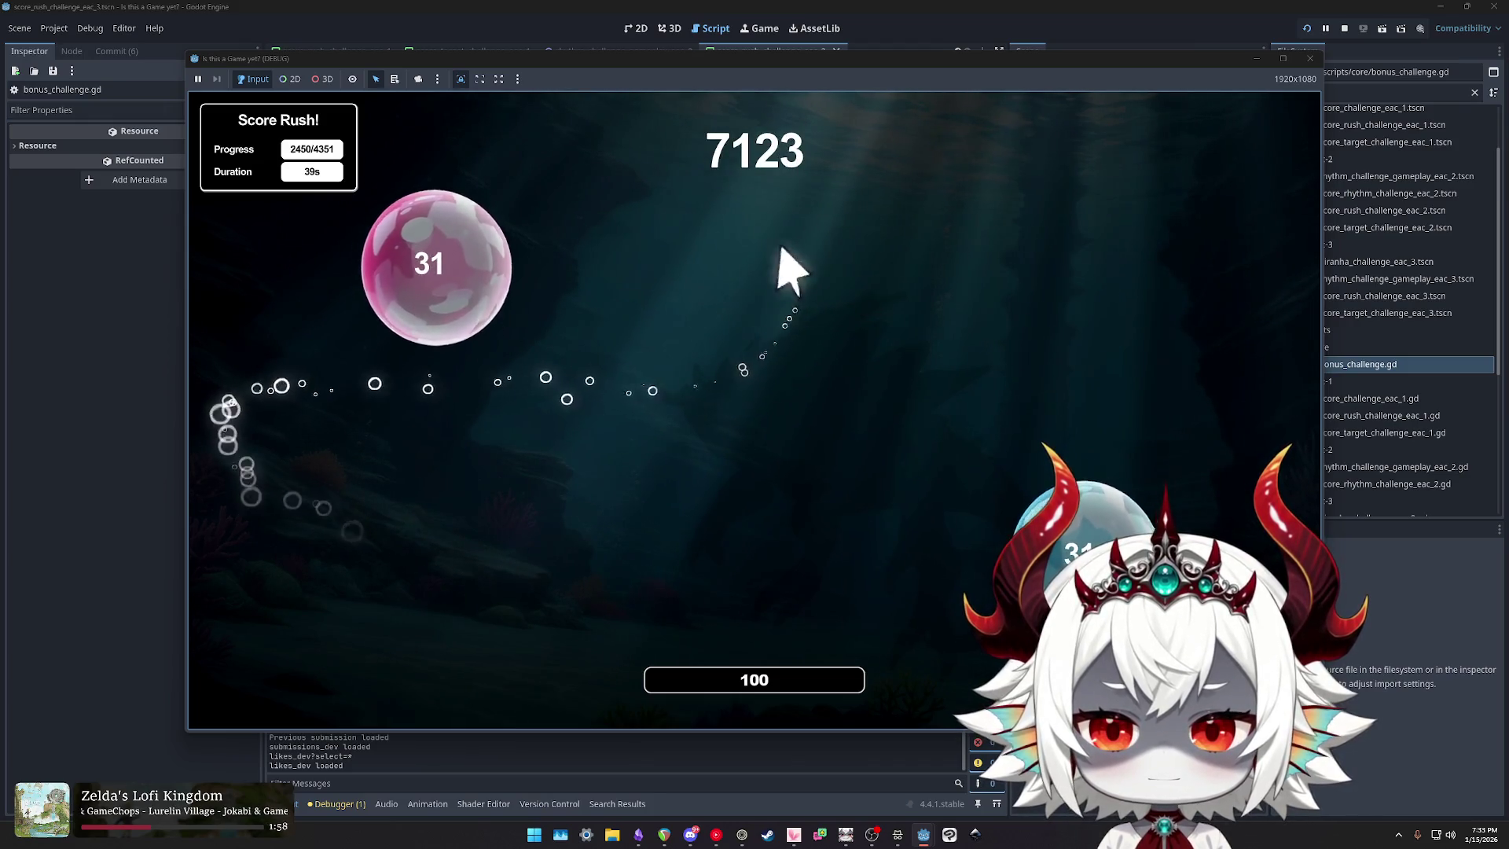
{"action": "key", "text": "a"}
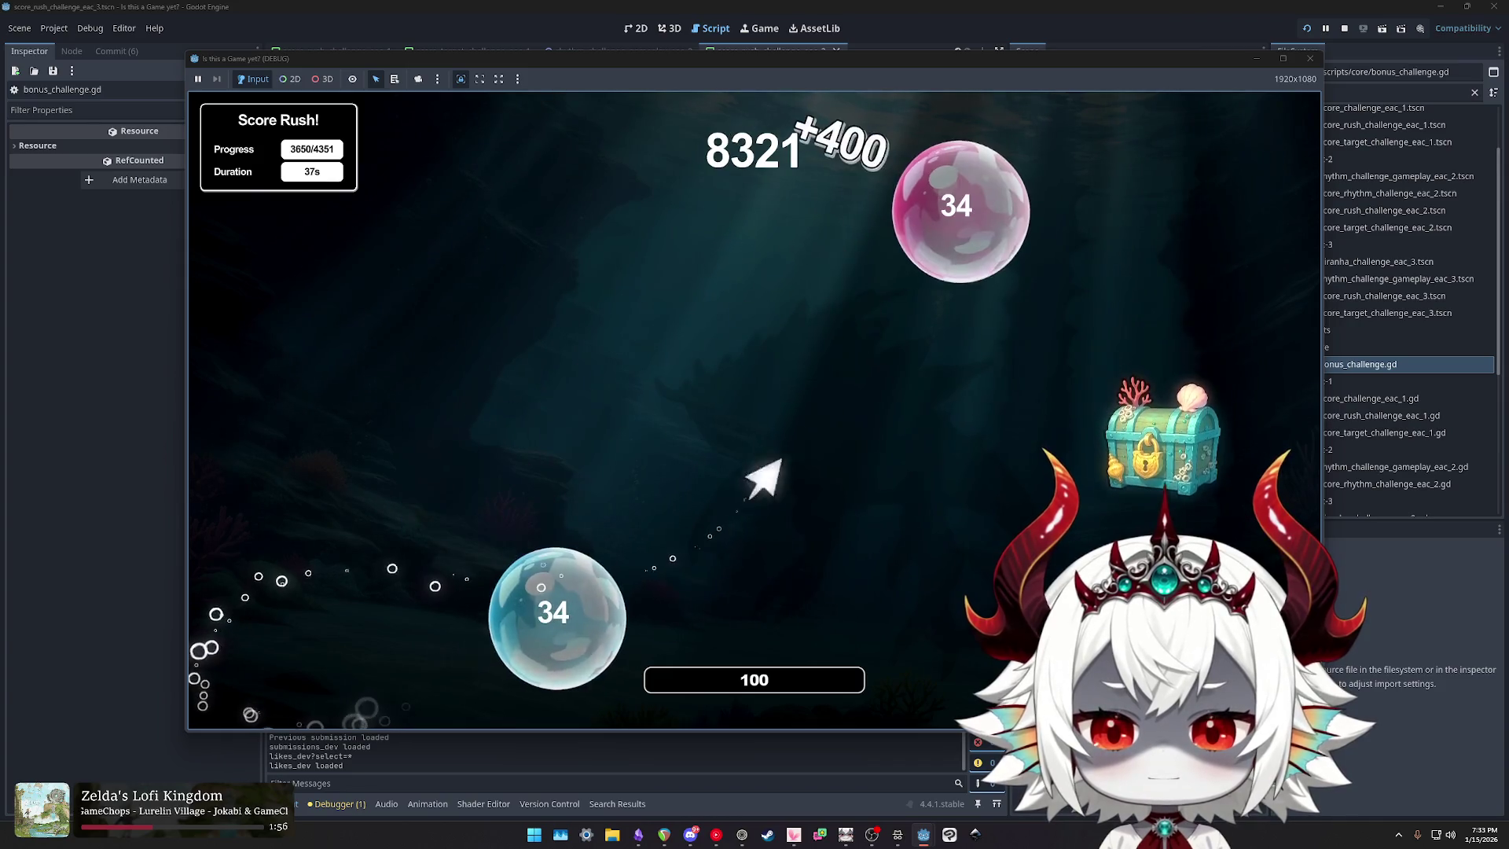
{"action": "key", "text": "a"}
{"action": "key", "text": "a"}
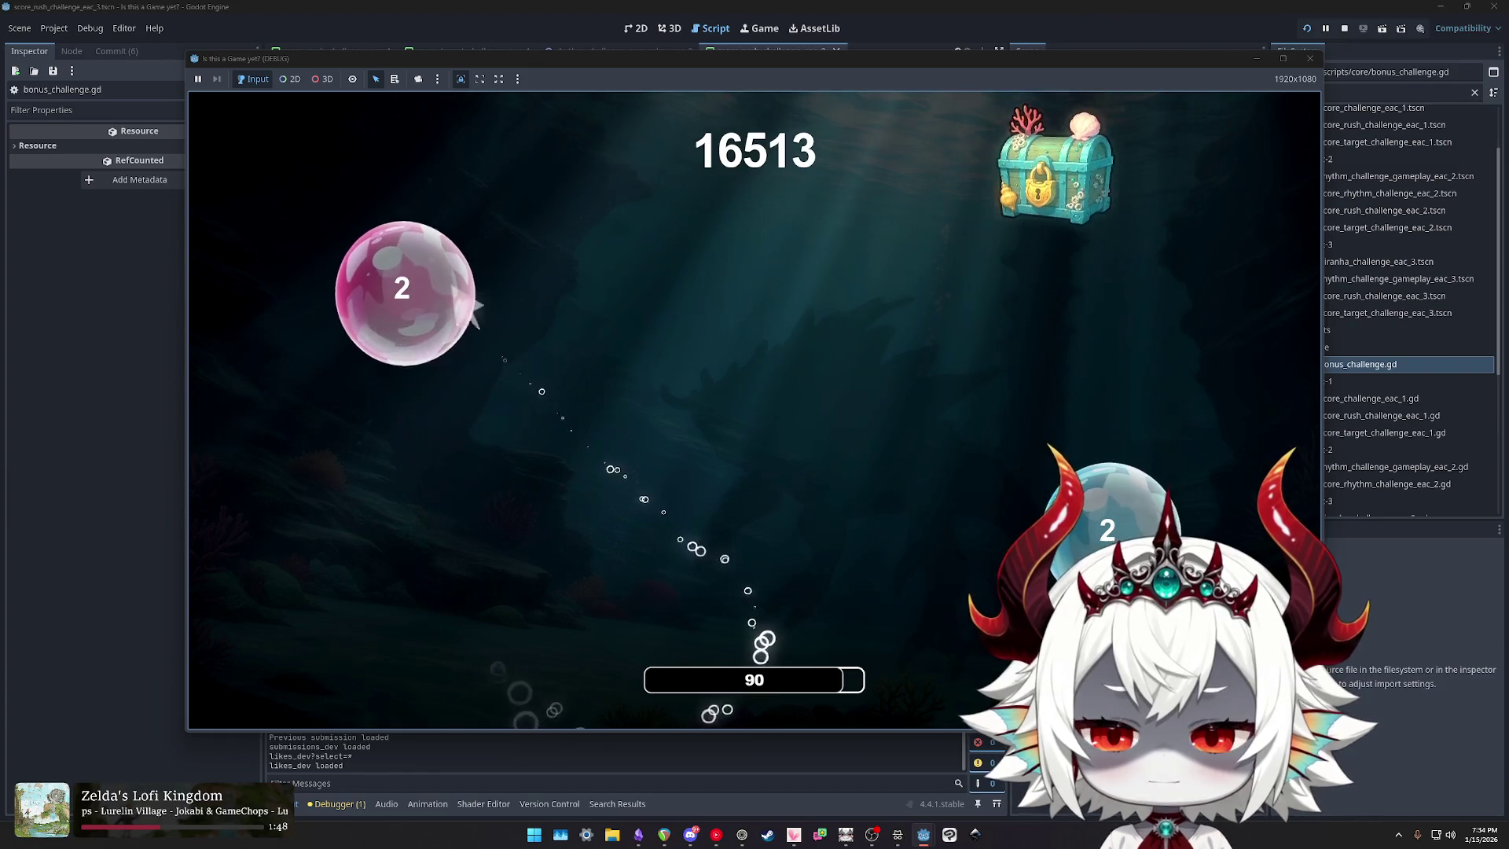
Step: Pause the game with Esc and quit the test run
{"action": "key", "text": "Escape"}
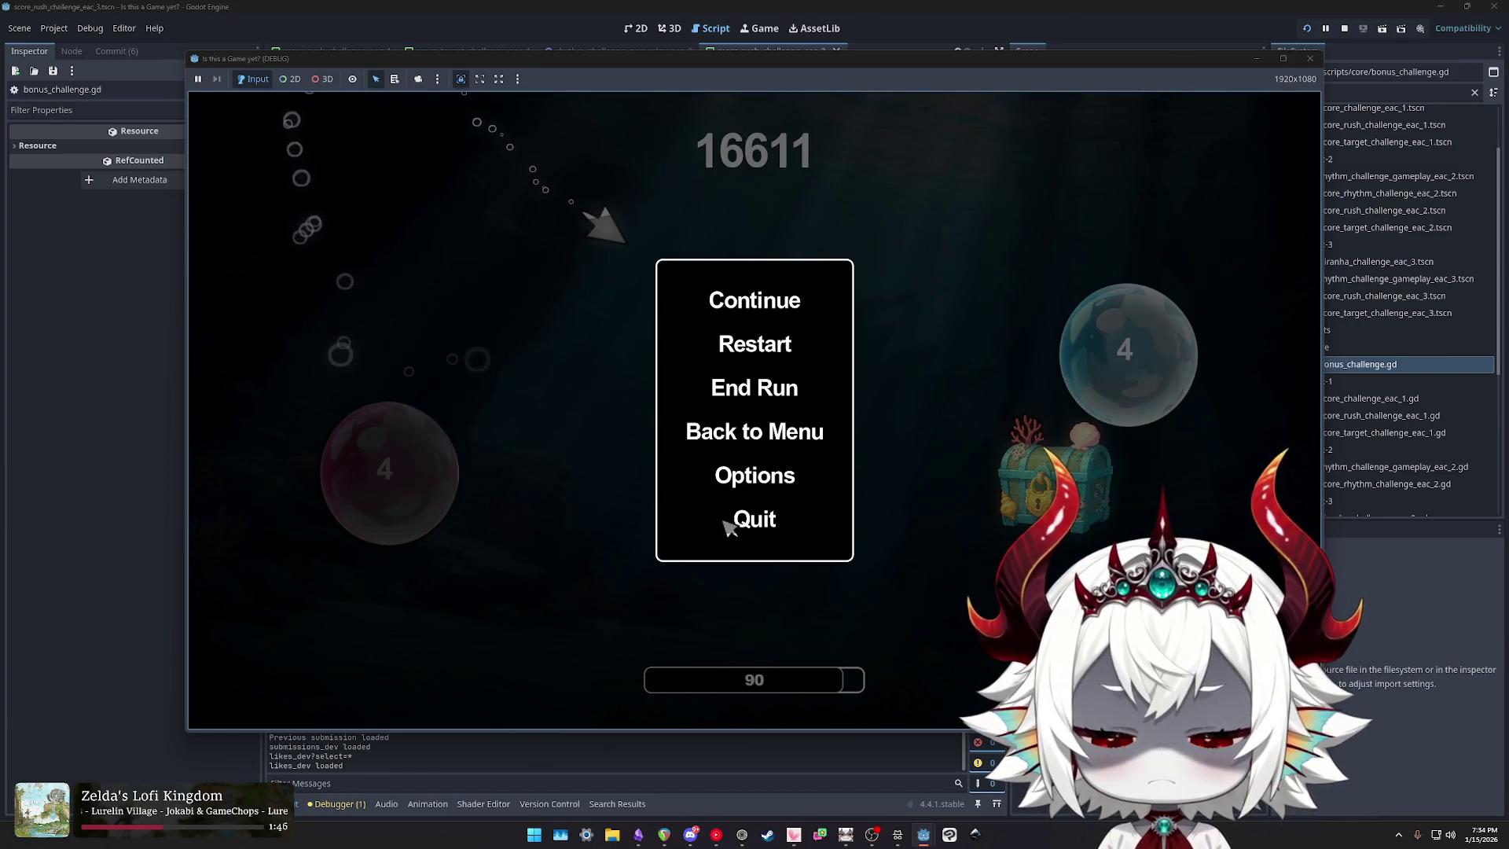
{"action": "left_click", "coordinate": [723, 521]}
{"action": "left_click", "coordinate": [336, 803]}
Step: Jump to the unused-parameter warning and compare event usage in score_challenge_eac_1.gd
{"action": "double_click", "coordinate": [391, 697]}
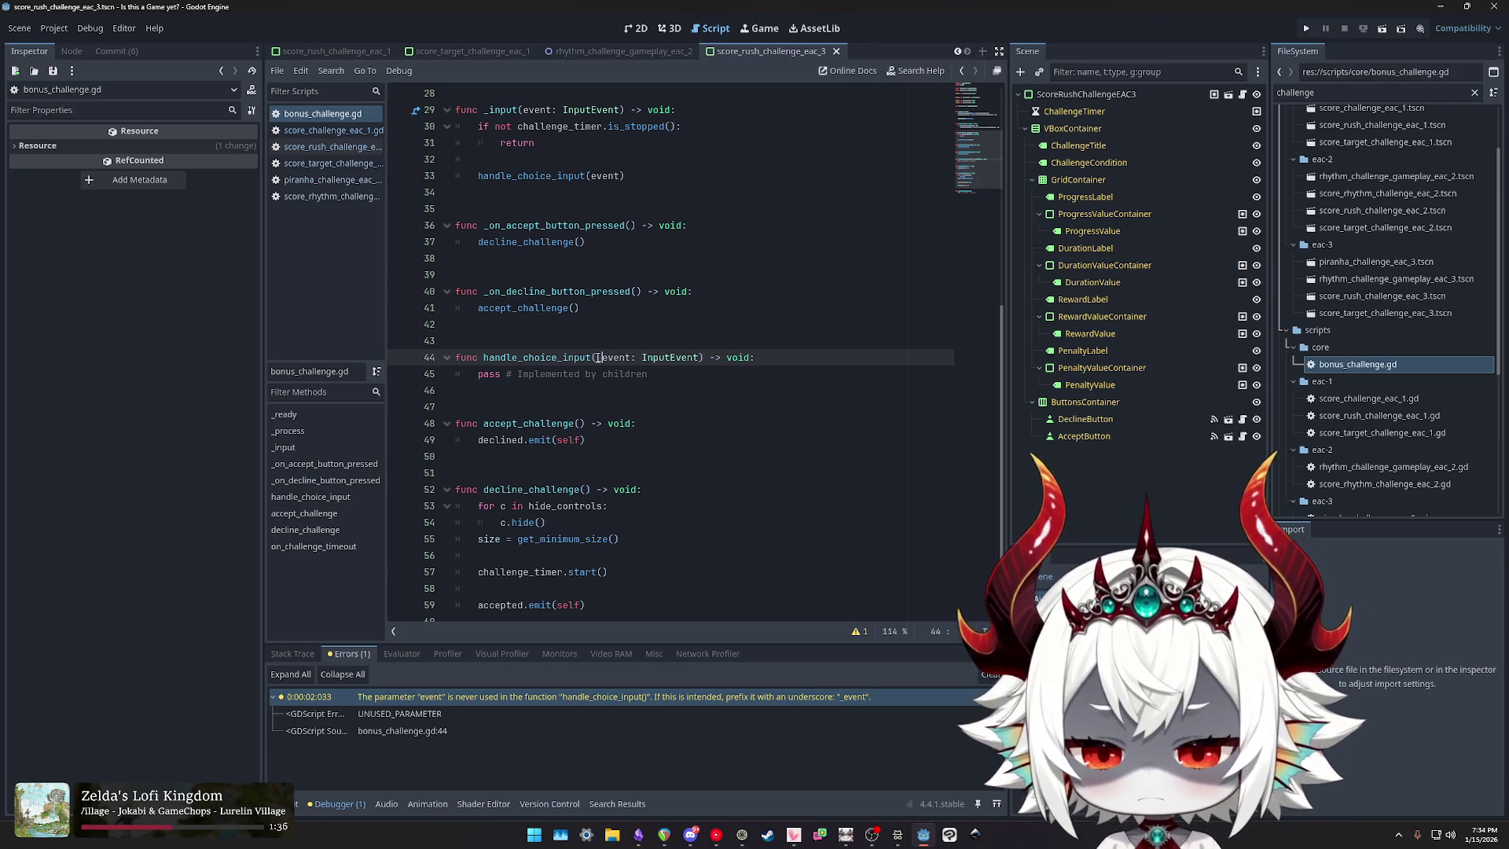
{"action": "left_click", "coordinate": [318, 137]}
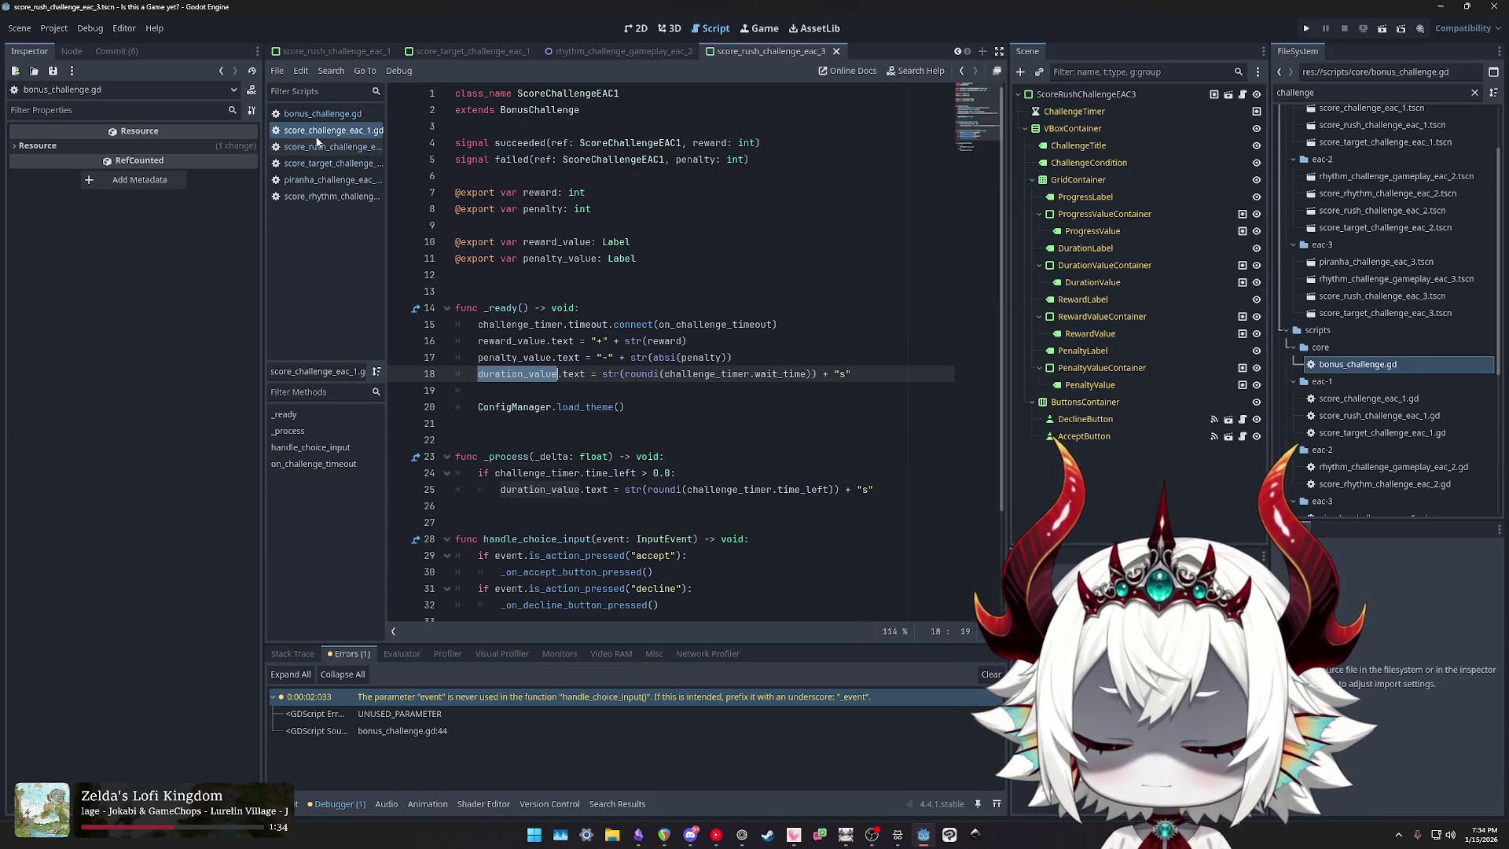
{"action": "scroll", "coordinate": [601, 378], "scroll_direction": "down", "scroll_amount": 3}
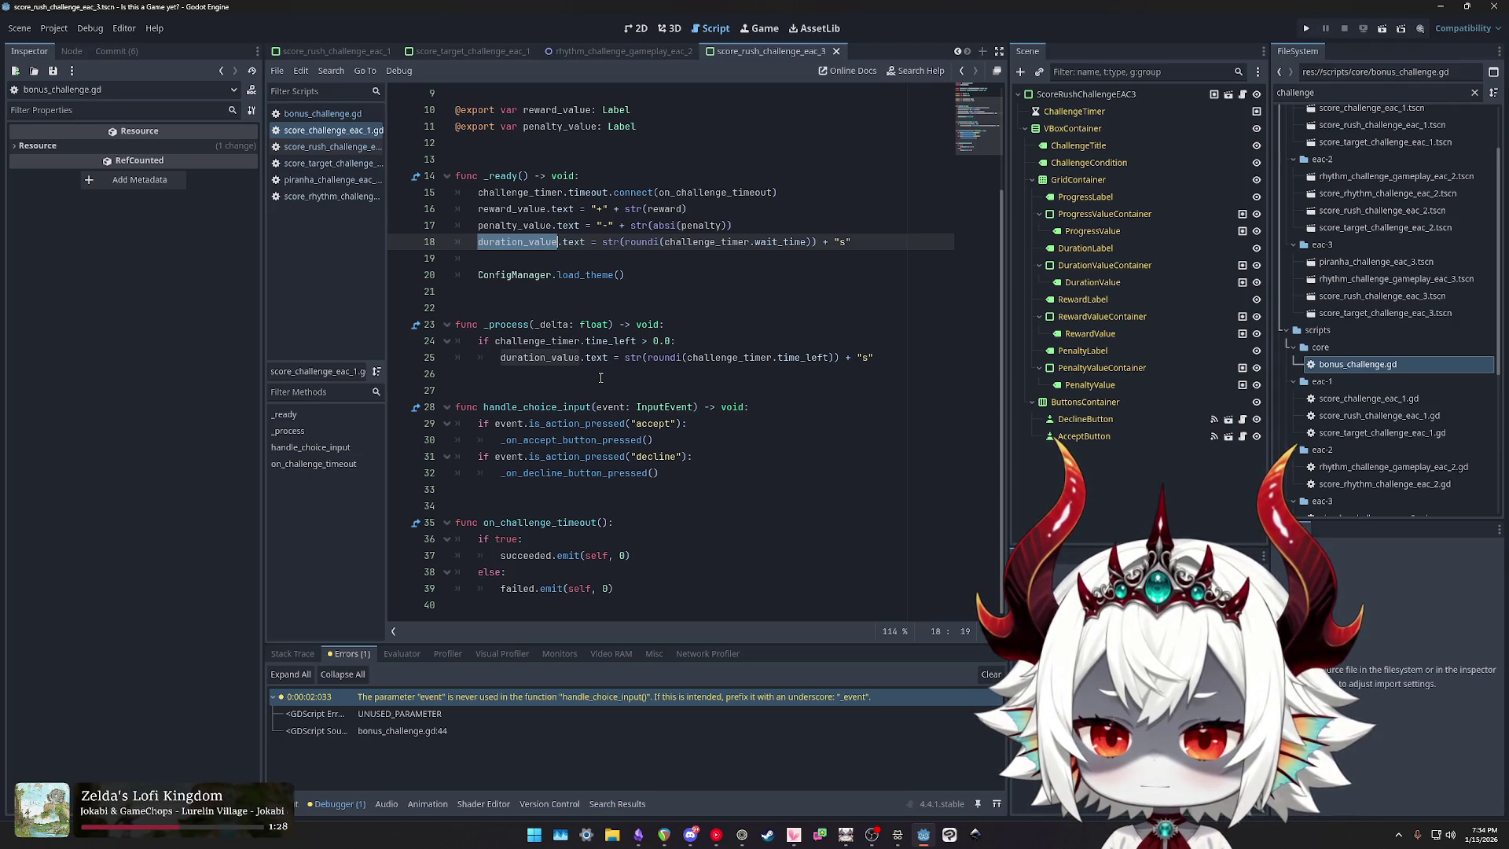
{"action": "double_click", "coordinate": [611, 407]}
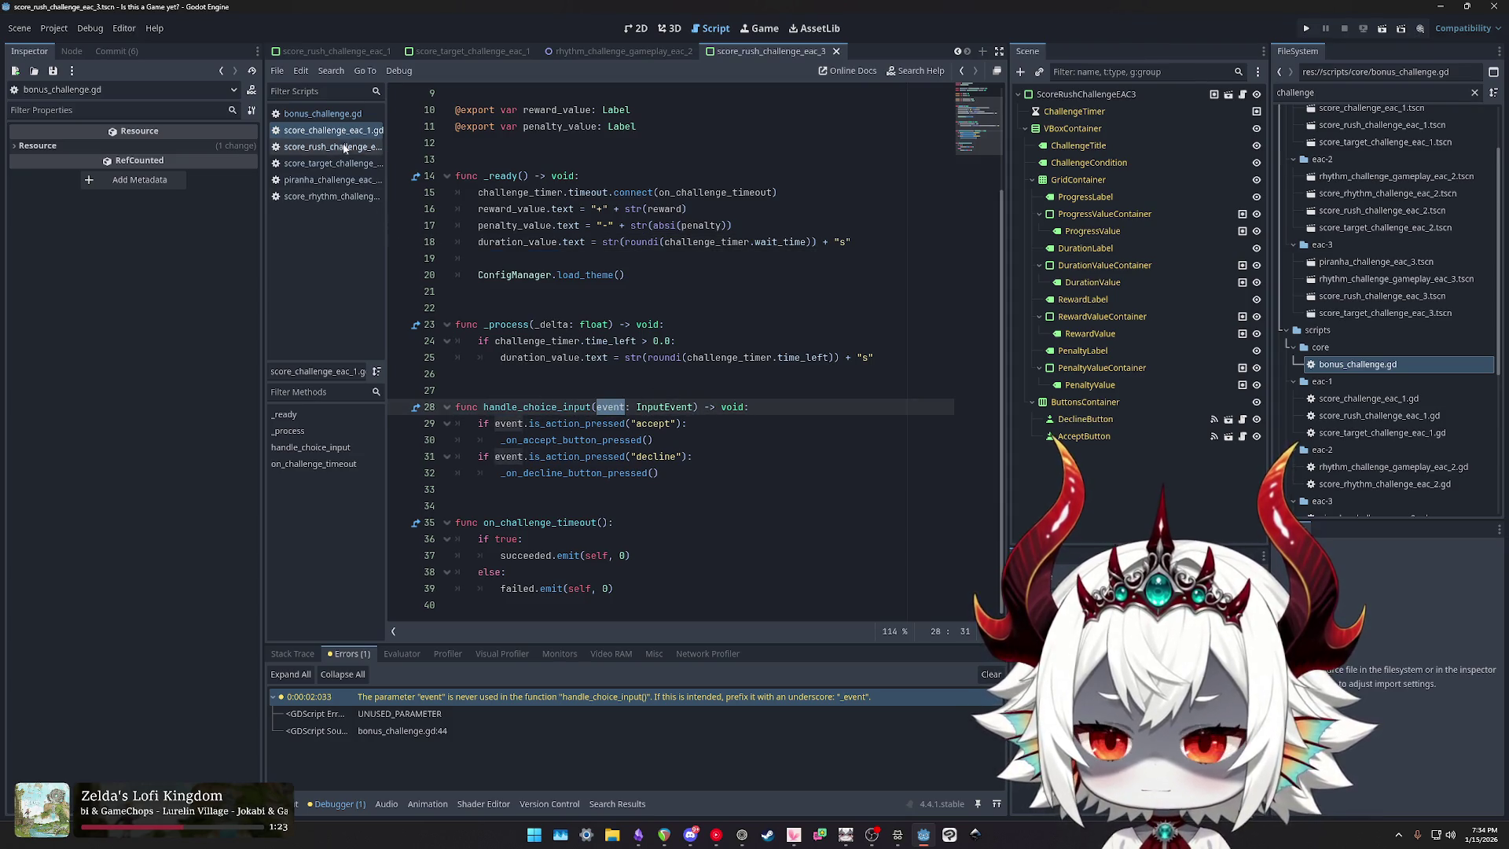
{"action": "left_click", "coordinate": [323, 114]}
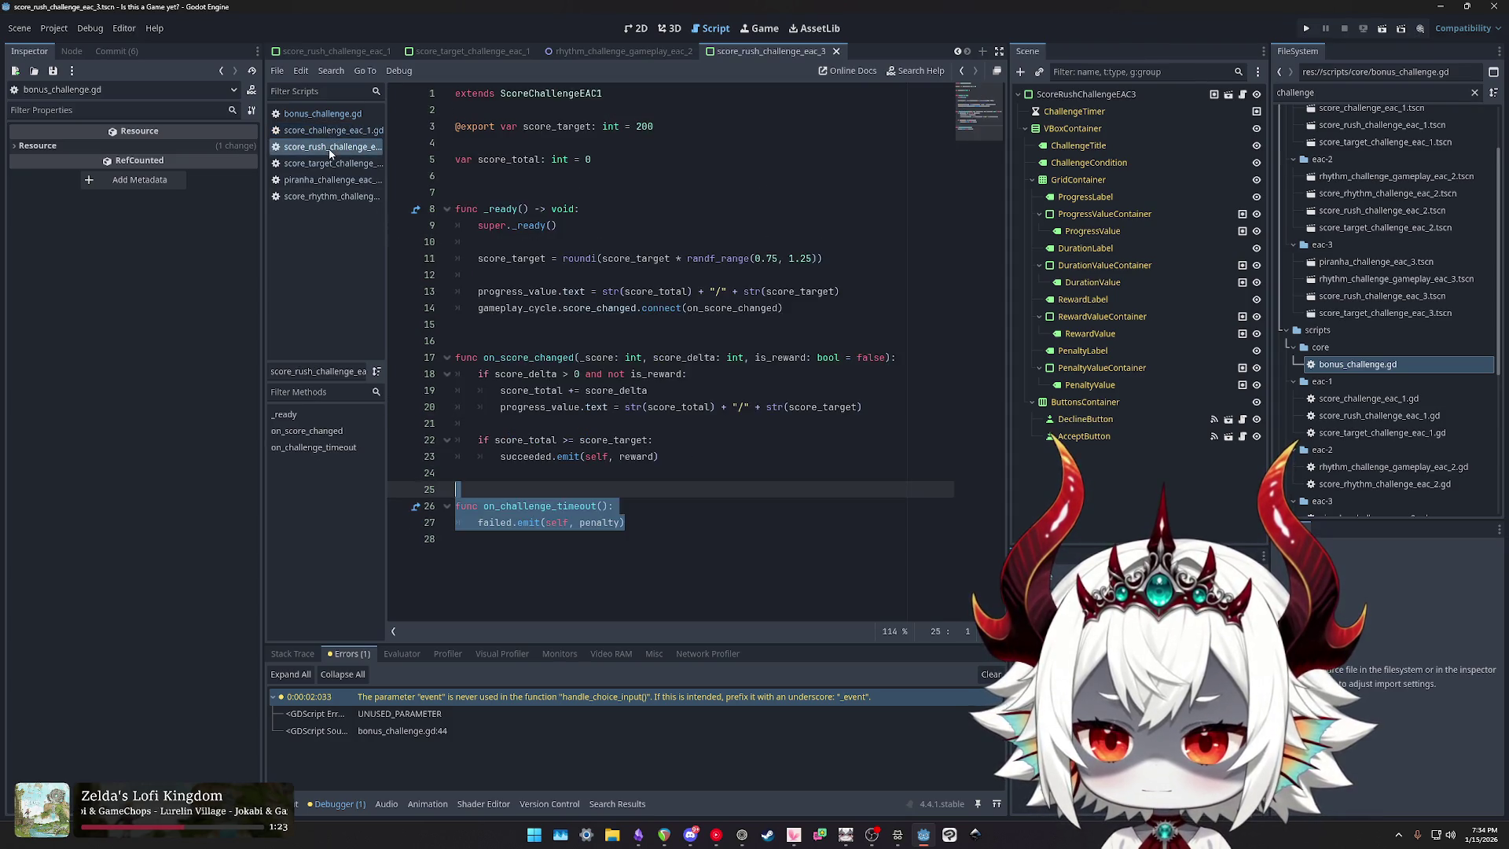
Step: Fix handle_choice_input's parameter to _event and clear the Debugger's errors and warnings list
{"action": "left_click", "coordinate": [302, 655]}
{"action": "left_click", "coordinate": [739, 347]}
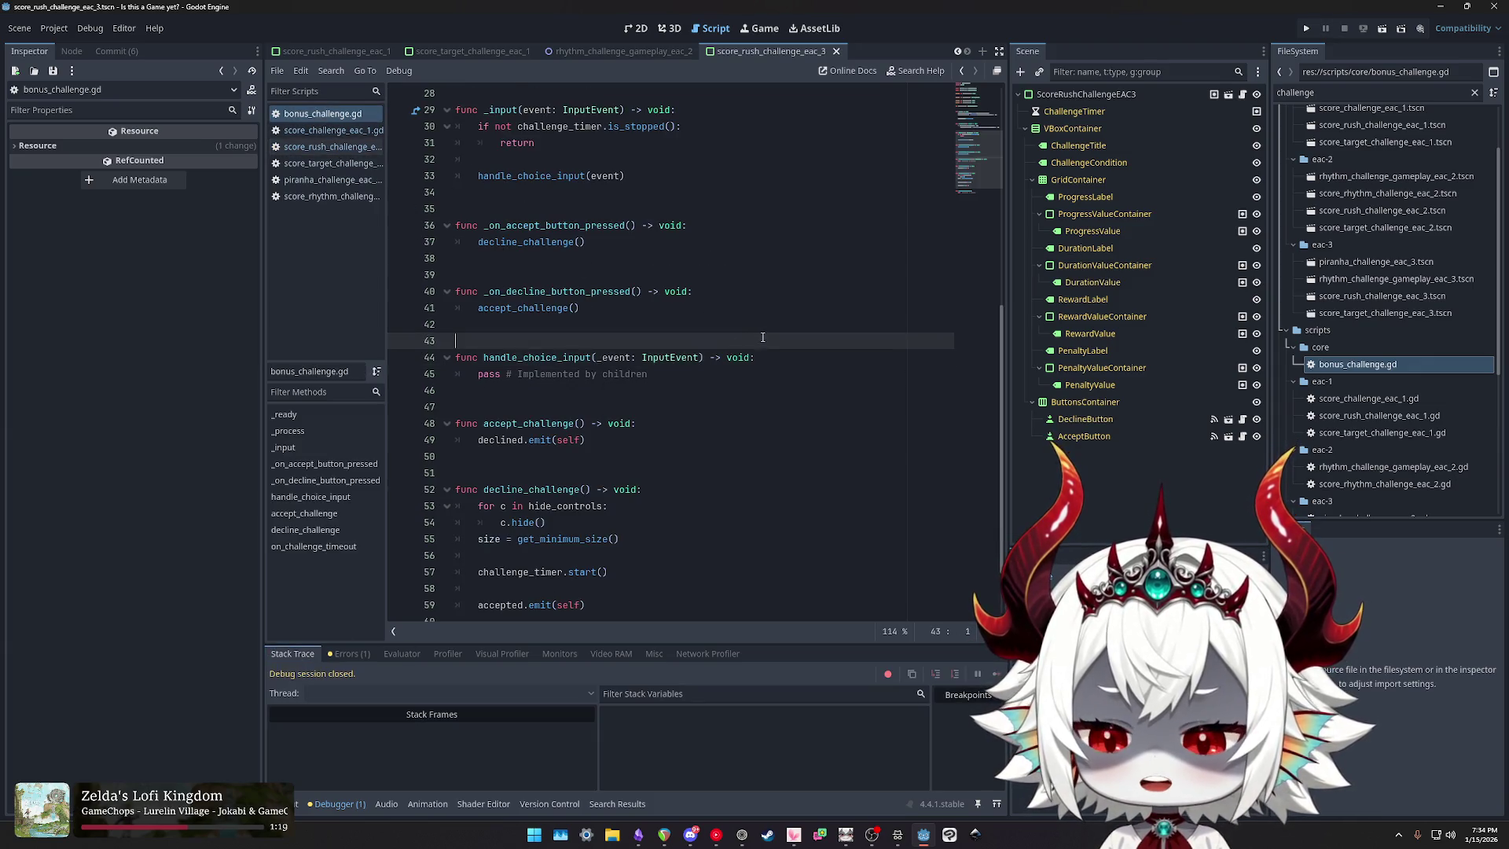
{"action": "left_click", "coordinate": [348, 654]}
{"action": "left_click", "coordinate": [461, 695]}
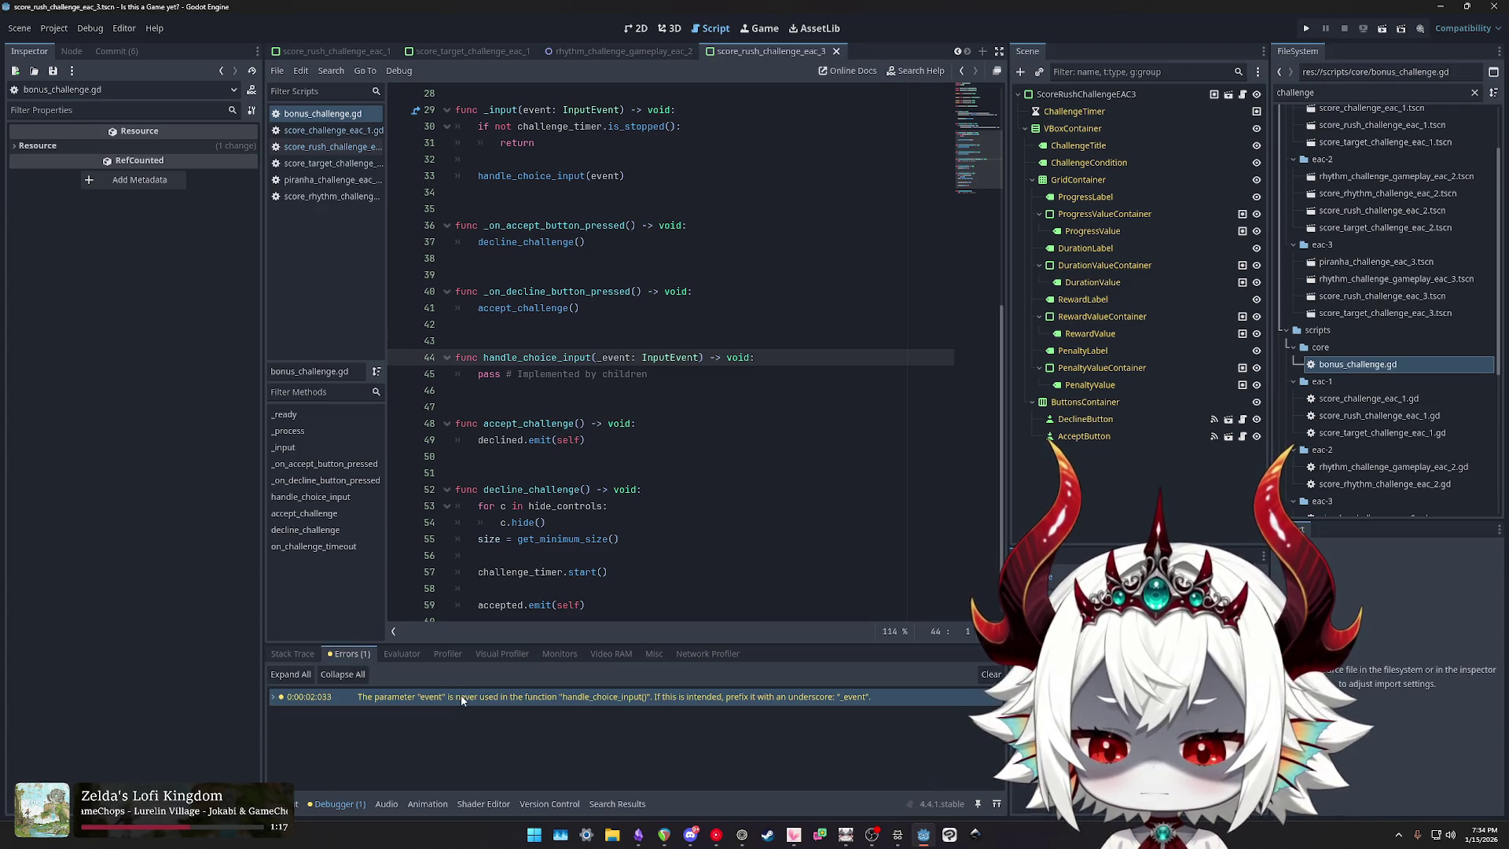
{"action": "left_click", "coordinate": [990, 673]}
{"action": "left_click", "coordinate": [663, 274]}
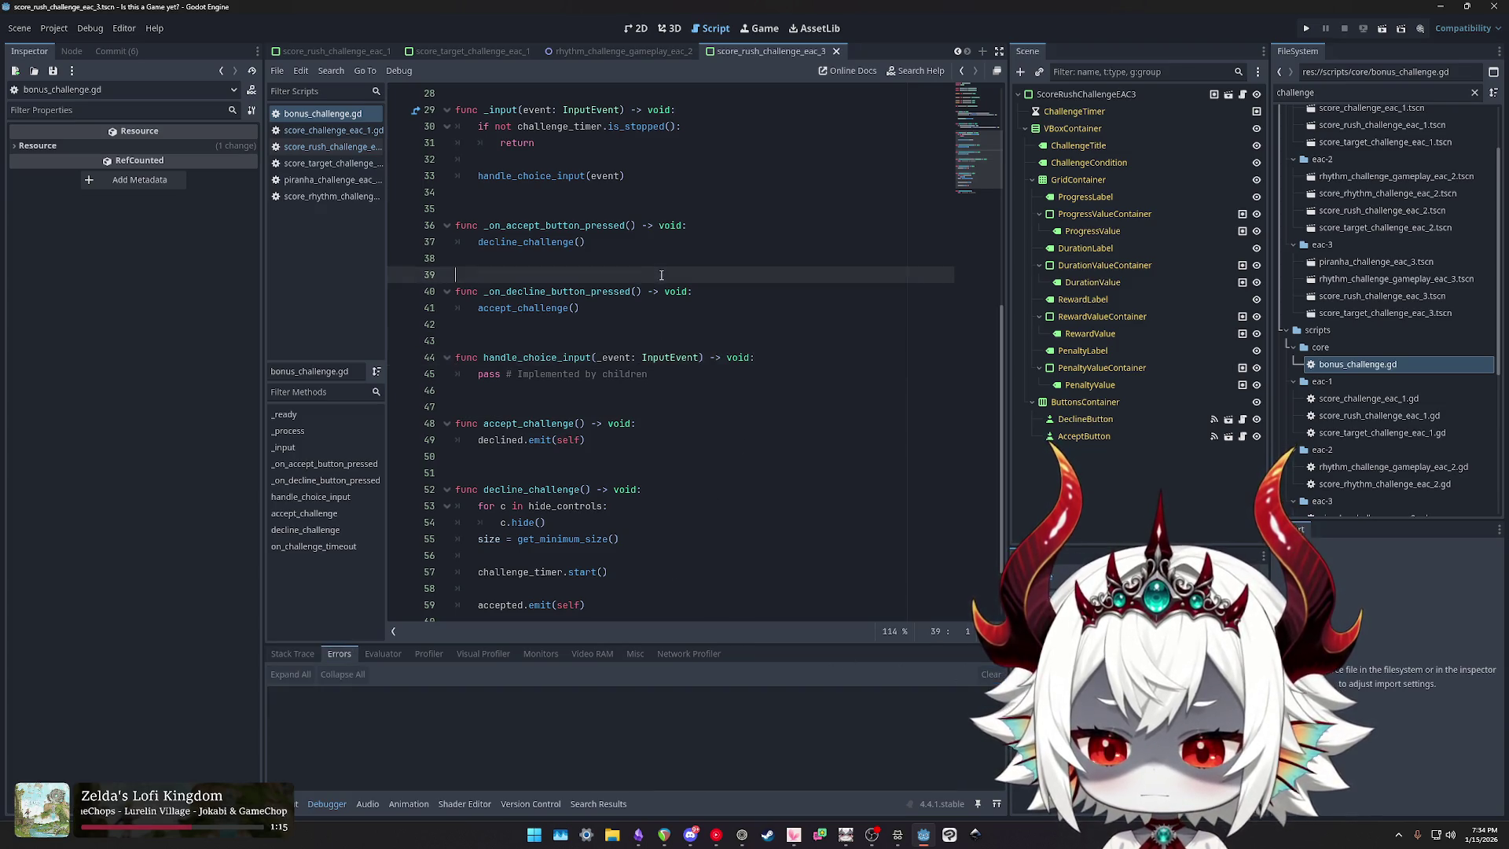
Step: Relaunch the game to test the fix, close it, and save the script
{"action": "left_click", "coordinate": [1306, 29]}
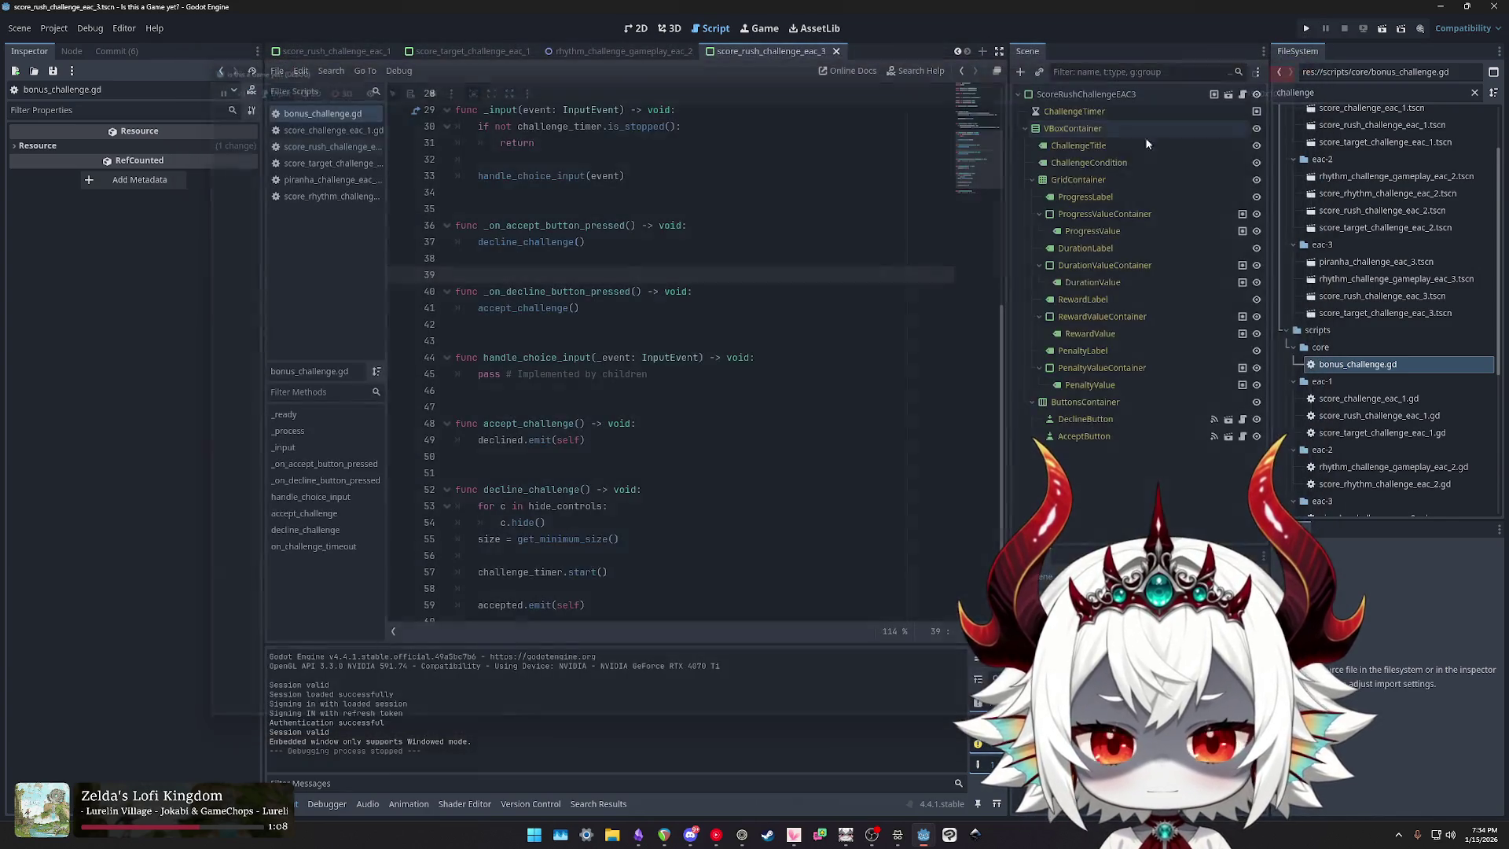
{"action": "left_click", "coordinate": [672, 291]}
{"action": "key", "text": "ctrl+s"}
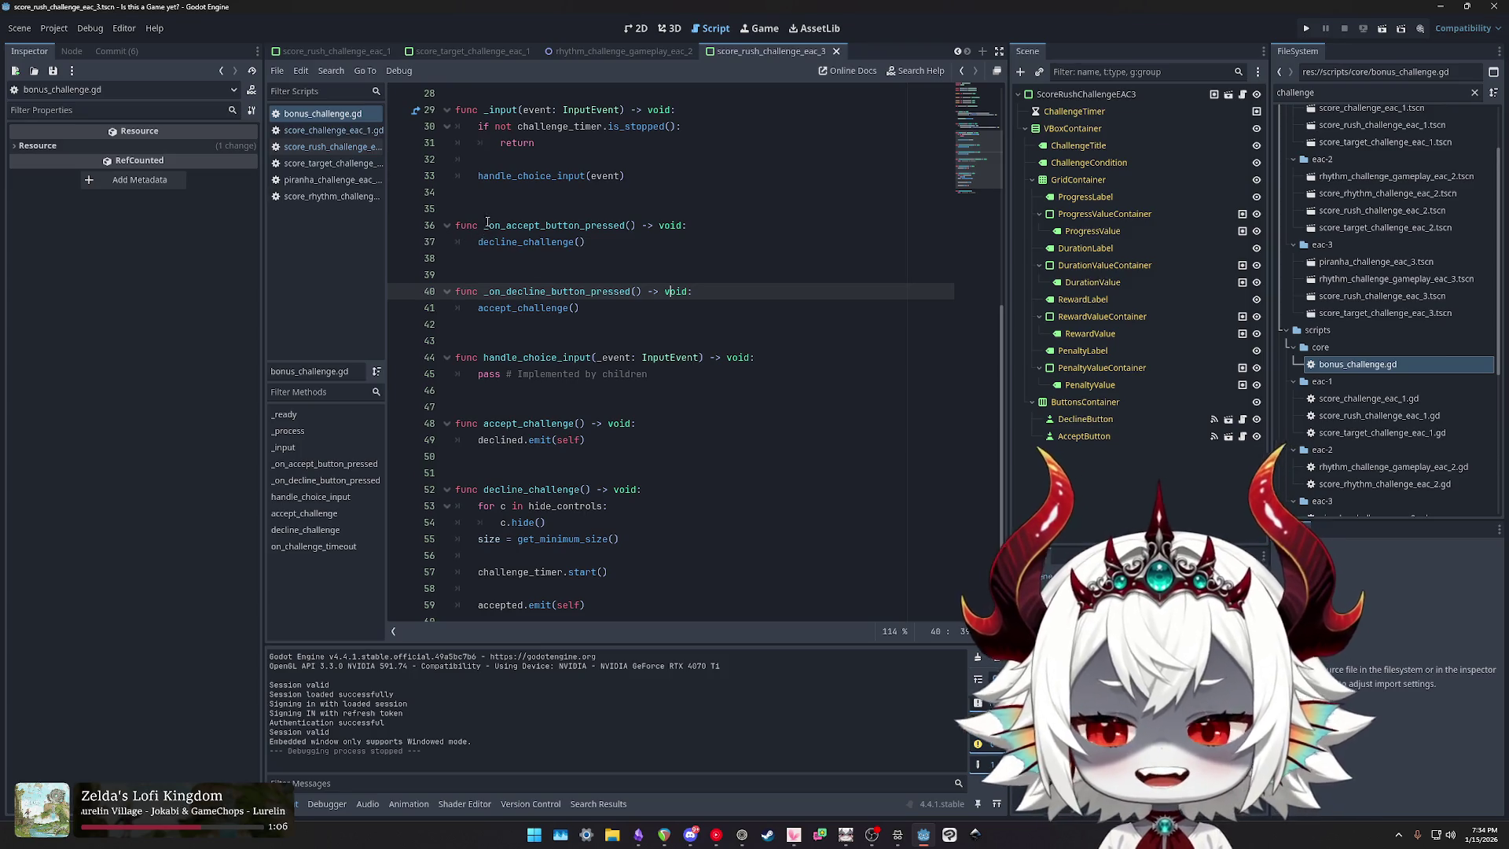
Step: Open the Commit dock and scroll through the score_challenge_eac_1.tscn diff
{"action": "left_click", "coordinate": [116, 52]}
{"action": "left_click", "coordinate": [110, 93]}
{"action": "scroll", "coordinate": [696, 725], "scroll_direction": "down", "scroll_amount": 5}
{"action": "scroll", "coordinate": [697, 729], "scroll_direction": "up", "scroll_amount": 2}
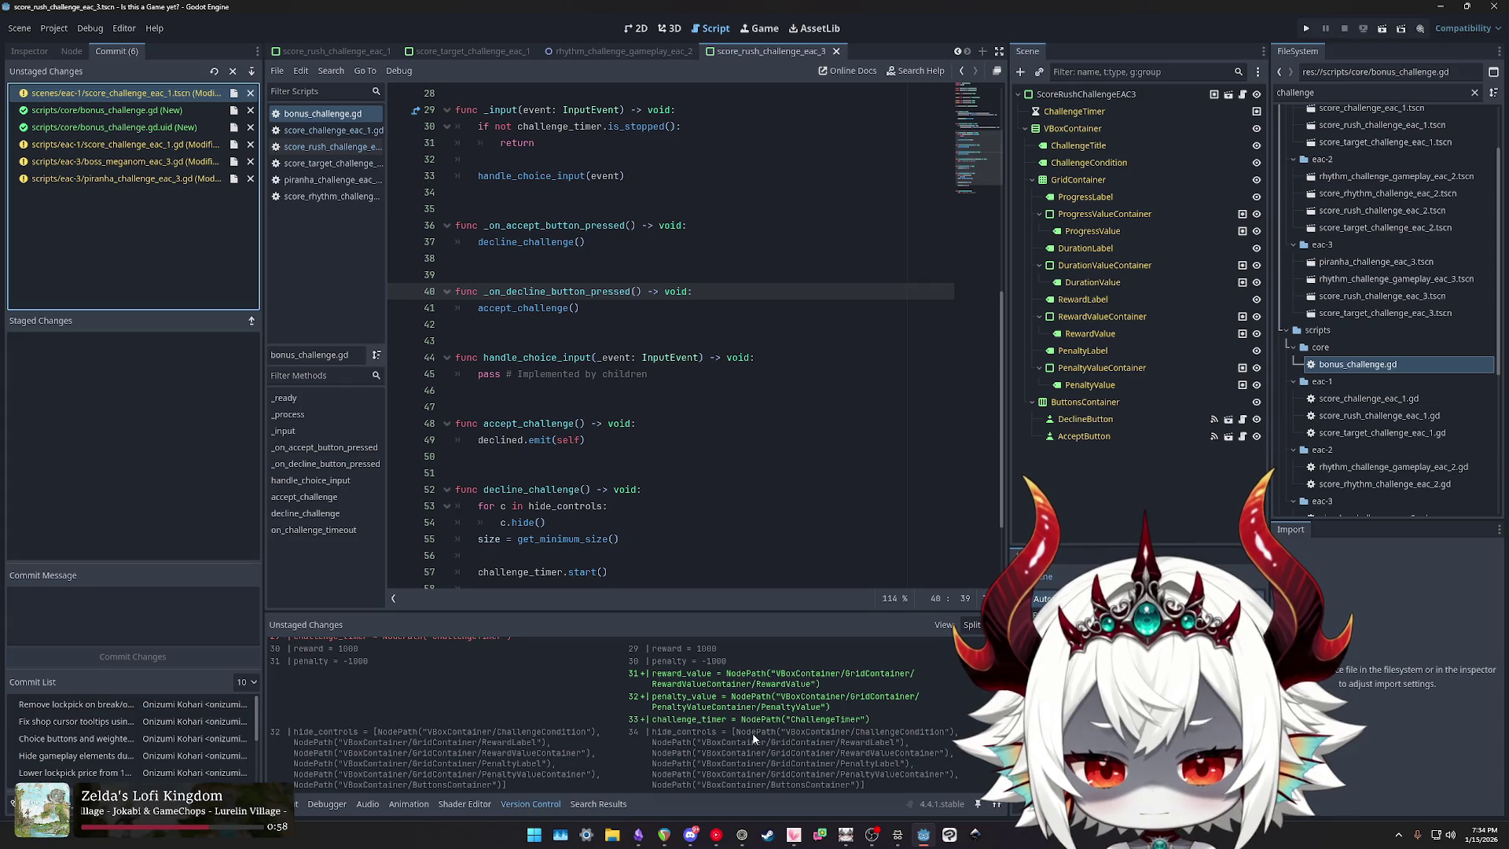
{"action": "scroll", "coordinate": [752, 737], "scroll_direction": "down", "scroll_amount": 2}
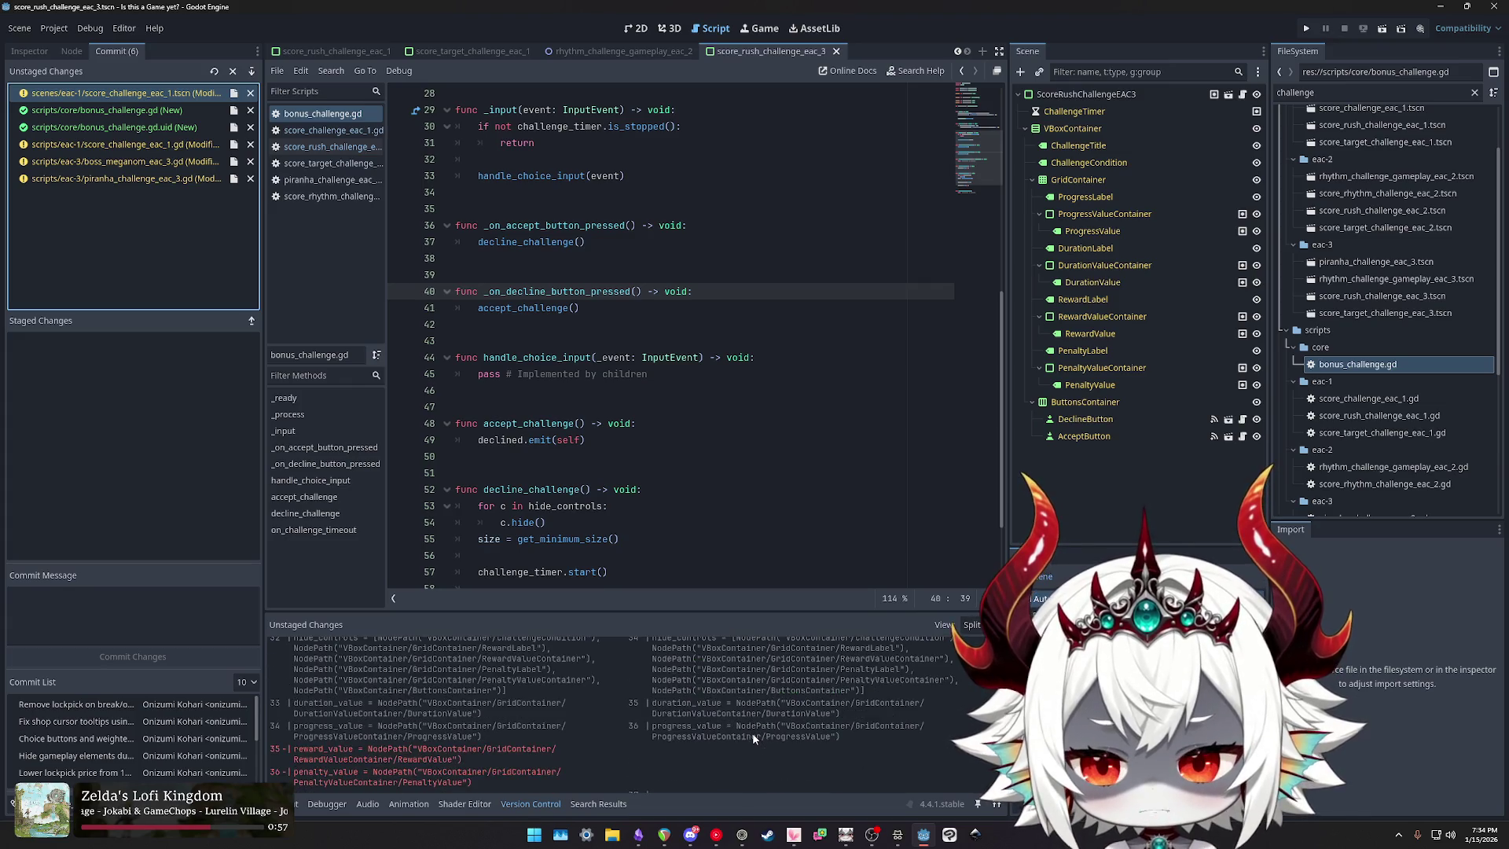
{"action": "scroll", "coordinate": [751, 738], "scroll_direction": "up", "scroll_amount": 2}
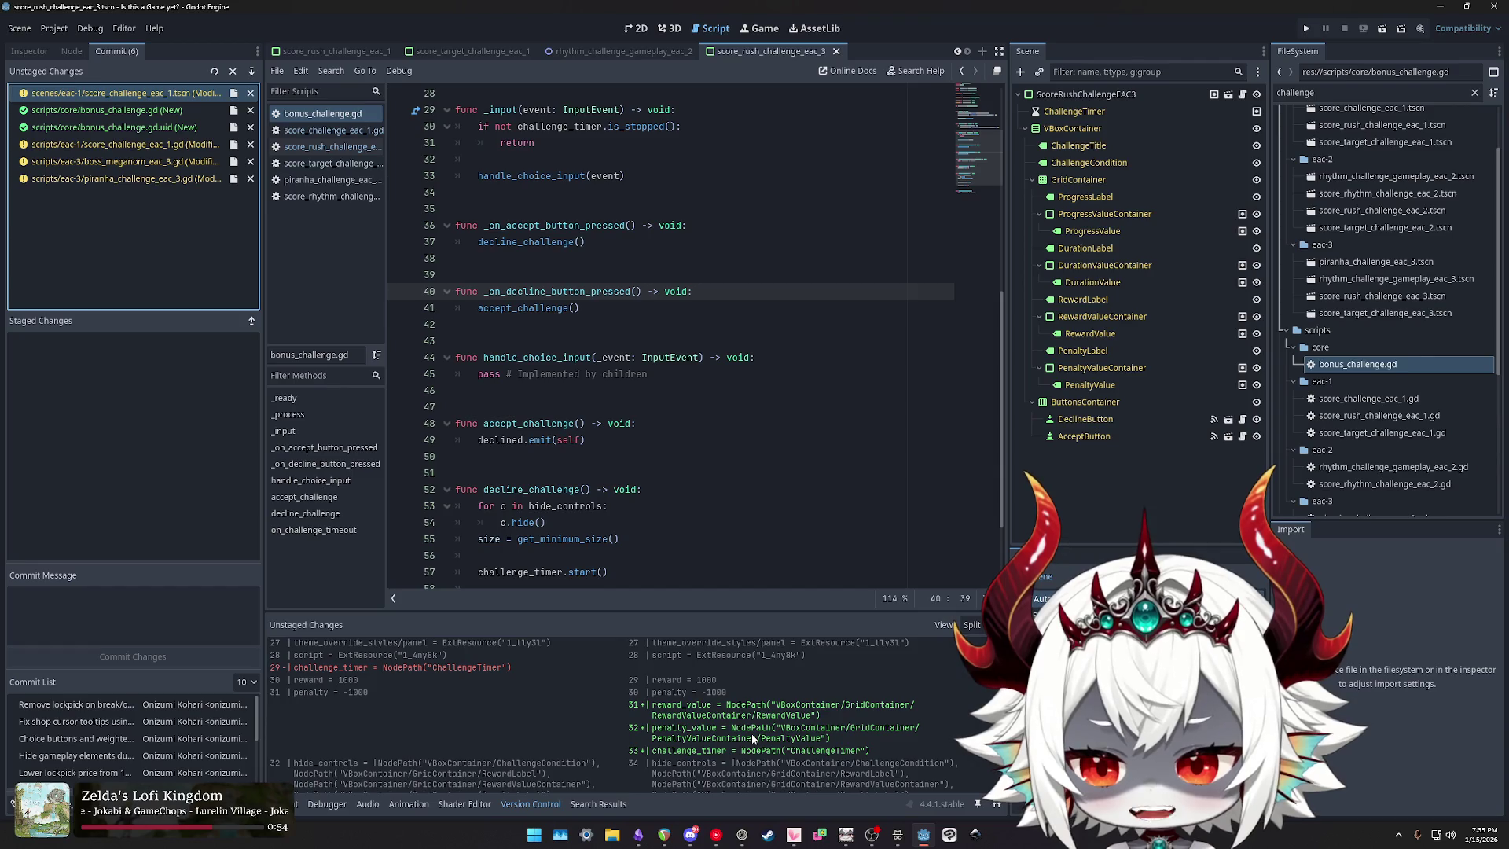
{"action": "scroll", "coordinate": [752, 734], "scroll_direction": "up", "scroll_amount": 3}
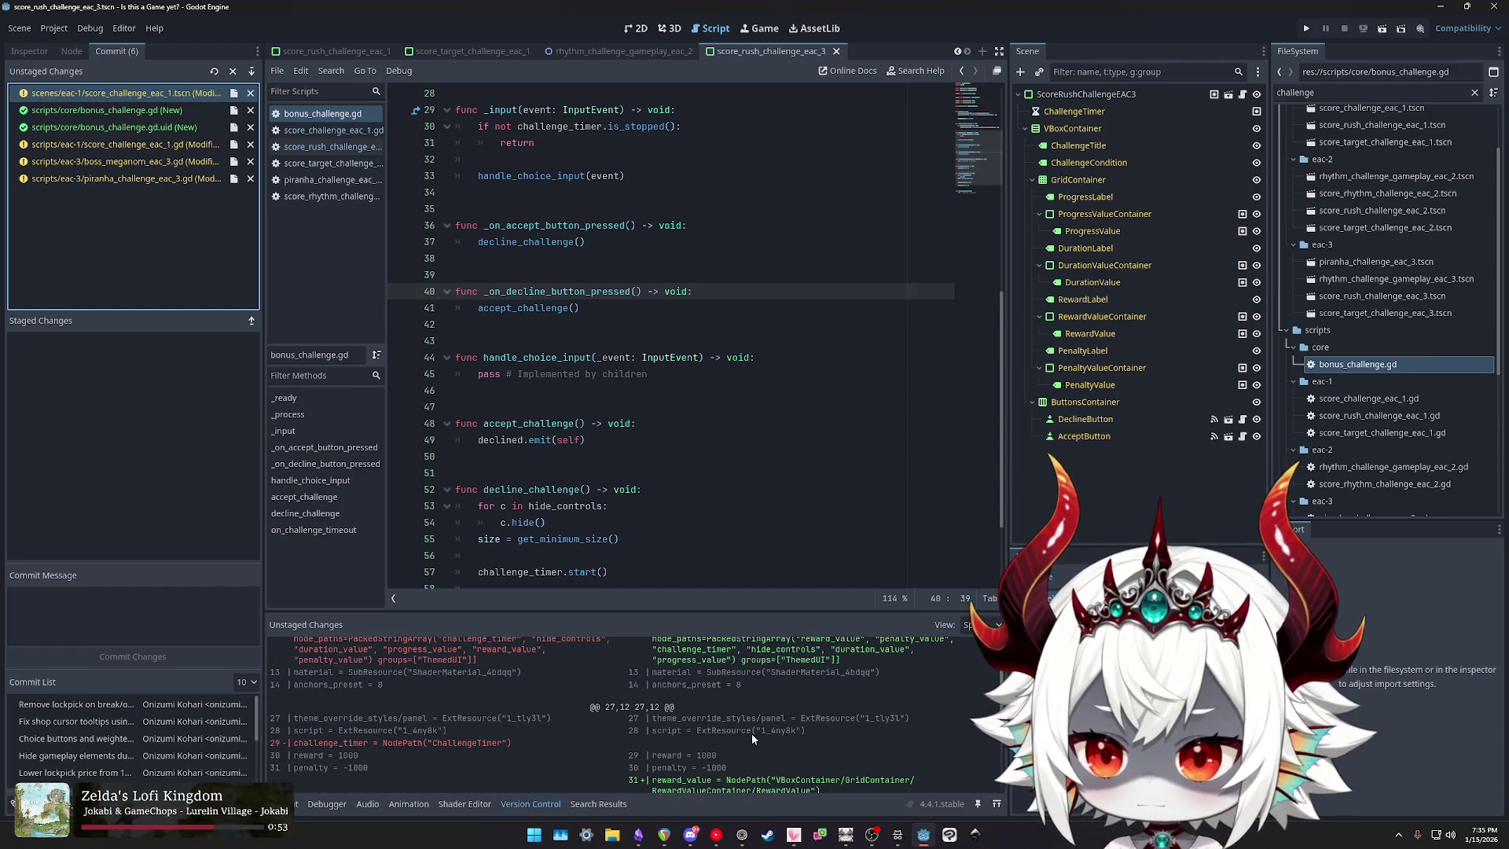
{"action": "scroll", "coordinate": [751, 733], "scroll_direction": "up", "scroll_amount": 2}
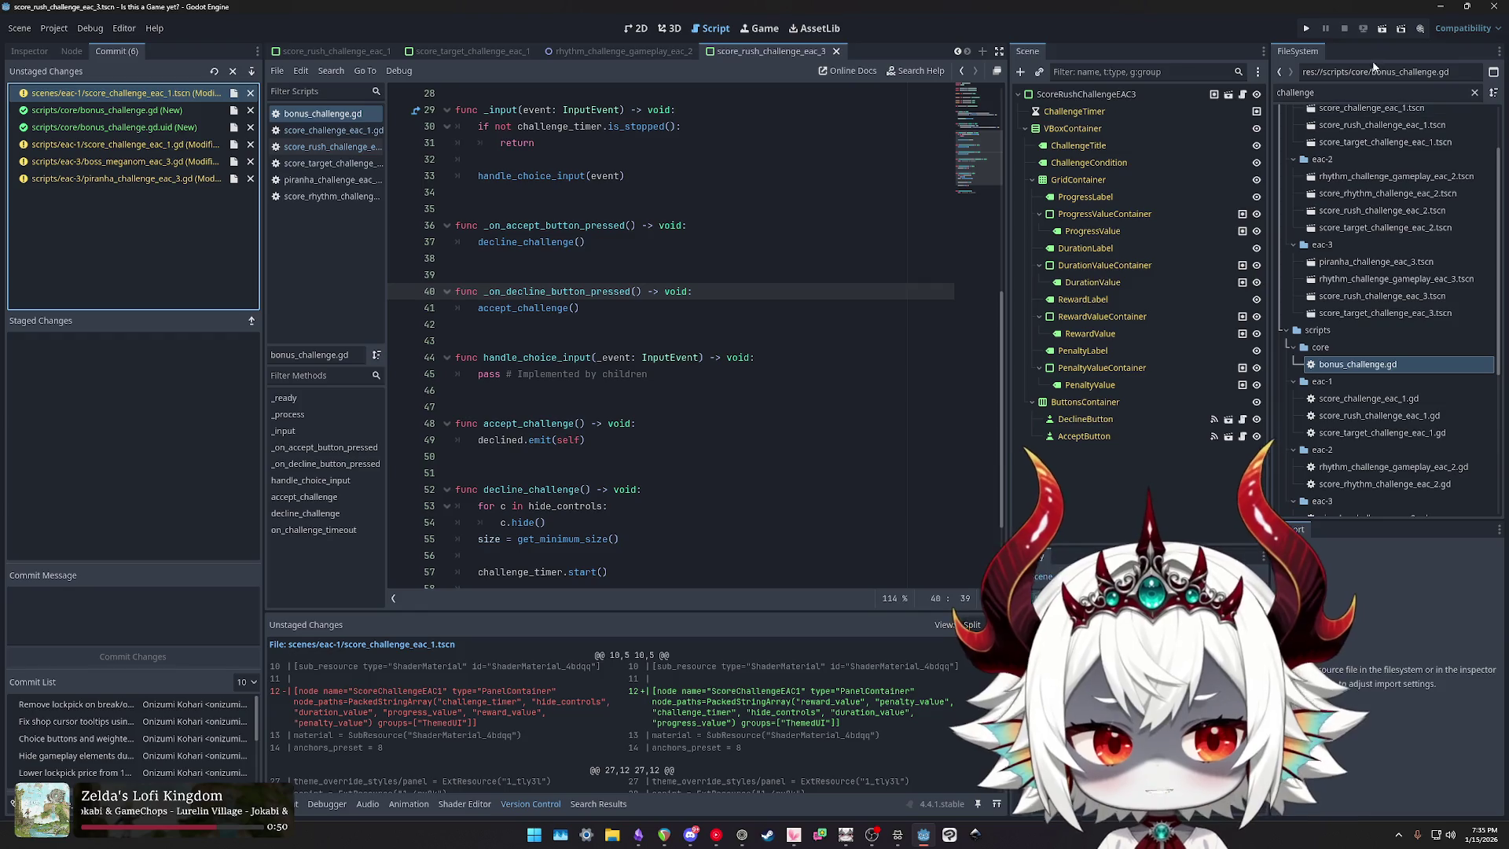
{"action": "scroll", "coordinate": [1375, 227], "scroll_direction": "up", "scroll_amount": 3}
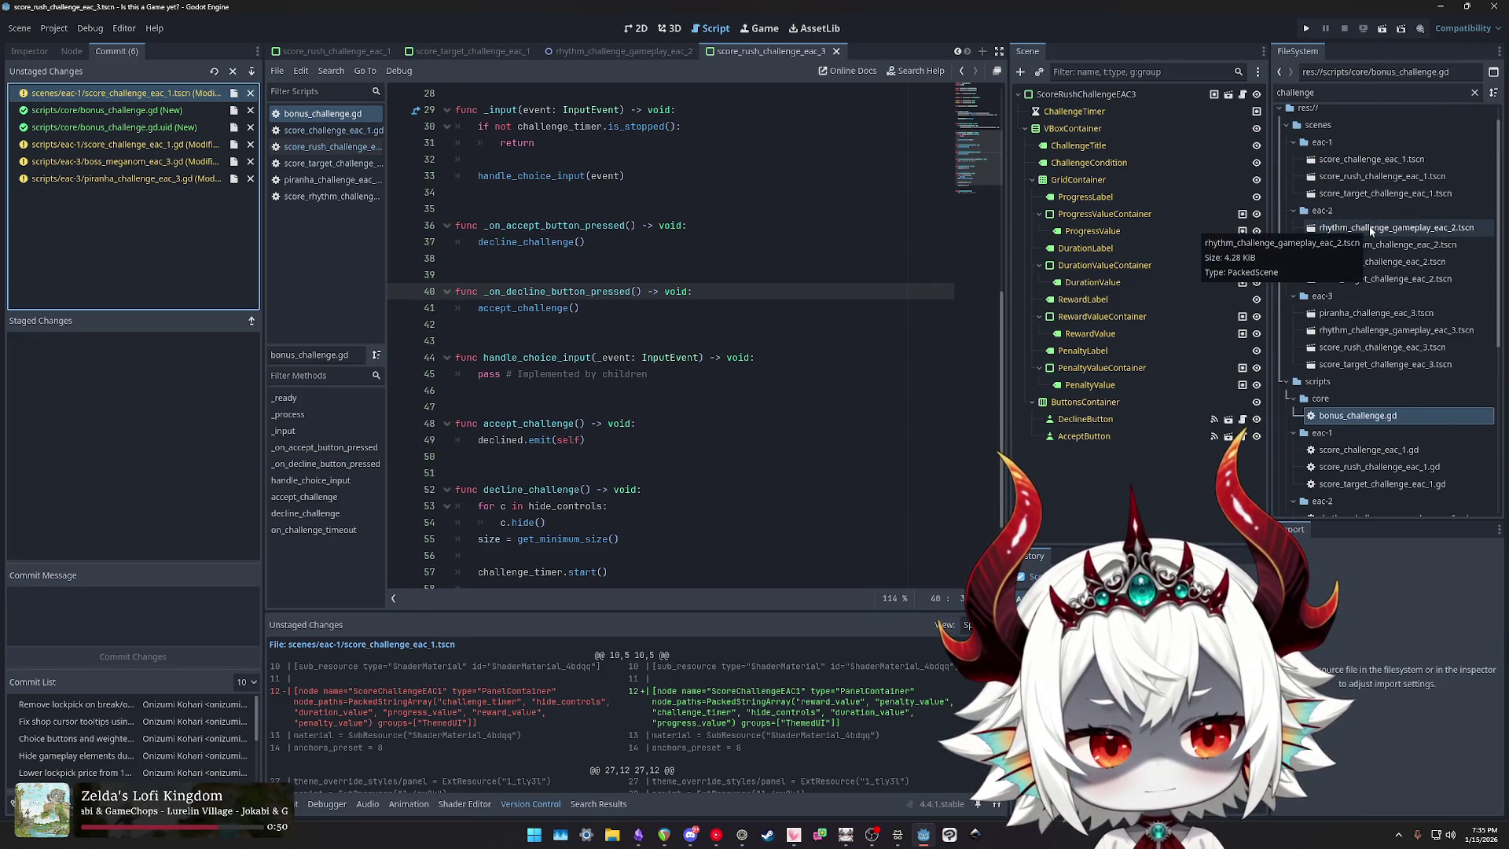
Step: Open the eac-1 challenge scenes and inspect the ScoreChallengeEAC1 and ScoreTargetChallengeEAC1 root properties
{"action": "double_click", "coordinate": [1368, 160]}
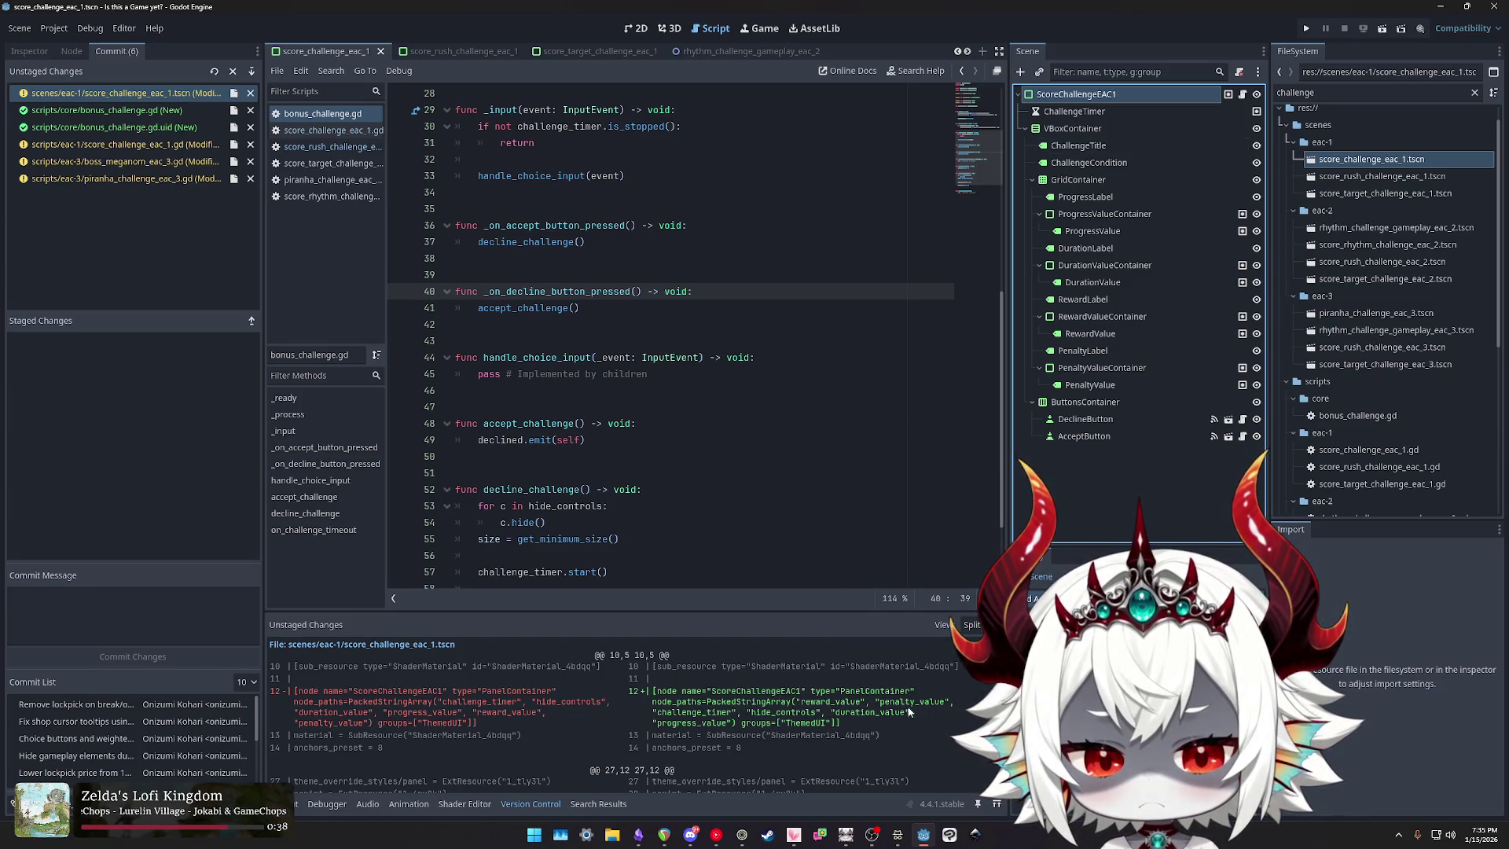
{"action": "left_click", "coordinate": [29, 52]}
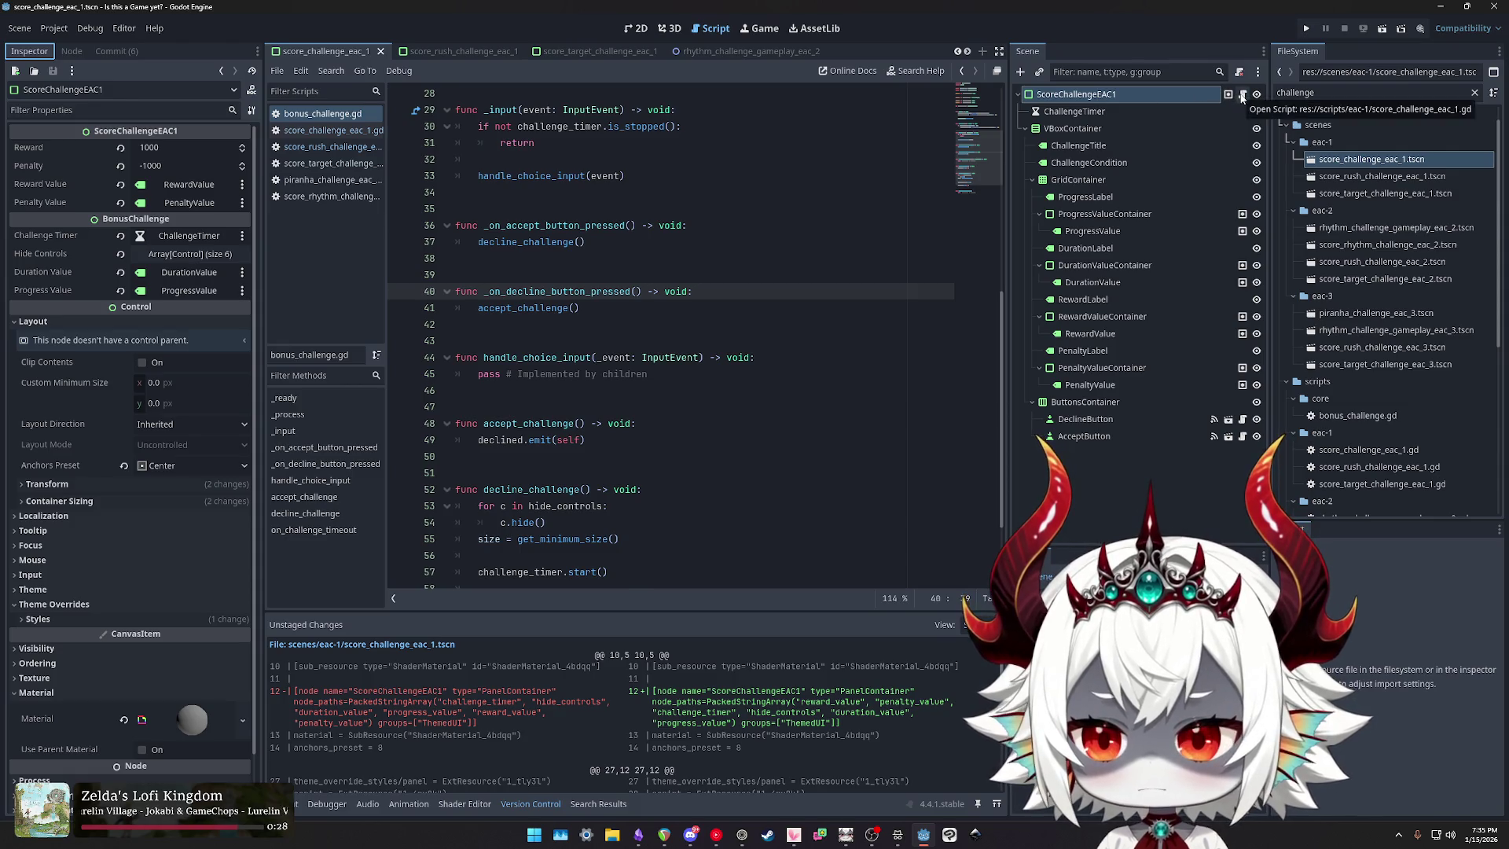
{"action": "double_click", "coordinate": [1371, 177]}
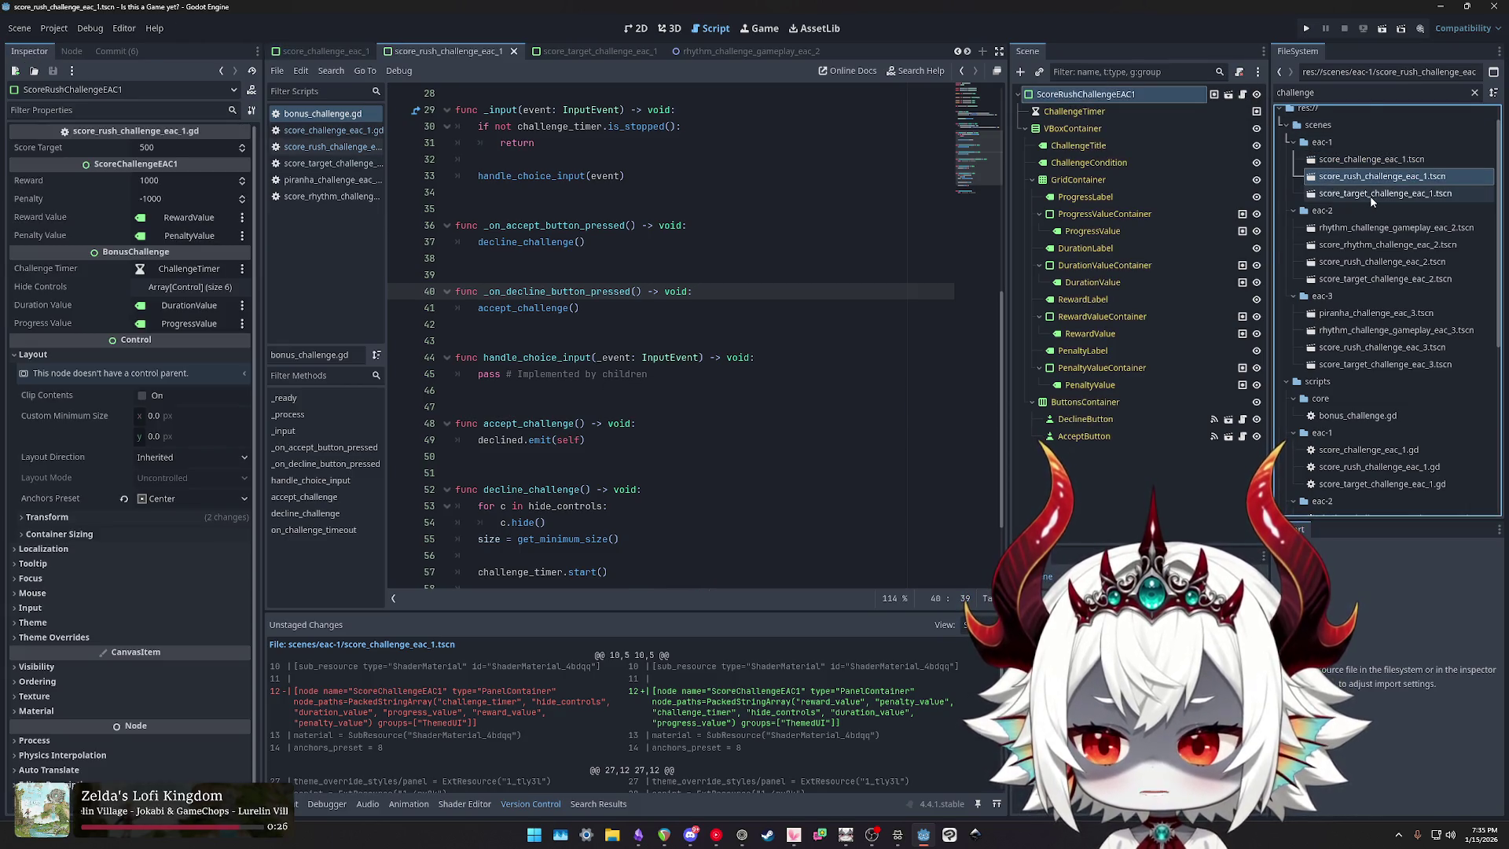
{"action": "double_click", "coordinate": [1369, 195]}
{"action": "double_click", "coordinate": [1380, 179]}
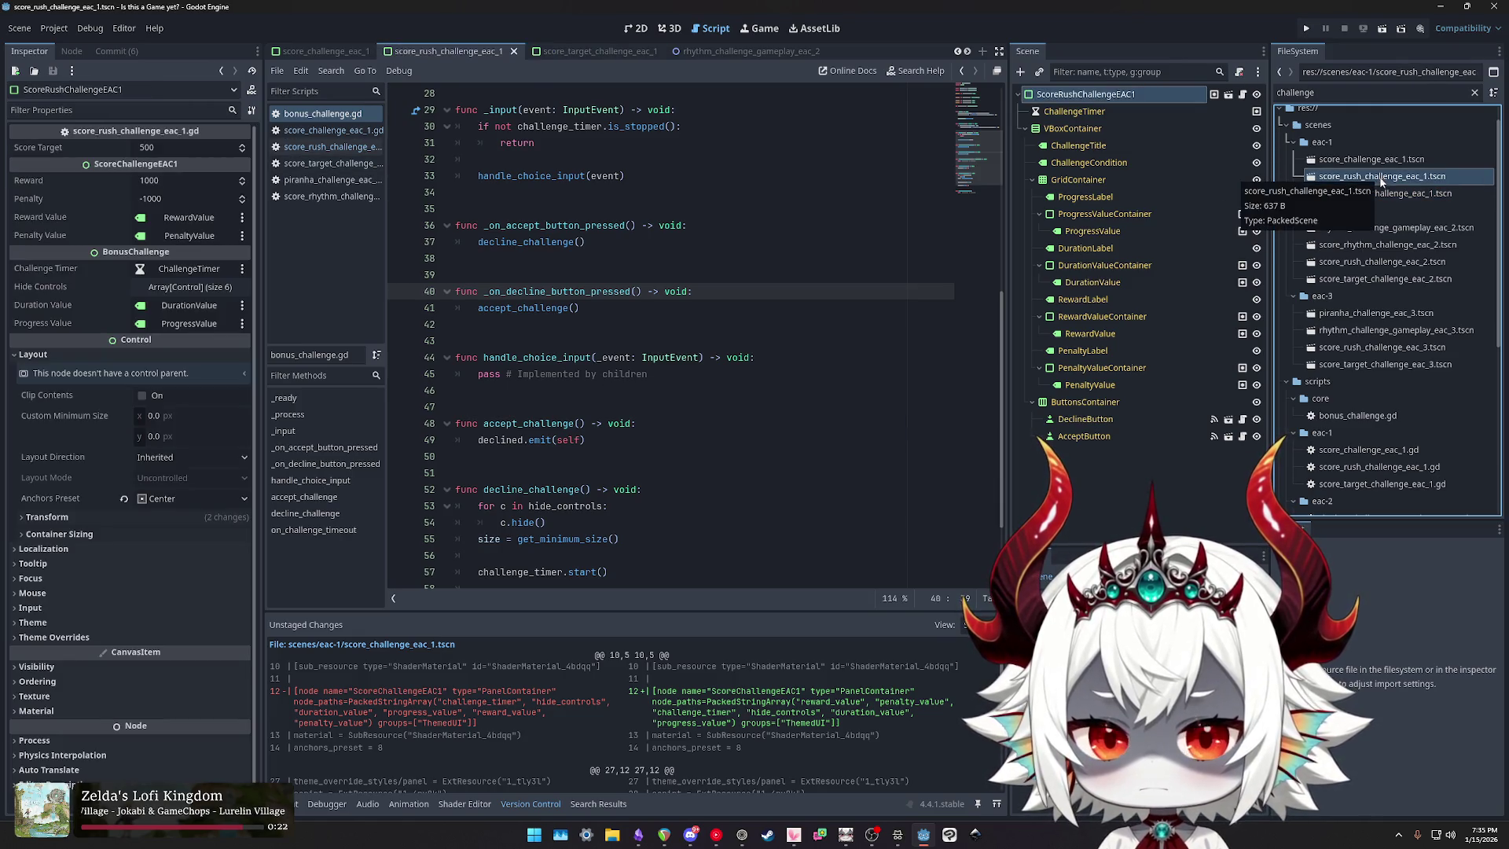
{"action": "double_click", "coordinate": [1375, 195]}
{"action": "left_click", "coordinate": [1075, 95]}
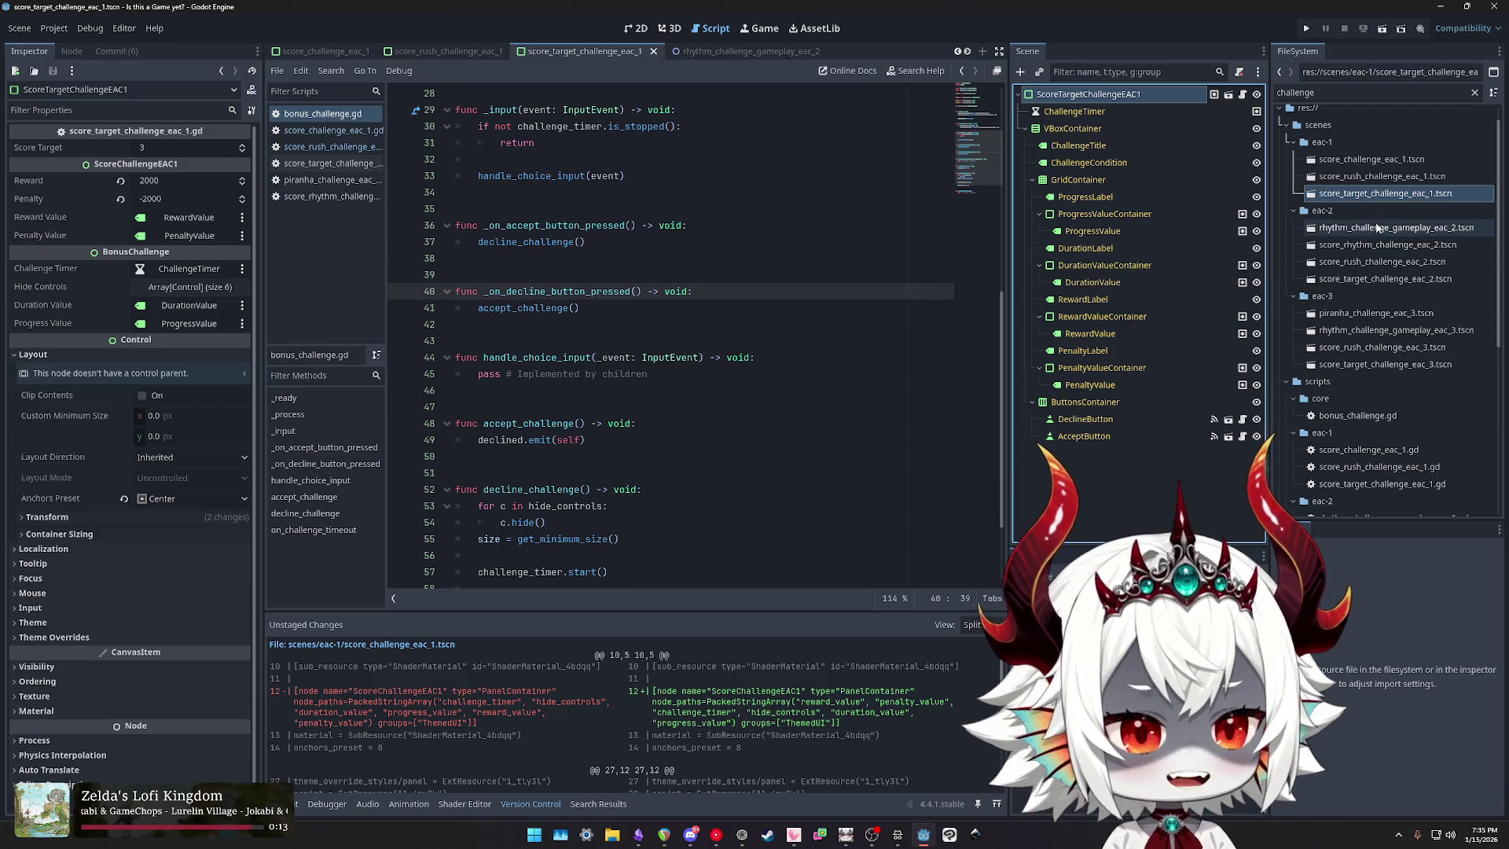
Step: Open the four eac-2 challenge scenes, then bring up the Obsidian TODO note
{"action": "double_click", "coordinate": [1395, 230]}
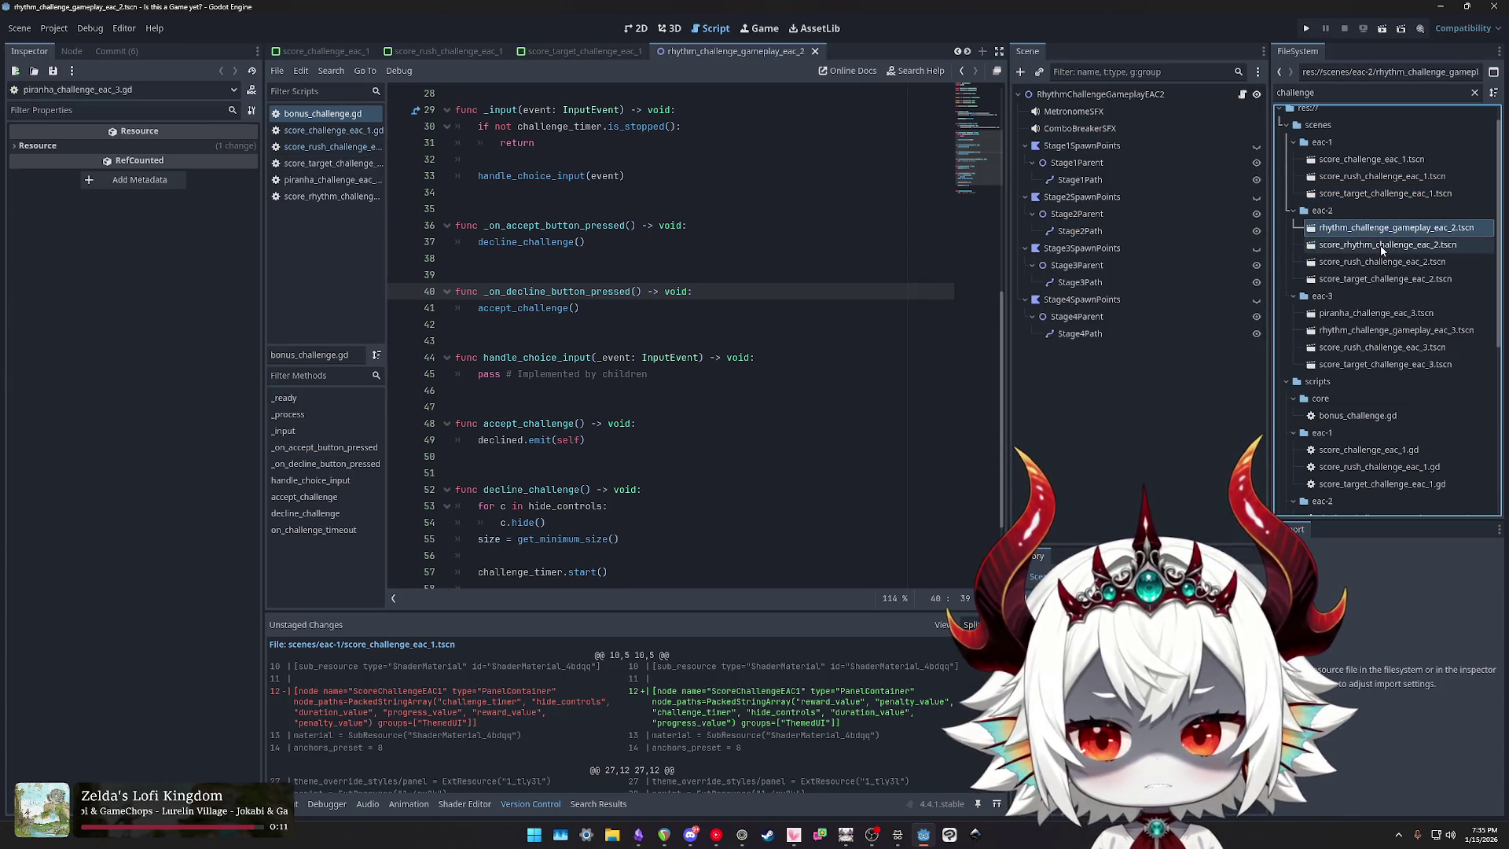
{"action": "double_click", "coordinate": [1379, 246]}
{"action": "double_click", "coordinate": [1377, 262]}
{"action": "double_click", "coordinate": [1373, 279]}
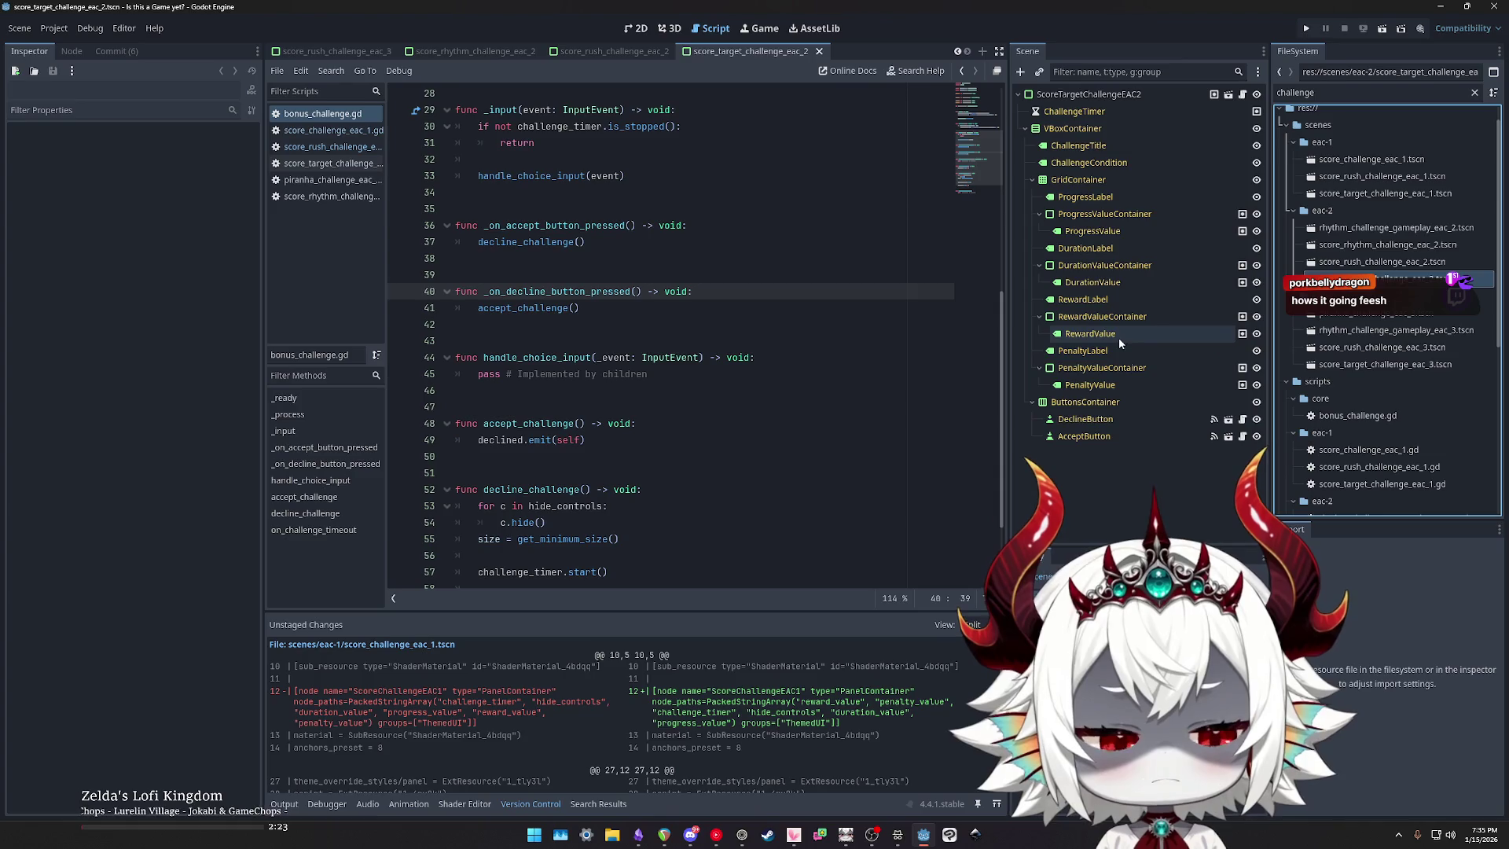
{"action": "left_click", "coordinate": [638, 833]}
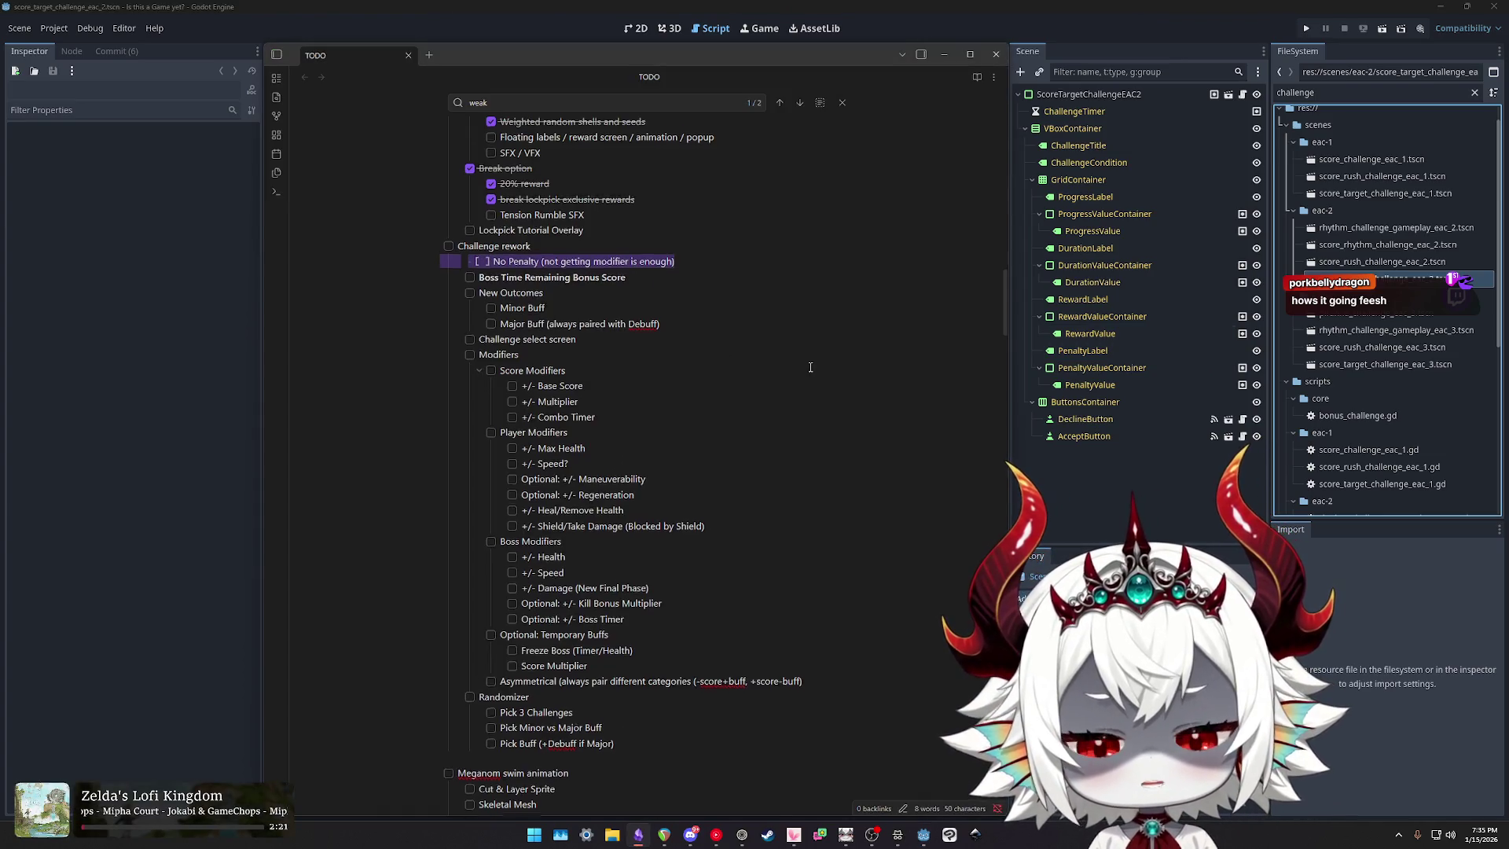
Step: Scroll through the Challenge rework list in the TODO note, then return to Godot
{"action": "scroll", "coordinate": [647, 325], "scroll_direction": "down", "scroll_amount": 1}
{"action": "scroll", "coordinate": [802, 370], "scroll_direction": "up", "scroll_amount": 2}
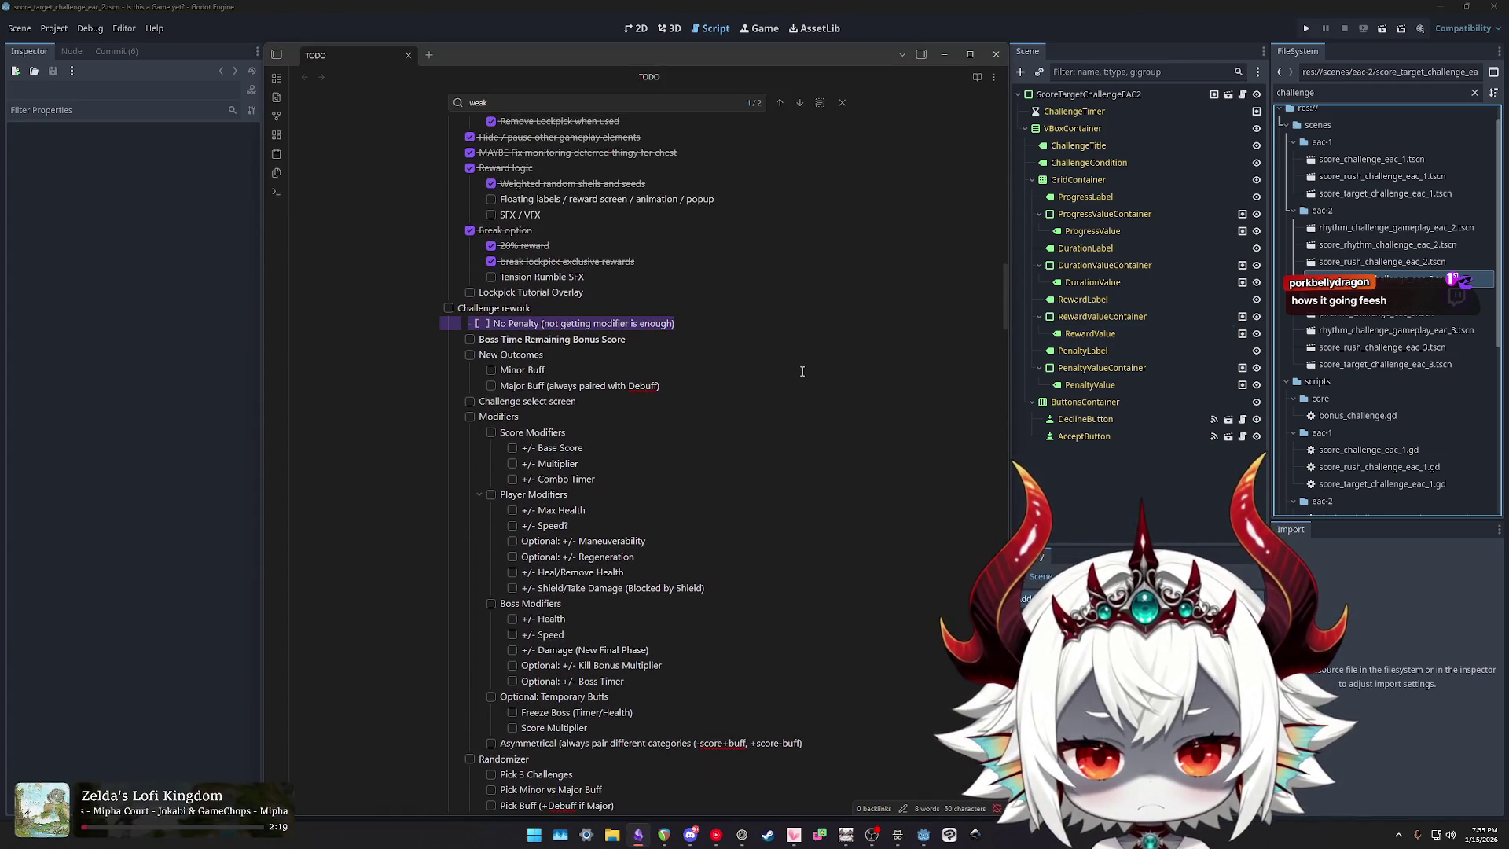
{"action": "scroll", "coordinate": [802, 370], "scroll_direction": "down", "scroll_amount": 2}
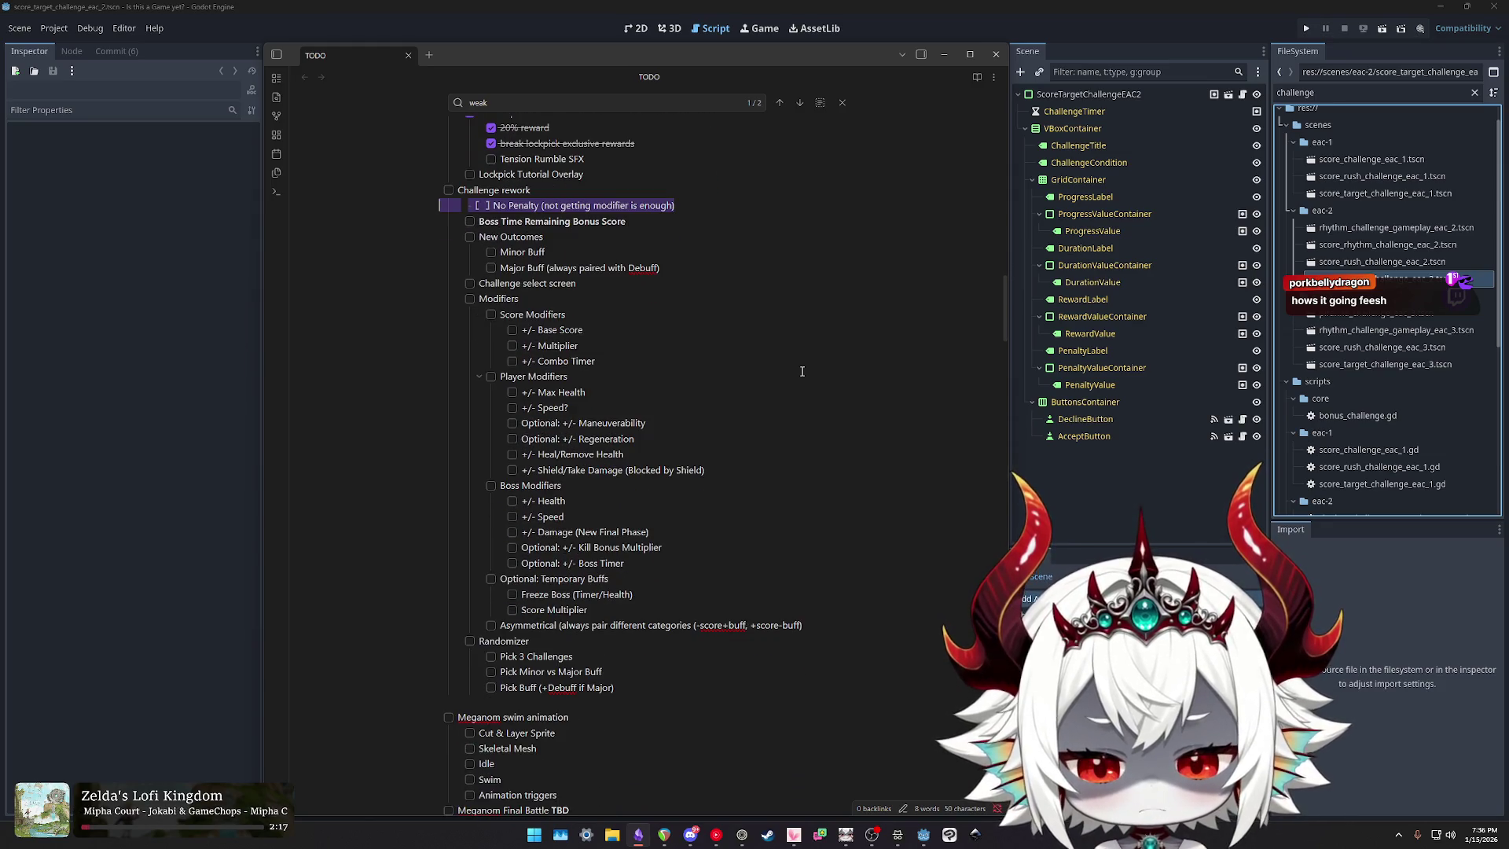
{"action": "scroll", "coordinate": [802, 371], "scroll_direction": "up", "scroll_amount": 2}
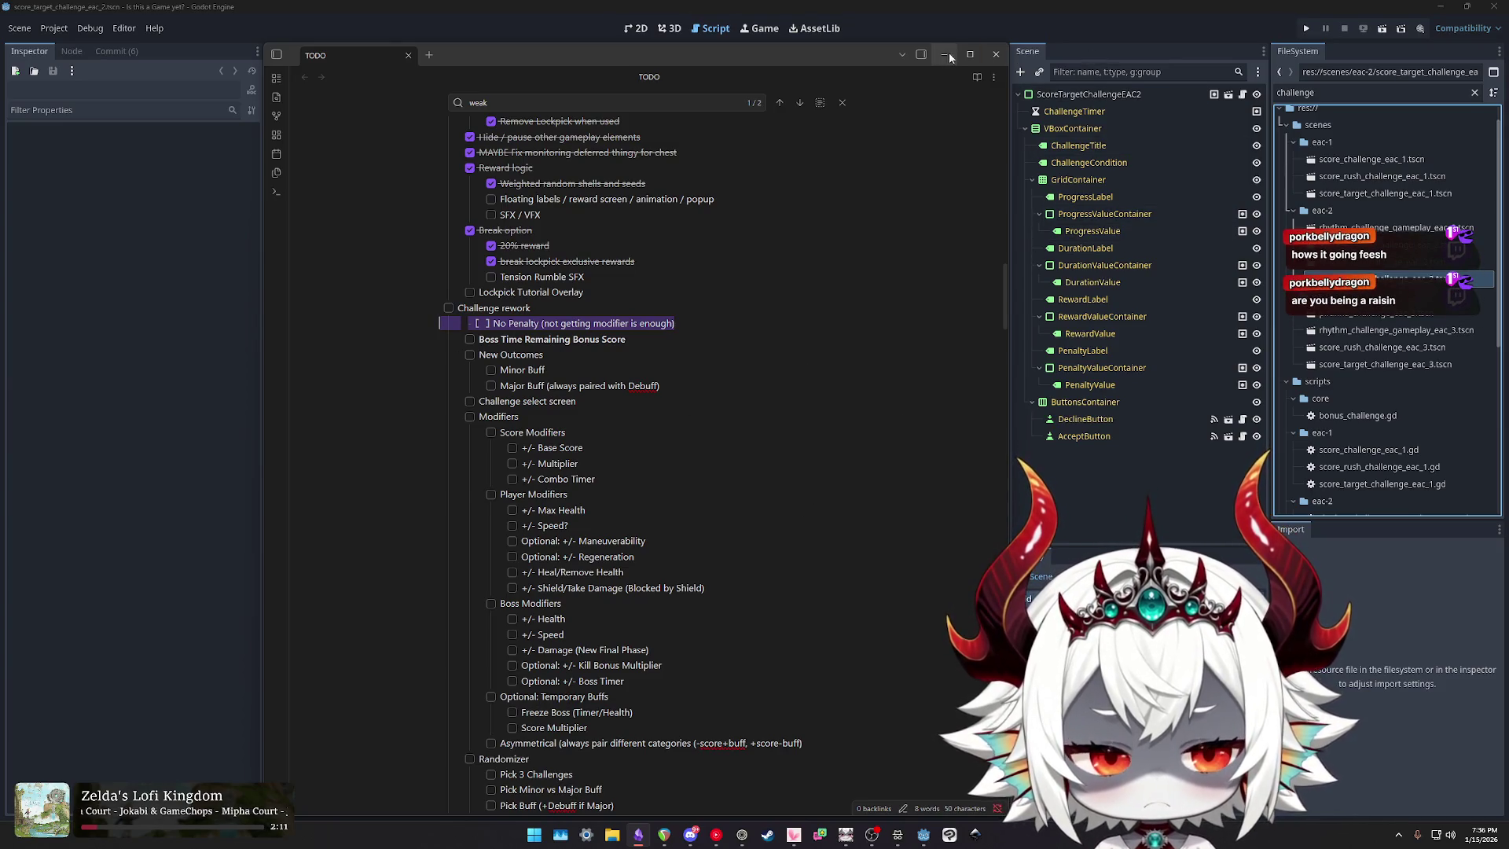
{"action": "left_click", "coordinate": [1141, 22]}
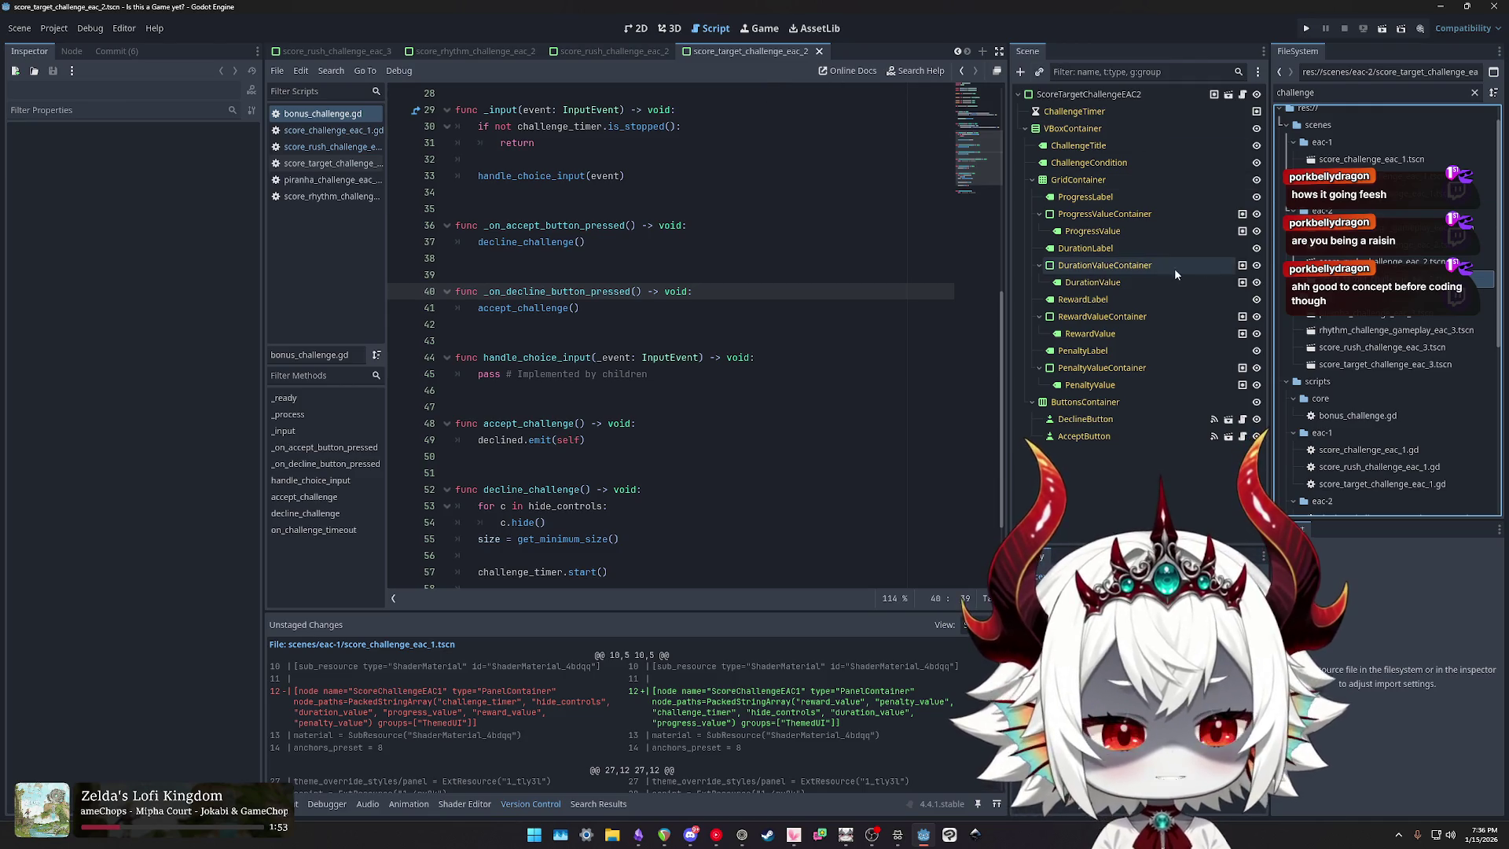
Step: Inspect the ScoreTargetChallengeEAC2 root node, then open the Commit (6) changes view
{"action": "left_click", "coordinate": [1088, 96]}
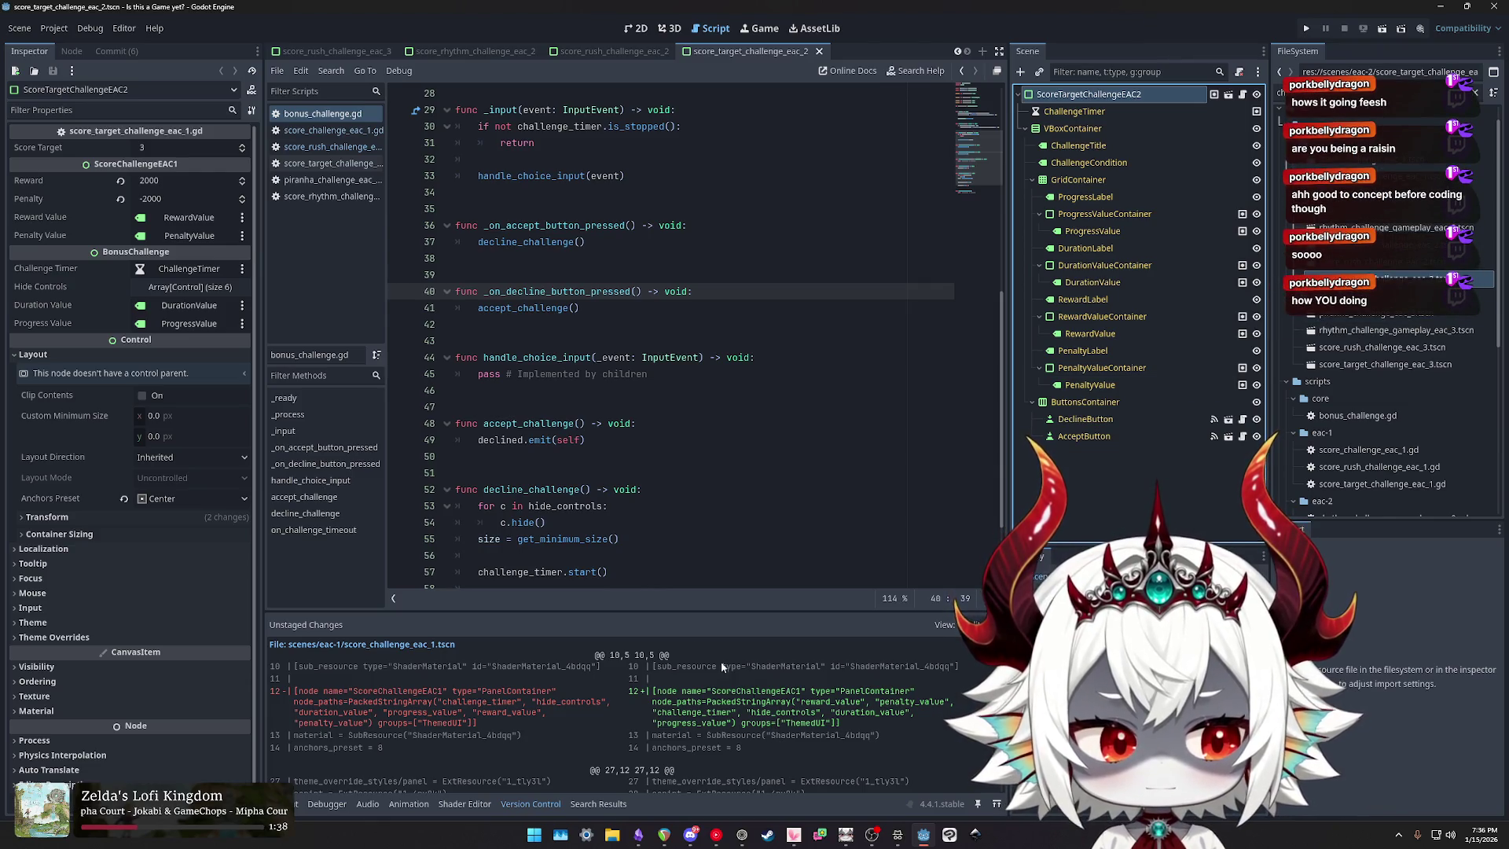
{"action": "left_click", "coordinate": [116, 51]}
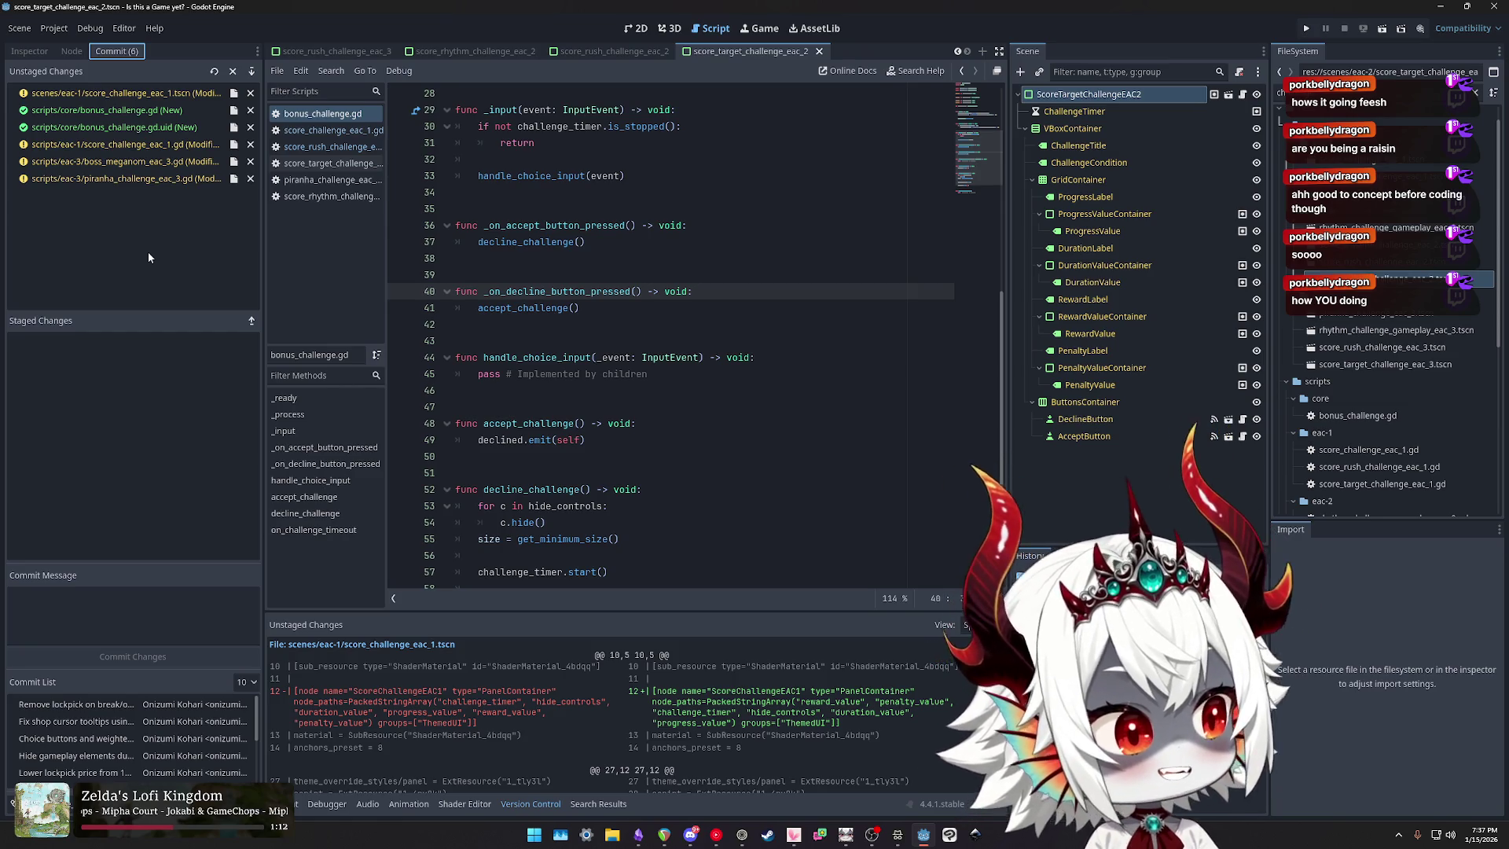
{"action": "left_click", "coordinate": [529, 190]}
{"action": "scroll", "coordinate": [597, 212], "scroll_direction": "up", "scroll_amount": 2}
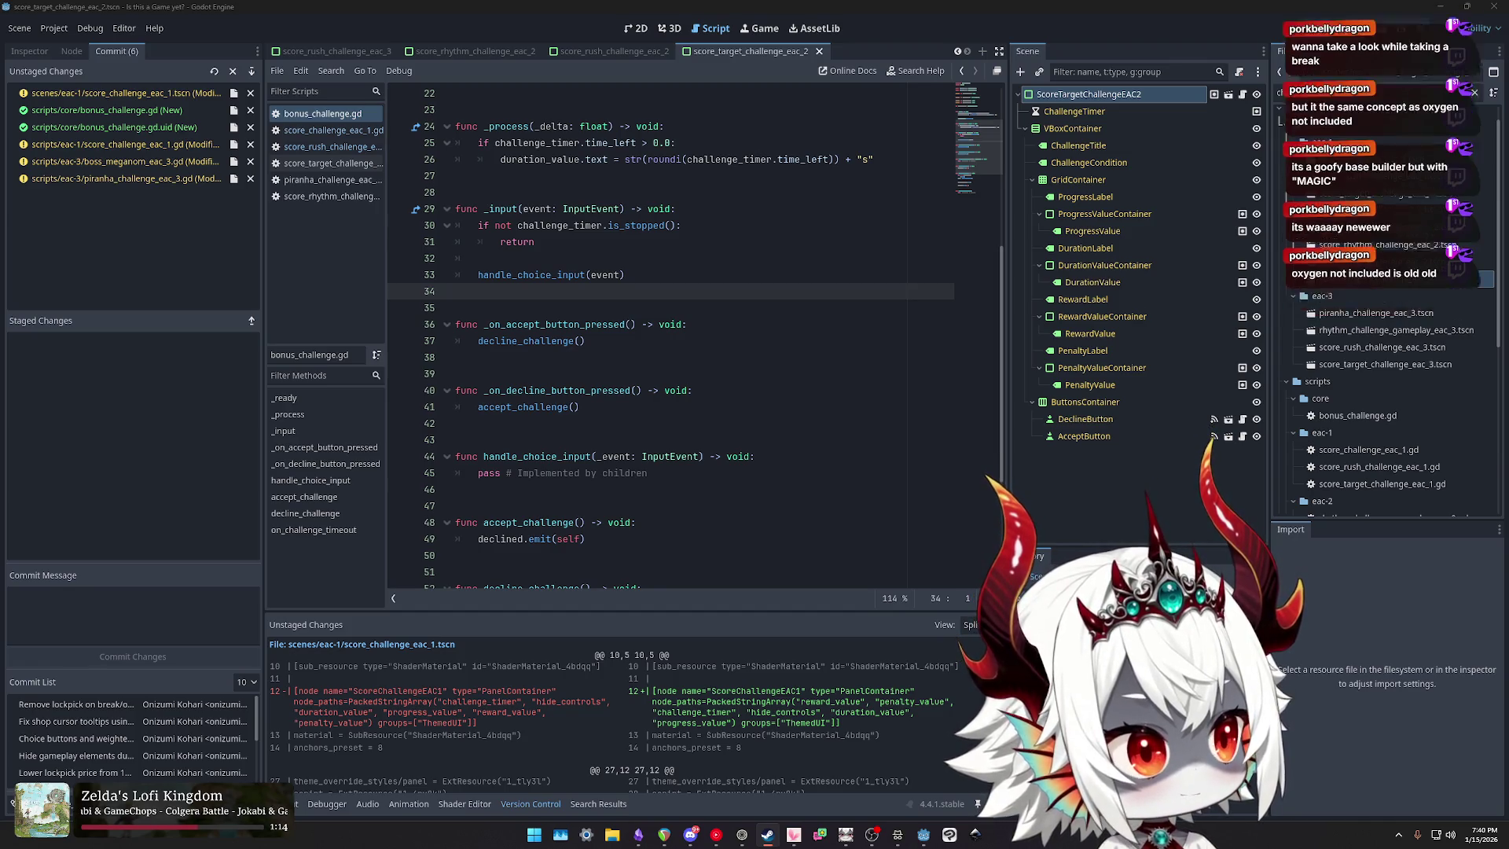
Step: Switch from the Godot editor to the Steam store page for Is this a Game yet?
{"action": "key", "text": "alt+Tab"}
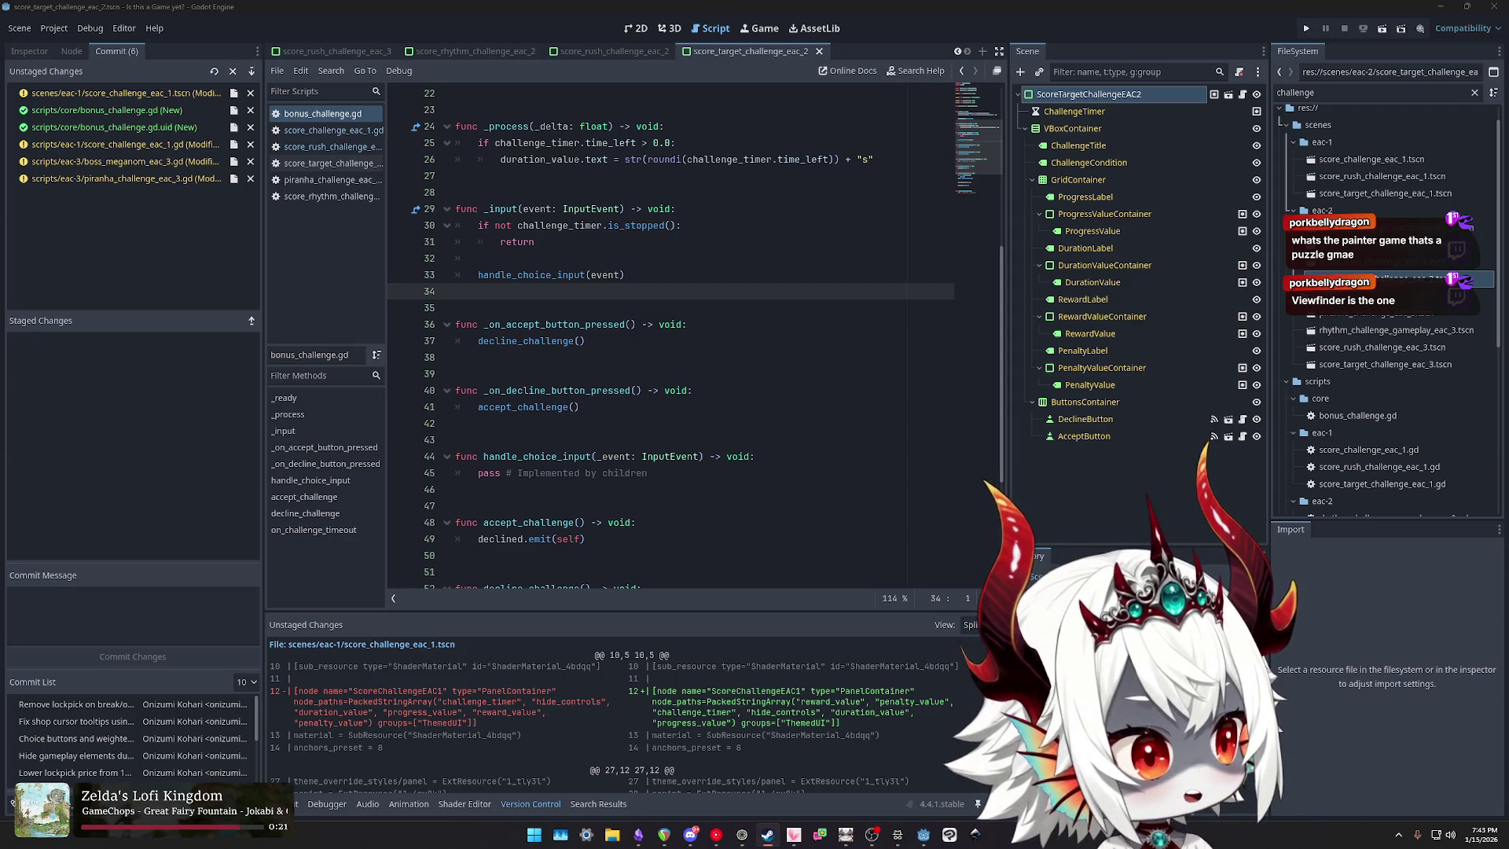
{"action": "left_click", "coordinate": [897, 835]}
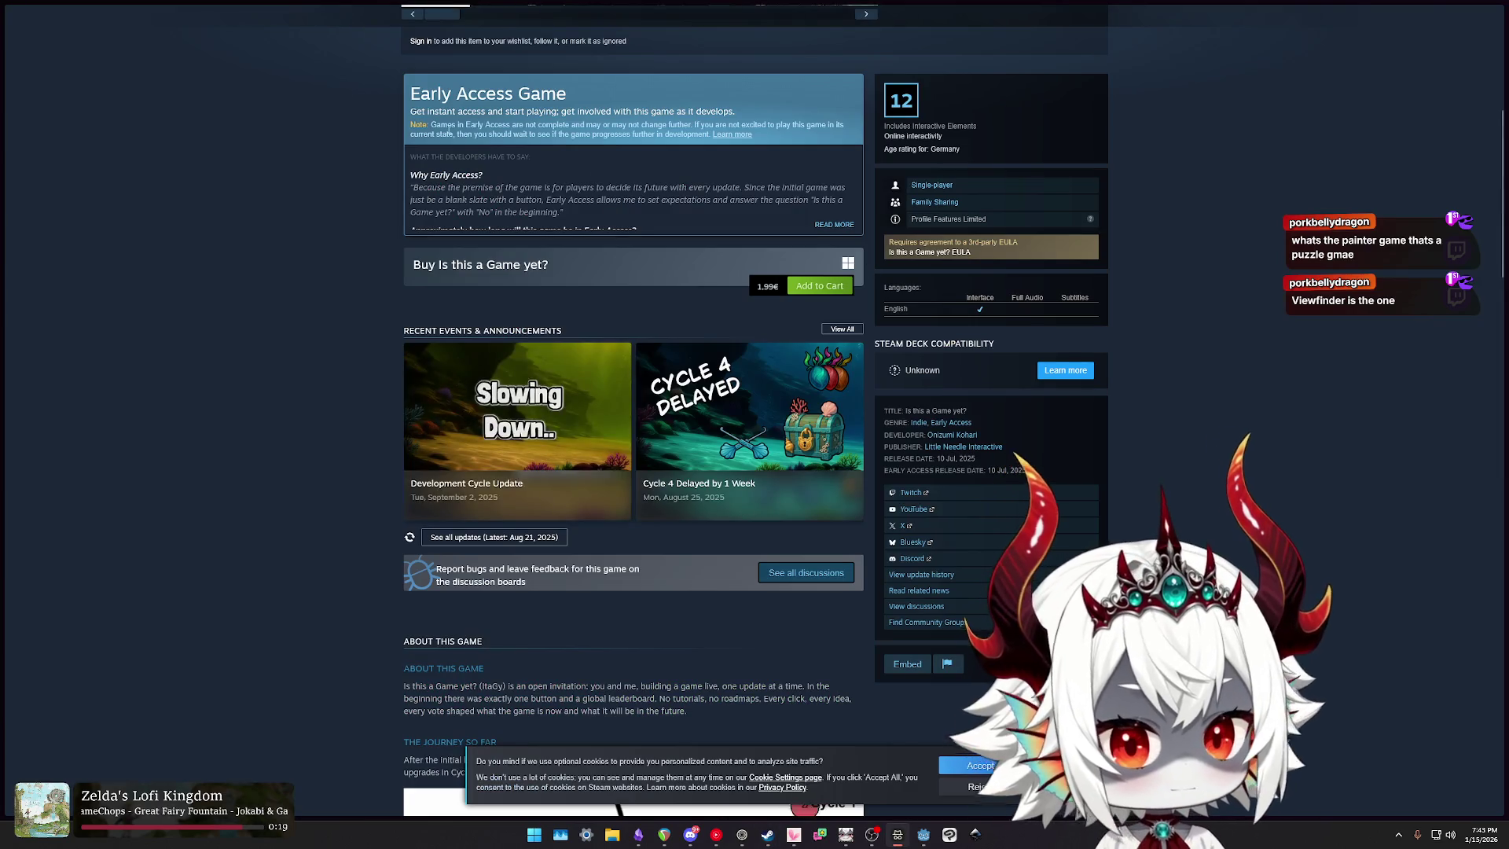
Step: Search the store for 'viewfinder' and open the Viewfinder page
{"action": "scroll", "coordinate": [280, 193], "scroll_direction": "up", "scroll_amount": 5}
{"action": "left_click", "coordinate": [904, 79]}
{"action": "type", "text": "viewfinder"}
{"action": "key", "text": "ctrl+a"}
{"action": "left_click", "coordinate": [848, 132]}
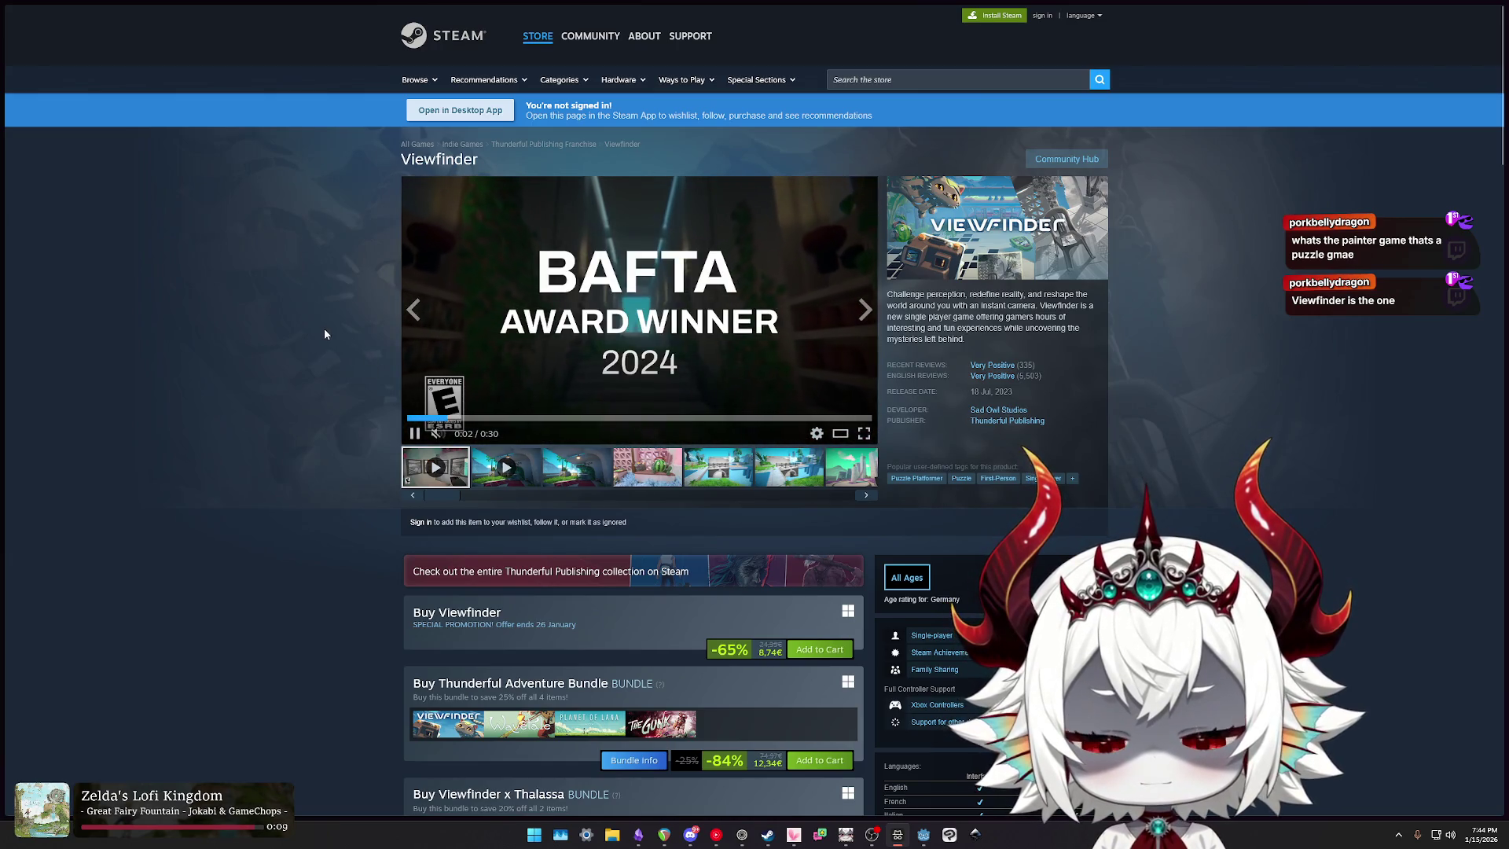
Step: Search for 'mewgenics' and open the Mewgenics store page
{"action": "left_click", "coordinate": [901, 81]}
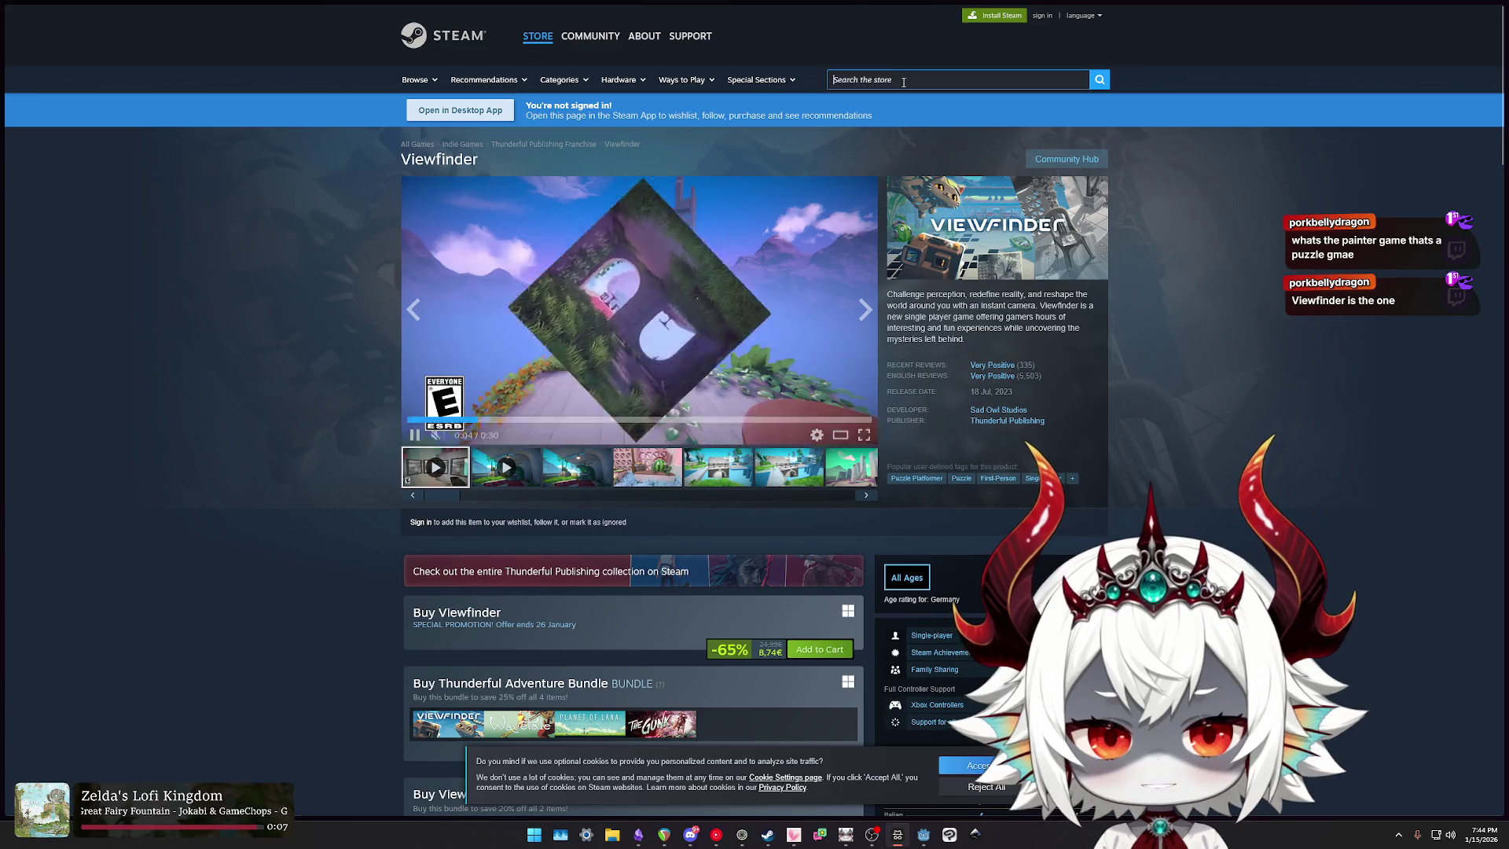
{"action": "type", "text": "mewgenics"}
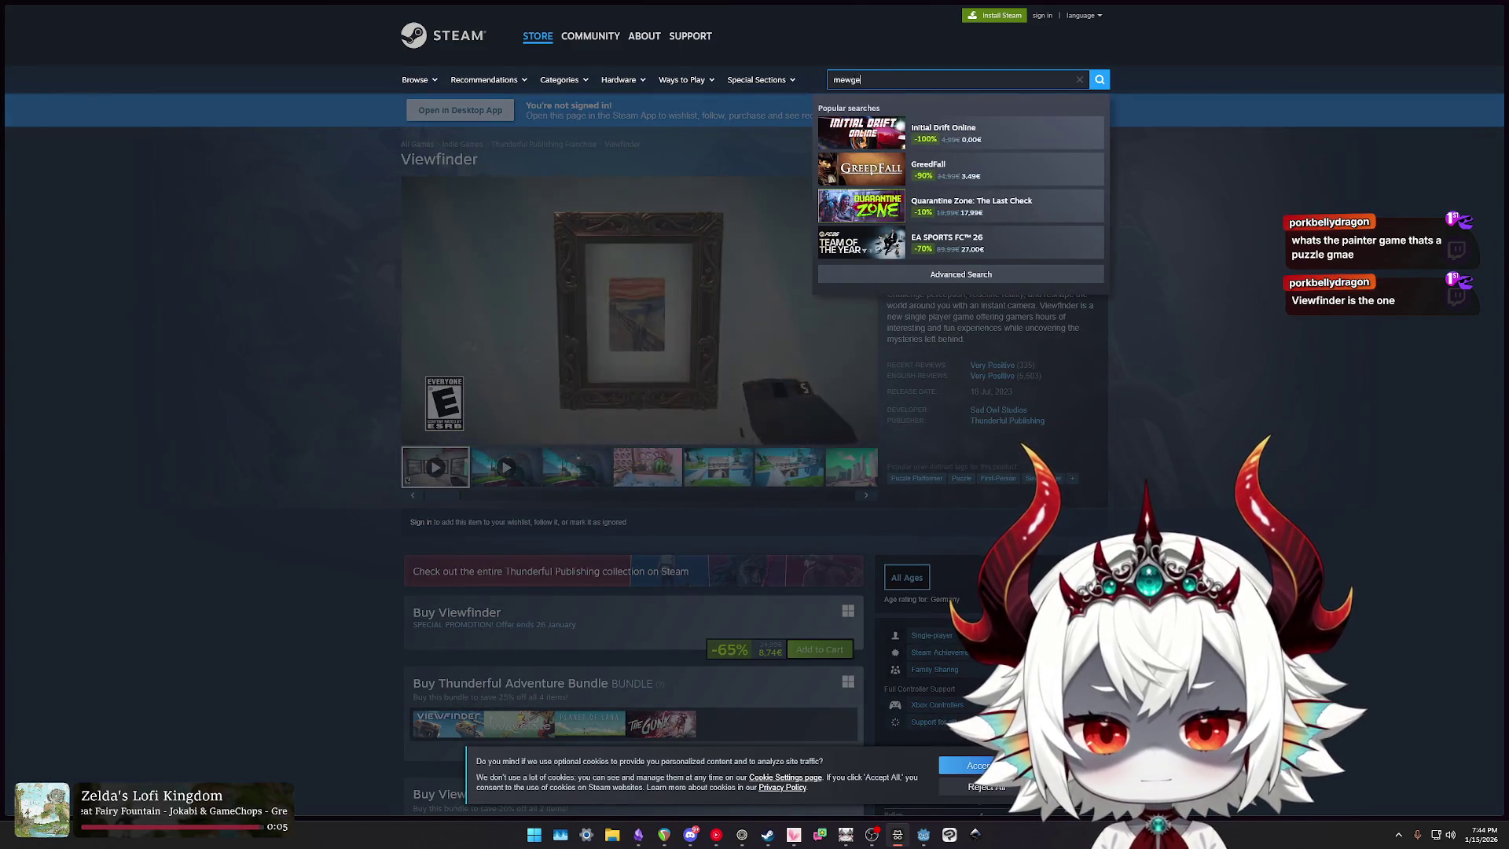
{"action": "key", "text": "Return"}
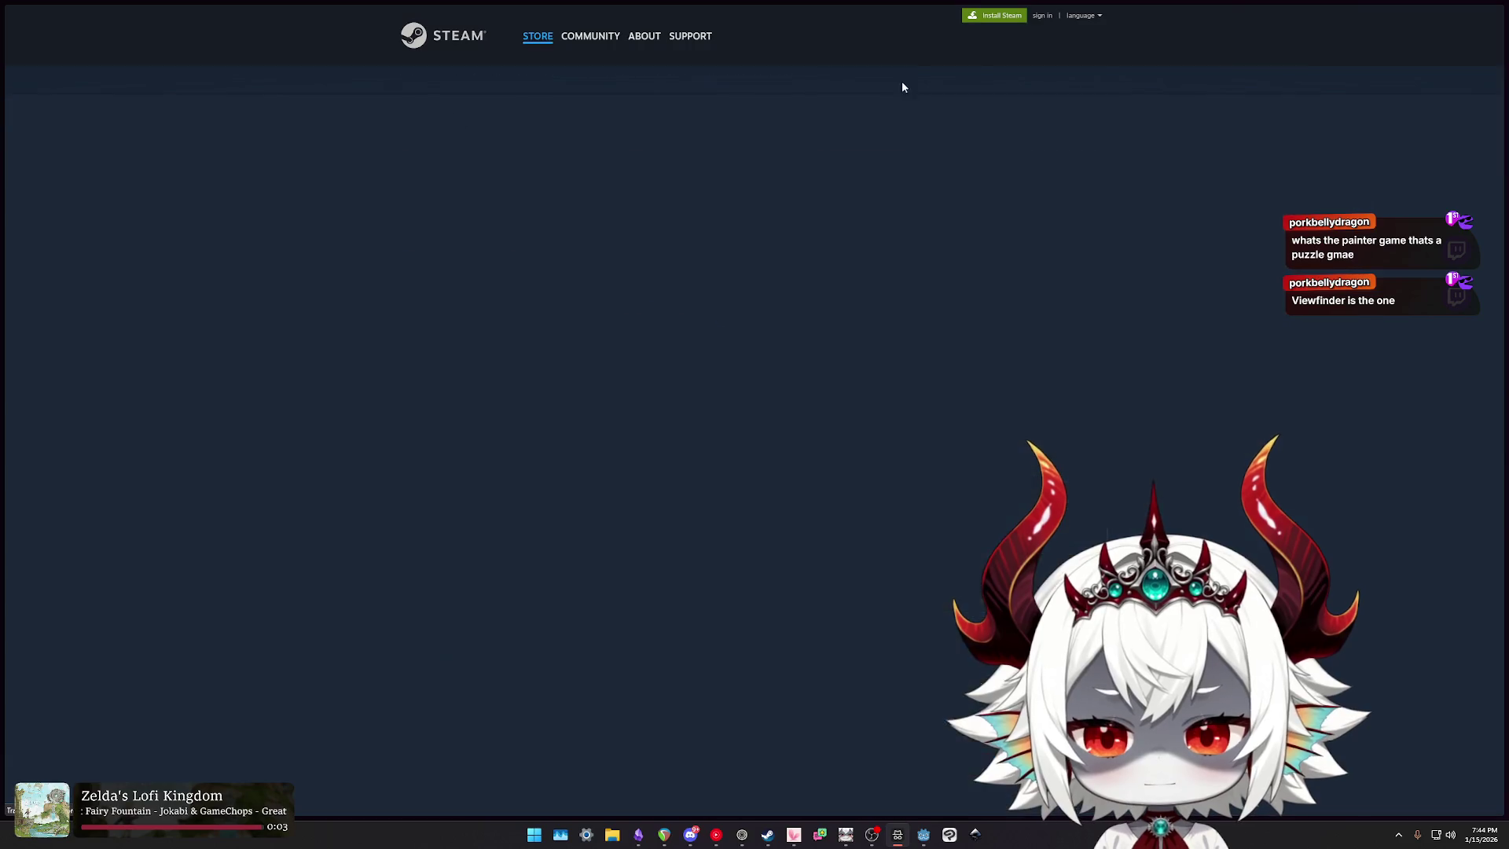
{"action": "left_click", "coordinate": [559, 220]}
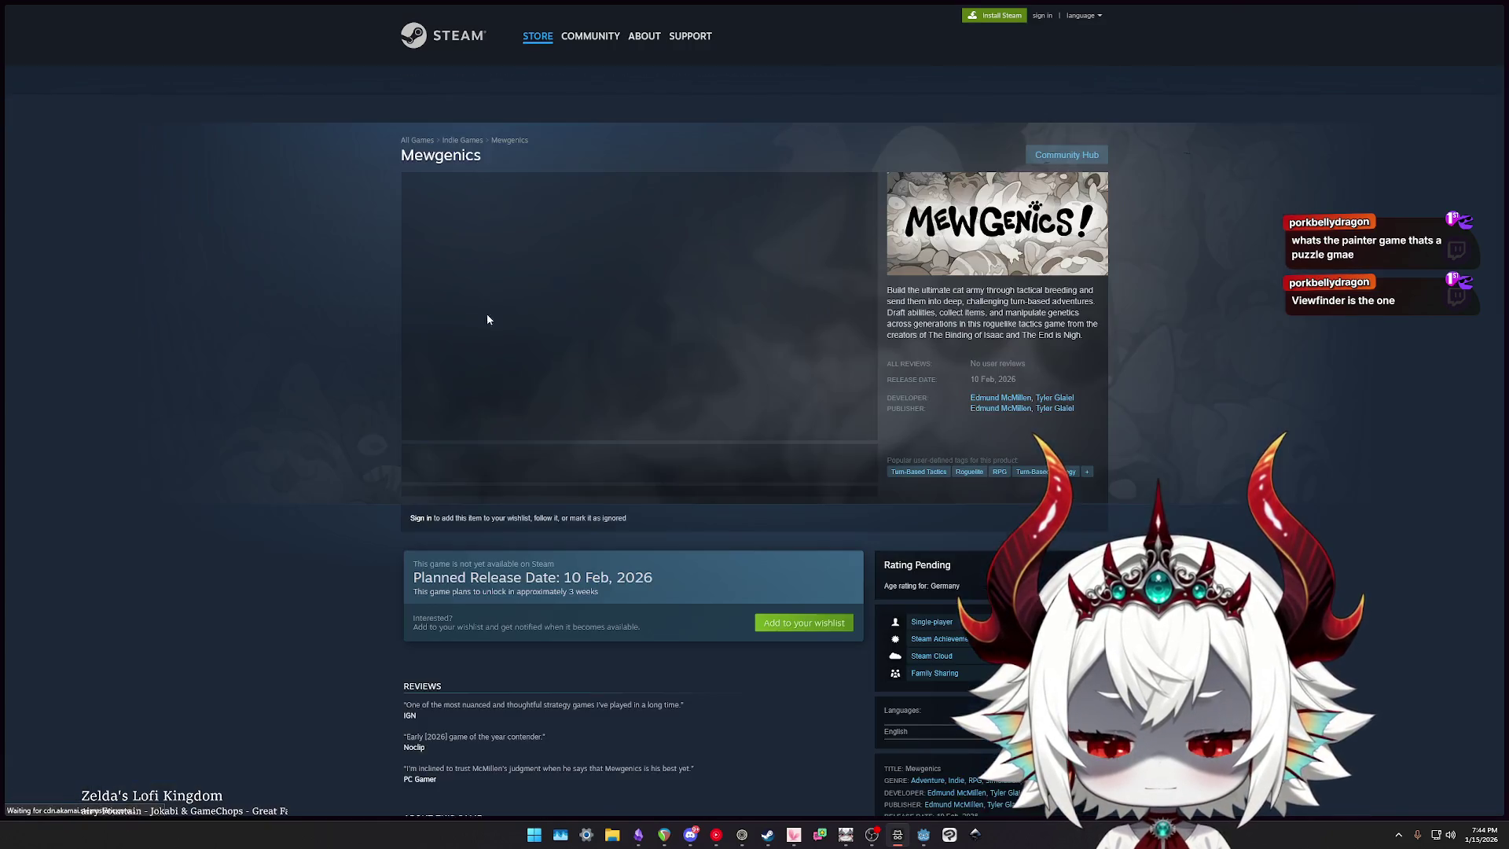
{"action": "scroll", "coordinate": [341, 328], "scroll_direction": "down", "scroll_amount": 4}
{"action": "scroll", "coordinate": [326, 323], "scroll_direction": "up", "scroll_amount": 4}
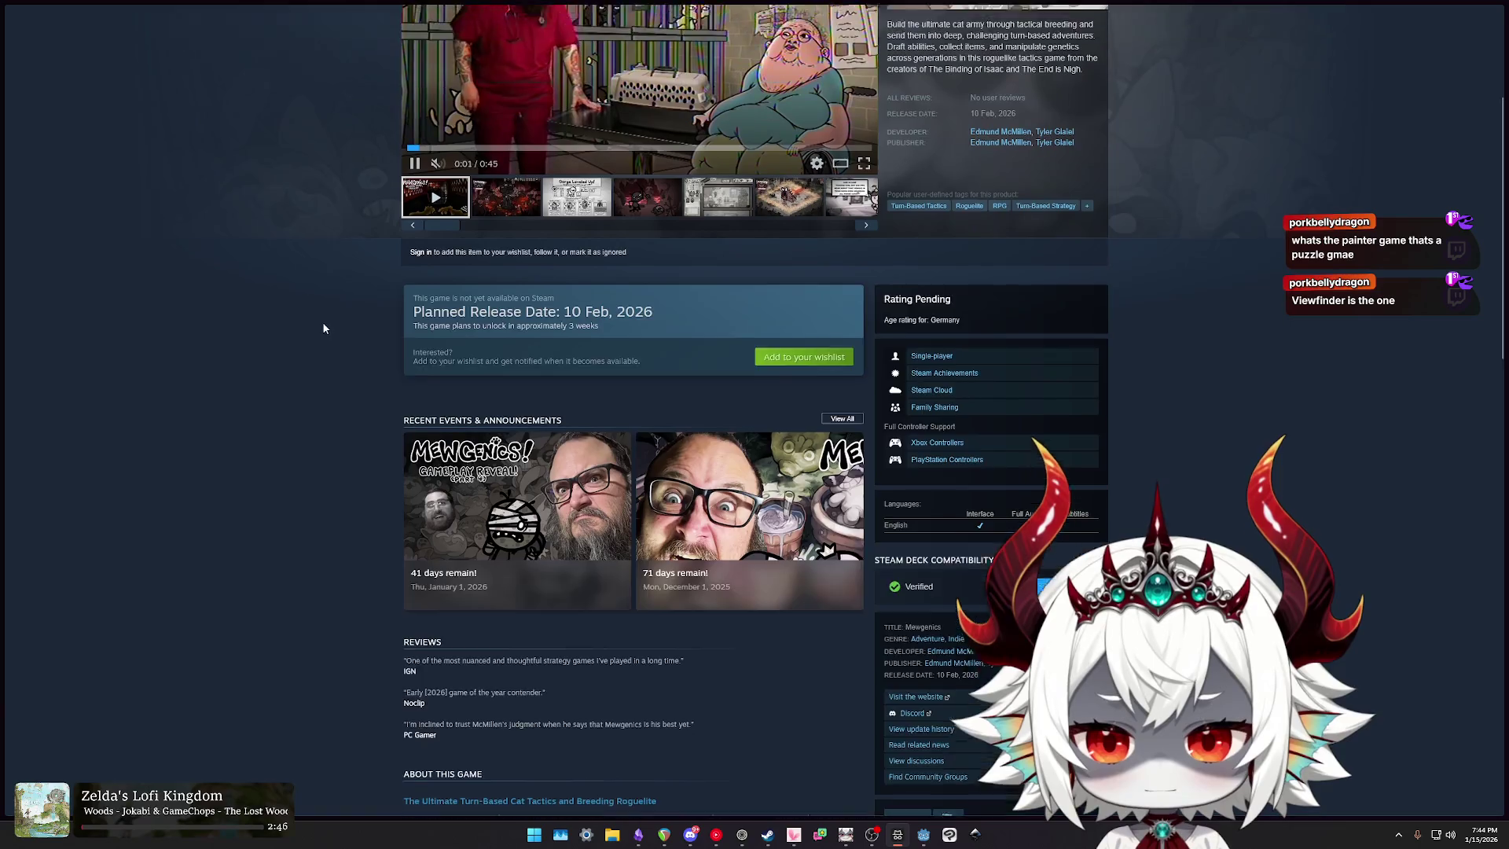
Step: Reopen the Viewfinder page from a 'viewfin' search and scroll through it
{"action": "left_click", "coordinate": [865, 79]}
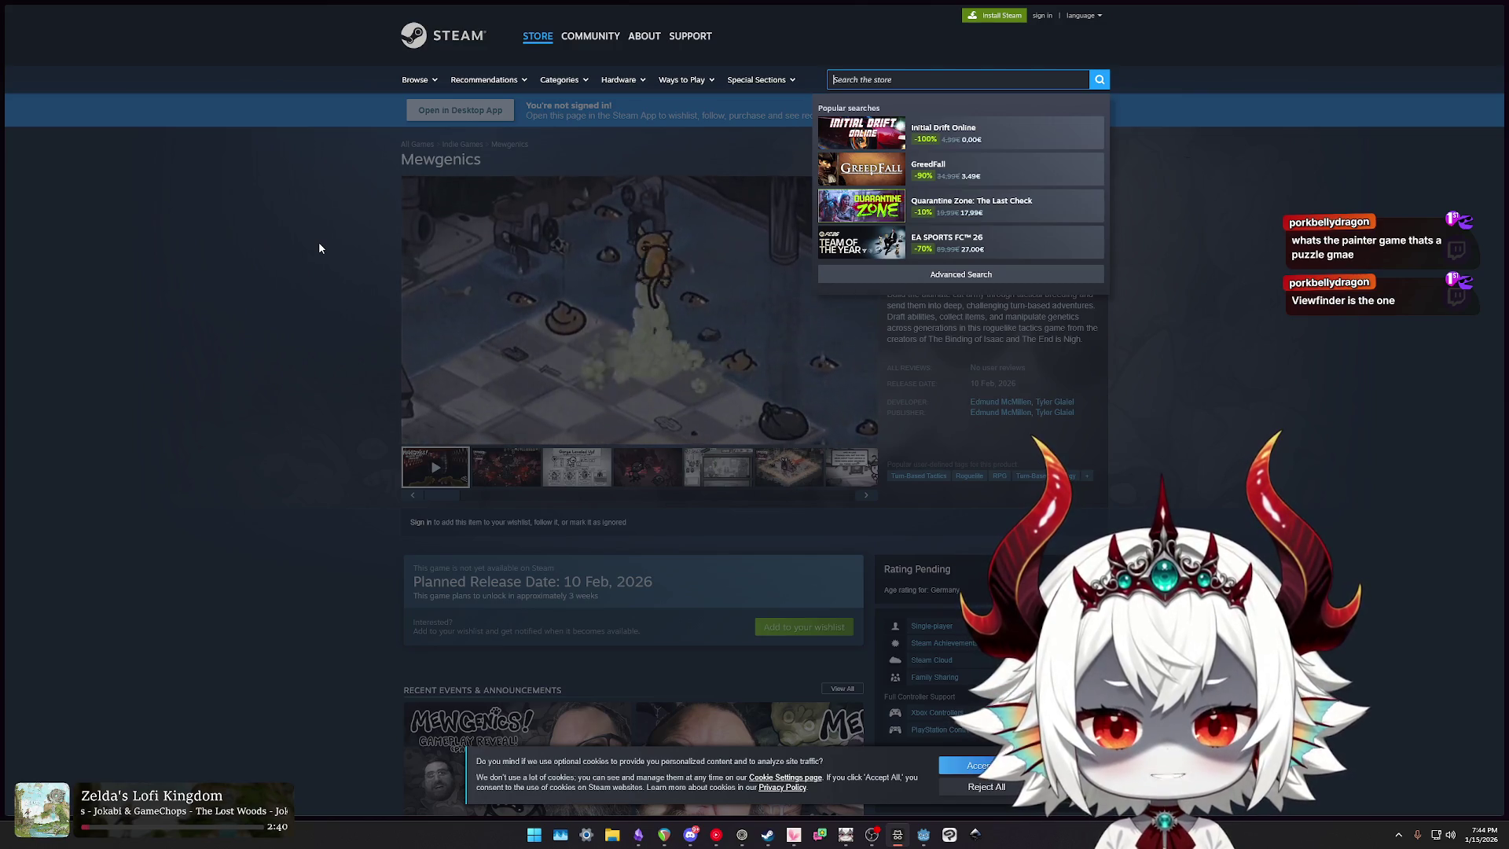
{"action": "type", "text": "viewfin"}
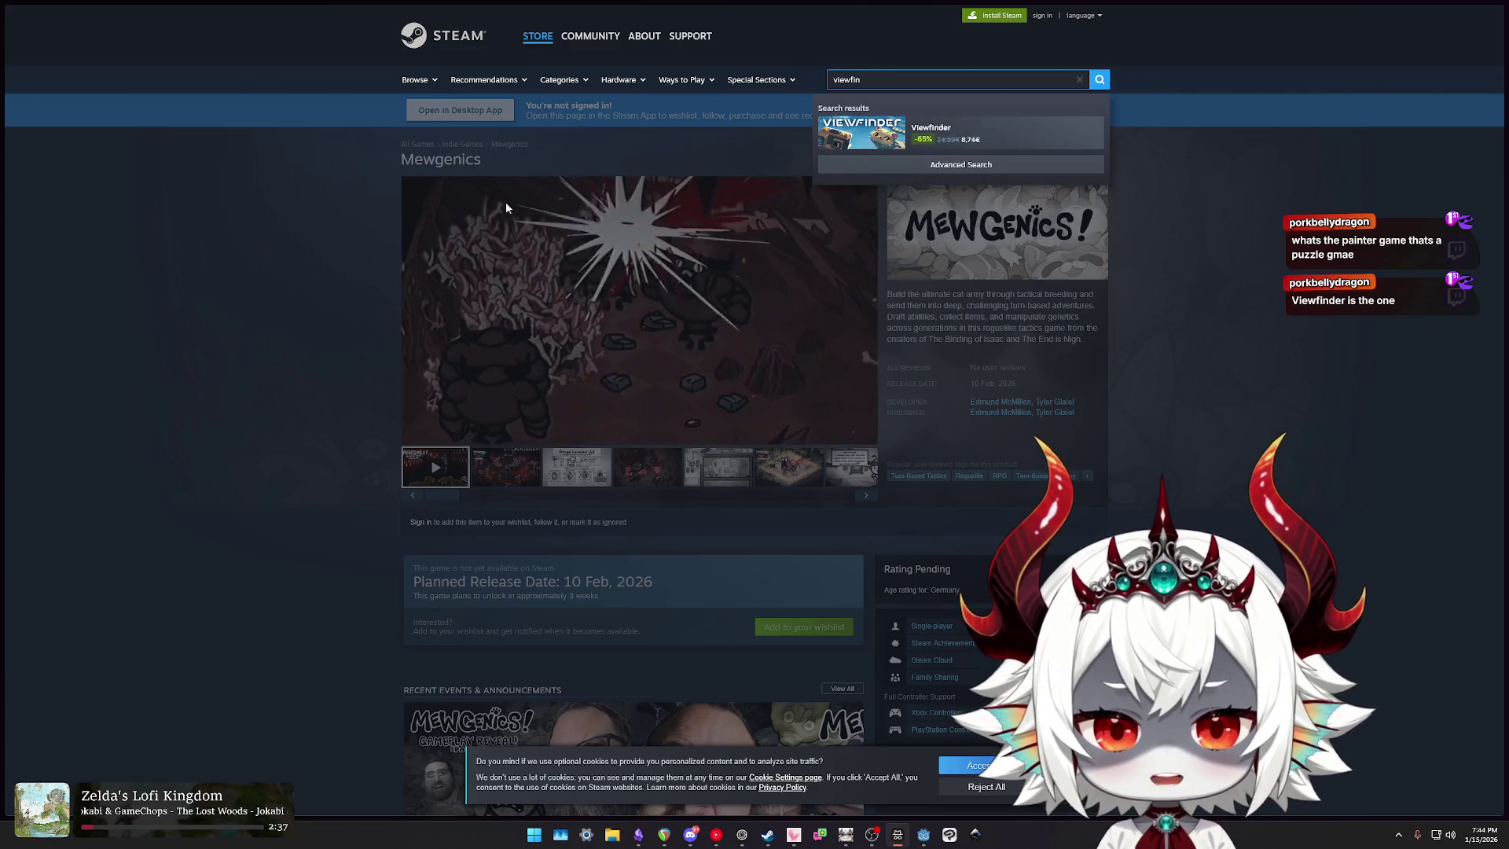
{"action": "left_click", "coordinate": [869, 135]}
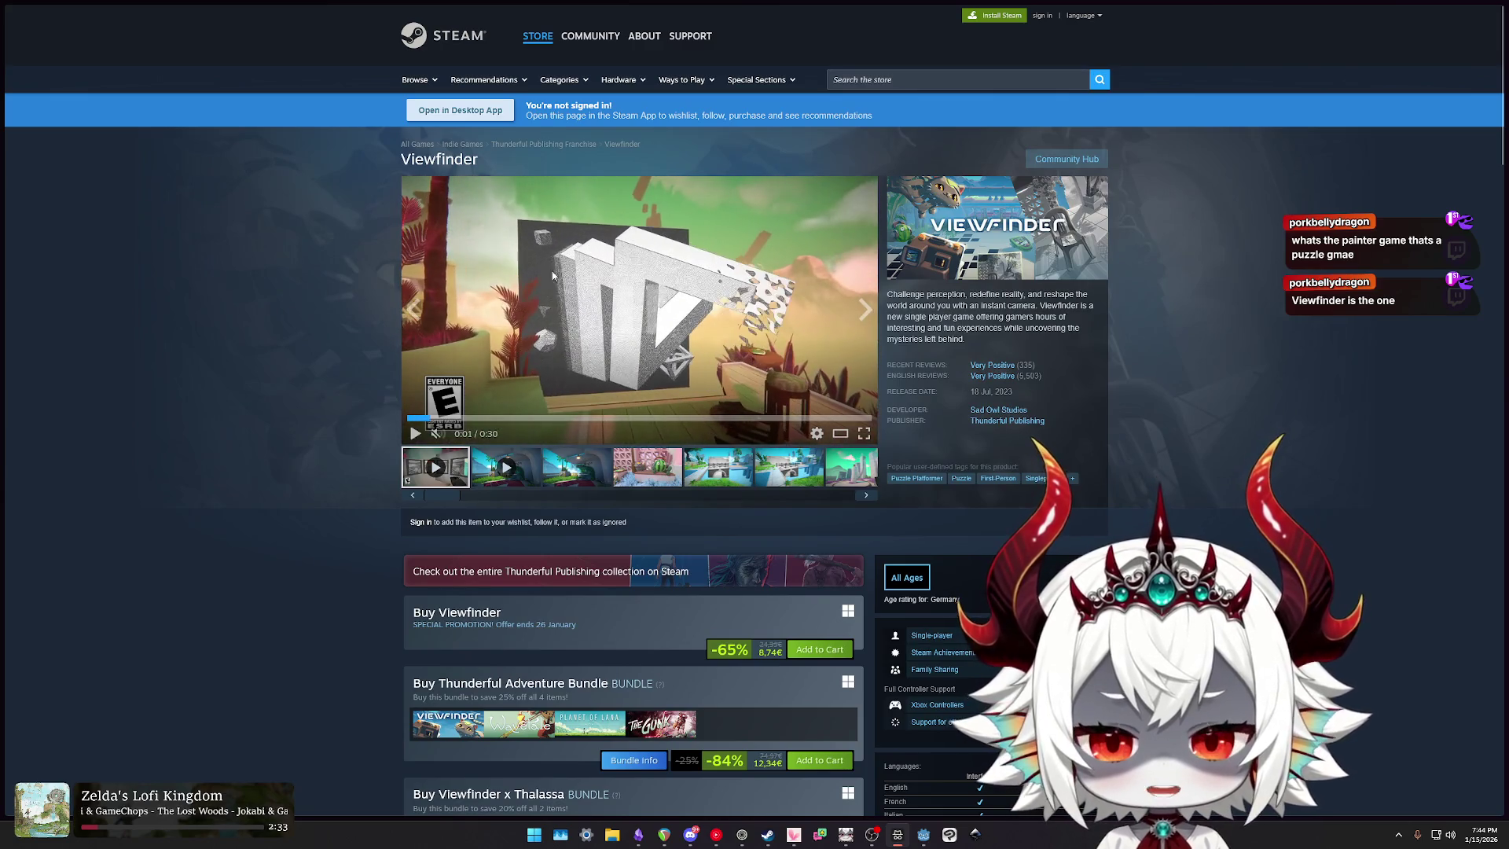
{"action": "scroll", "coordinate": [227, 294], "scroll_direction": "down", "scroll_amount": 2}
{"action": "scroll", "coordinate": [230, 285], "scroll_direction": "down", "scroll_amount": 2}
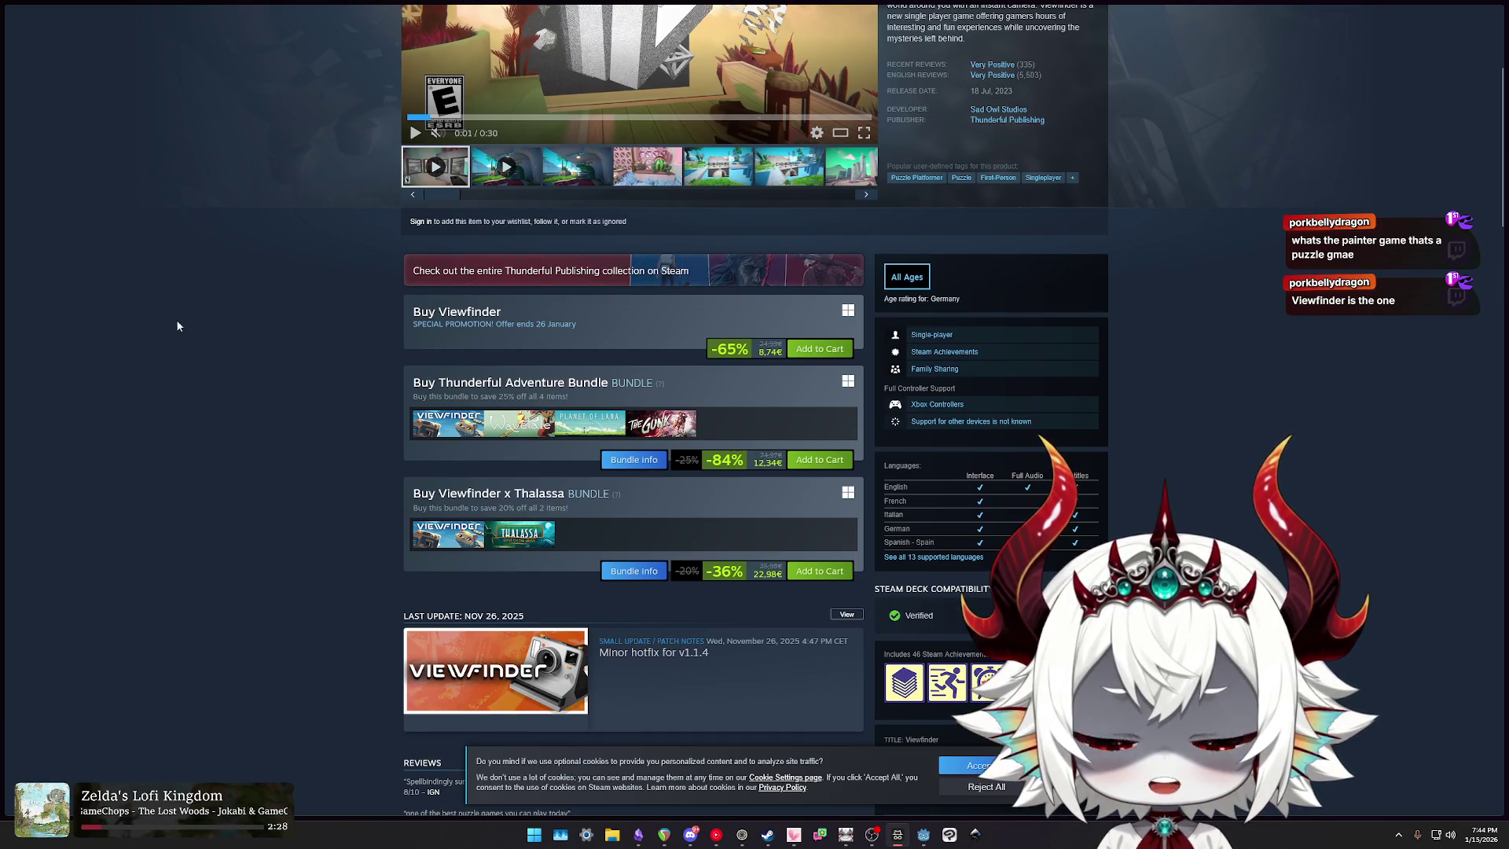
{"action": "scroll", "coordinate": [280, 329], "scroll_direction": "down", "scroll_amount": 1}
{"action": "scroll", "coordinate": [281, 329], "scroll_direction": "down", "scroll_amount": 2}
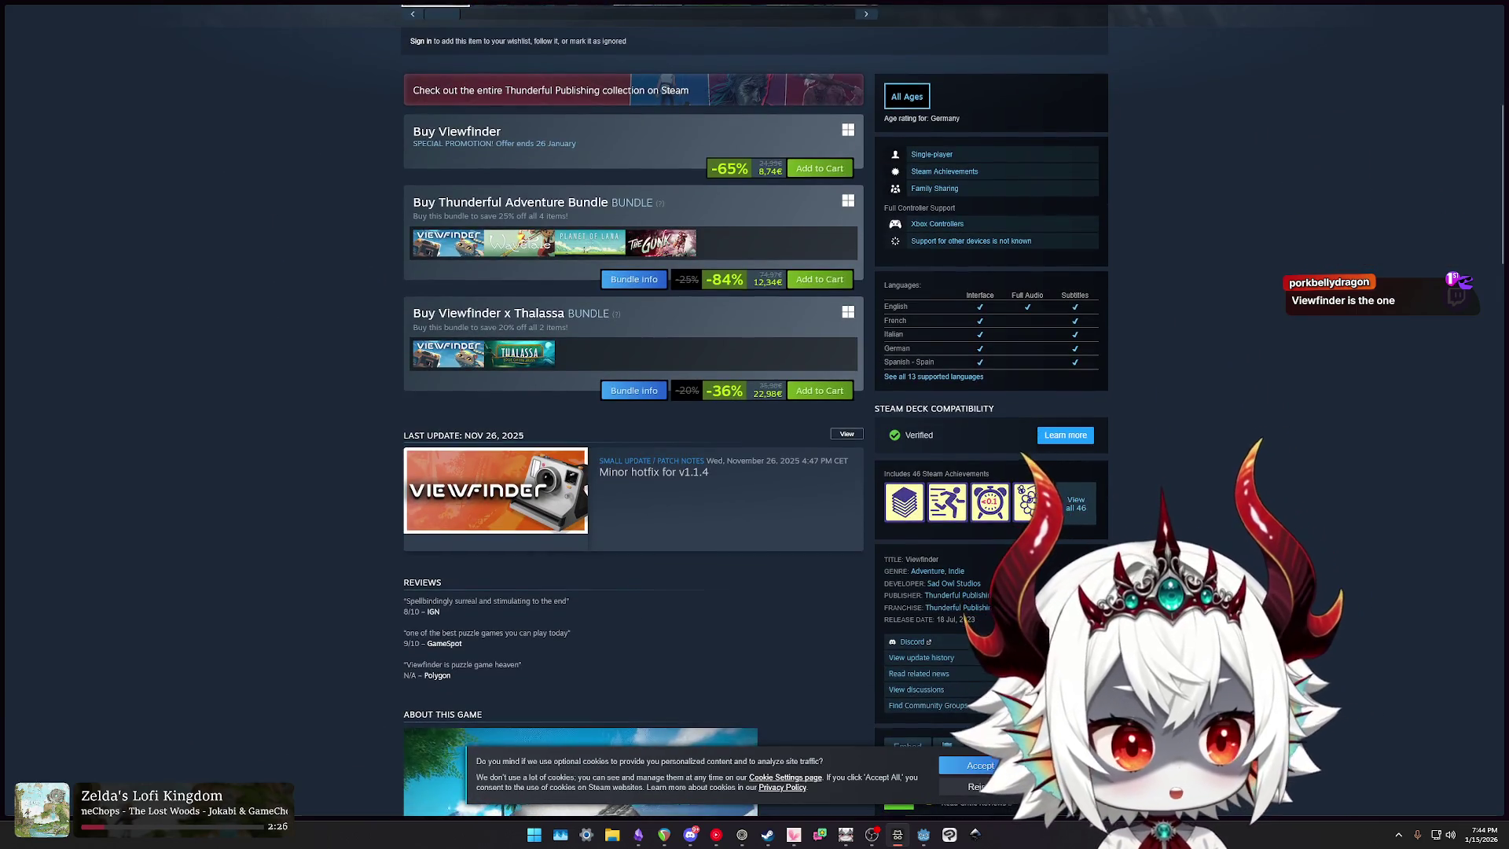
{"action": "scroll", "coordinate": [1276, 451], "scroll_direction": "up", "scroll_amount": 5}
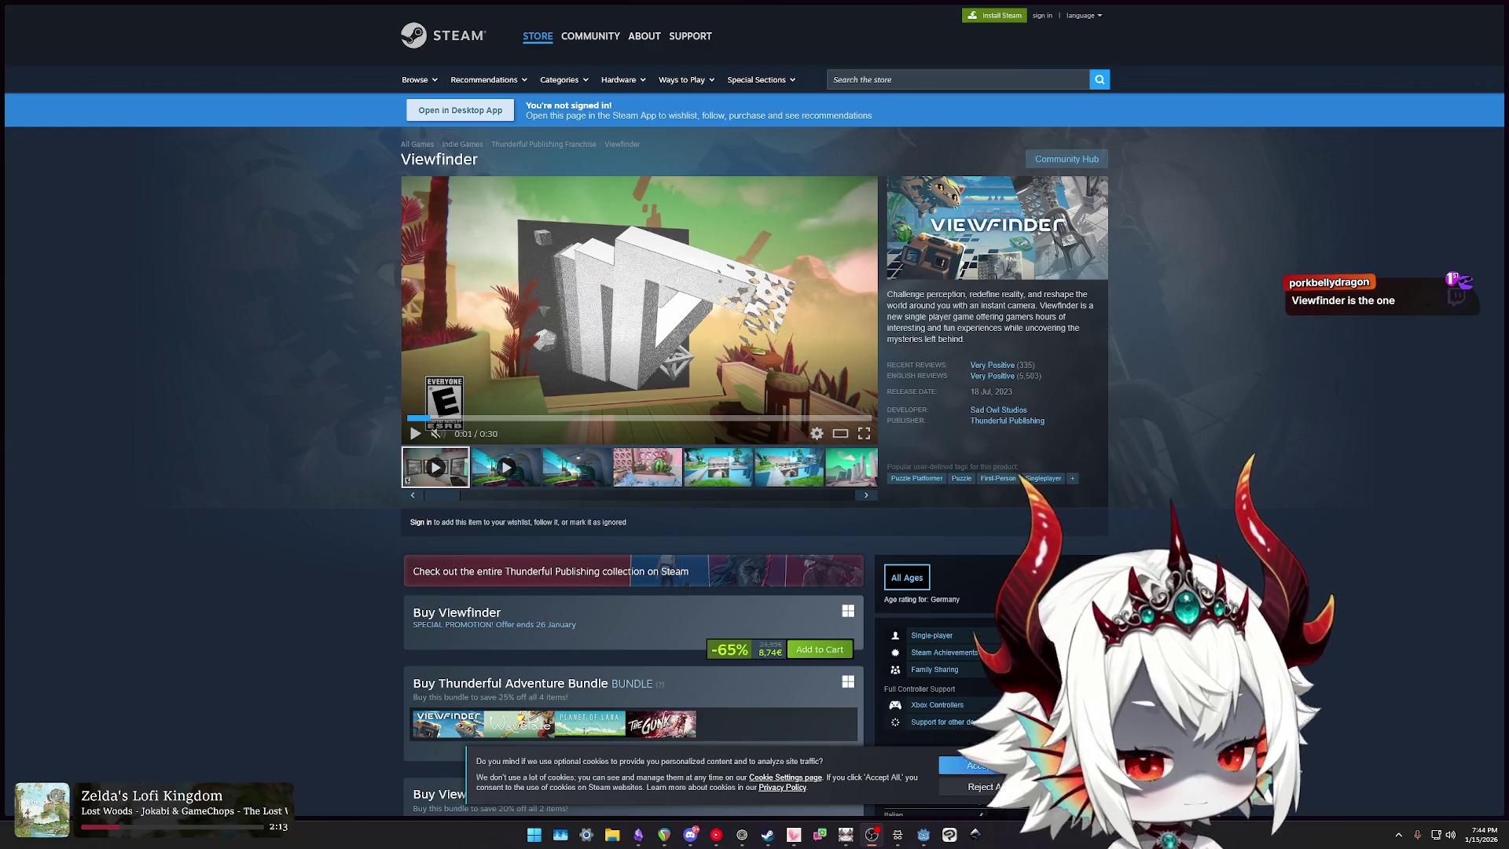
{"action": "left_click", "coordinate": [905, 80]}
Step: Open Mewgenics via a 'mewgen' search, try a 'hytale' search, then switch to Godot Docs
{"action": "type", "text": "mewgen"}
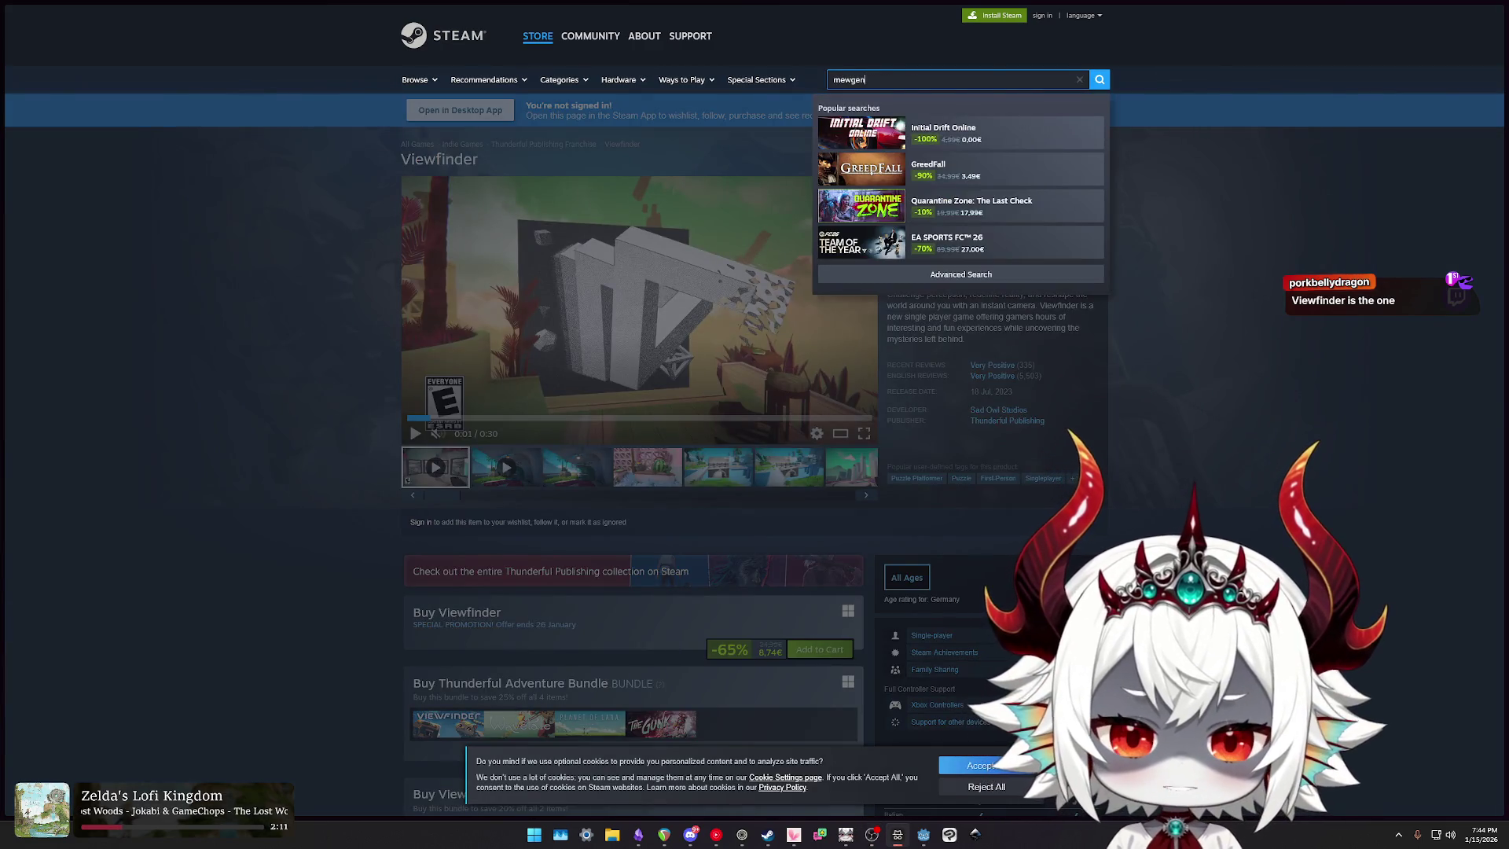
{"action": "left_click", "coordinate": [974, 133]}
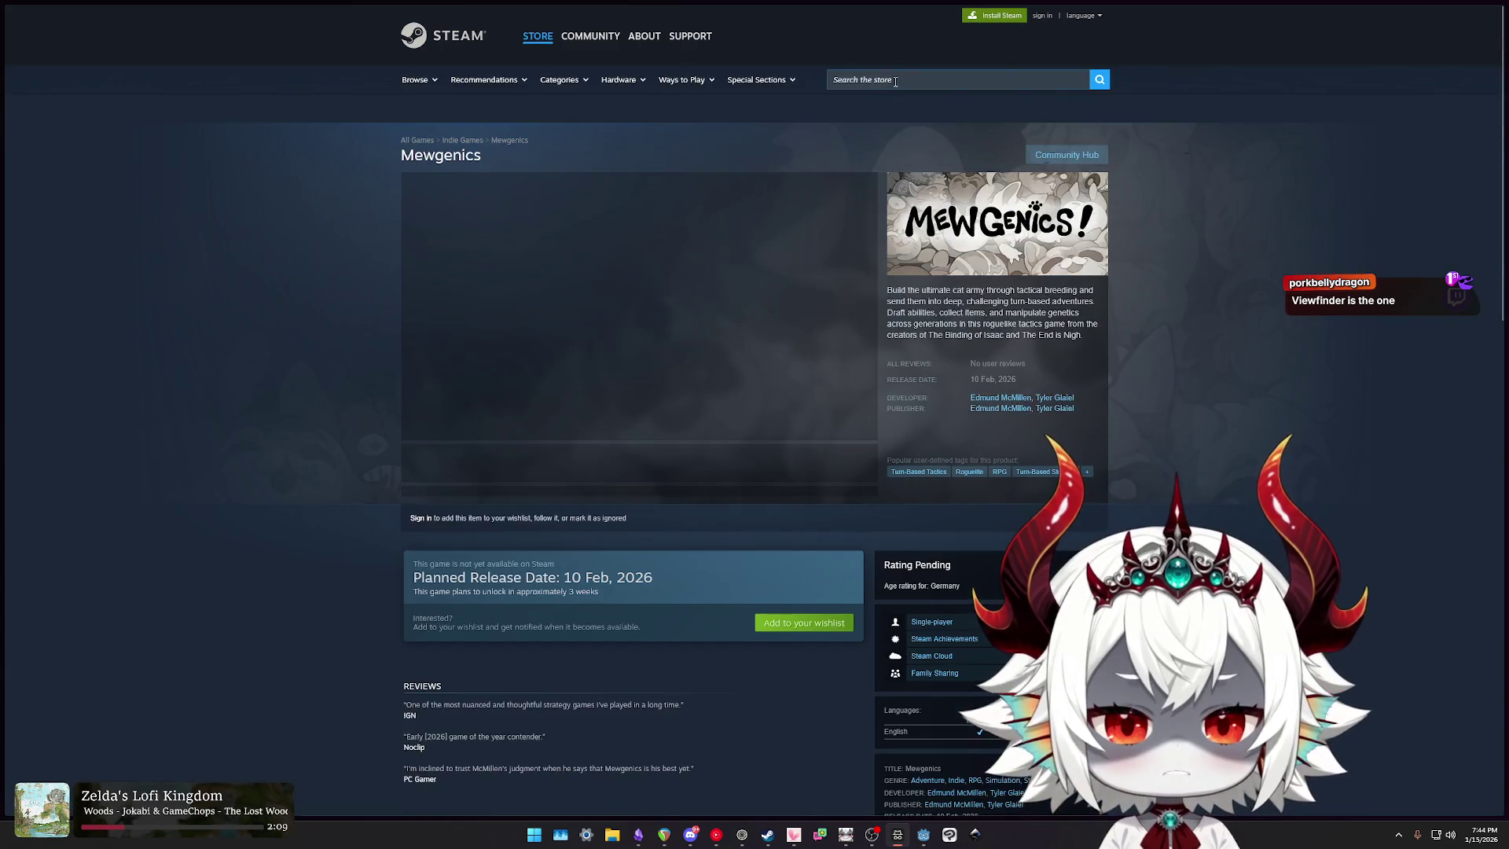
{"action": "left_click", "coordinate": [836, 79]}
{"action": "type", "text": "hytale"}
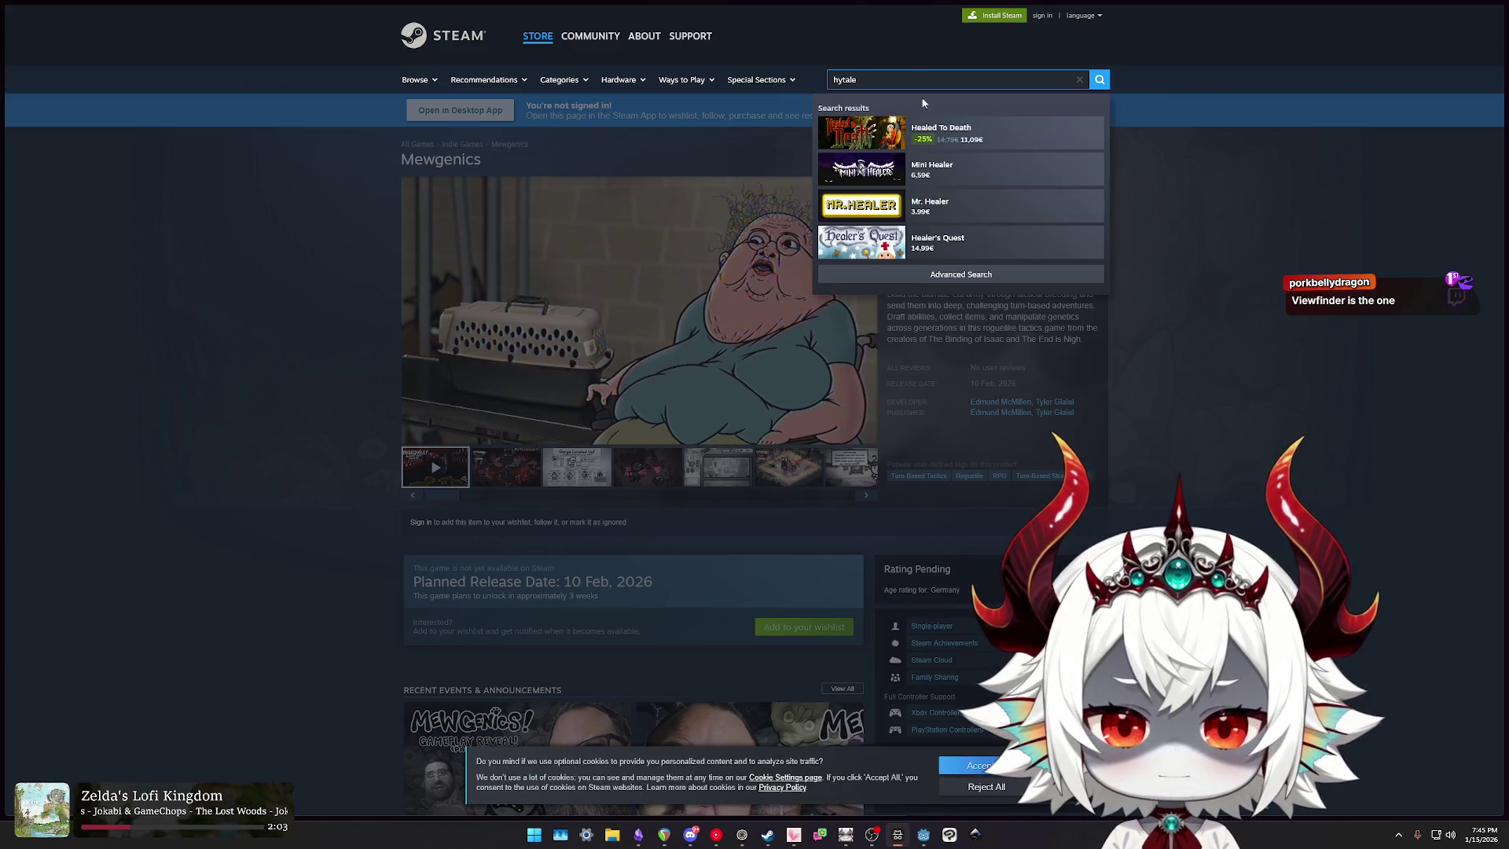
{"action": "left_click", "coordinate": [673, 168]}
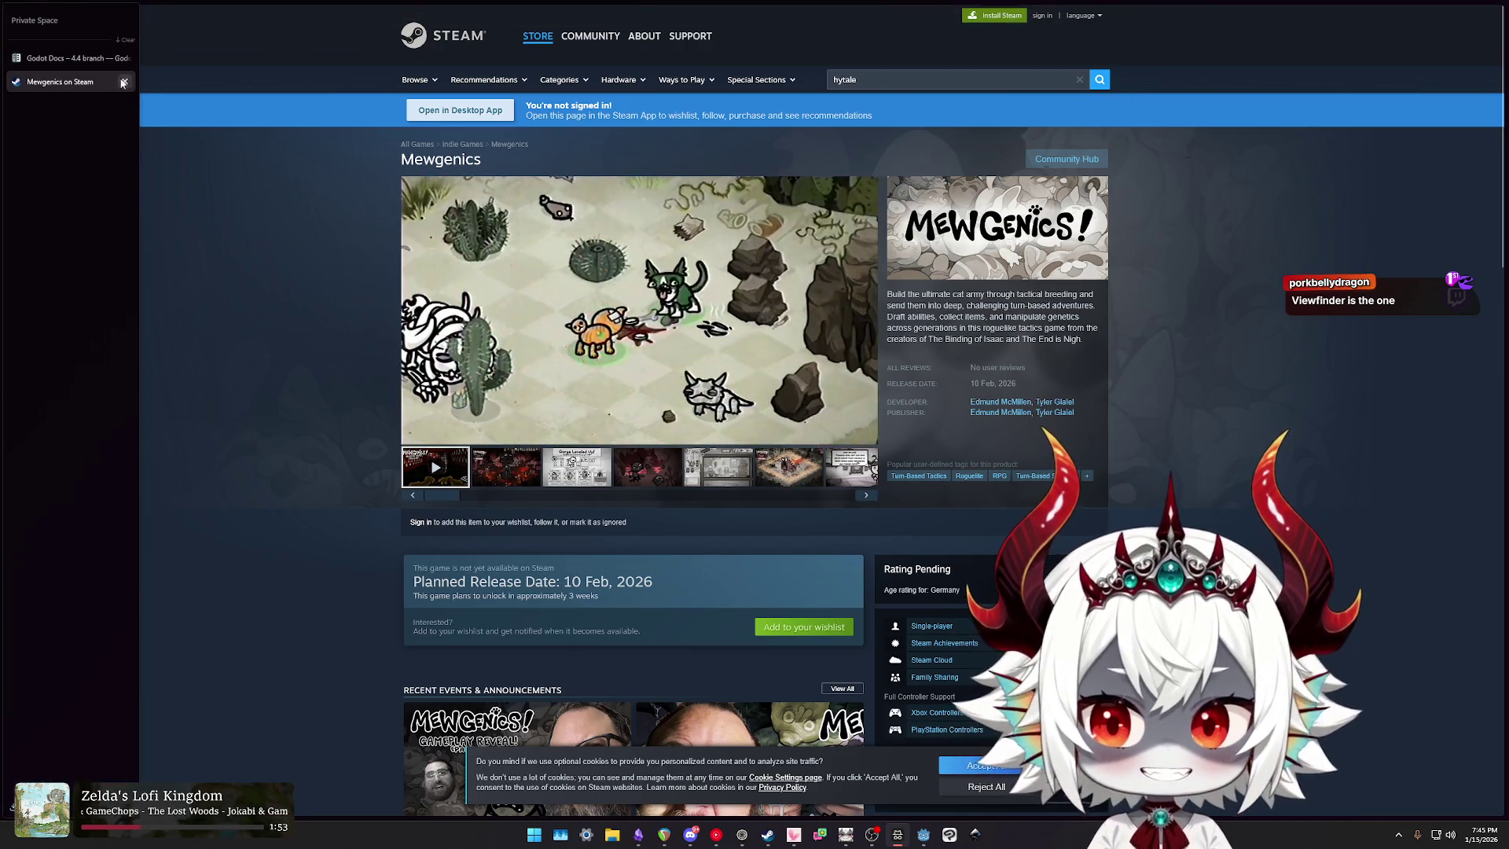
{"action": "left_click", "coordinate": [125, 77]}
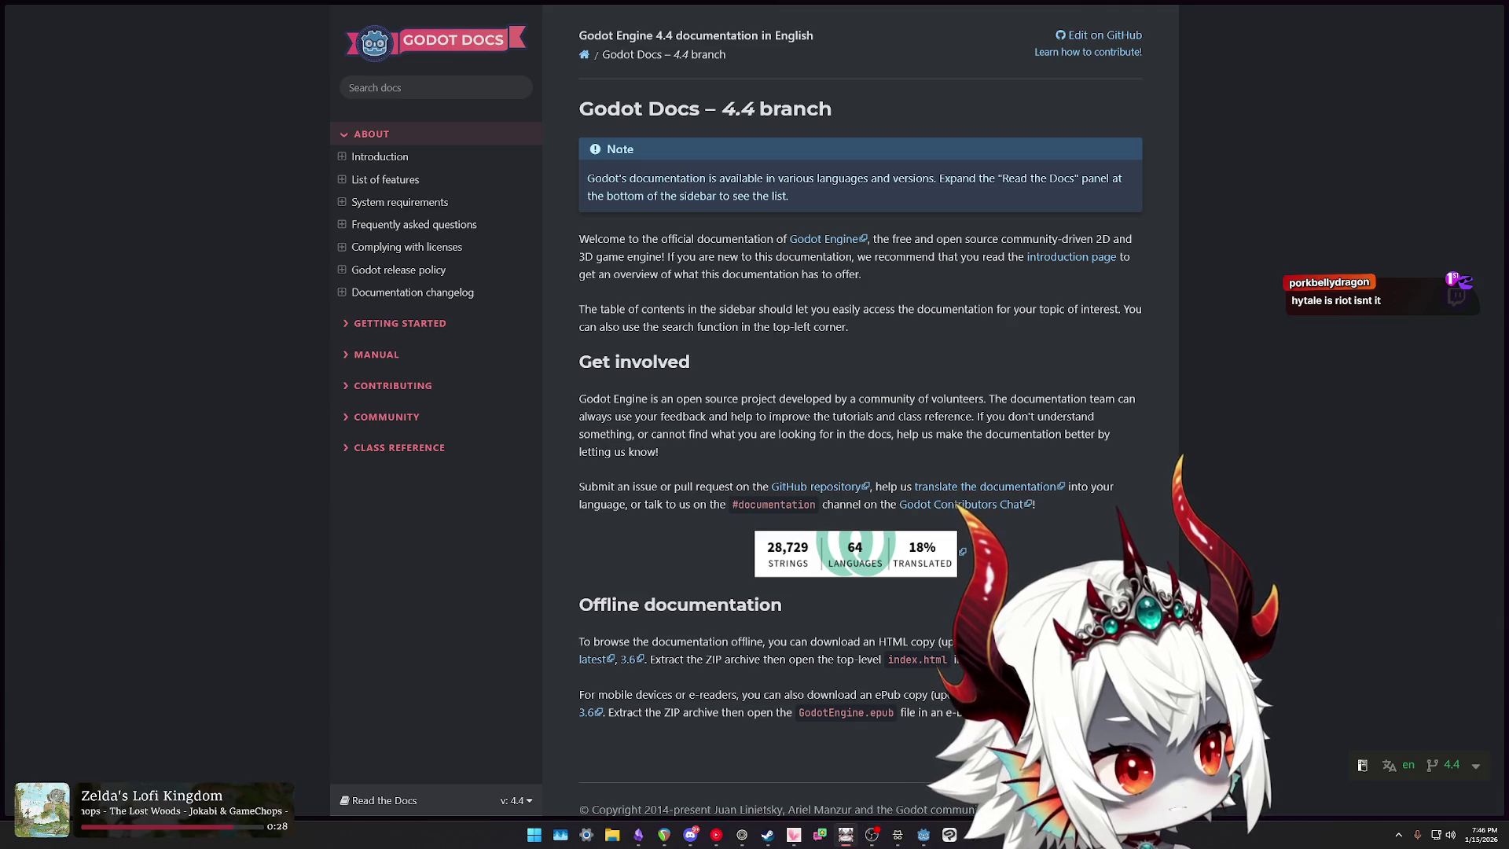
{"action": "left_click", "coordinate": [845, 834]}
{"action": "left_click", "coordinate": [845, 834]}
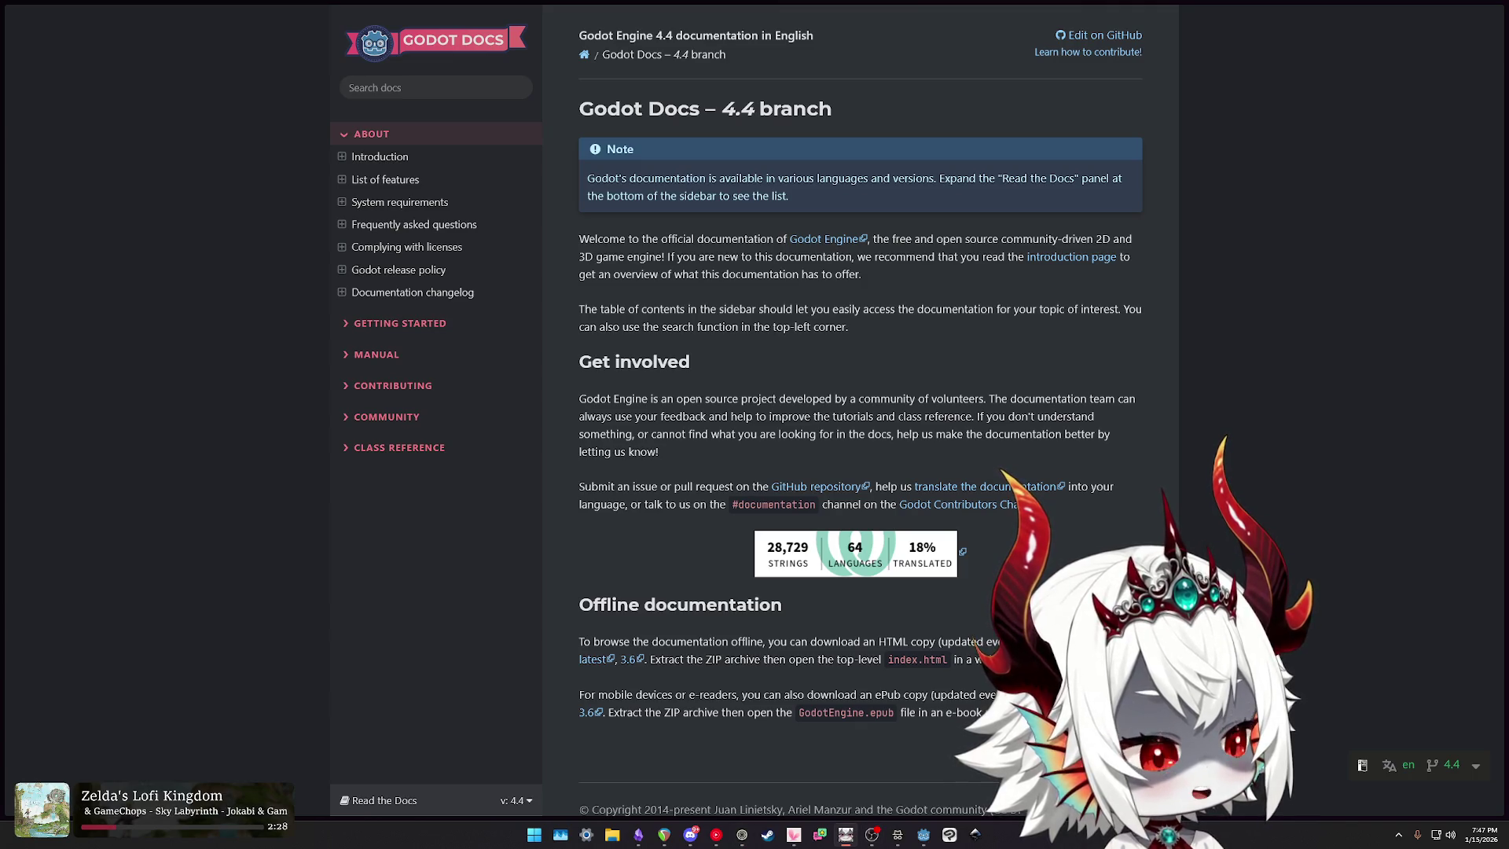
{"action": "left_click", "coordinate": [923, 834]}
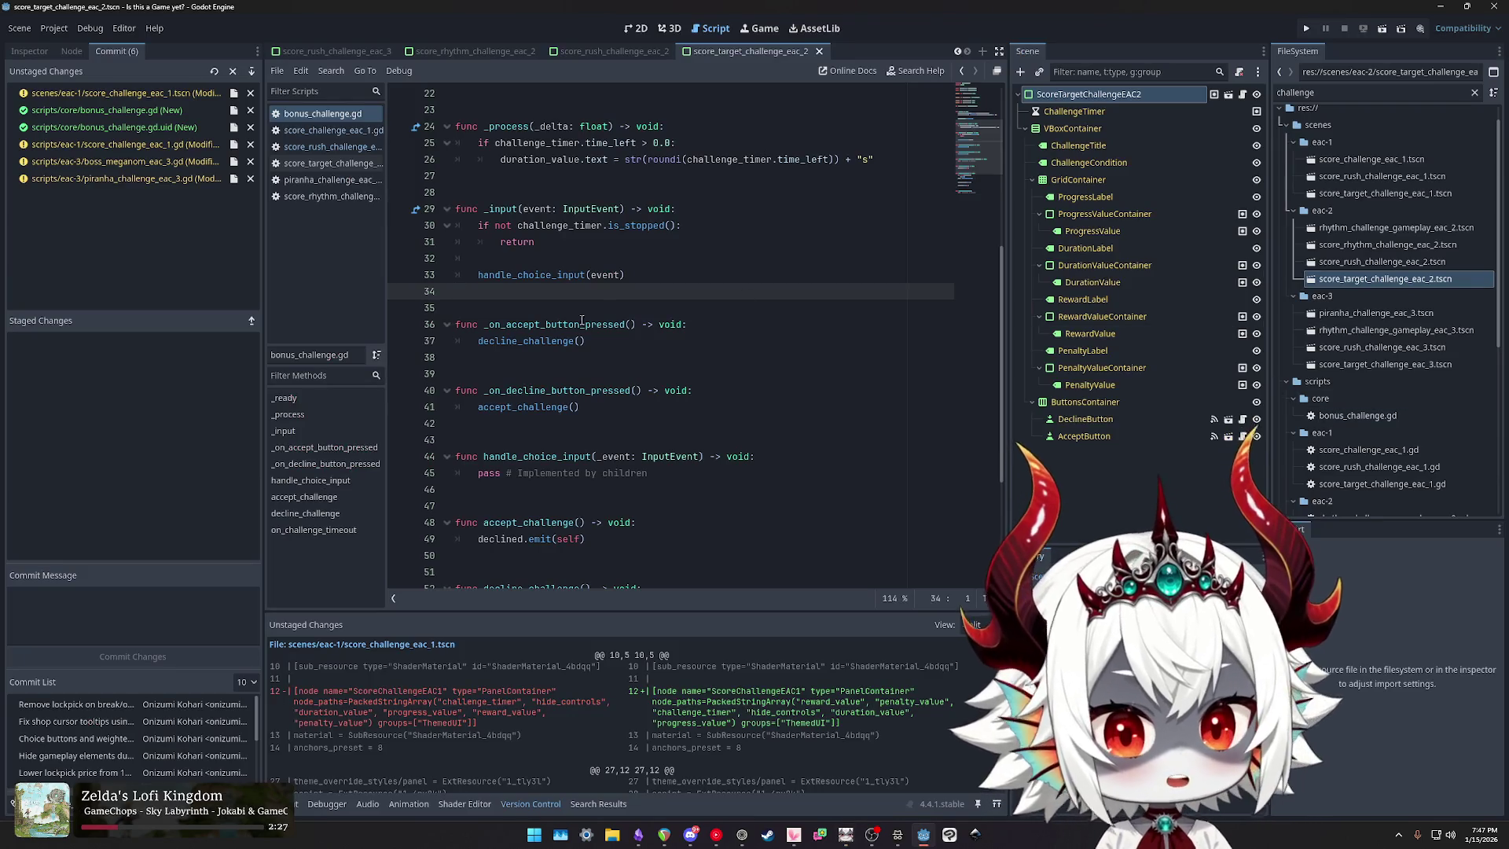
Step: Review the diffs of score_challenge_eac_1.tscn, bonus_challenge.gd and bonus_challenge.gd.uid
{"action": "left_click", "coordinate": [147, 94]}
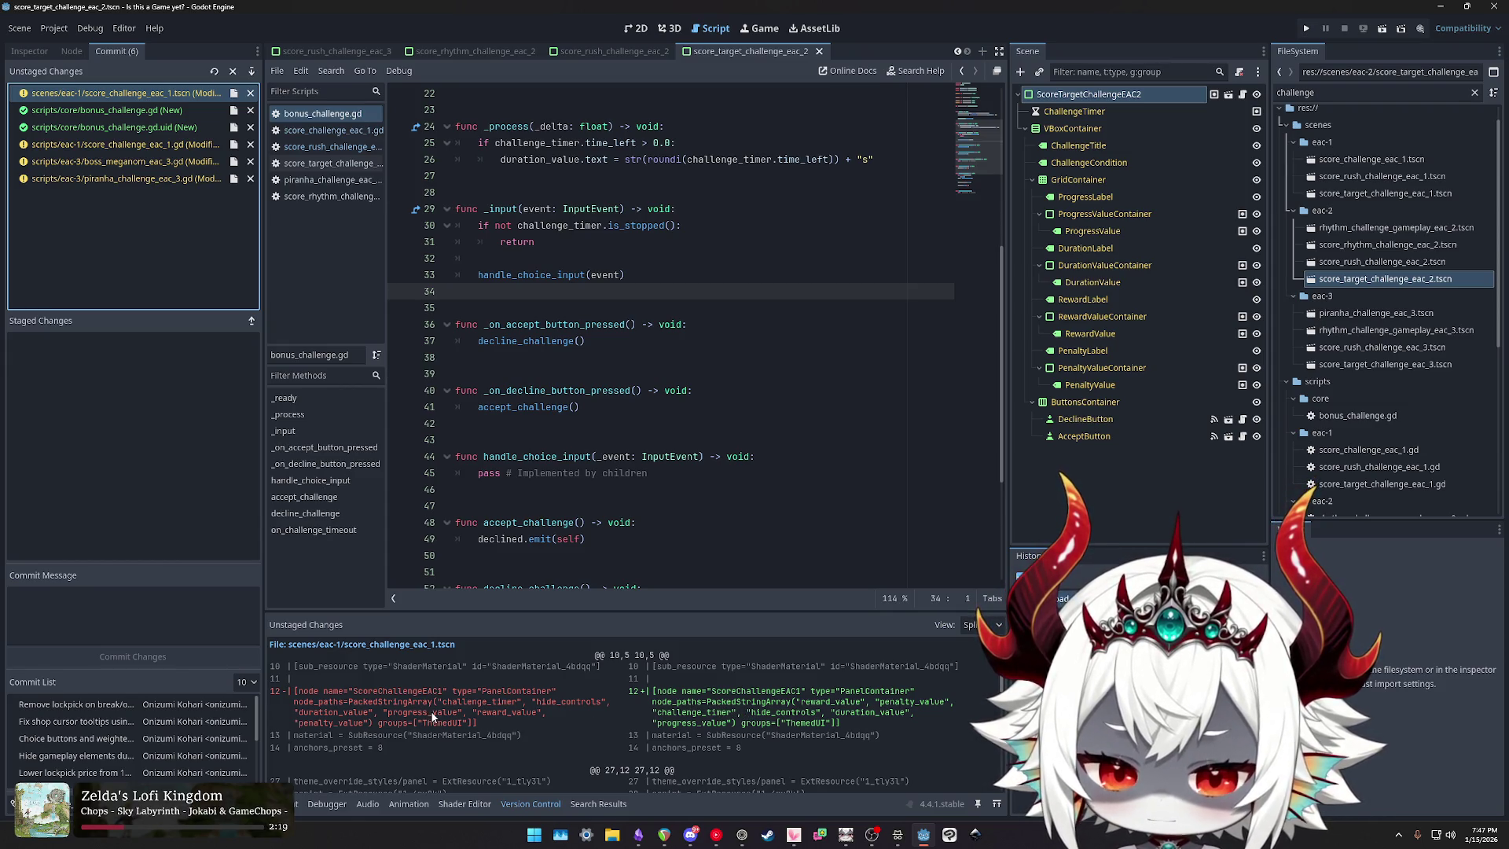
{"action": "scroll", "coordinate": [691, 725], "scroll_direction": "down", "scroll_amount": 3}
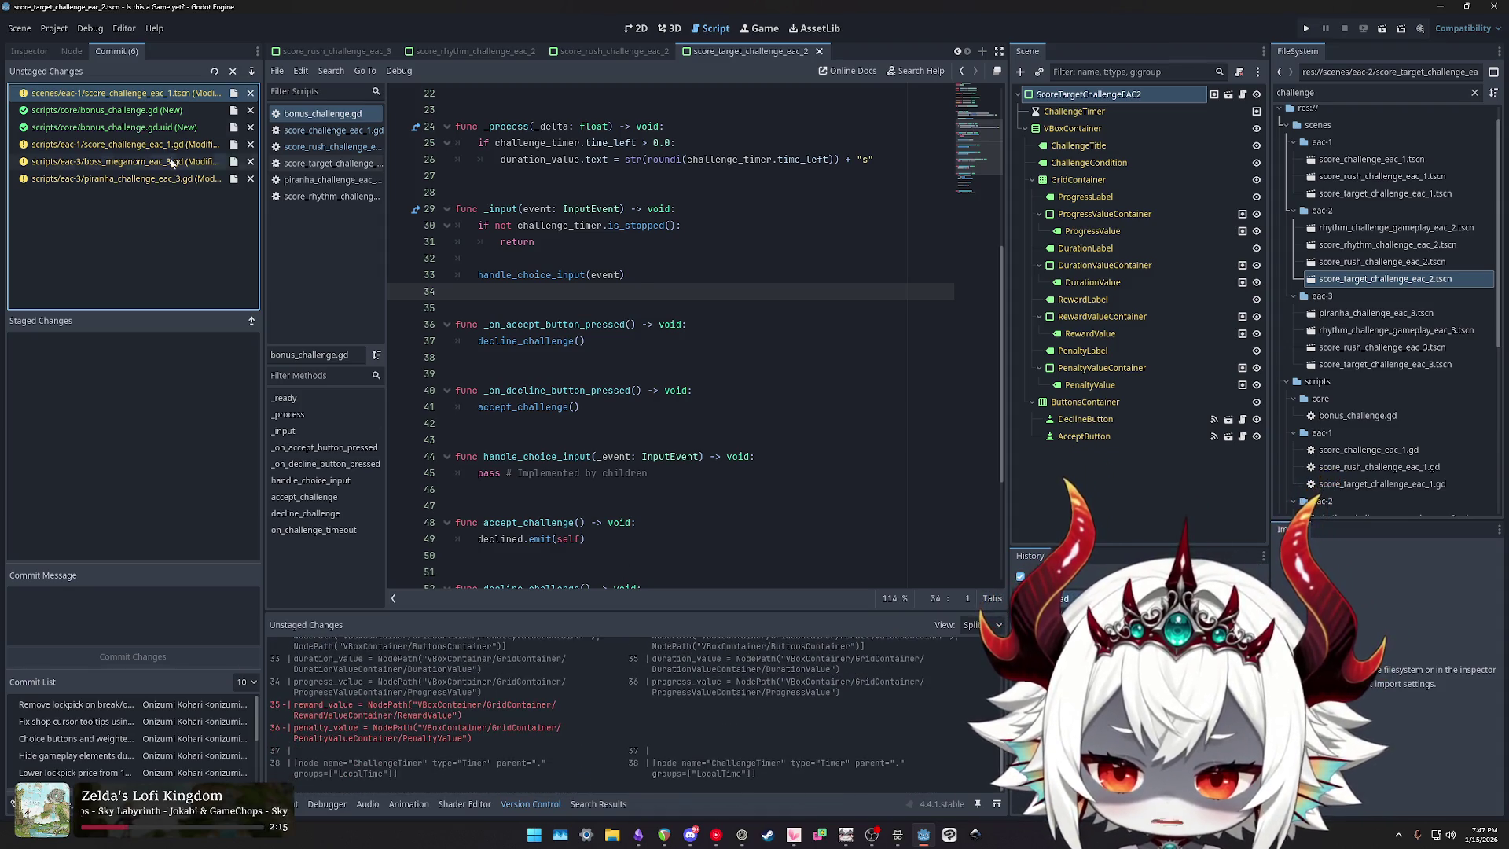
{"action": "left_click", "coordinate": [151, 112]}
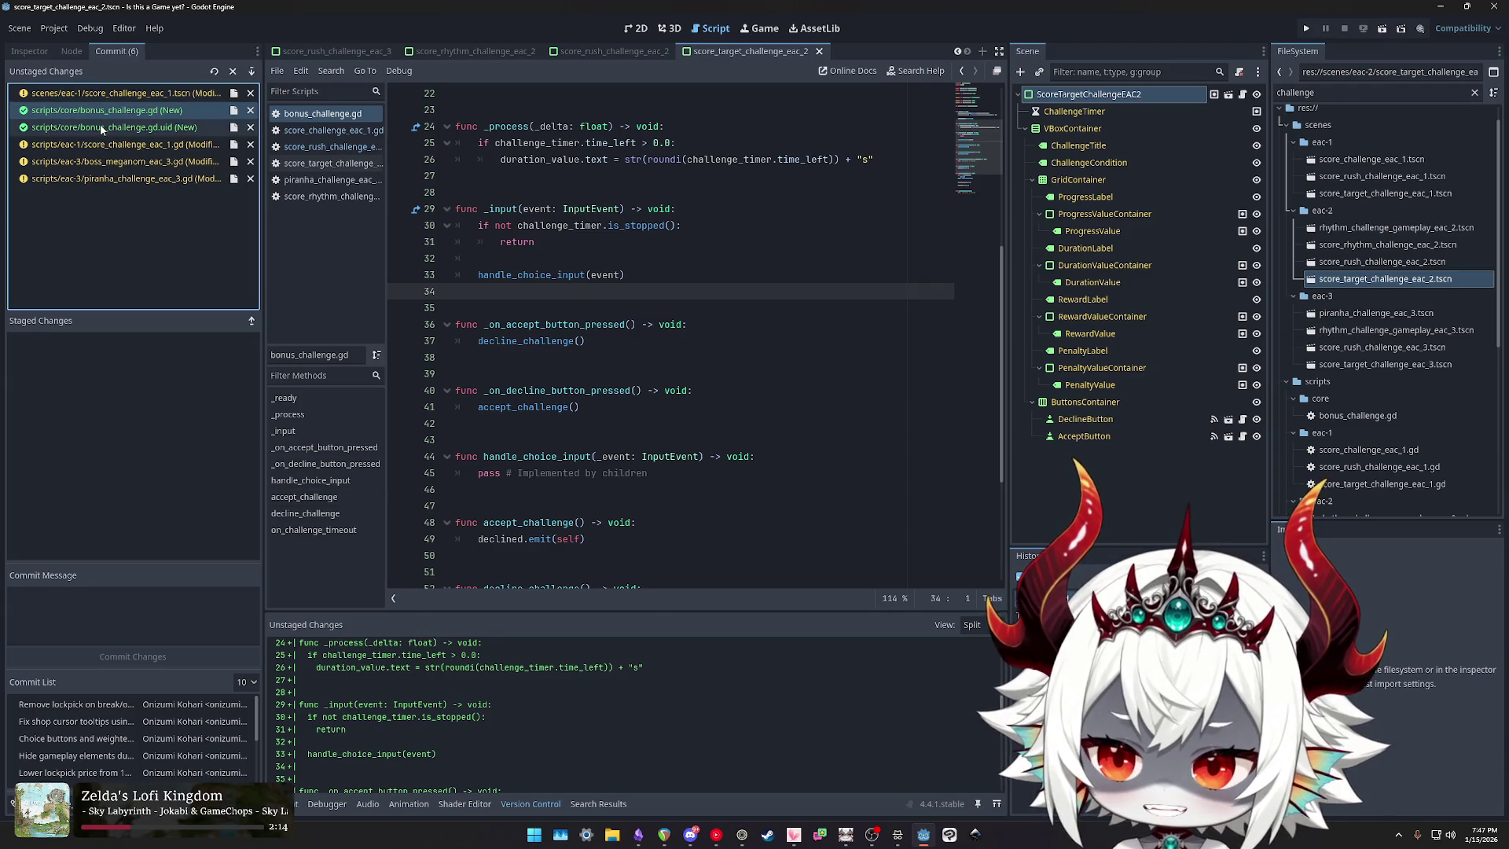
{"action": "left_click", "coordinate": [112, 127]}
{"action": "left_click", "coordinate": [112, 115]}
{"action": "scroll", "coordinate": [555, 710], "scroll_direction": "down", "scroll_amount": 6}
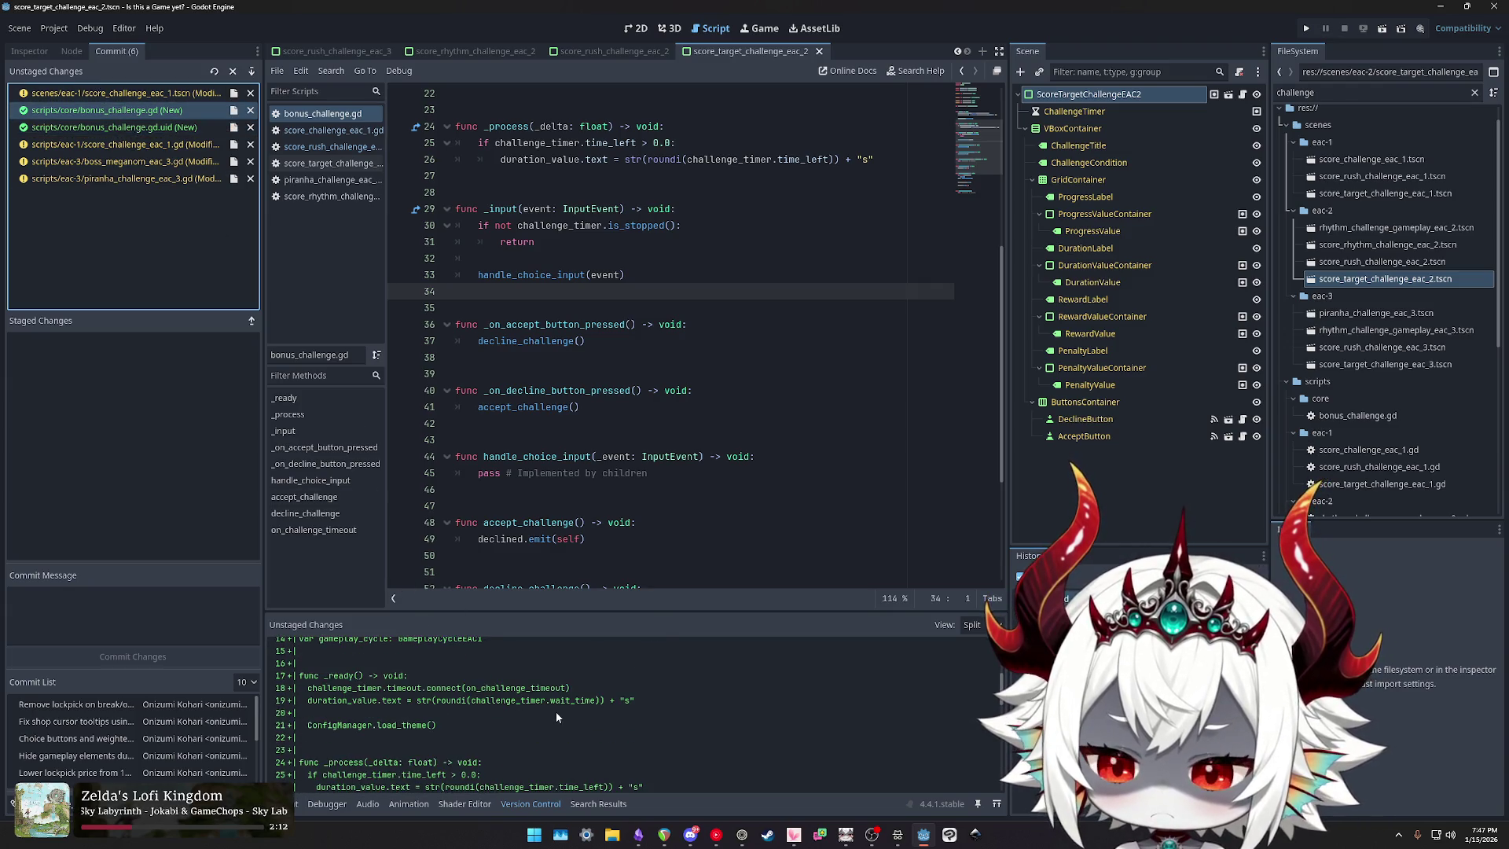
{"action": "scroll", "coordinate": [555, 711], "scroll_direction": "down", "scroll_amount": 10}
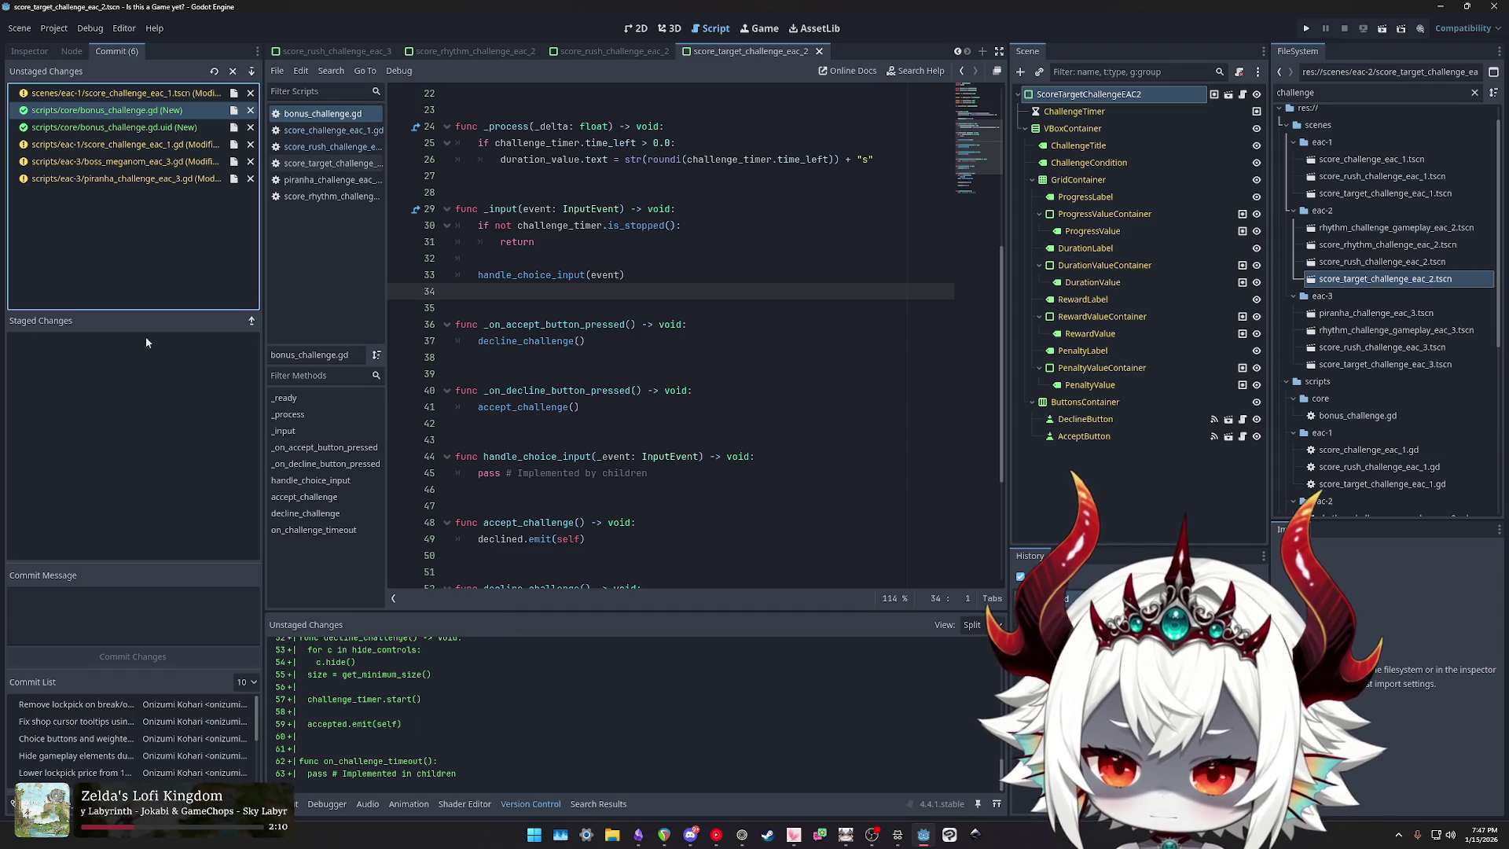
Step: Inspect the score_challenge_eac_1.gd diff, then the boss_meganom_eac_3.gd diff
{"action": "left_click", "coordinate": [116, 150]}
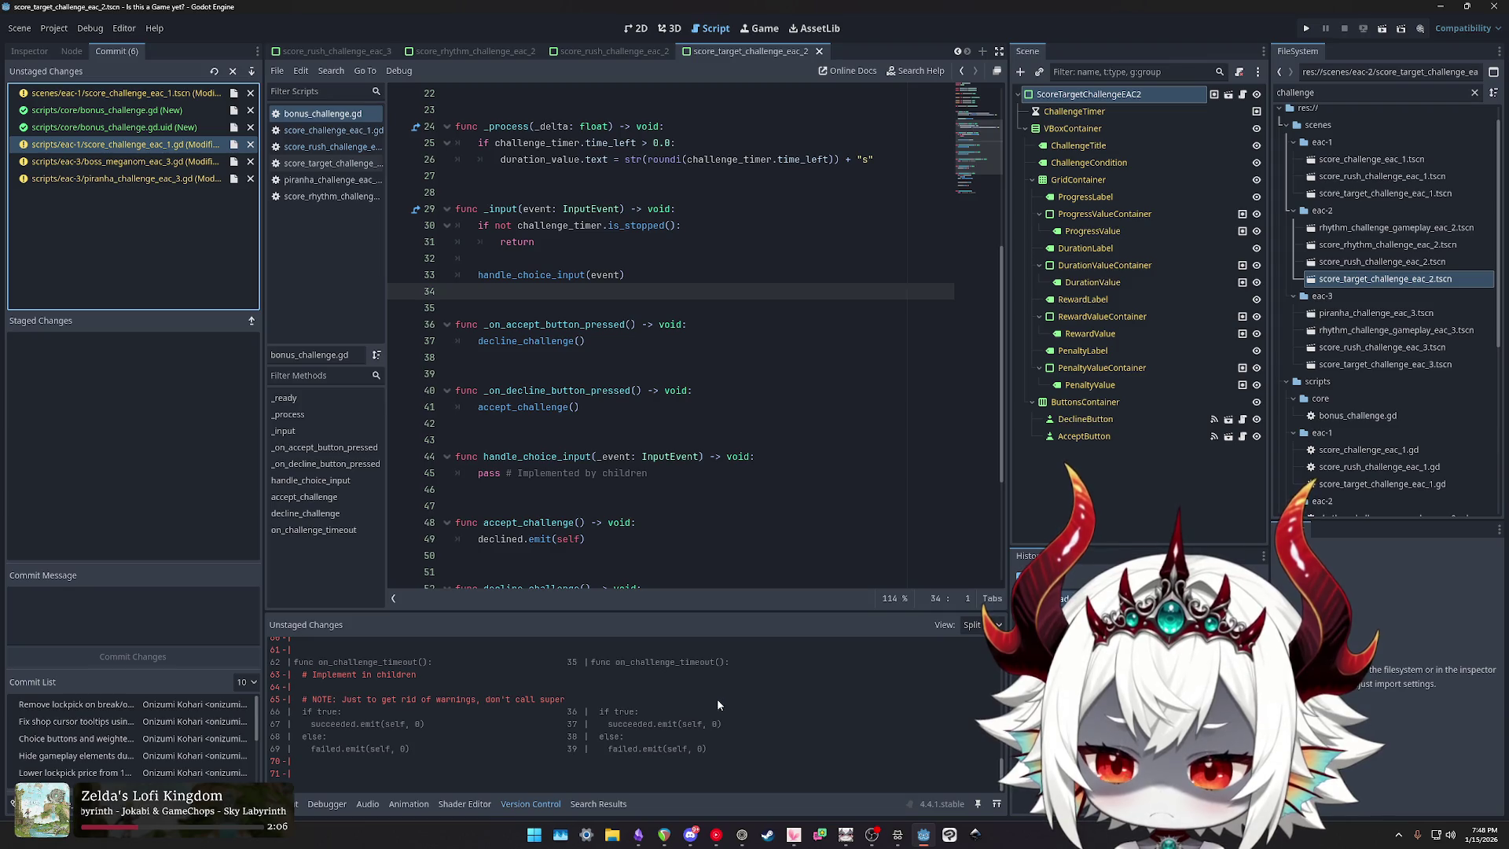
{"action": "scroll", "coordinate": [724, 702], "scroll_direction": "up", "scroll_amount": 15}
{"action": "scroll", "coordinate": [725, 704], "scroll_direction": "up", "scroll_amount": 5}
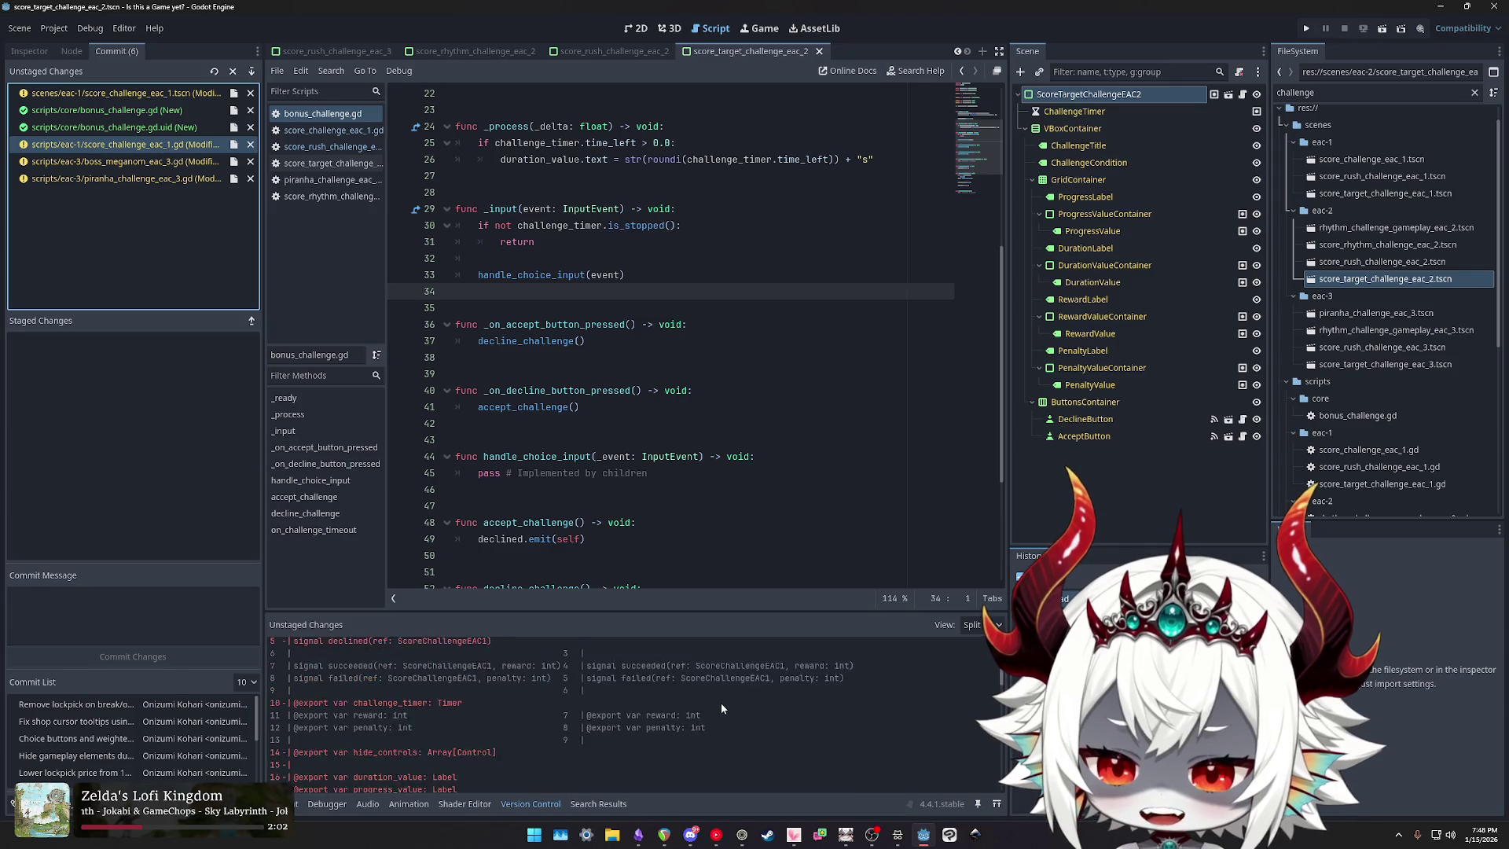
{"action": "left_click", "coordinate": [134, 163]}
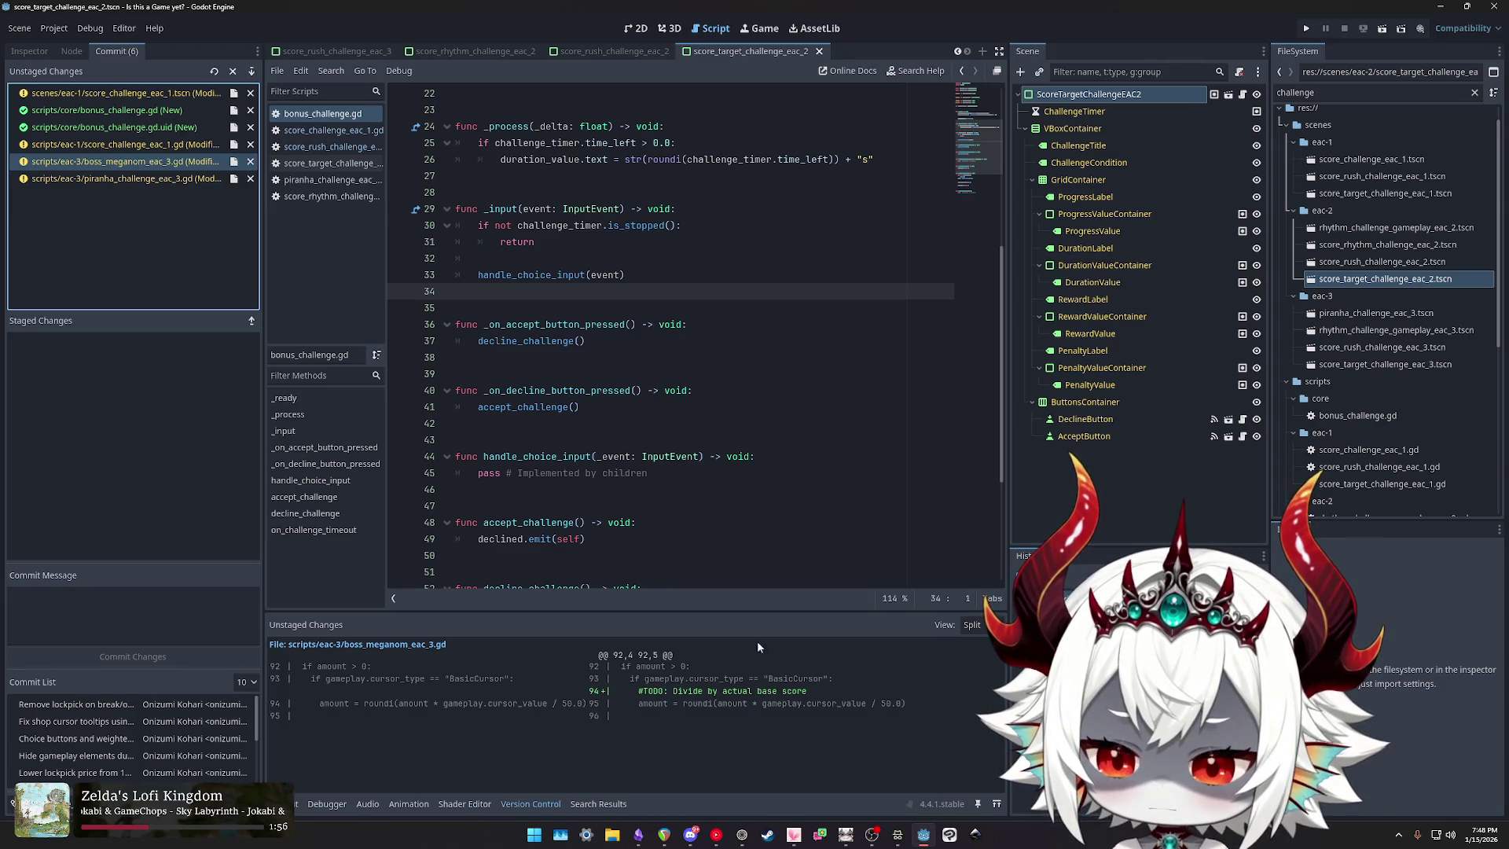
Step: Commit only boss_meganom_eac_3.gd with the message 'Added todo to remember basic cursor damage on MEGANOM'
{"action": "double_click", "coordinate": [120, 163]}
{"action": "left_click", "coordinate": [116, 601]}
{"action": "type", "text": "Add comment about base score"}
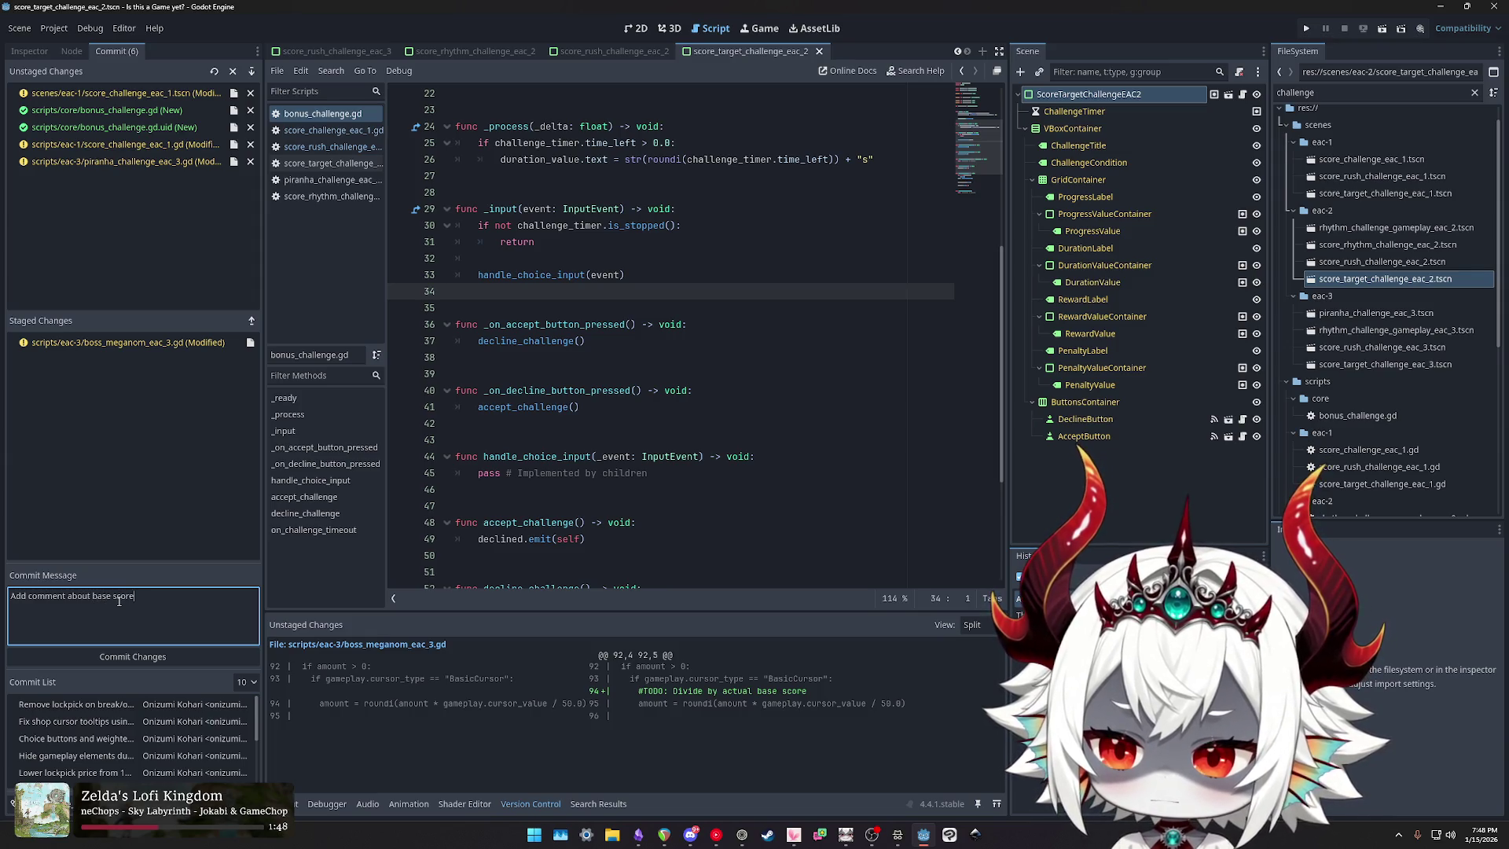
{"action": "key", "text": "ctrl+a"}
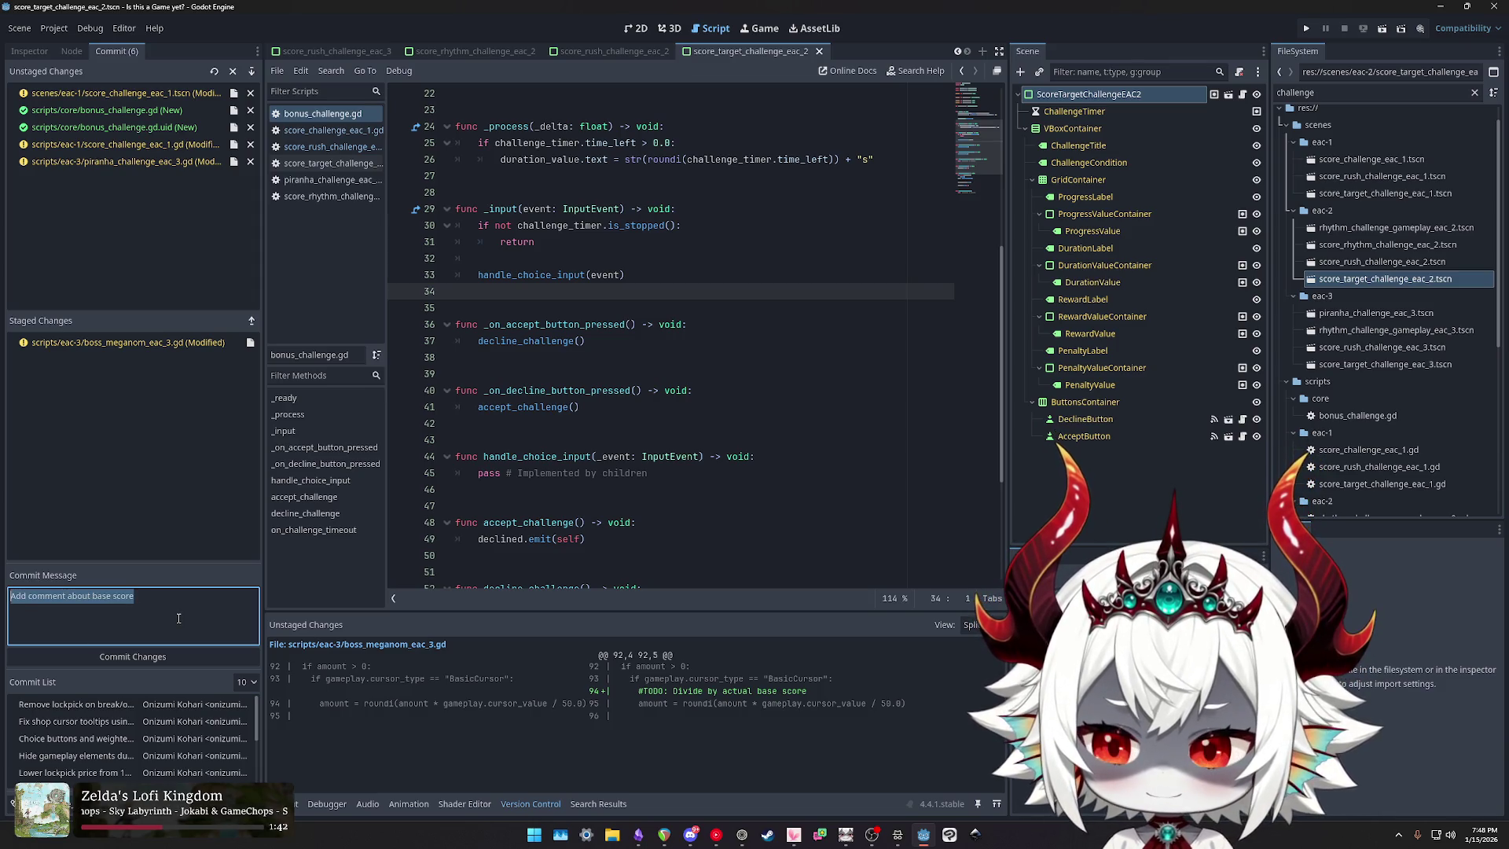
{"action": "type", "text": "Added todo to remember basic"}
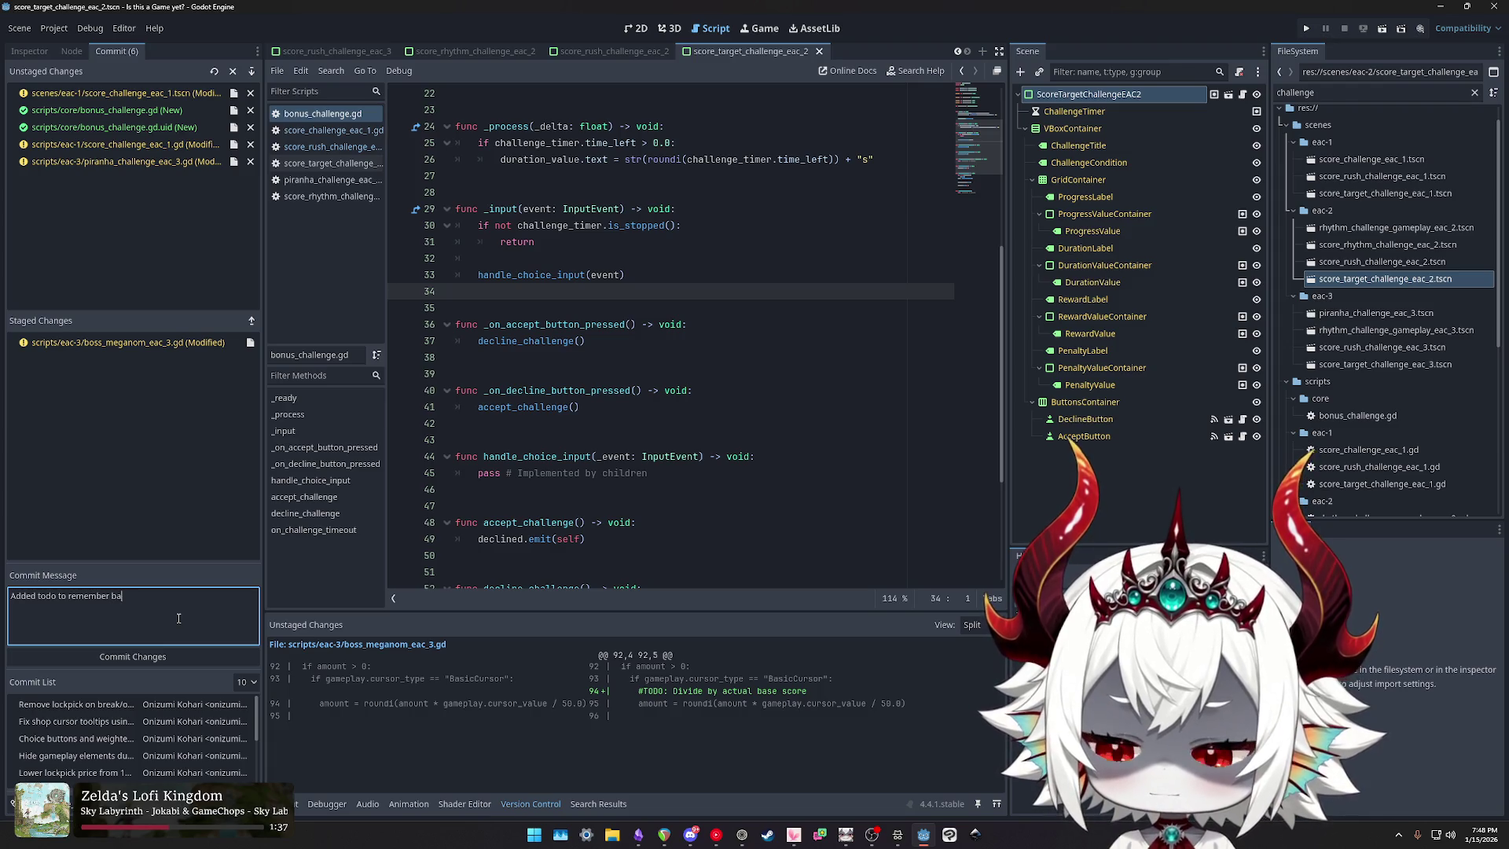
{"action": "type", "text": " cursor damage on meganom"}
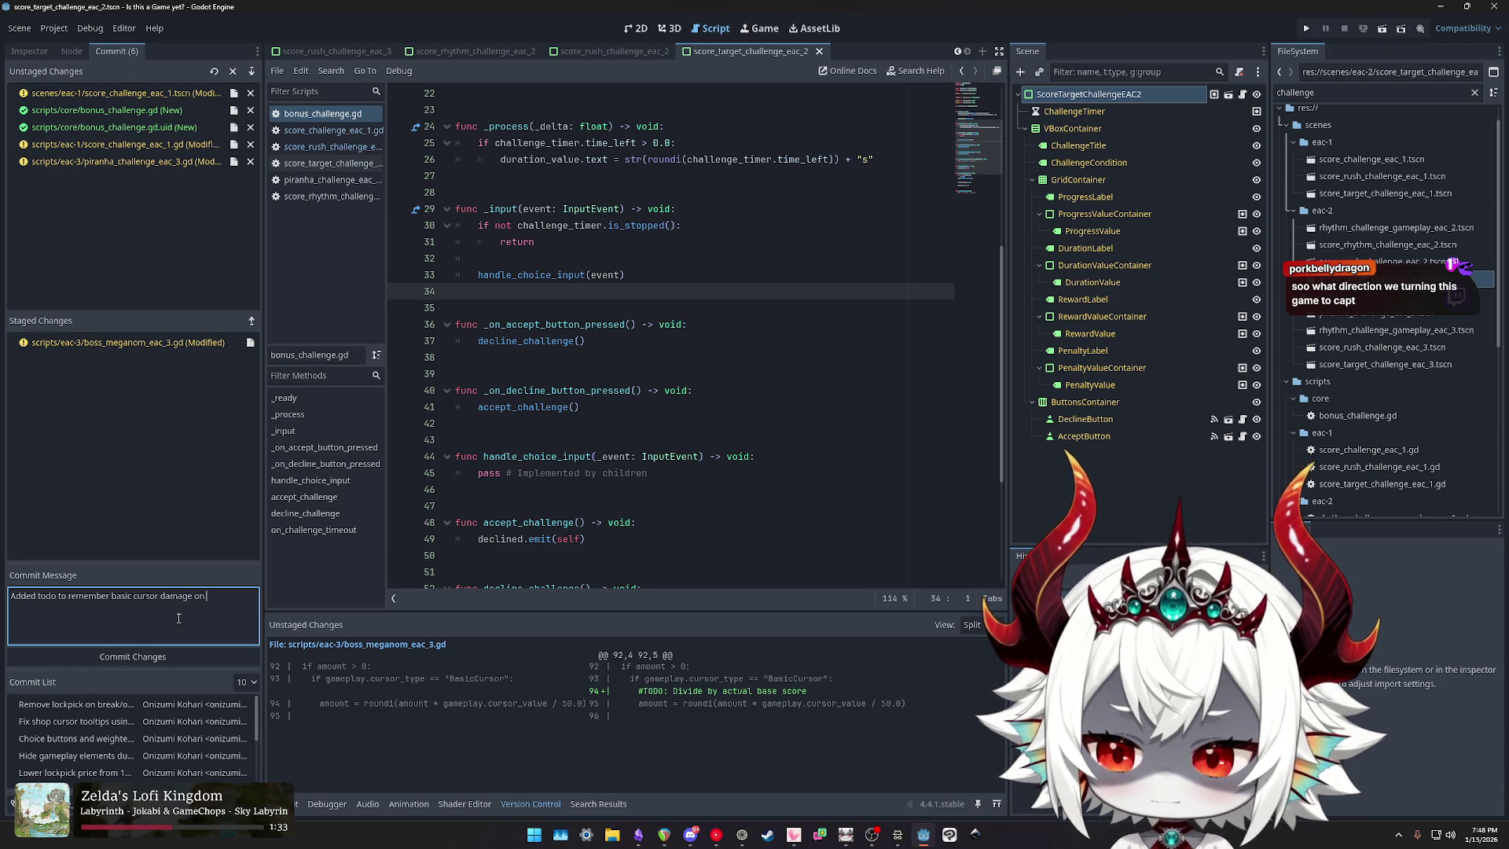
{"action": "key", "text": "ctrl+shift+Left"}
{"action": "type", "text": "MEGANOM"}
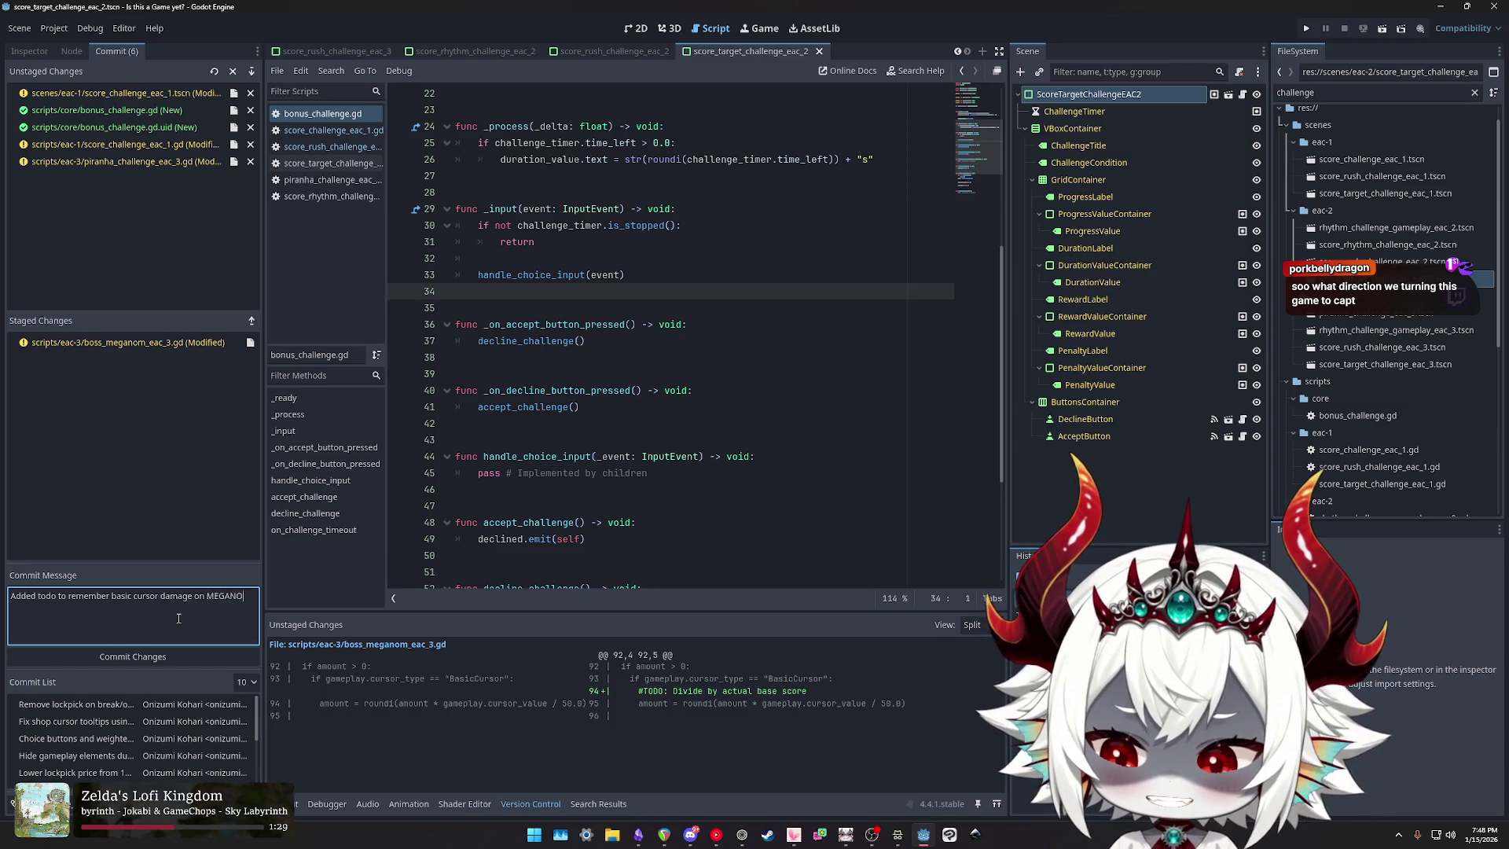
{"action": "left_click", "coordinate": [119, 657]}
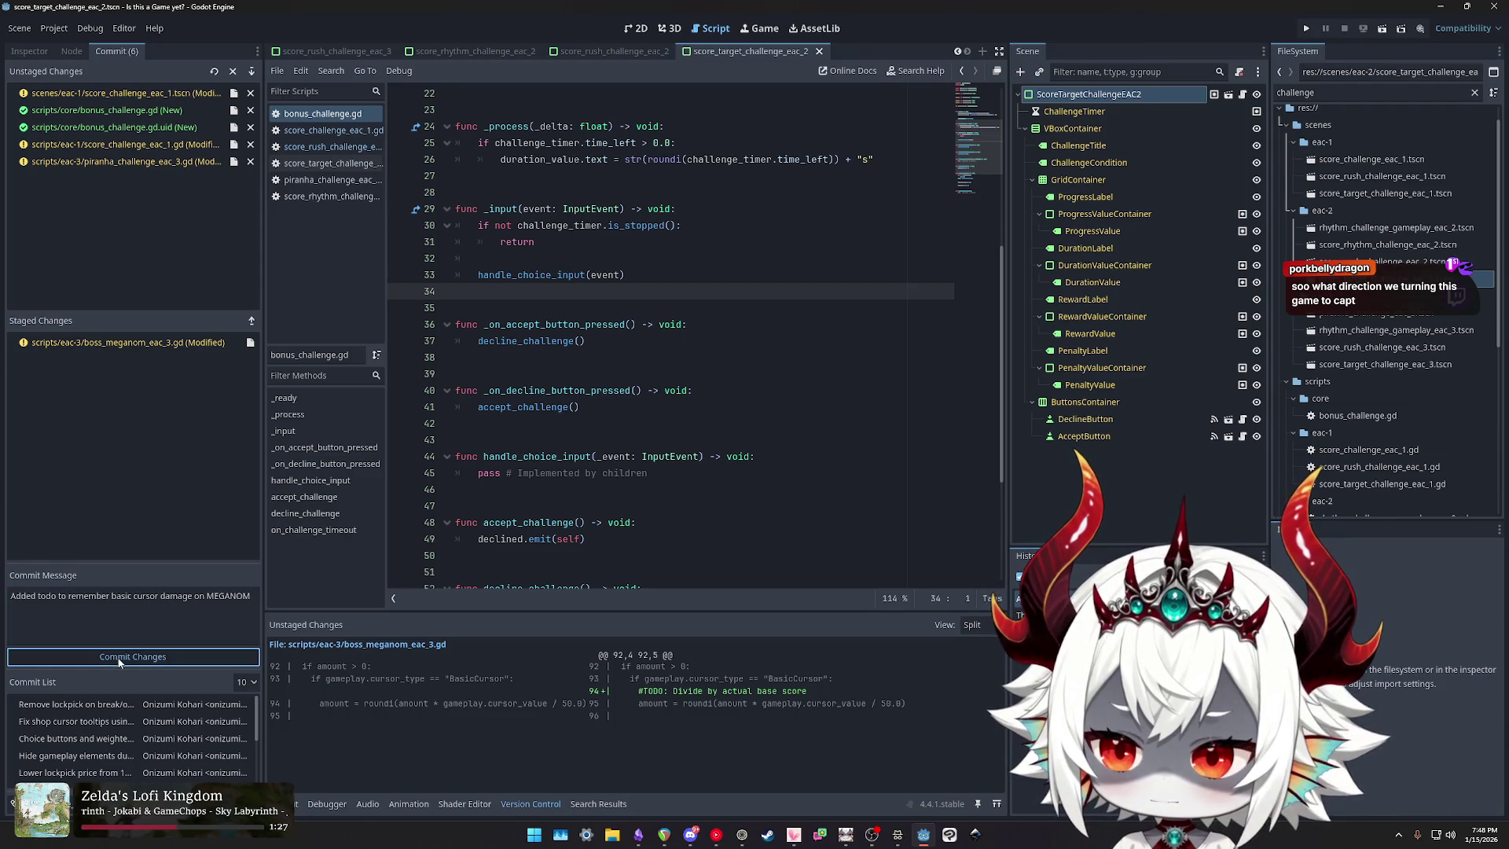
{"action": "left_click", "coordinate": [112, 146]}
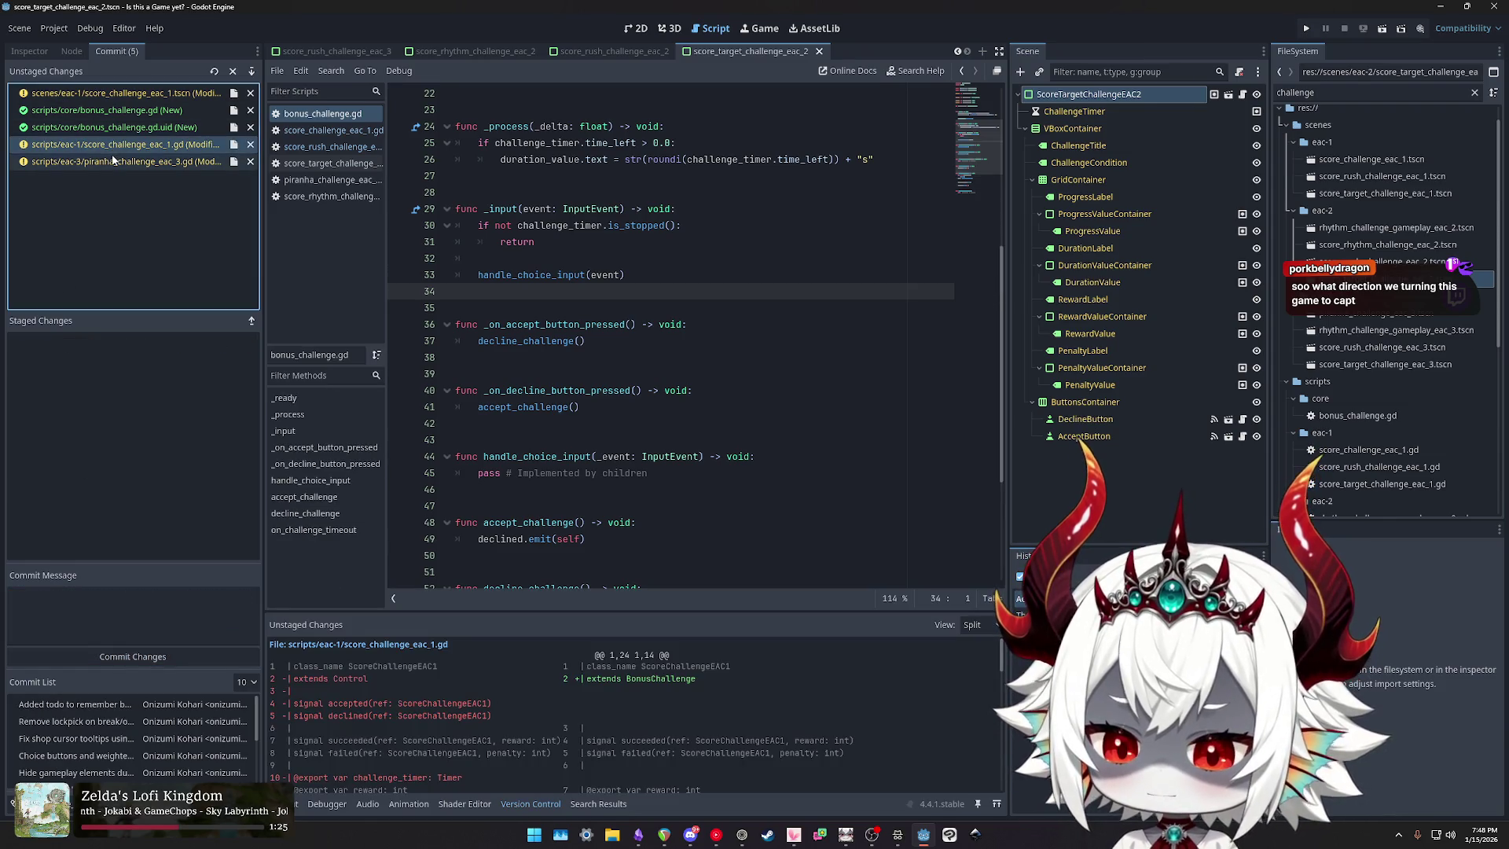
Step: Review the diffs for piranha_challenge_eac_3.gd and the new bonus_challenge.gd.uid line
{"action": "left_click", "coordinate": [112, 155]}
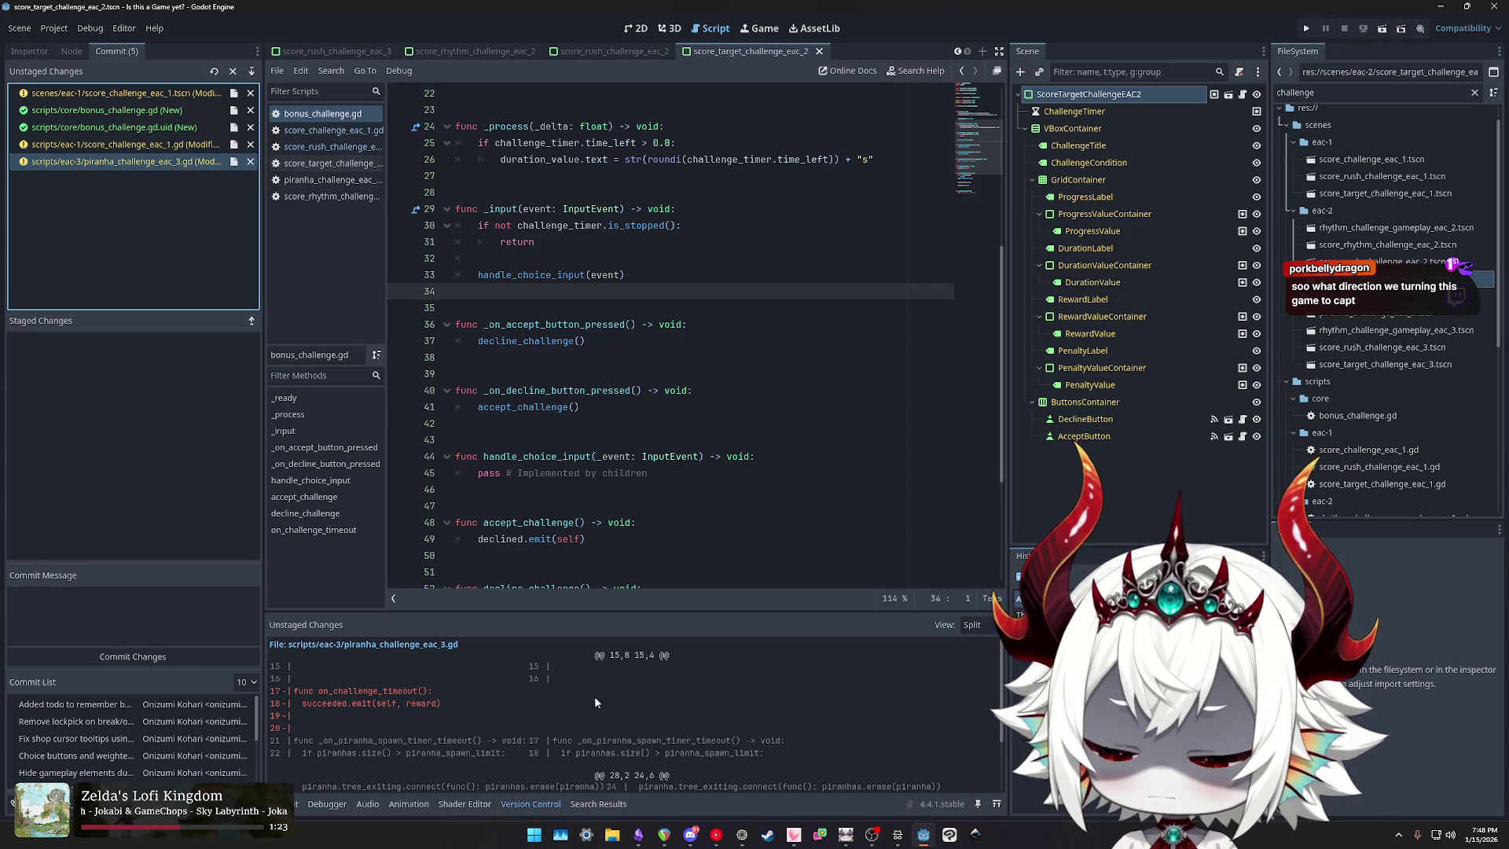
{"action": "scroll", "coordinate": [625, 685], "scroll_direction": "down", "scroll_amount": 2}
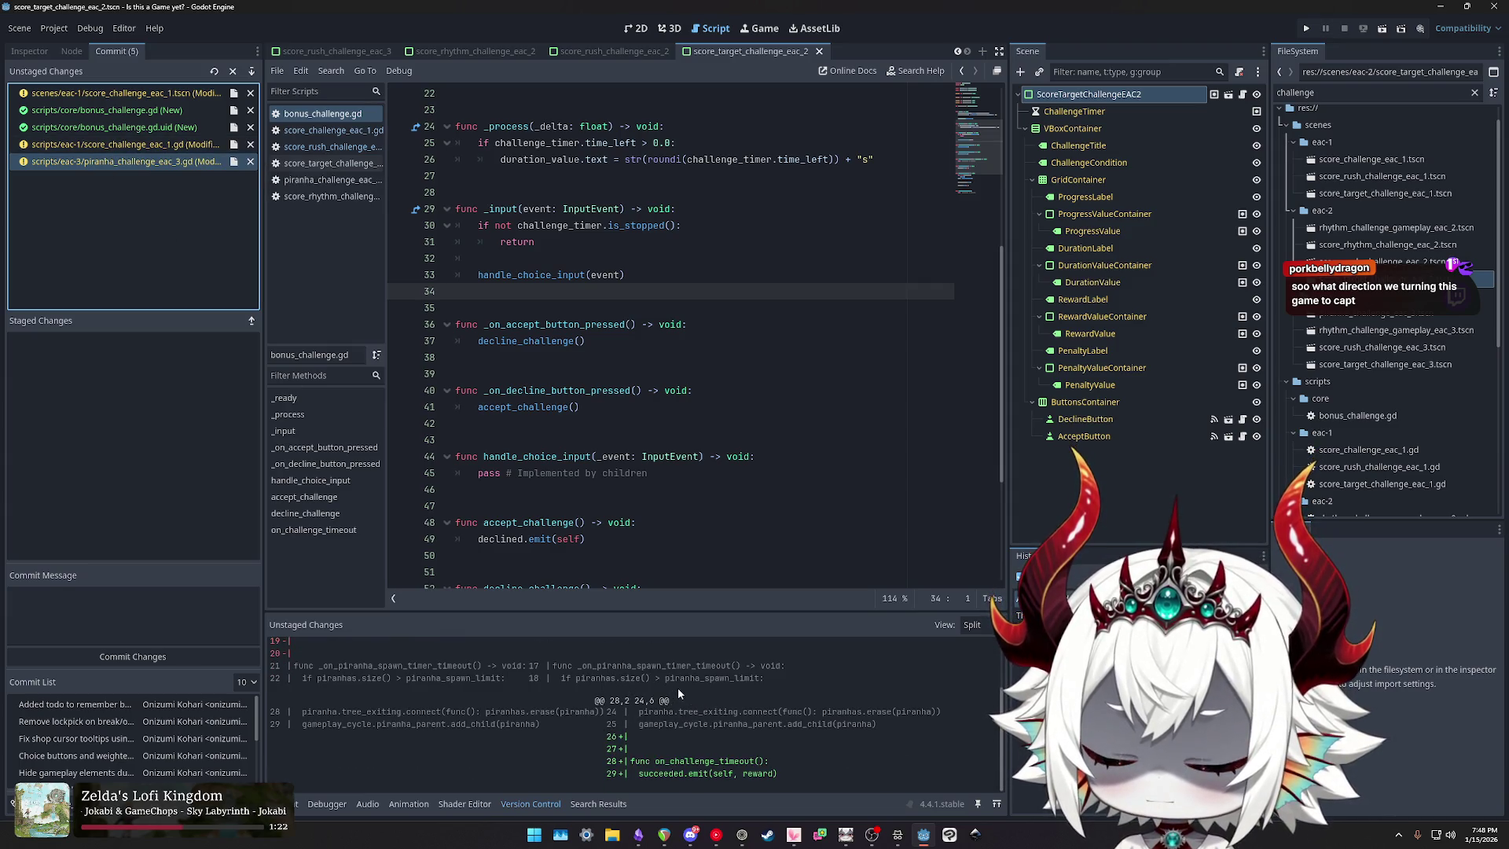
{"action": "scroll", "coordinate": [677, 687], "scroll_direction": "up", "scroll_amount": 2}
{"action": "scroll", "coordinate": [681, 695], "scroll_direction": "down", "scroll_amount": 2}
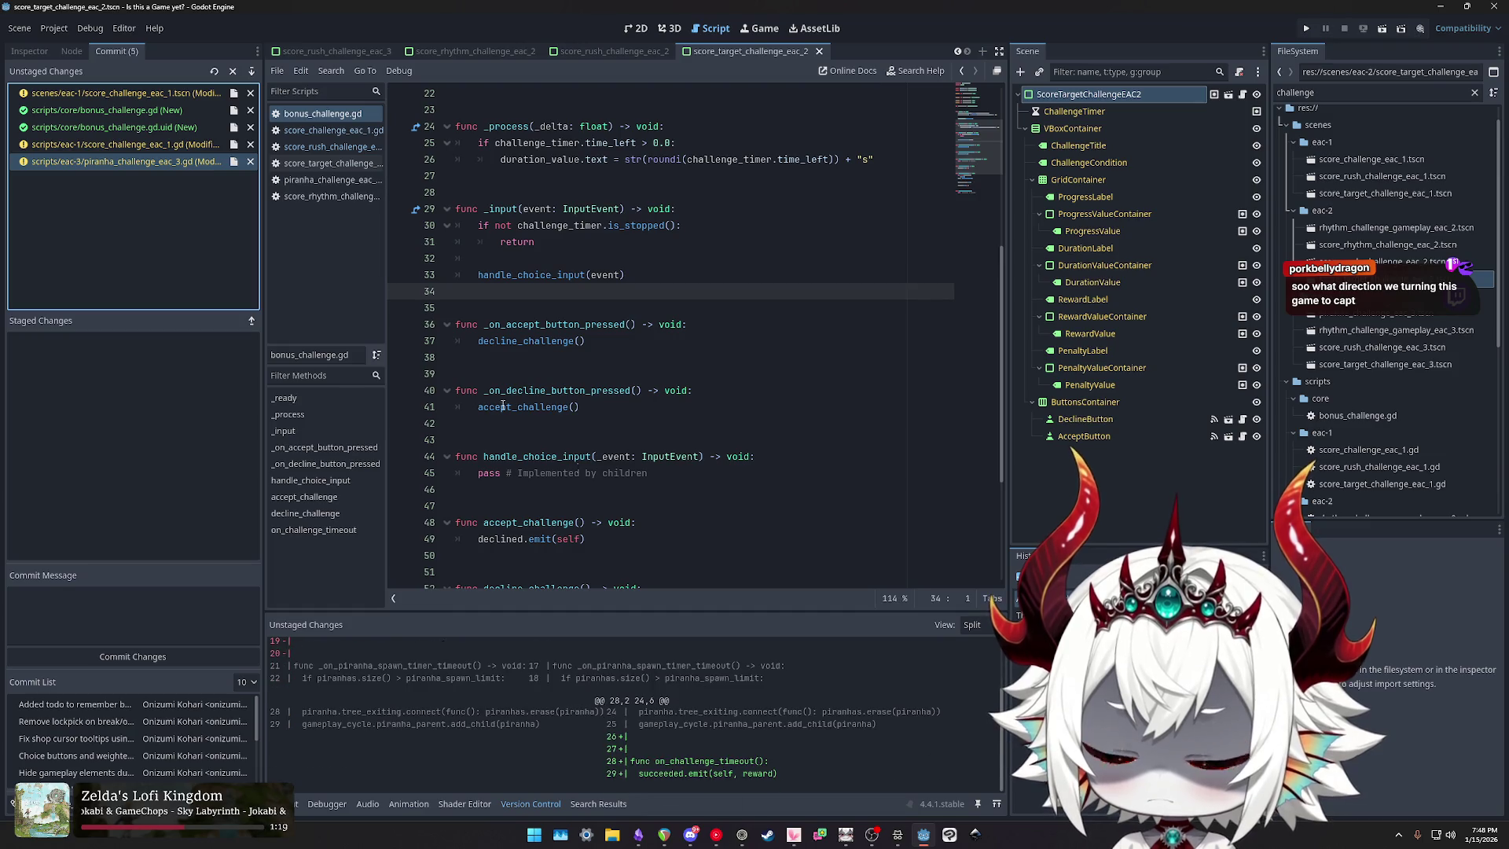
{"action": "left_click", "coordinate": [118, 127]}
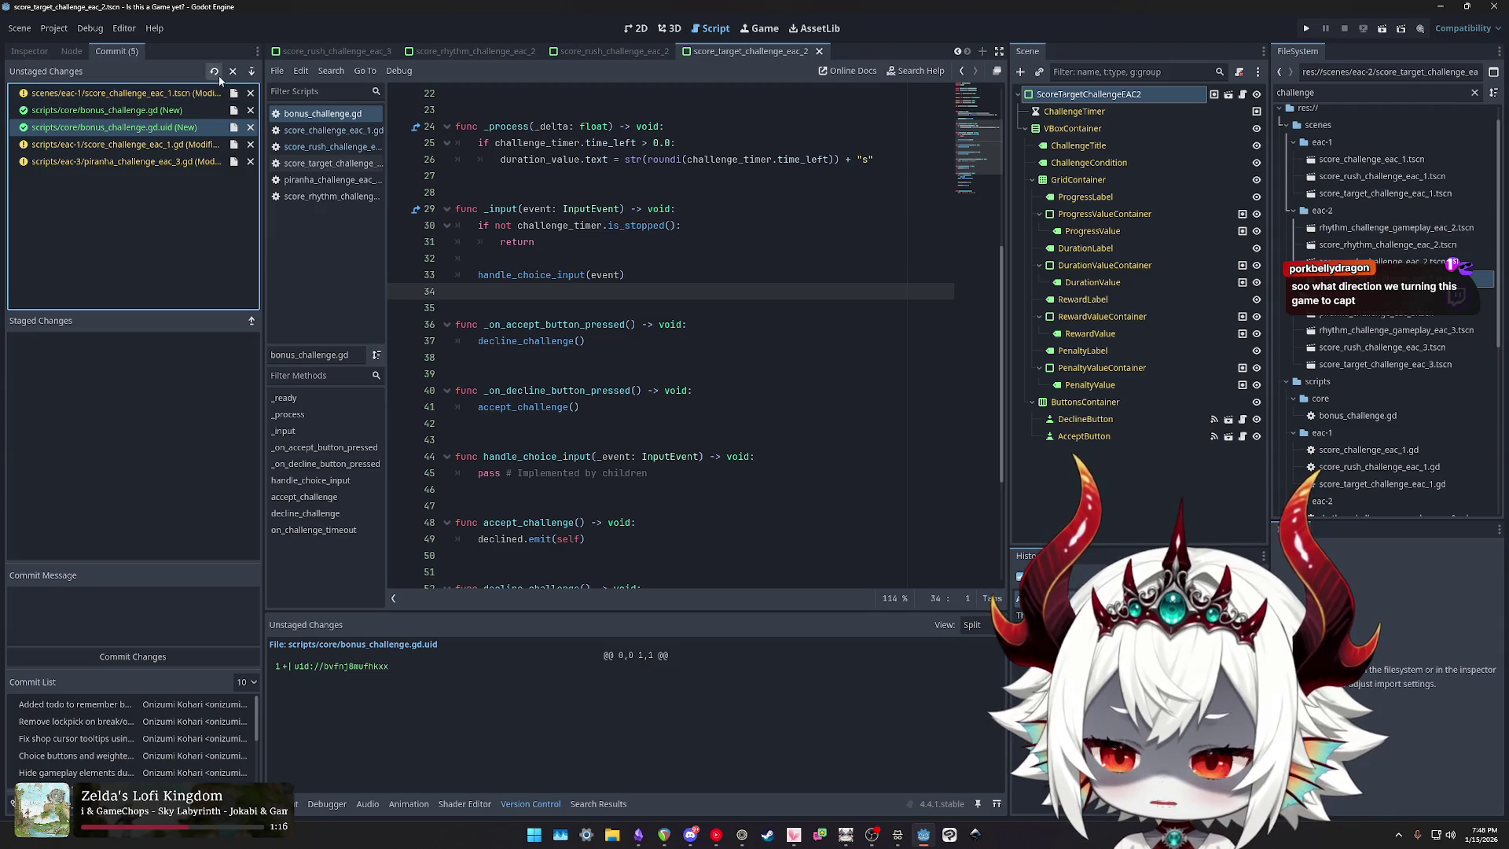
Step: Stage all five files and commit them as 'Refactor challenges to prepare for new bonus challenge system'
{"action": "left_click", "coordinate": [251, 71]}
{"action": "left_click", "coordinate": [149, 610]}
{"action": "type", "text": "Refactor challenges to prepare for new b"}
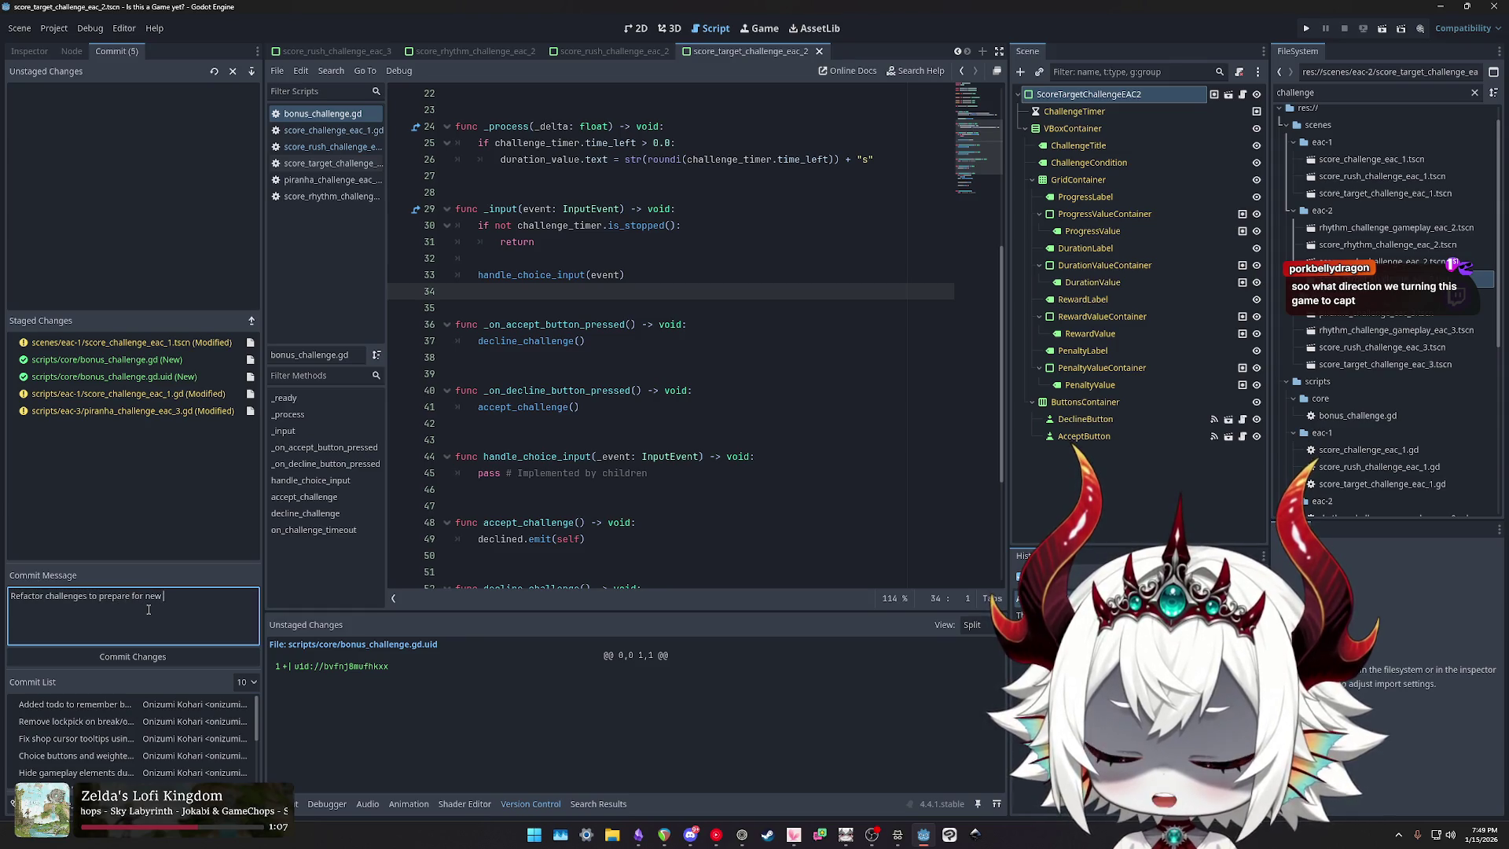
{"action": "type", "text": "onus challen"}
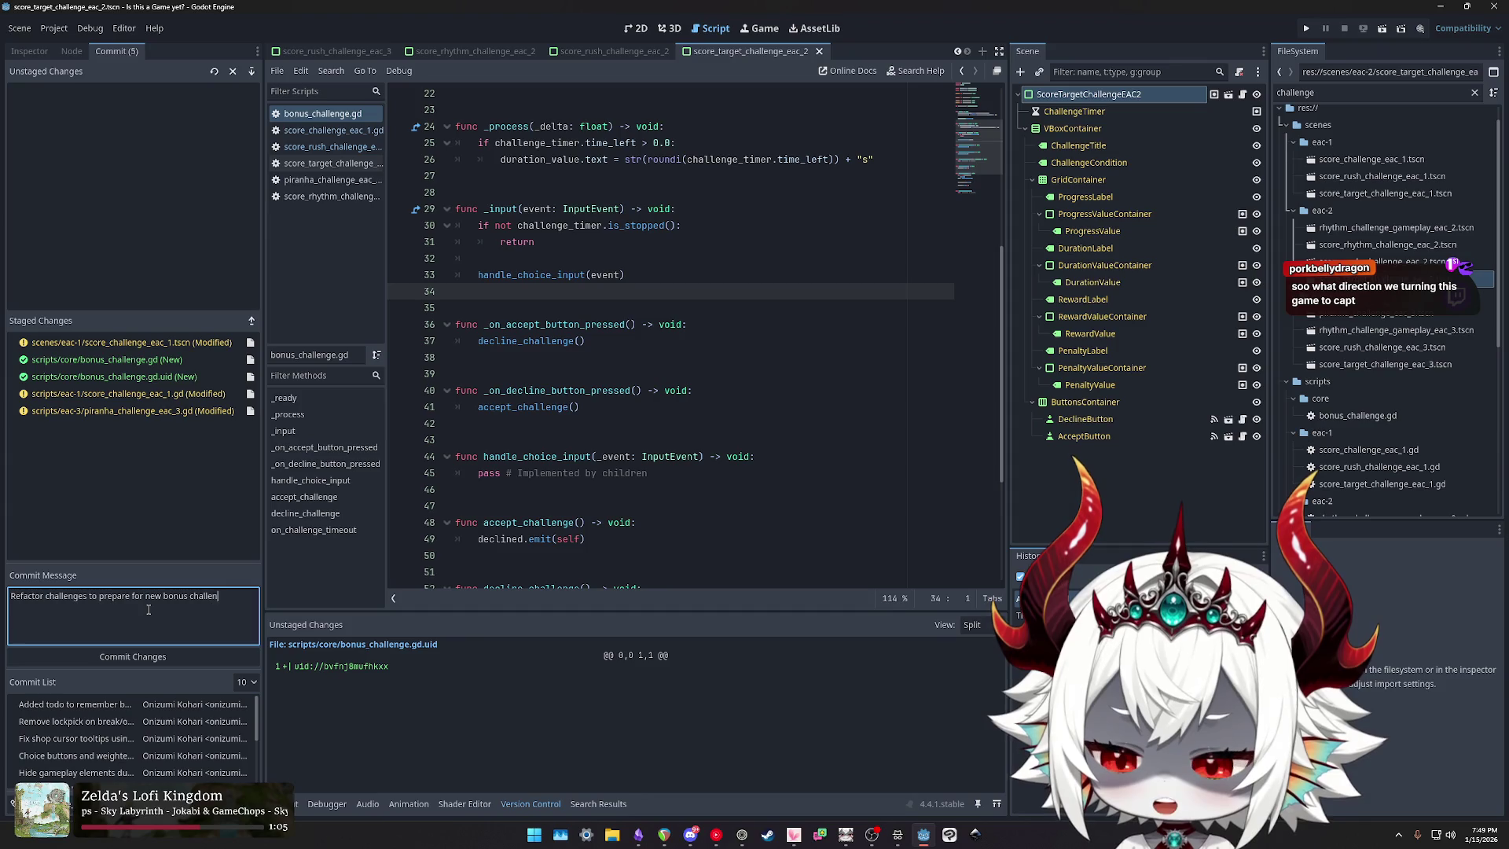
{"action": "type", "text": "ge system"}
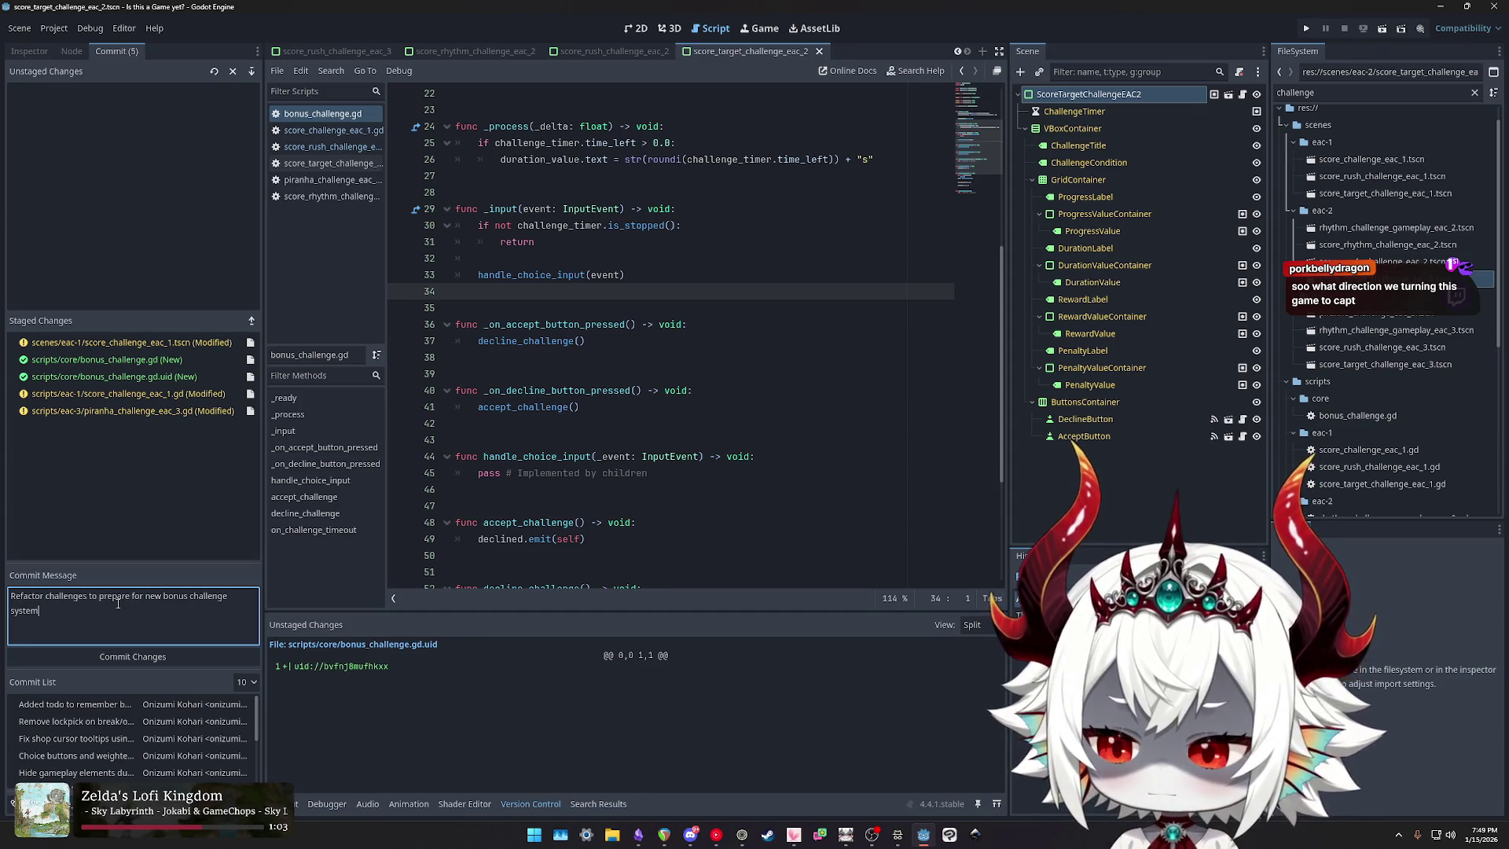
{"action": "left_click", "coordinate": [120, 656]}
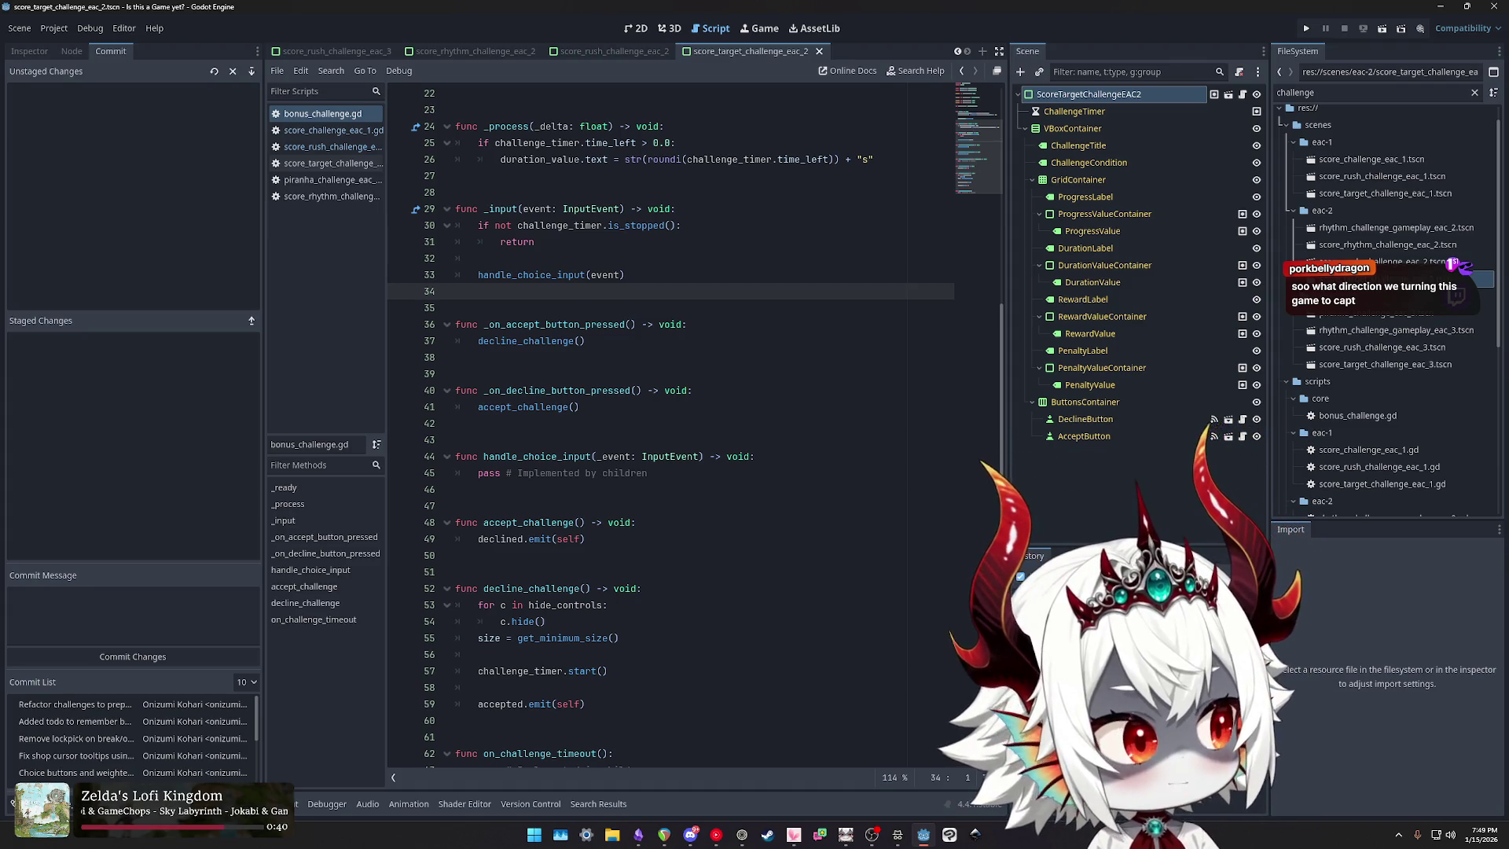
Step: Switch to the Obsidian TODO note and select the Challenge rework checklist items
{"action": "left_click", "coordinate": [638, 834]}
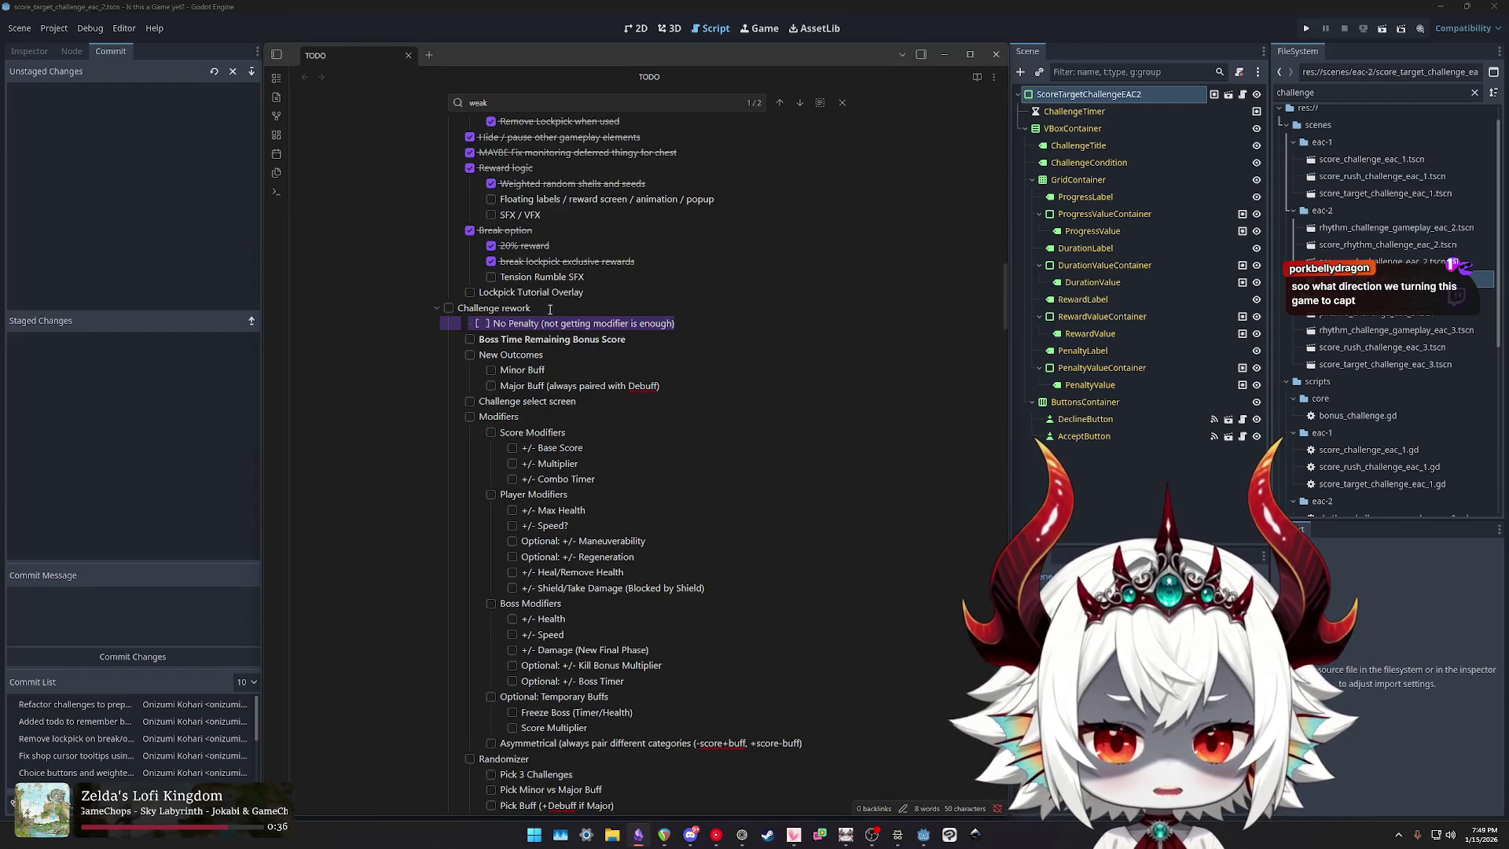
{"action": "mouse_move", "coordinate": [550, 309]}
{"action": "left_mouse_down"}
{"action": "mouse_move", "coordinate": [675, 573]}
{"action": "mouse_move", "coordinate": [748, 506]}
{"action": "mouse_move", "coordinate": [738, 554]}
{"action": "mouse_move", "coordinate": [788, 566]}
{"action": "left_mouse_up"}
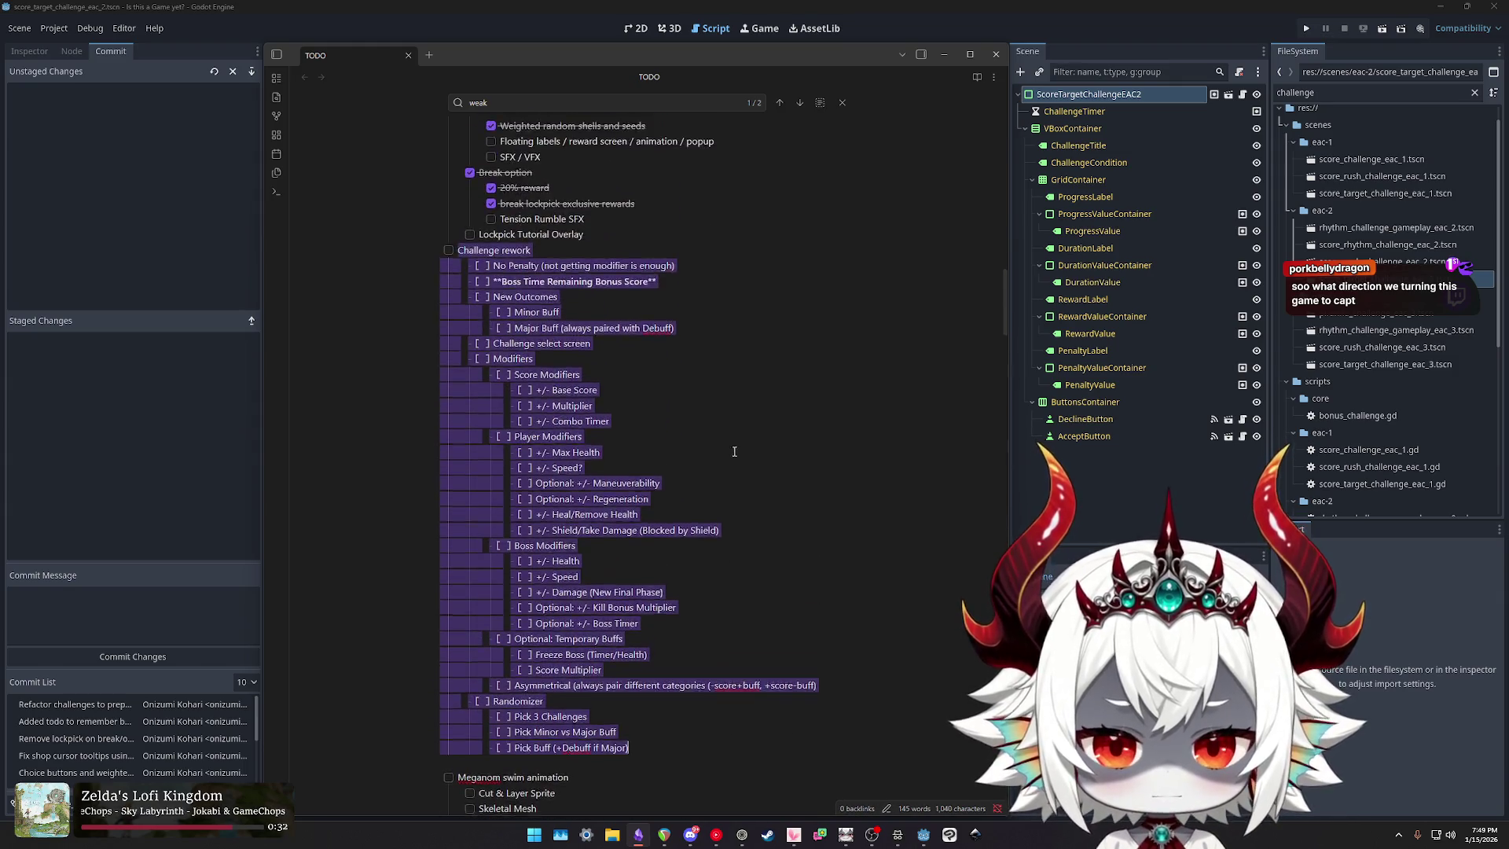
{"action": "scroll", "coordinate": [668, 463], "scroll_direction": "down", "scroll_amount": 6}
{"action": "scroll", "coordinate": [602, 474], "scroll_direction": "up", "scroll_amount": 2}
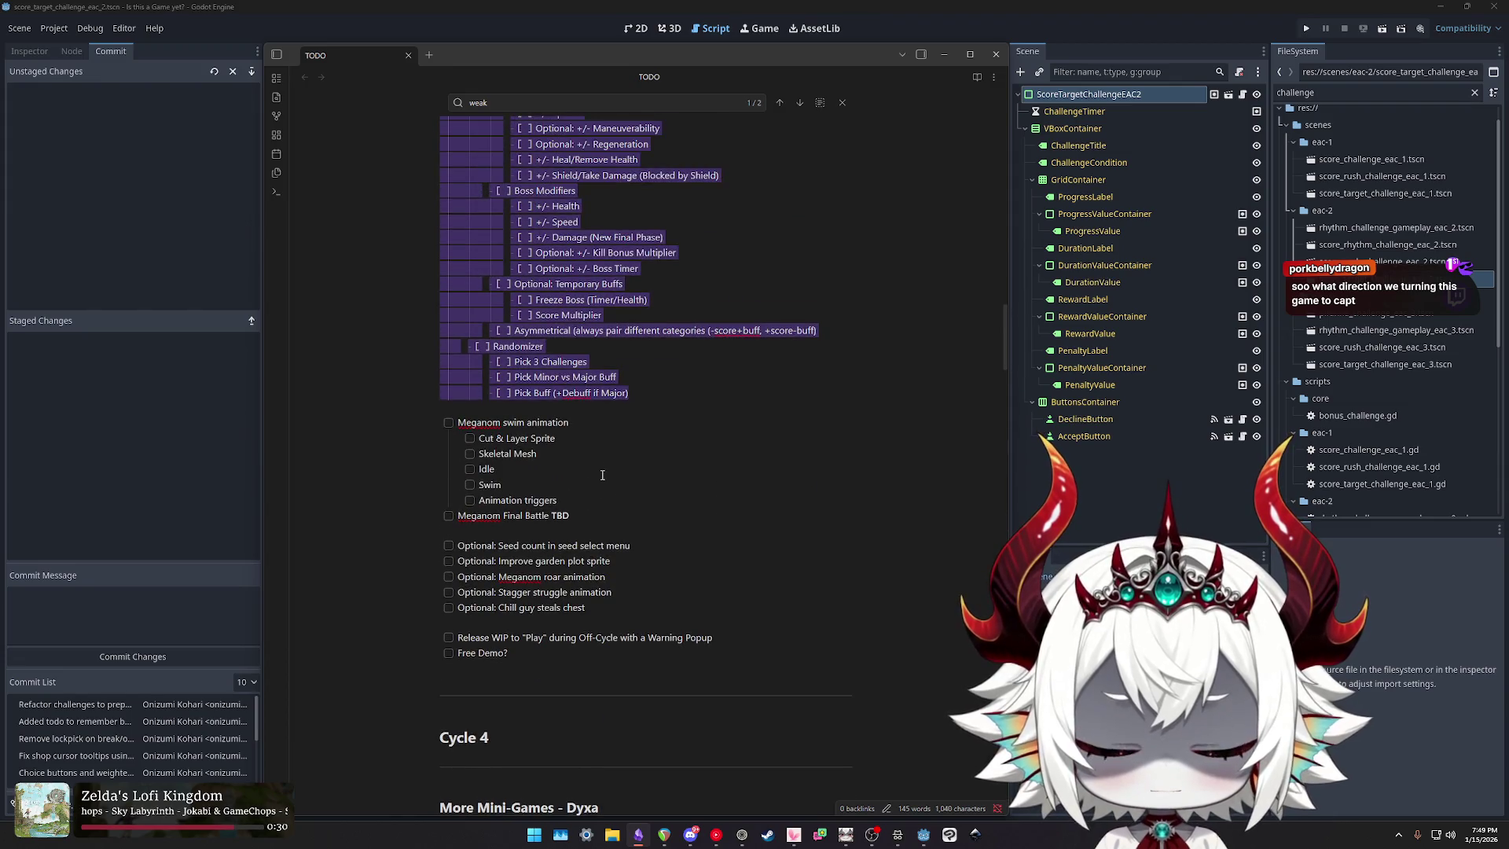
Step: Select the Meganom swim animation block, then just the Meganom Final Battle TBD line
{"action": "left_click_drag", "start_coordinate": [598, 515], "coordinate": [416, 422]}
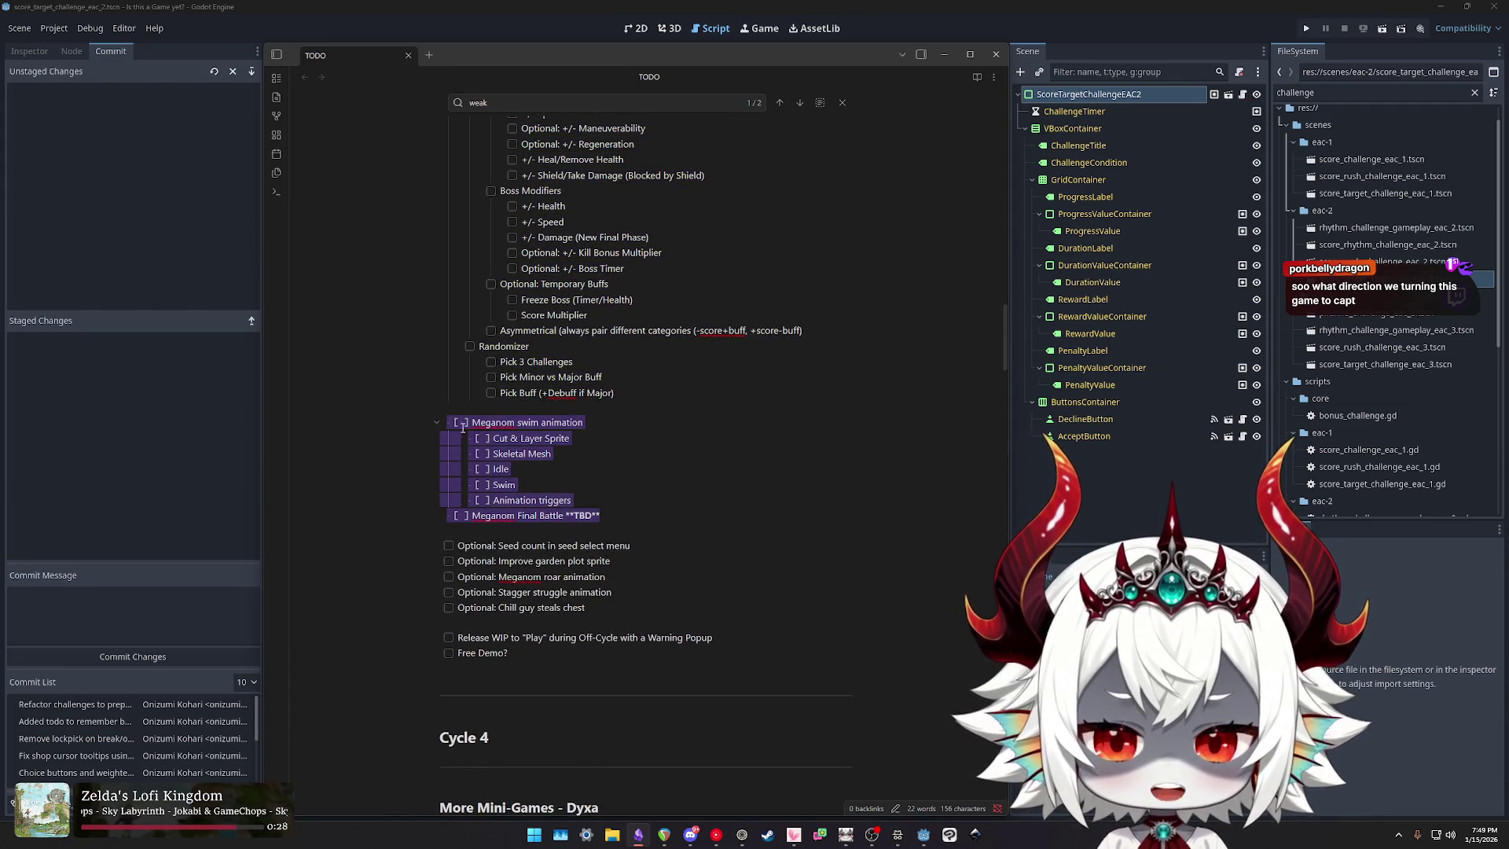
{"action": "key", "text": "shift+Up"}
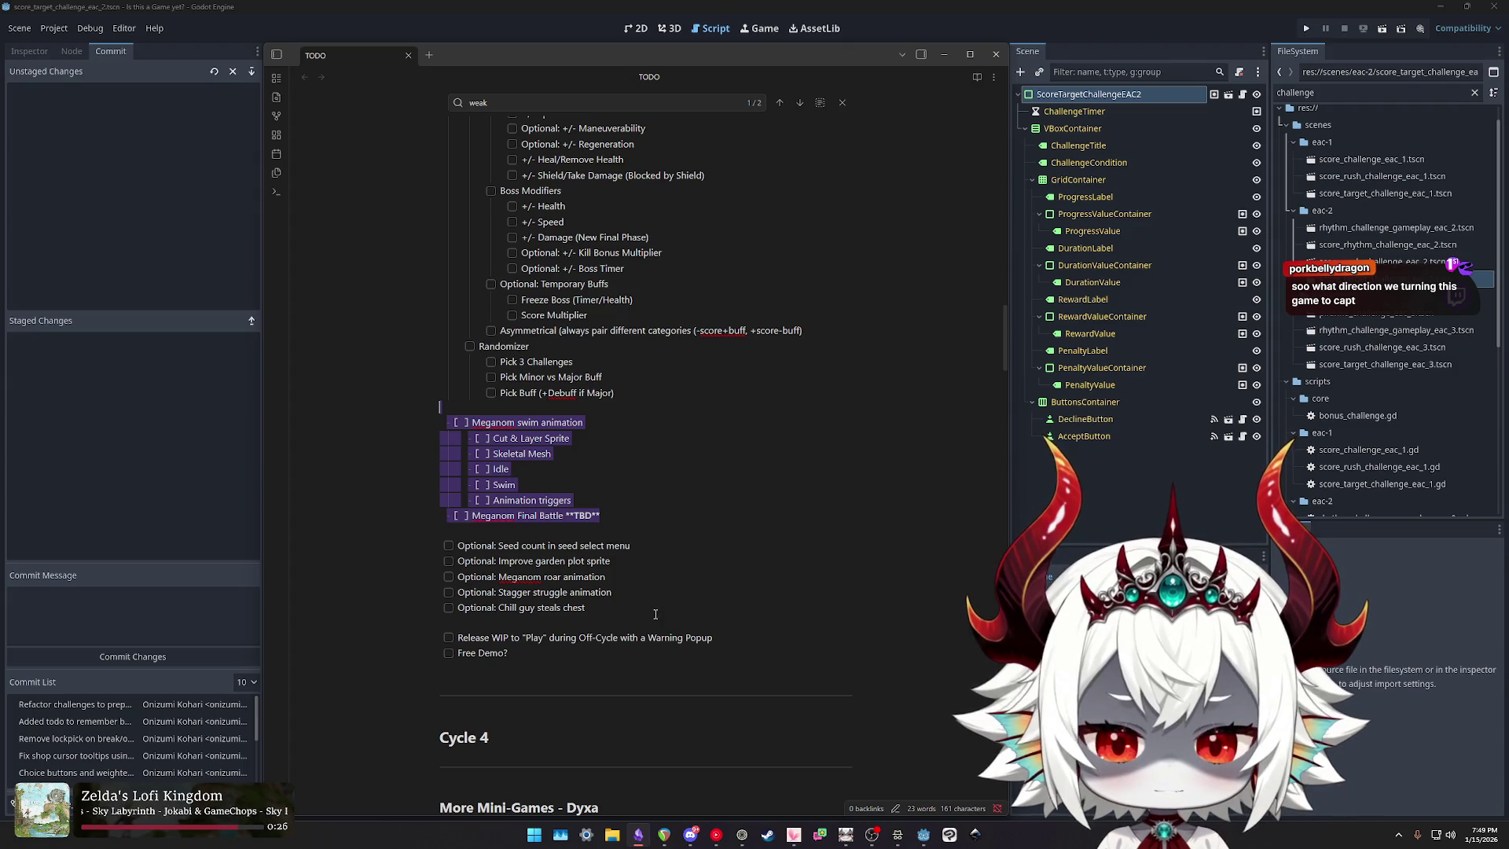
{"action": "scroll", "coordinate": [665, 595], "scroll_direction": "down", "scroll_amount": 3}
{"action": "scroll", "coordinate": [673, 550], "scroll_direction": "up", "scroll_amount": 2}
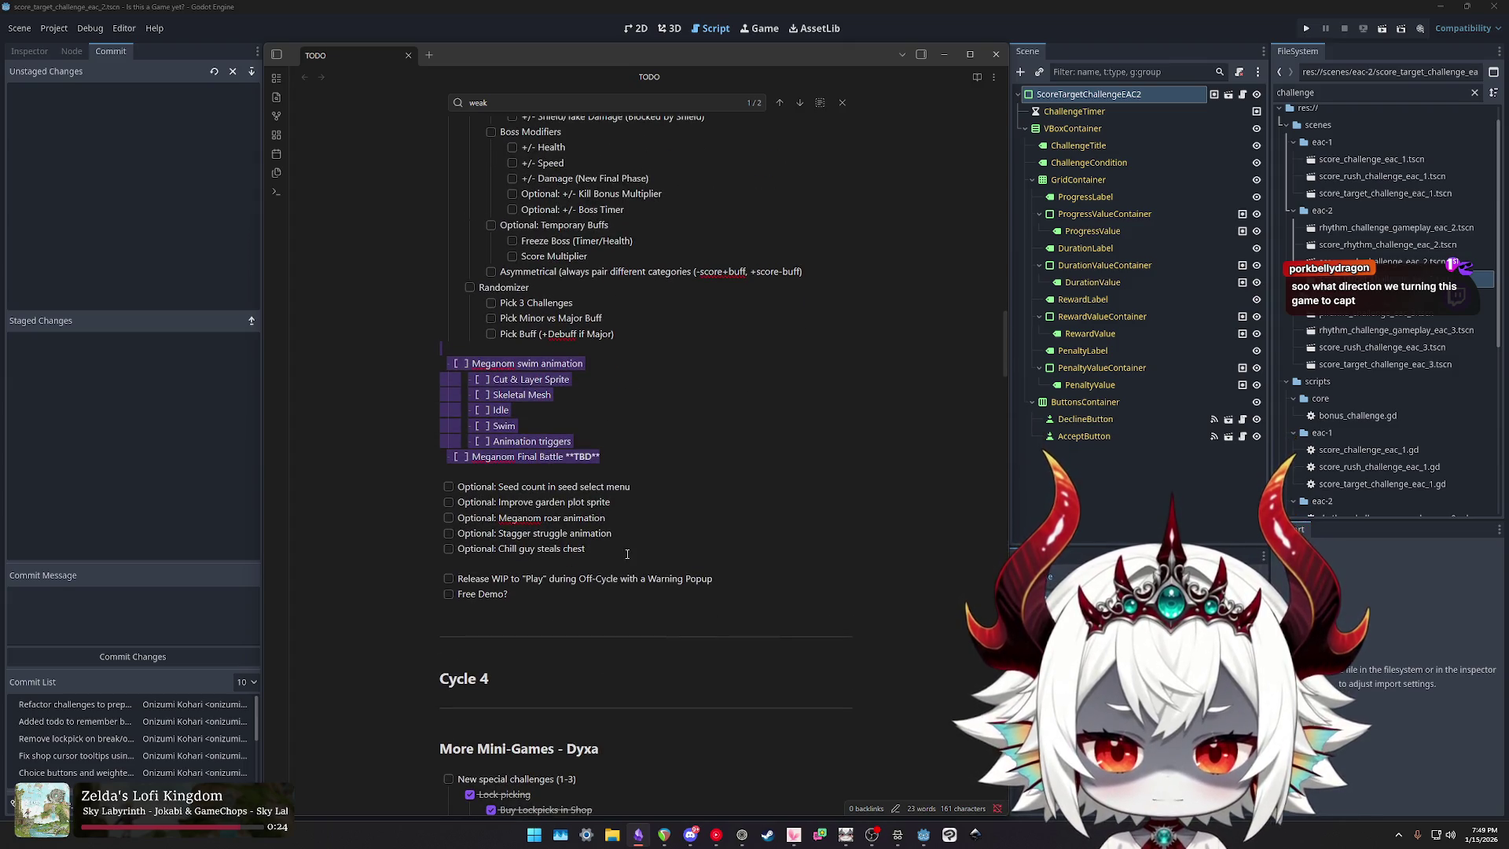
{"action": "left_click_drag", "start_coordinate": [620, 461], "coordinate": [428, 459]}
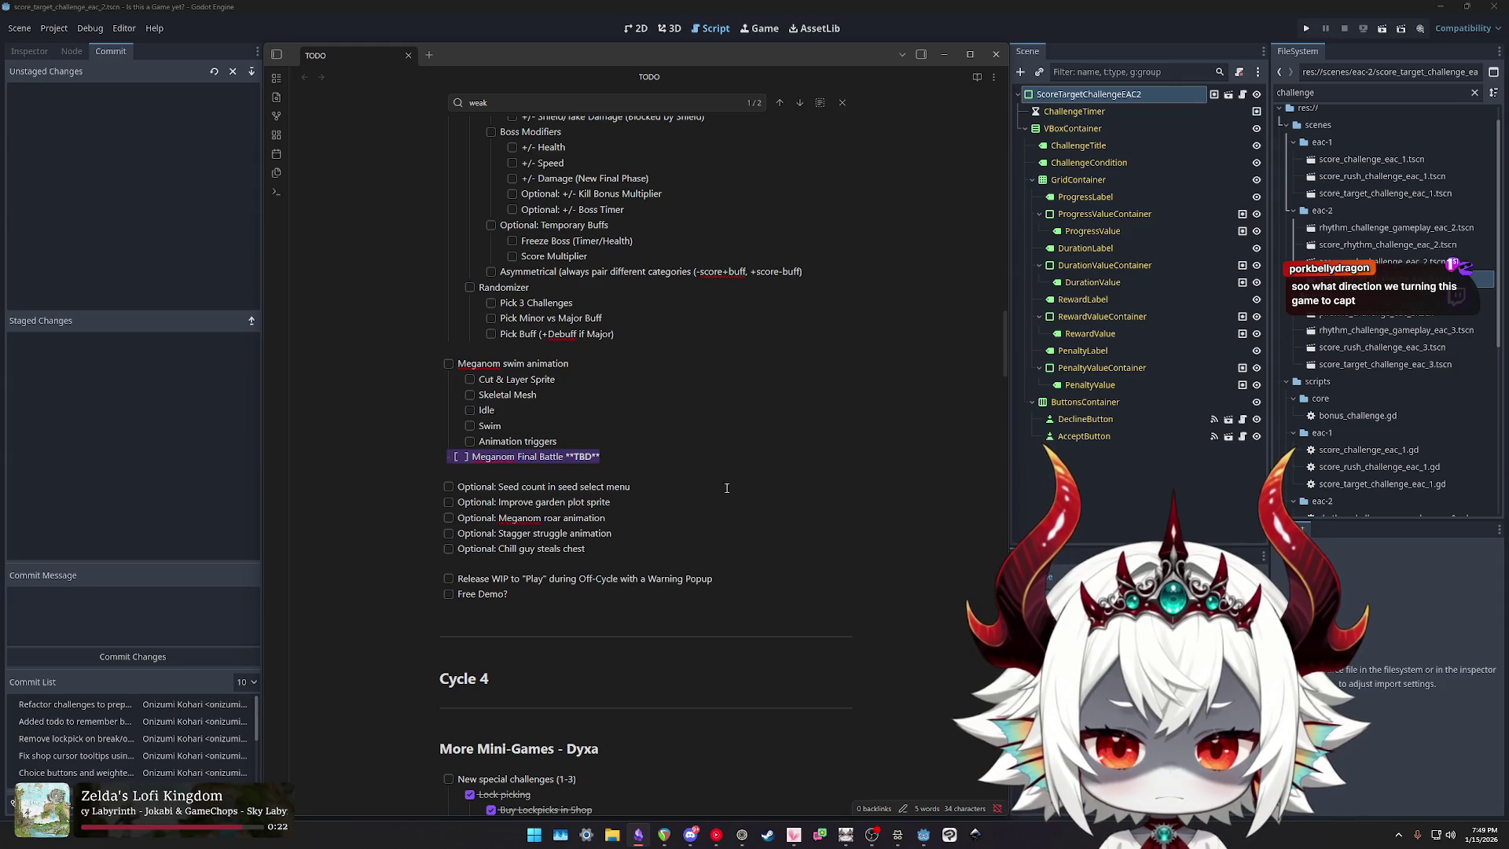